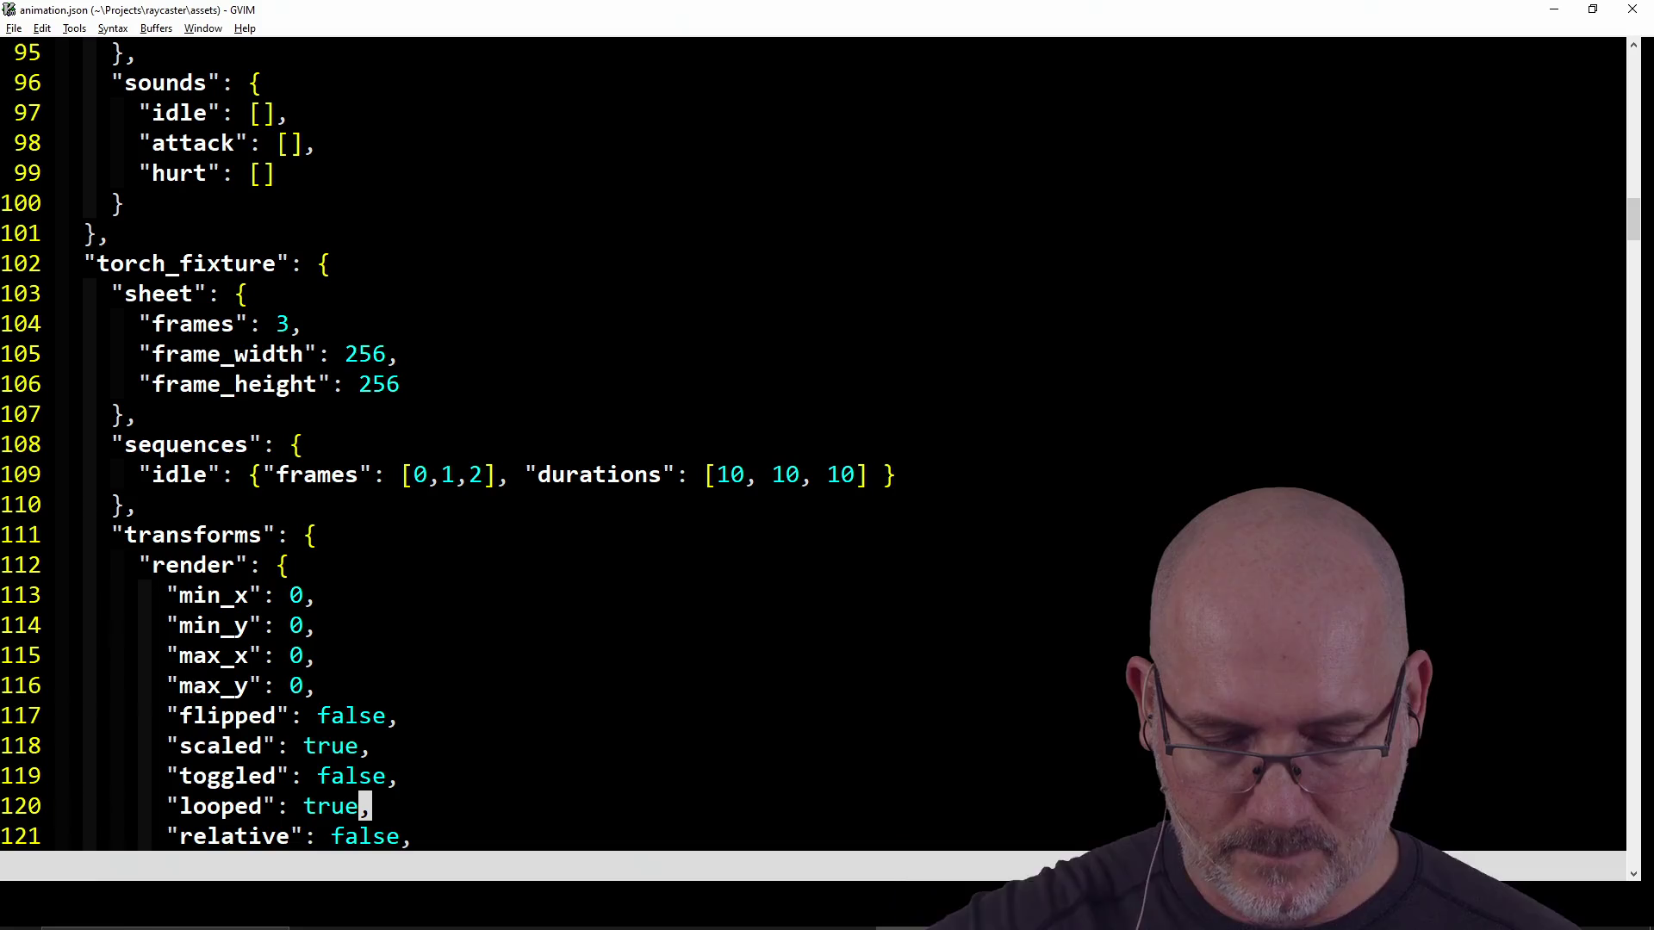
# Switch from GVIM's animation.json to the Rebelle 7 Pro window with Alt+Tab
pyautogui.moveTo(1206, 928)
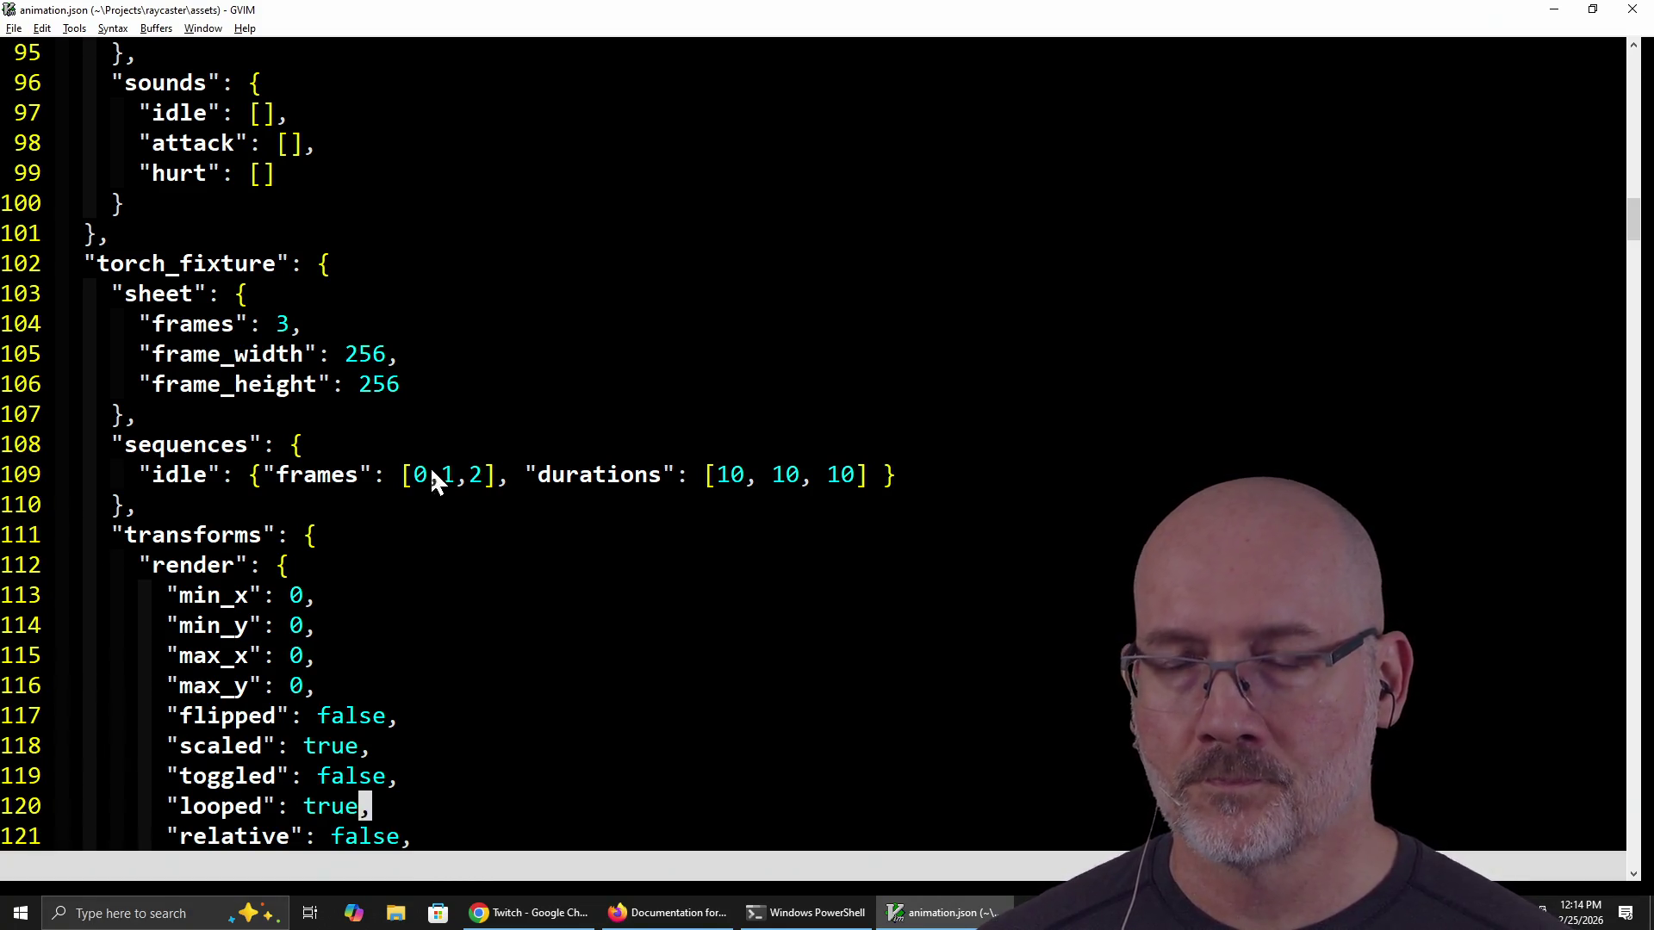
pyautogui.hotkey('alt', 'Tab')
pyautogui.press('Tab')
pyautogui.press('Tab')
pyautogui.press('Tab')
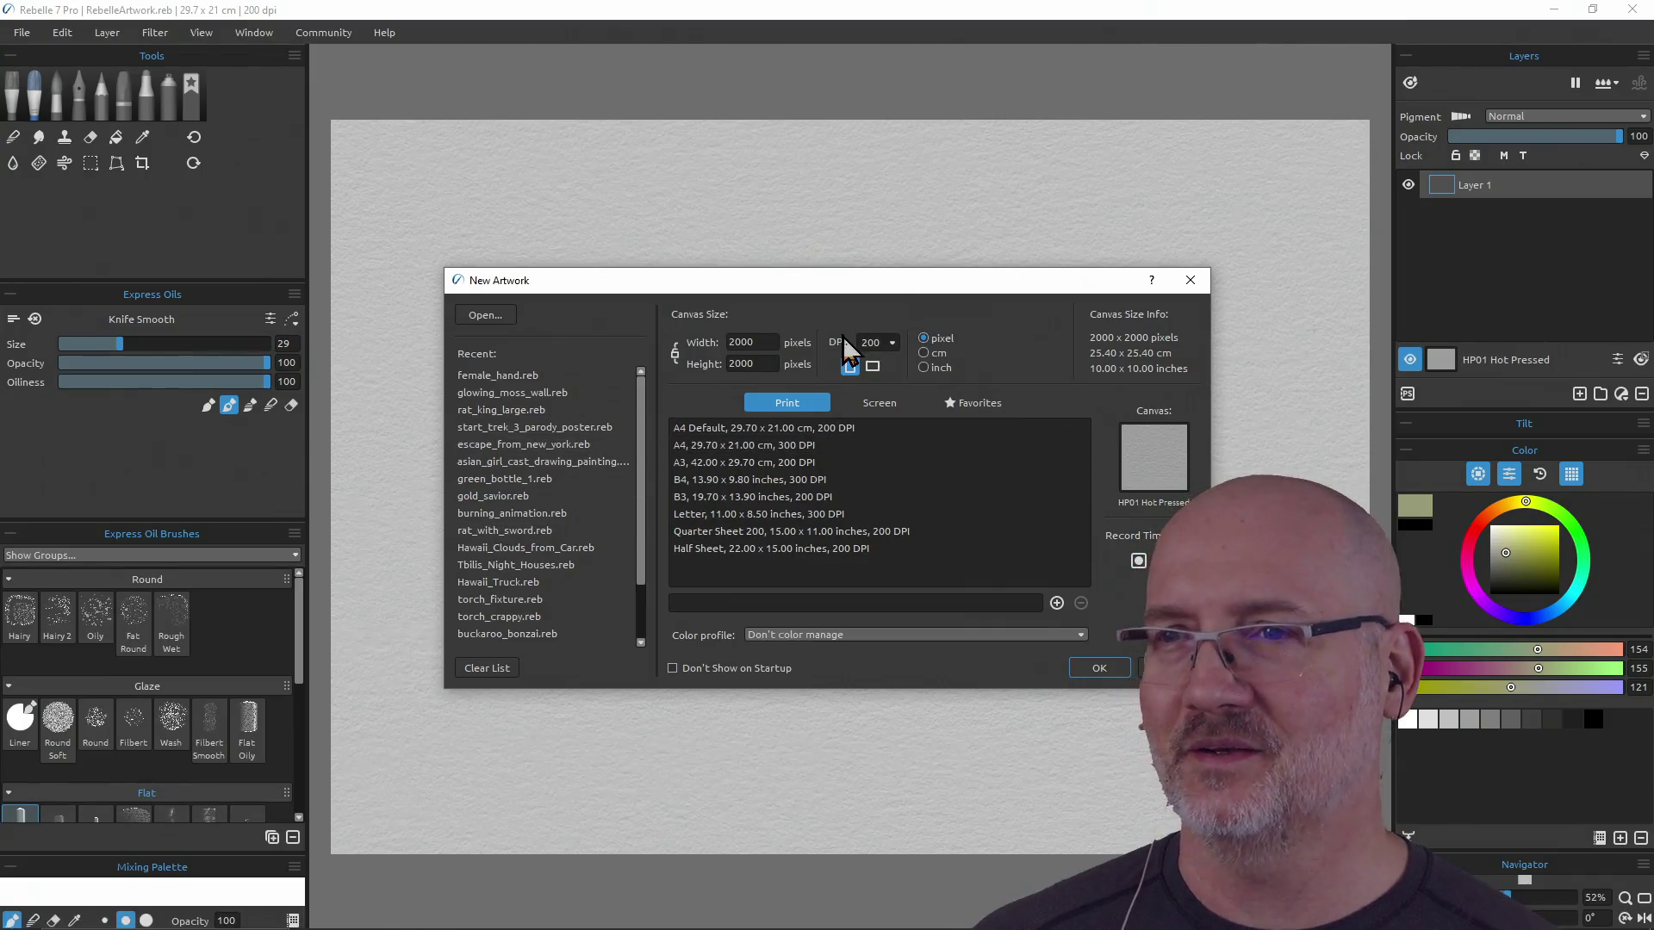
# Move the New Artwork dialog aside and open the Games > evil_eye_animation folder in the Open dialog
pyautogui.moveTo(867, 280); pyautogui.dragTo(801, 193)
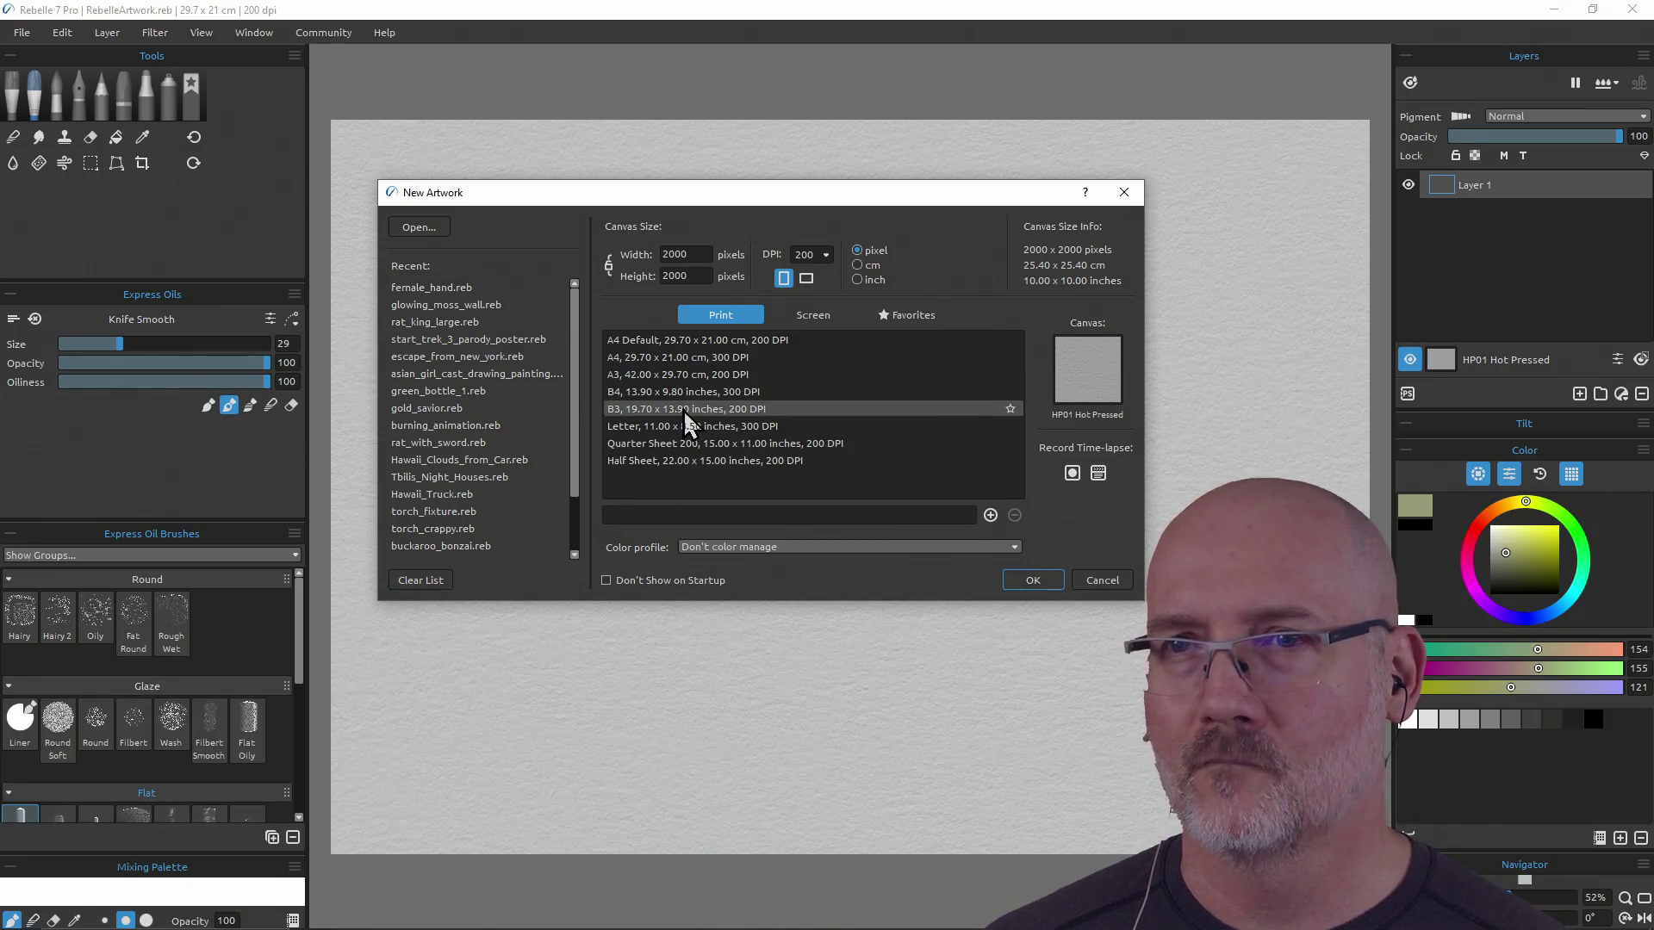
pyautogui.click(429, 227)
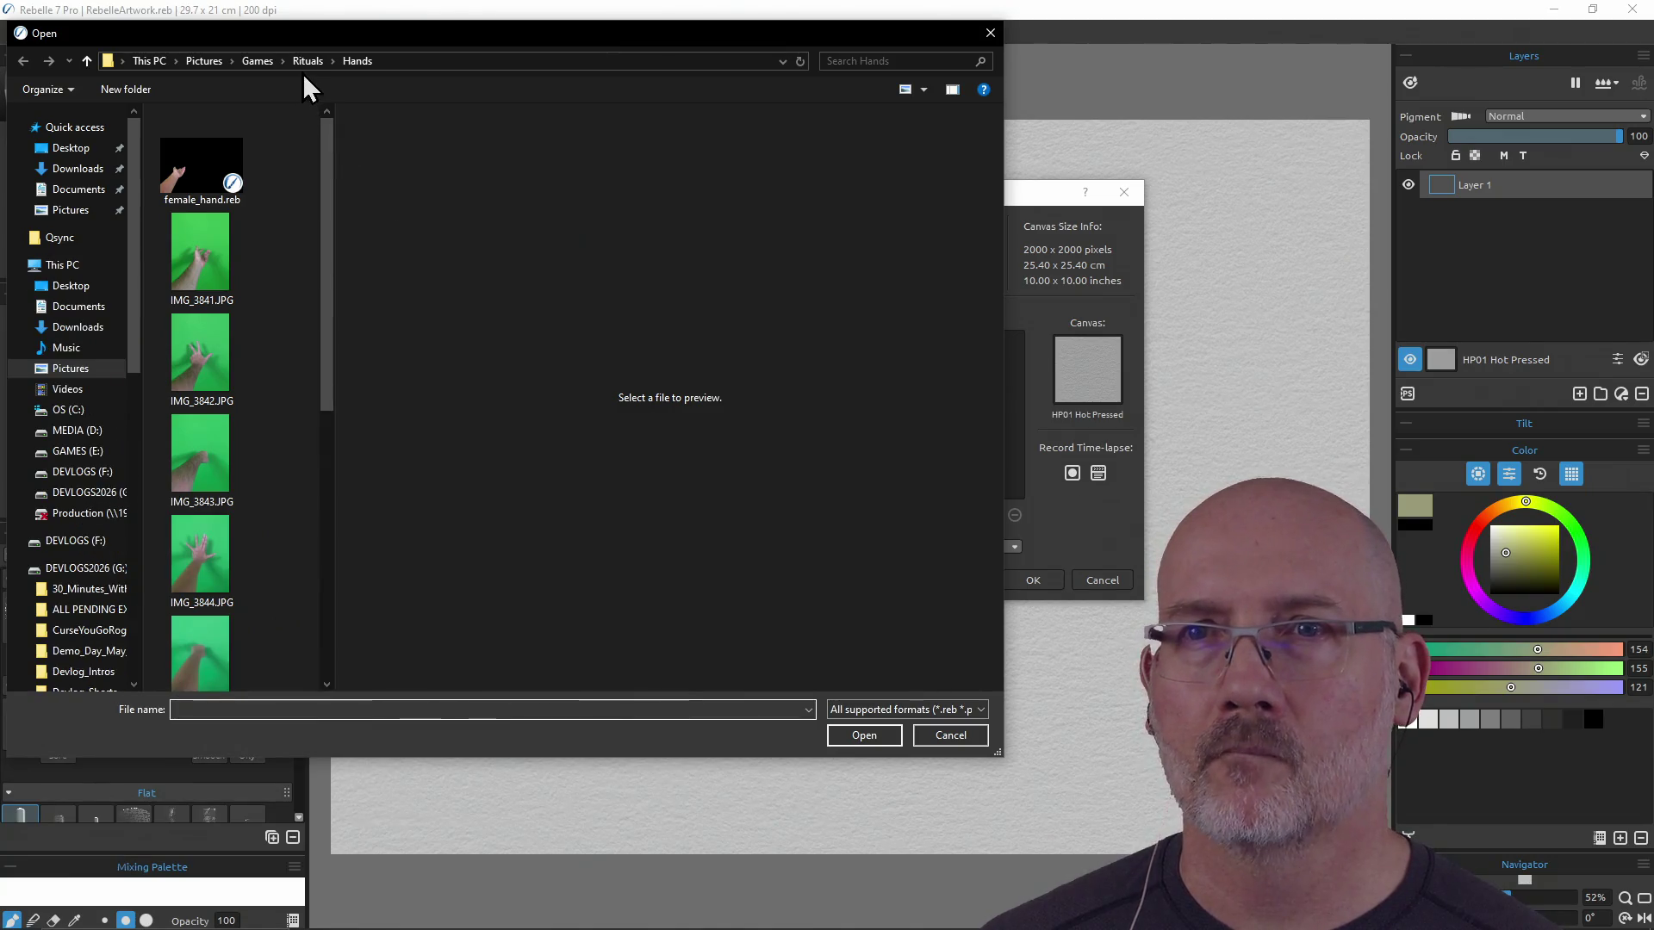
pyautogui.click(263, 62)
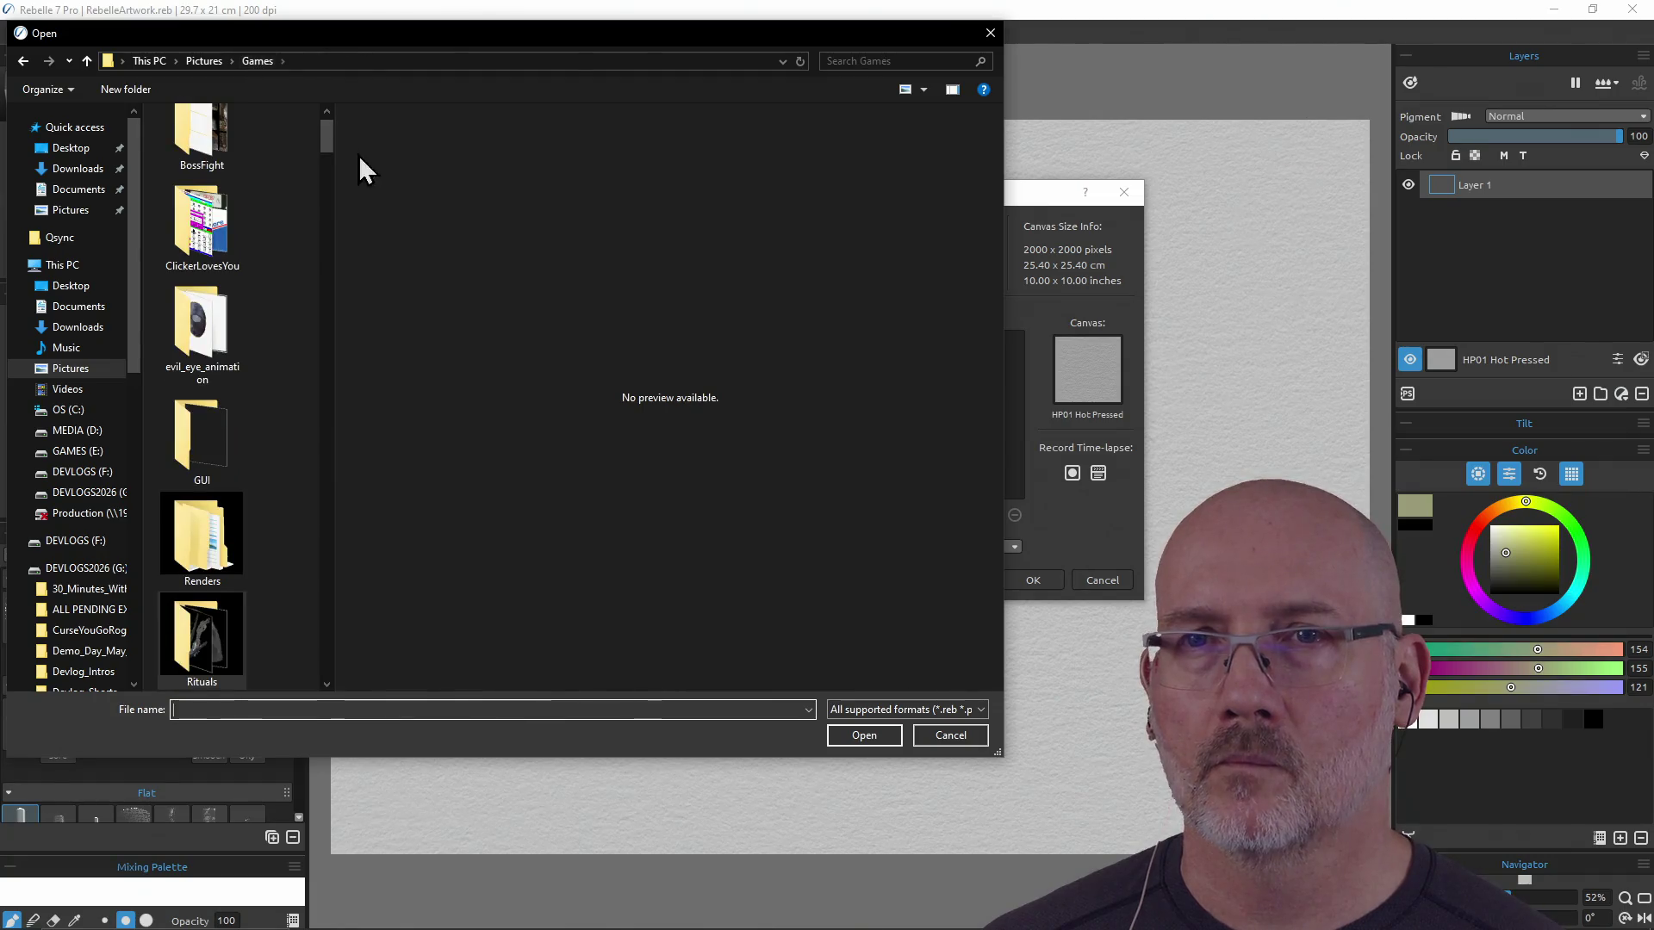
pyautogui.click(202, 348)
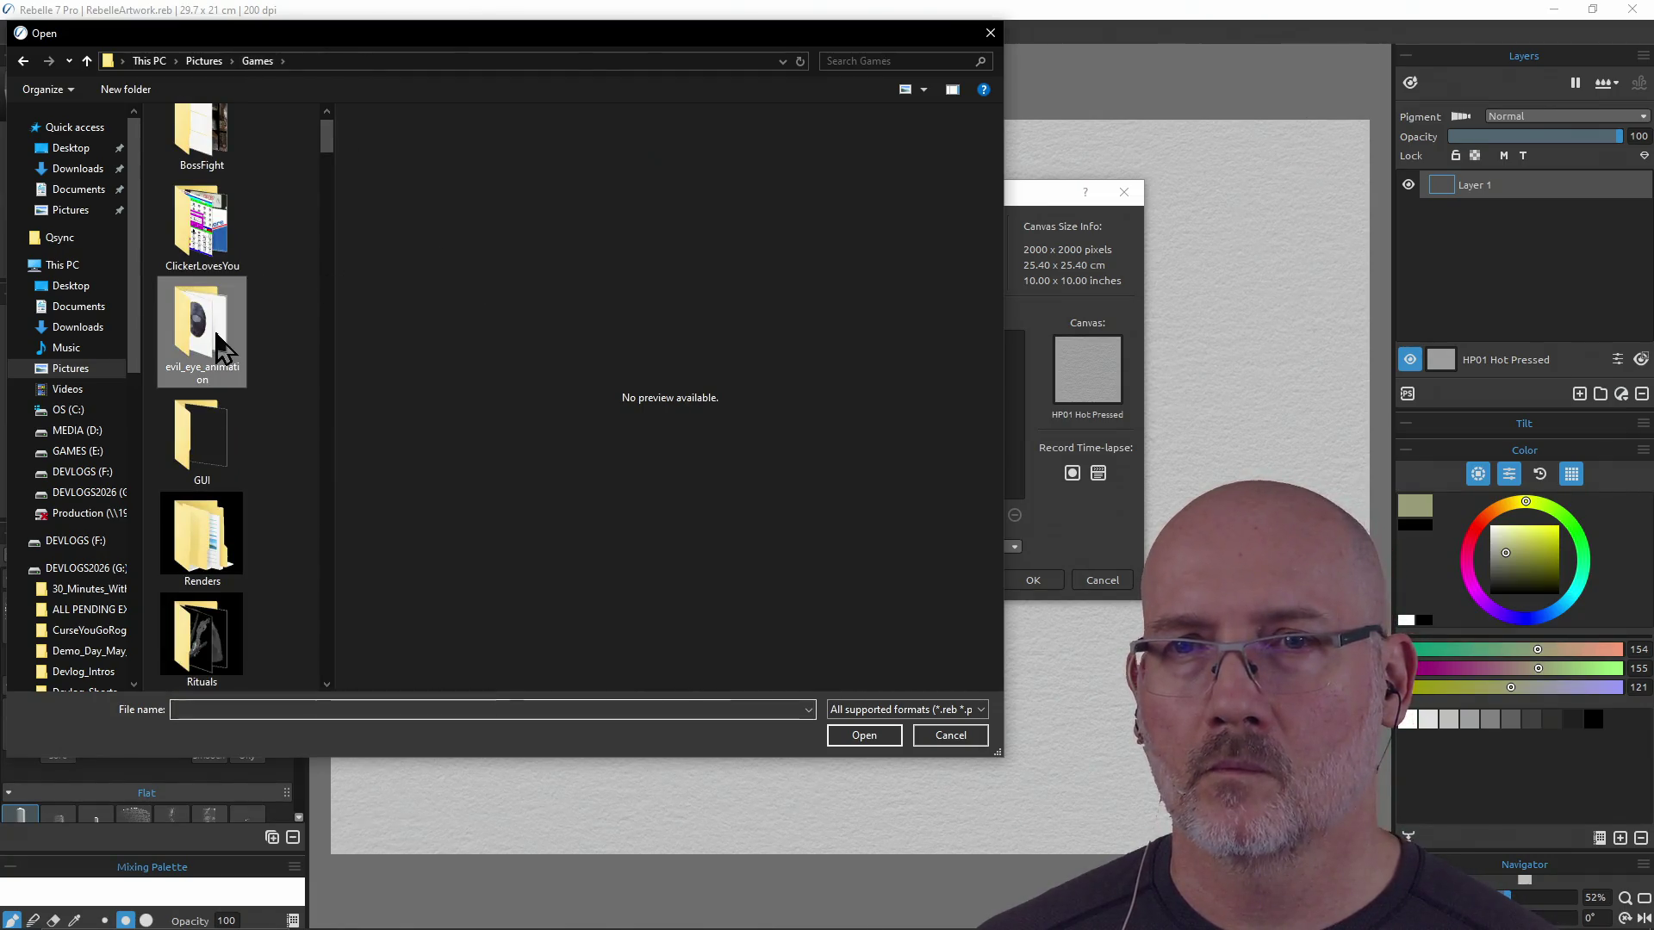
pyautogui.doubleClick(202, 349)
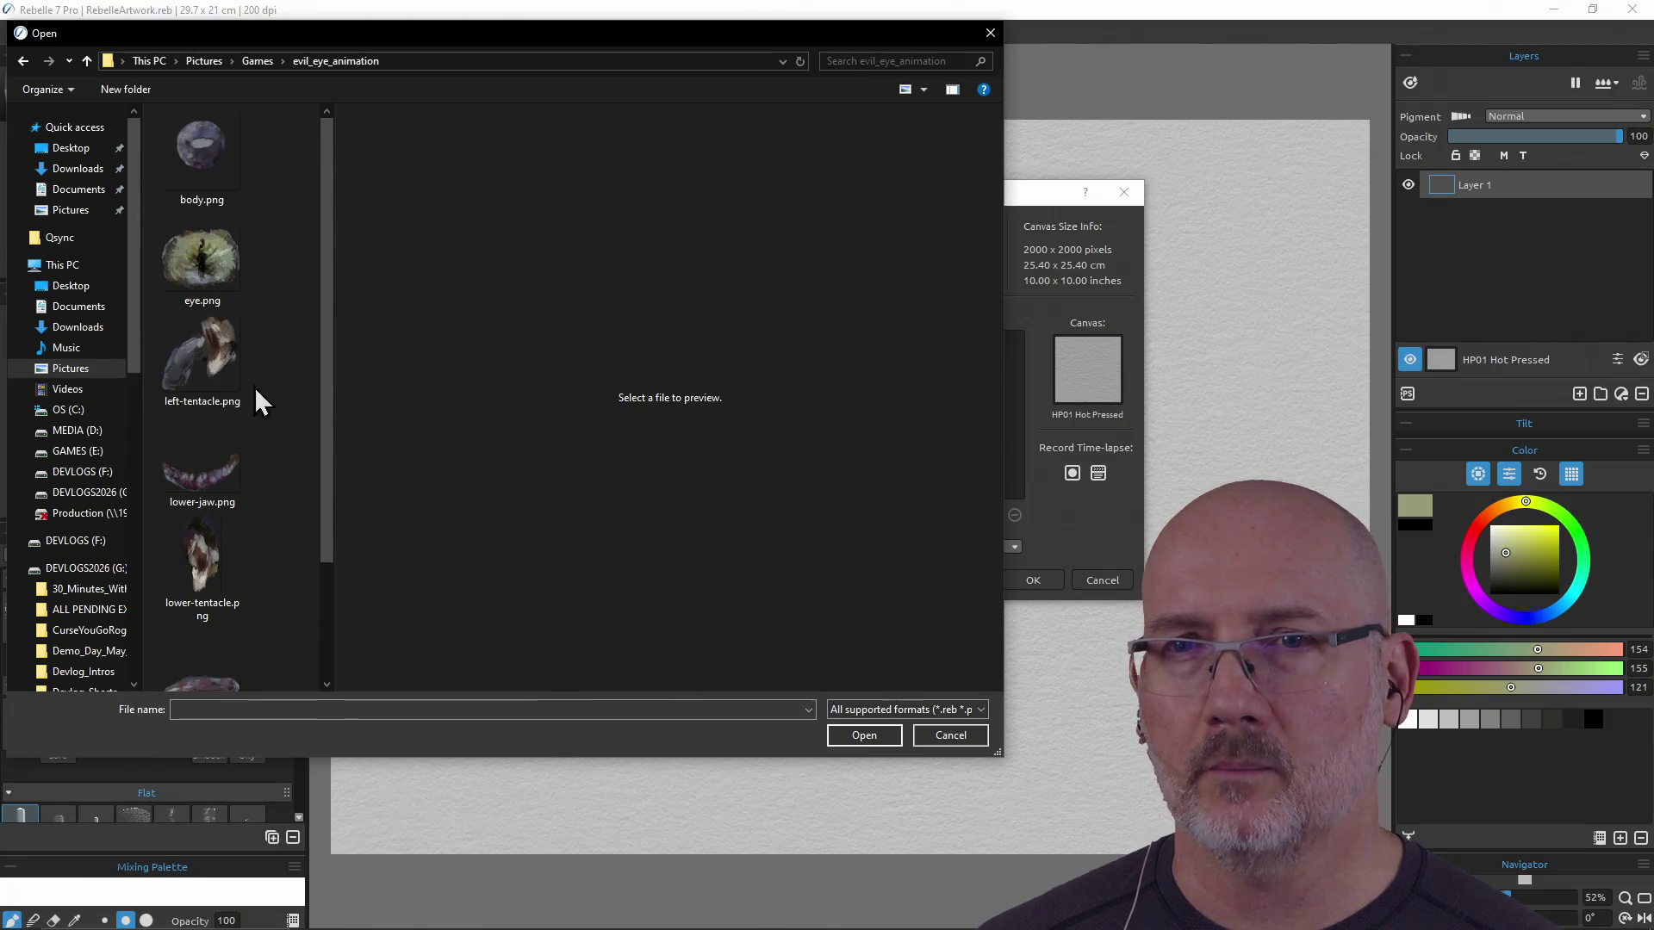
# Preview eye.png, body.png, lower-jaw.png, lower-tentacle.png, right-tentacle.png and upper-jaw.png
pyautogui.click(215, 256)
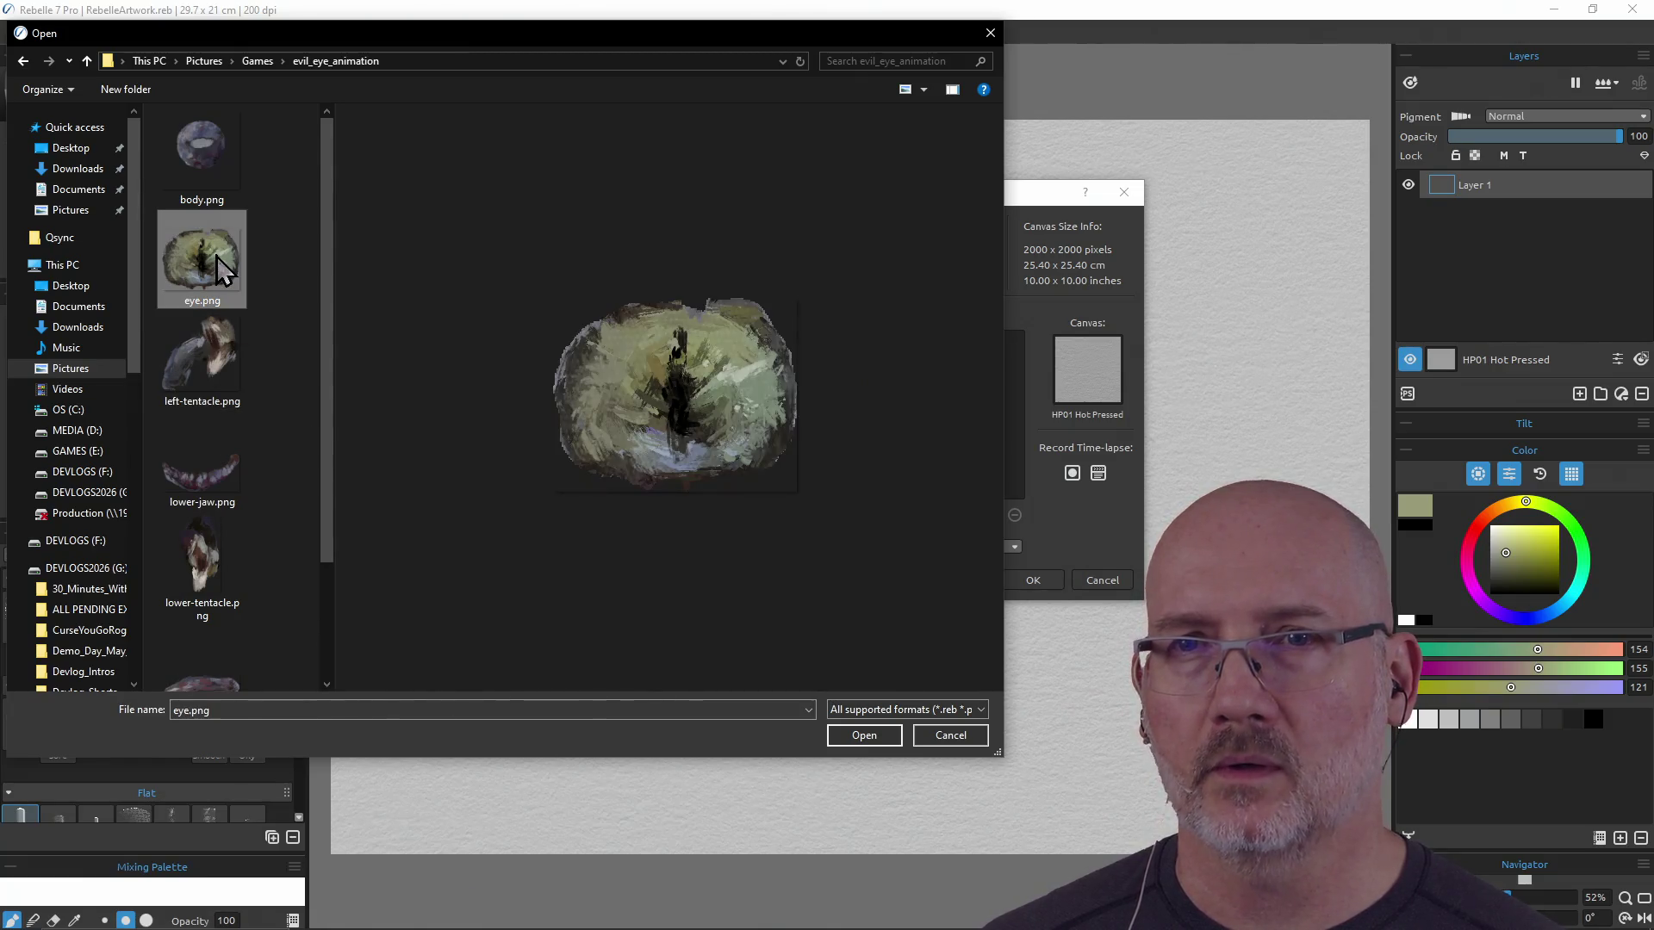
pyautogui.click(214, 140)
pyautogui.click(209, 457)
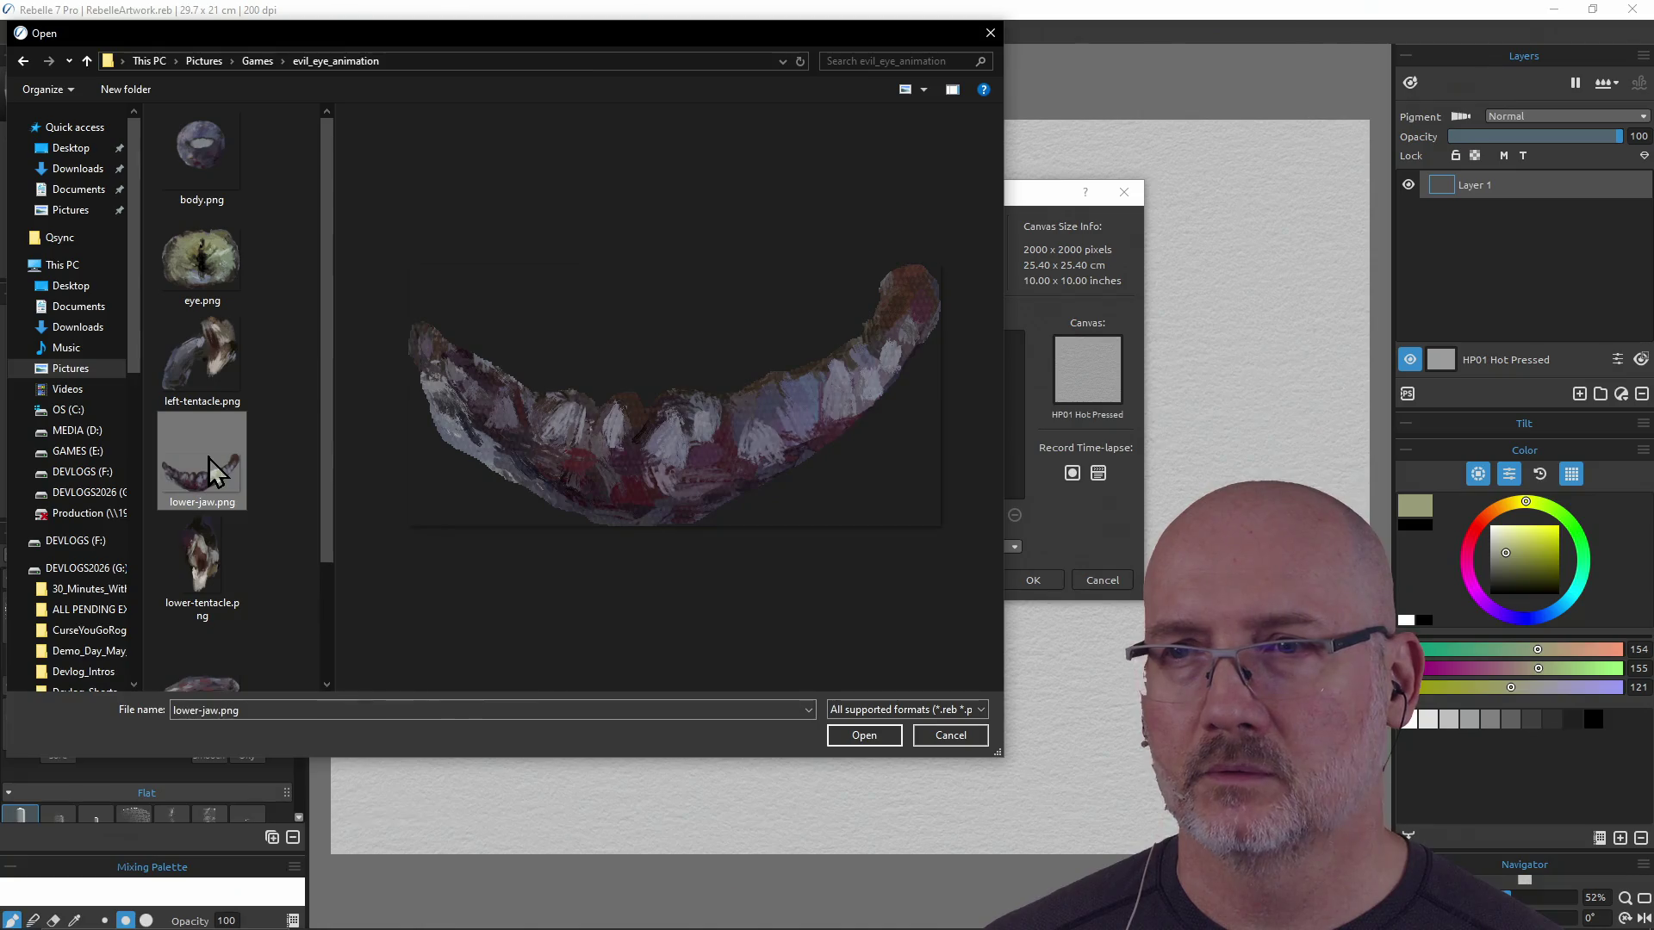
pyautogui.scroll(-2, 209, 465)
pyautogui.click(202, 442)
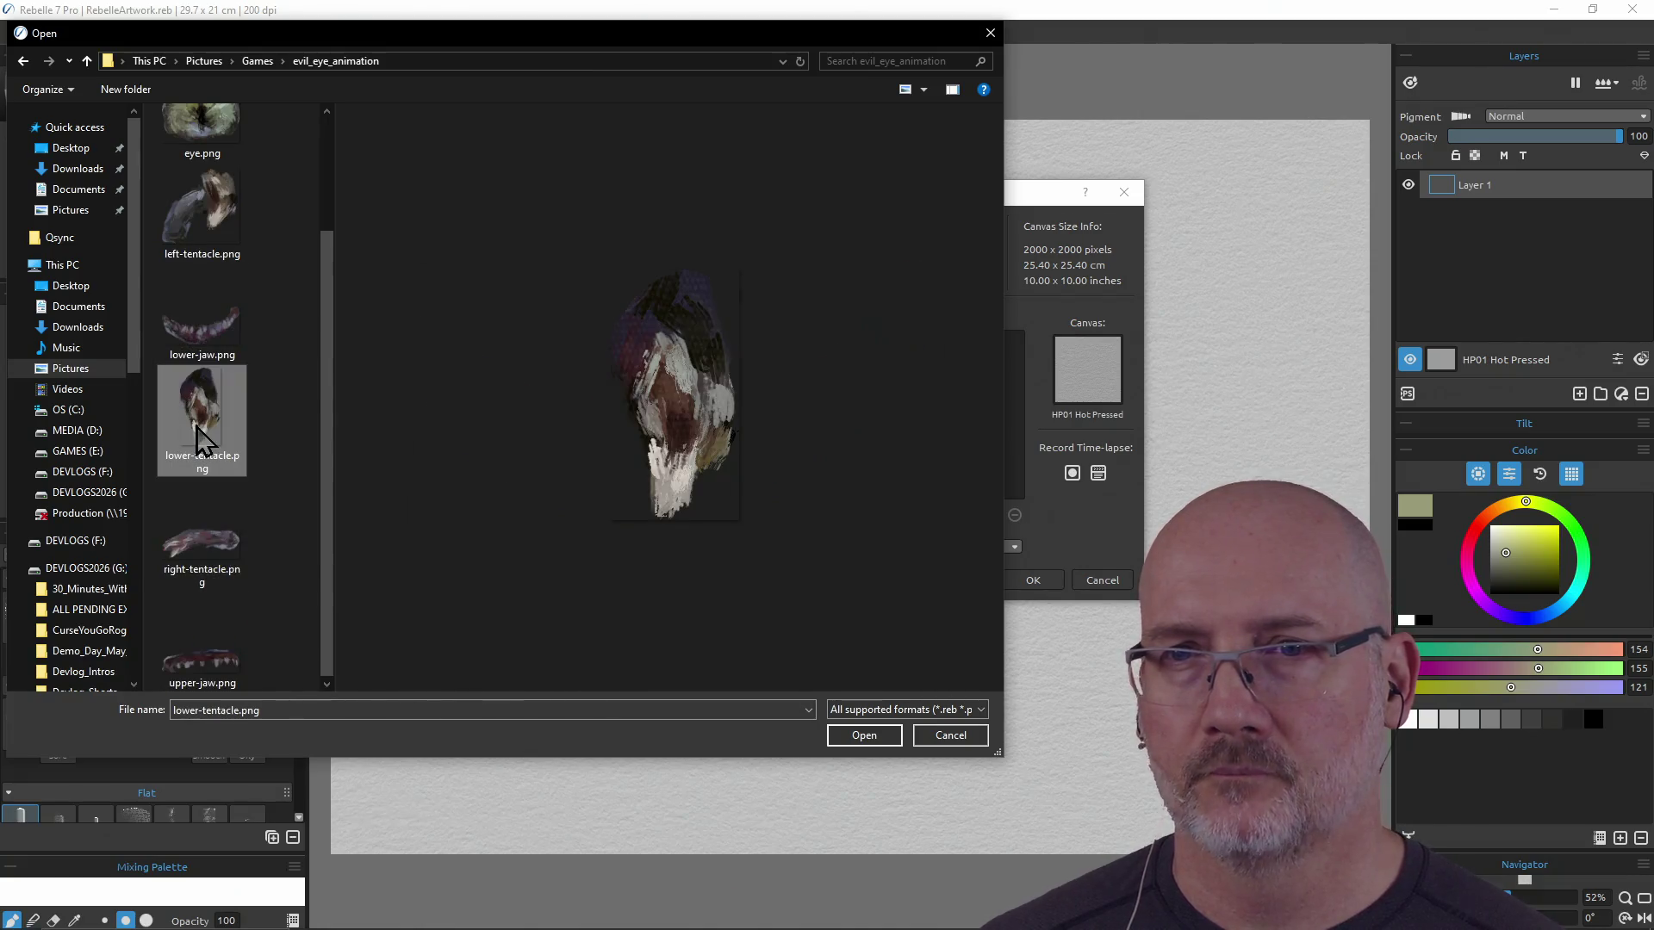
pyautogui.click(209, 540)
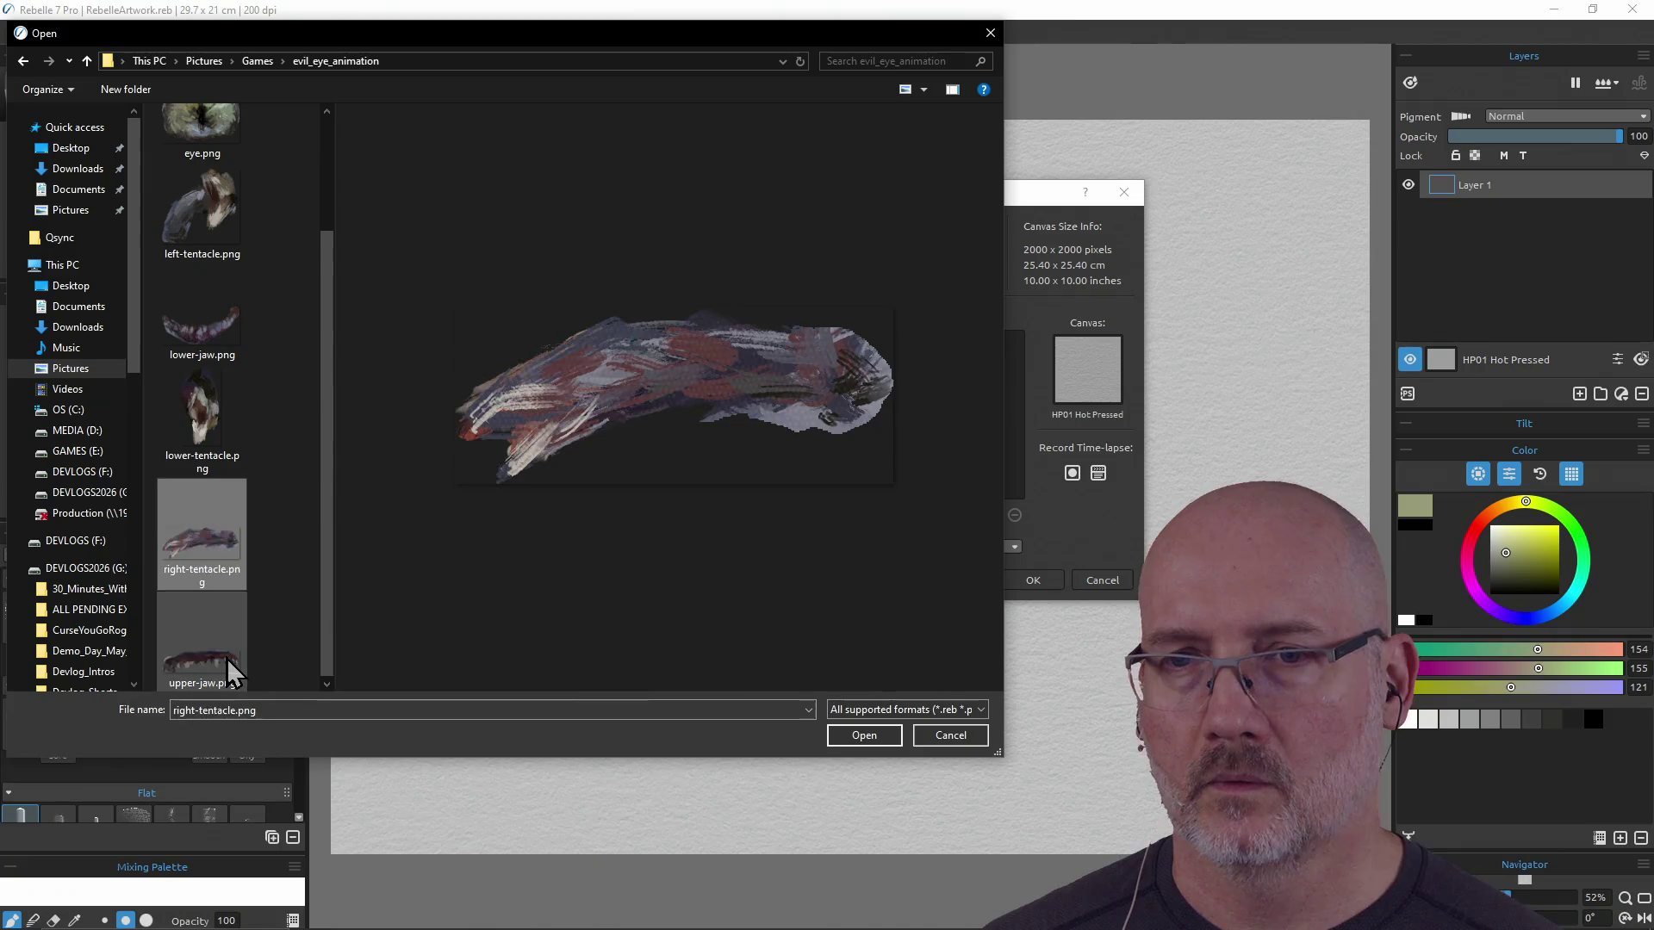
pyautogui.click(226, 658)
pyautogui.click(230, 544)
pyautogui.click(221, 432)
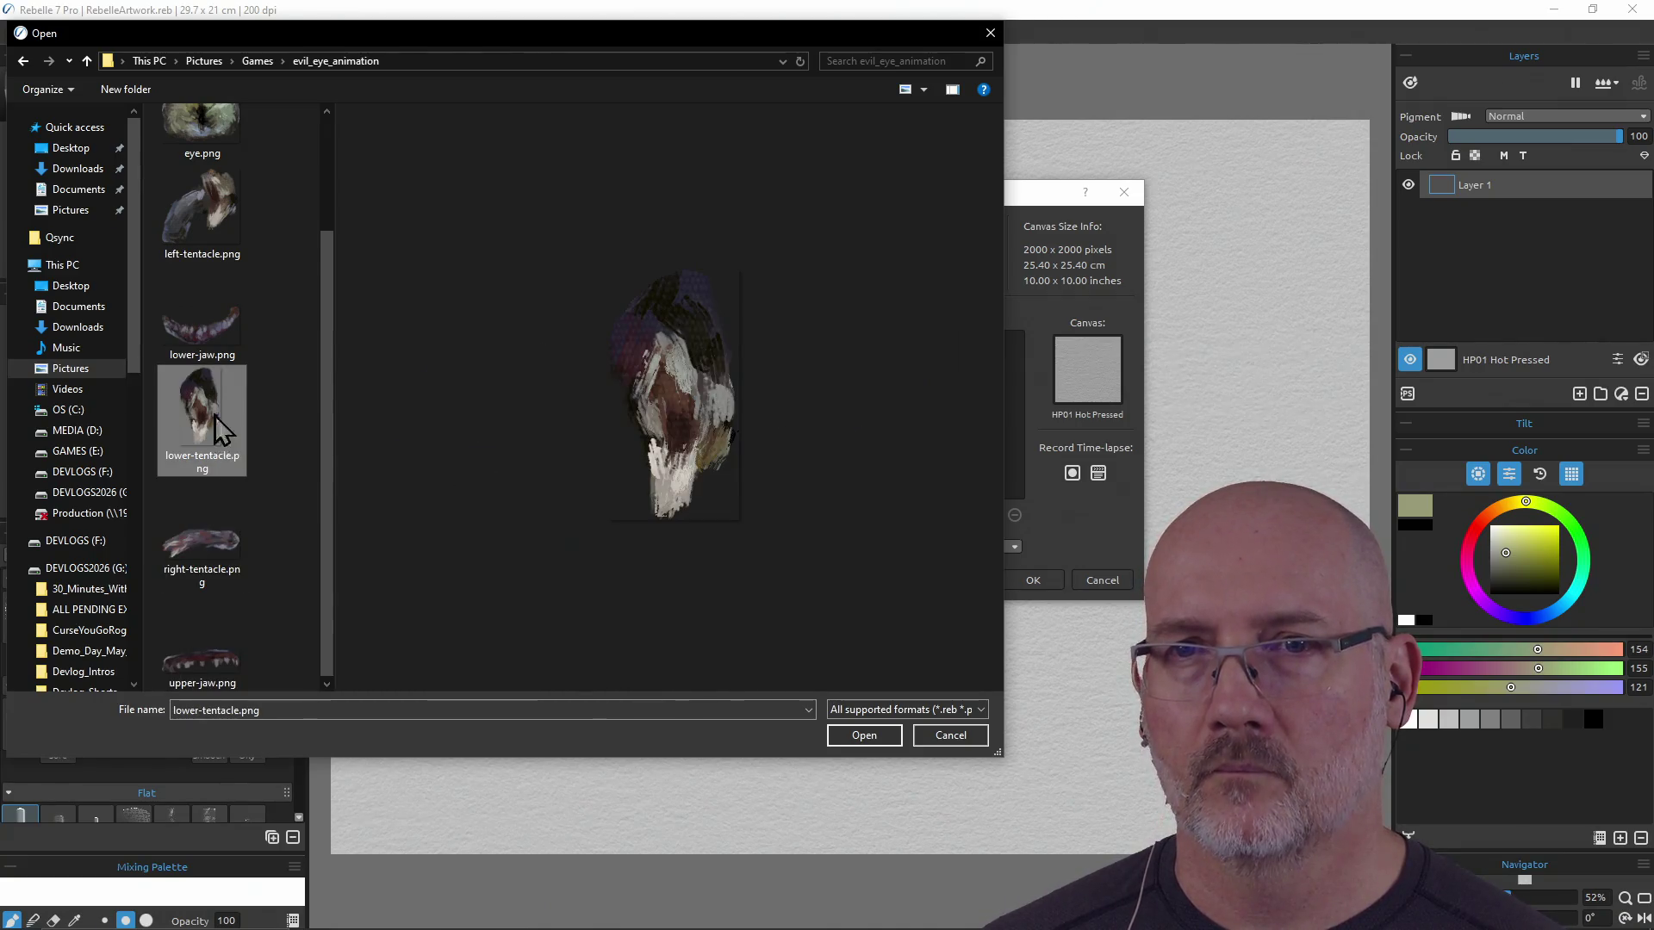
pyautogui.click(214, 341)
pyautogui.click(207, 443)
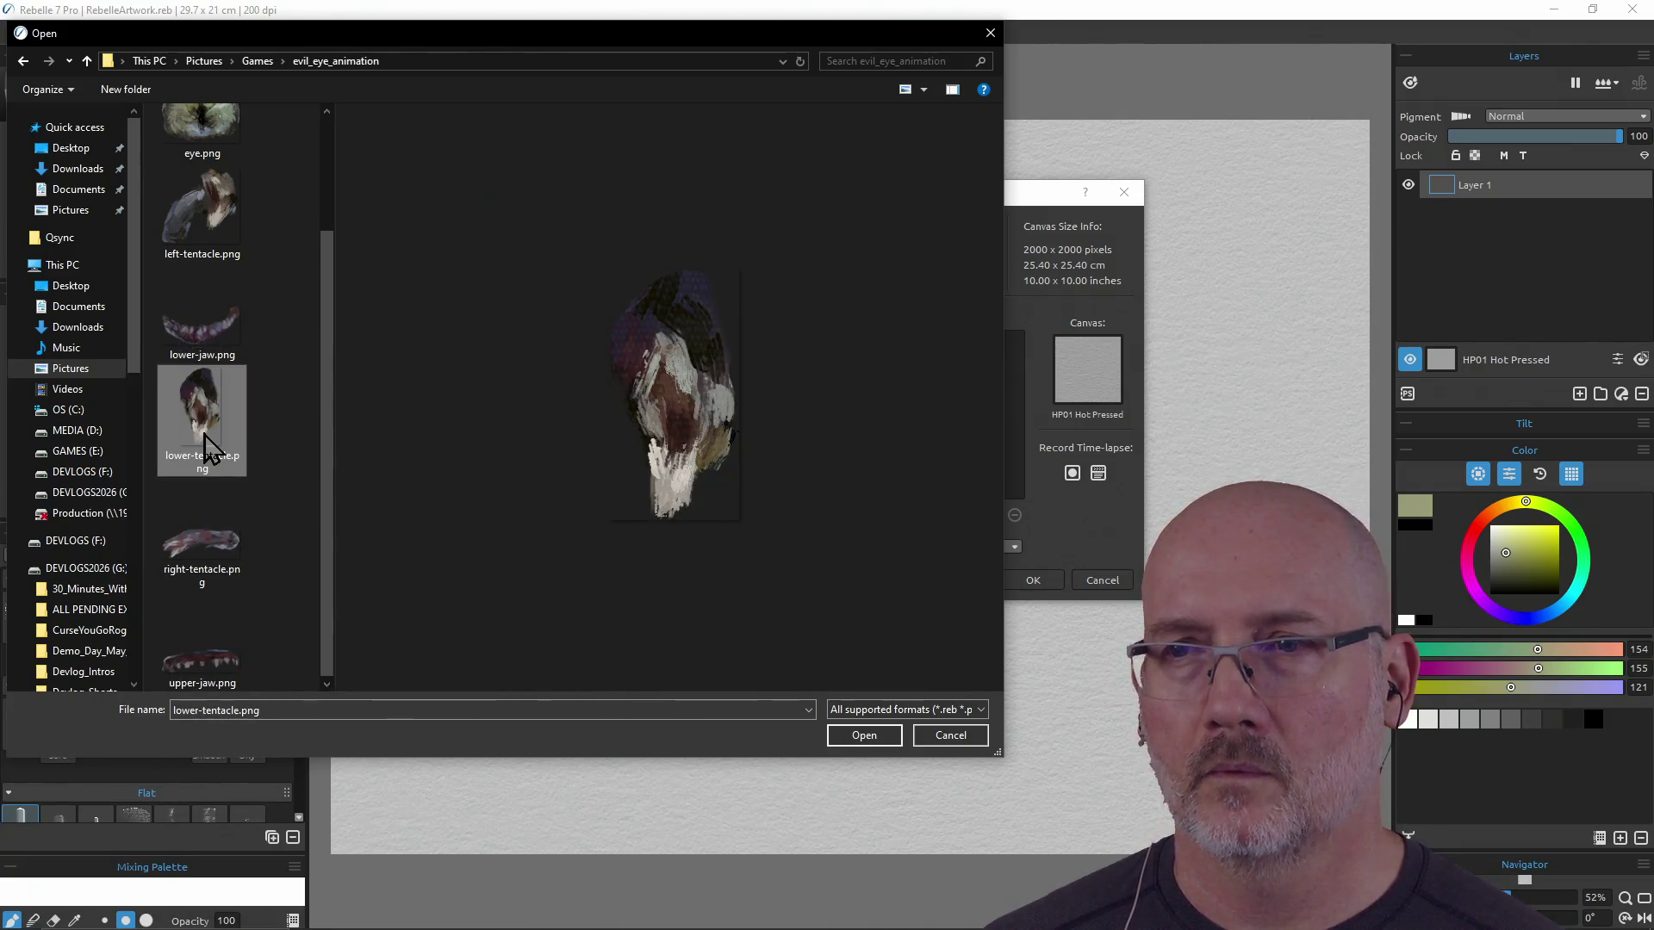
pyautogui.click(211, 312)
# Cycle through left-tentacle, eye and body previews, then down through the jaw and tentacle images
pyautogui.scroll(2, 215, 326)
pyautogui.click(212, 315)
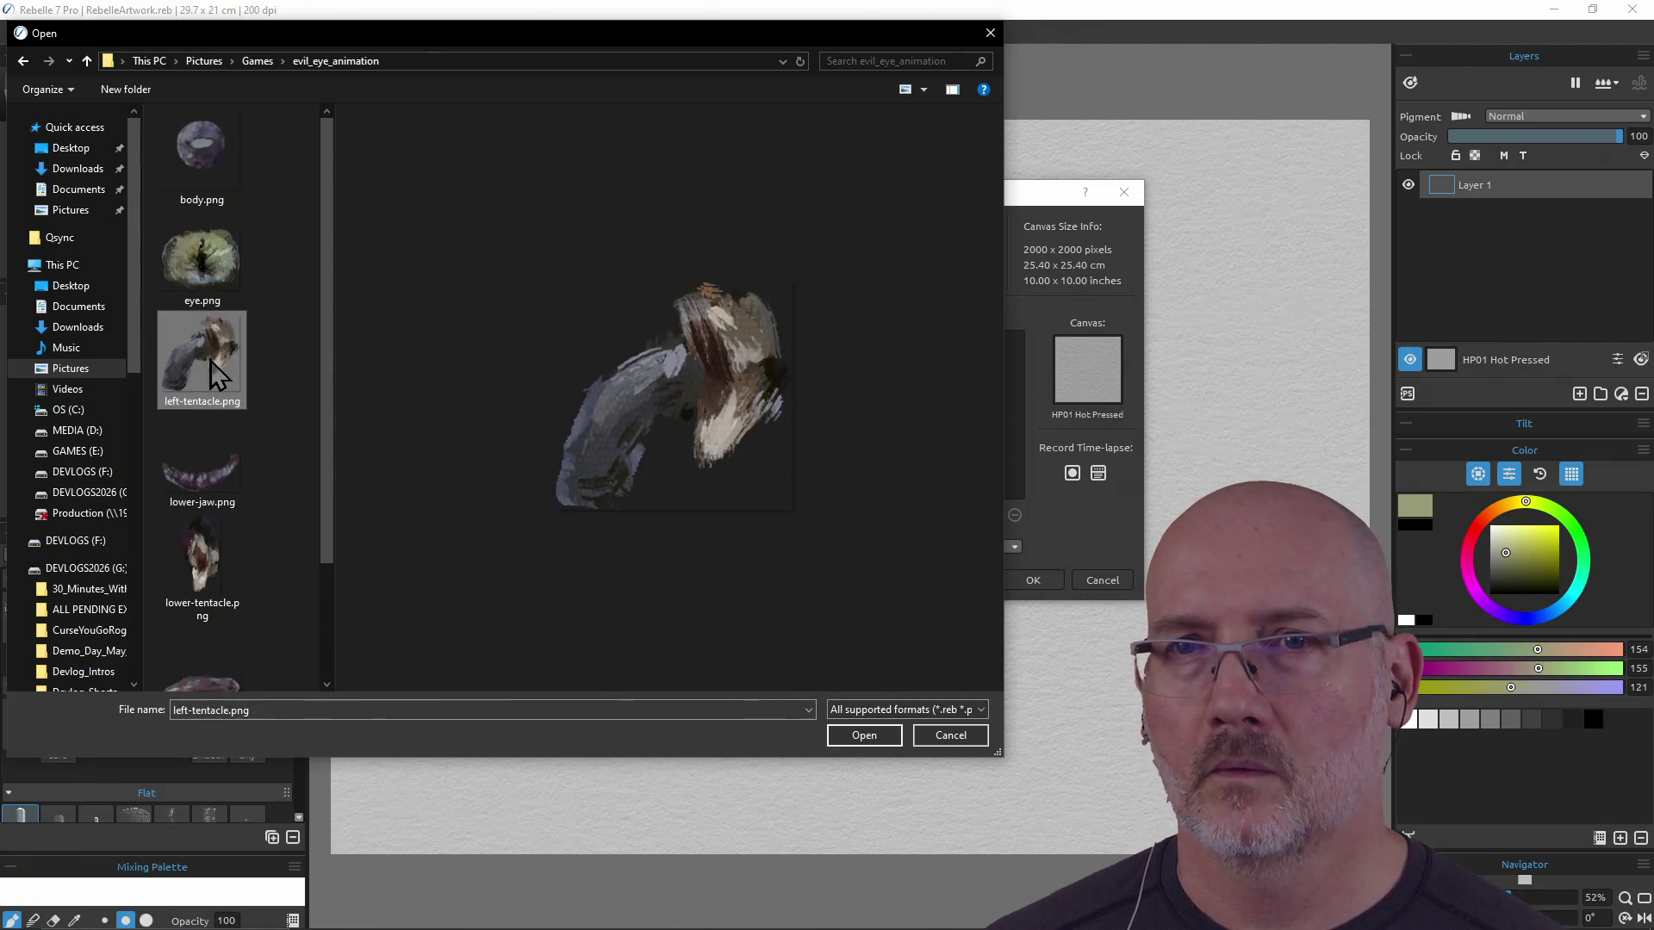
pyautogui.click(210, 275)
pyautogui.click(205, 157)
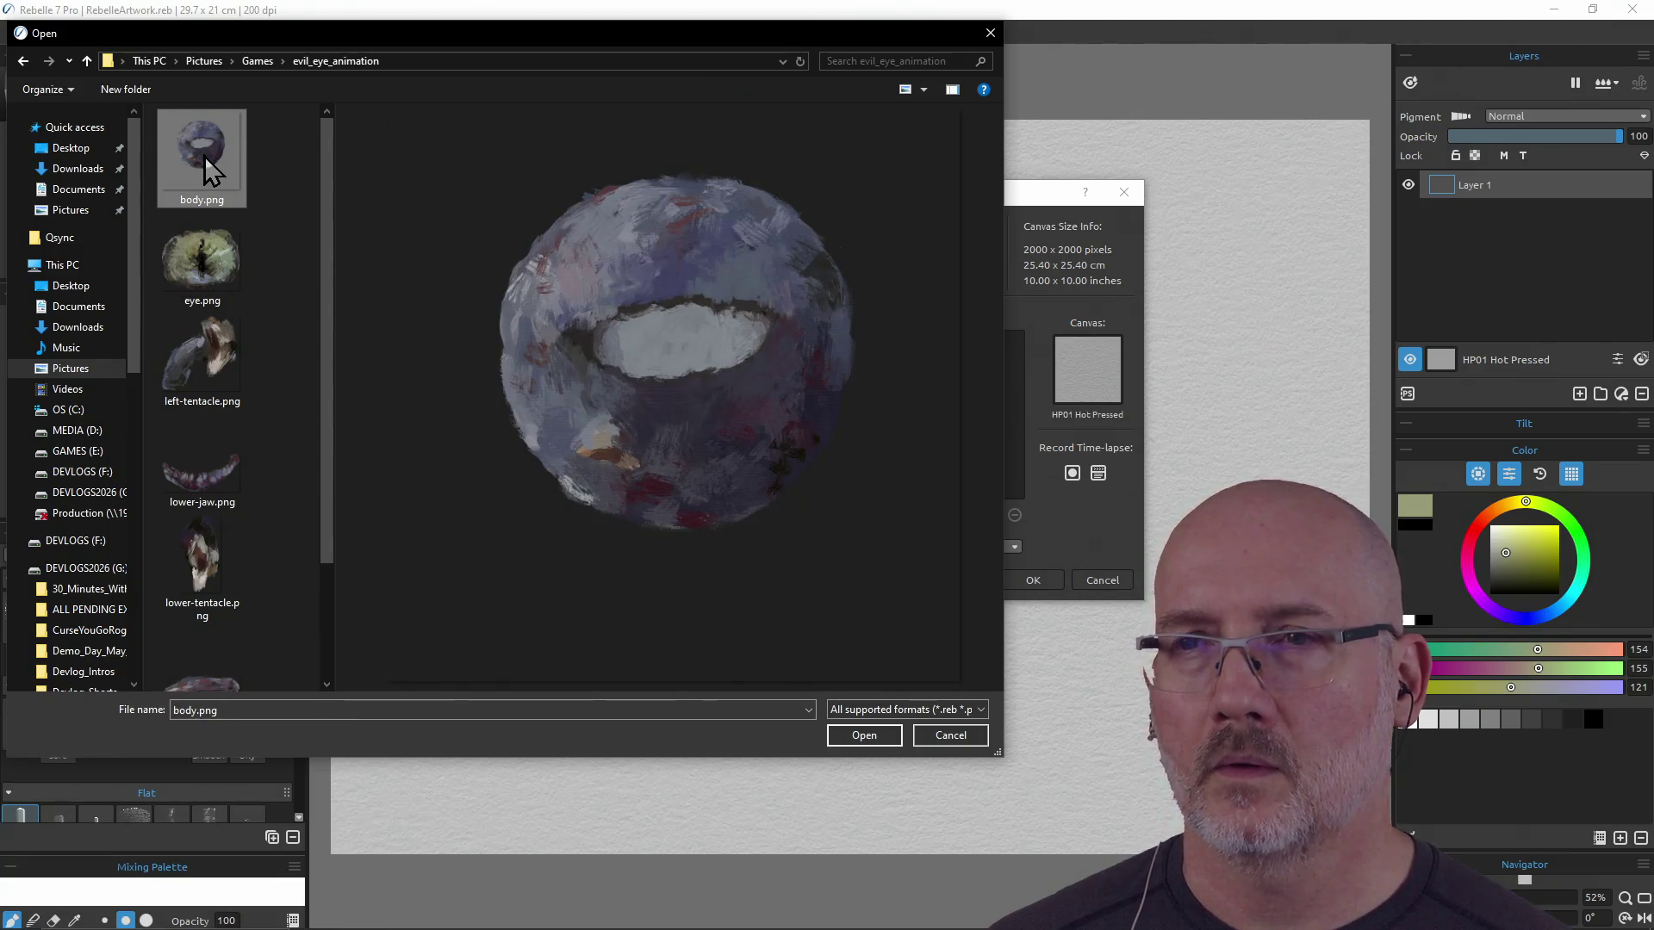
pyautogui.click(220, 262)
pyautogui.click(207, 386)
pyautogui.click(211, 473)
pyautogui.click(207, 589)
pyautogui.scroll(-1, 210, 603)
pyautogui.click(213, 617)
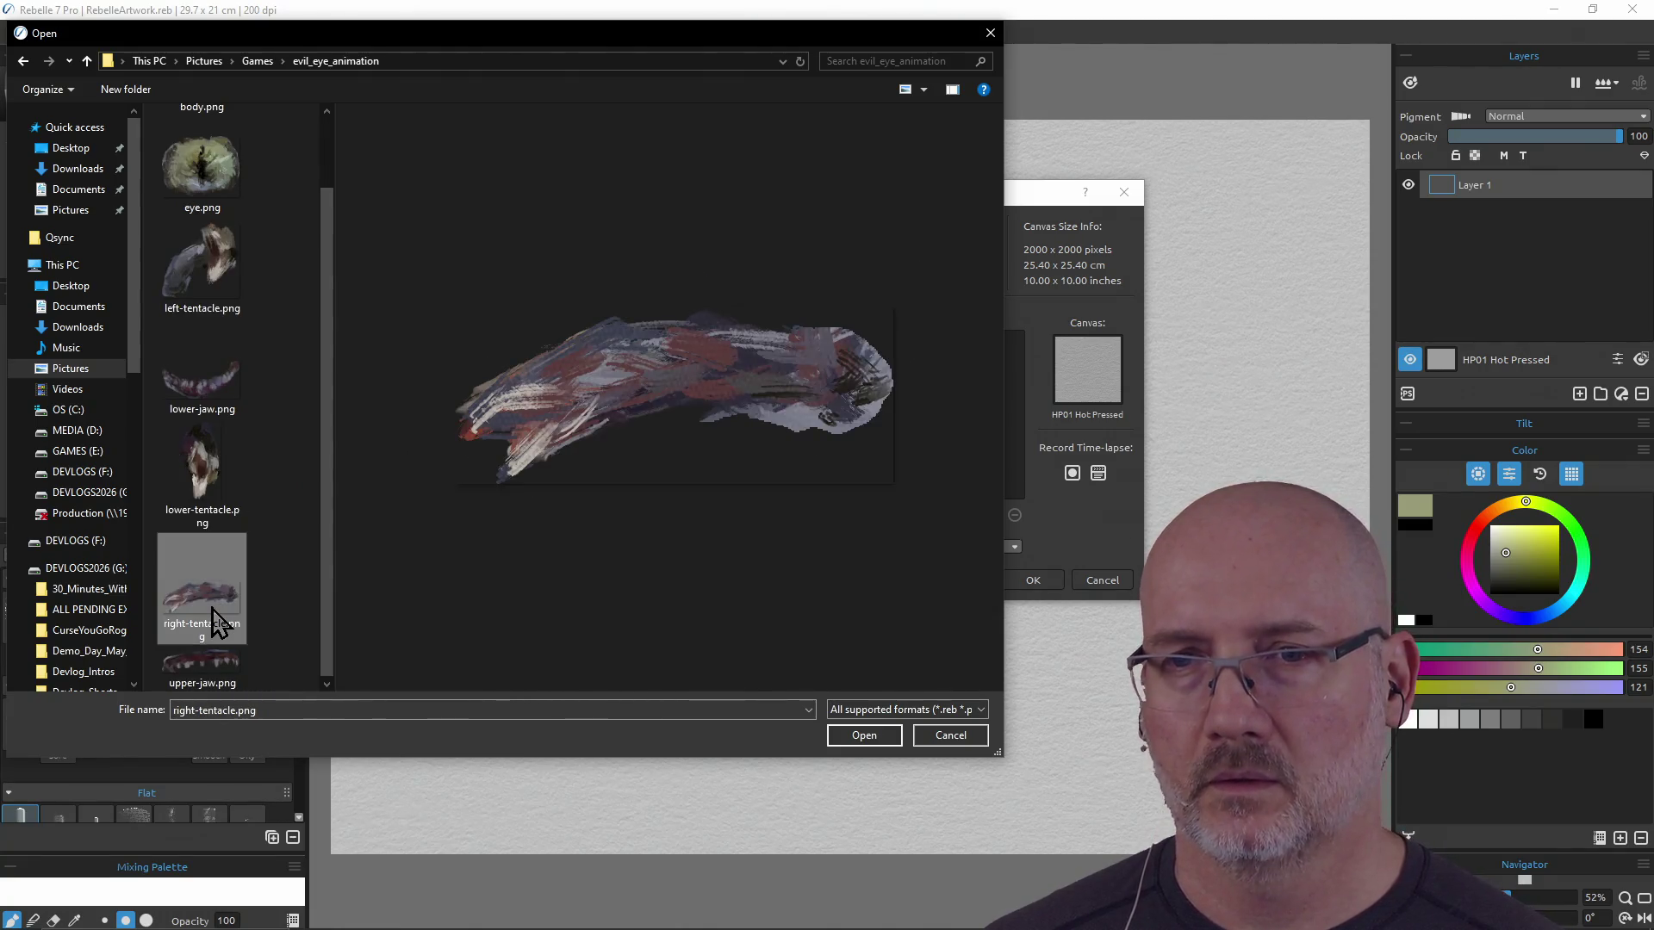
pyautogui.click(212, 663)
pyautogui.click(213, 594)
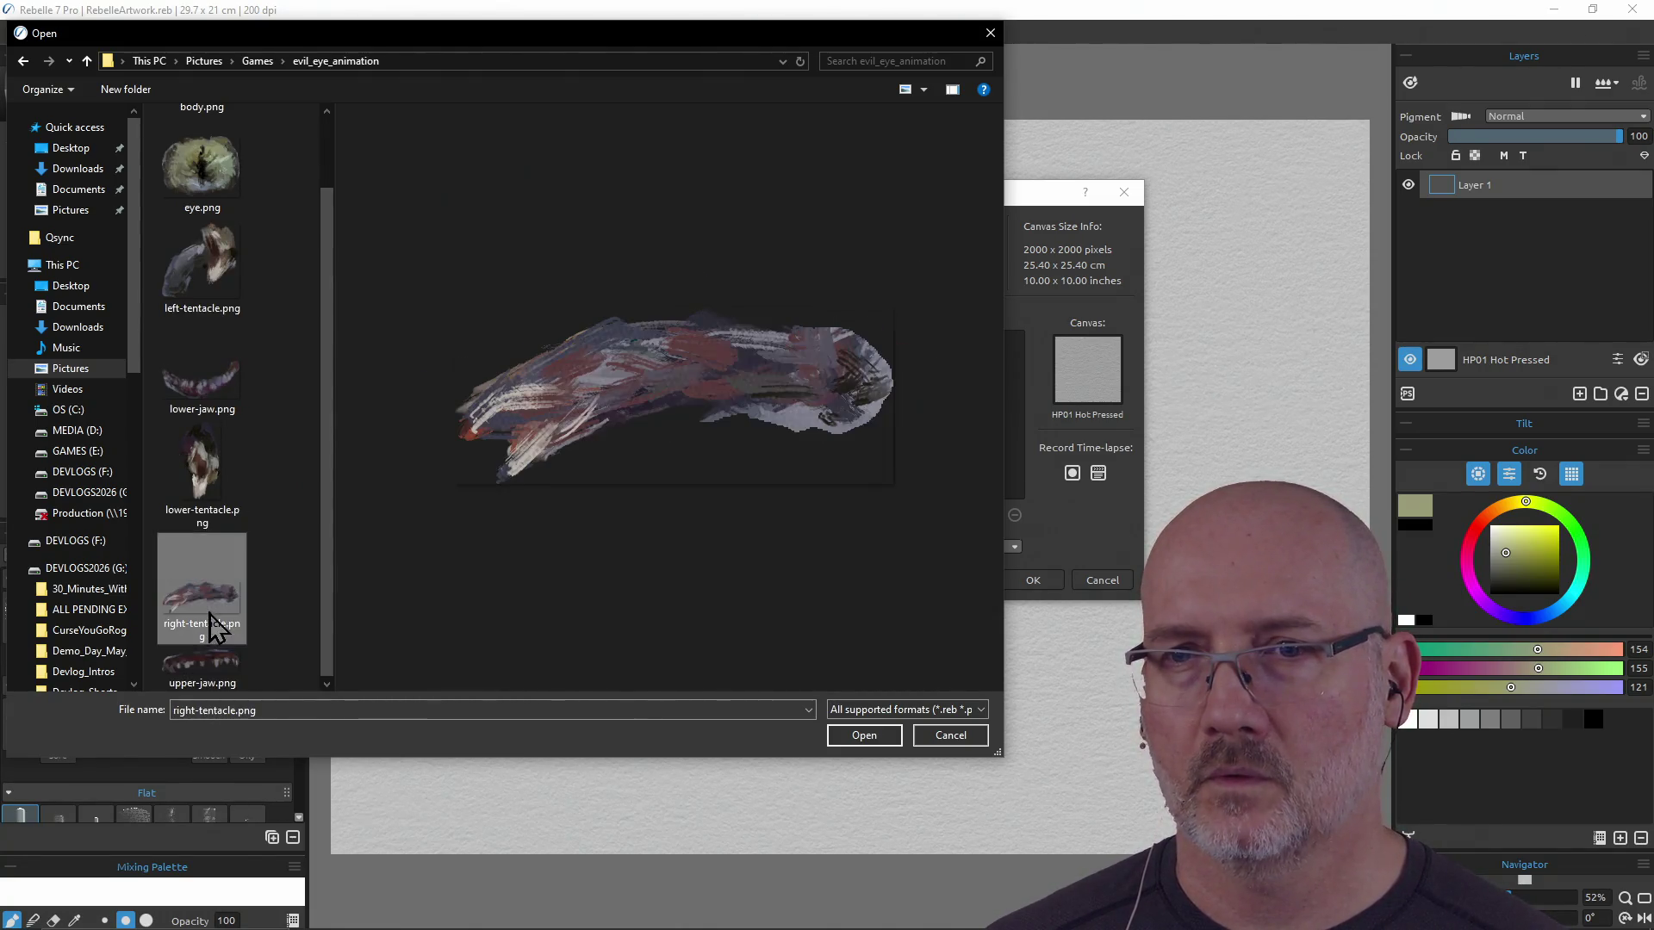
pyautogui.click(206, 497)
pyautogui.click(207, 384)
pyautogui.click(208, 288)
# Compare the eye, body, left-tentacle, lower-jaw, tentacle and upper-jaw previews again
pyautogui.scroll(1, 208, 262)
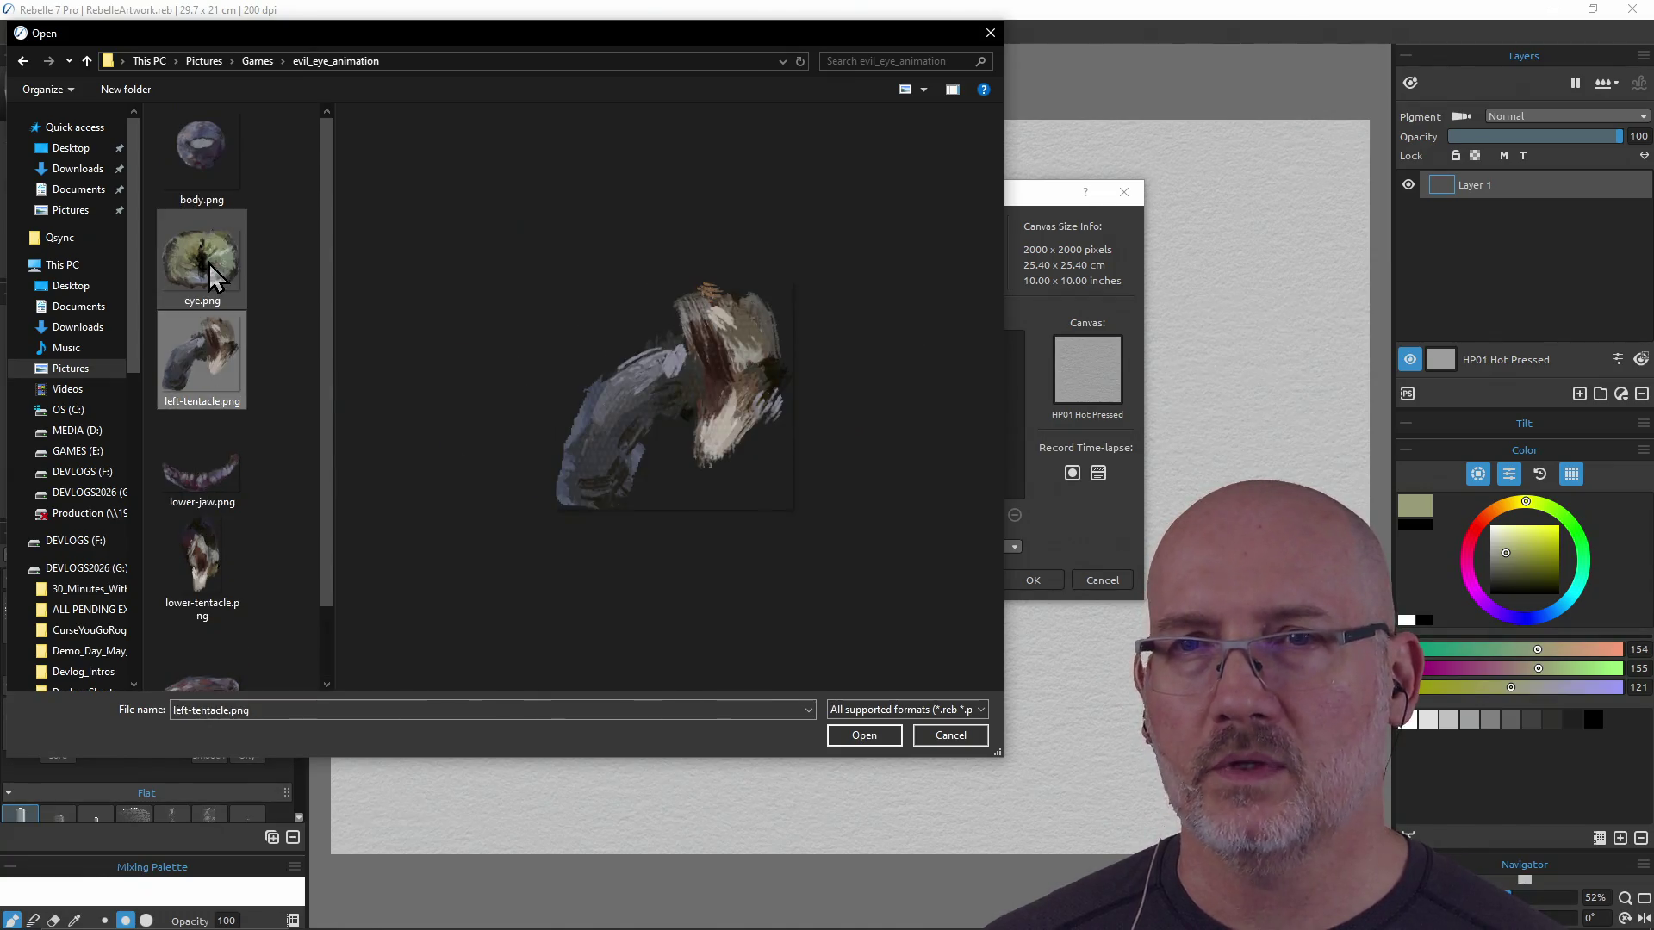
pyautogui.click(205, 262)
pyautogui.click(203, 155)
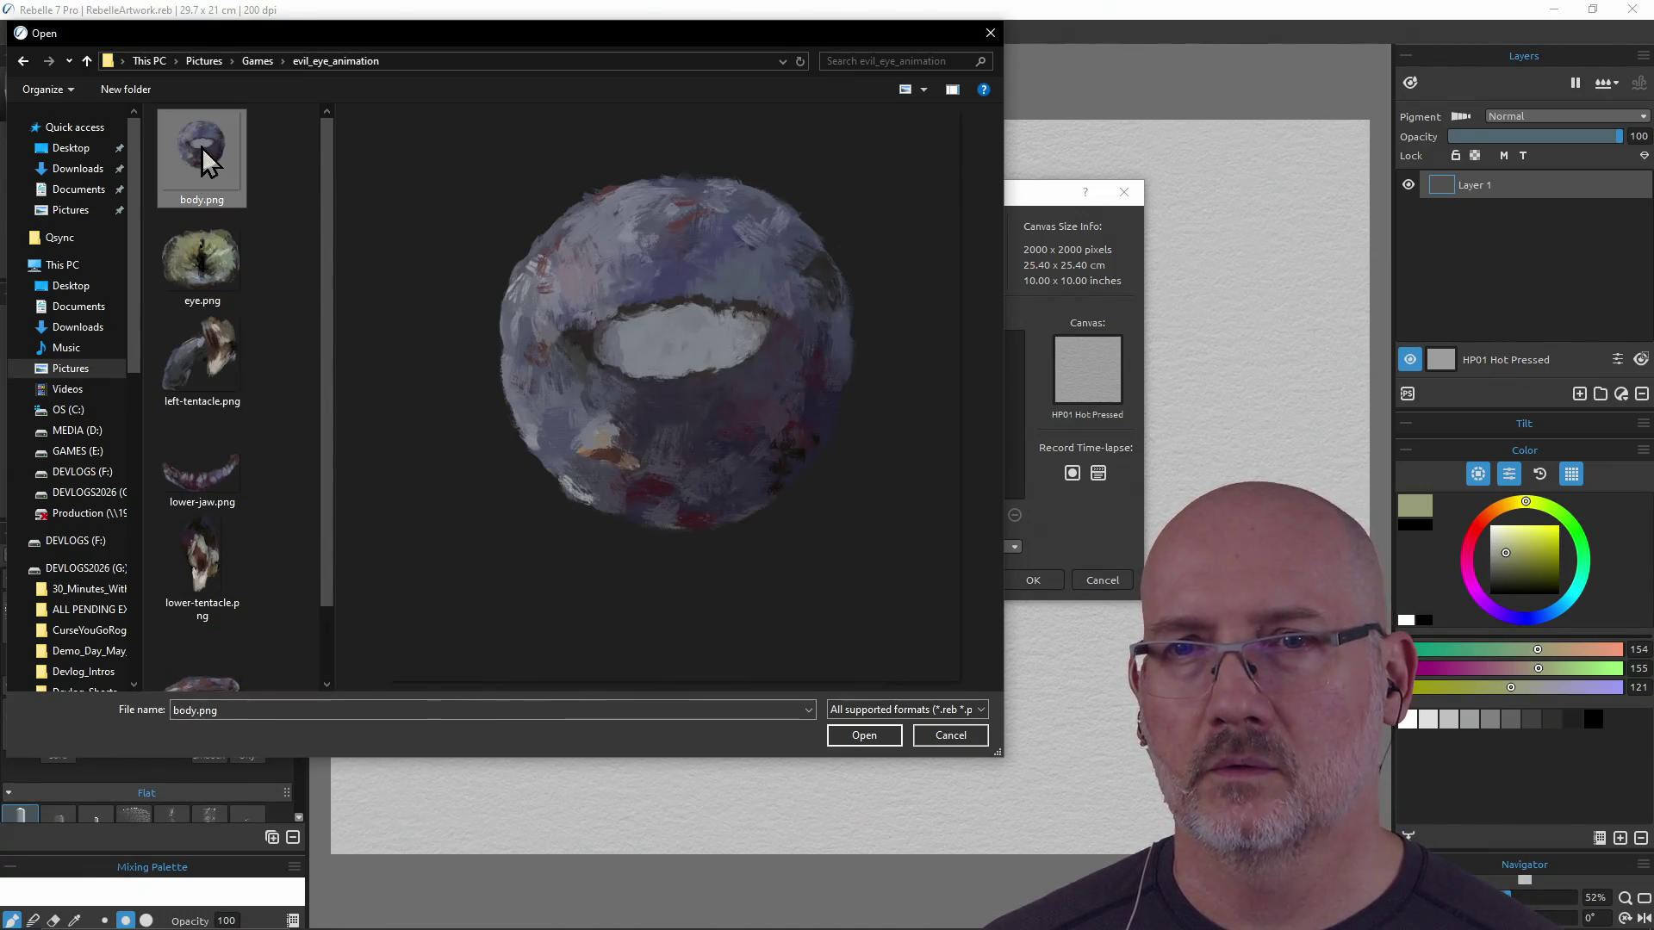
pyautogui.click(208, 349)
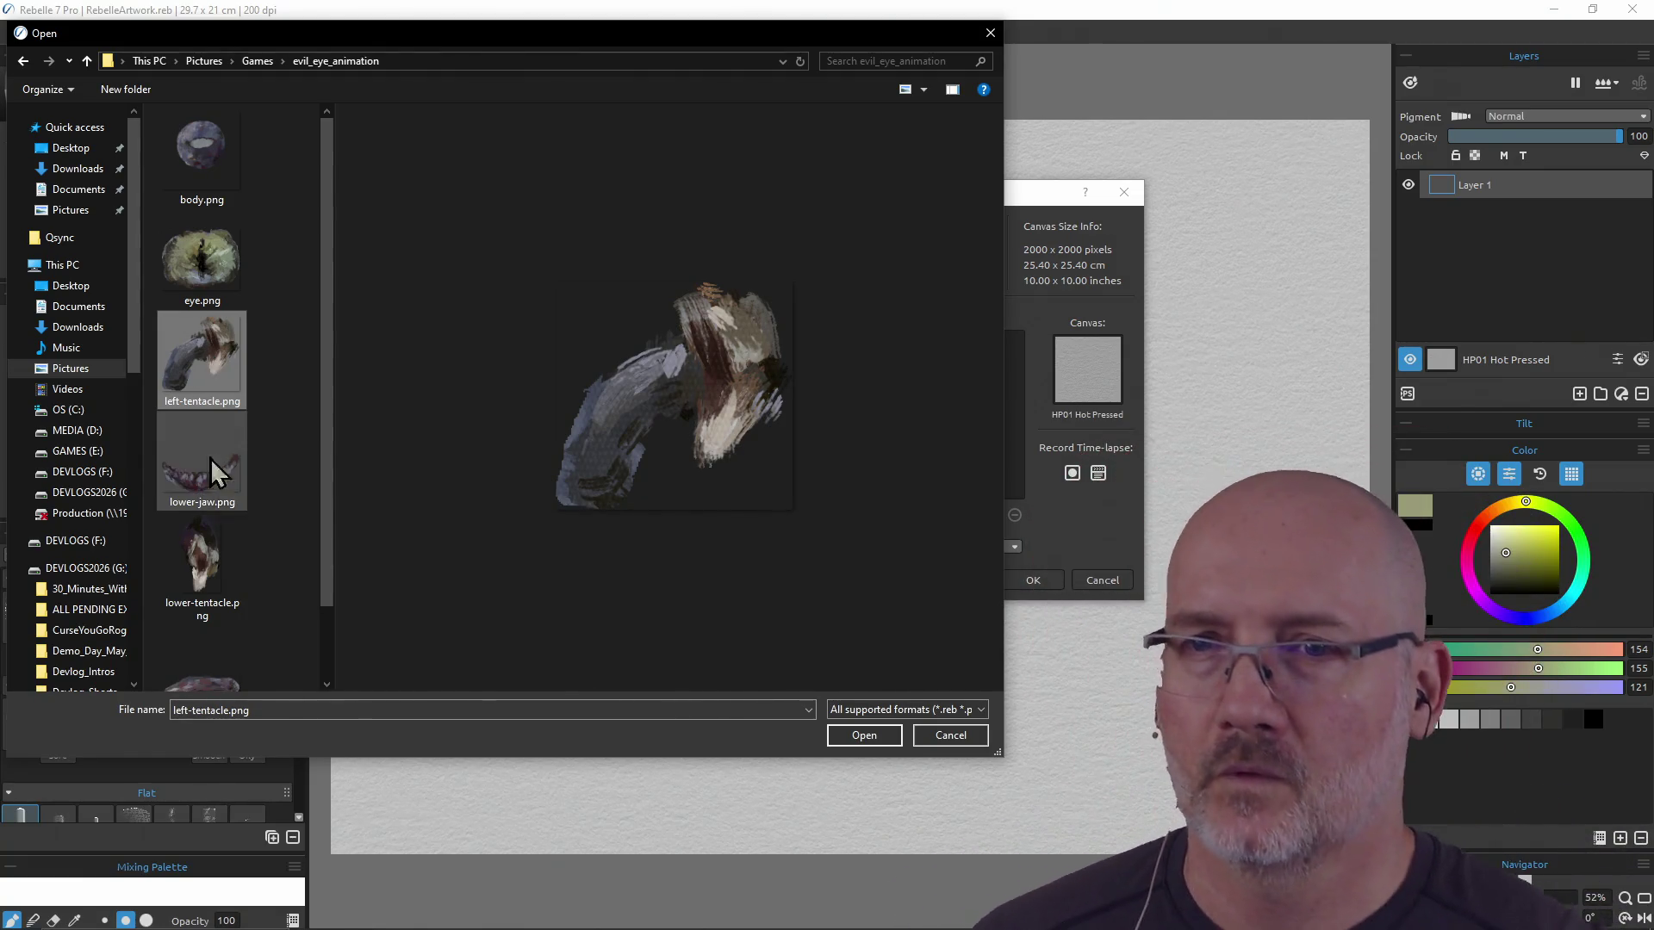
pyautogui.click(217, 507)
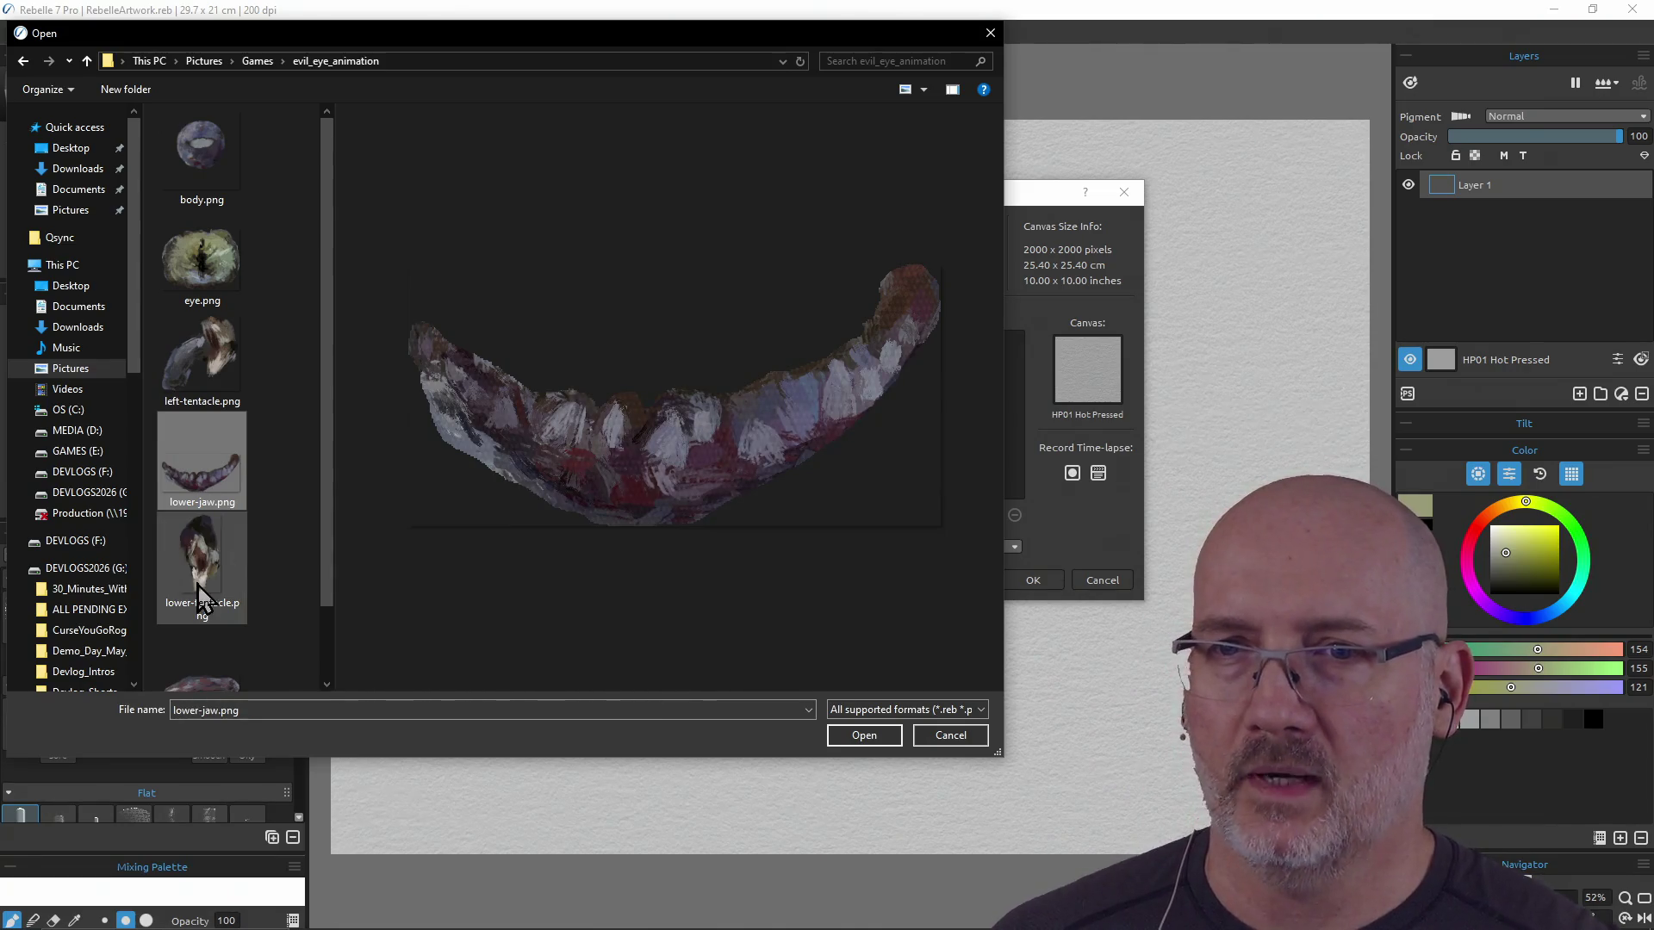
pyautogui.click(211, 369)
pyautogui.click(209, 467)
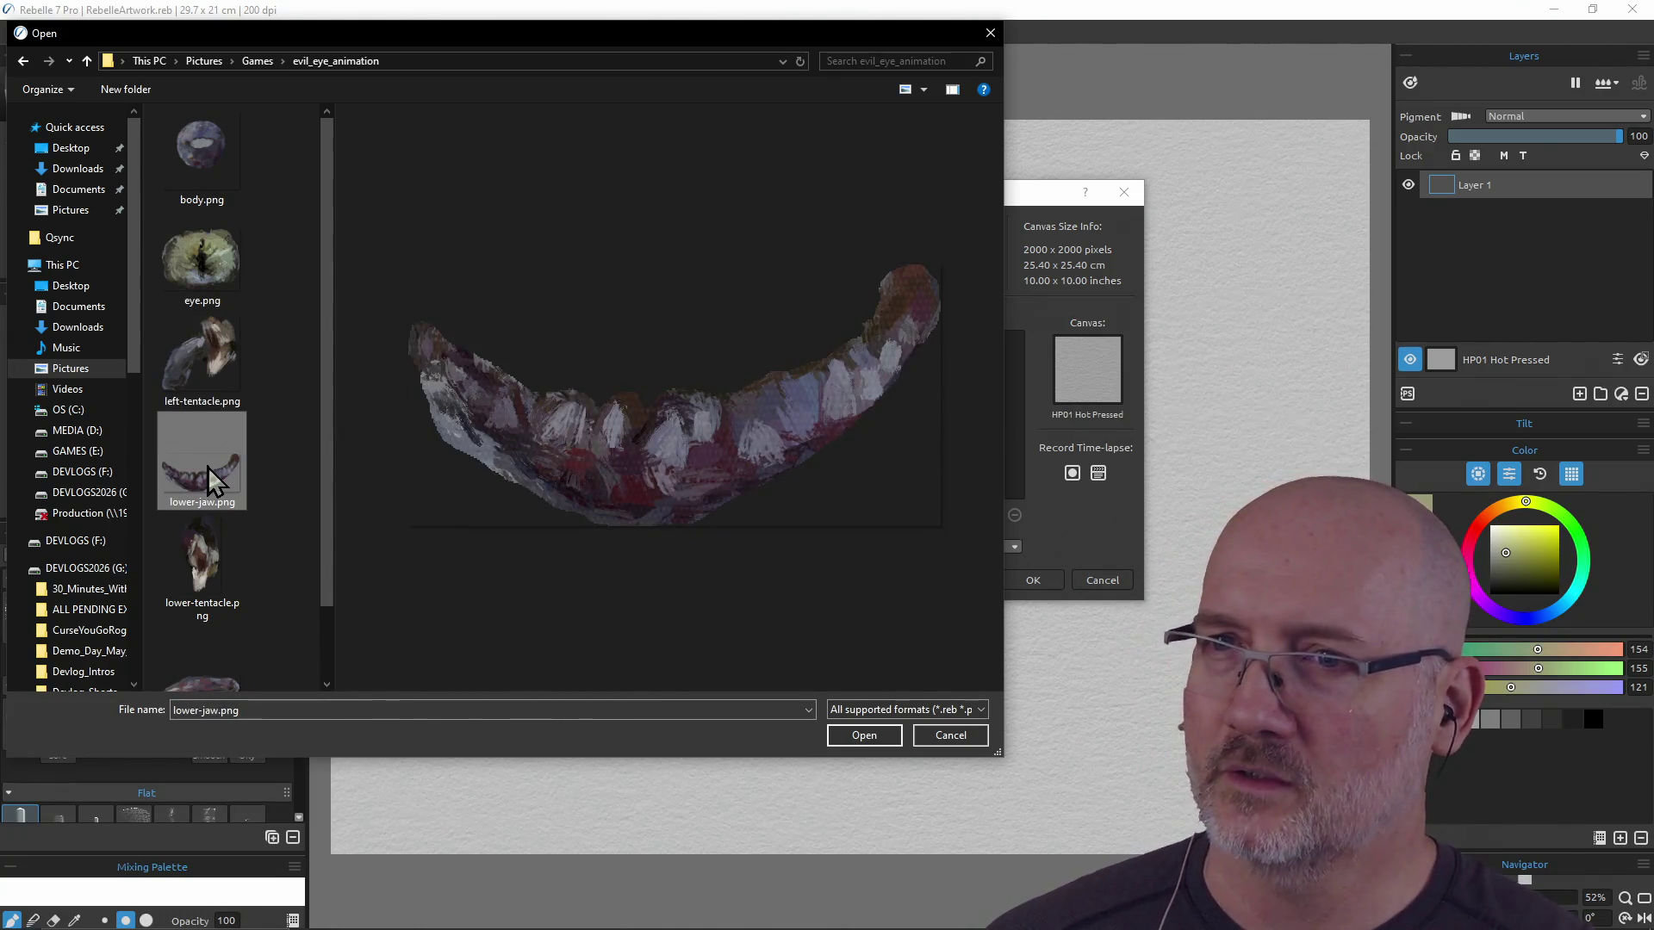
pyautogui.click(212, 556)
pyautogui.scroll(-1, 212, 556)
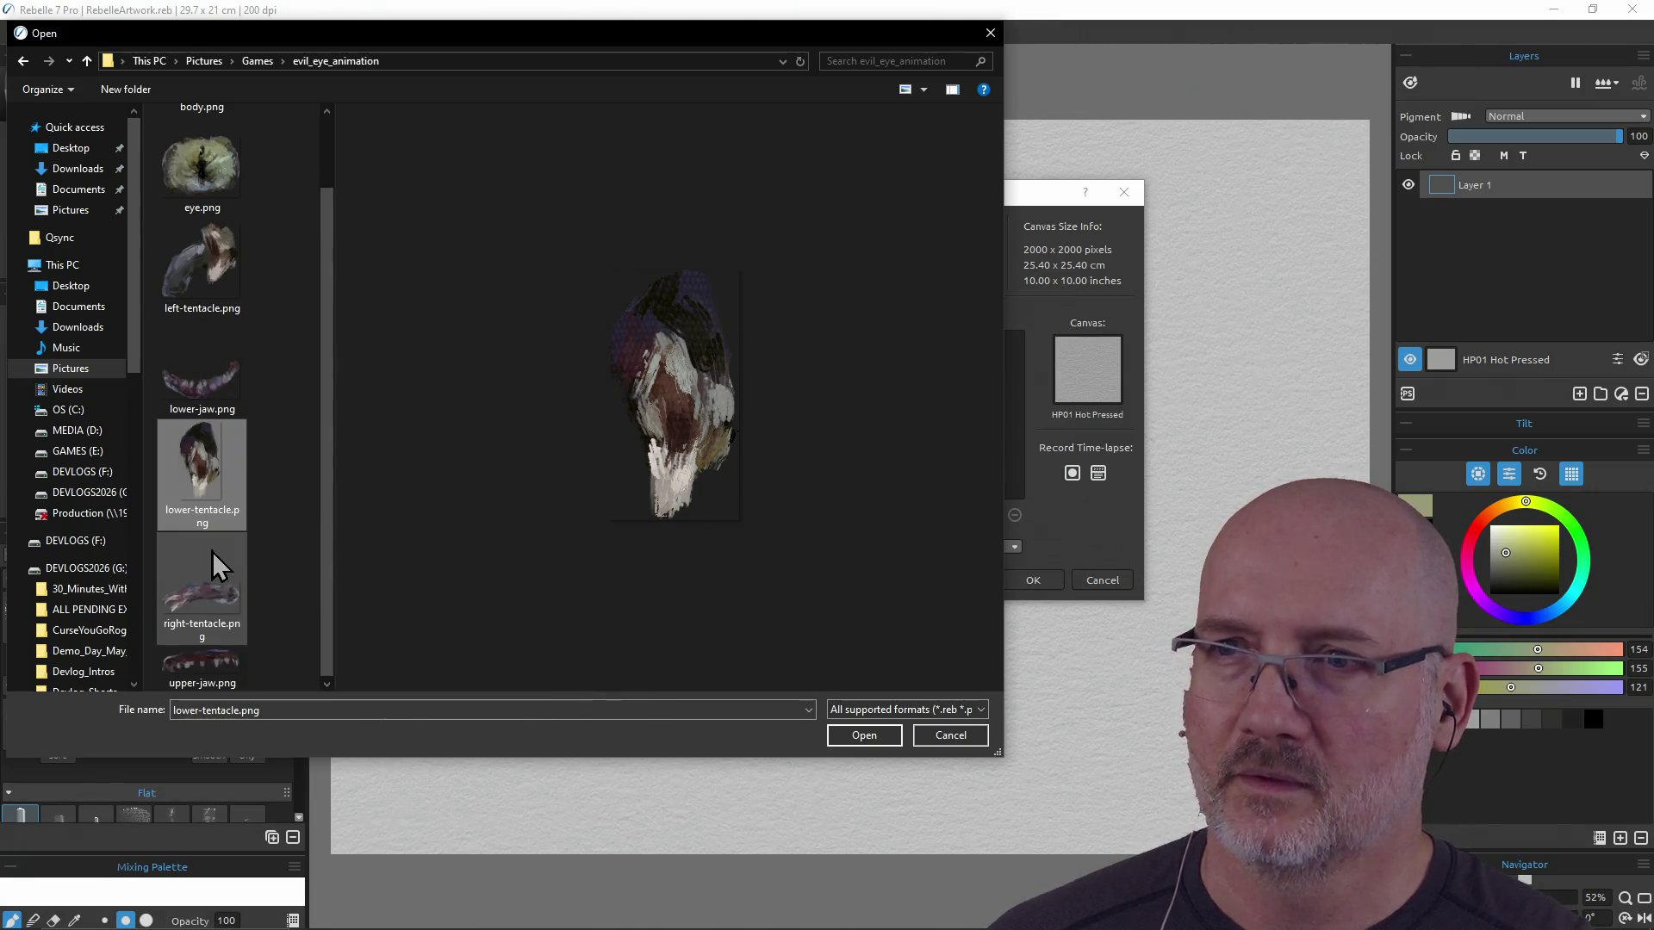
pyautogui.click(204, 586)
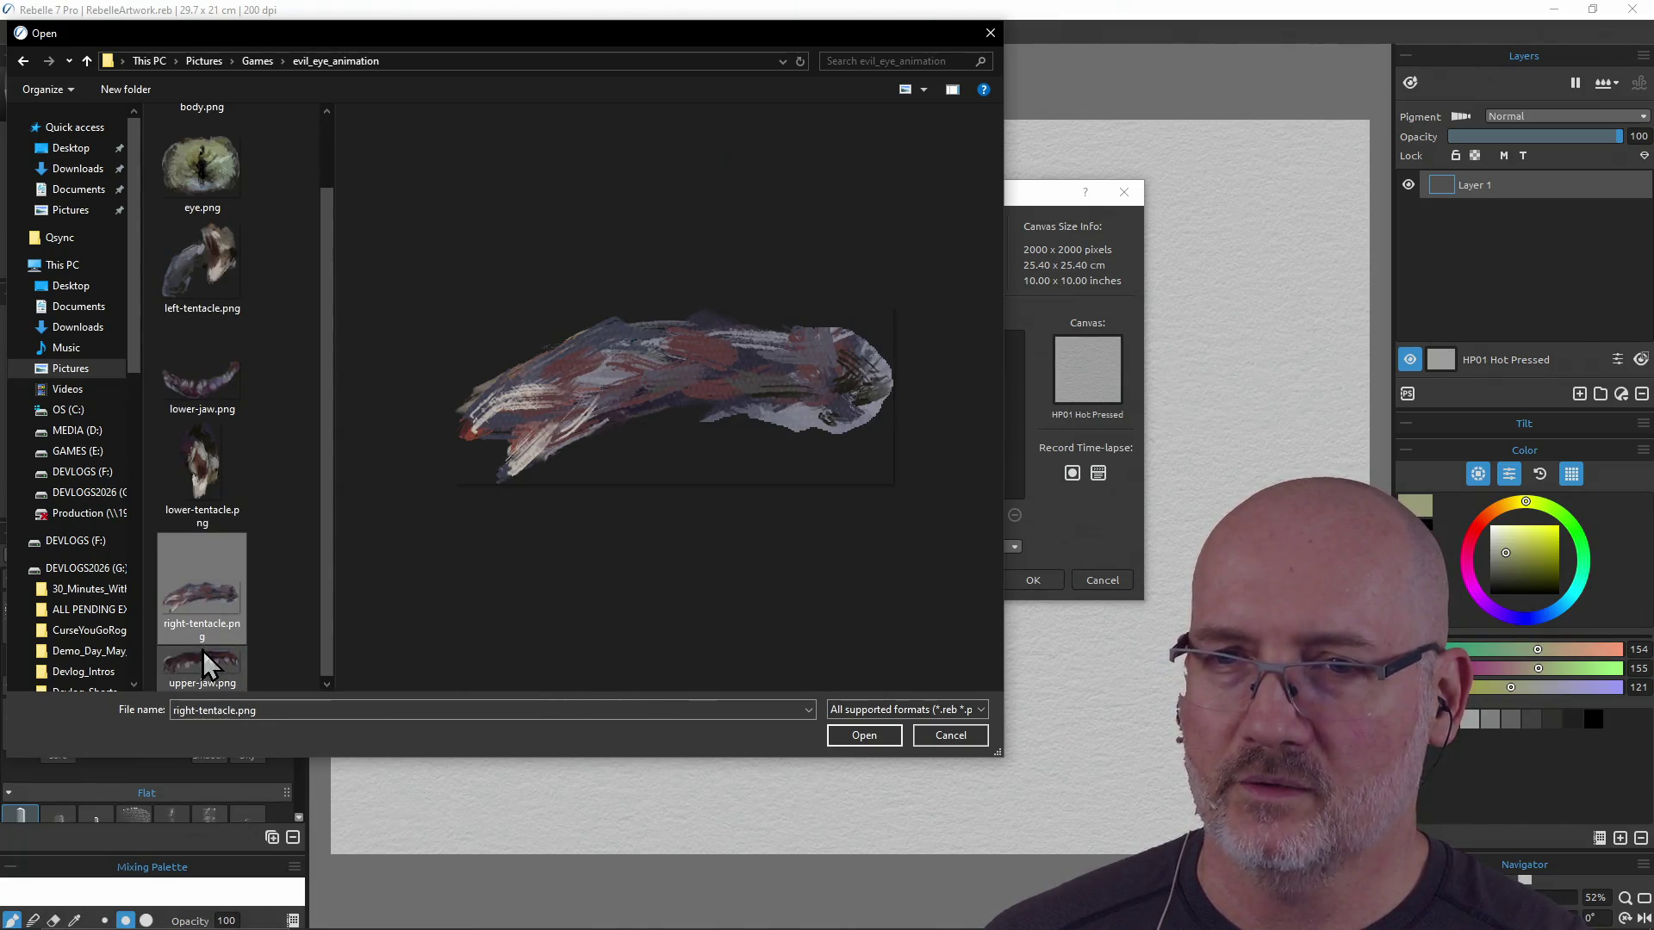
pyautogui.click(205, 663)
pyautogui.click(207, 589)
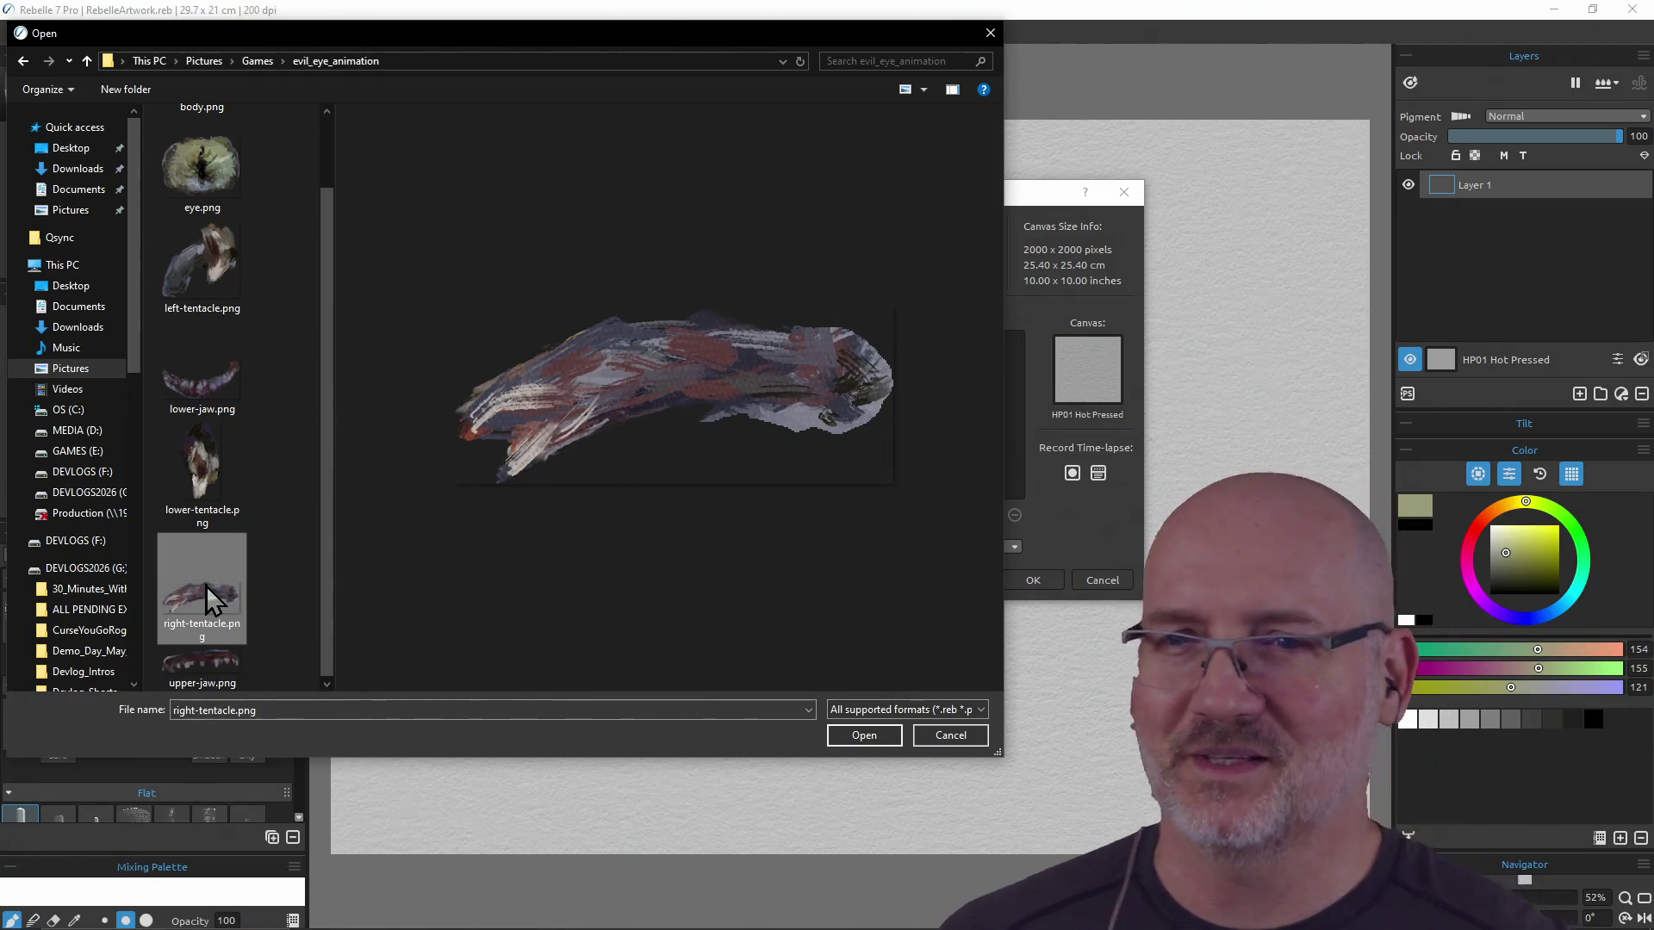
pyautogui.click(221, 516)
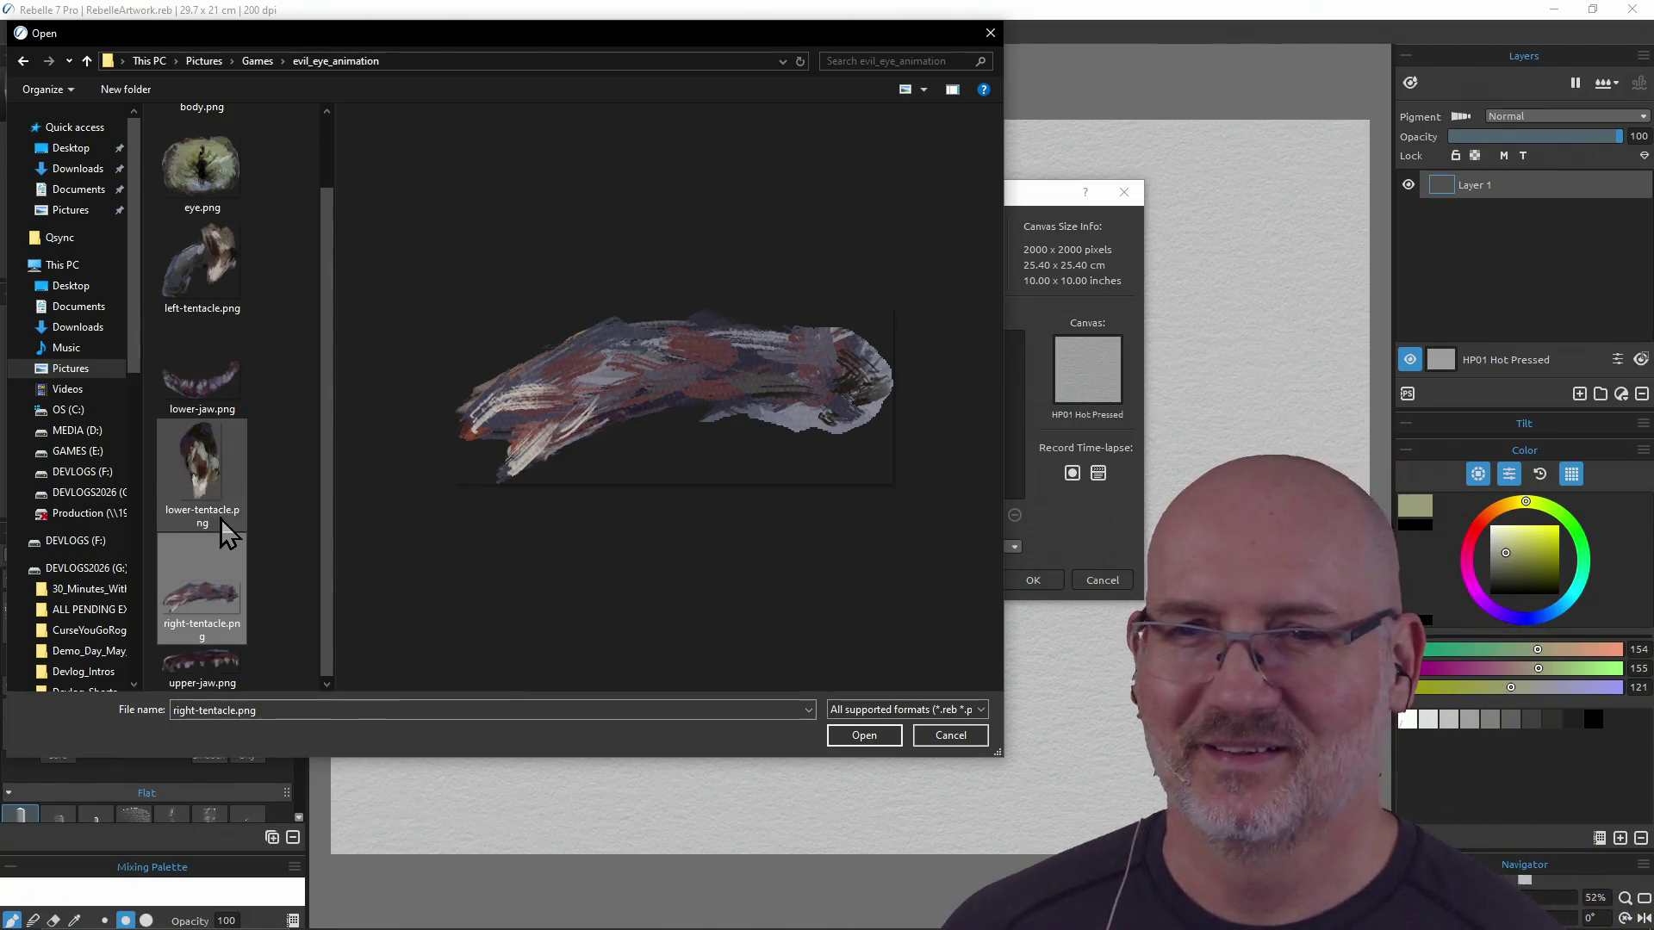
pyautogui.click(199, 389)
pyautogui.click(210, 246)
# Preview the images once more ending on upper-jaw.png, then cancel the Open dialog
pyautogui.scroll(1, 228, 270)
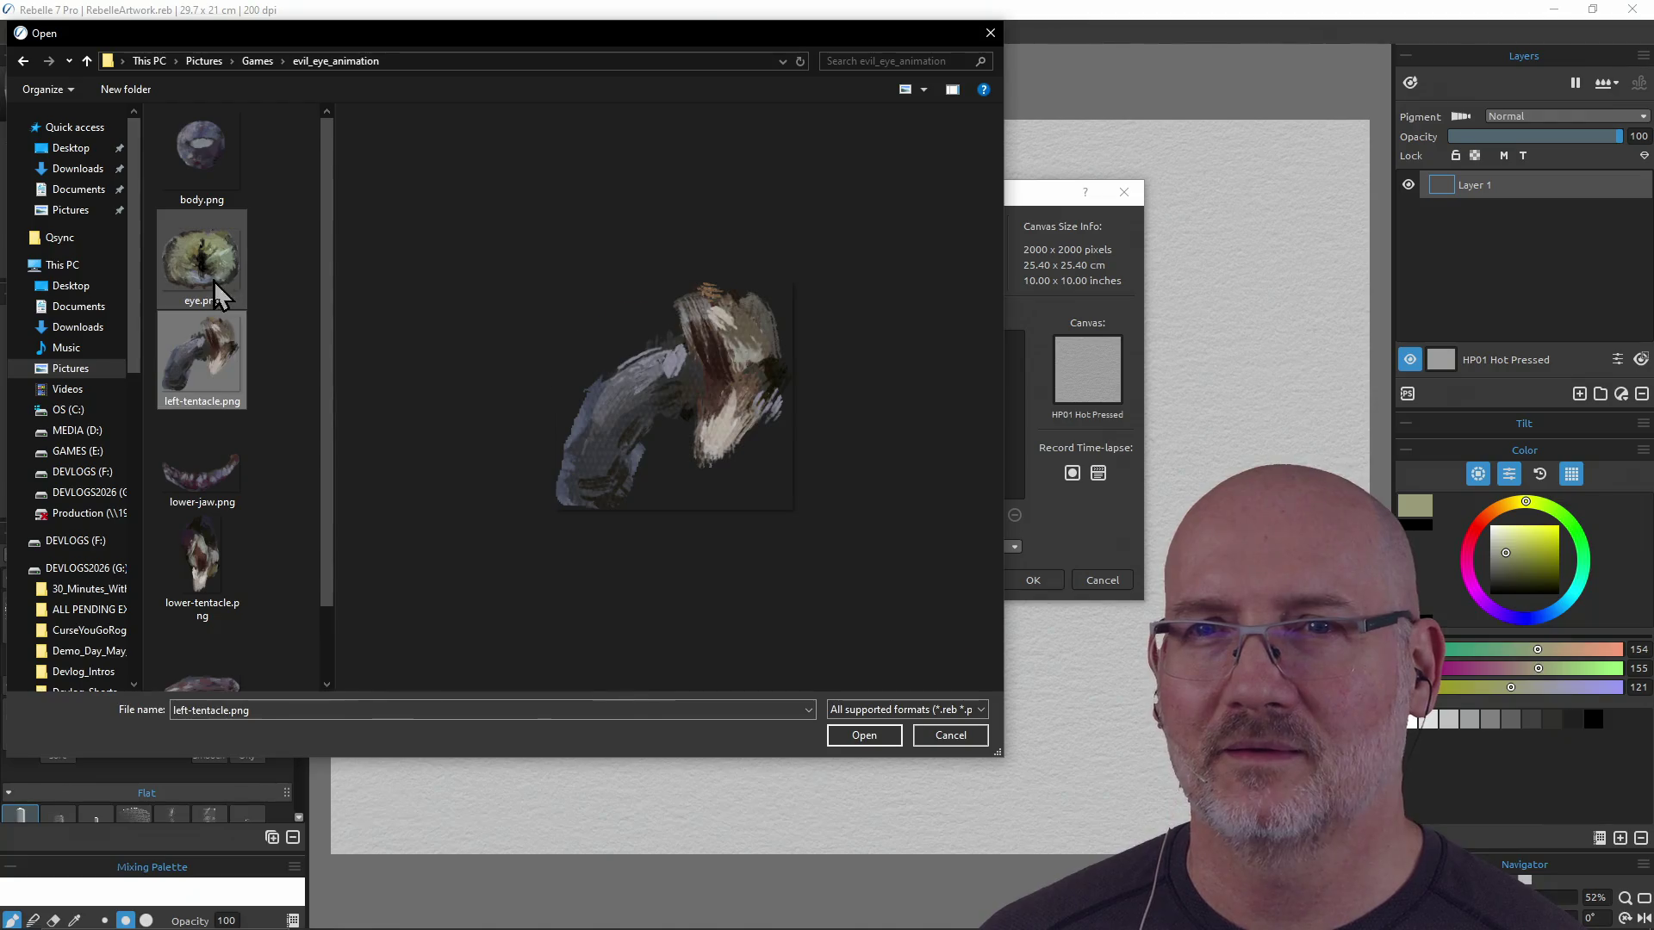
pyautogui.click(213, 281)
pyautogui.click(214, 167)
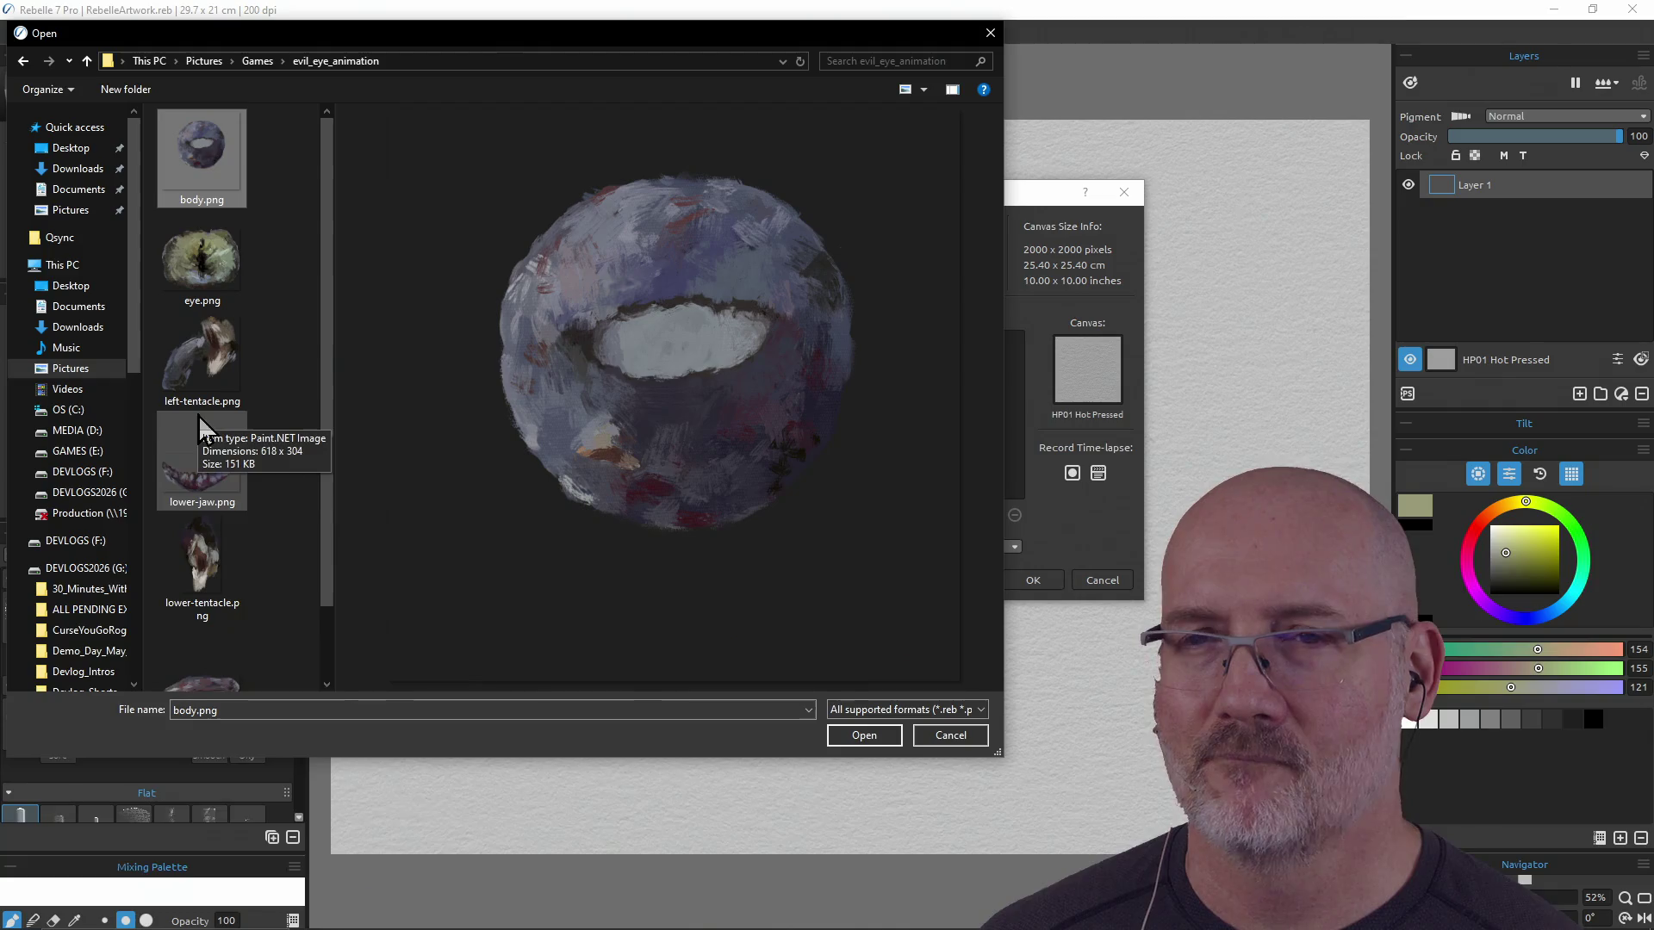
pyautogui.click(193, 370)
pyautogui.click(192, 473)
pyautogui.click(208, 546)
pyautogui.click(215, 637)
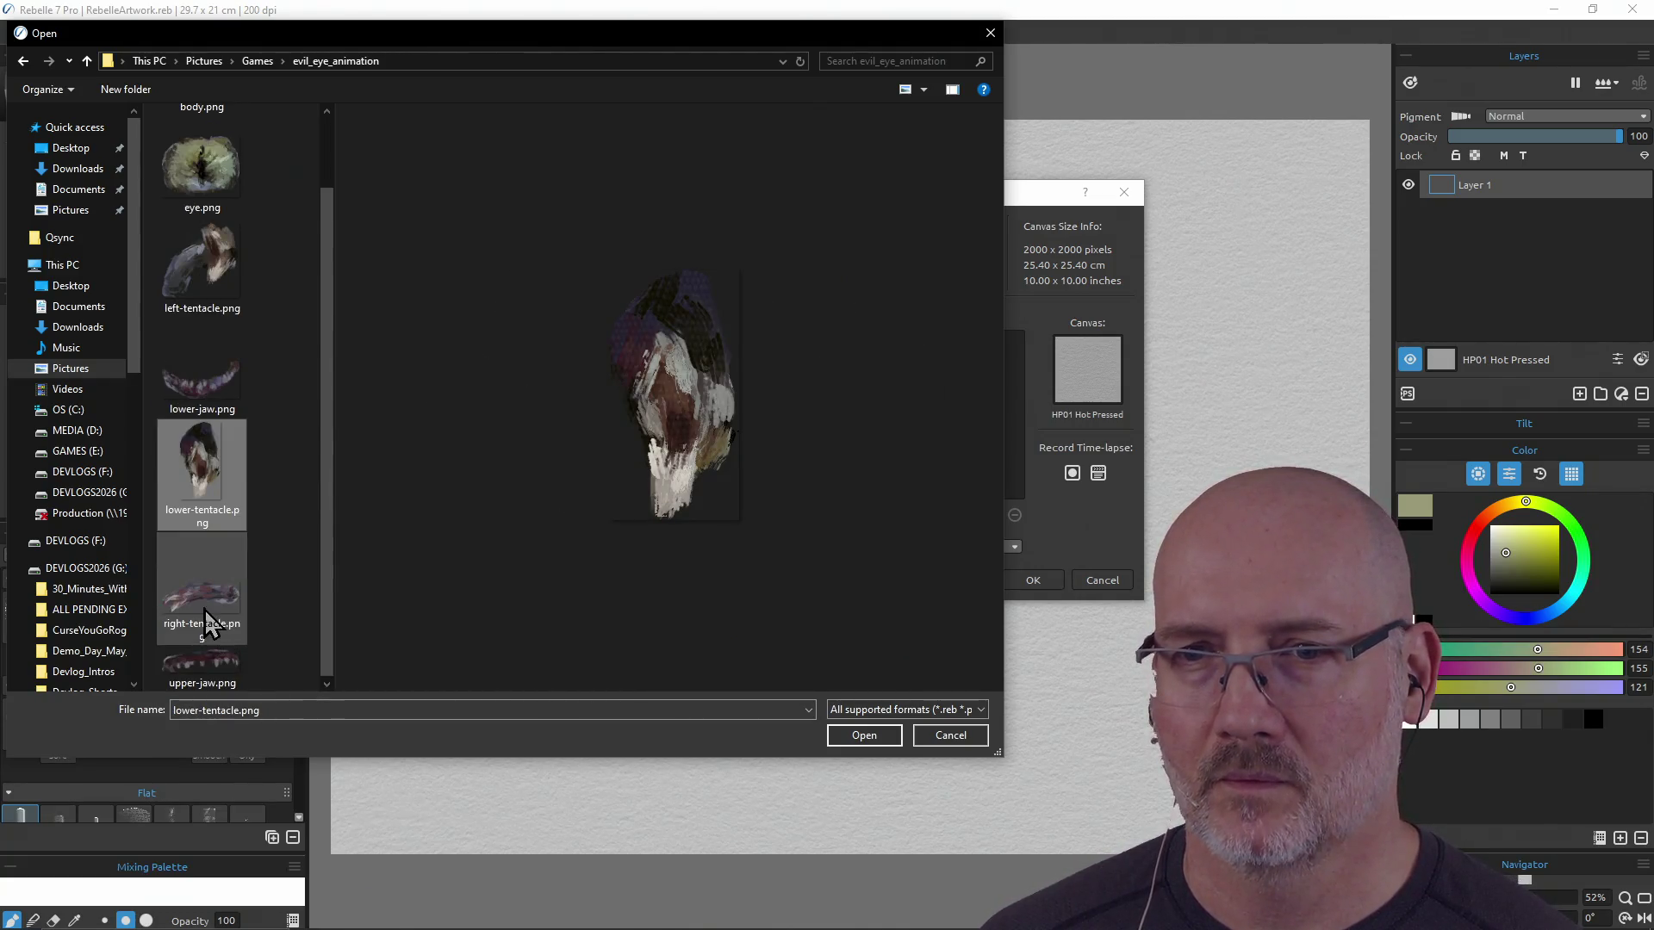
pyautogui.click(207, 681)
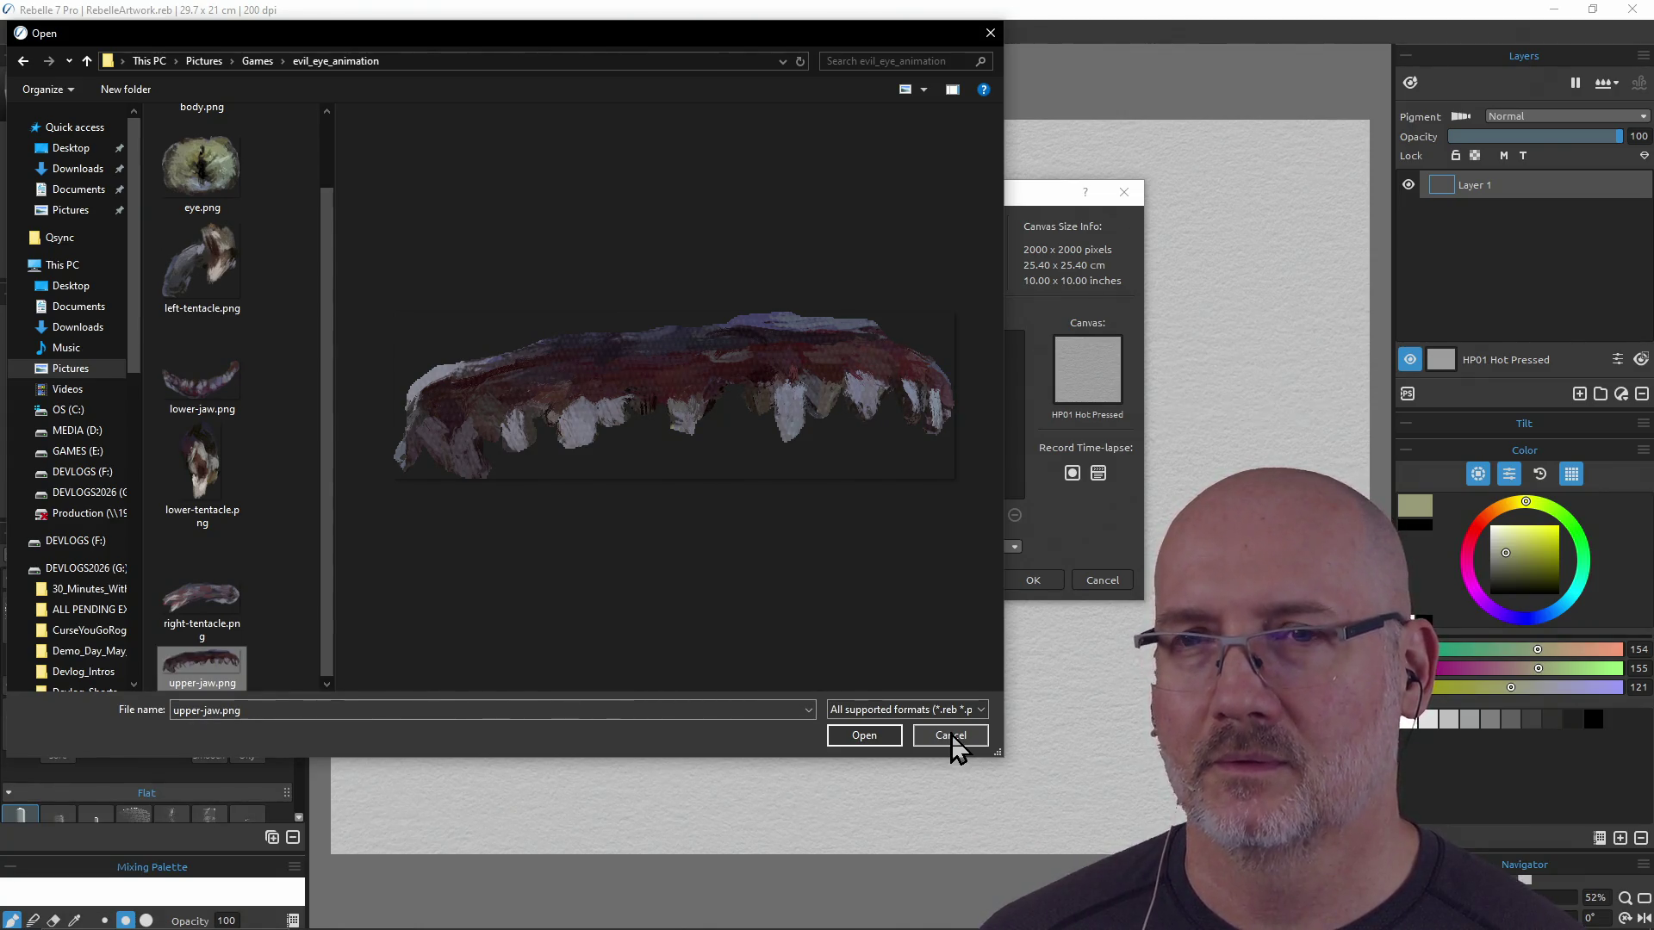
pyautogui.click(951, 734)
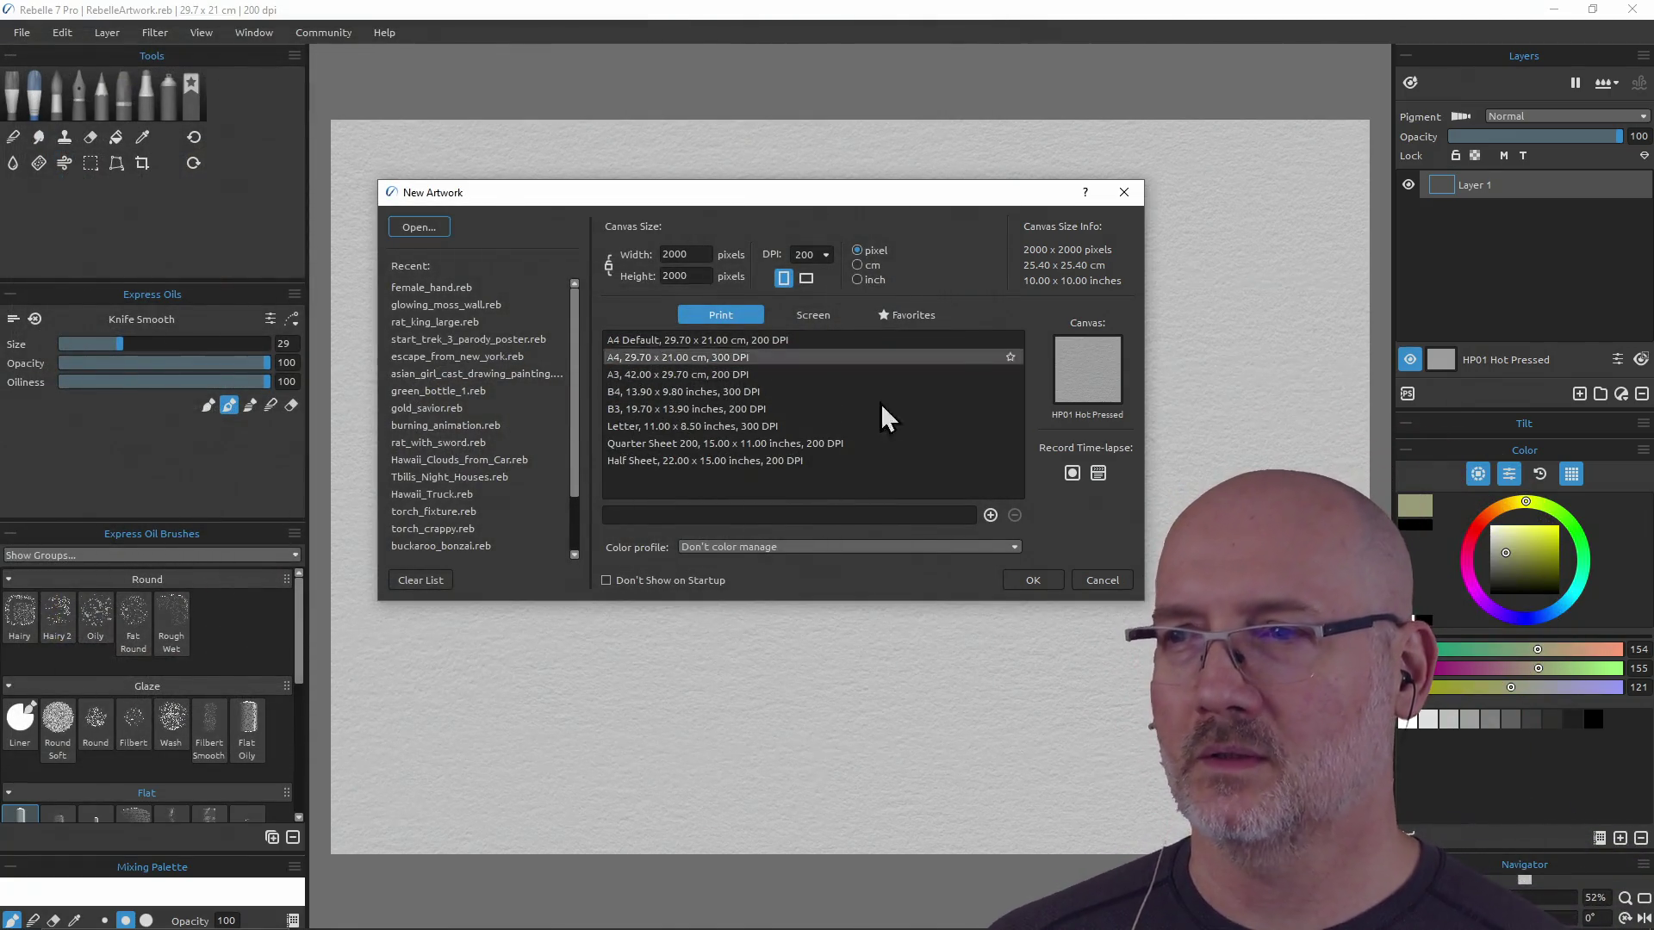
# Open the recent rat_king_large.reb artwork, then start a new artwork from the File menu
pyautogui.moveTo(853, 205)
pyautogui.mouseDown()
pyautogui.moveTo(893, 256)
pyautogui.moveTo(882, 240)
pyautogui.mouseUp()
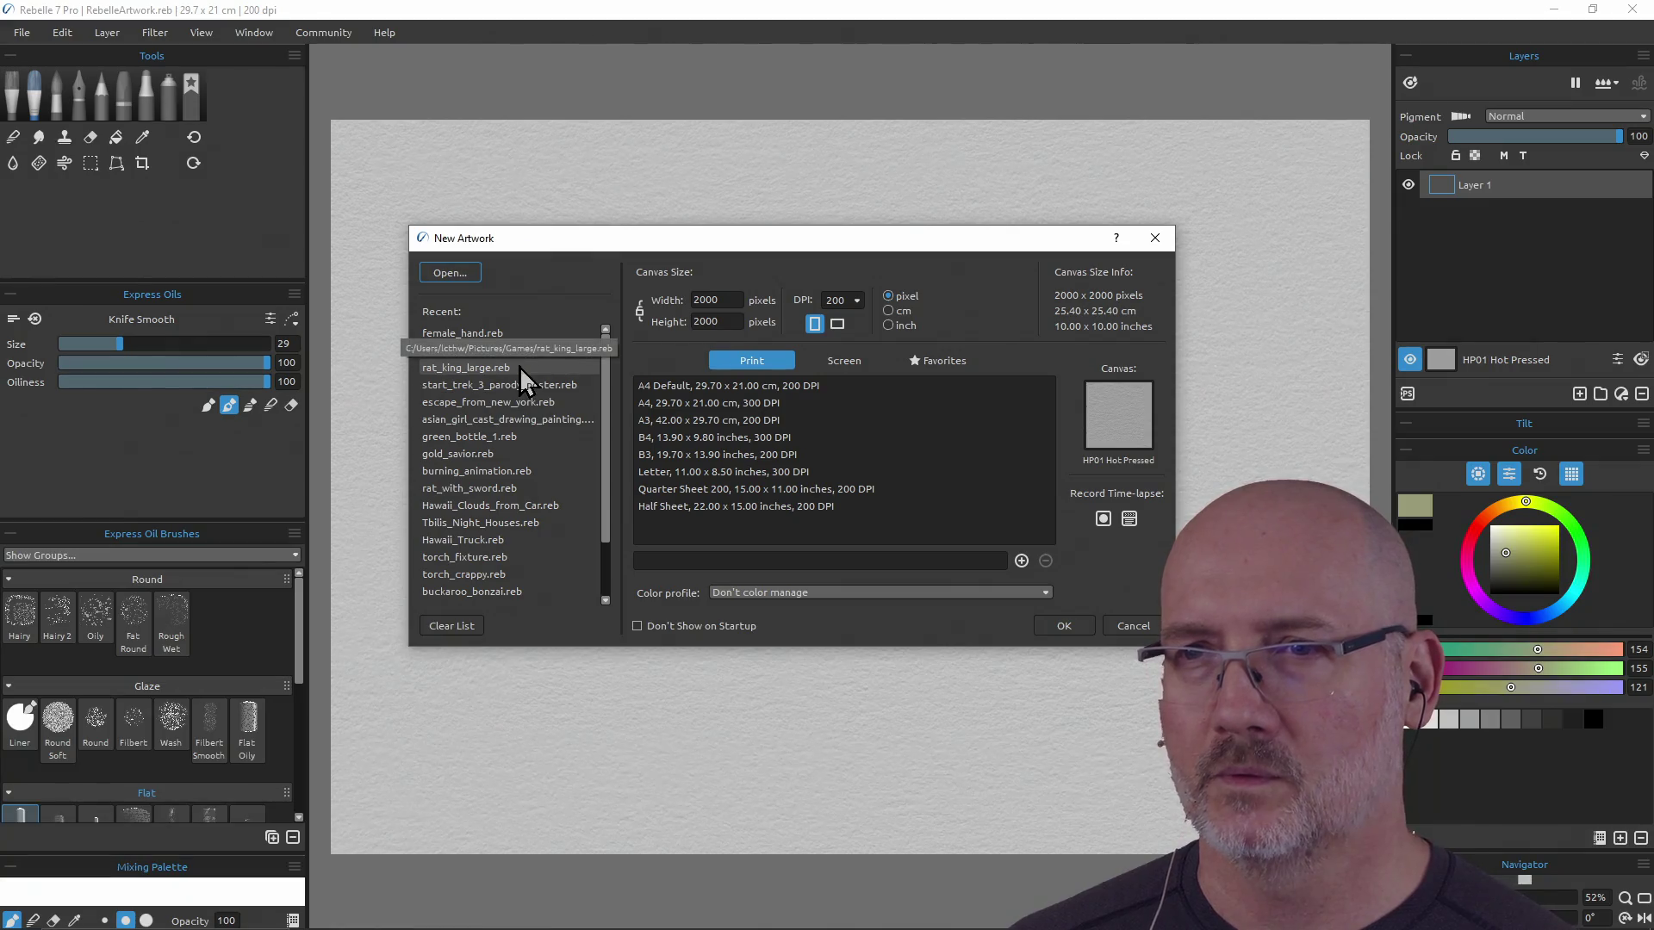
pyautogui.doubleClick(483, 368)
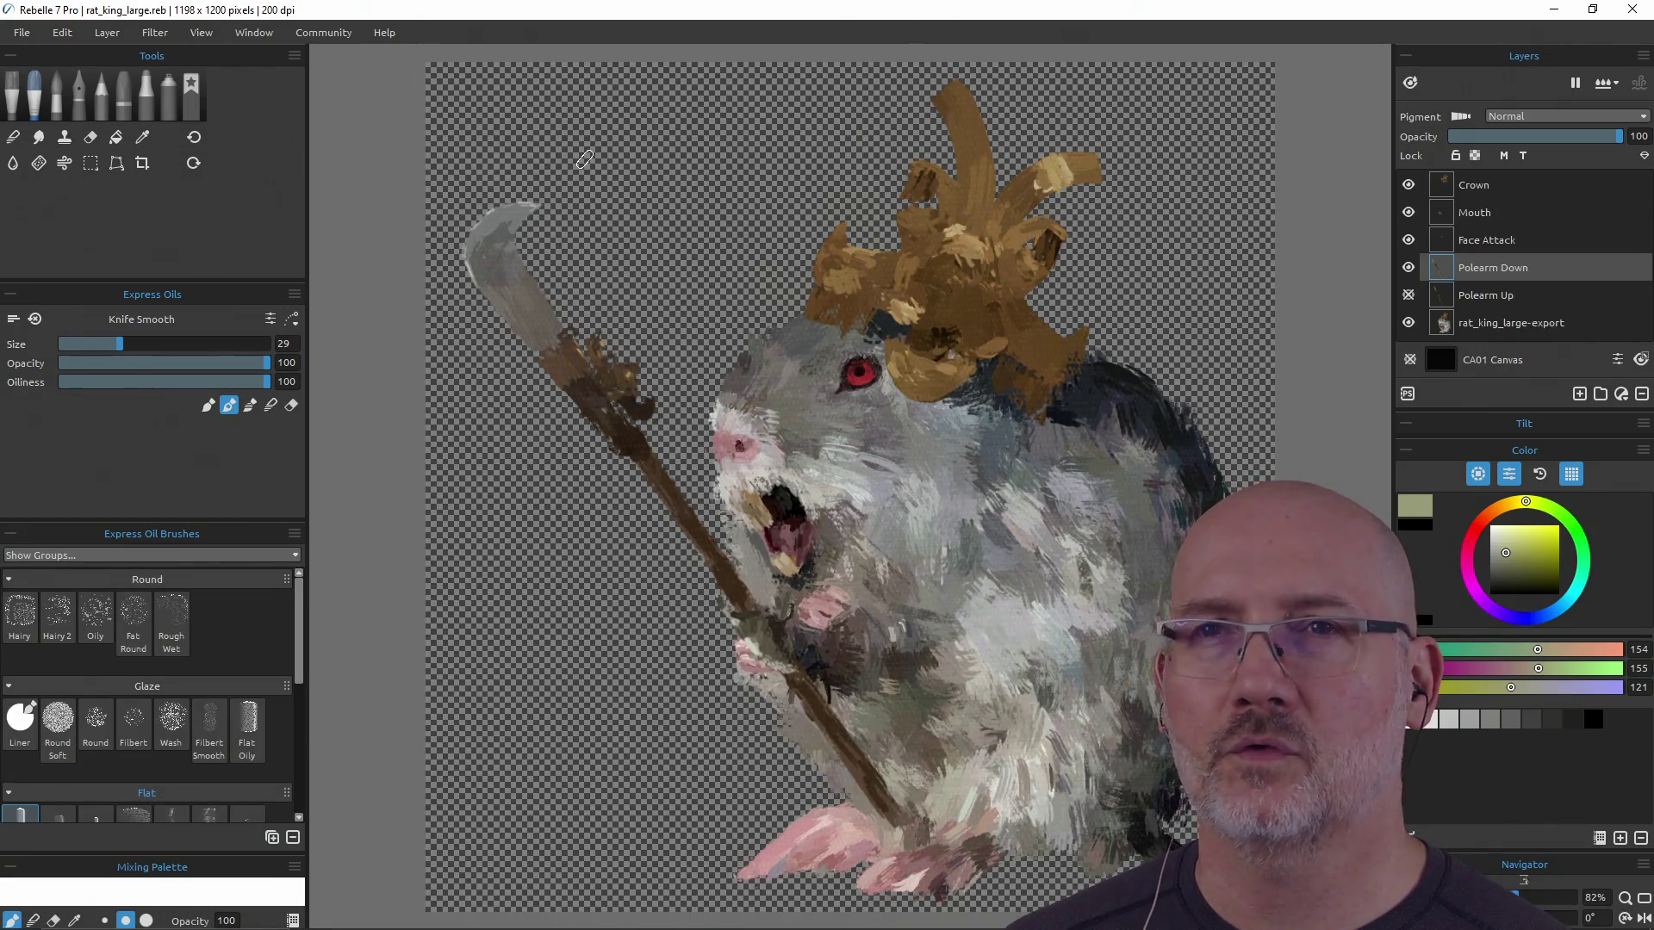
pyautogui.click(24, 33)
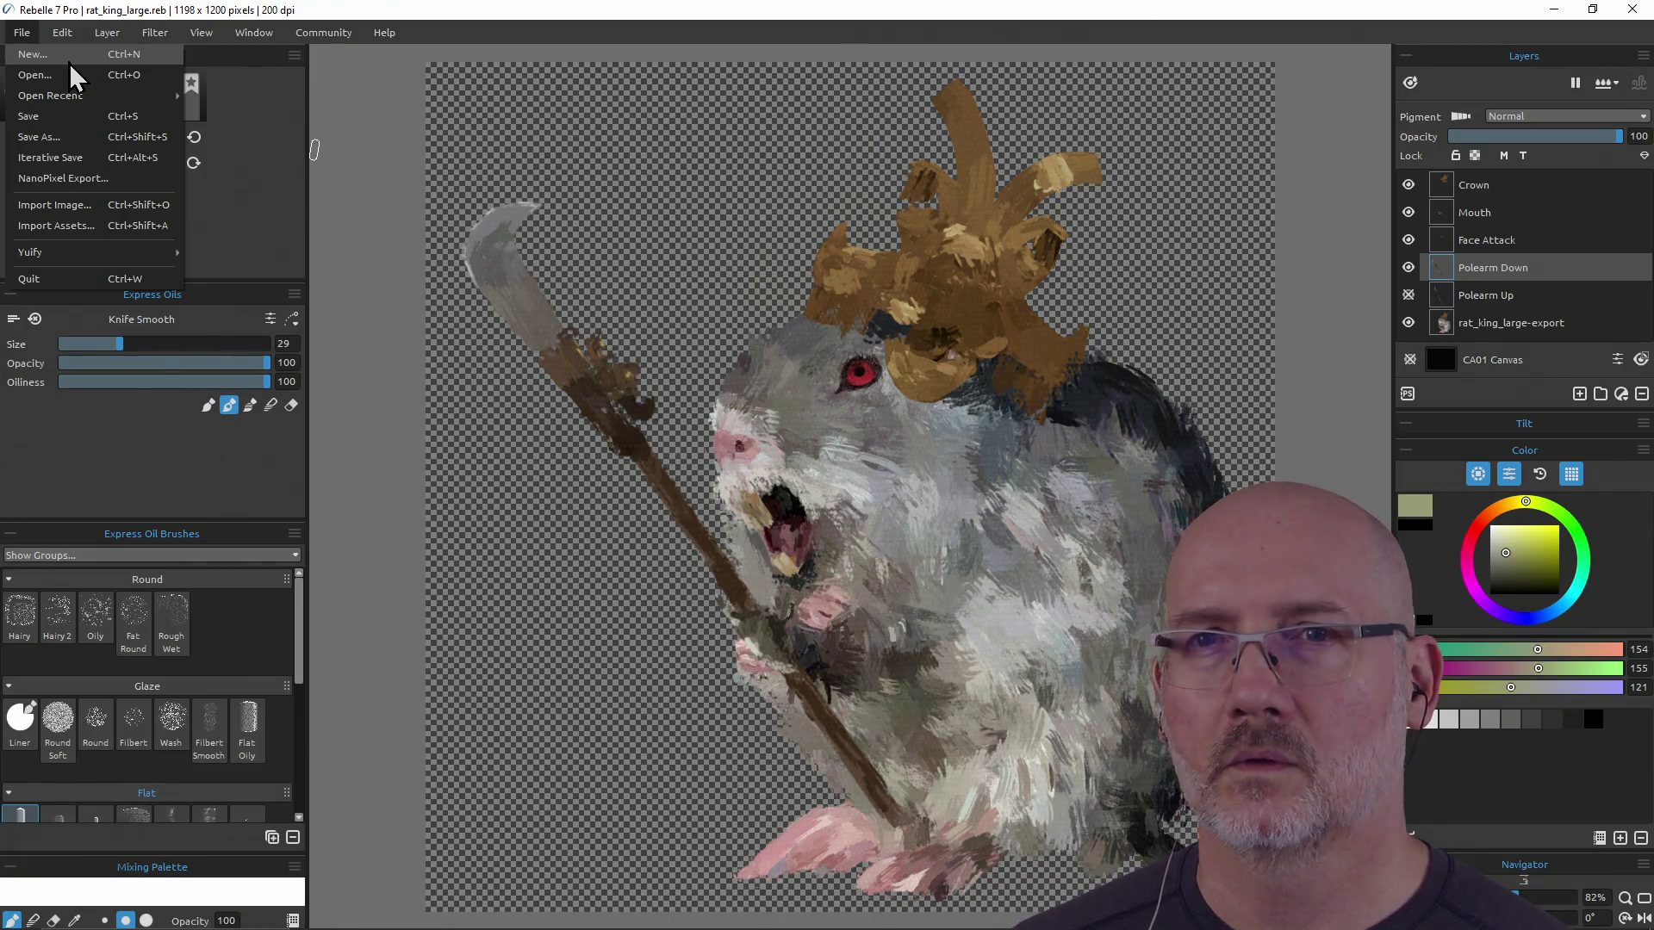
pyautogui.click(69, 61)
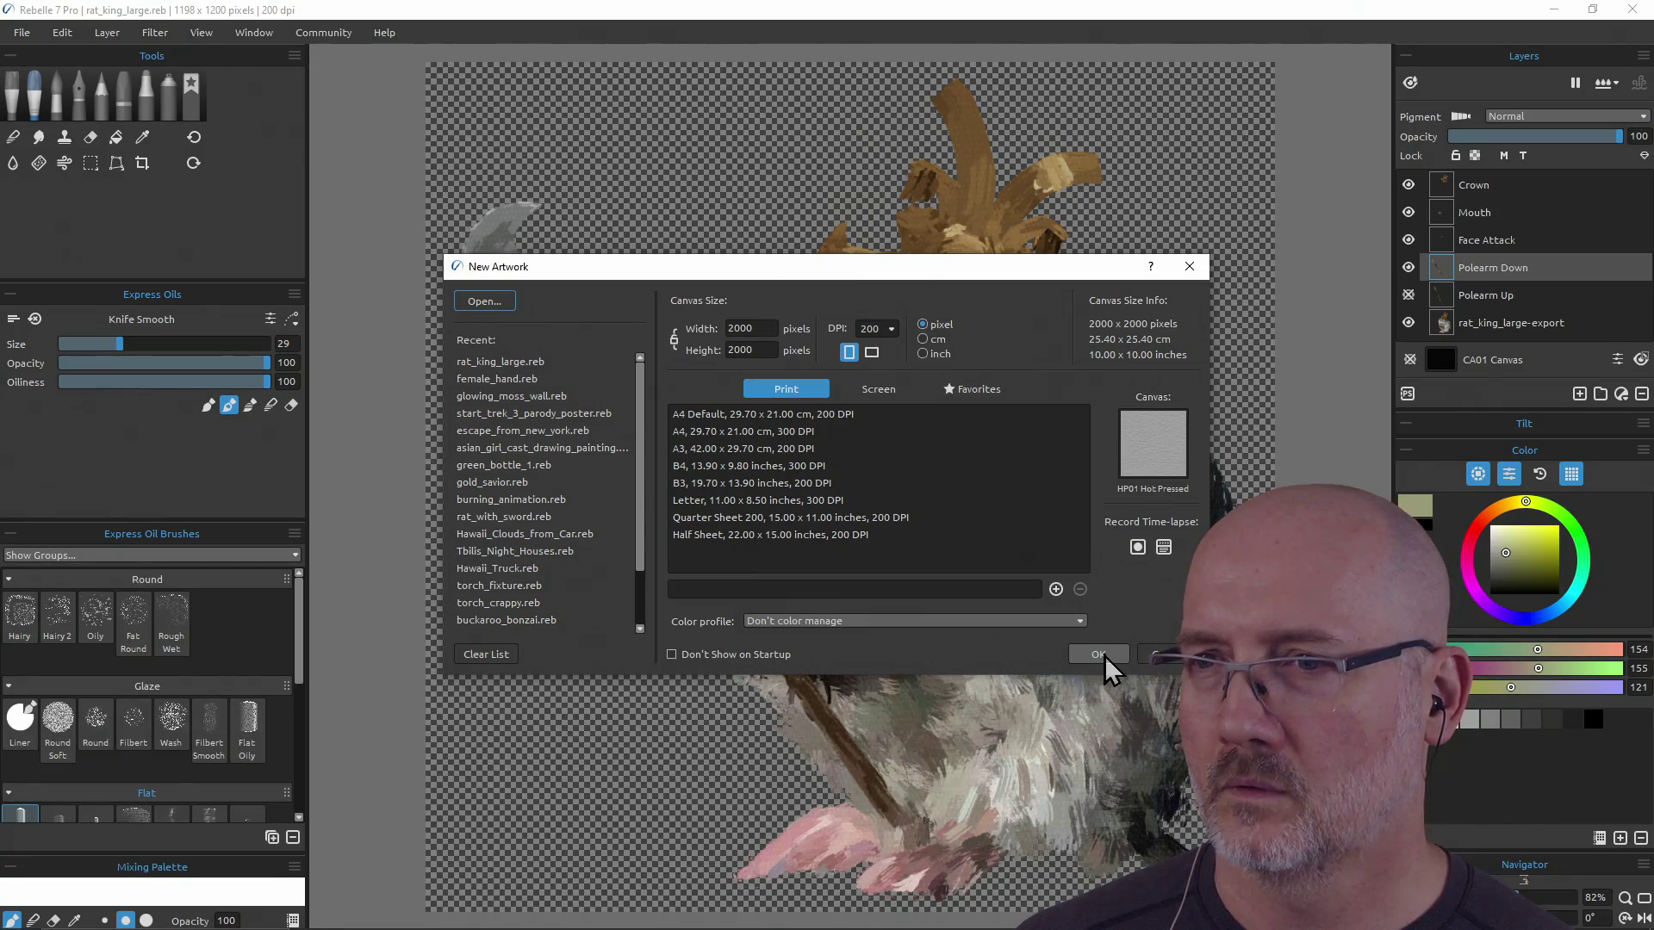
# Create the 2000 × 2000 px artwork with the colour profile kept at 'Don't color manage'
pyautogui.click(1071, 620)
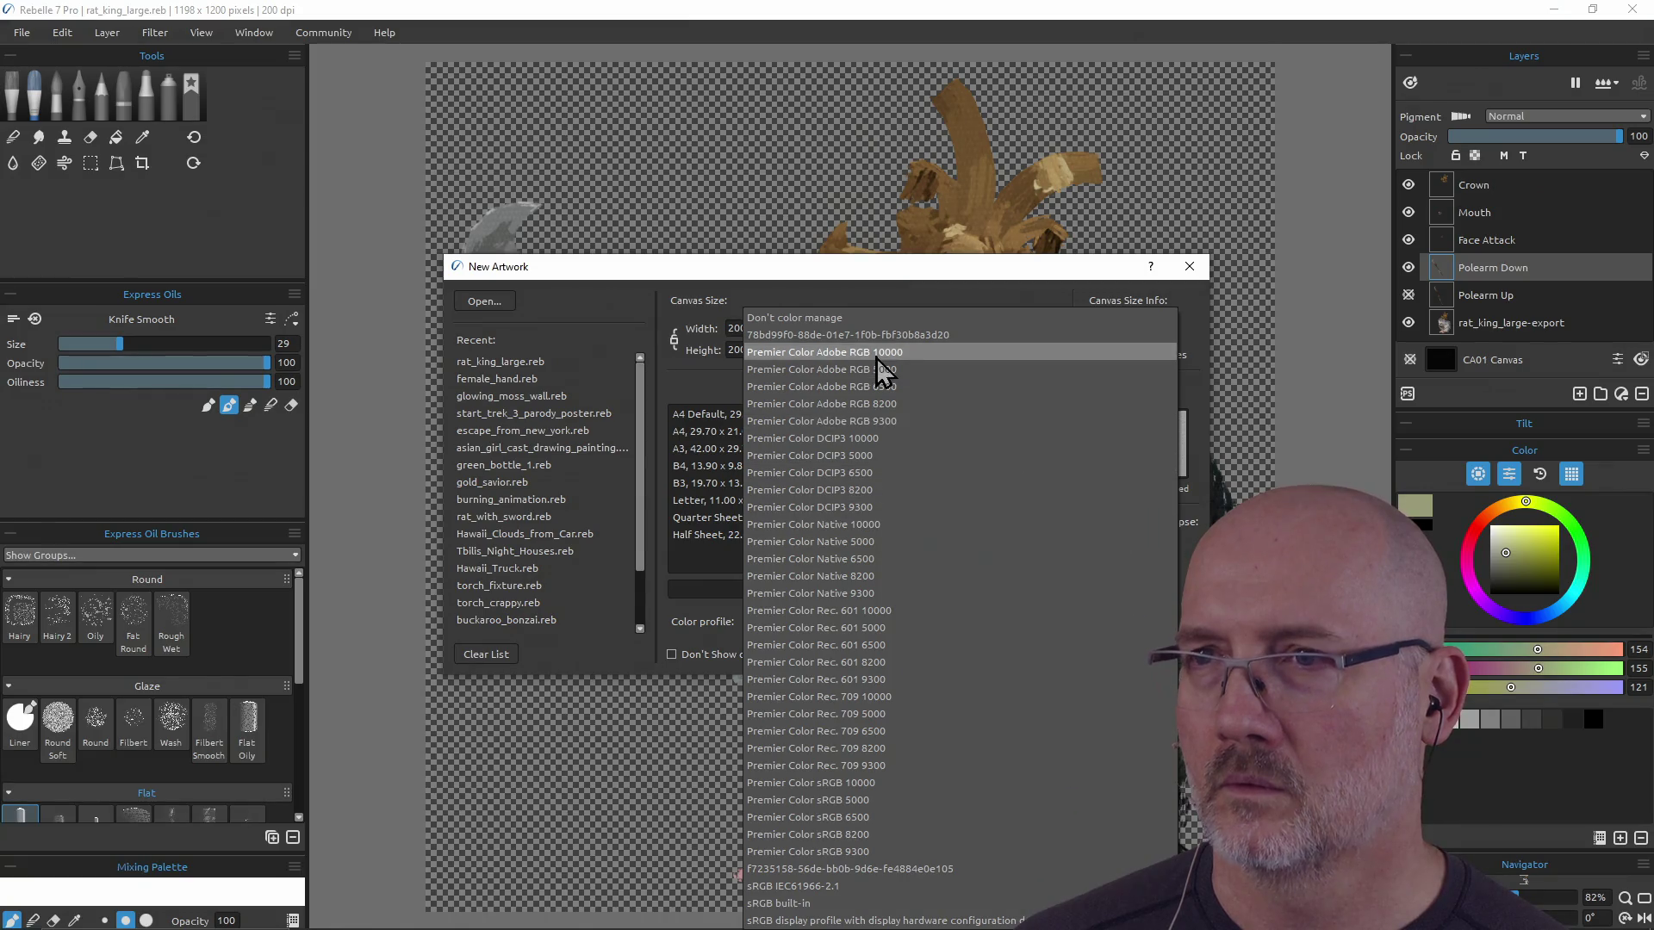
pyautogui.click(872, 319)
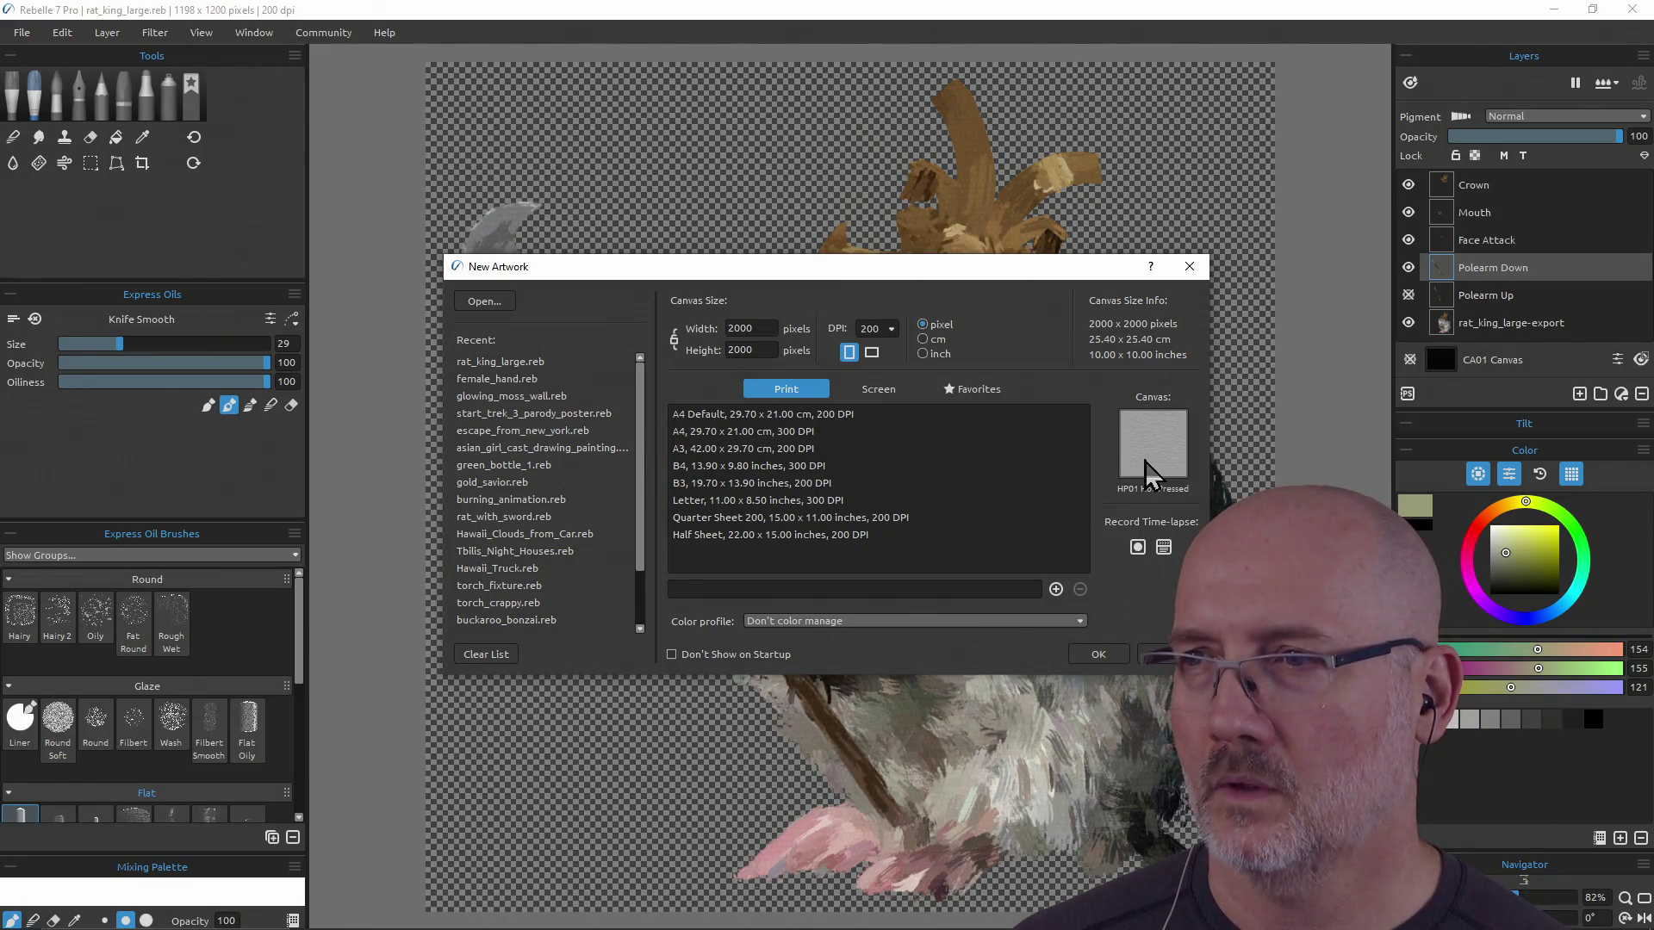
pyautogui.click(1098, 656)
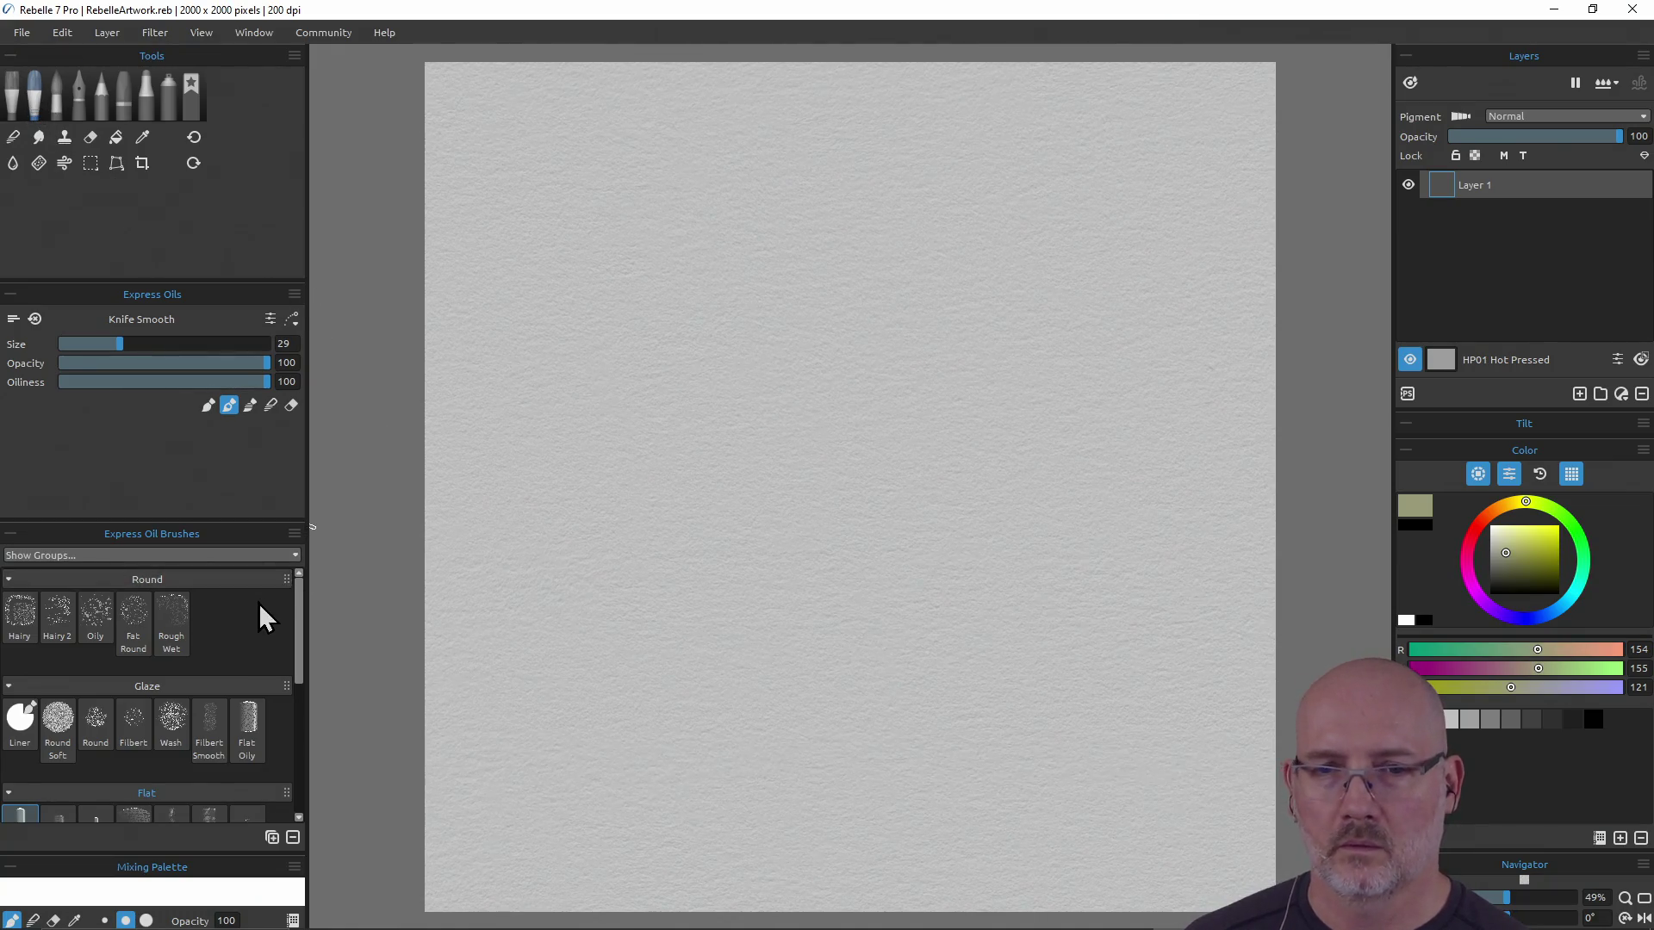
pyautogui.scroll(-2, 259, 603)
pyautogui.scroll(2, 259, 603)
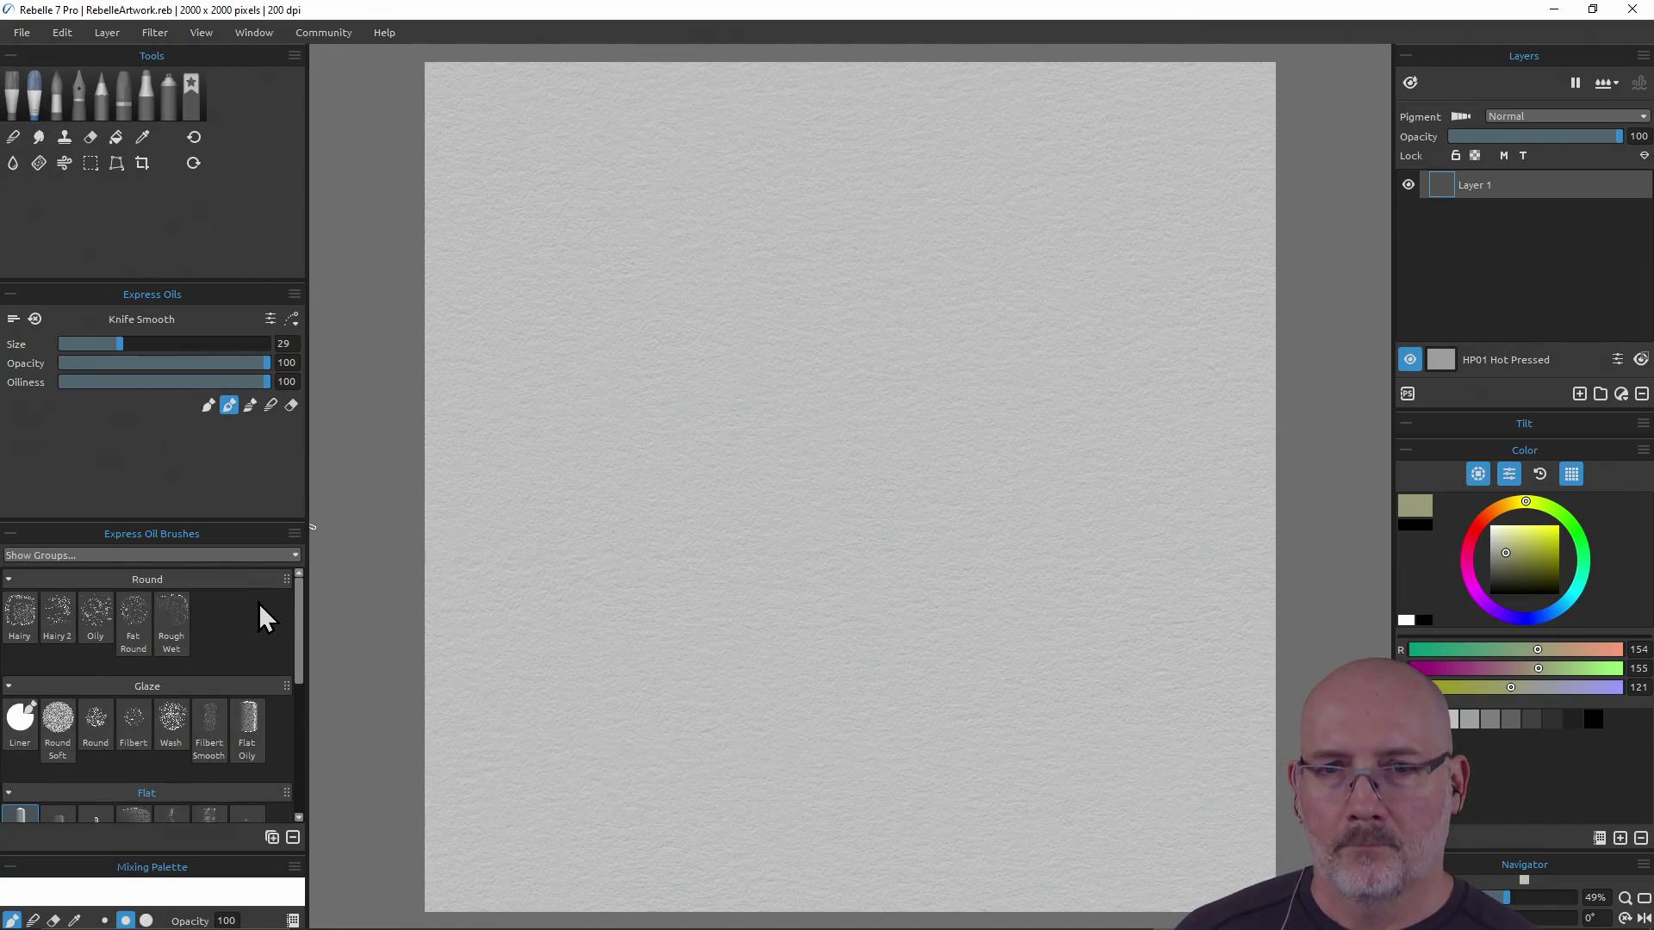
pyautogui.scroll(-1, 258, 603)
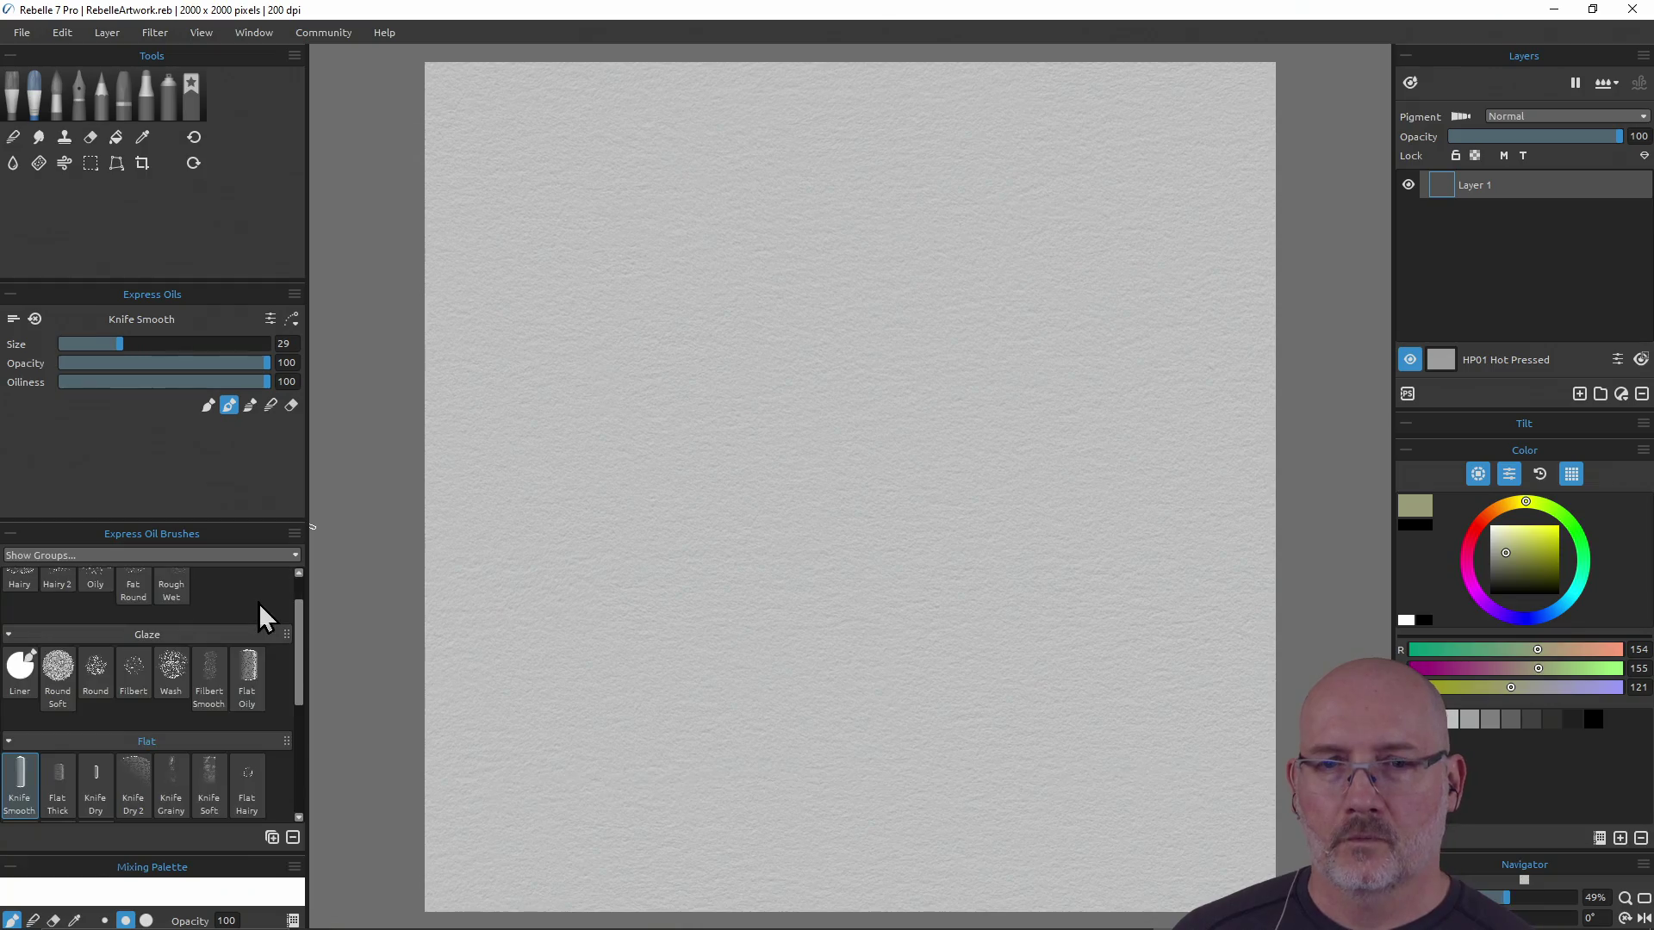
# Try the Liner and Bullet ink pens, then choose the Charcoal Liner pencil, undoing every test stroke
pyautogui.click(29, 677)
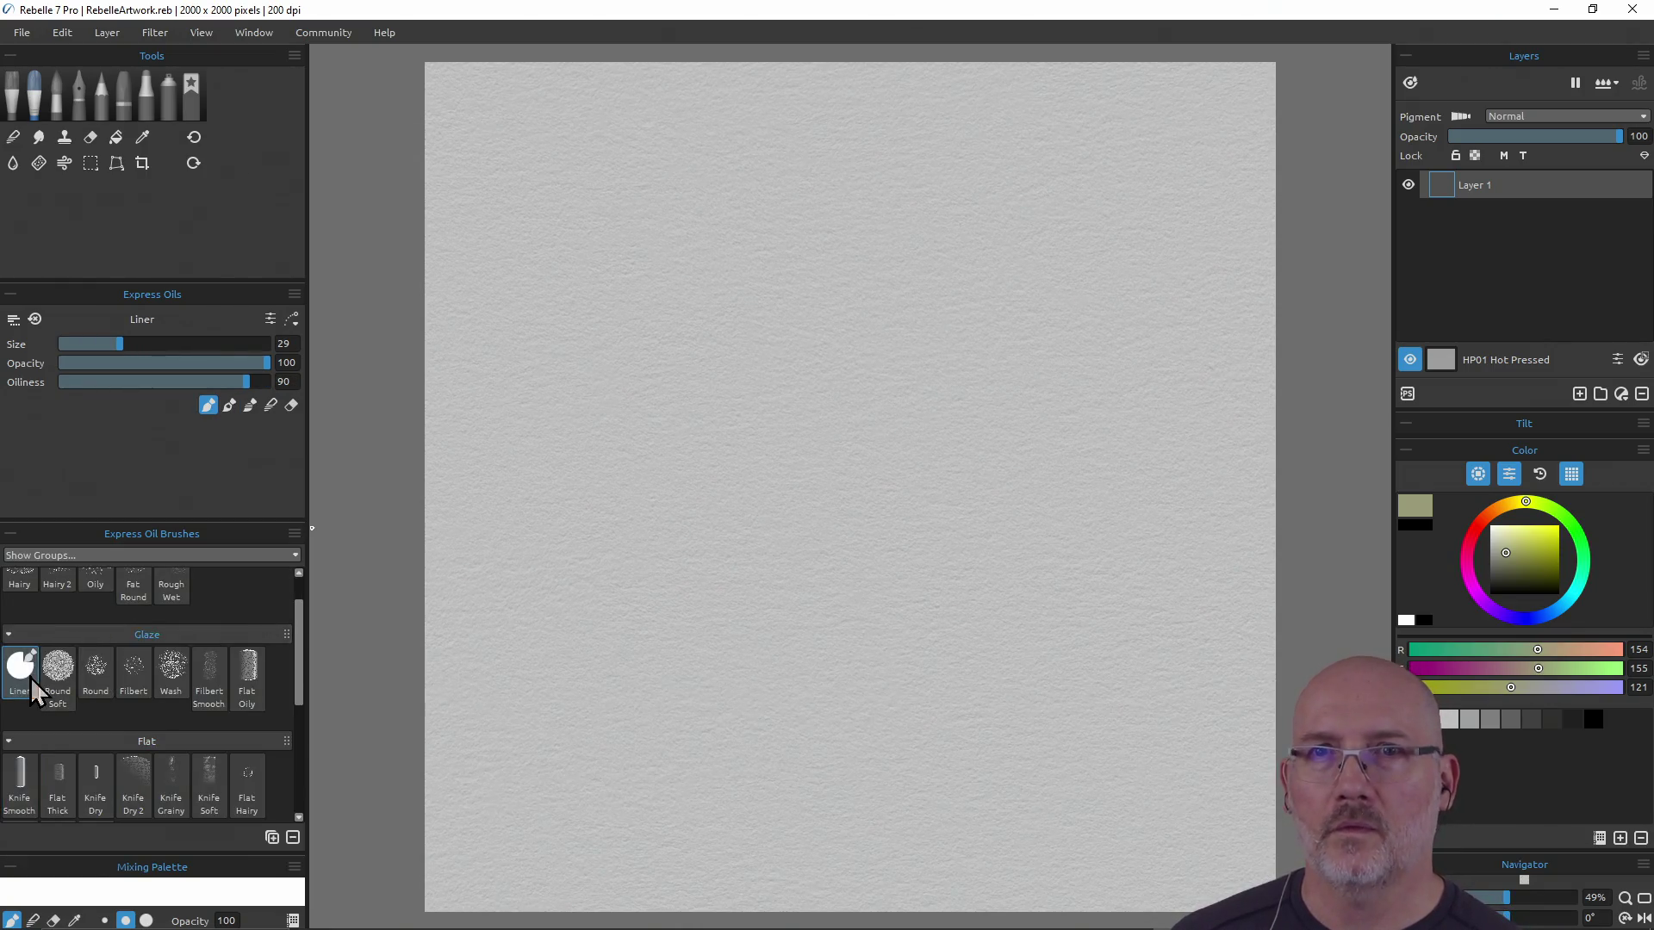
pyautogui.click(80, 96)
pyautogui.moveTo(858, 243)
pyautogui.mouseDown()
pyautogui.moveTo(948, 413)
pyautogui.moveTo(897, 491)
pyautogui.mouseUp()
pyautogui.hotkey('ctrl', 'z')
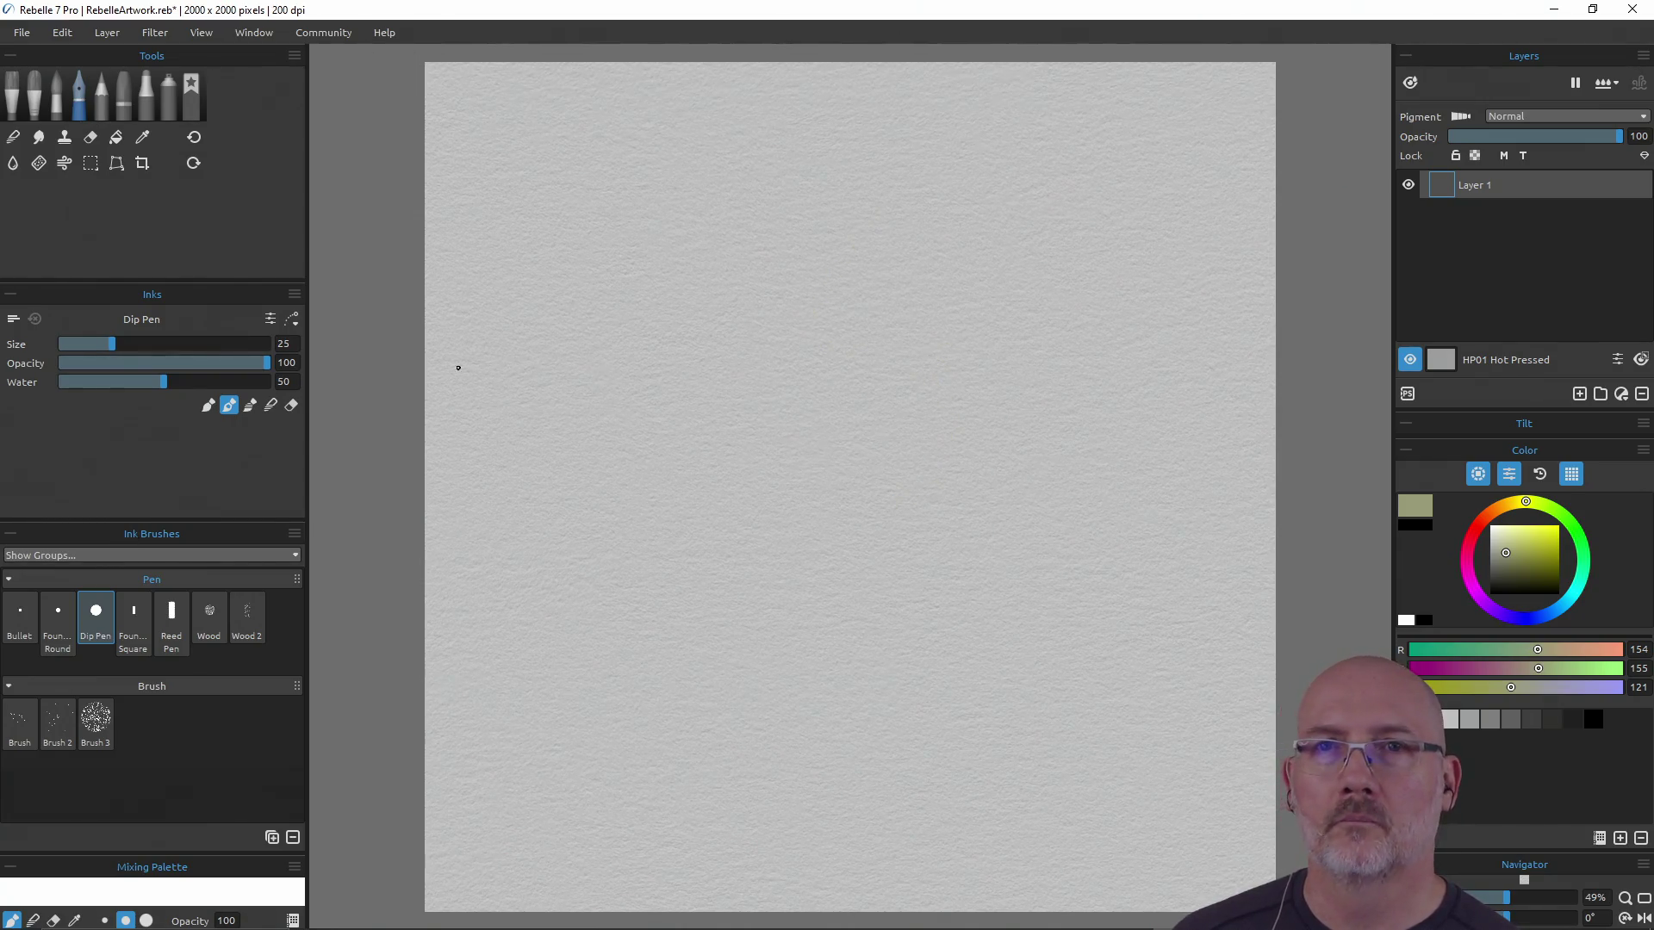
pyautogui.click(21, 613)
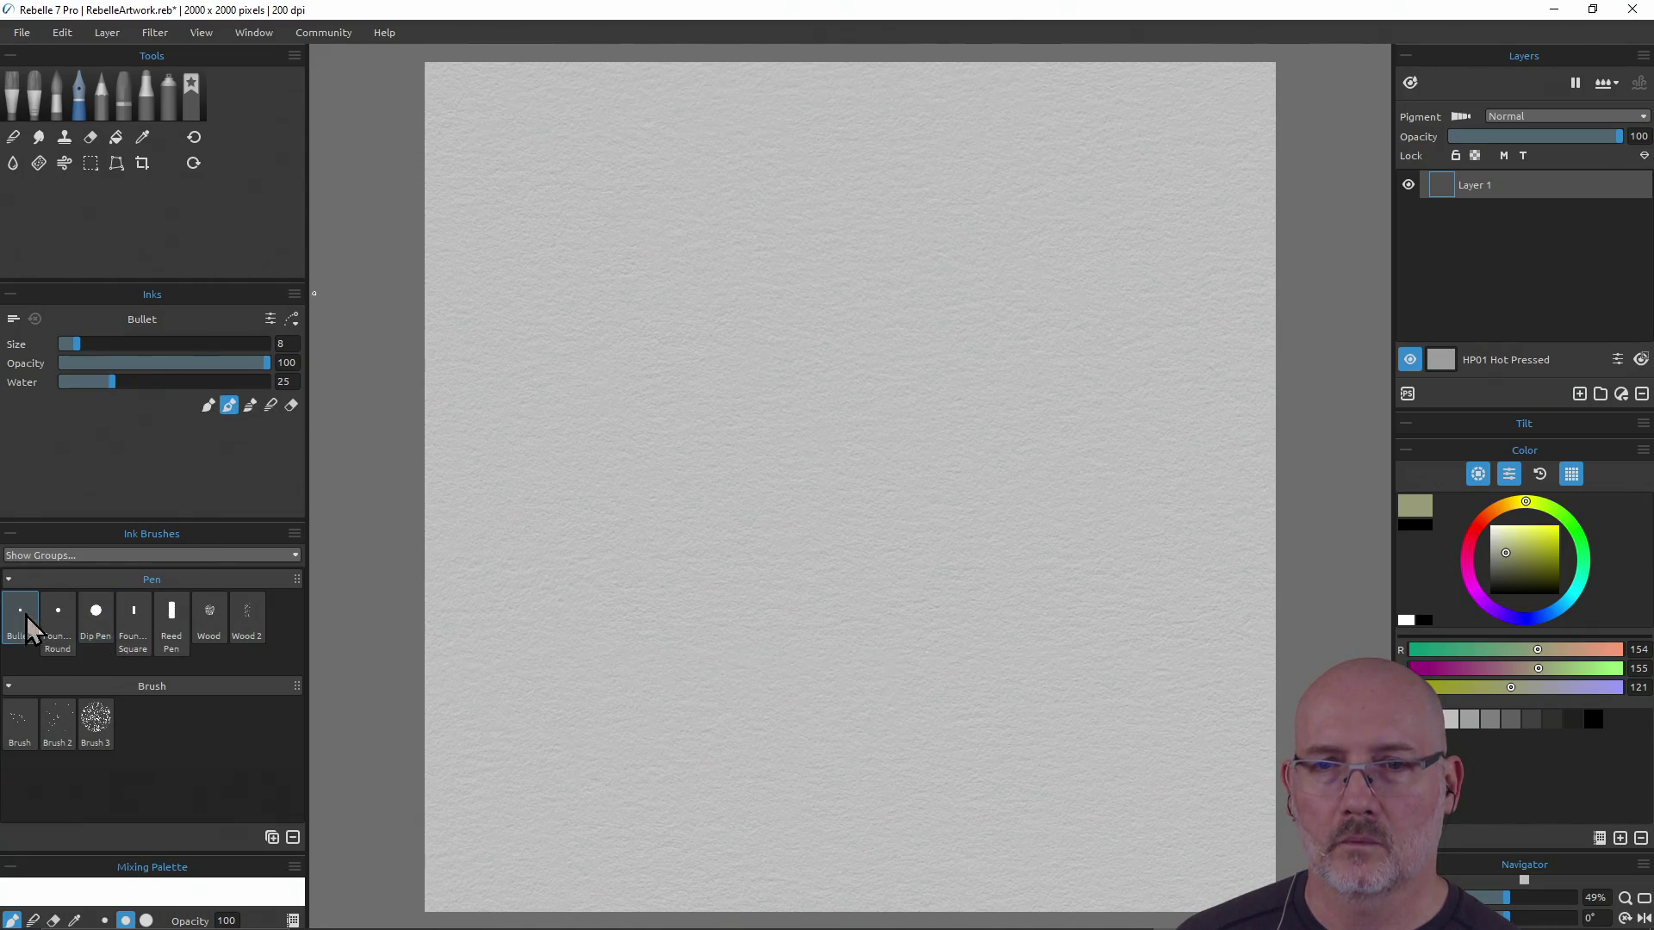
pyautogui.hotkey('ctrl', 'z')
pyautogui.click(102, 106)
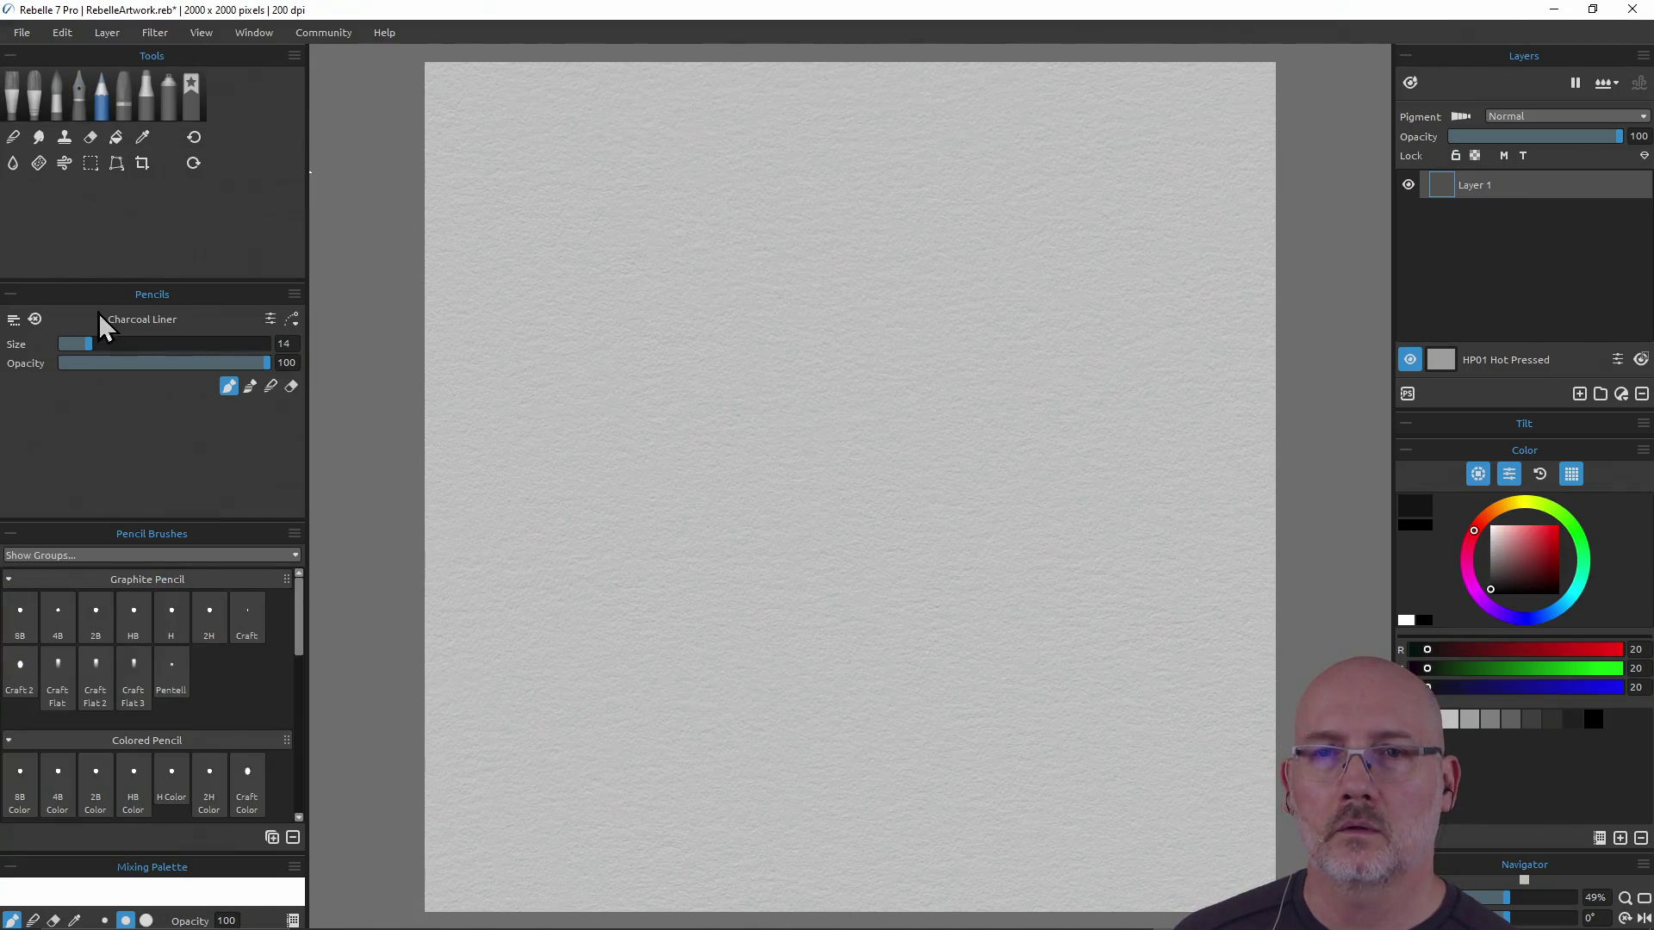
pyautogui.moveTo(762, 370); pyautogui.dragTo(757, 424)
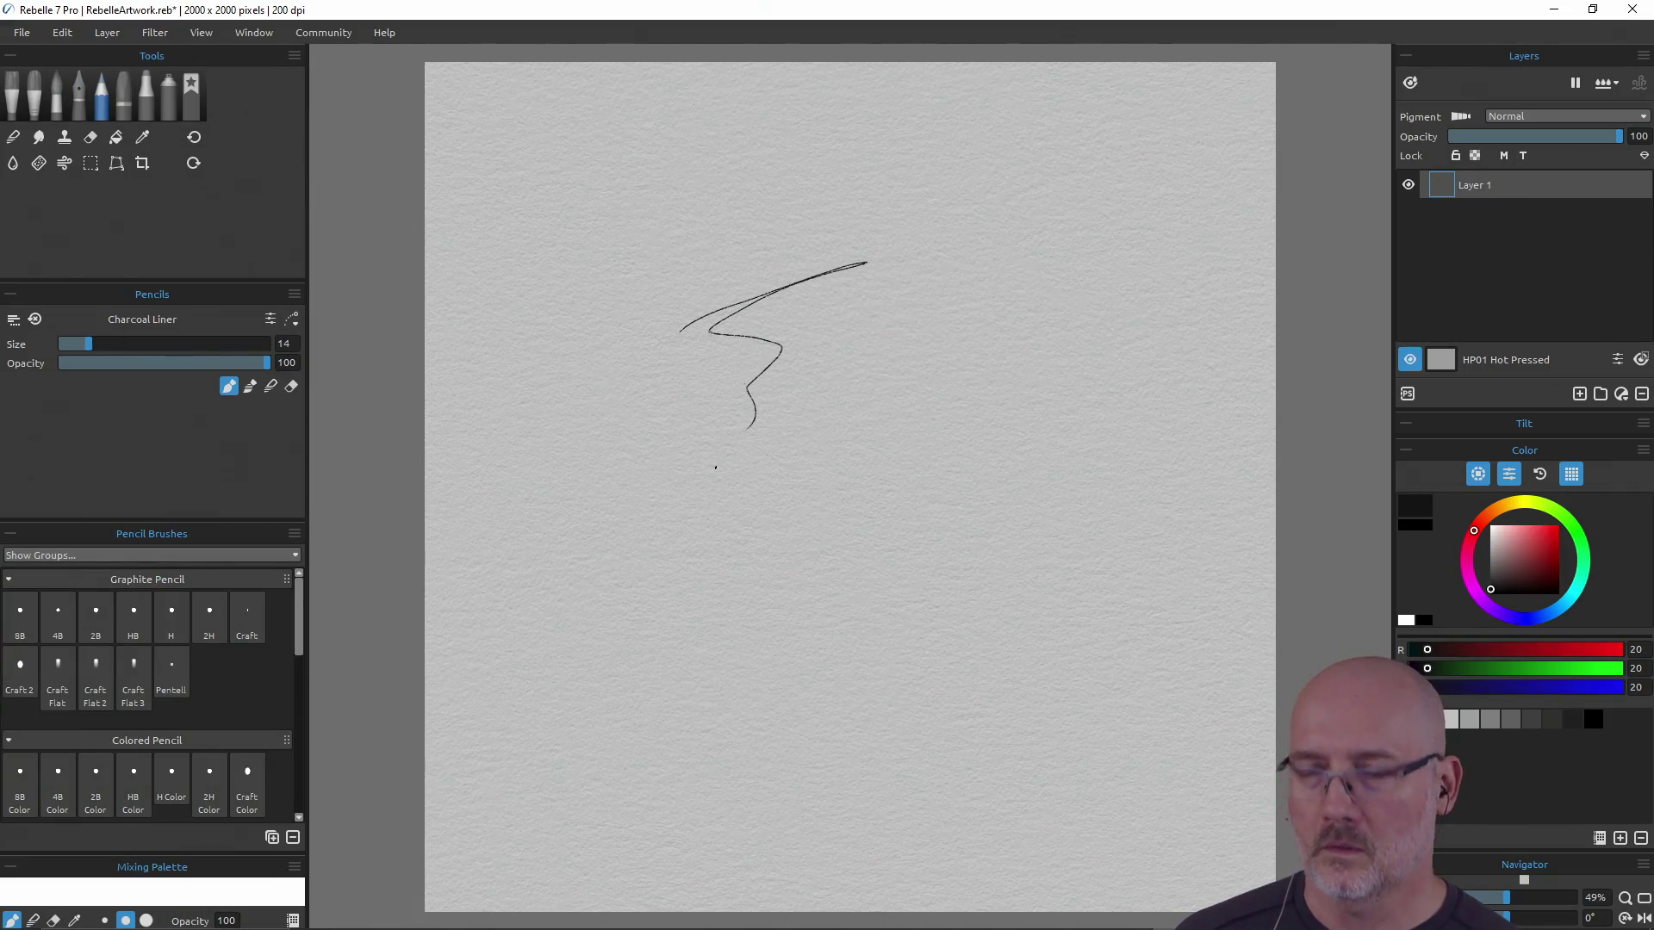
pyautogui.hotkey('ctrl', 'z')
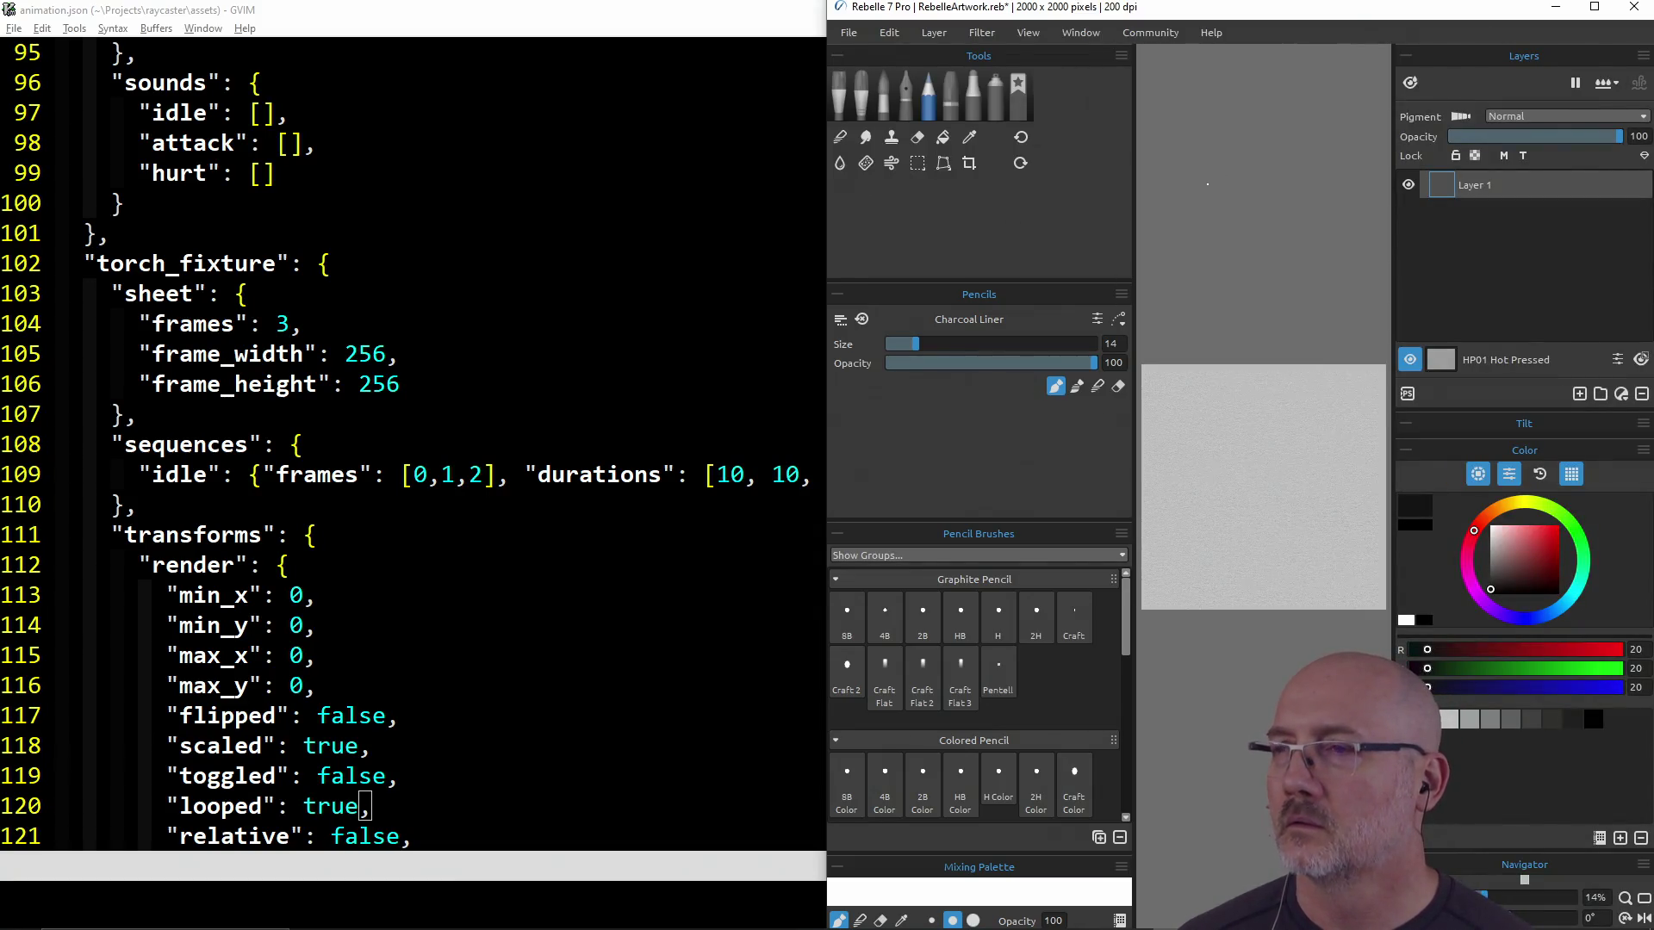
# Hide Rebelle's panels so the canvas fills the window, then switch to the Firefox SFML documentation
pyautogui.press('Tab')
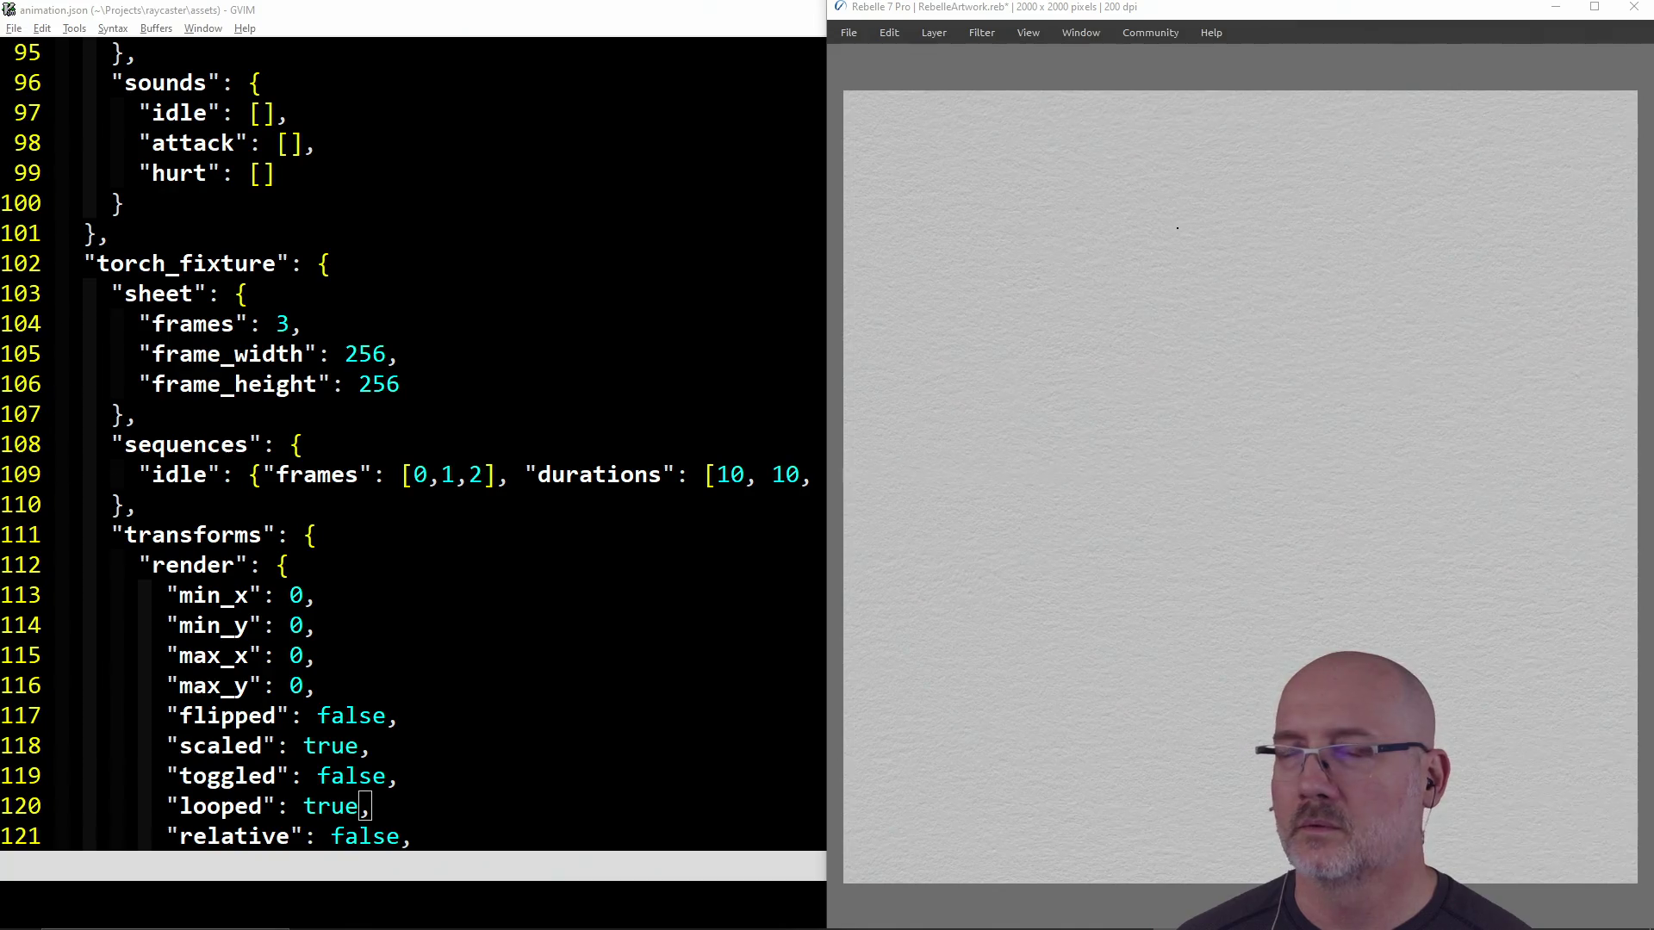
pyautogui.hotkey('alt', 'Tab')
pyautogui.hotkey('alt', 'Tab')
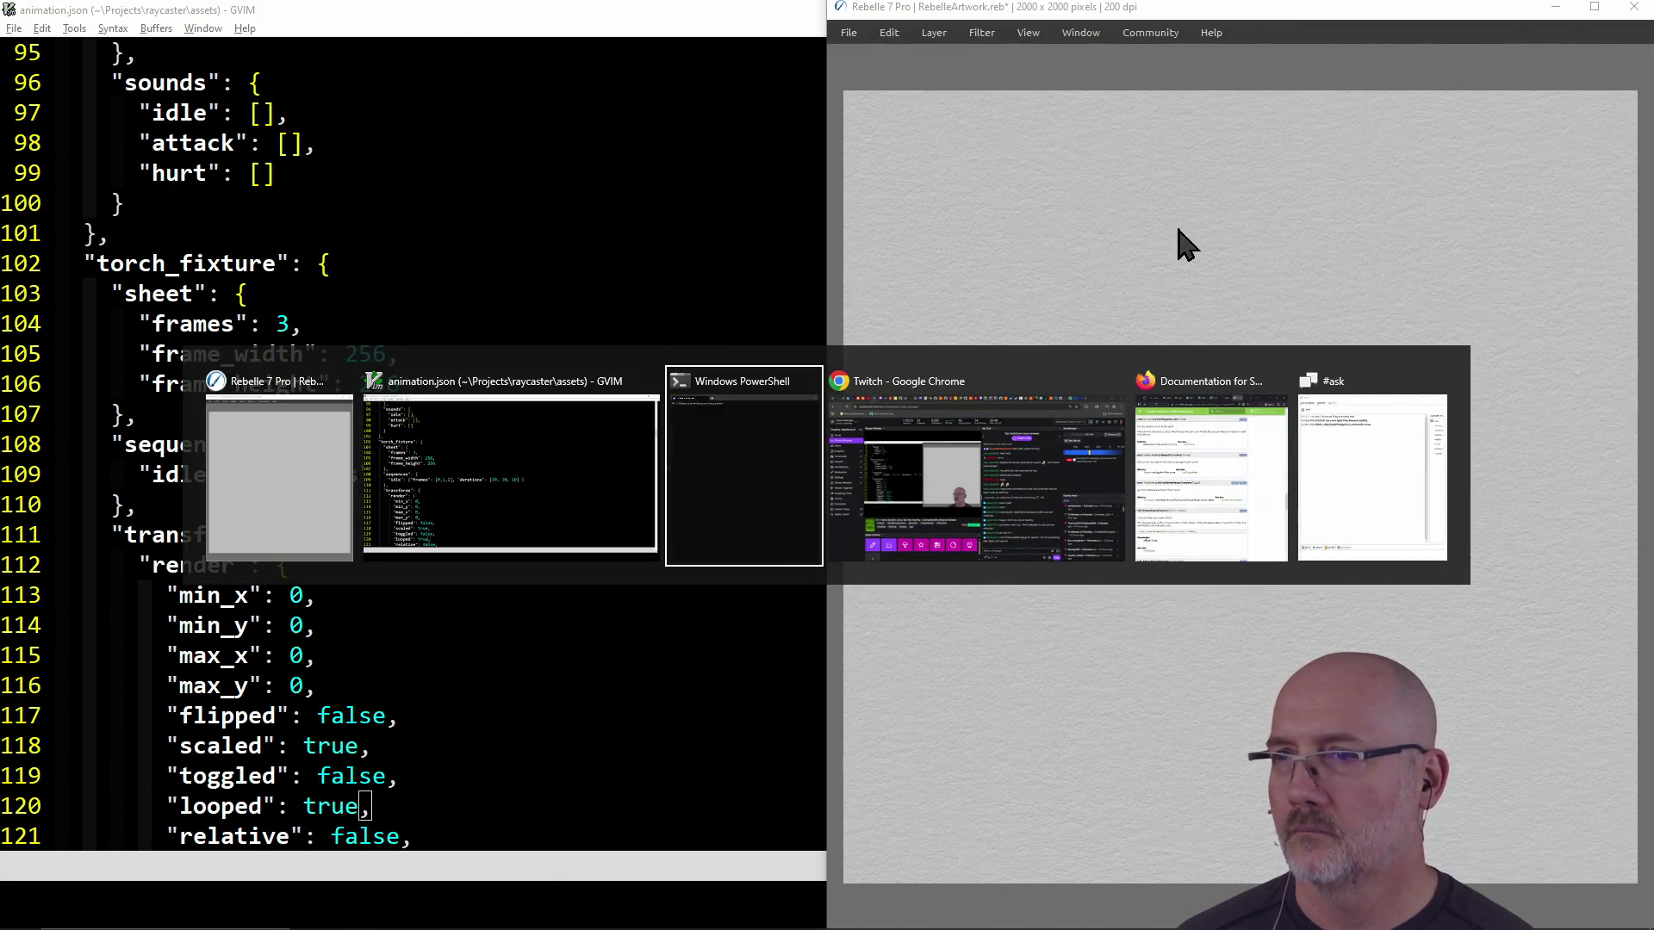
pyautogui.hotkey('alt', 'Tab')
pyautogui.hotkey('alt', 'Tab')
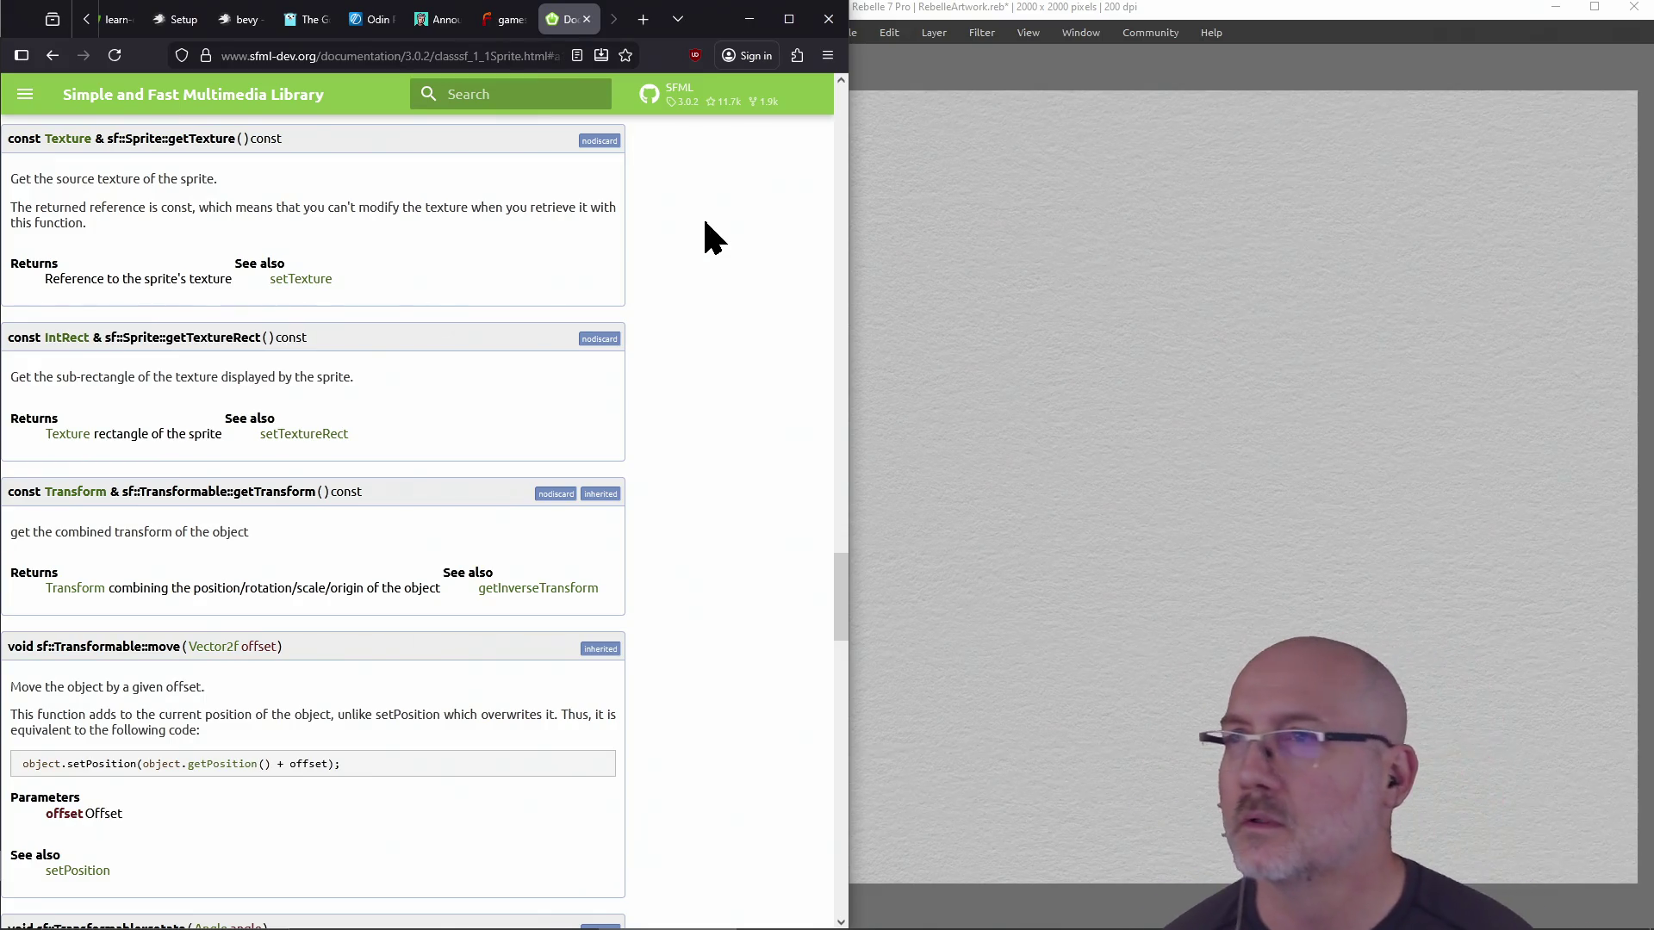
# Search Google for 'morey eel' in a new tab and scroll through the results
pyautogui.click(1033, 16)
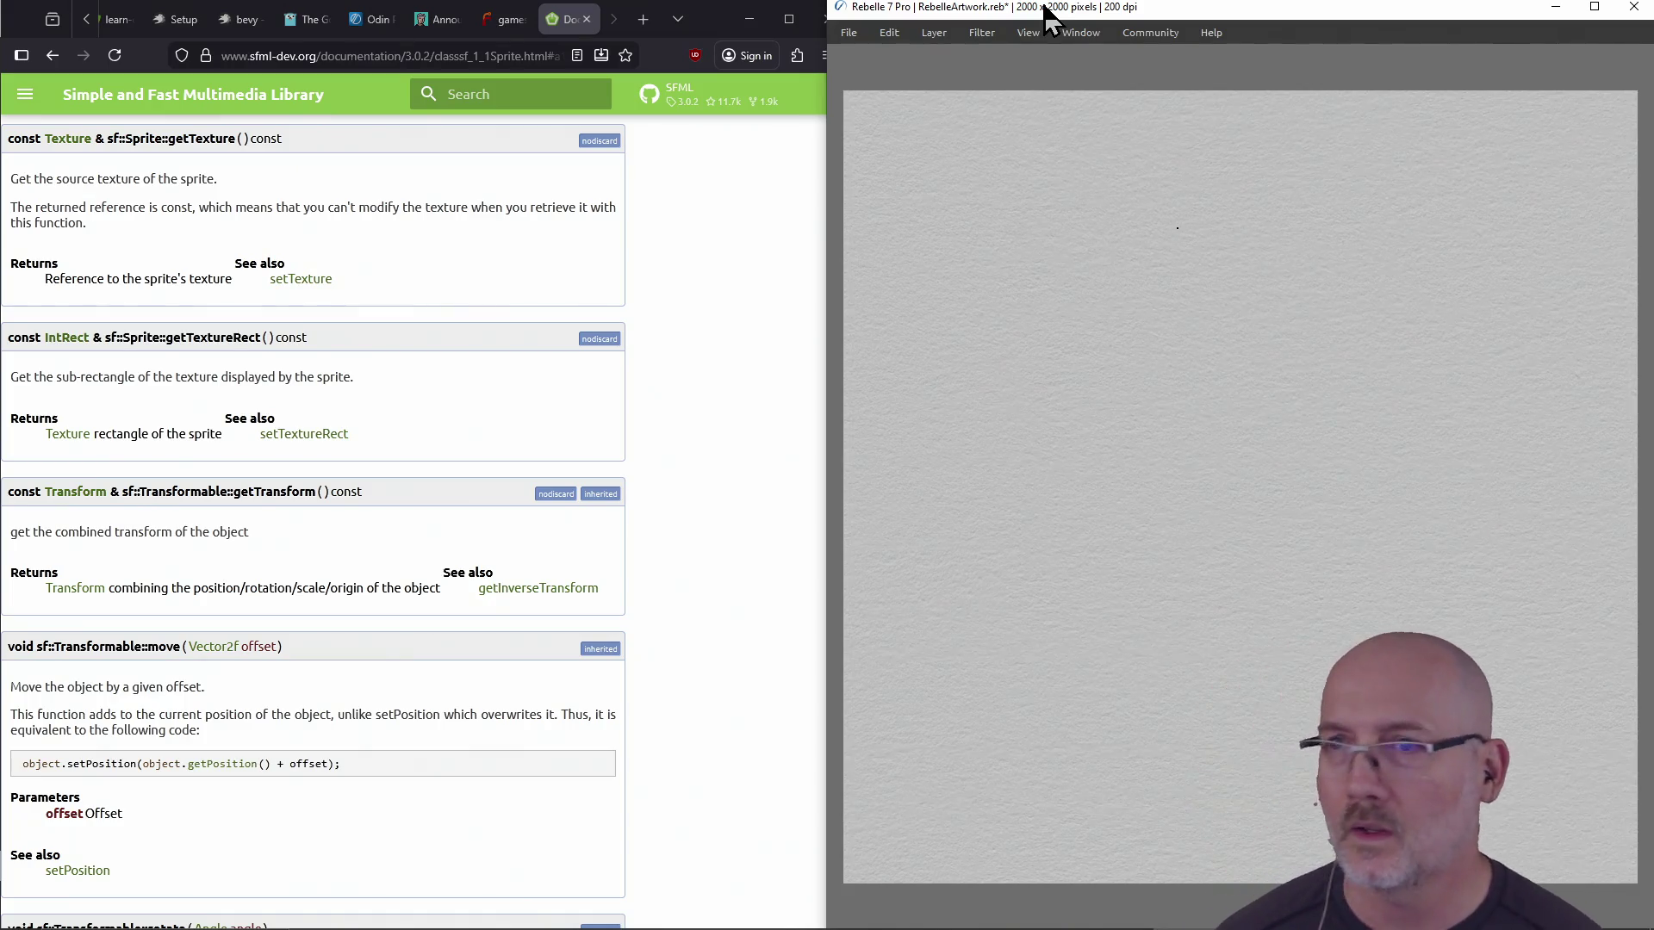
pyautogui.click(355, 19)
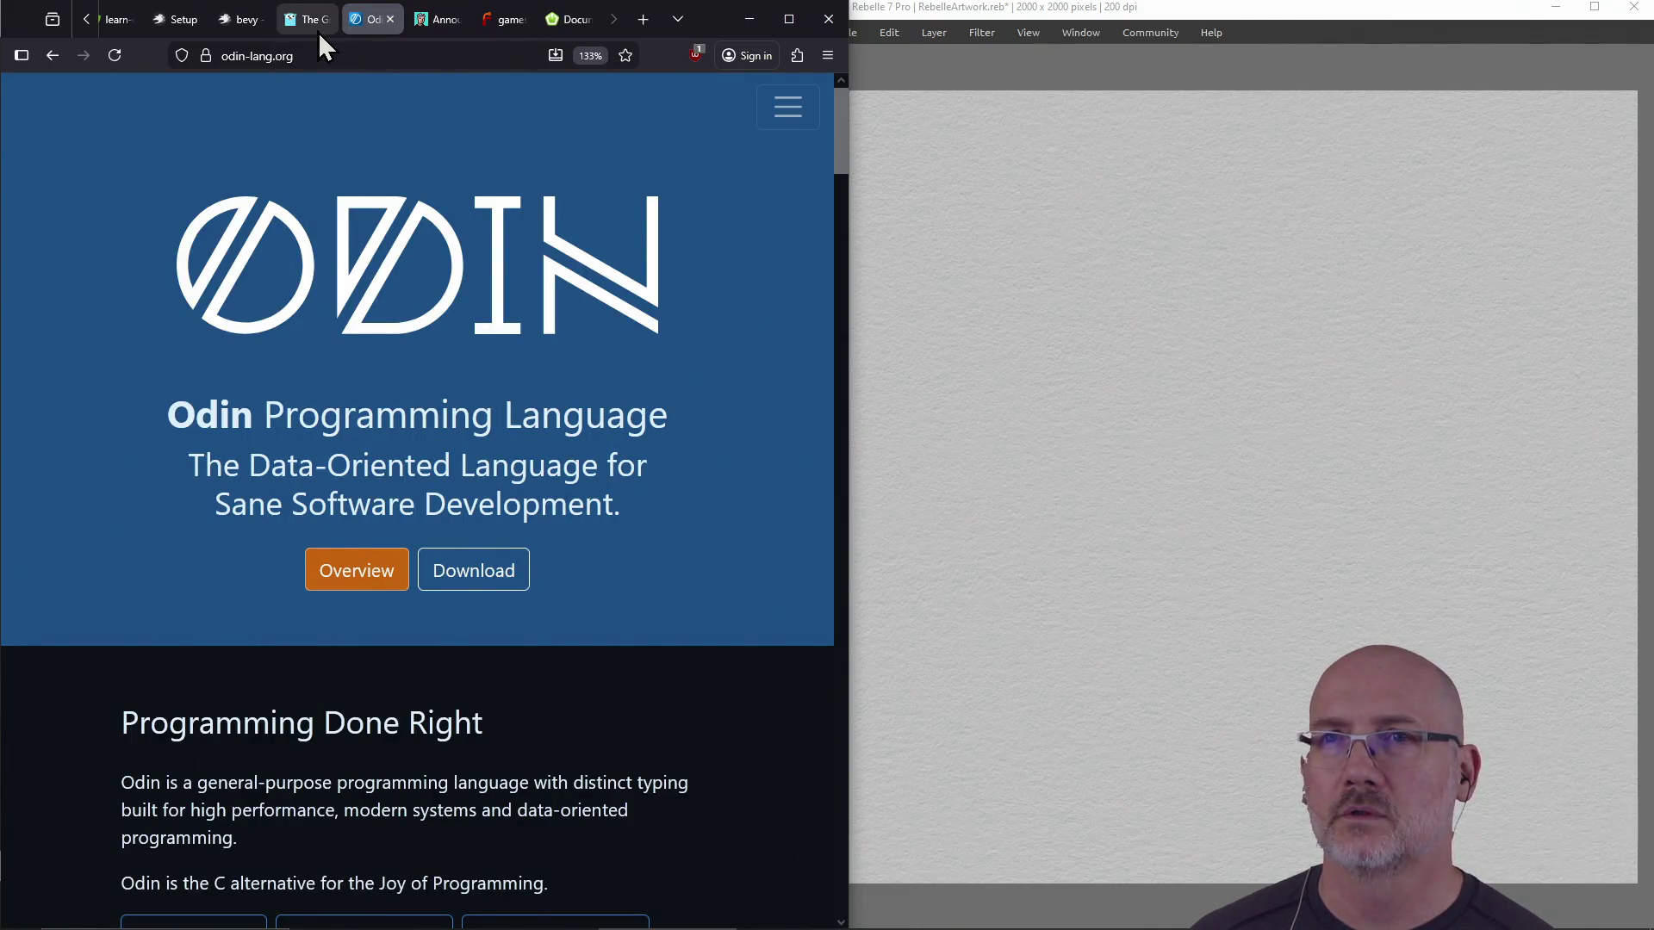
pyautogui.click(559, 26)
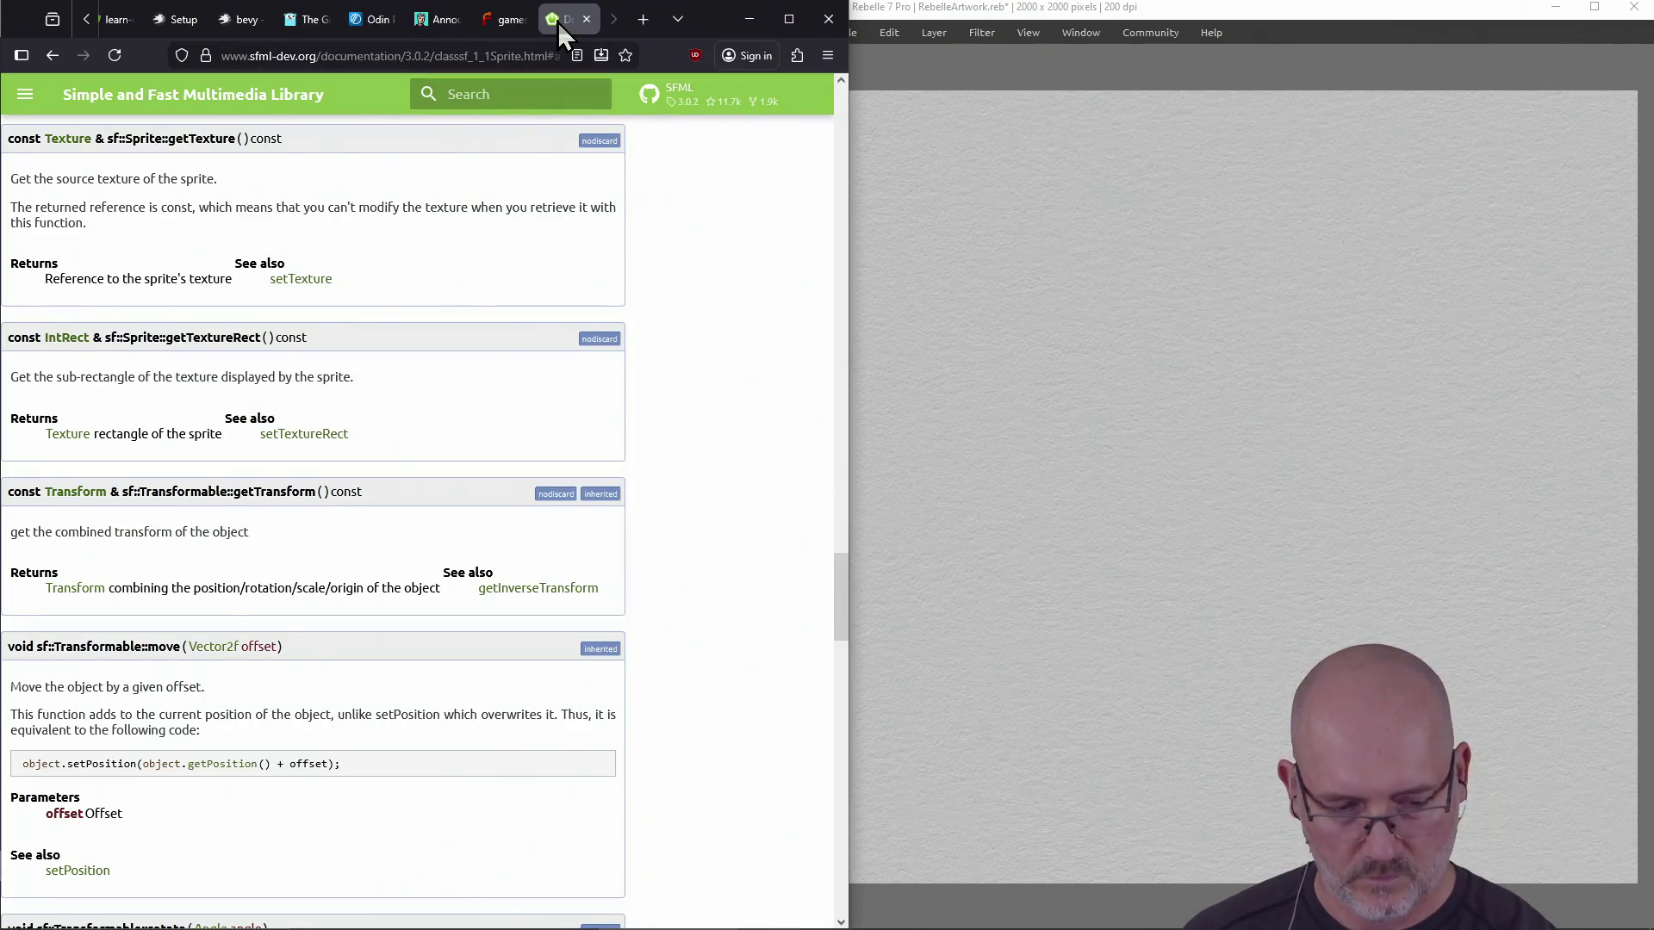
pyautogui.hotkey('ctrl', 't')
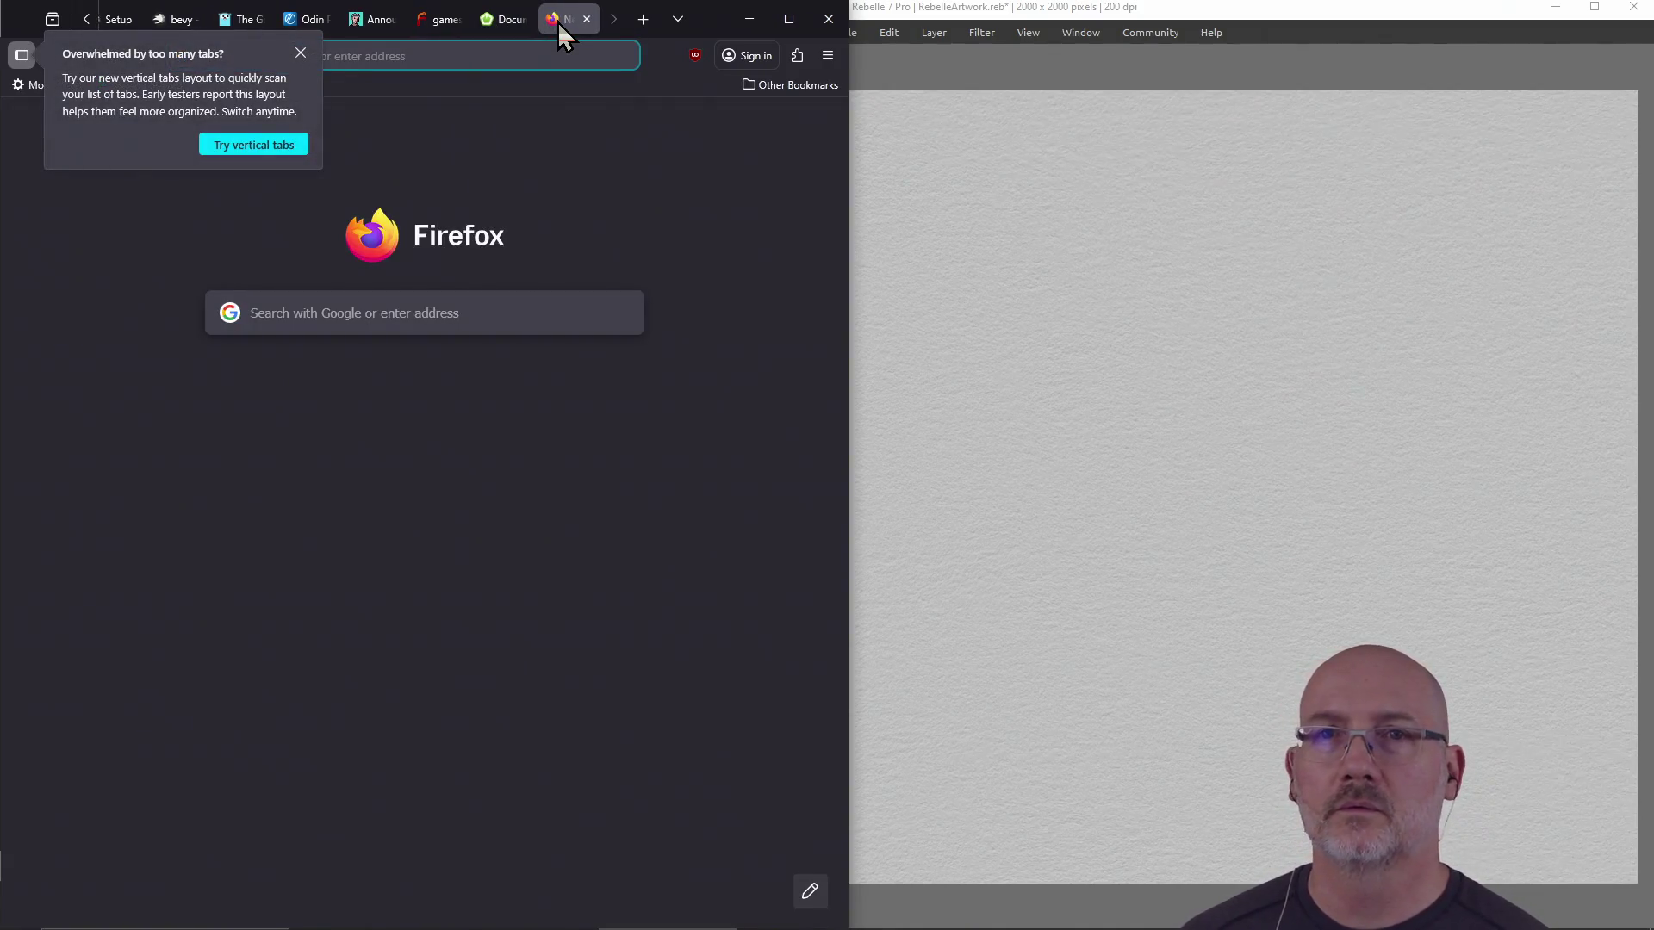
pyautogui.click(382, 60)
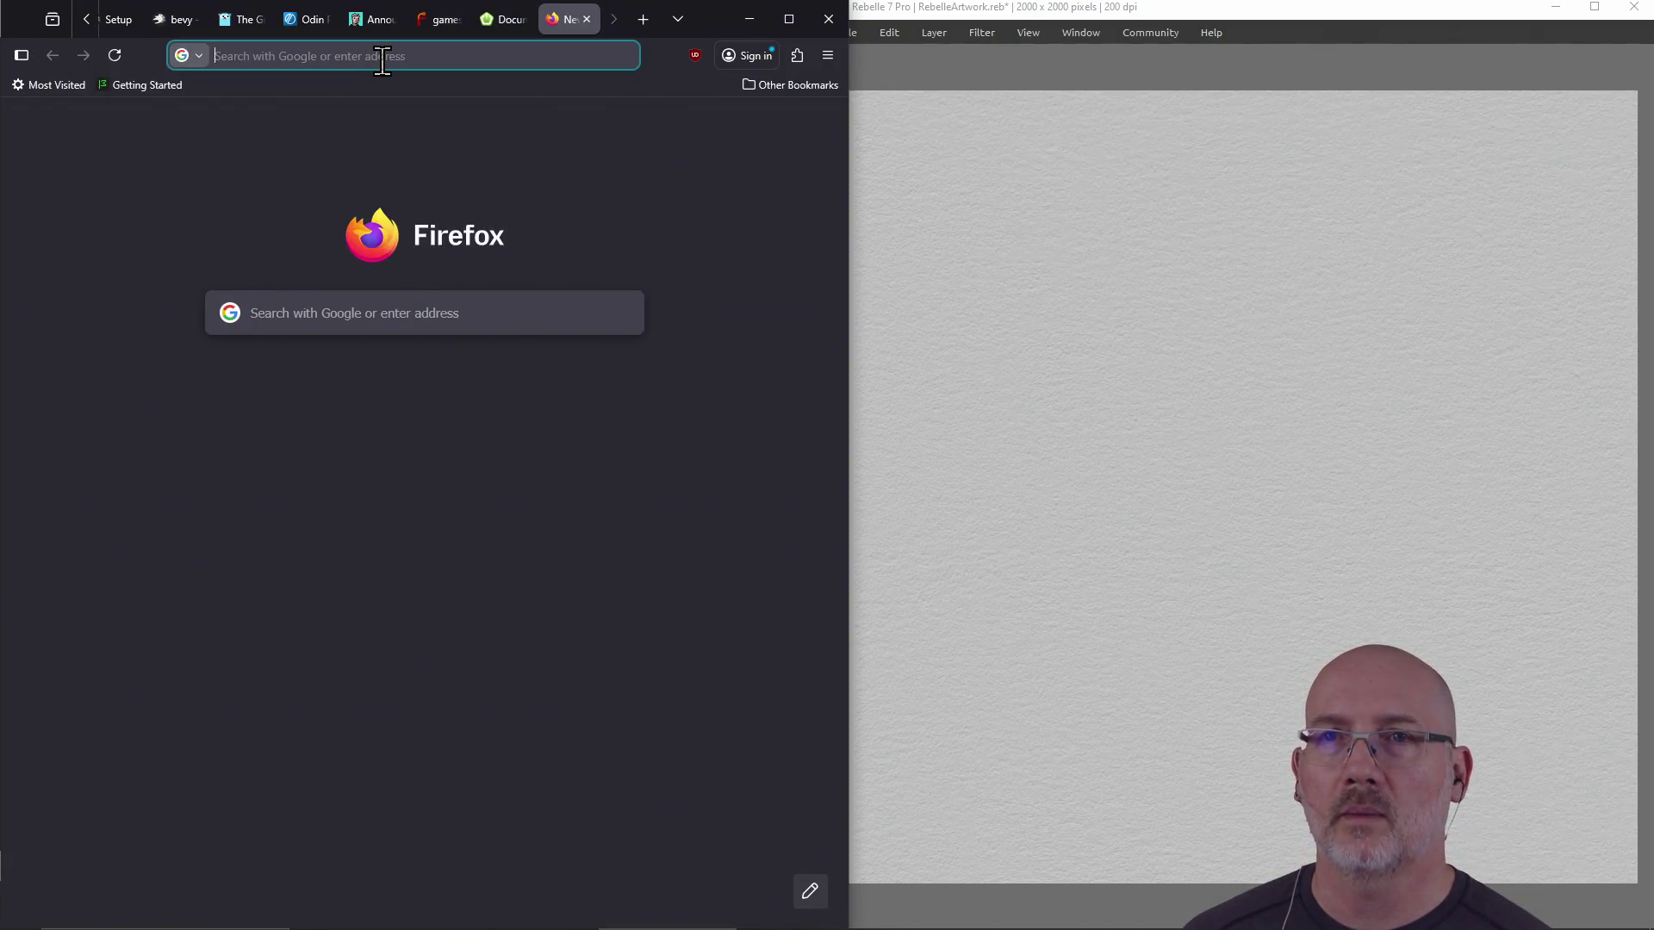
pyautogui.click(381, 60)
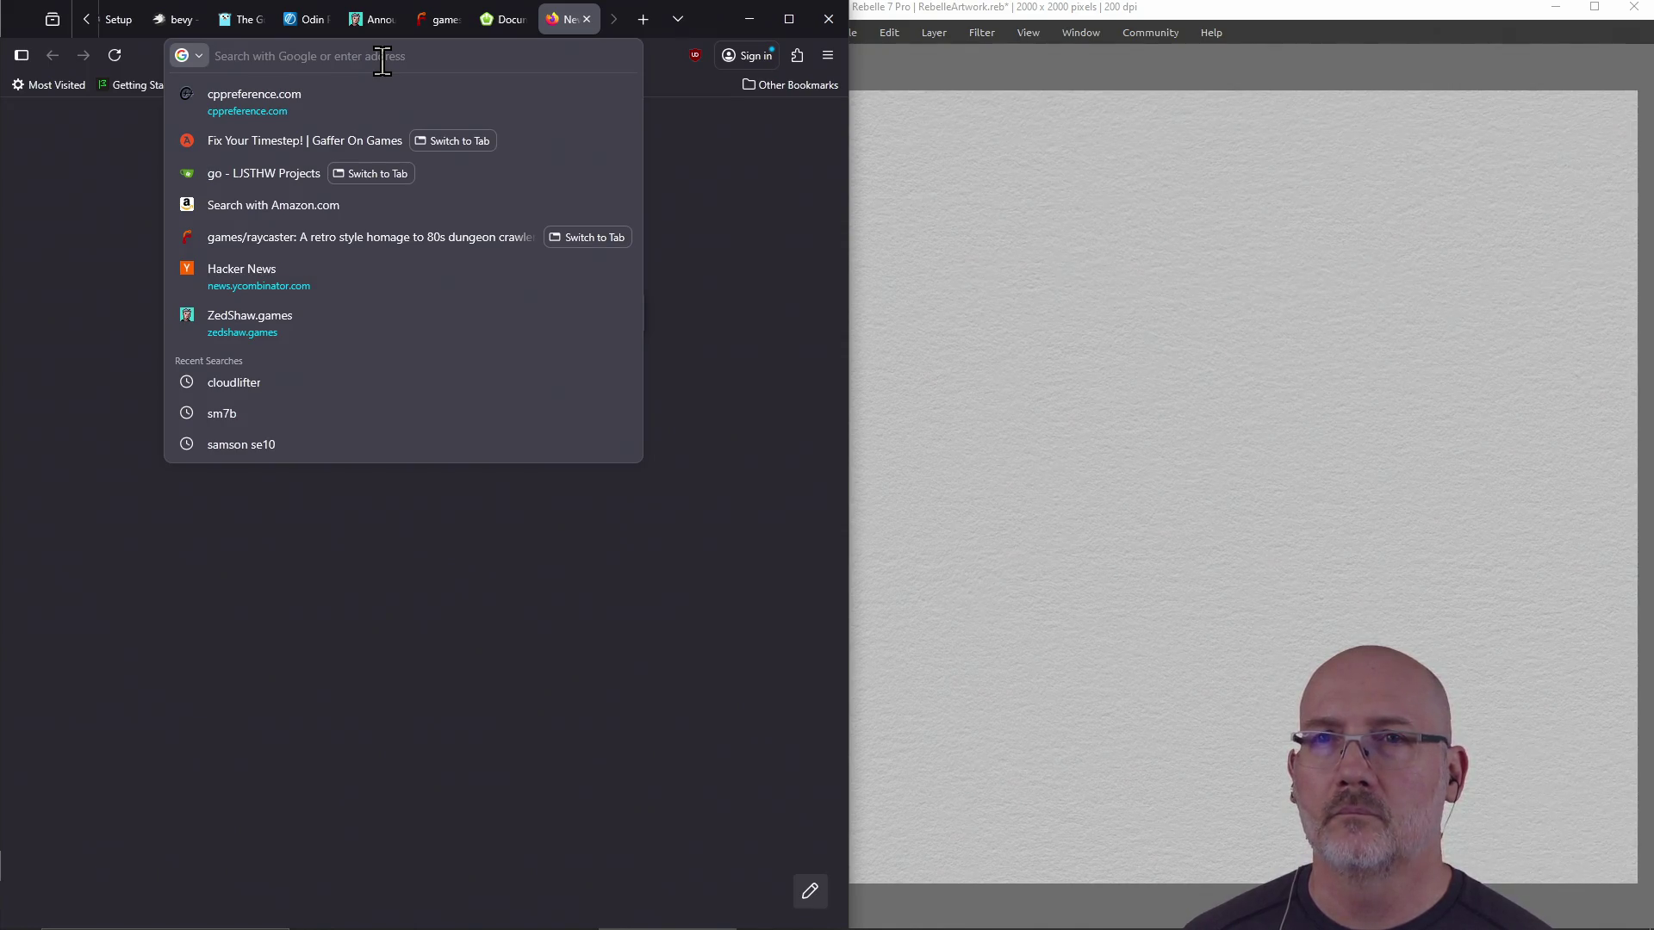
pyautogui.write('morey eel')
pyautogui.press('Return')
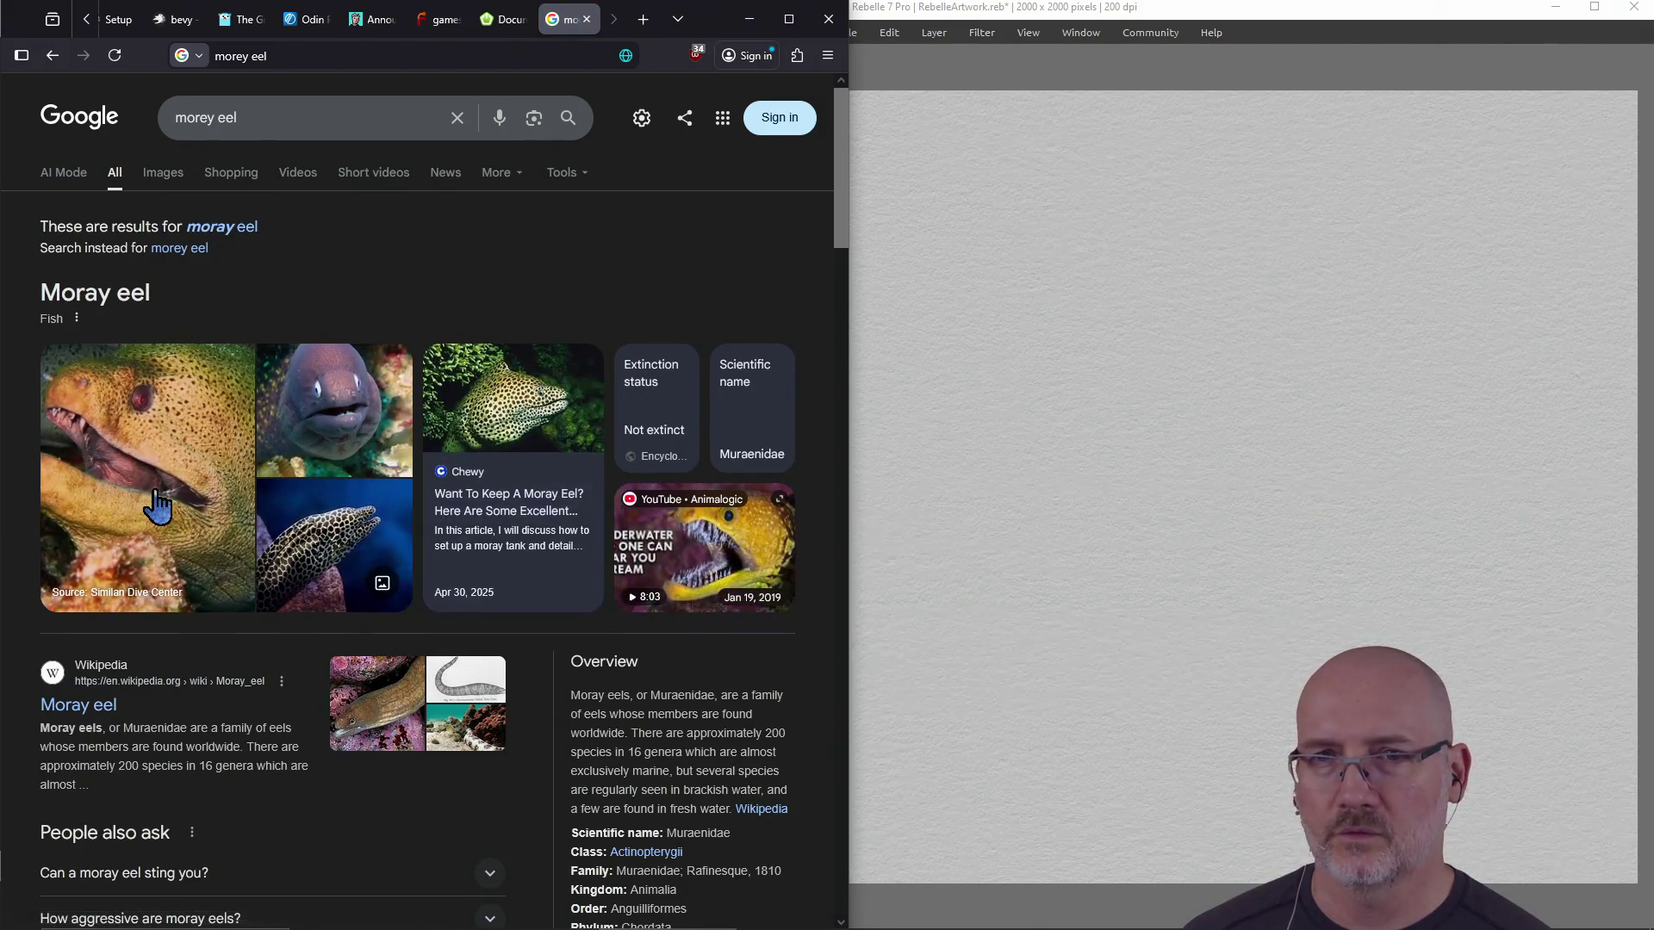
pyautogui.scroll(-3, 420, 458)
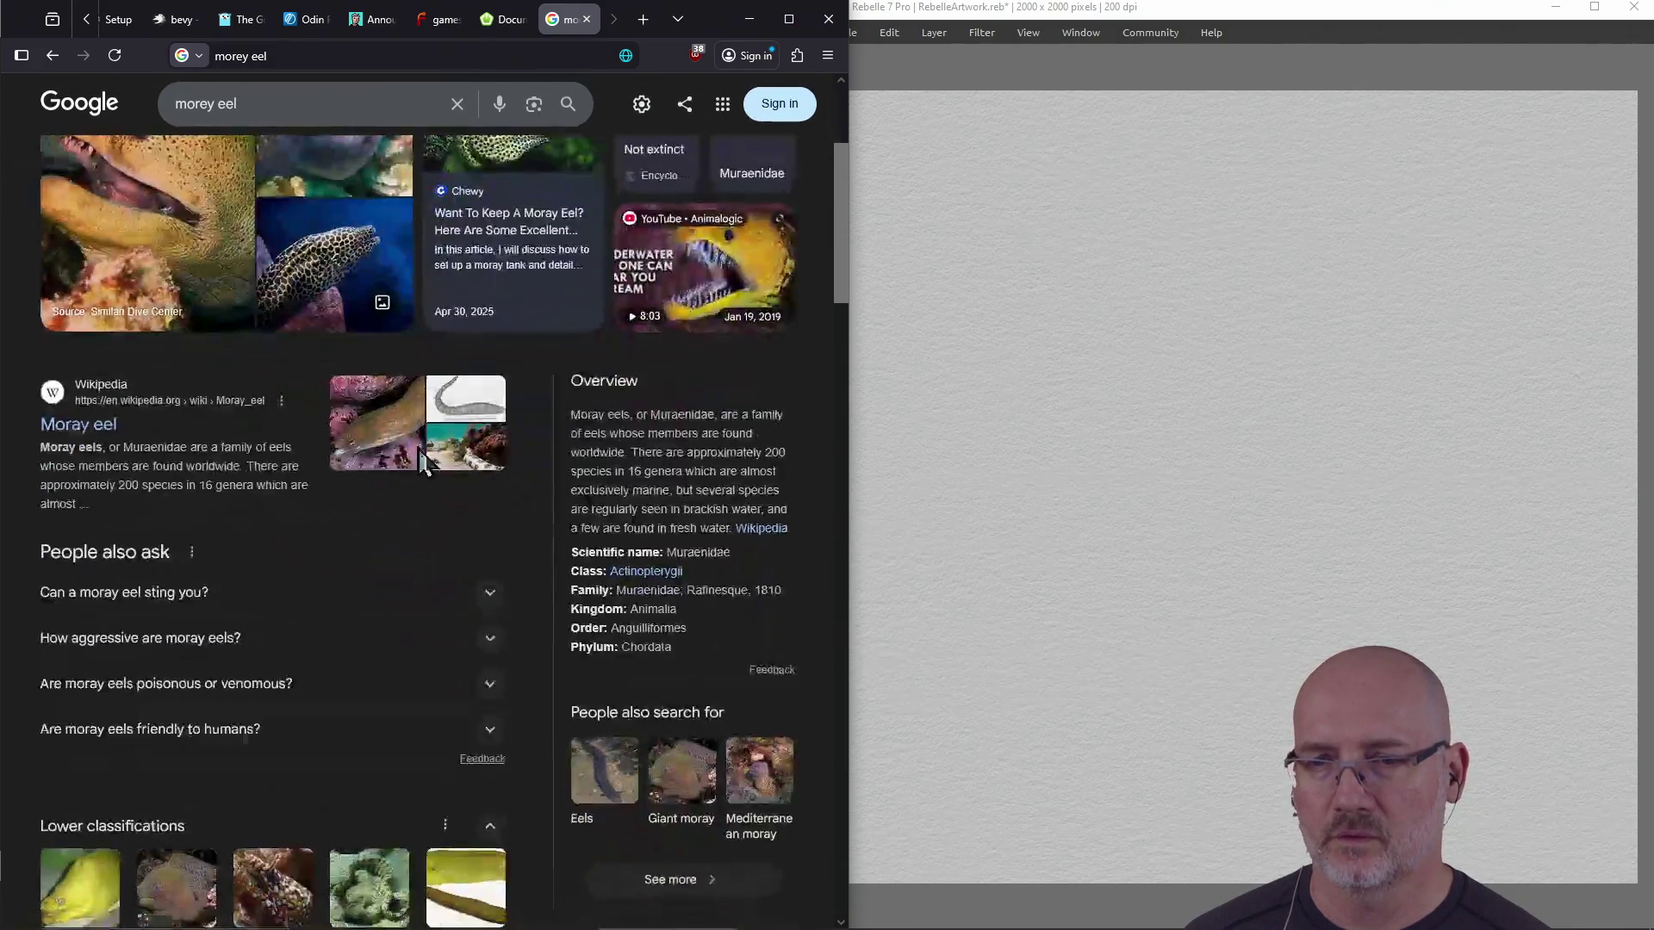
pyautogui.scroll(-6, 422, 459)
pyautogui.scroll(10, 418, 452)
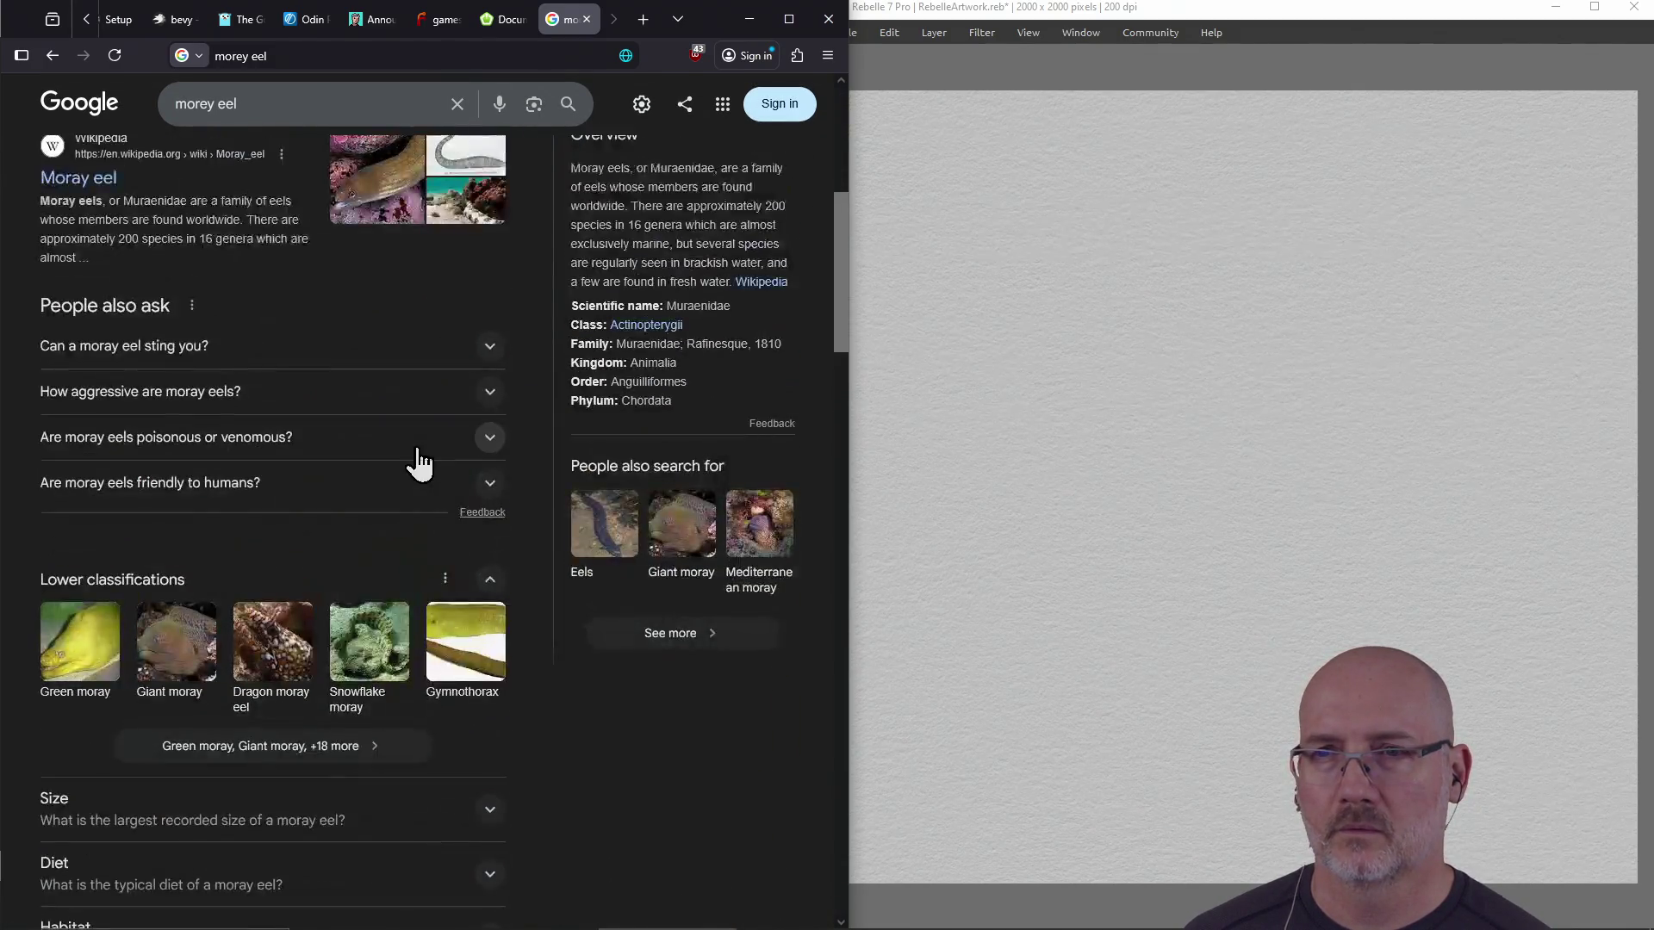
pyautogui.scroll(-3, 419, 452)
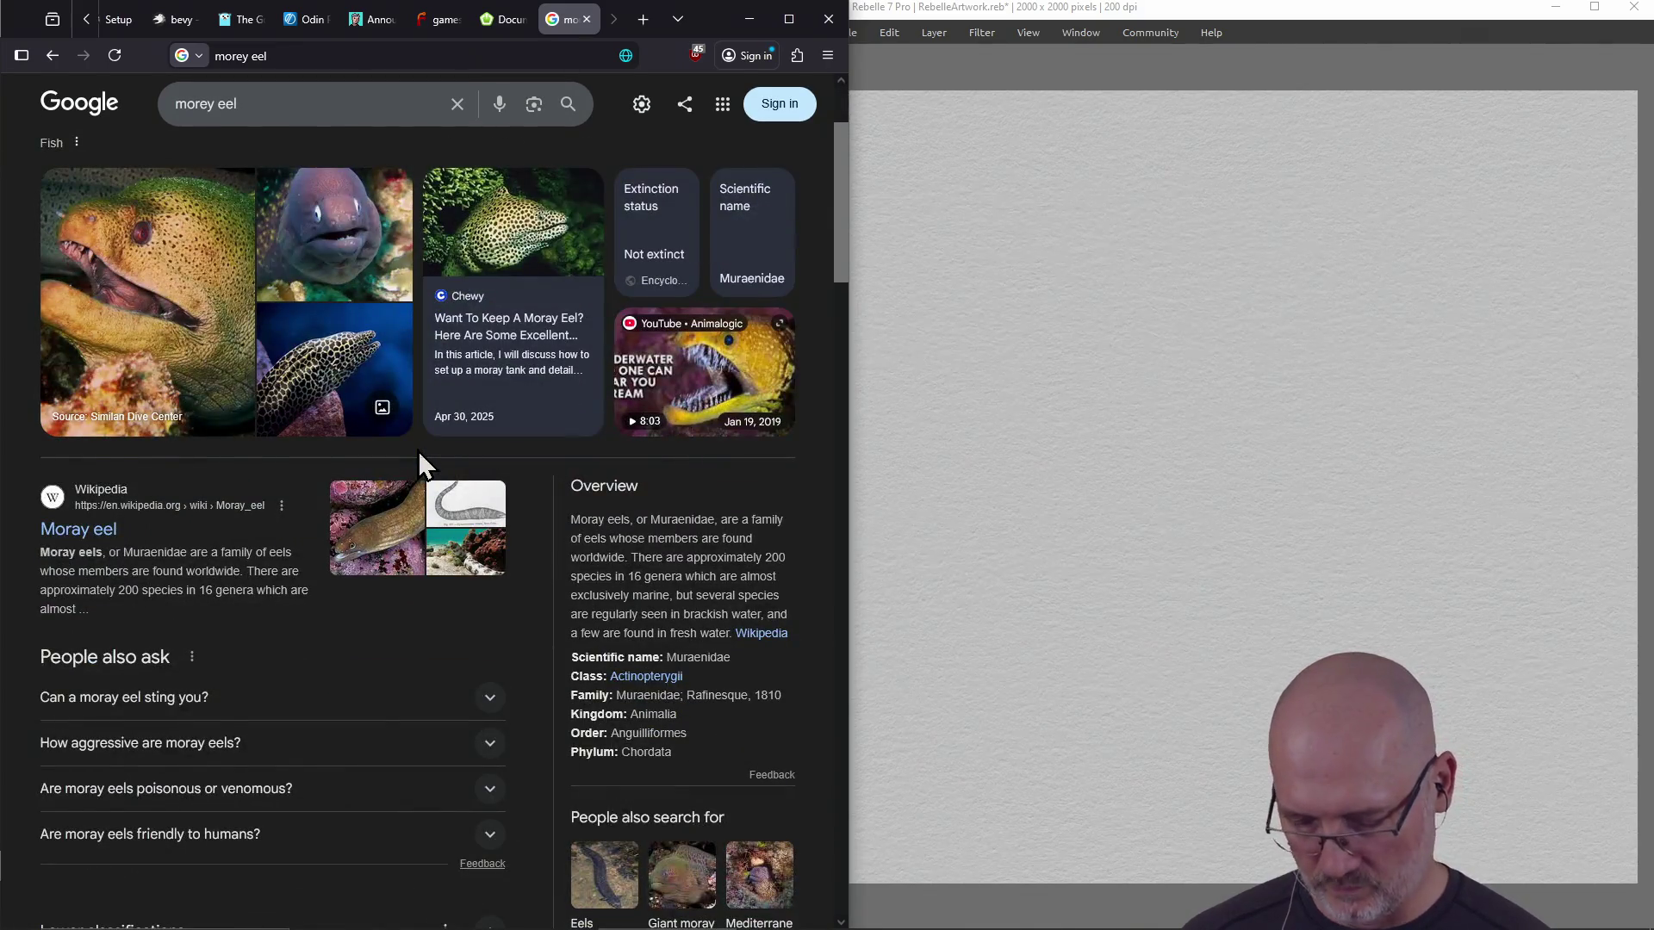
pyautogui.scroll(3, 417, 449)
# Search 'beholder' in another new tab and open the Forgotten Realms wiki result
pyautogui.hotkey('ctrl', 't')
pyautogui.write('beholder')
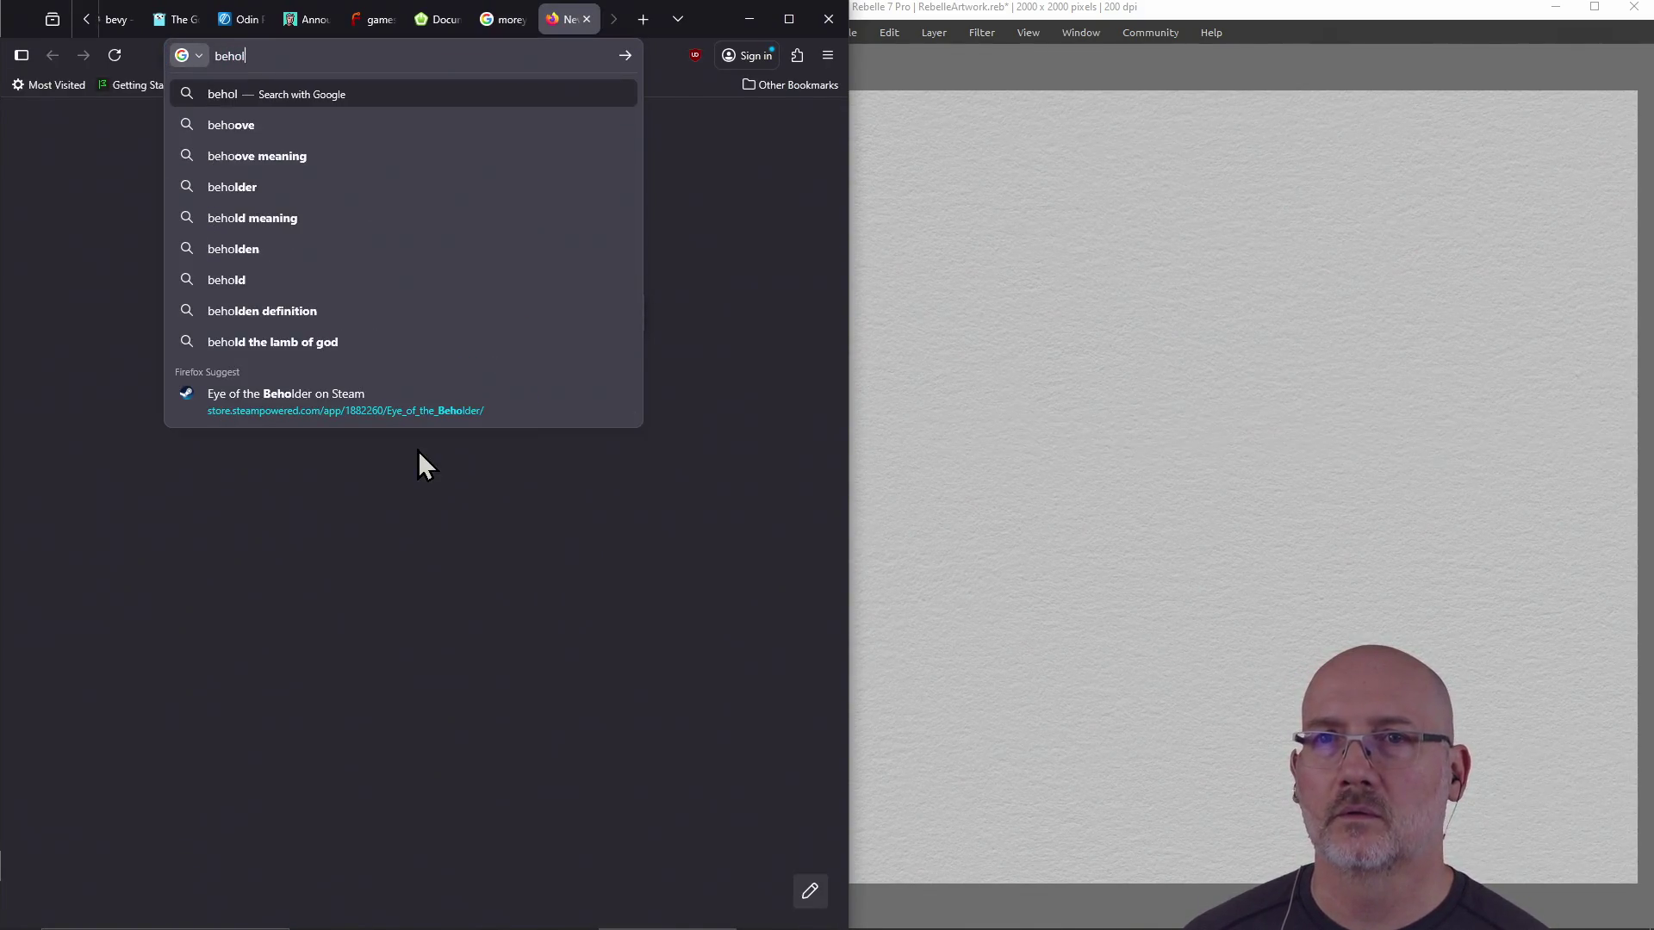
pyautogui.press('Return')
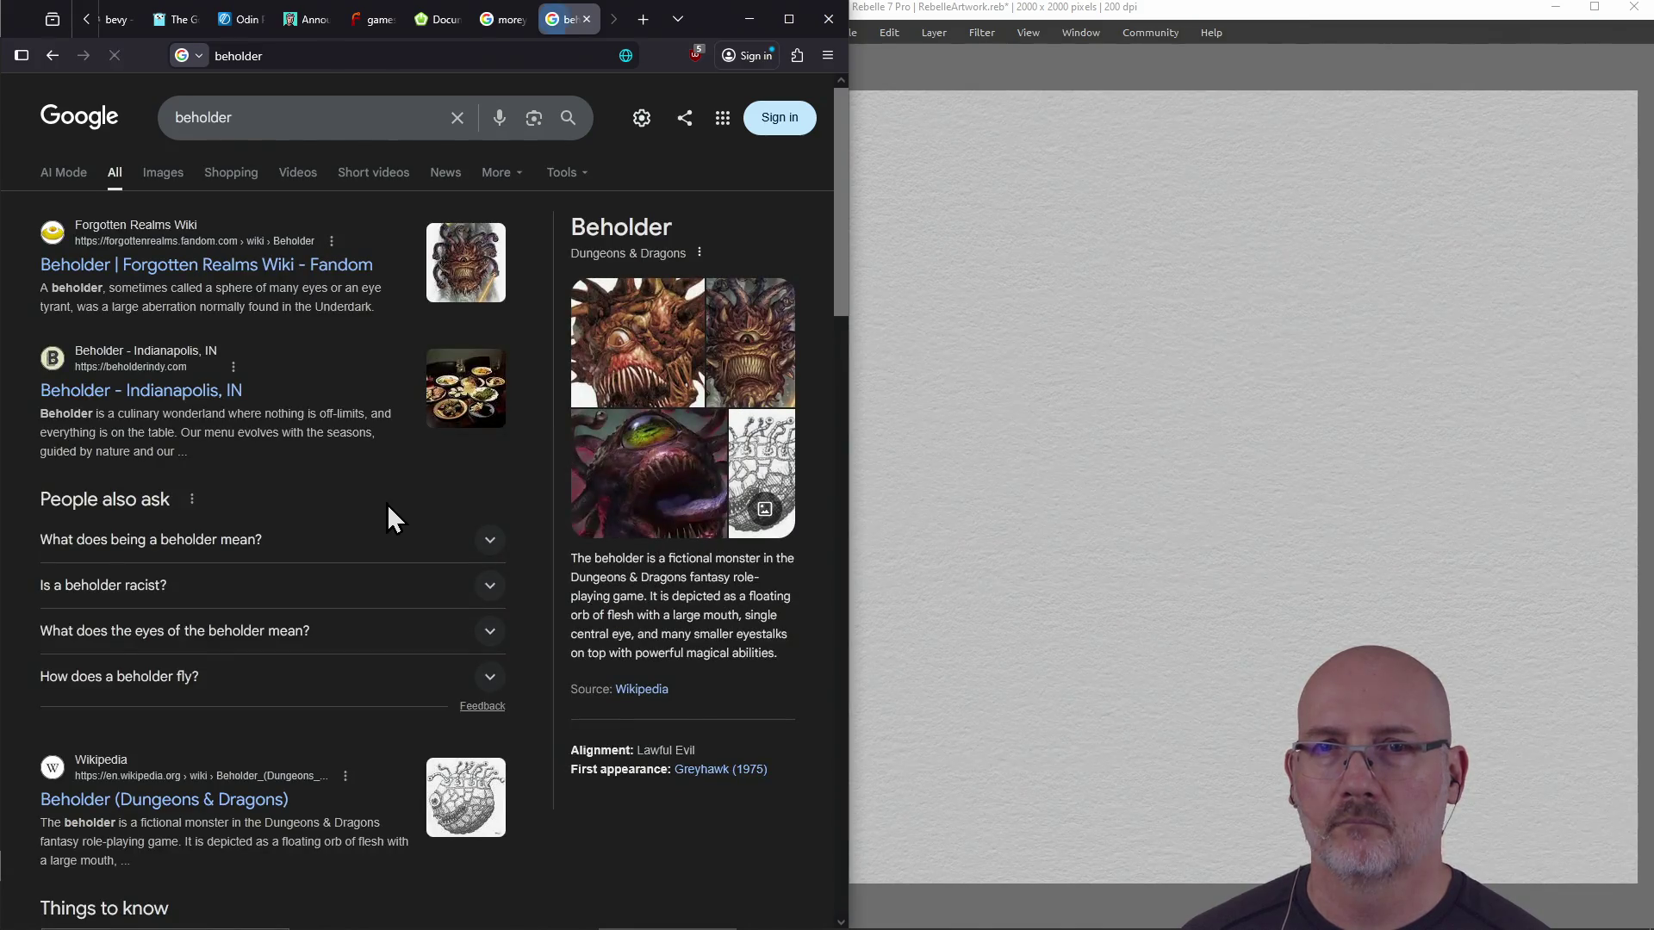
pyautogui.click(282, 266)
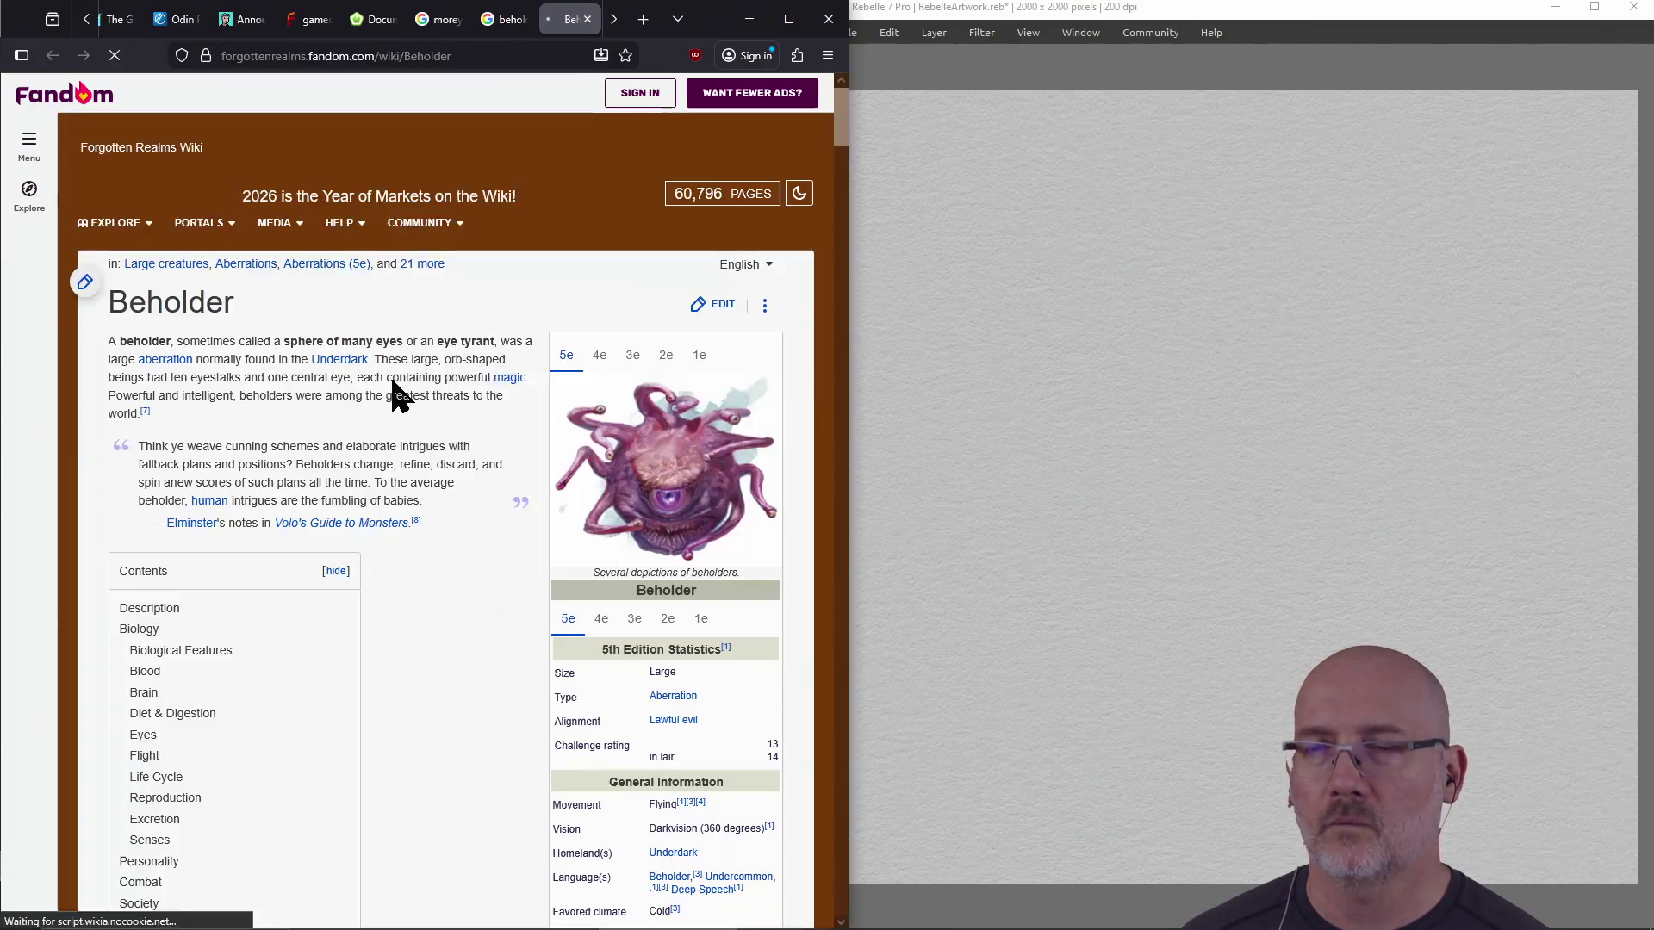
# Close the beholder search tab, read the Fandom Beholder article, then close its tab
pyautogui.click(504, 28)
pyautogui.click(521, 18)
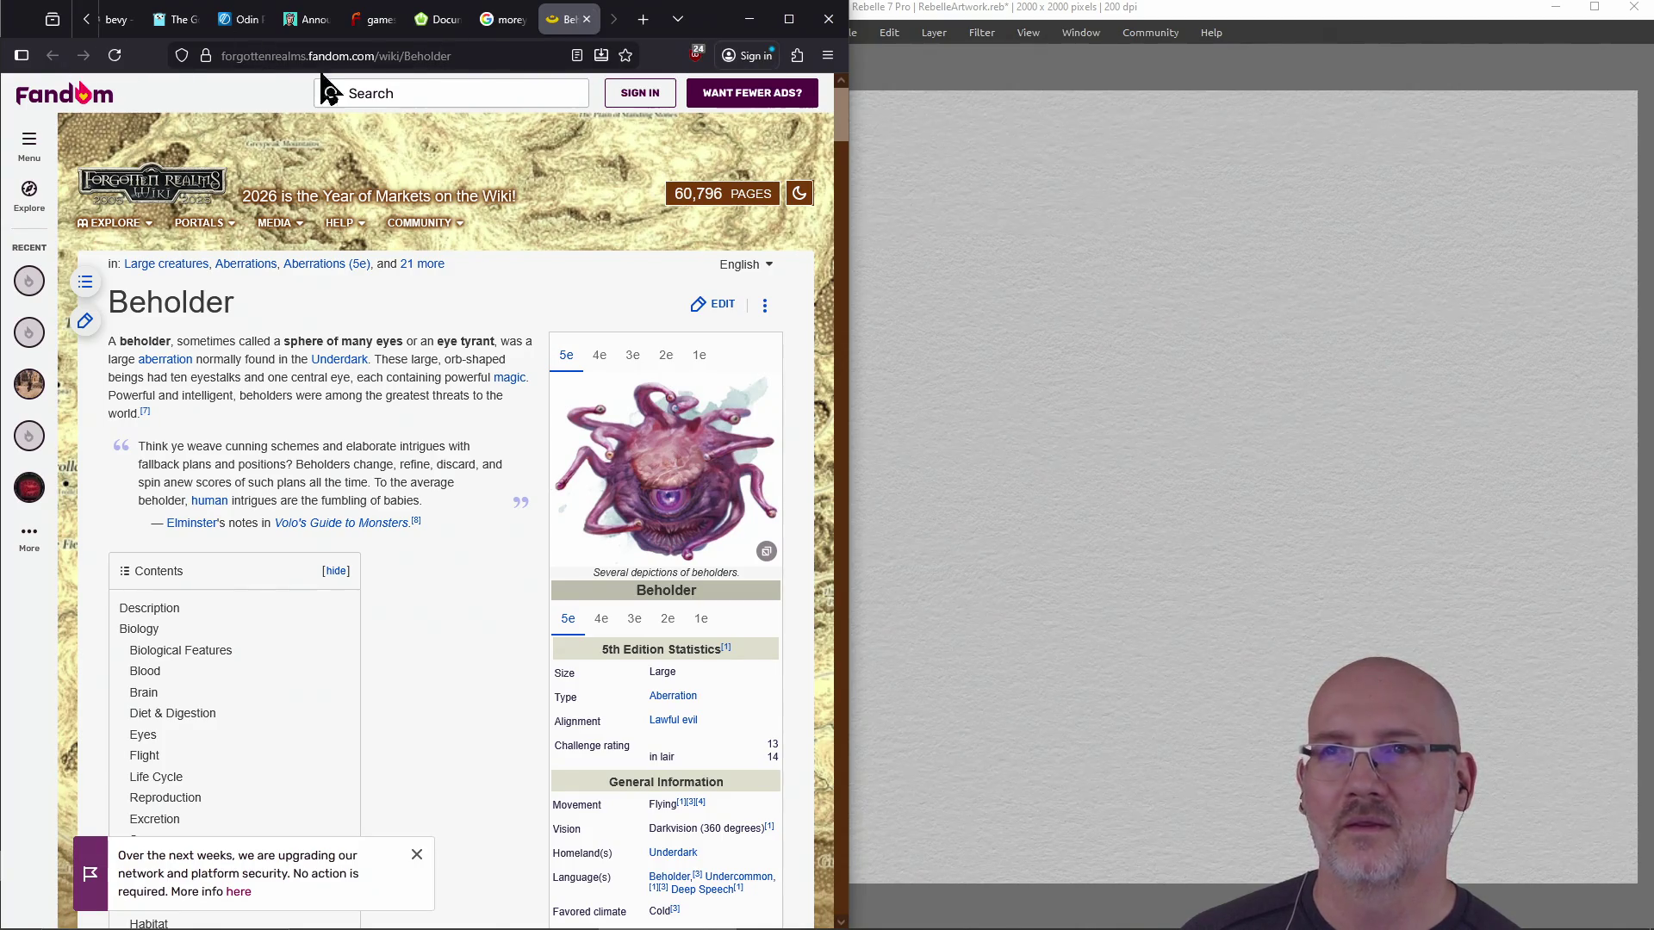
pyautogui.click(586, 20)
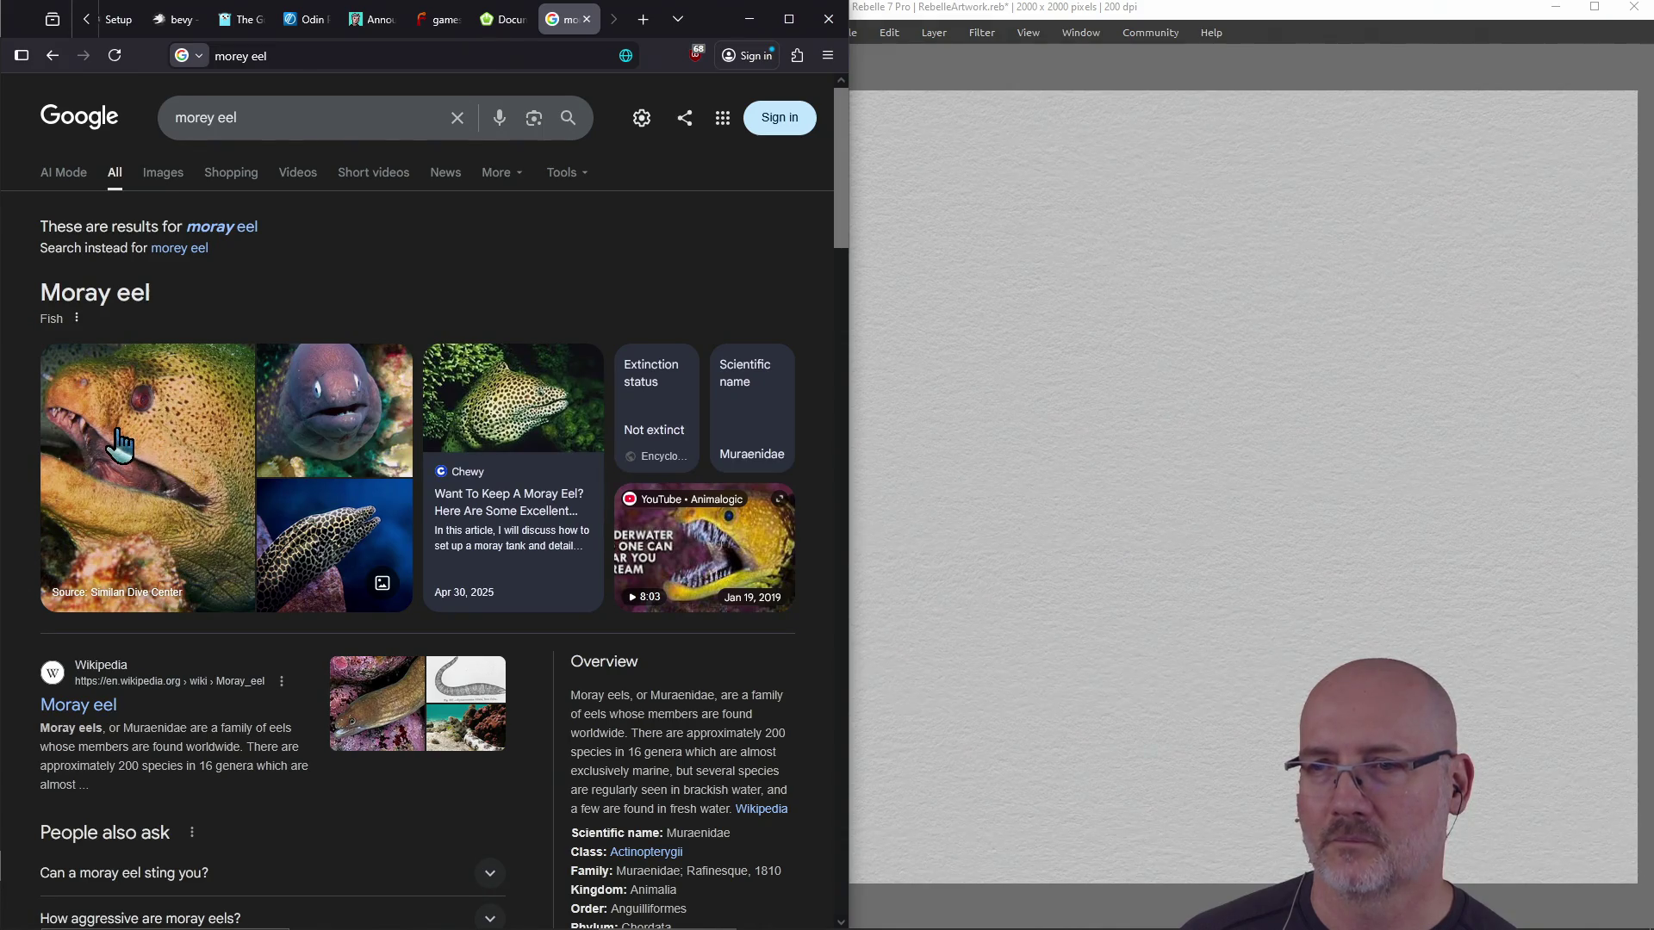
# Scroll through the moray eel results and bring the blank Rebelle canvas forward beside them
pyautogui.scroll(-5, 323, 491)
pyautogui.scroll(-1, 328, 508)
pyautogui.scroll(6, 288, 480)
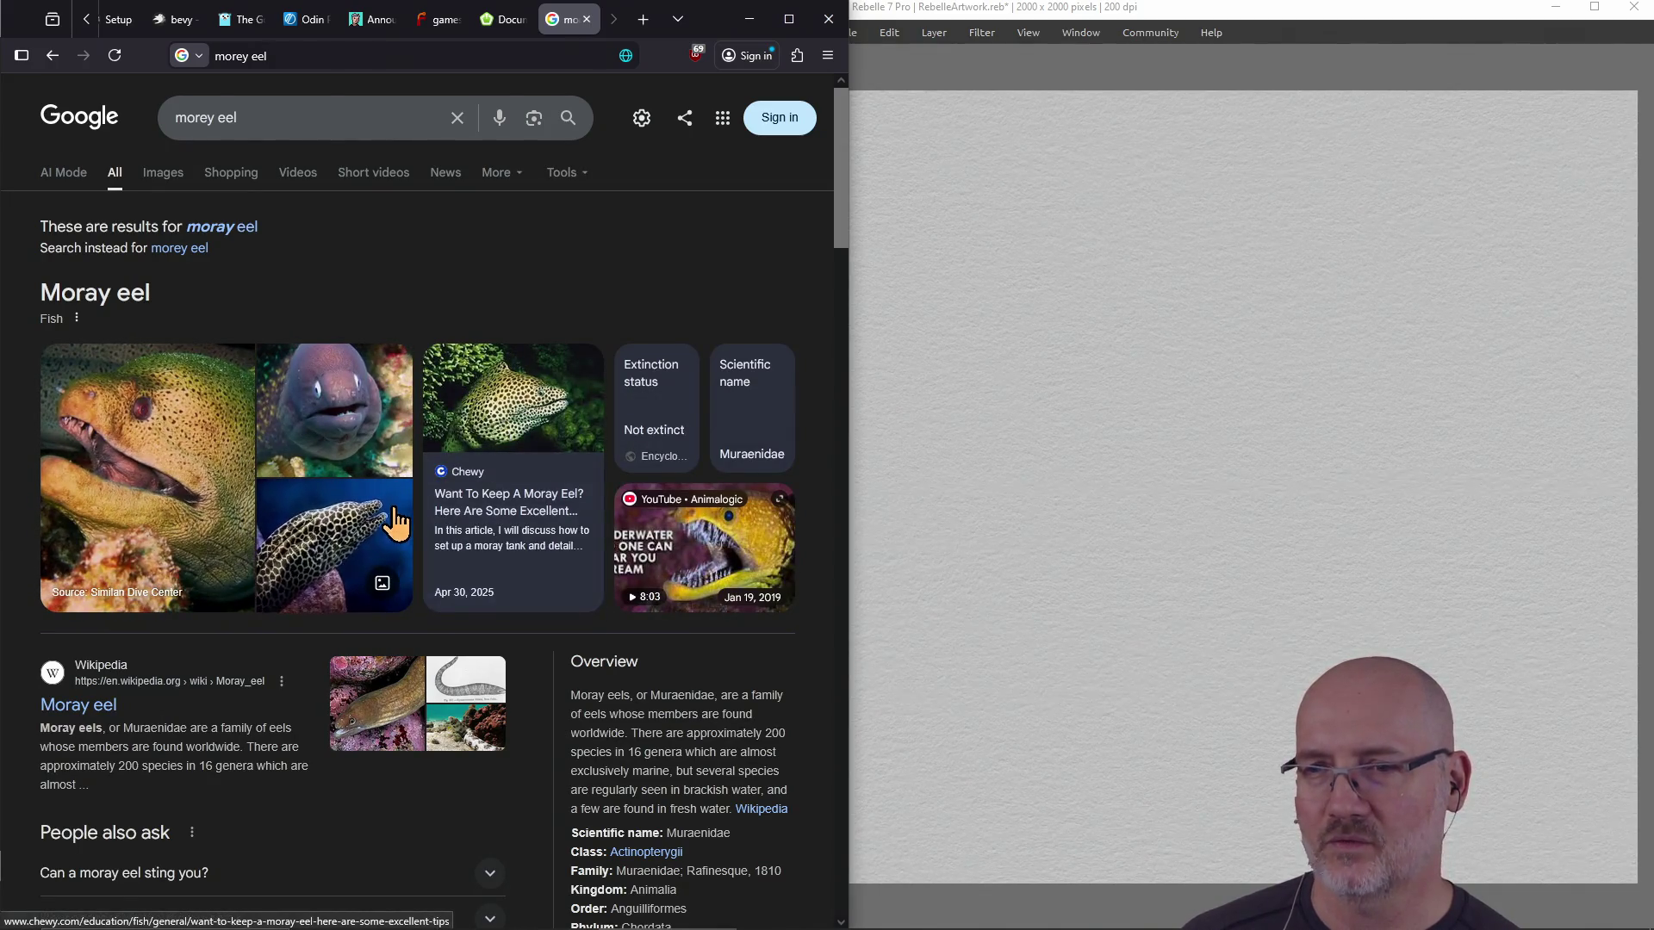
pyautogui.scroll(-15, 391, 479)
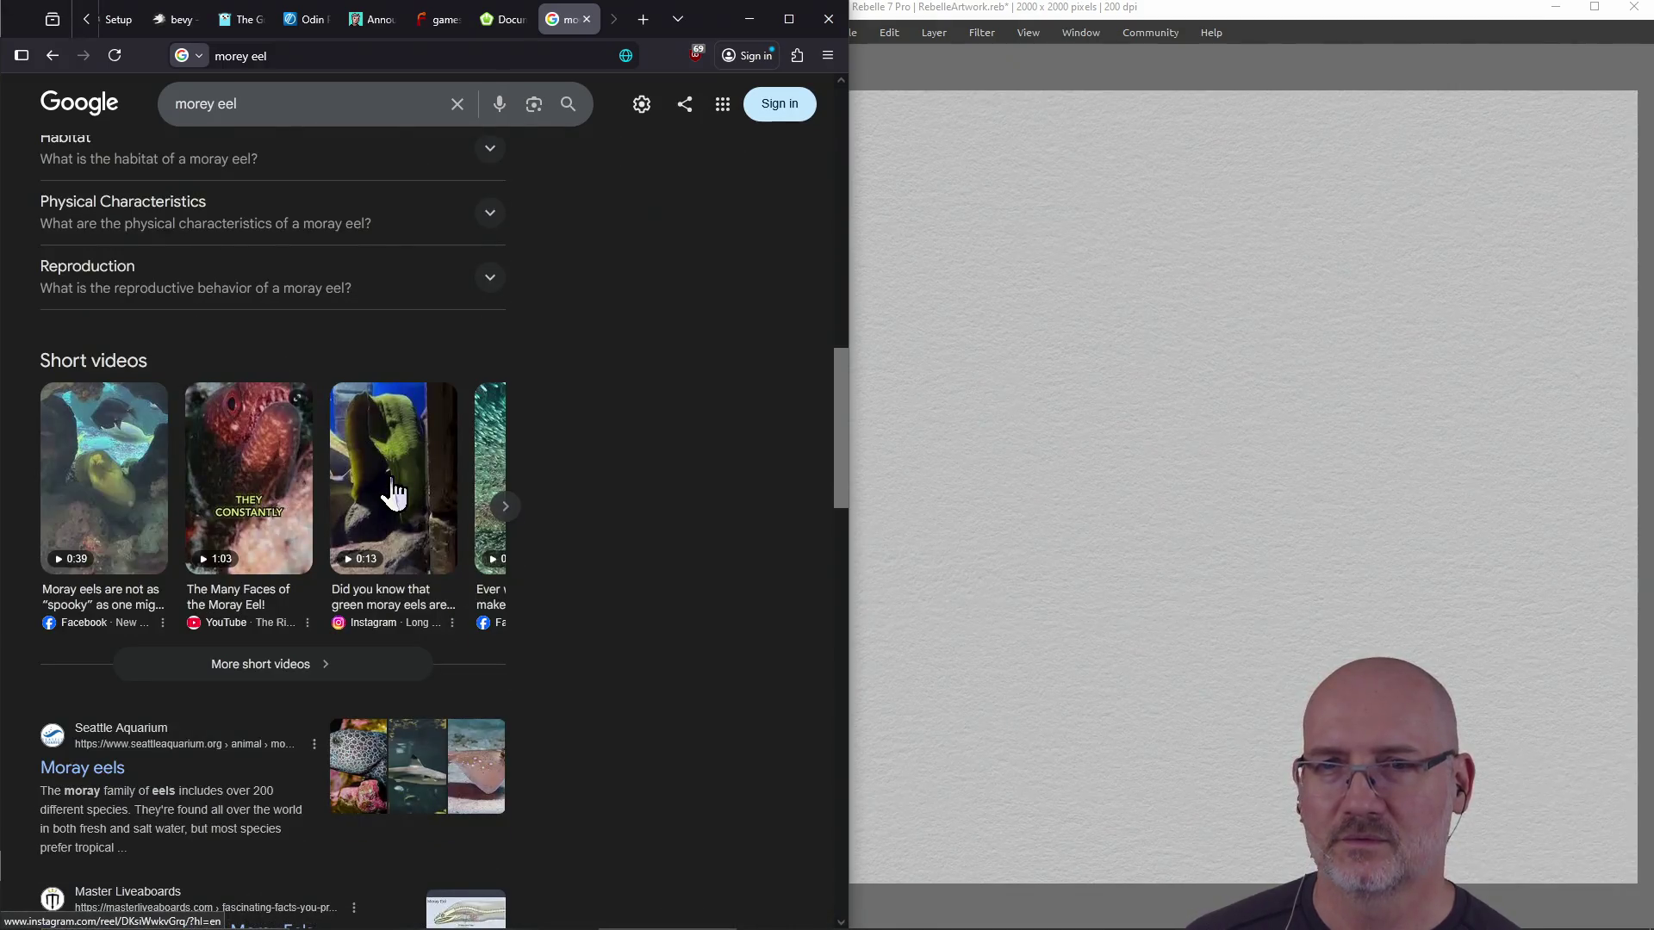
pyautogui.scroll(-8, 638, 449)
pyautogui.scroll(-15, 637, 450)
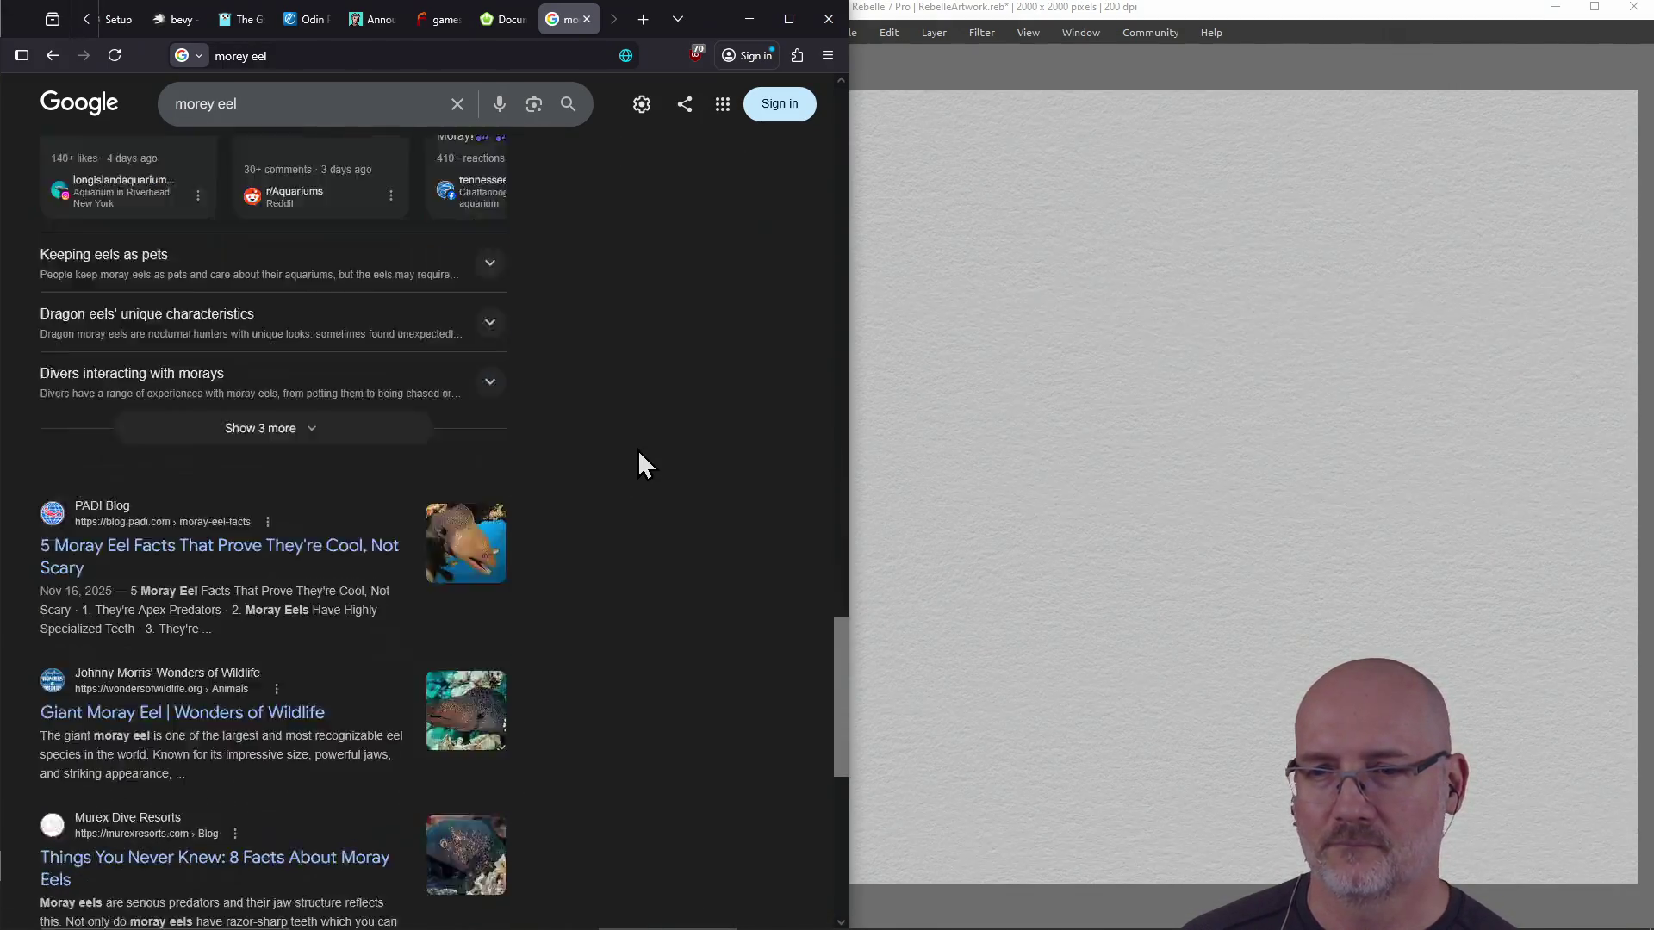
pyautogui.scroll(20, 637, 449)
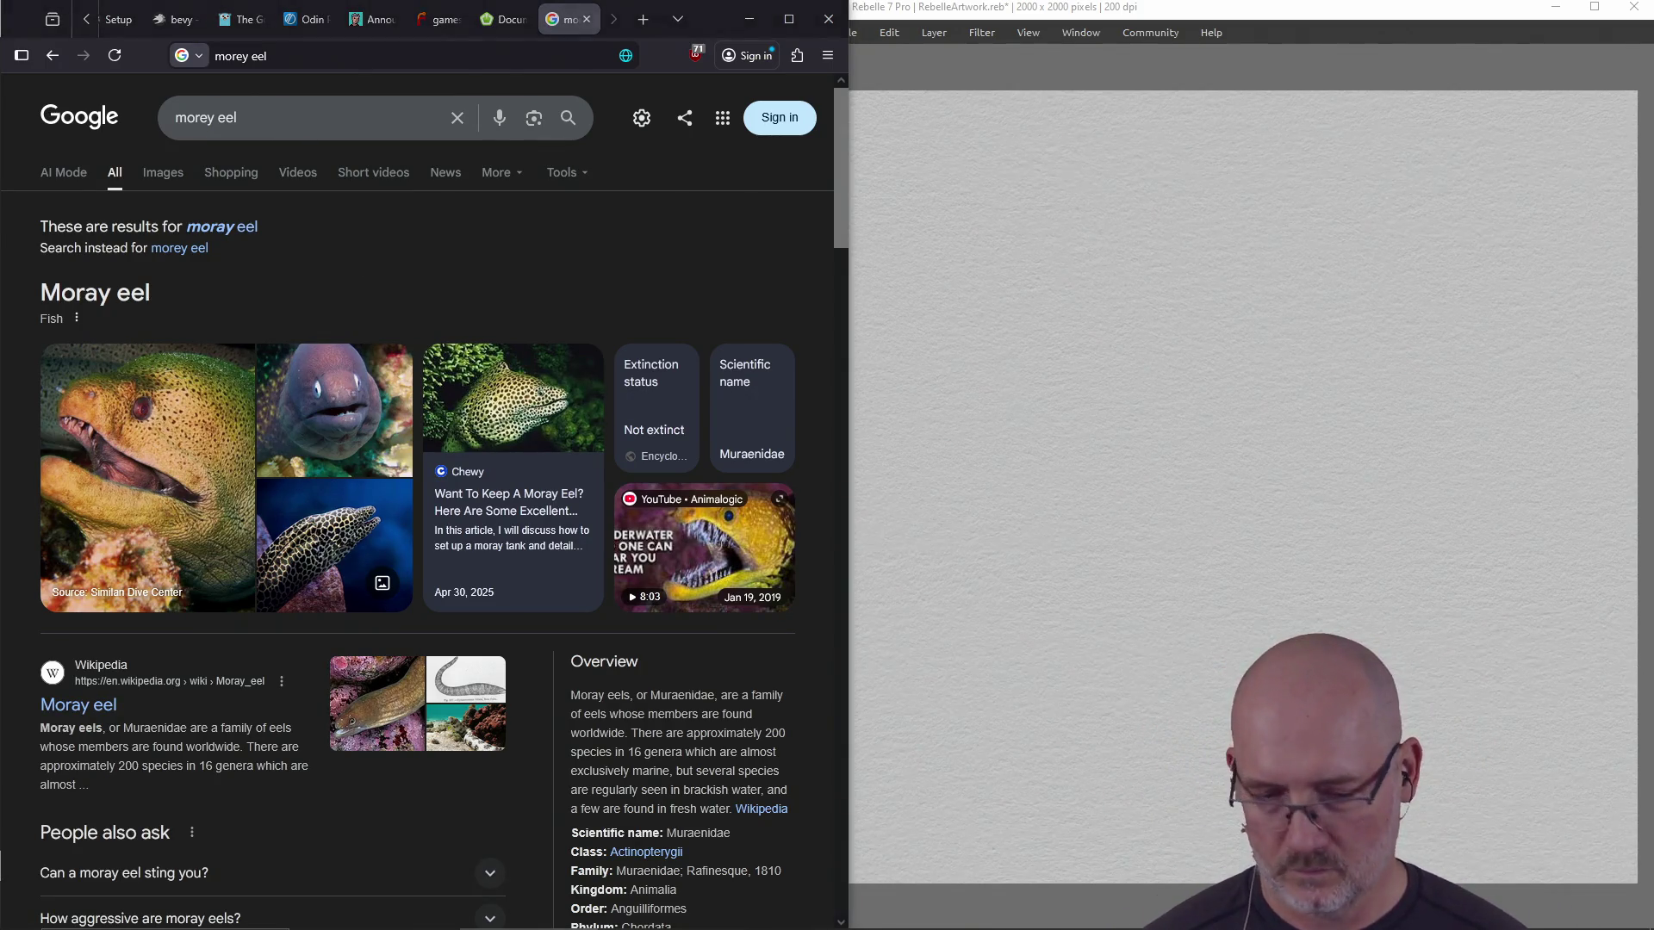
pyautogui.hotkey('ctrl', '2')
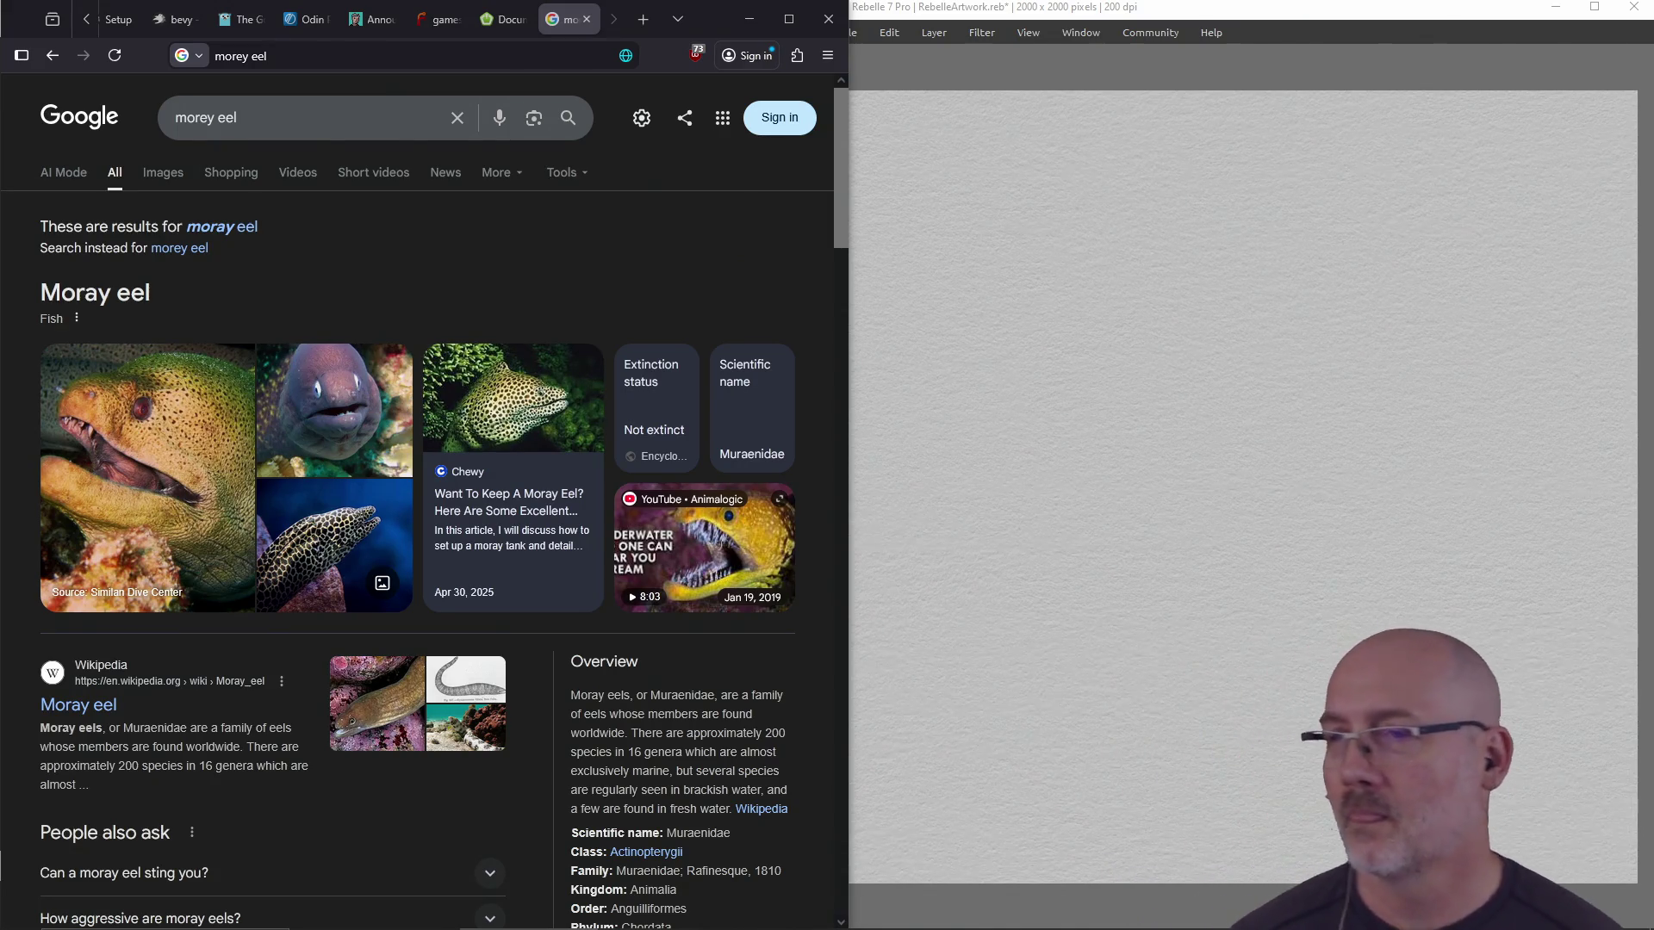
pyautogui.click(530, 911)
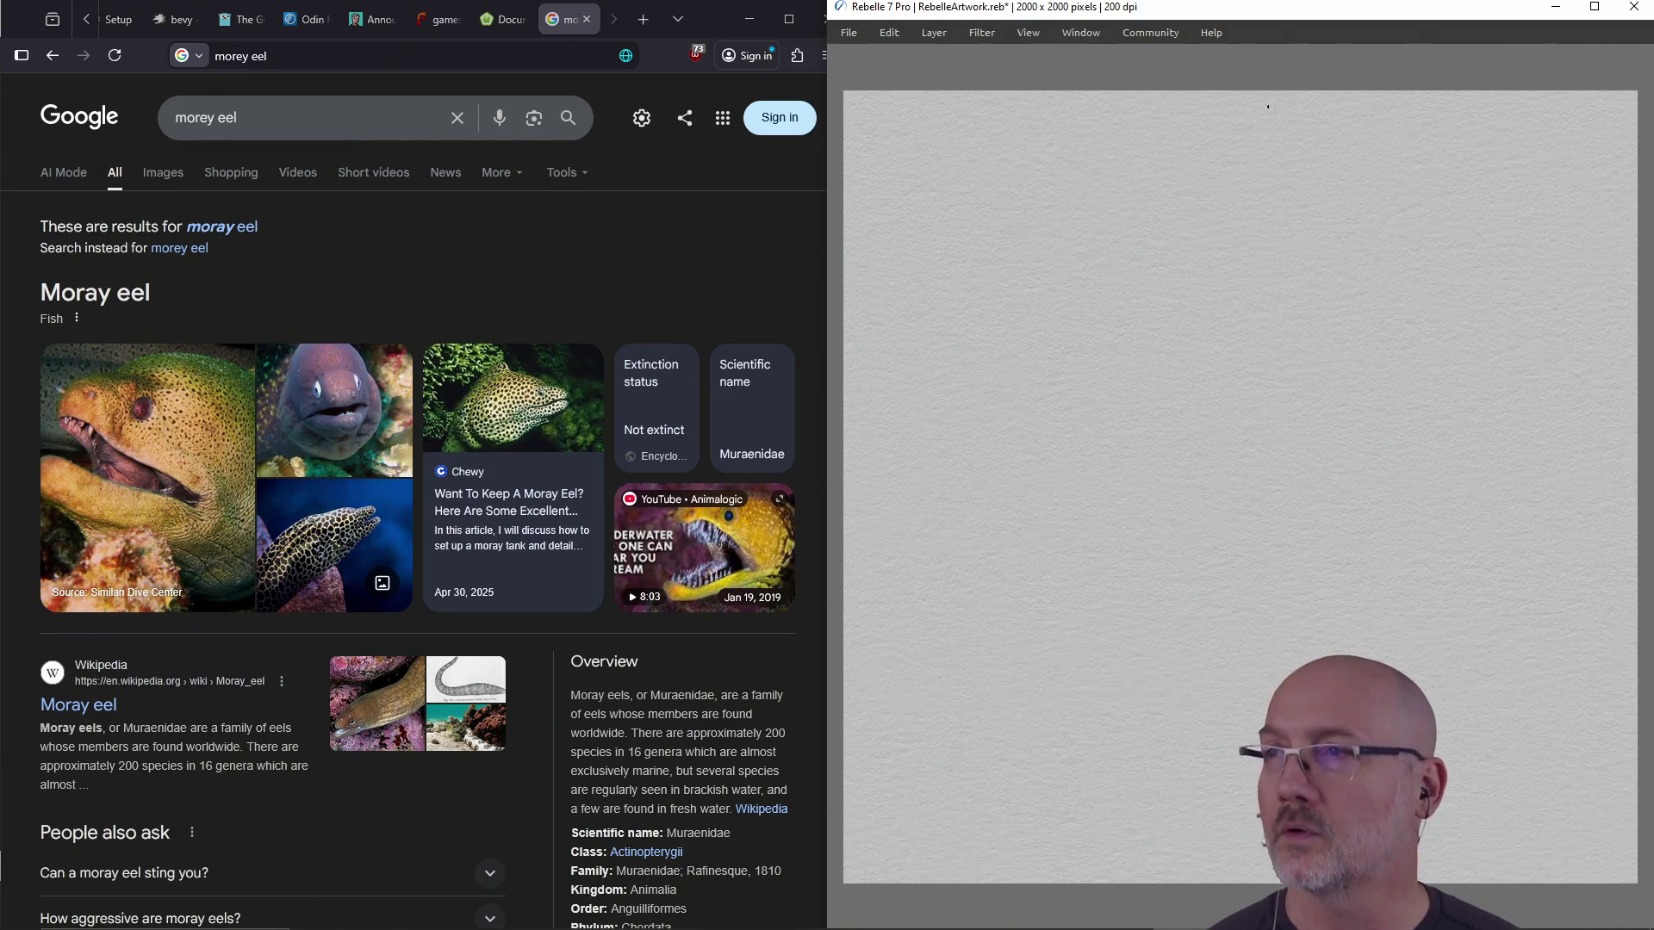
# Draw straight vertical and horizontal pencil guide lines through the canvas middle to quarter it
pyautogui.press('shift')
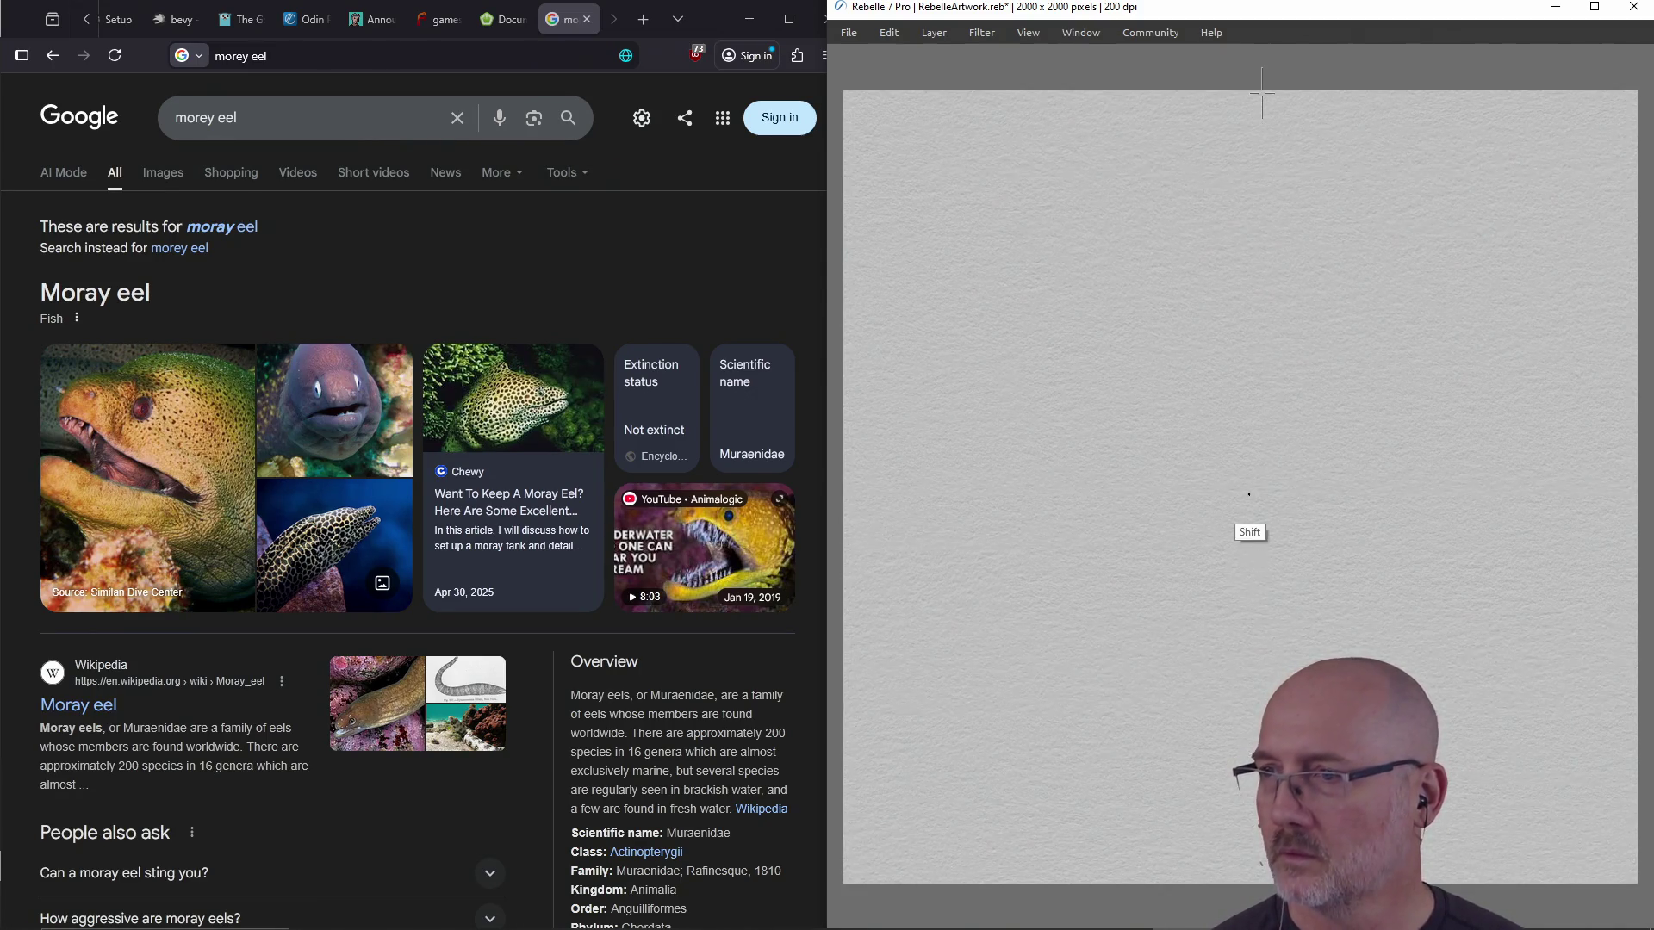
pyautogui.keyDown('shift'); pyautogui.click(1278, 630); pyautogui.keyUp('shift')
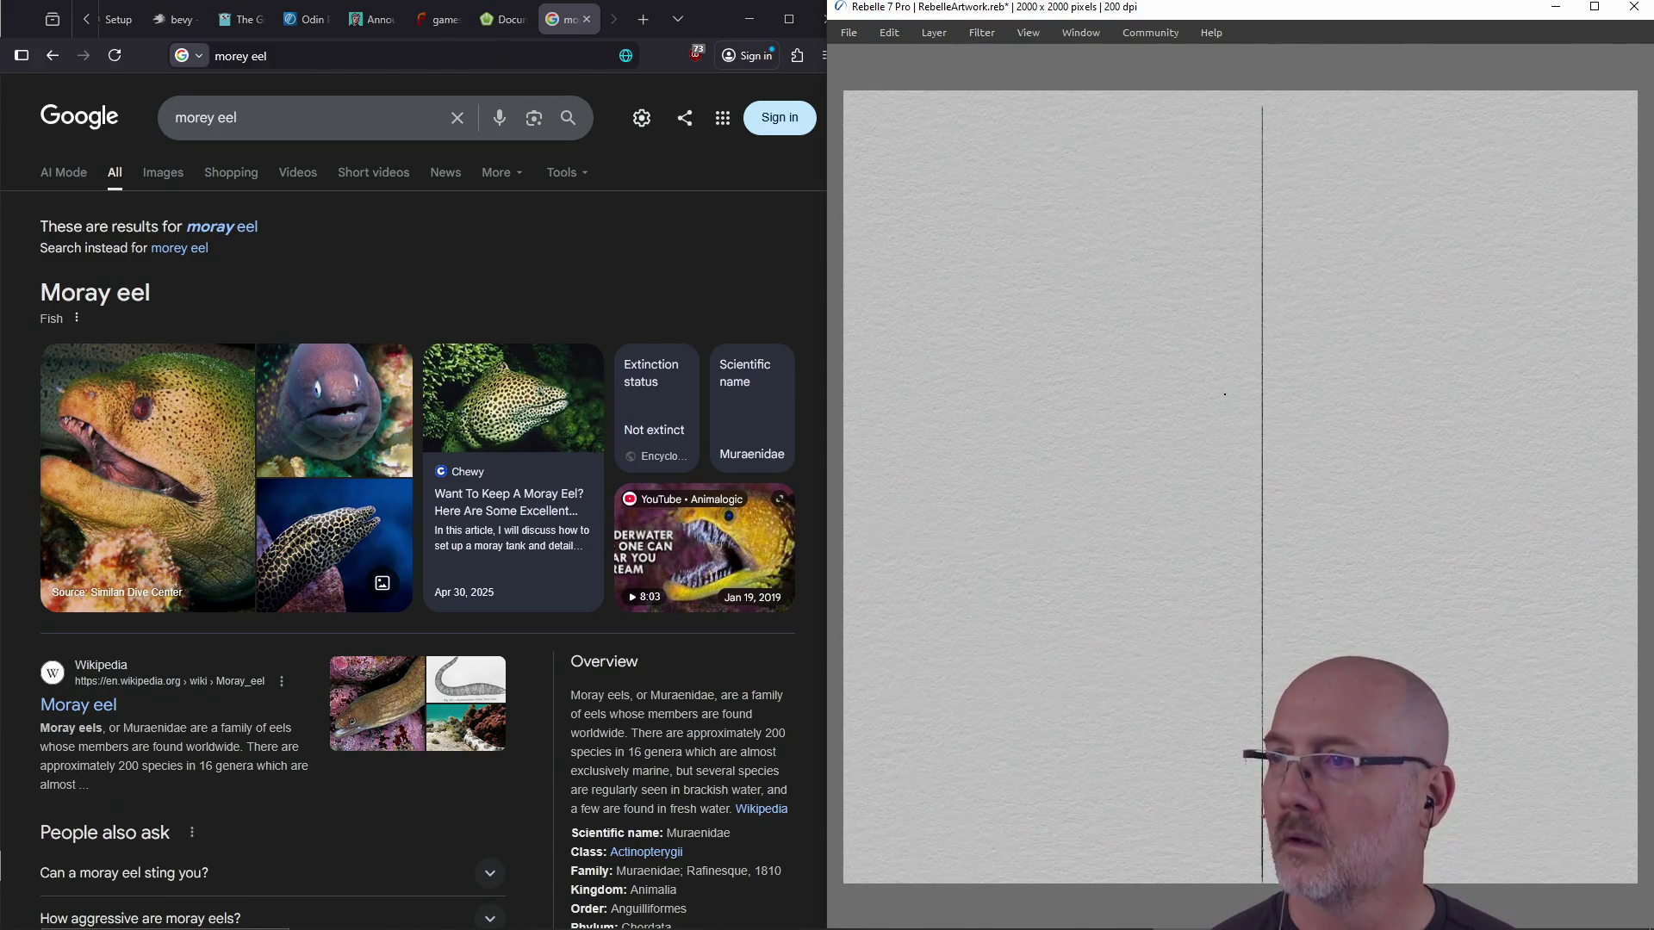
pyautogui.click(847, 452)
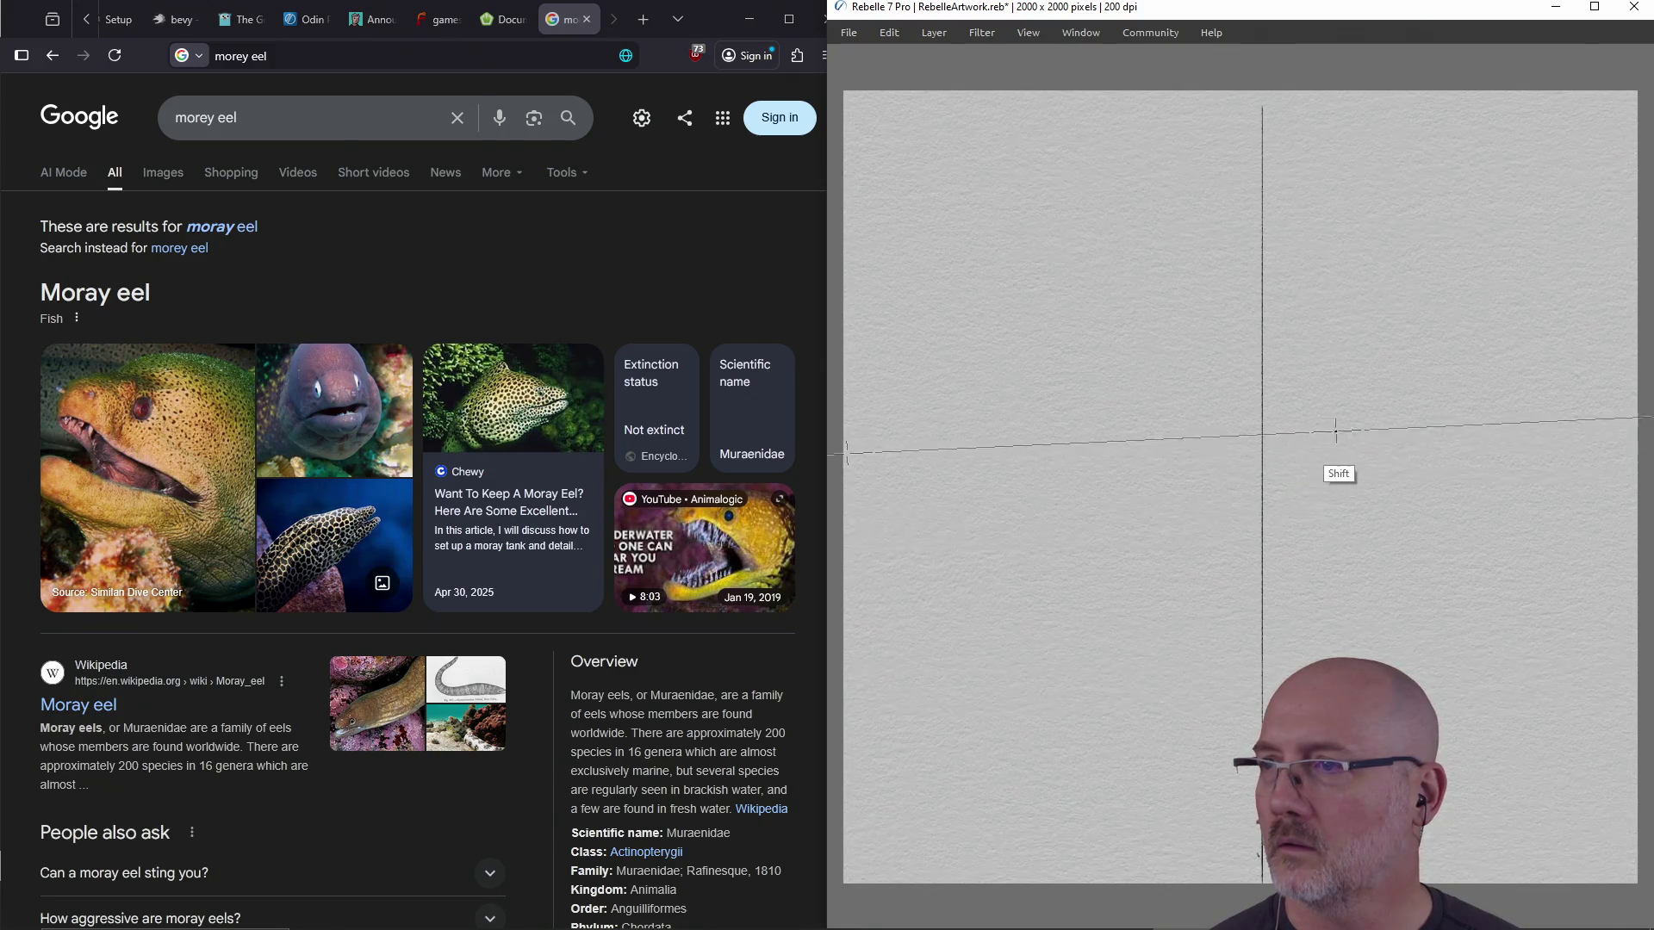
pyautogui.moveTo(1365, 448)
pyautogui.mouseDown()
pyautogui.moveTo(1598, 452)
pyautogui.moveTo(861, 452)
pyautogui.moveTo(1440, 455)
pyautogui.mouseUp()
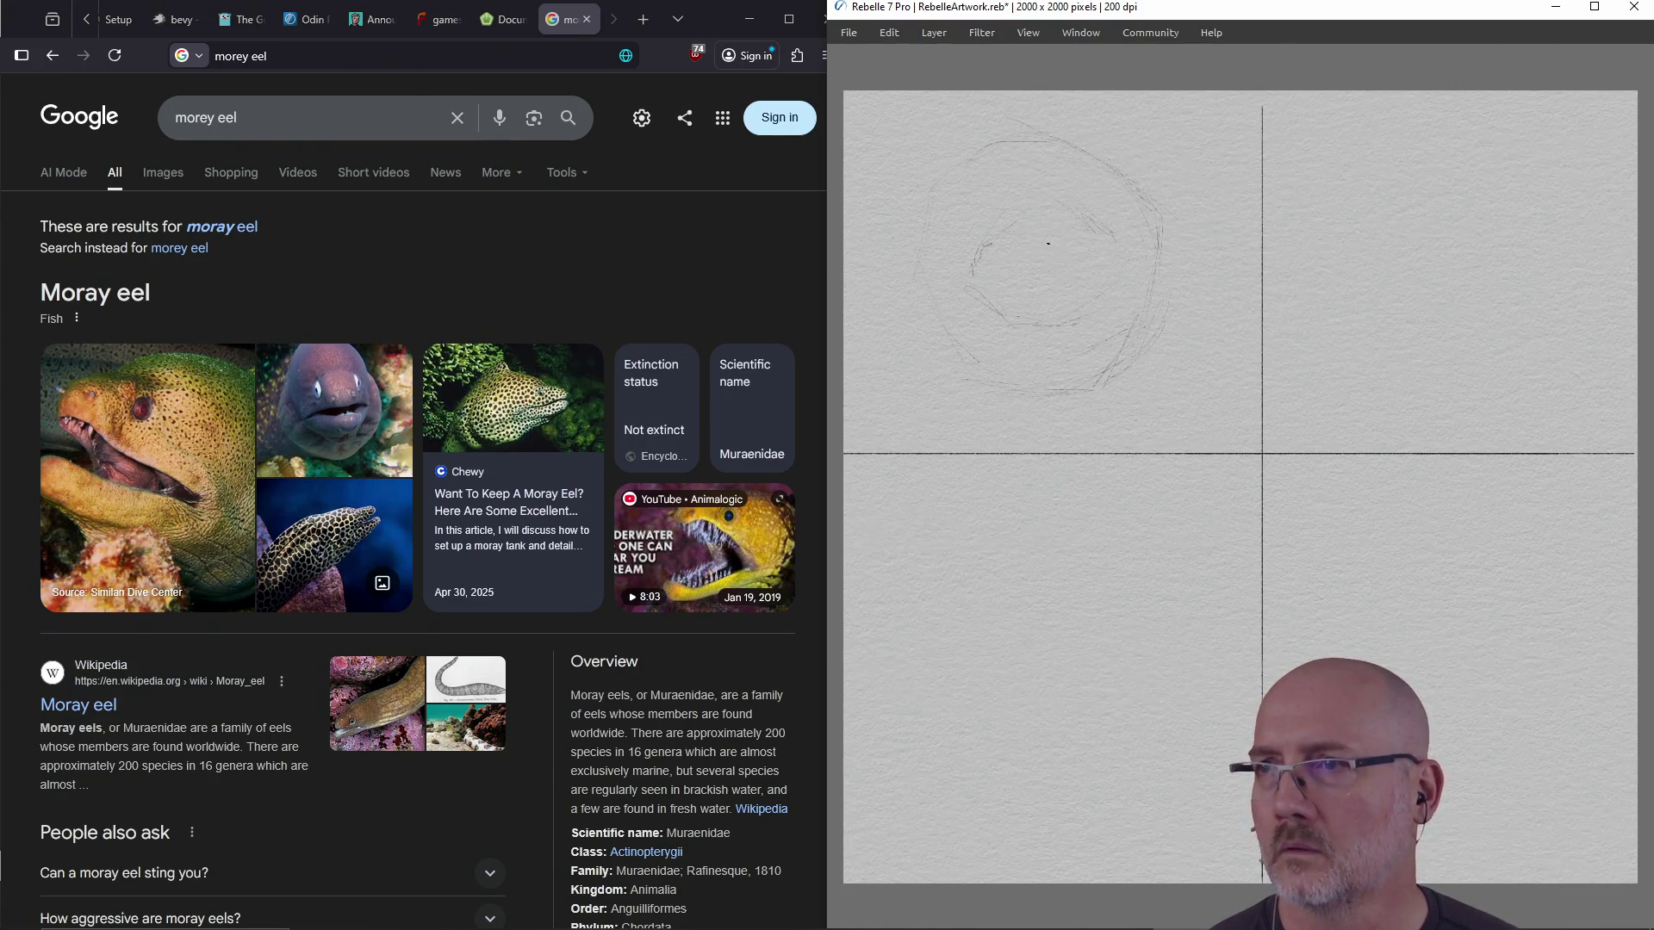
# Sketch the eye's left edge, a faint lower-left stroke and a stalk line off the head's top right
pyautogui.moveTo(1041, 257); pyautogui.dragTo(1038, 265)
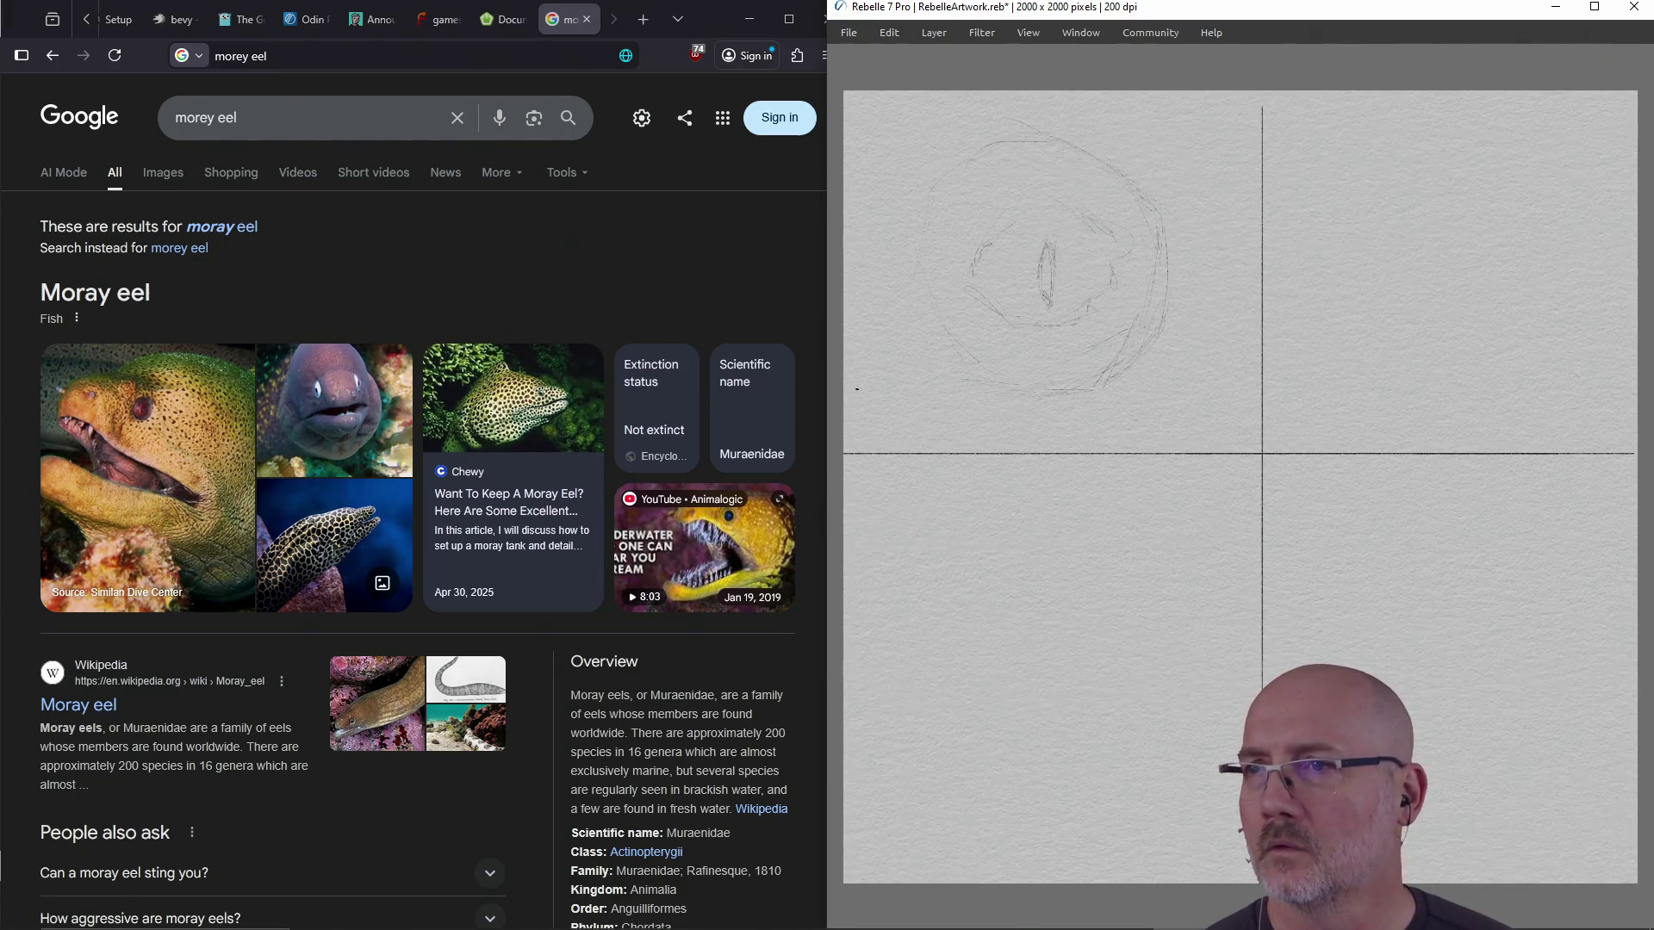
pyautogui.moveTo(933, 344); pyautogui.dragTo(952, 357)
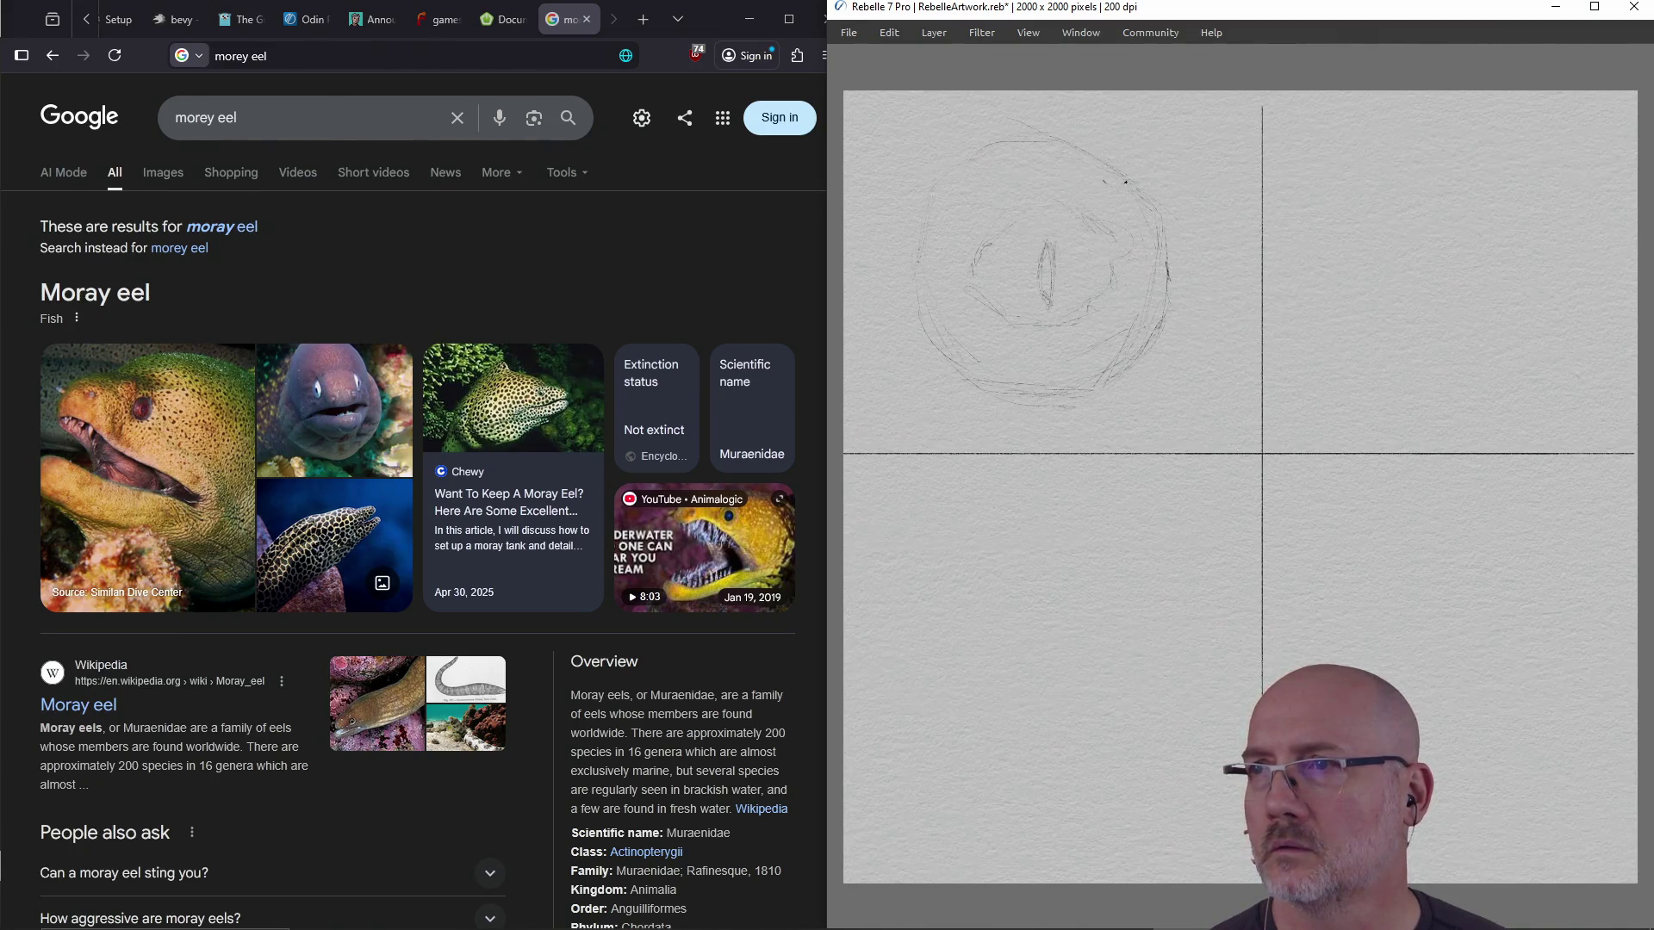
pyautogui.moveTo(1166, 183)
pyautogui.mouseDown()
pyautogui.moveTo(1193, 191)
pyautogui.moveTo(1163, 166)
pyautogui.moveTo(1180, 169)
pyautogui.mouseUp()
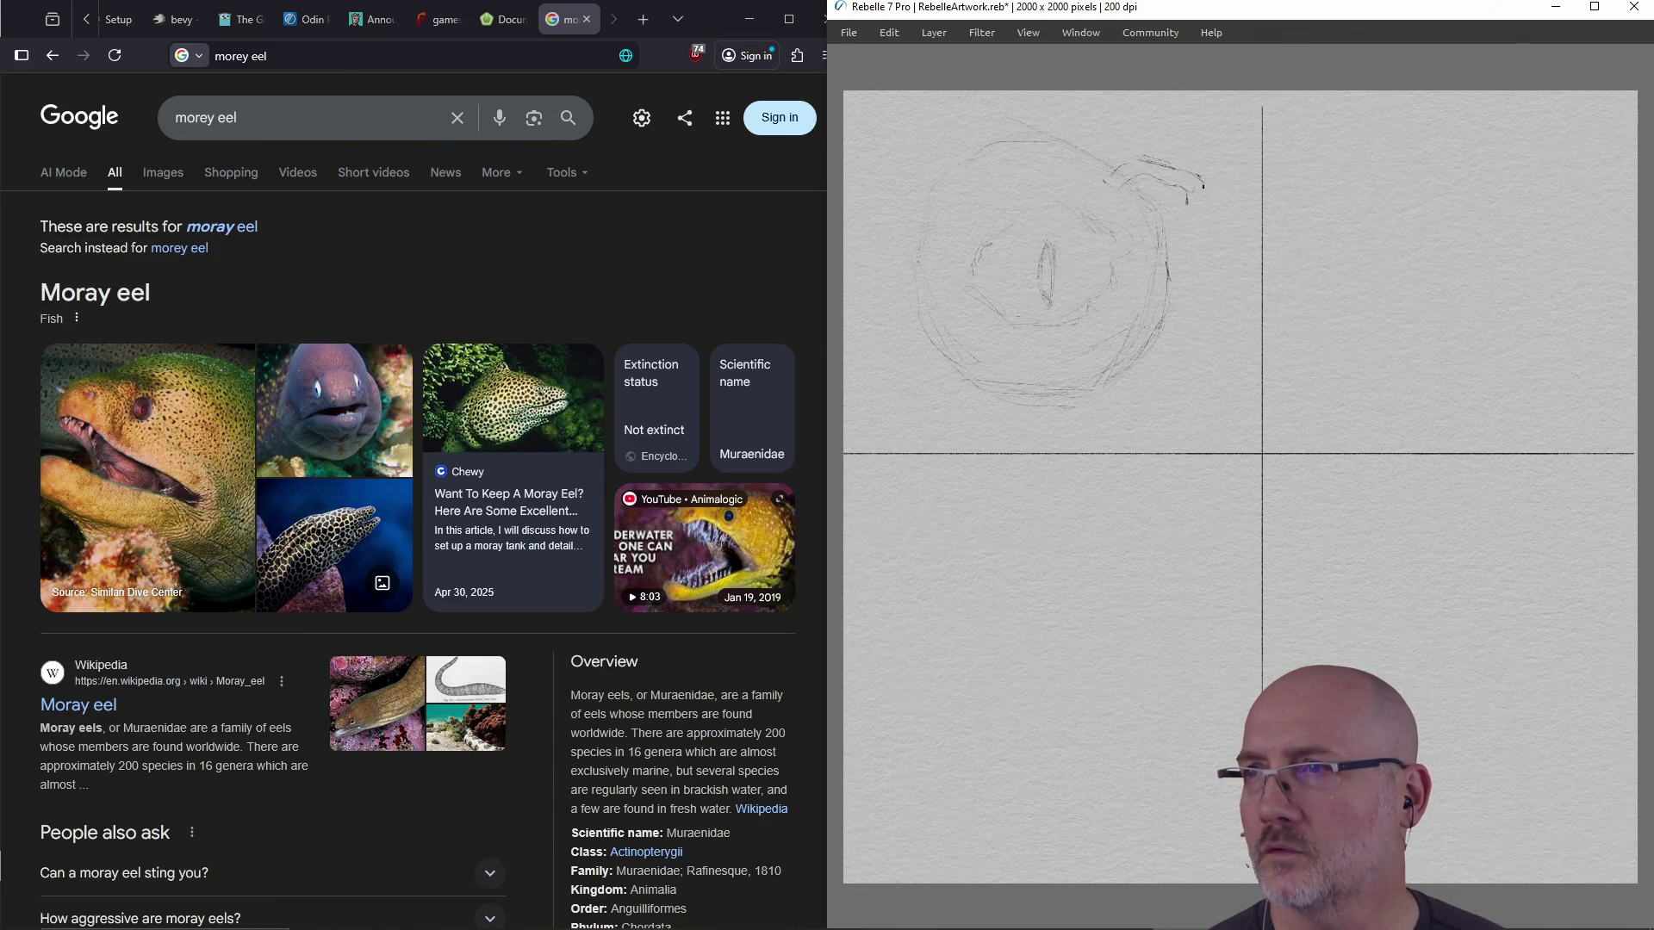
# Lengthen the top-right stalk mark, erase that squiggle, and redraw the head's upper-right outline
pyautogui.moveTo(1194, 194); pyautogui.dragTo(1188, 201)
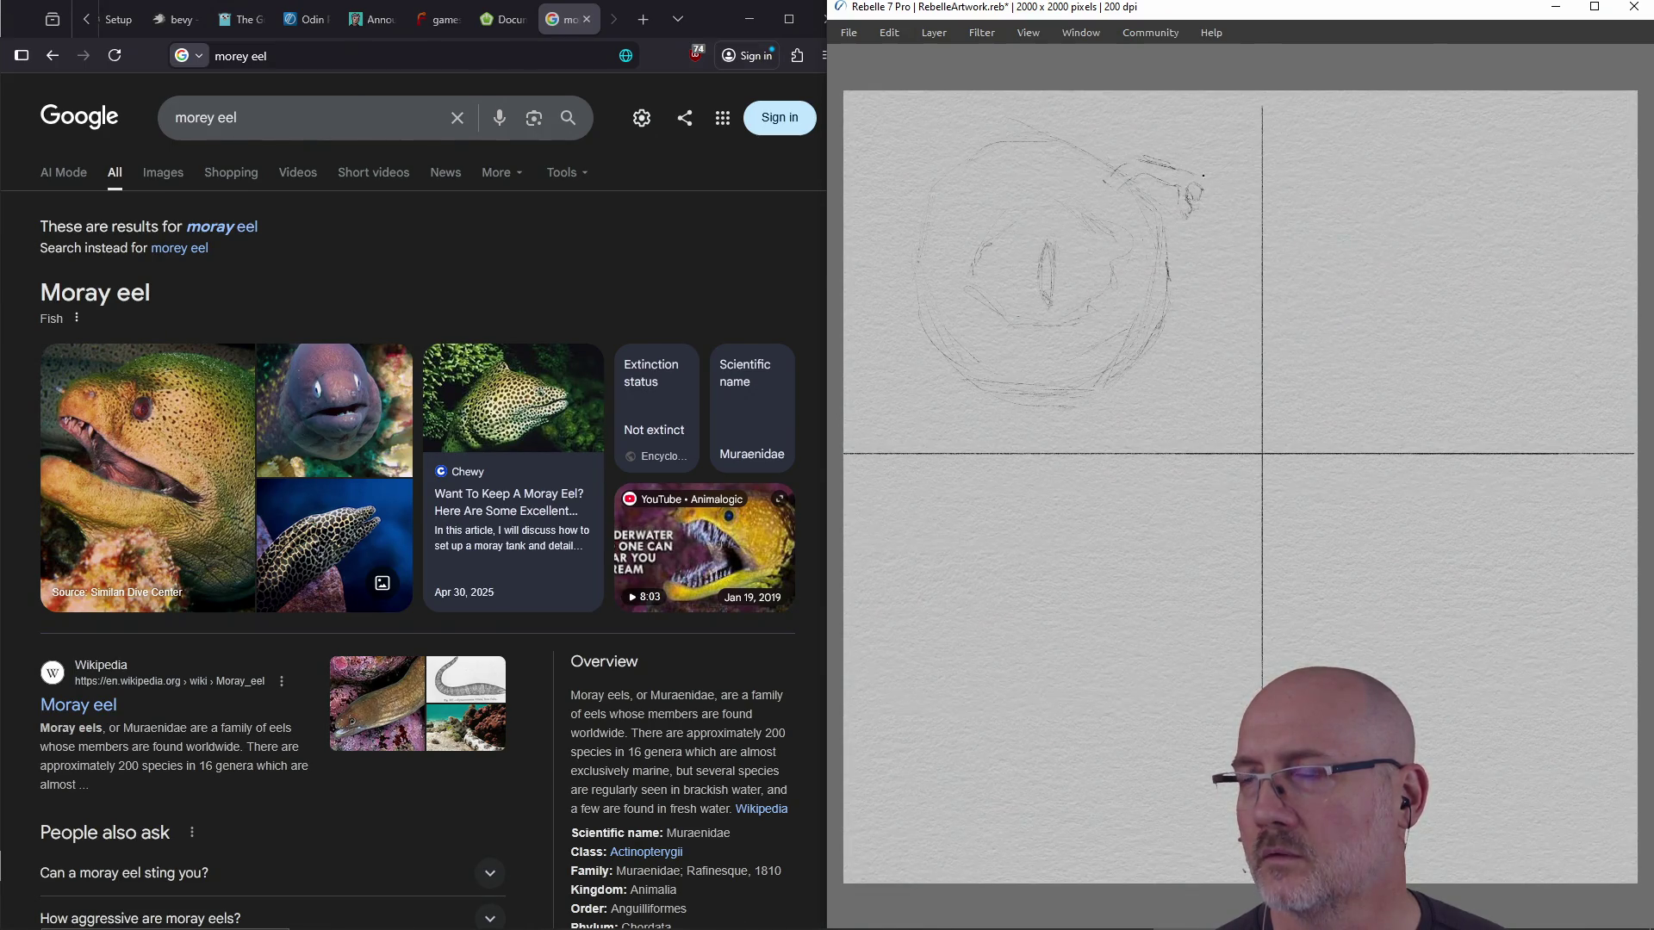
pyautogui.moveTo(1216, 159)
pyautogui.mouseDown()
pyautogui.moveTo(1218, 222)
pyautogui.moveTo(1155, 160)
pyautogui.moveTo(1119, 170)
pyautogui.moveTo(1134, 184)
pyautogui.mouseUp()
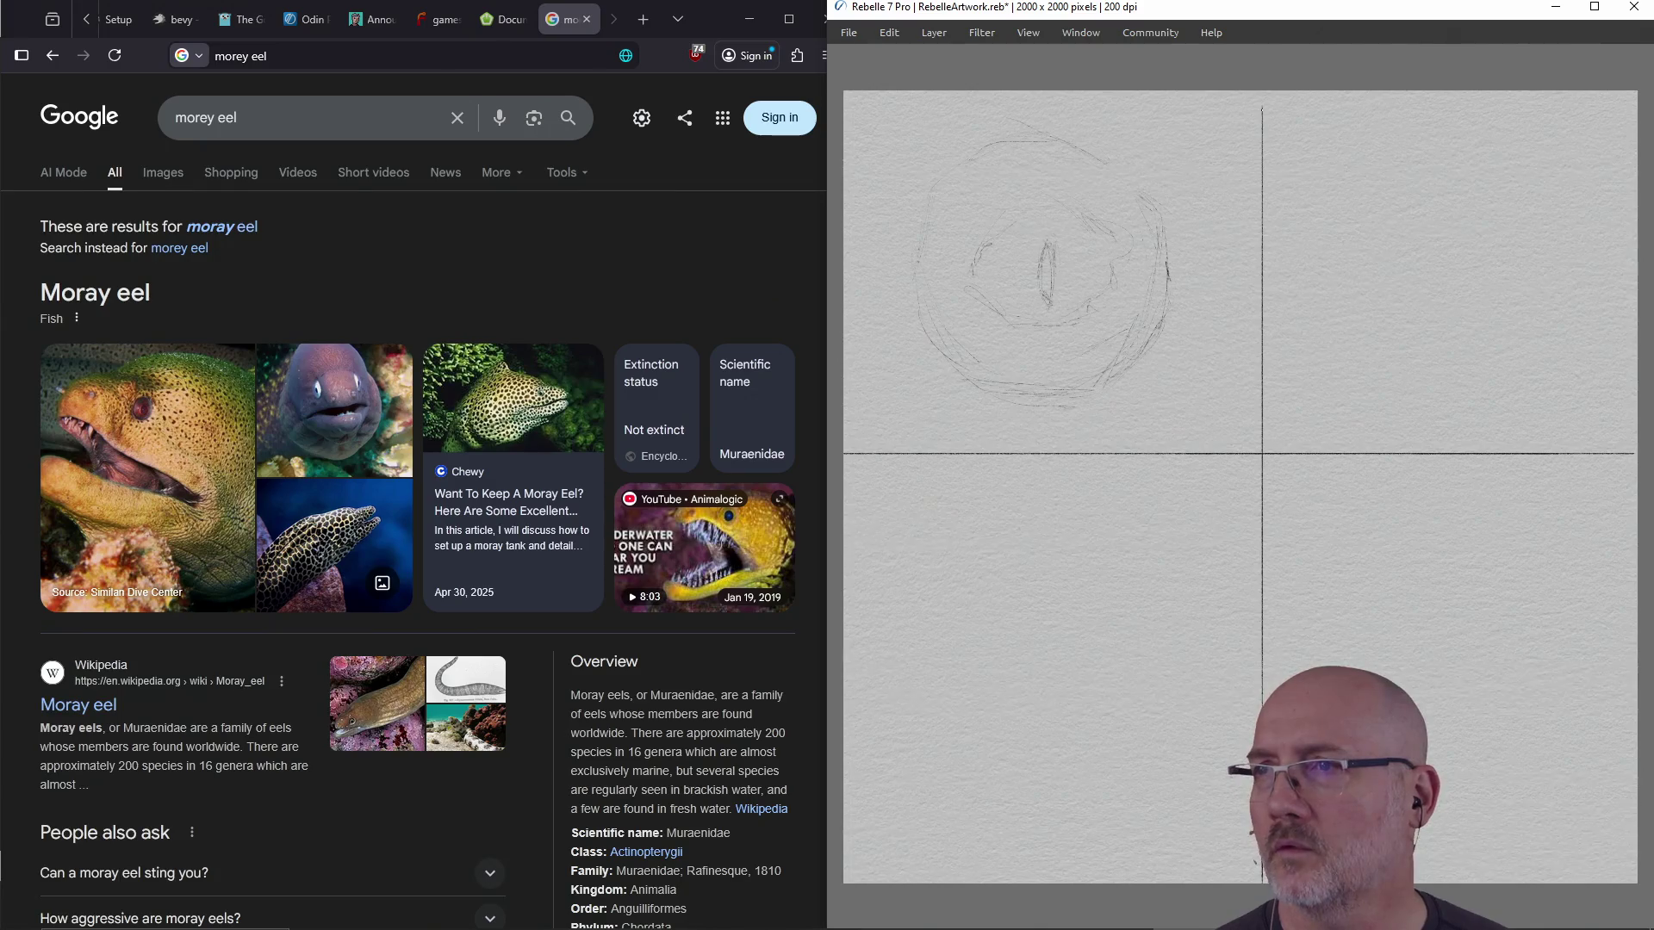
pyautogui.moveTo(1129, 170); pyautogui.dragTo(1157, 221)
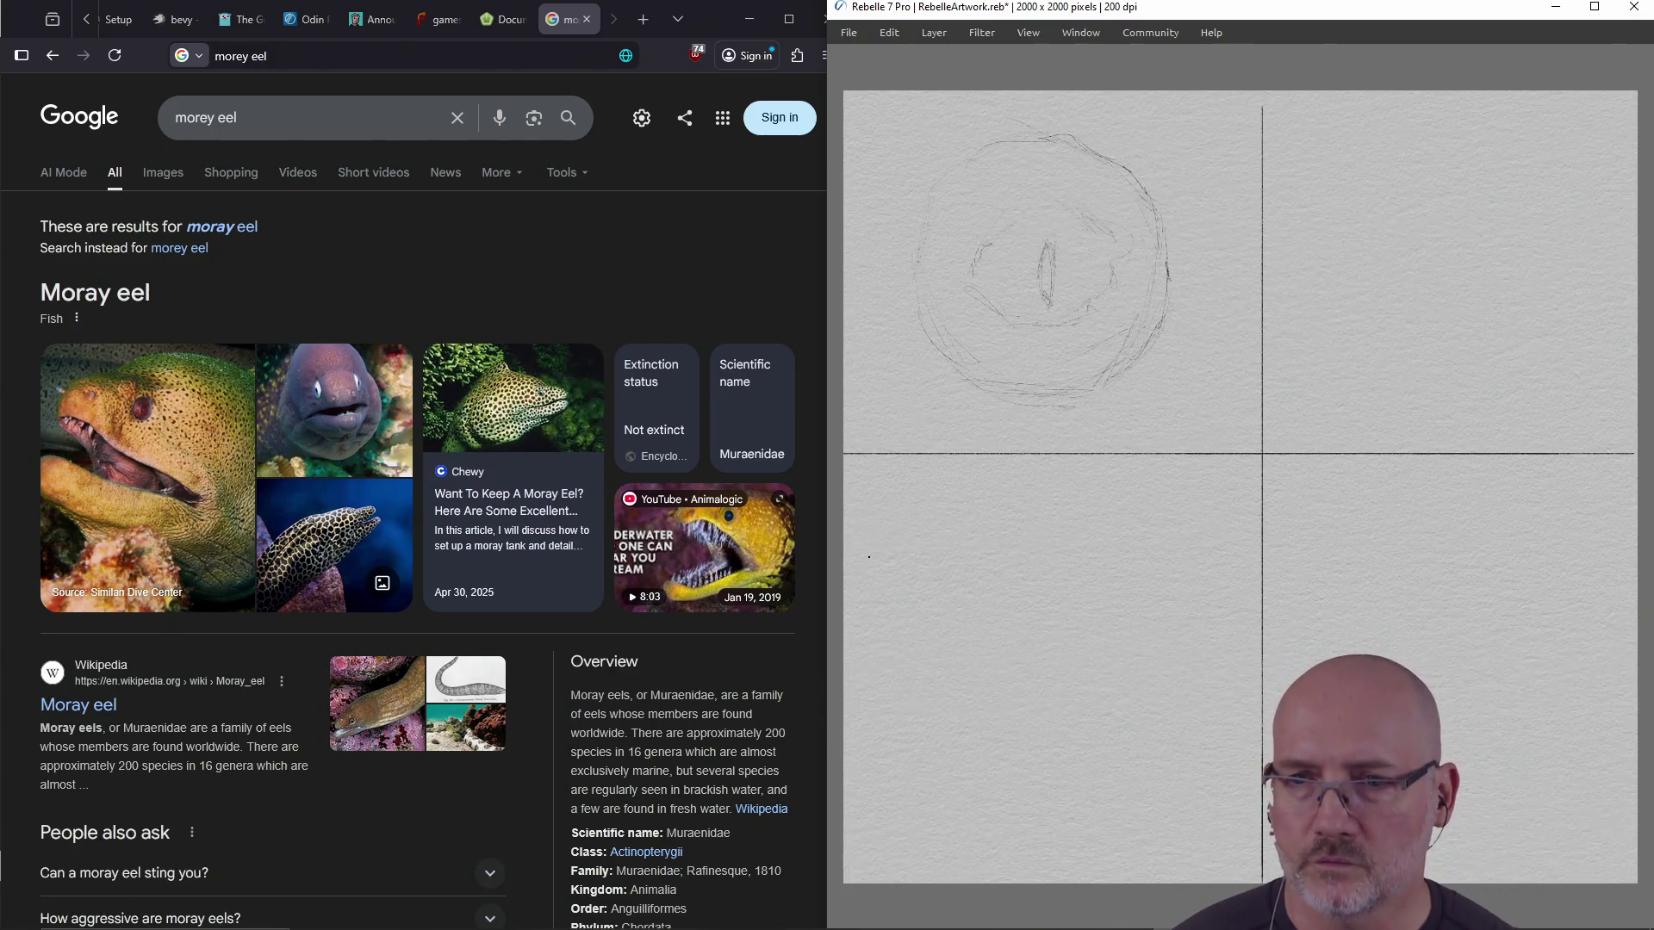
pyautogui.click(383, 440)
pyautogui.scroll(-5, 371, 431)
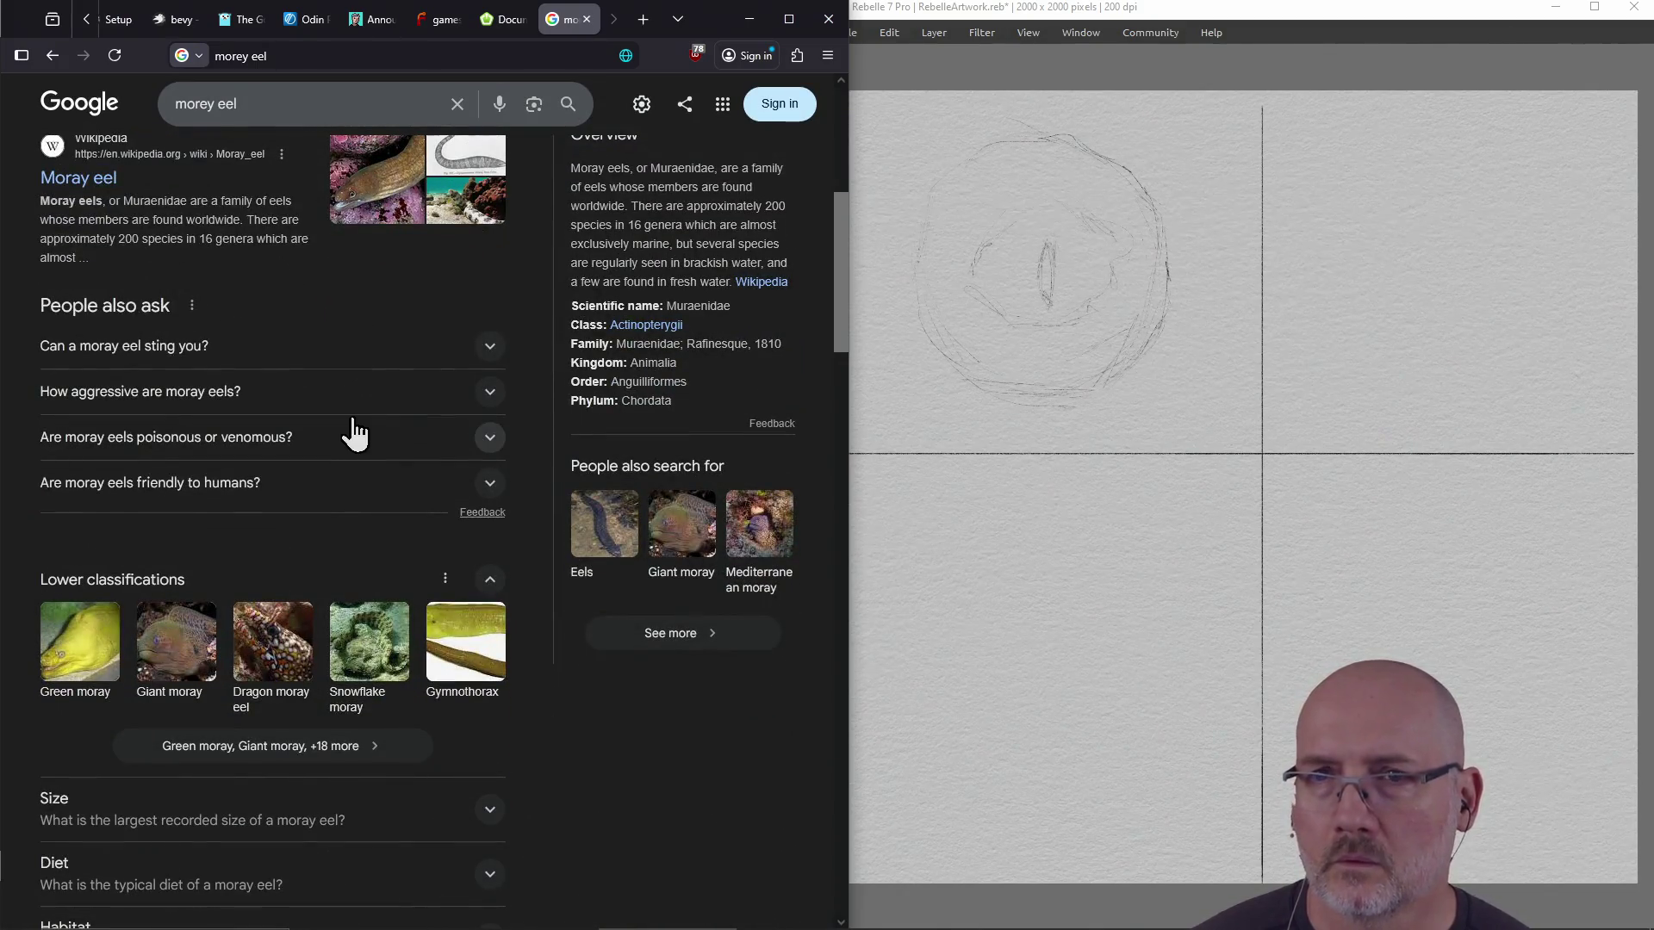
pyautogui.click(86, 181)
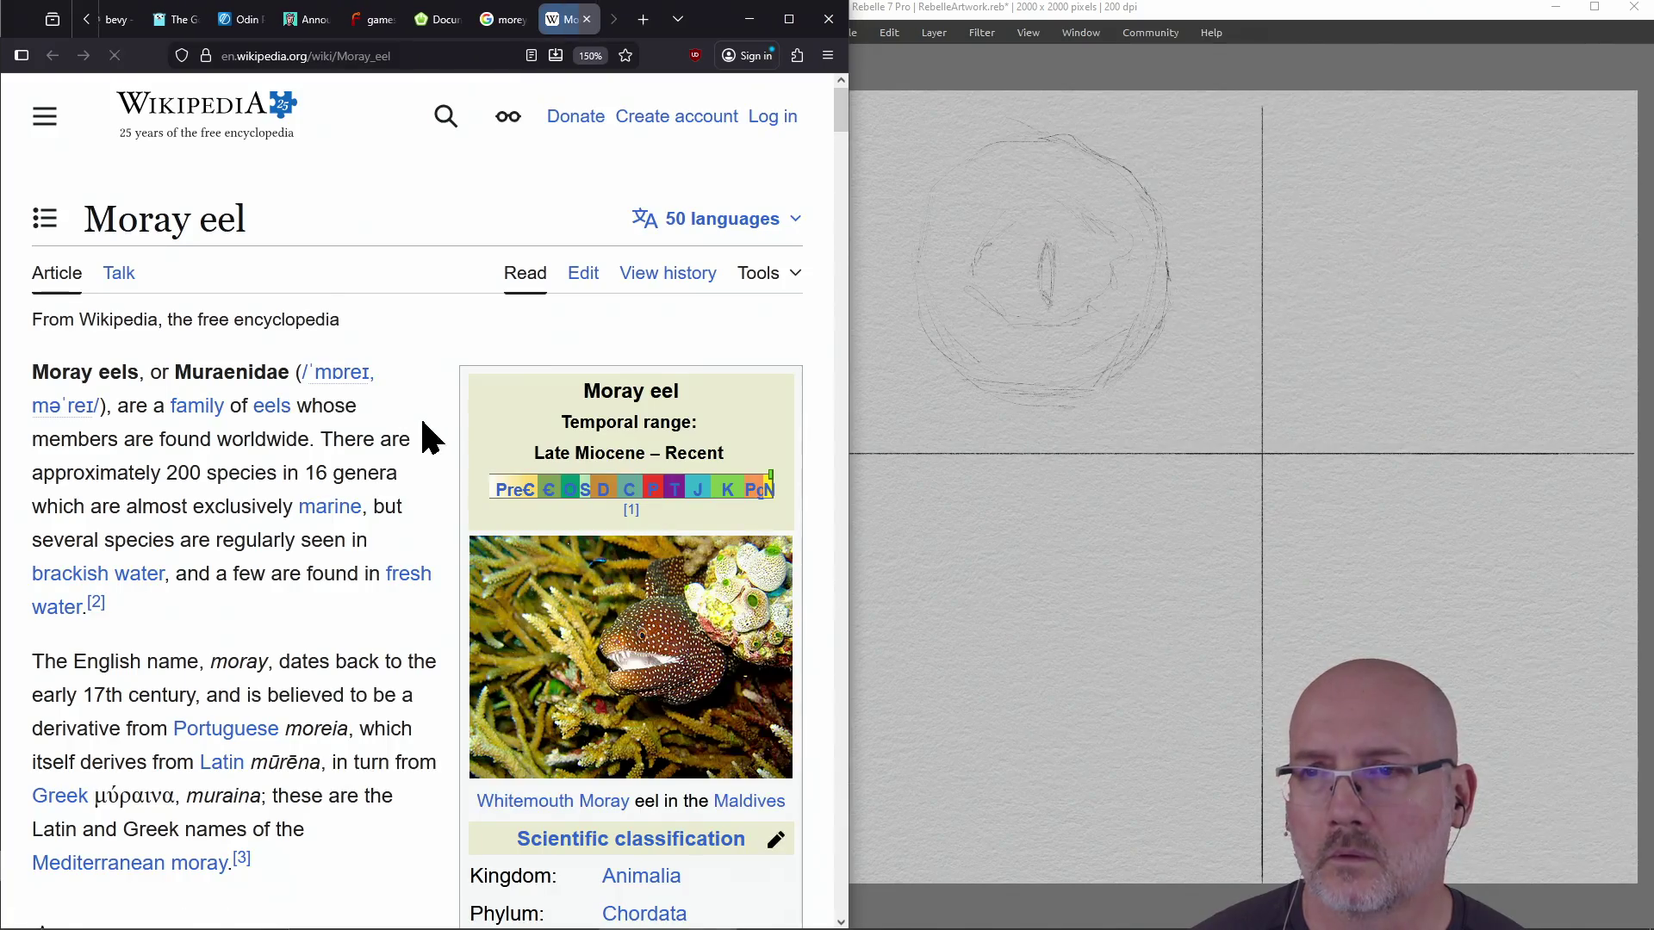
pyautogui.click(508, 19)
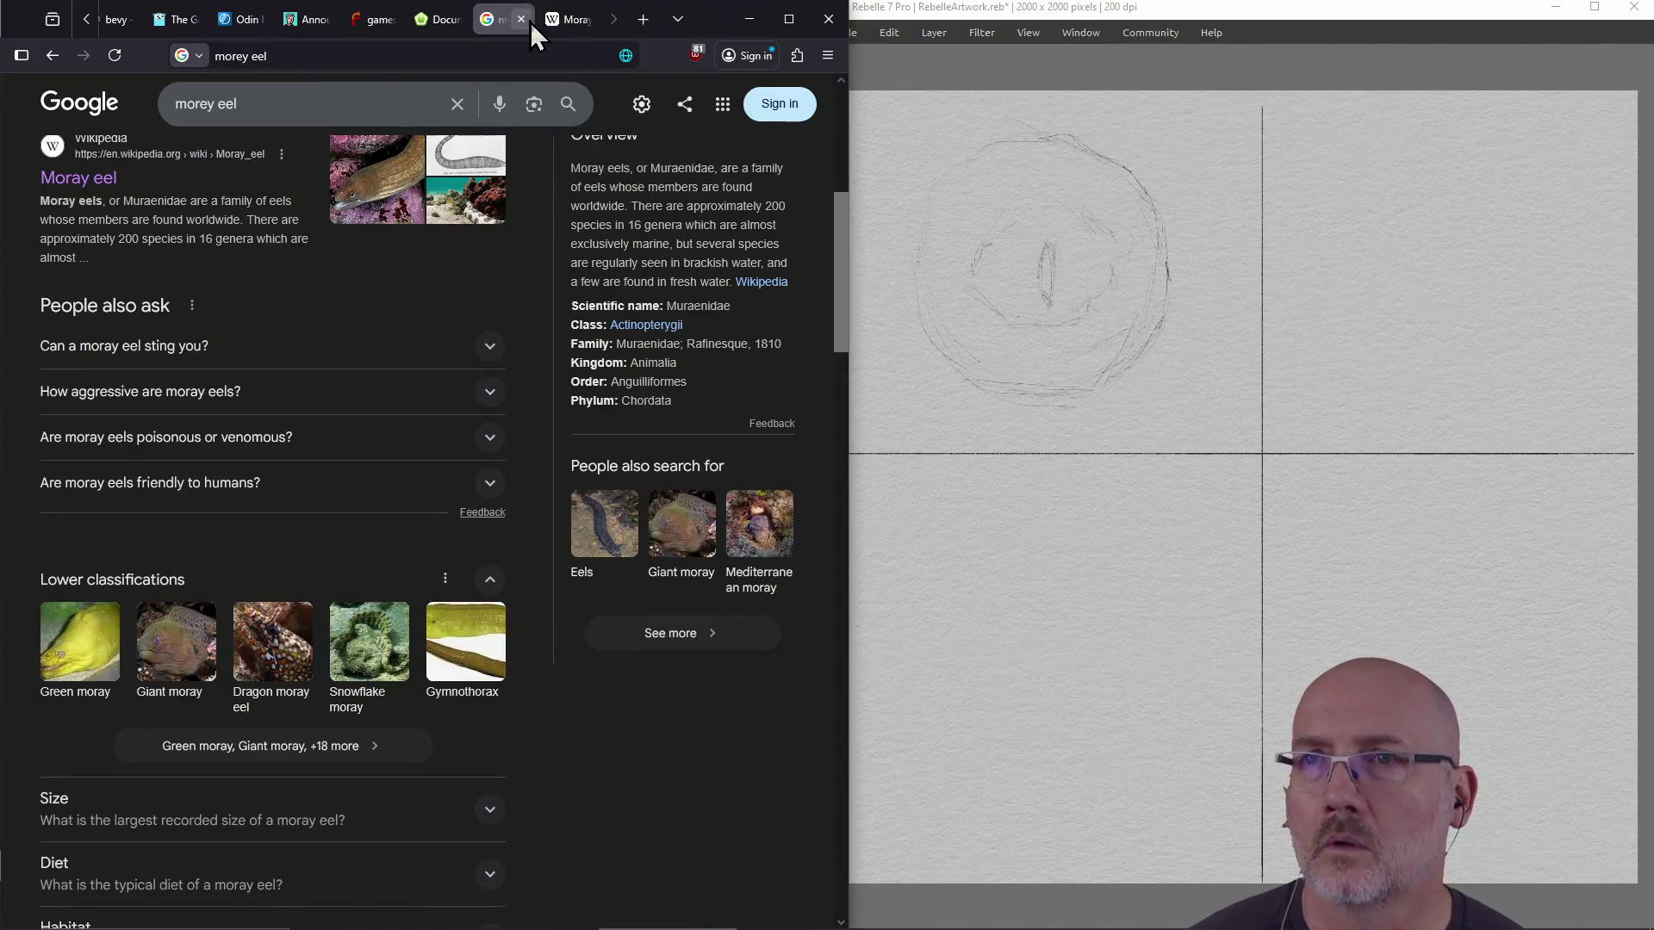
pyautogui.click(521, 19)
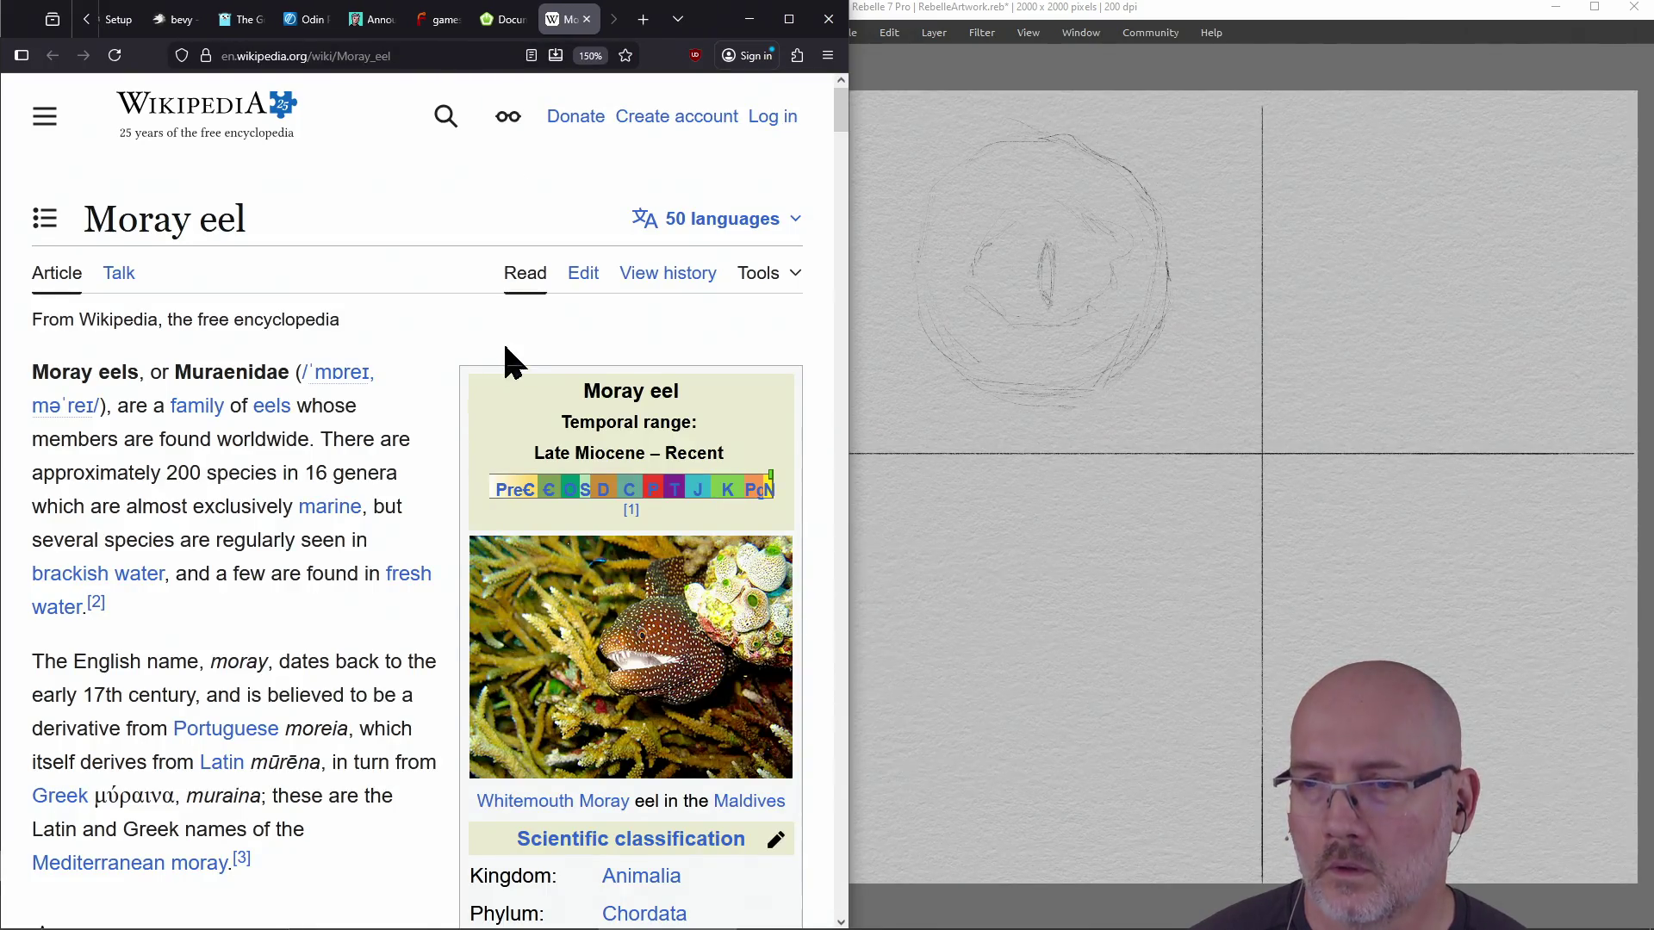
pyautogui.scroll(-10, 483, 349)
pyautogui.scroll(-8, 428, 401)
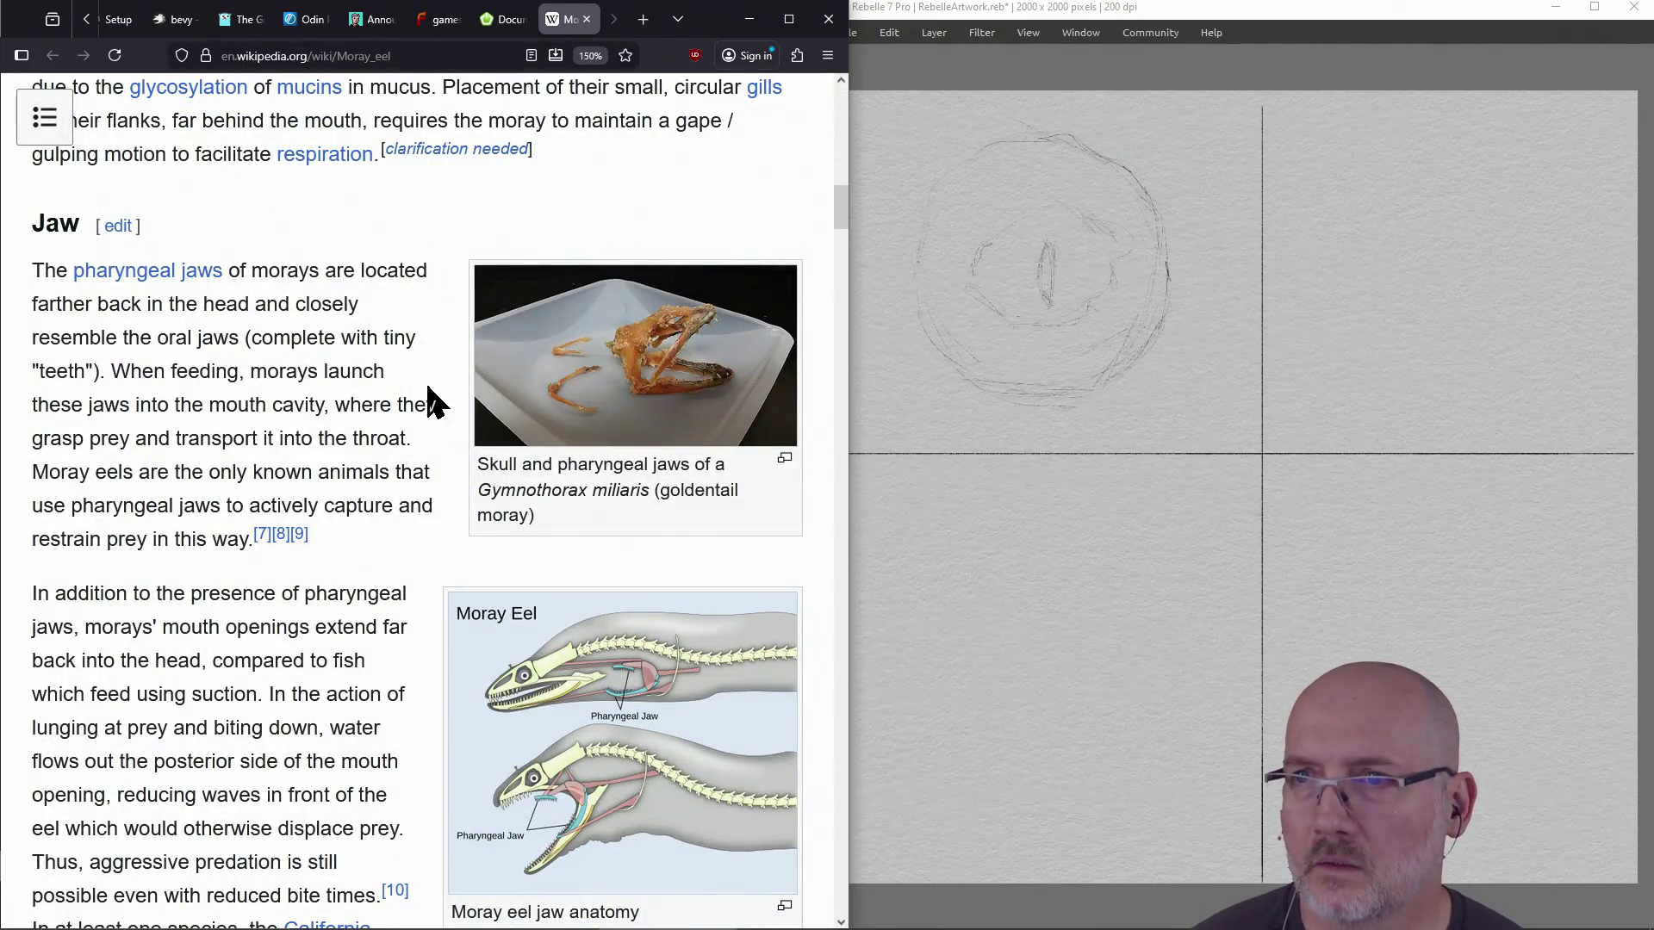
pyautogui.scroll(-4, 428, 401)
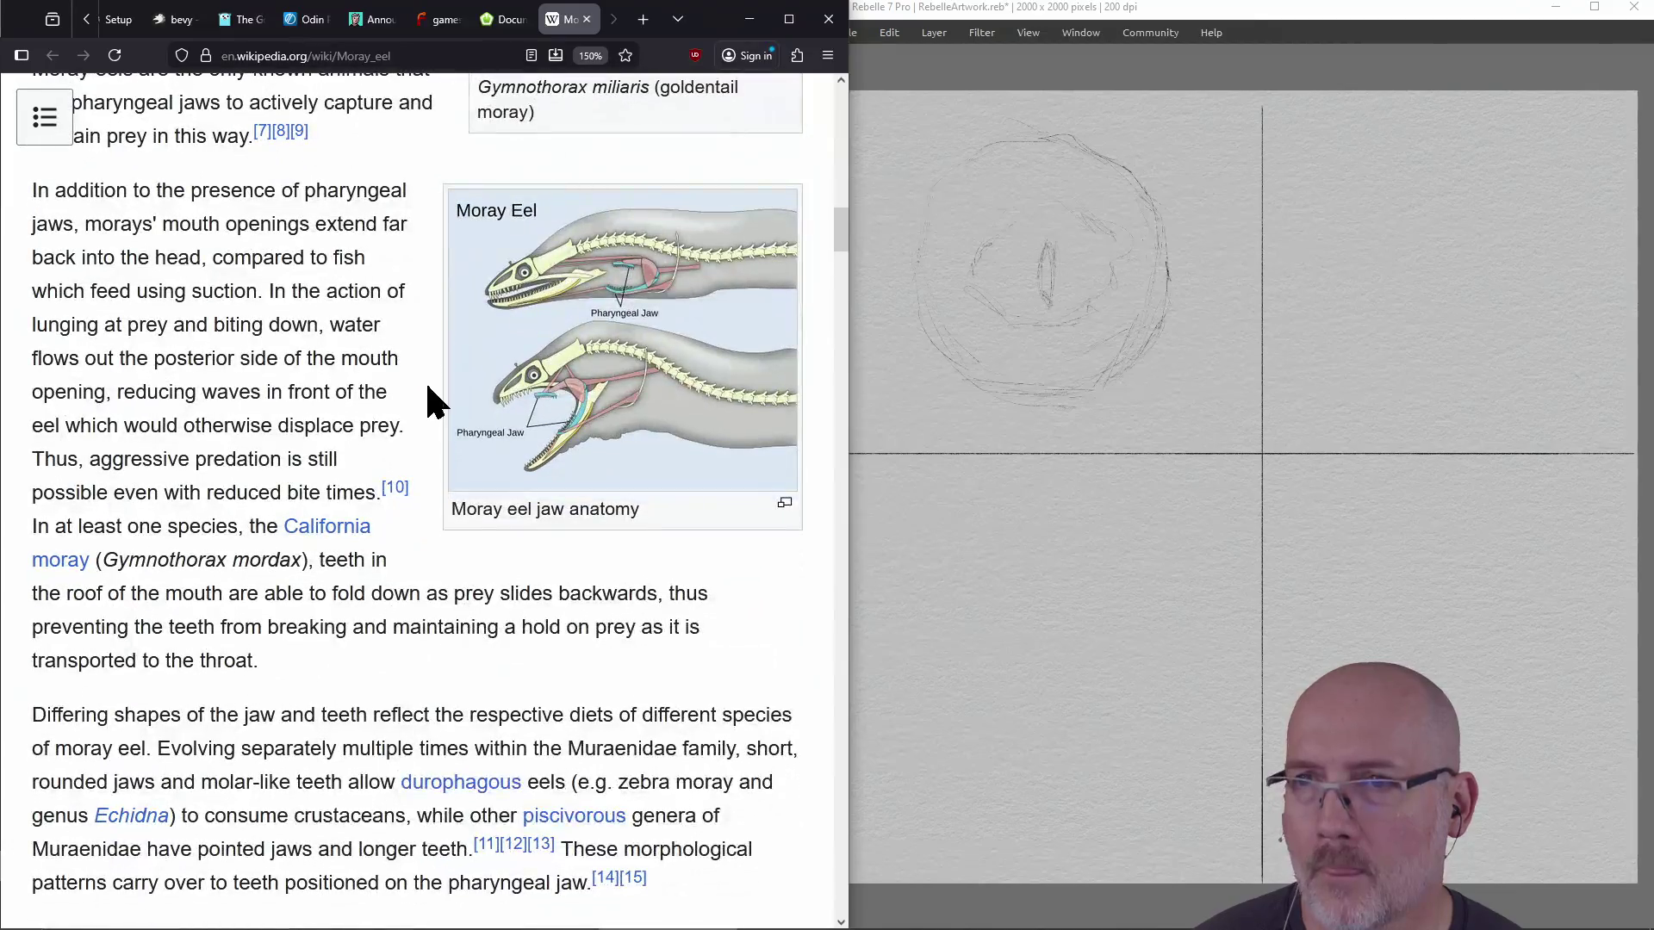
pyautogui.scroll(-10, 428, 389)
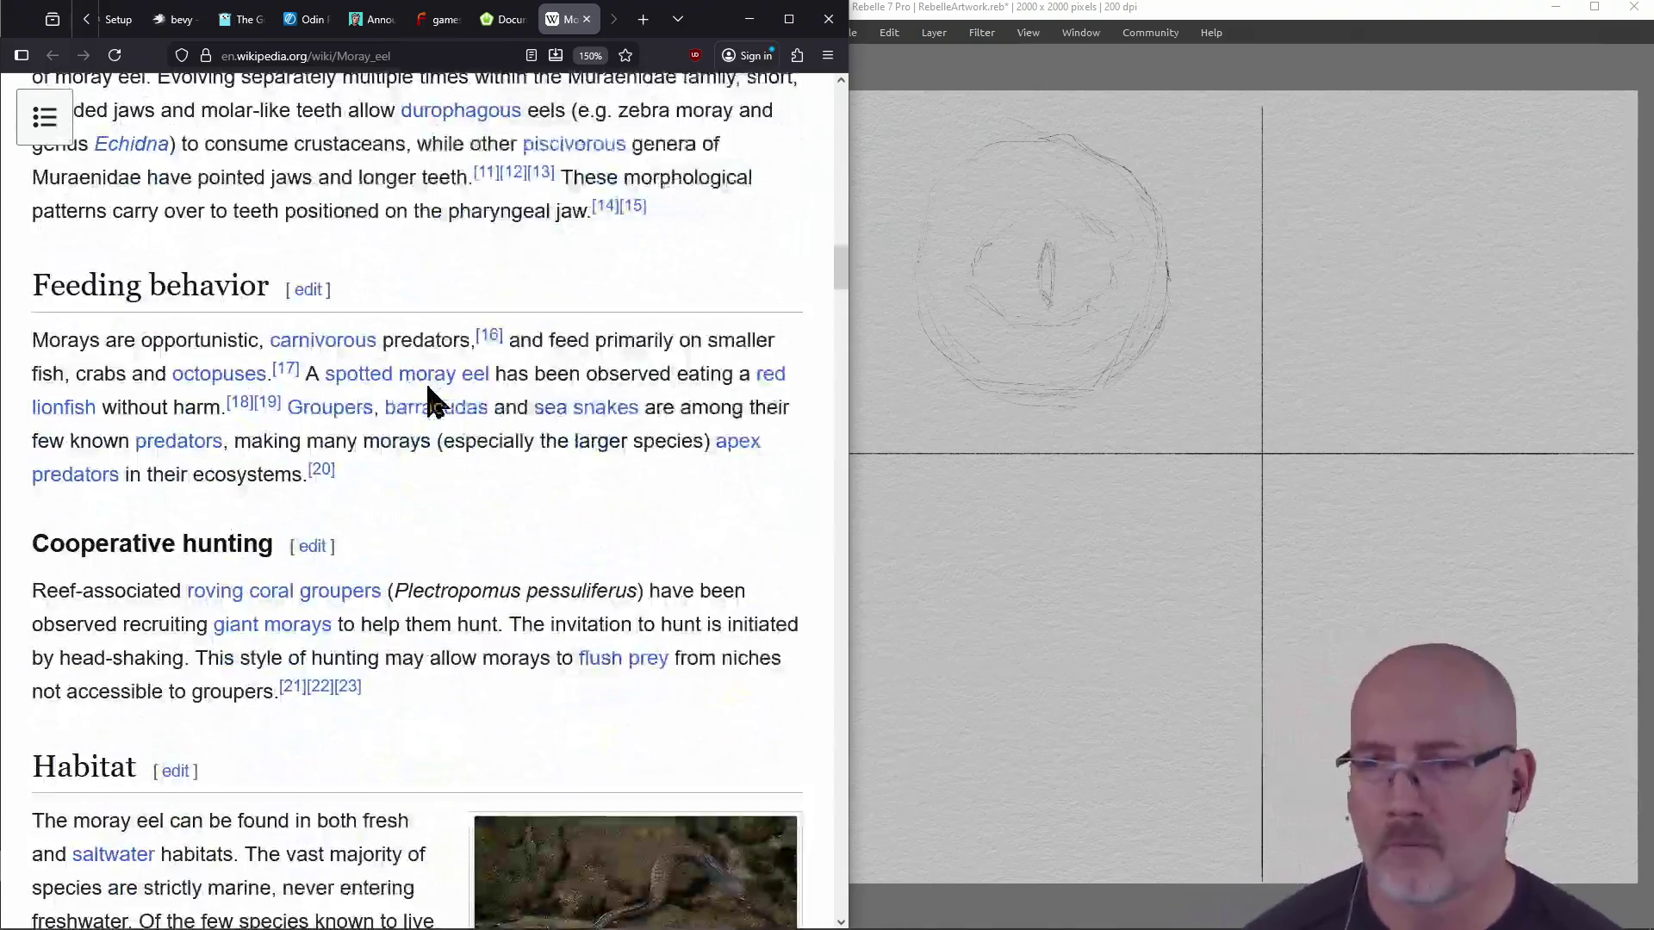
pyautogui.scroll(-8, 428, 388)
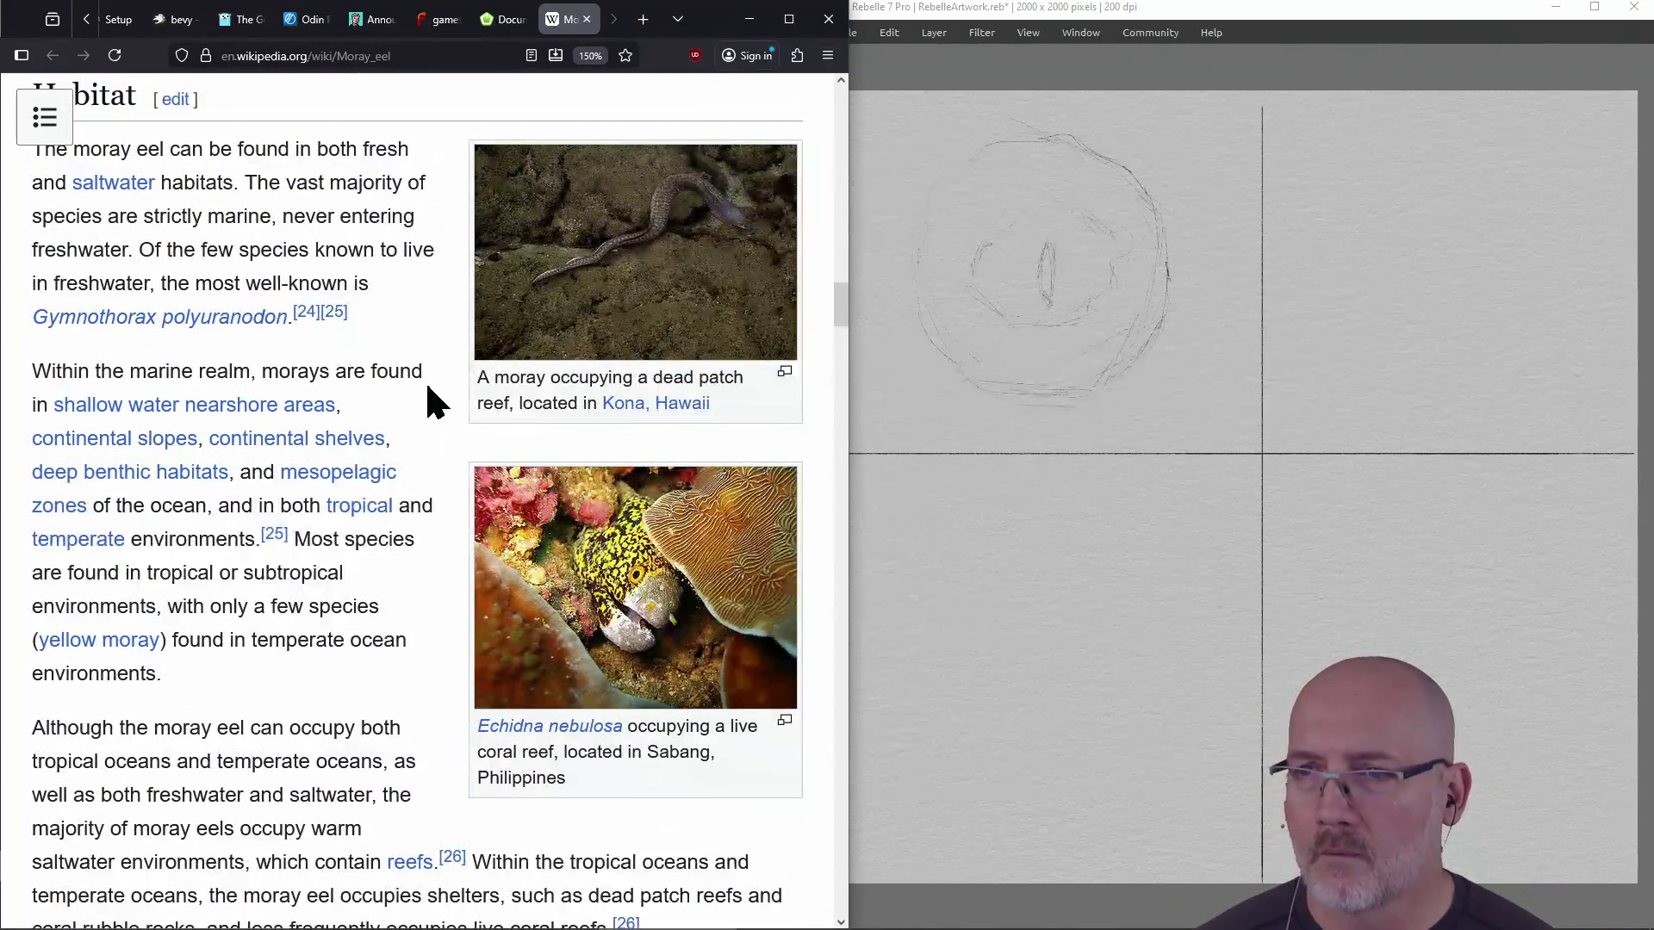
pyautogui.scroll(-17, 428, 396)
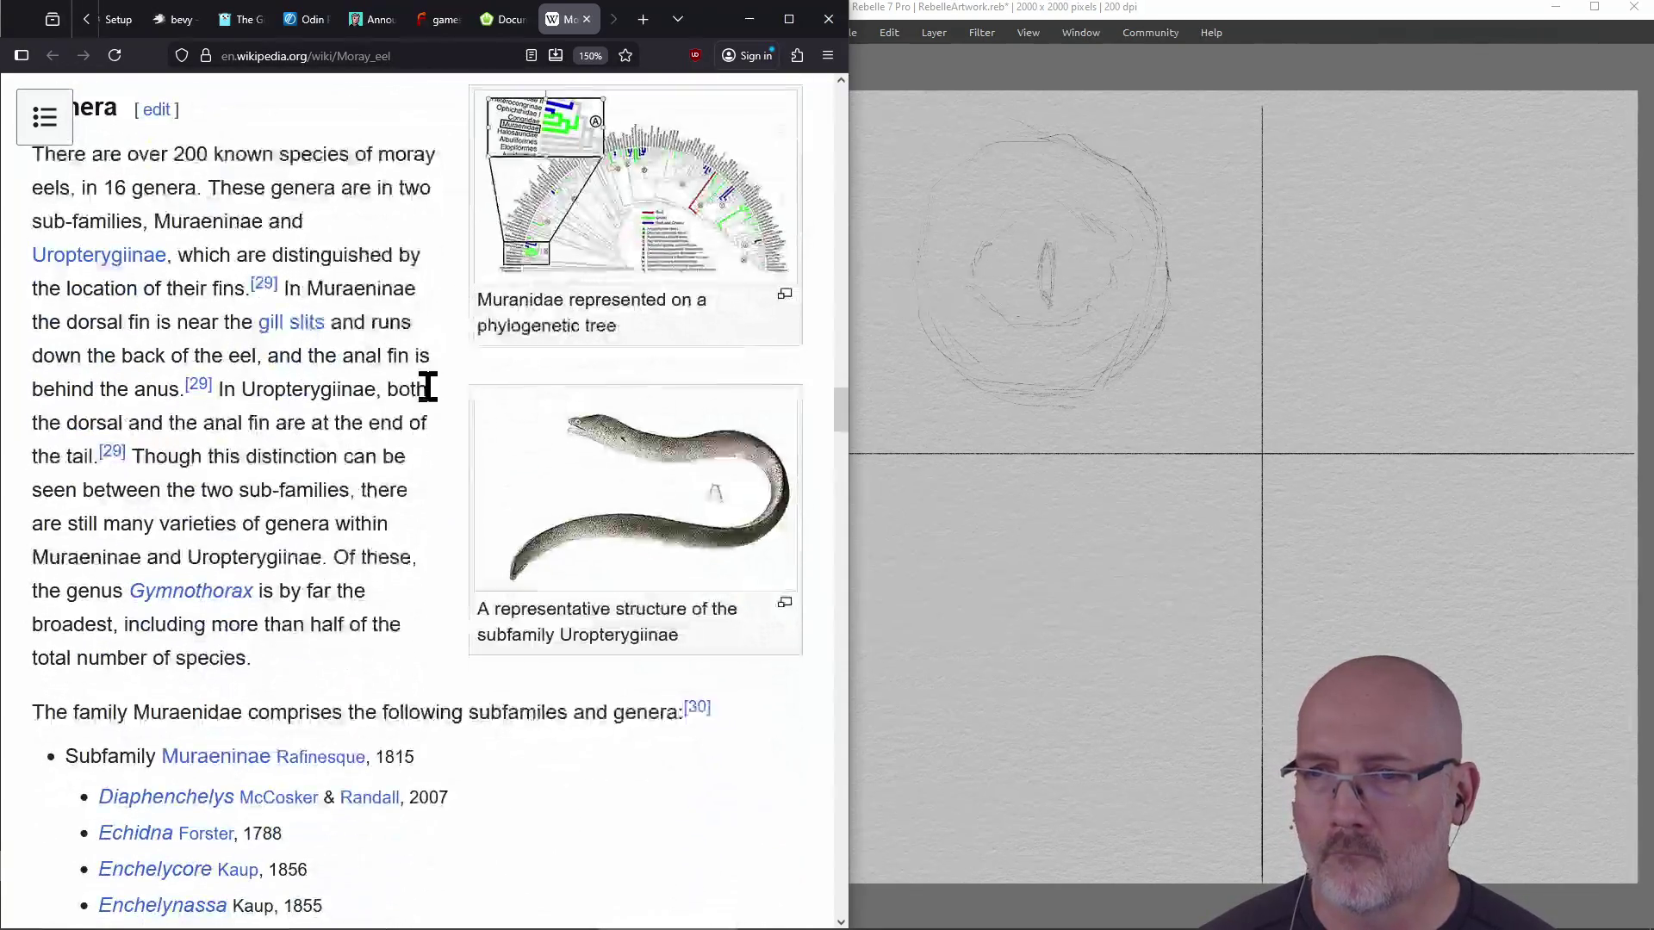
pyautogui.scroll(-9, 428, 386)
pyautogui.scroll(1, 426, 396)
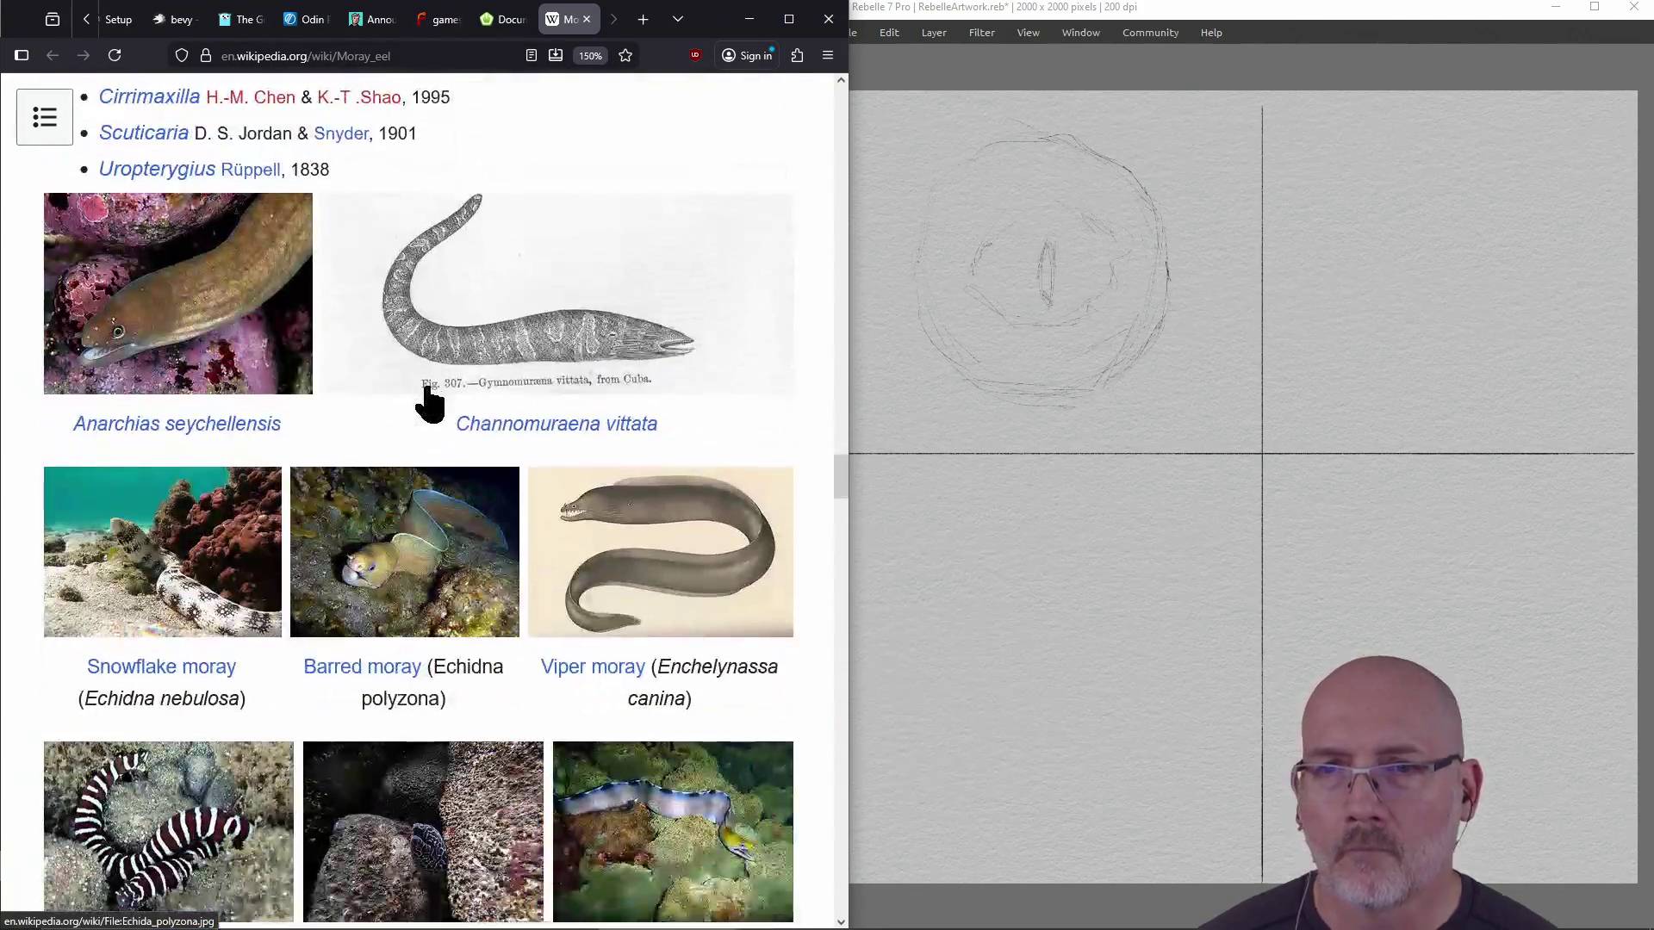
pyautogui.scroll(-9, 428, 403)
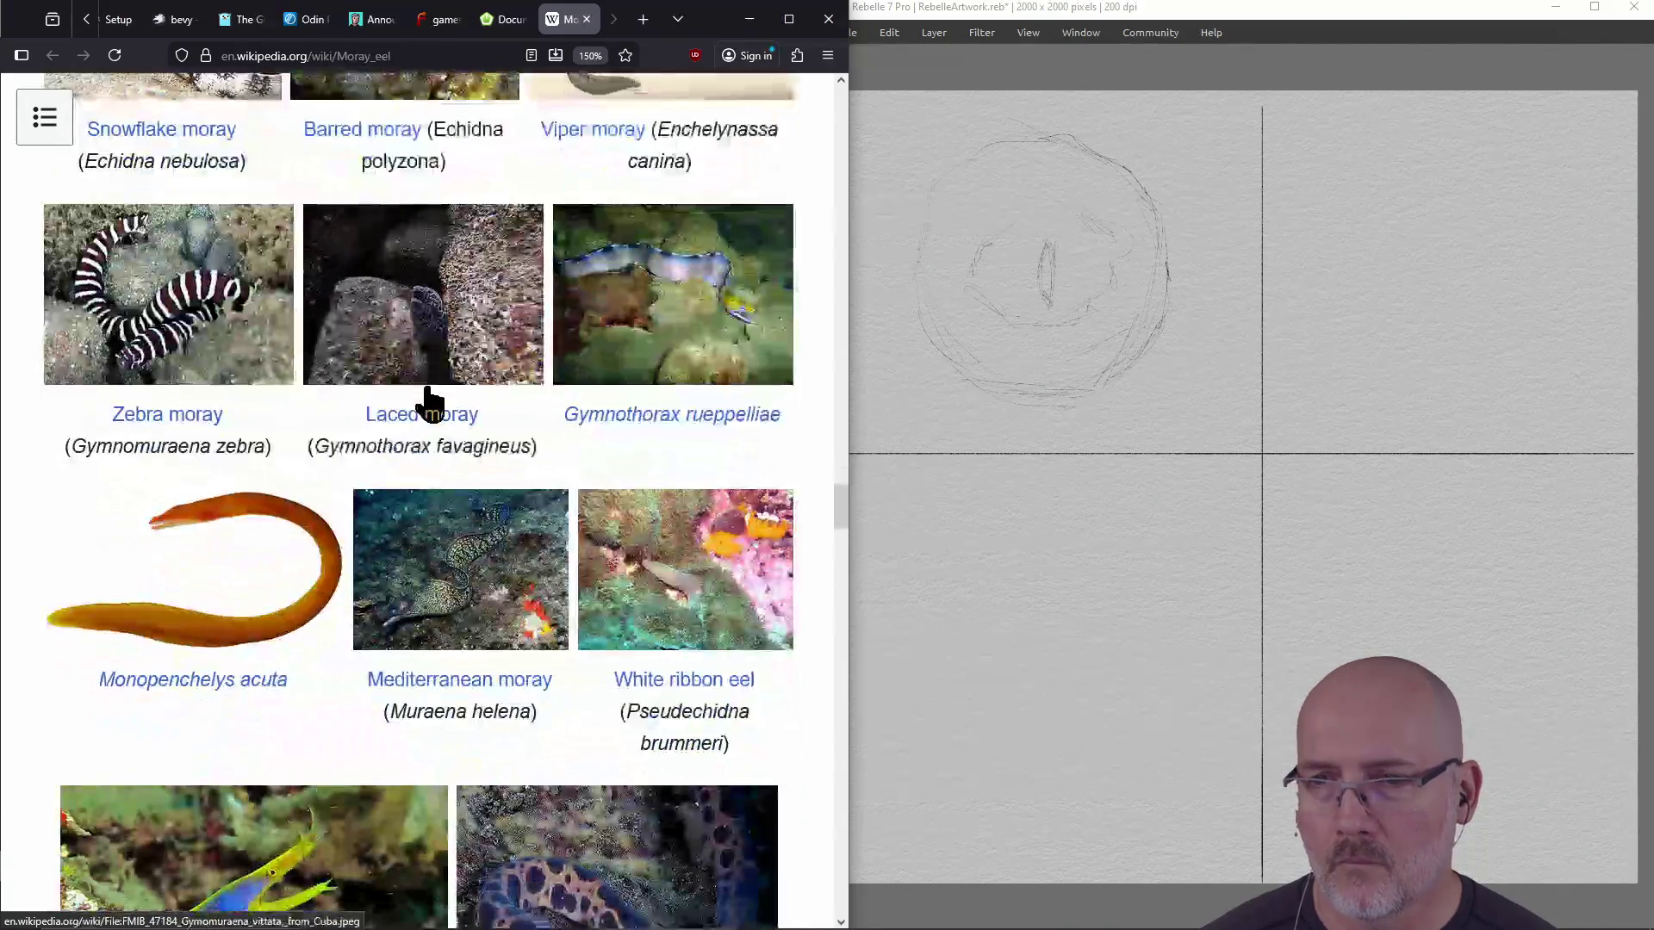
pyautogui.scroll(-3, 428, 402)
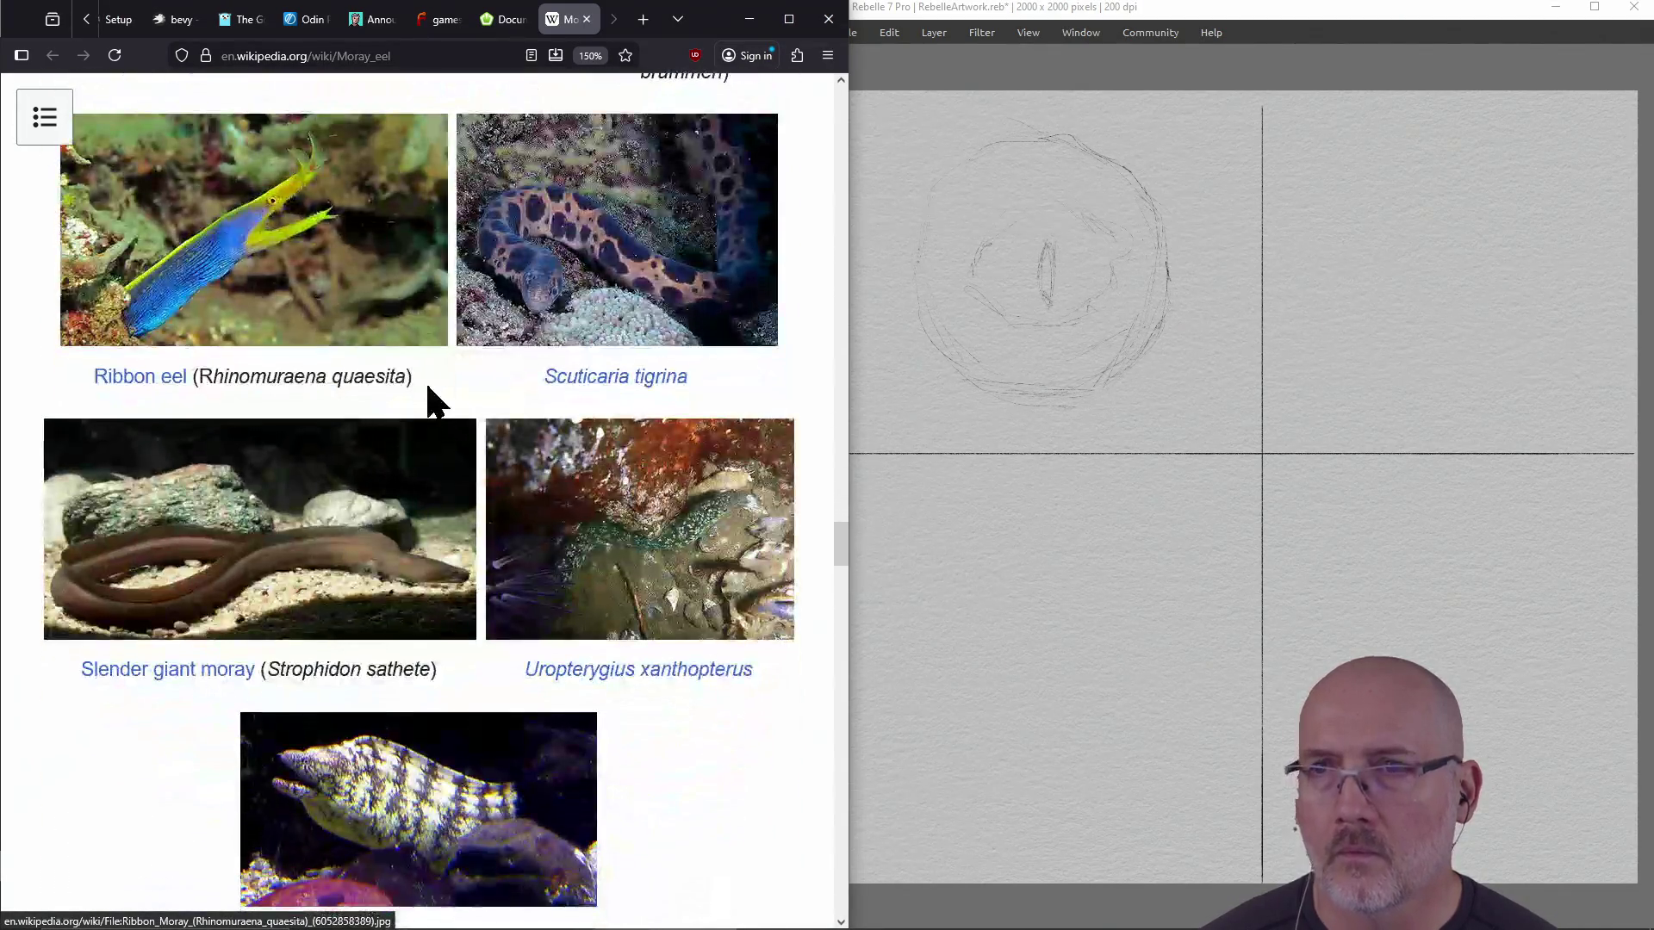
pyautogui.scroll(-7, 427, 387)
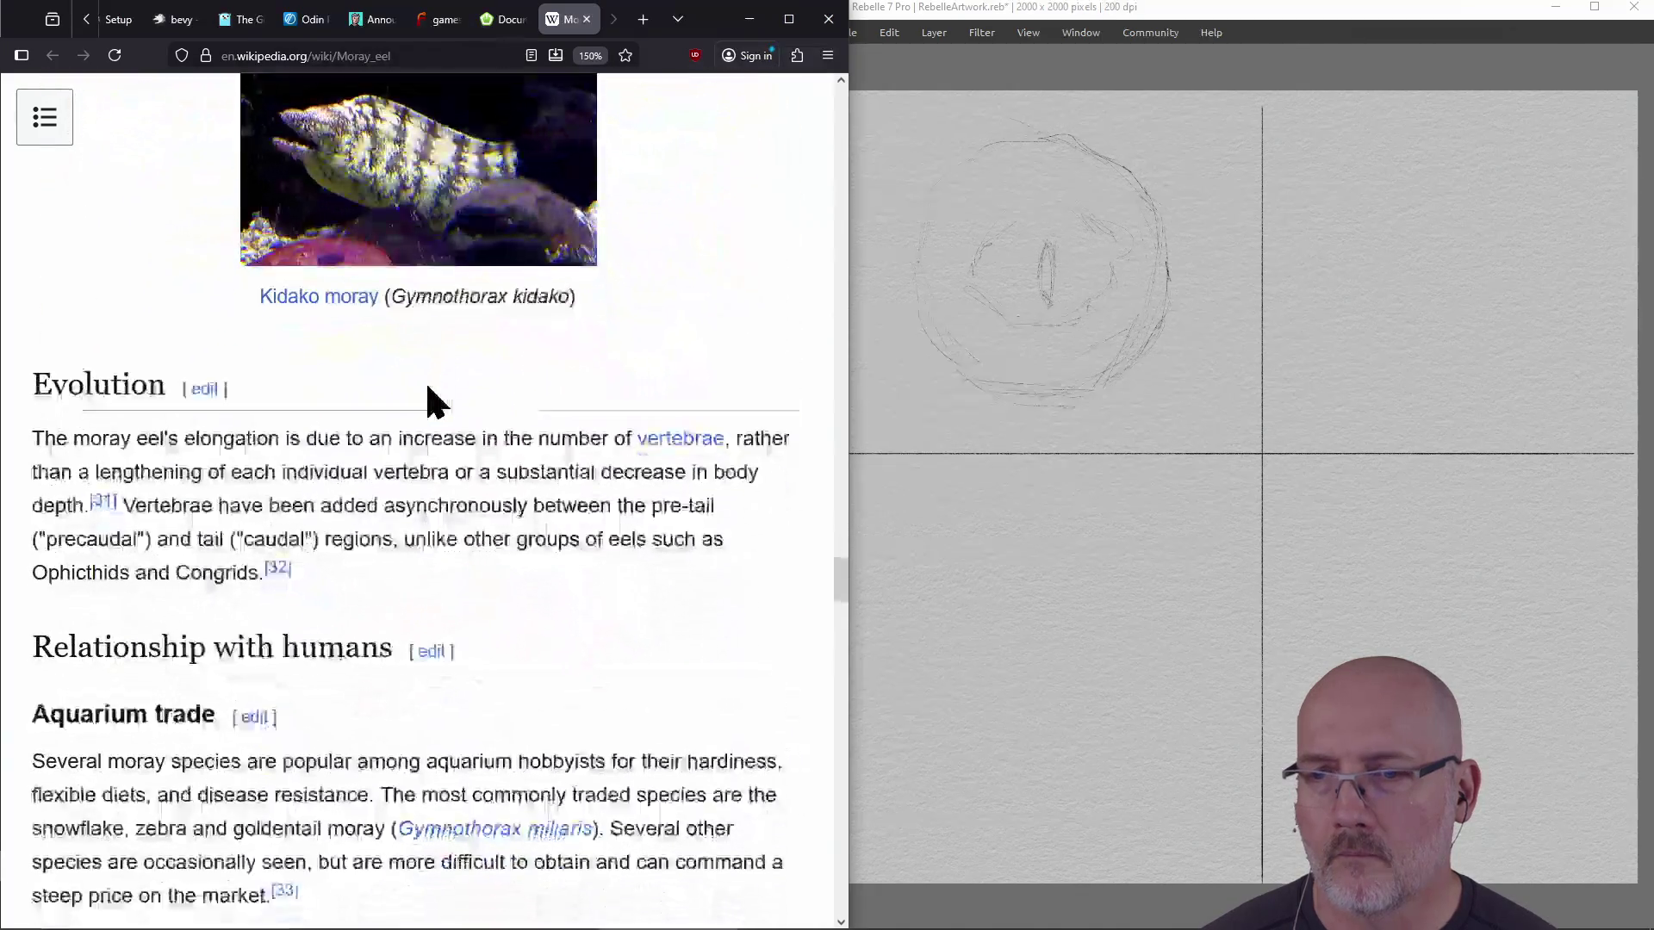
pyautogui.scroll(6, 427, 383)
pyautogui.scroll(20, 428, 401)
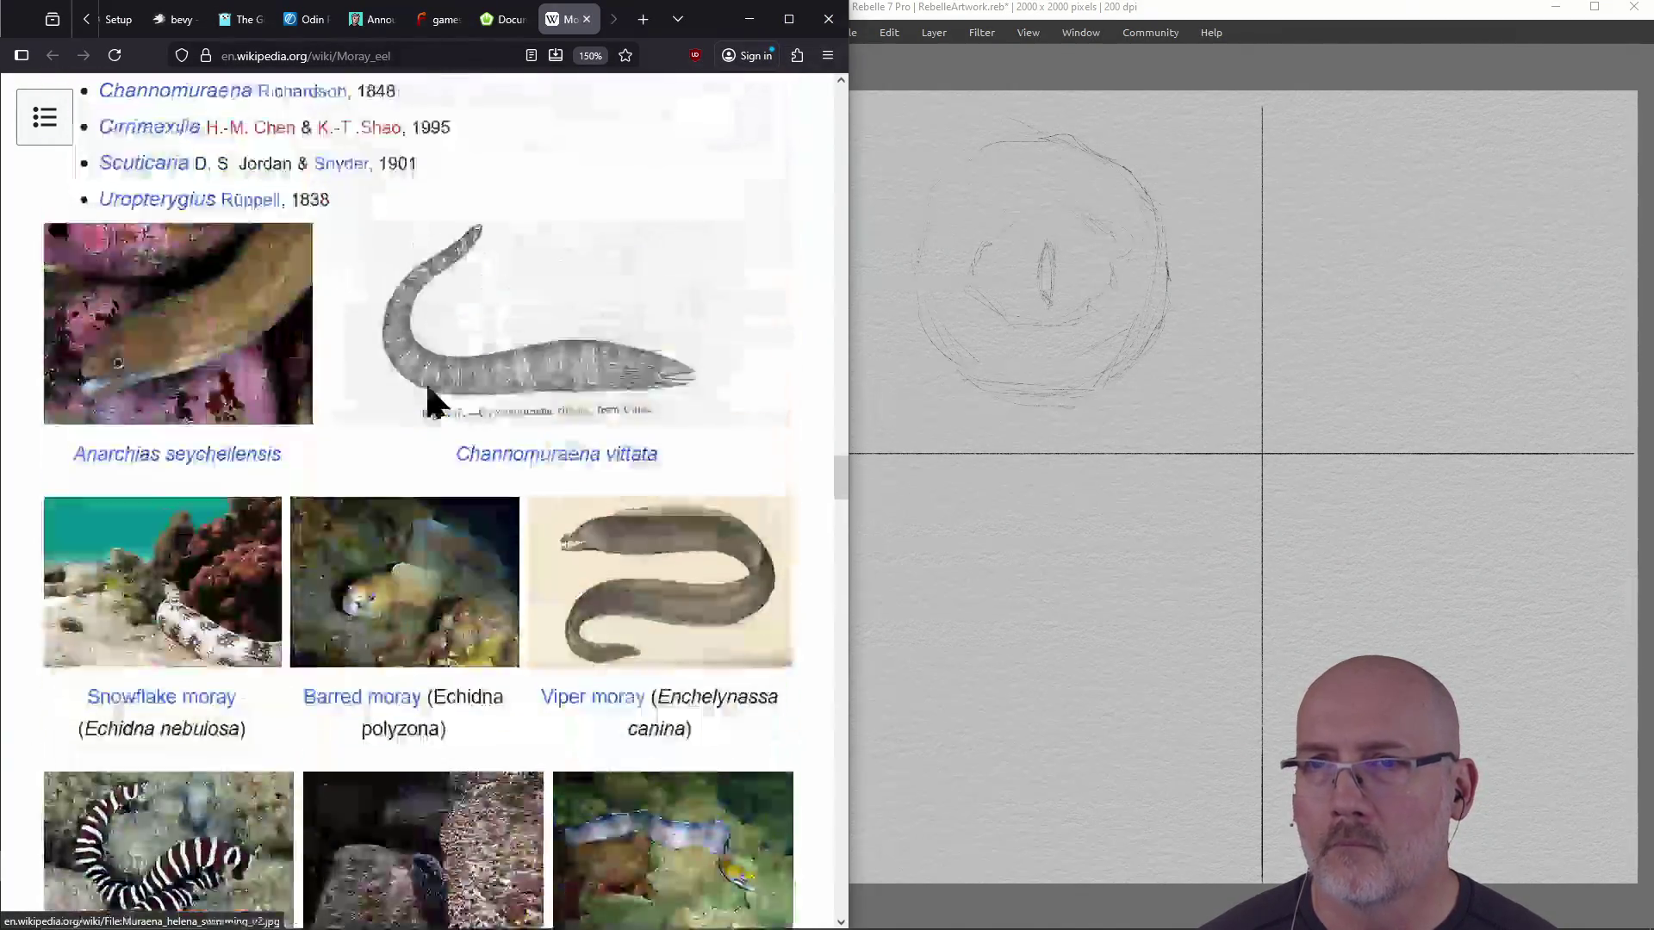
pyautogui.scroll(20, 428, 387)
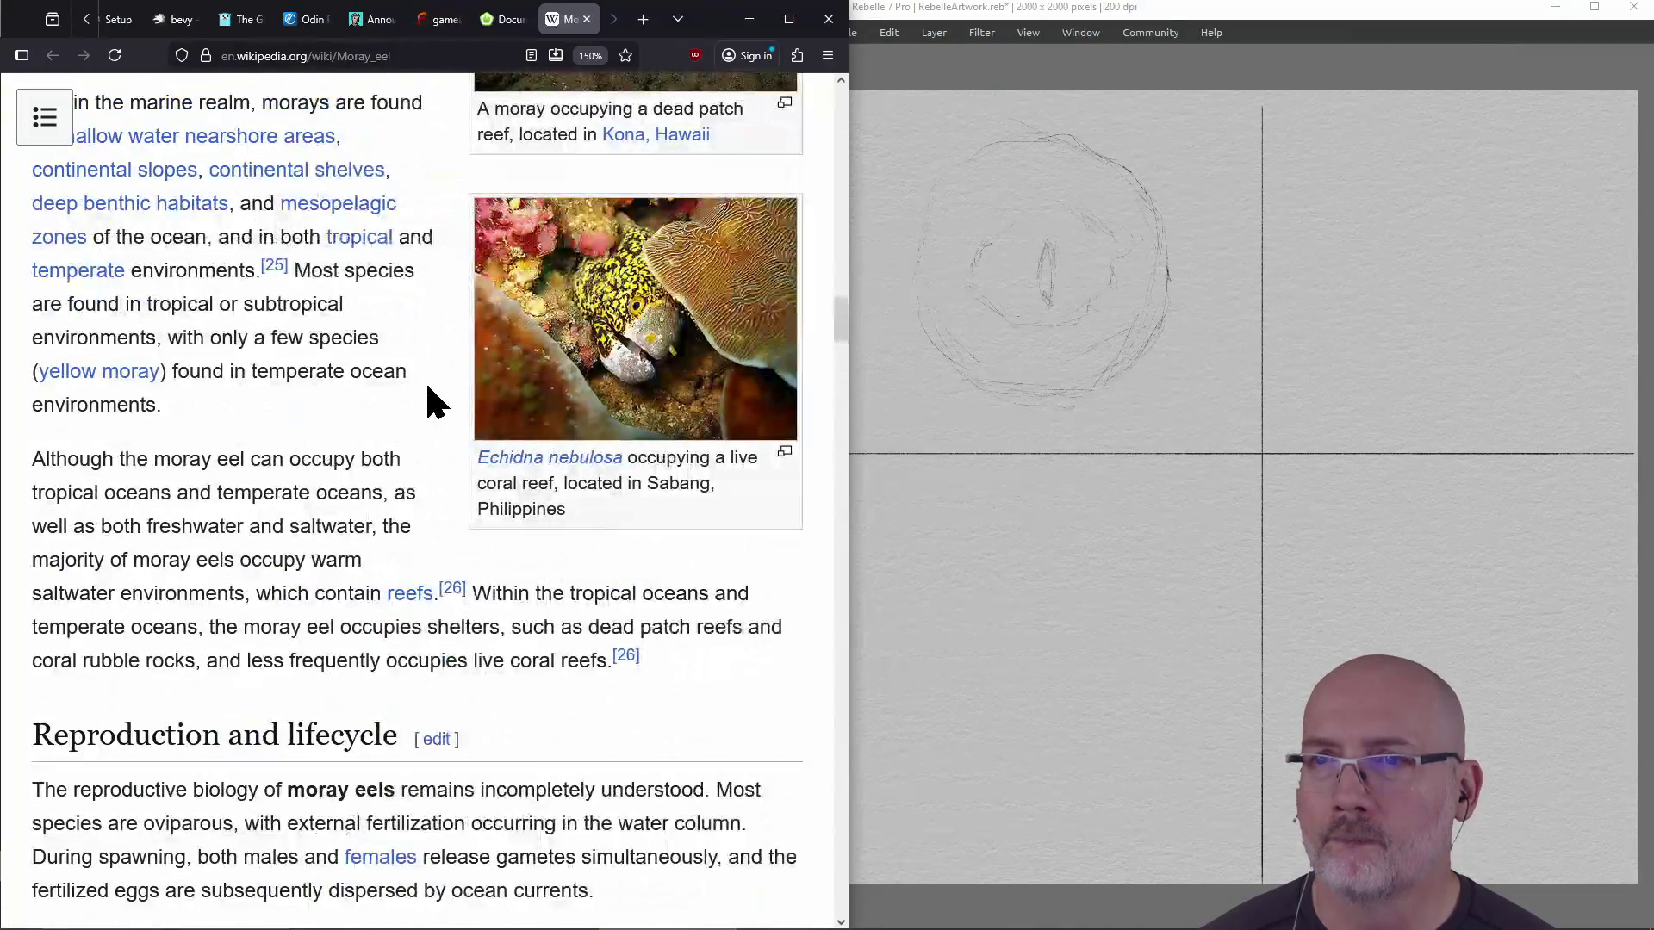
pyautogui.scroll(20, 428, 387)
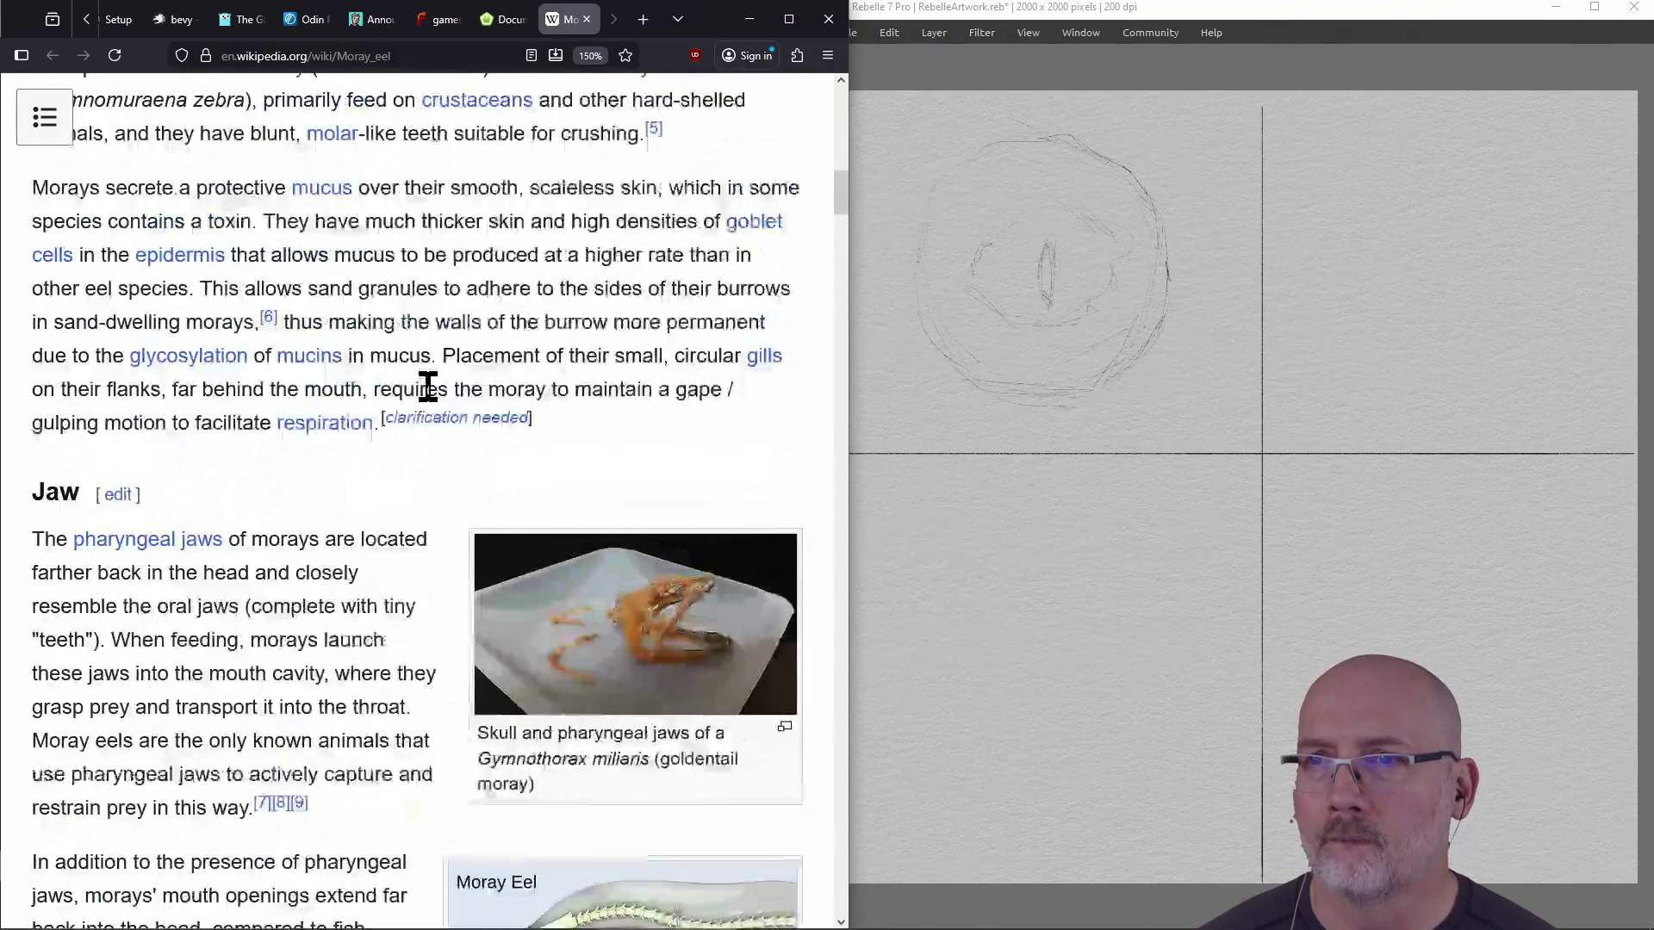
pyautogui.scroll(4, 428, 387)
pyautogui.scroll(-4, 428, 387)
pyautogui.scroll(2, 428, 387)
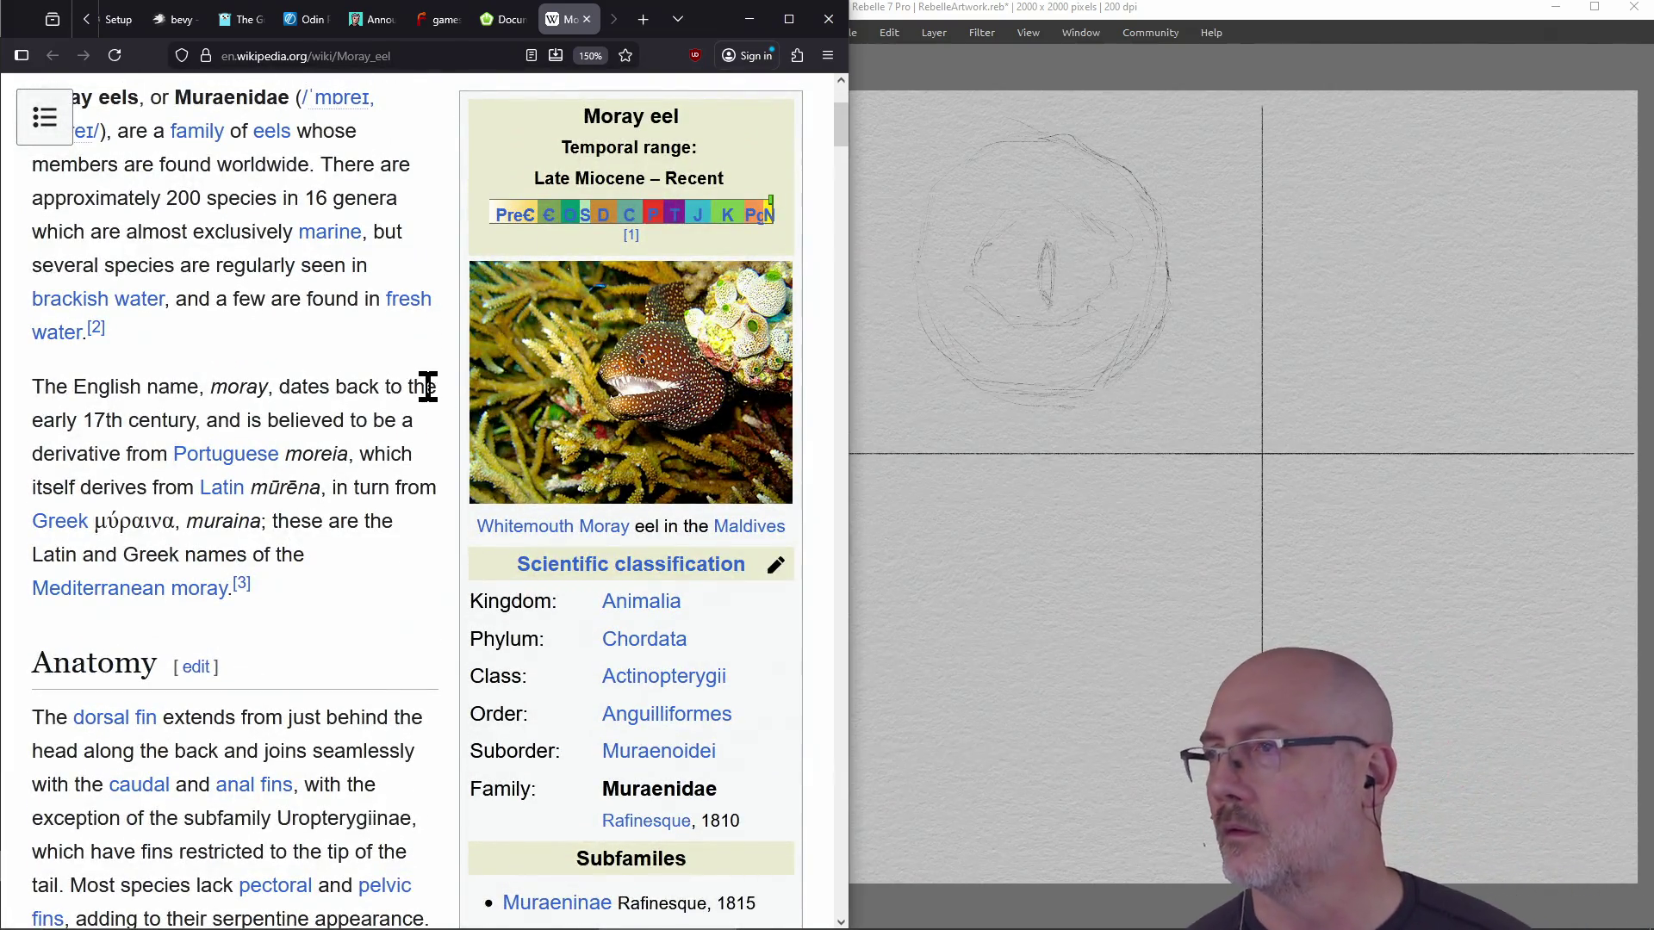
# Sketch and darken a diamond-shaped eel head outline, with its upper and lower-right edges, in the top-right quarter
pyautogui.click(1407, 265)
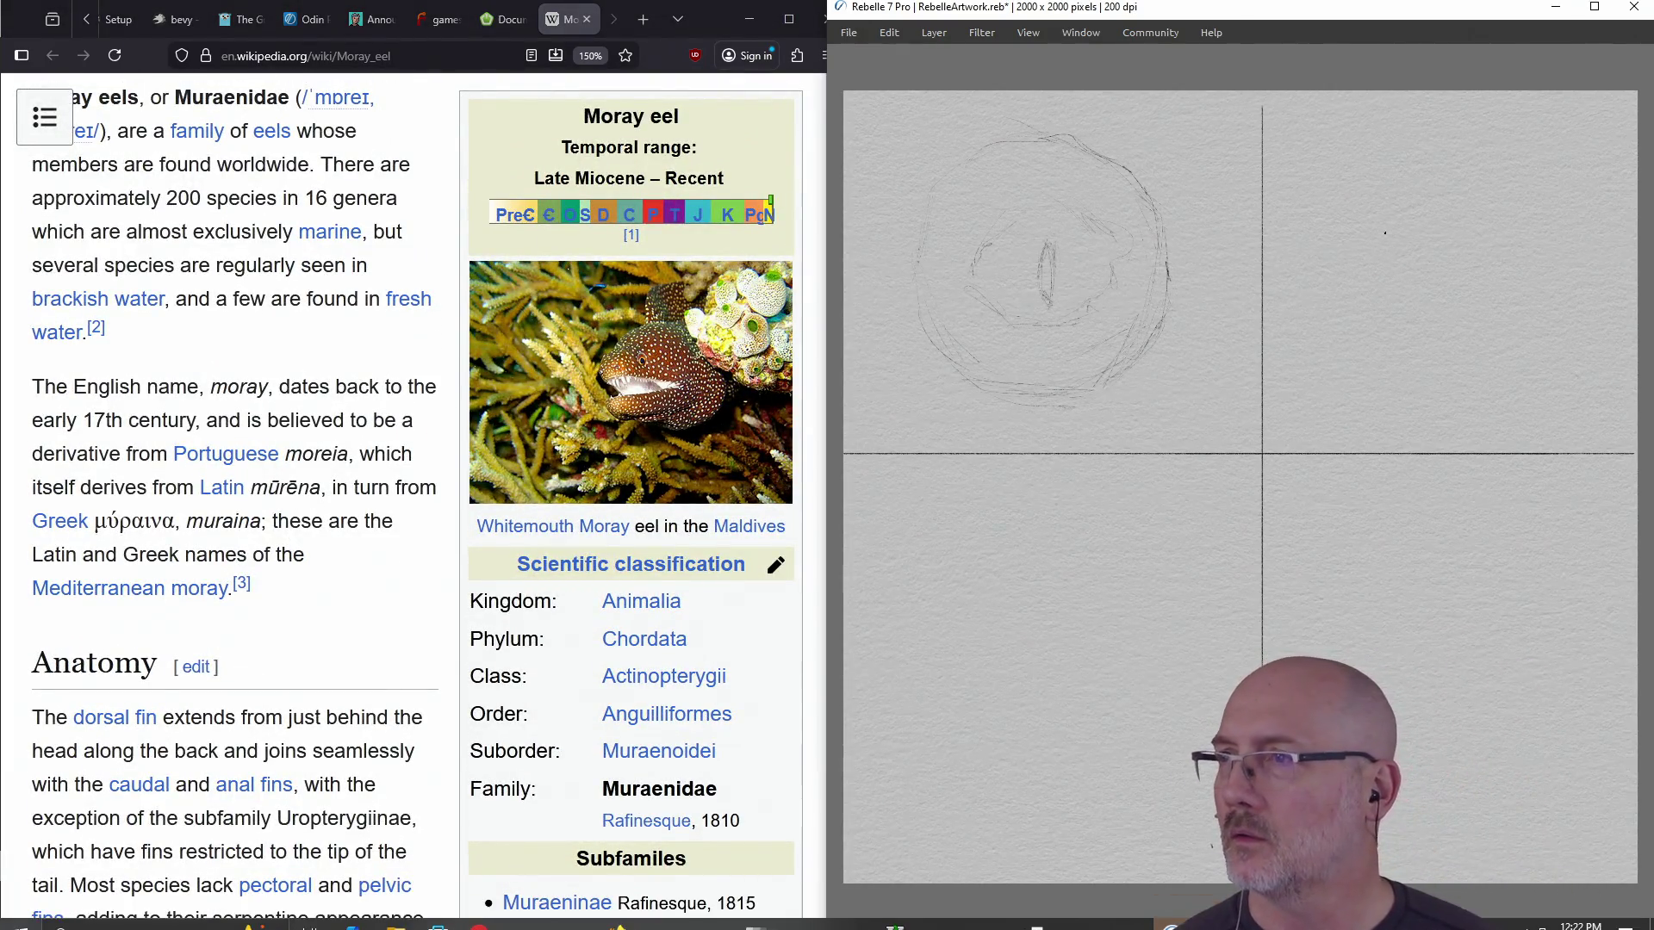
pyautogui.moveTo(1394, 273); pyautogui.dragTo(1397, 269)
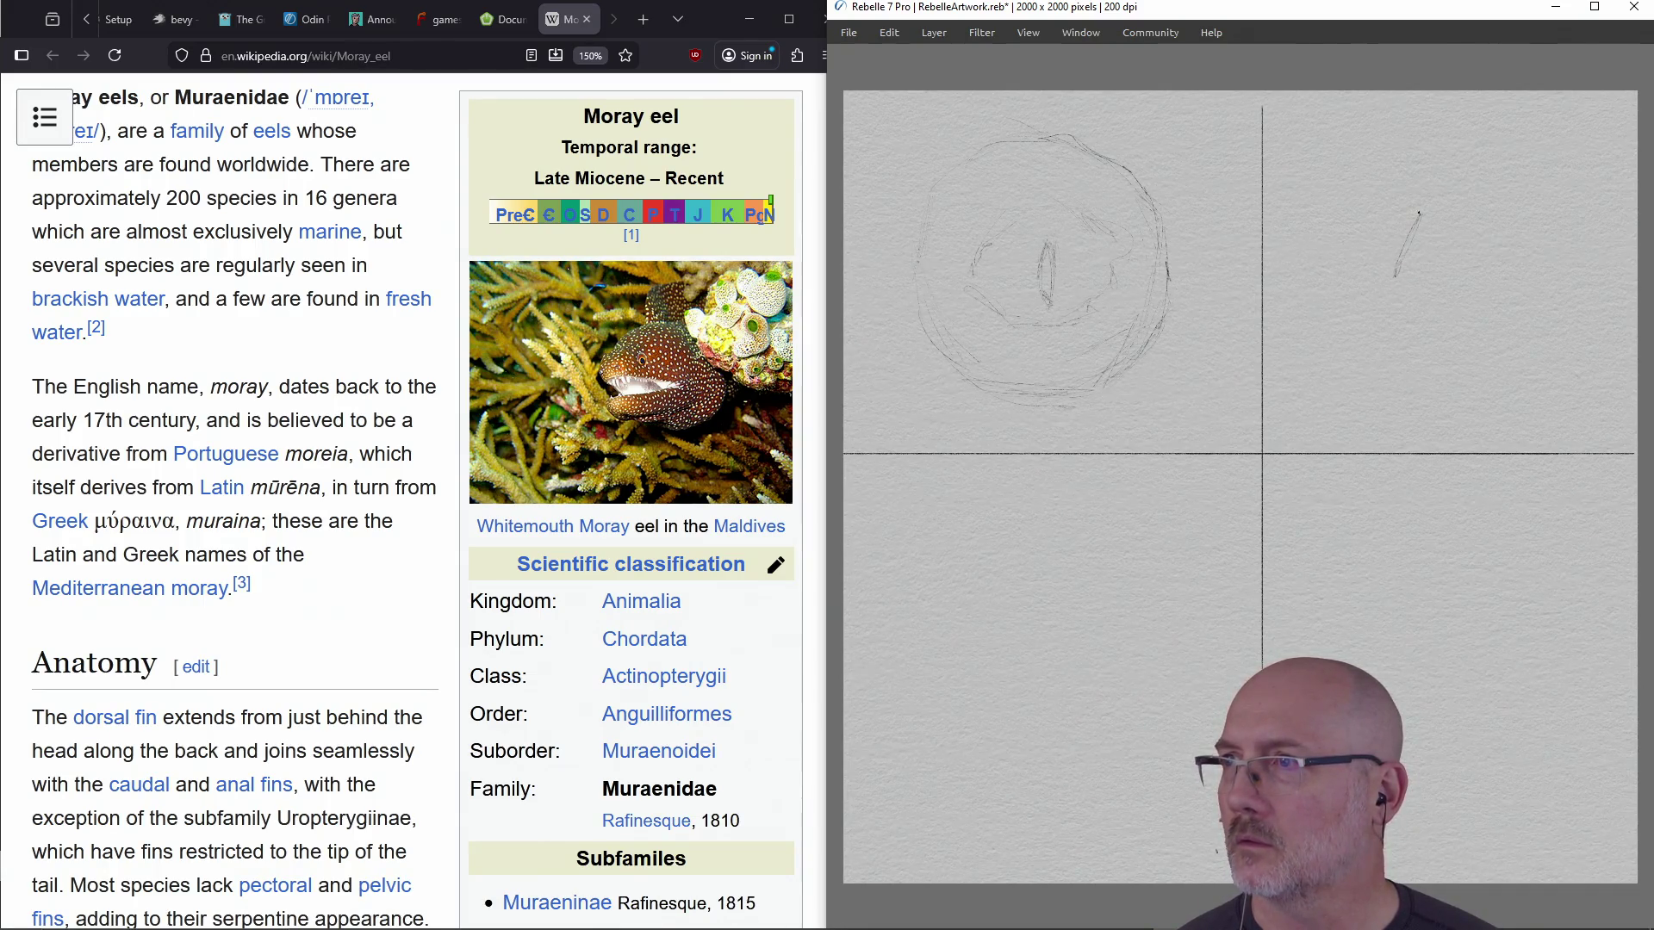
pyautogui.moveTo(1472, 227); pyautogui.dragTo(1492, 261)
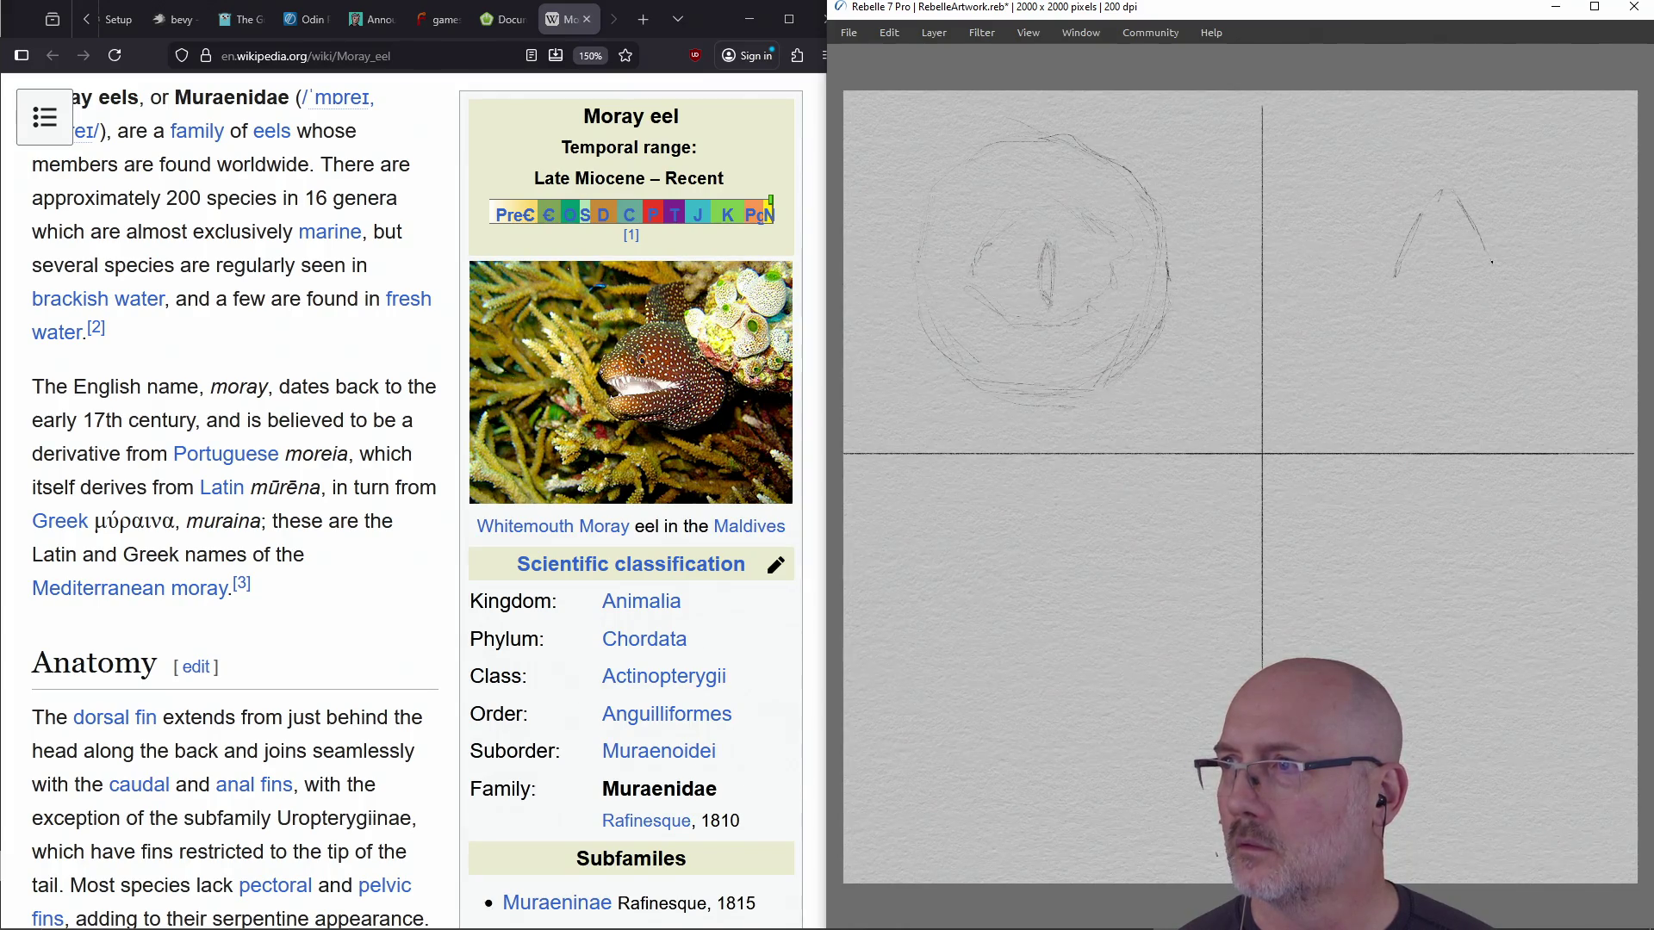
pyautogui.moveTo(1422, 334)
pyautogui.mouseDown()
pyautogui.moveTo(1436, 374)
pyautogui.moveTo(1456, 367)
pyautogui.mouseUp()
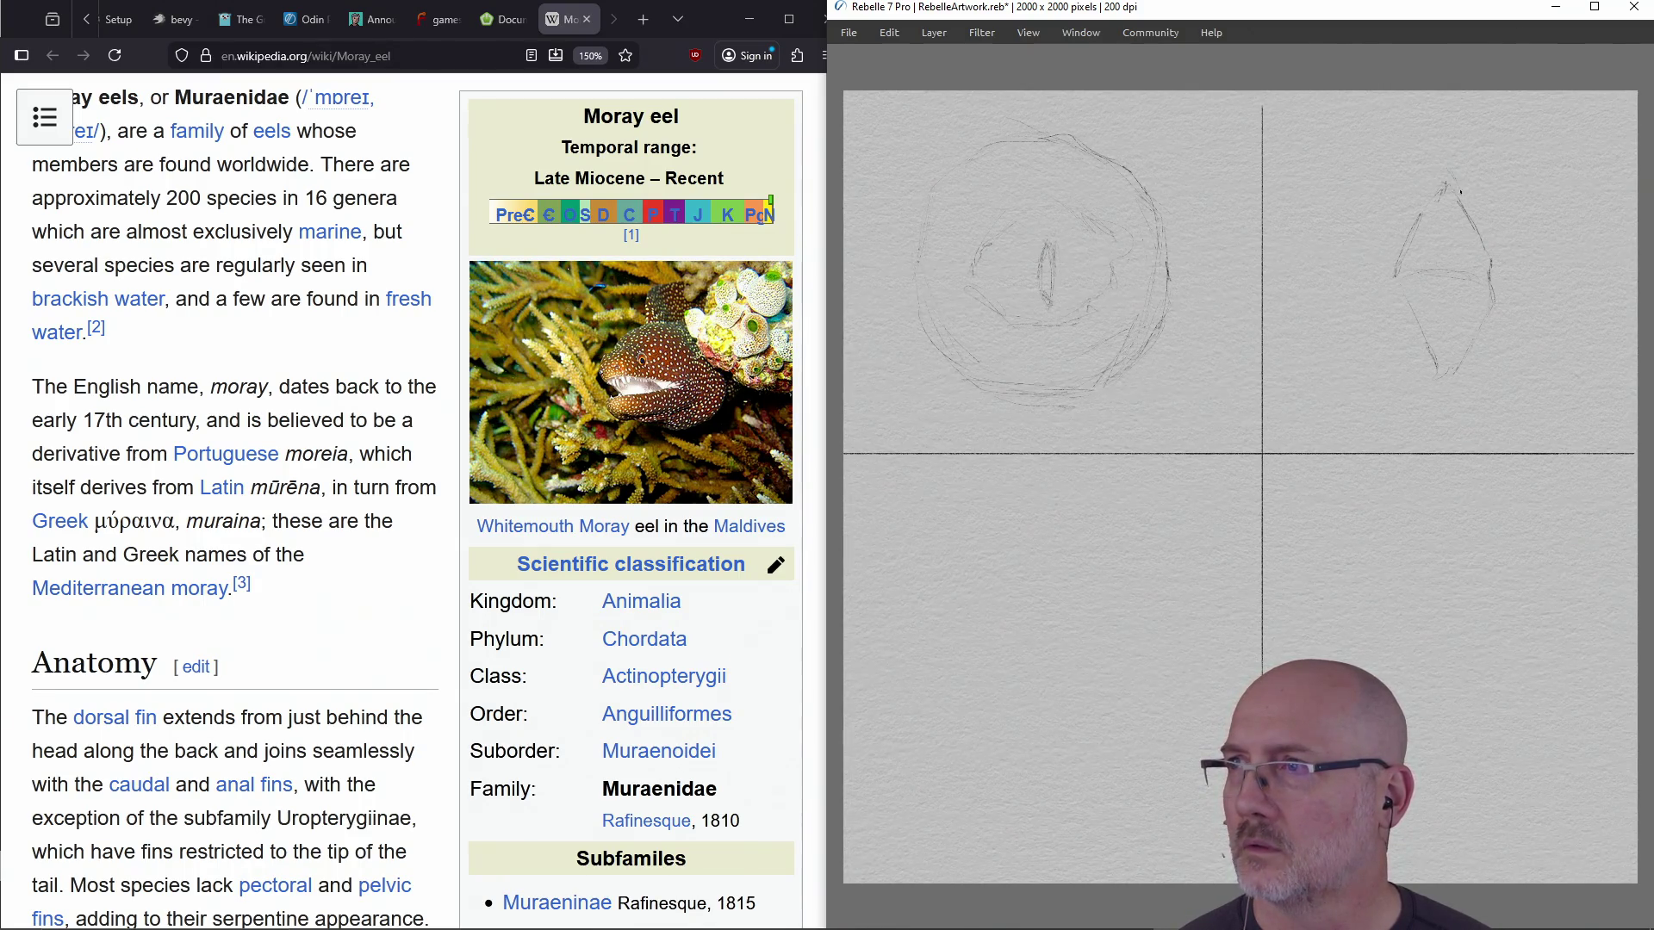
pyautogui.moveTo(1482, 238); pyautogui.dragTo(1461, 192)
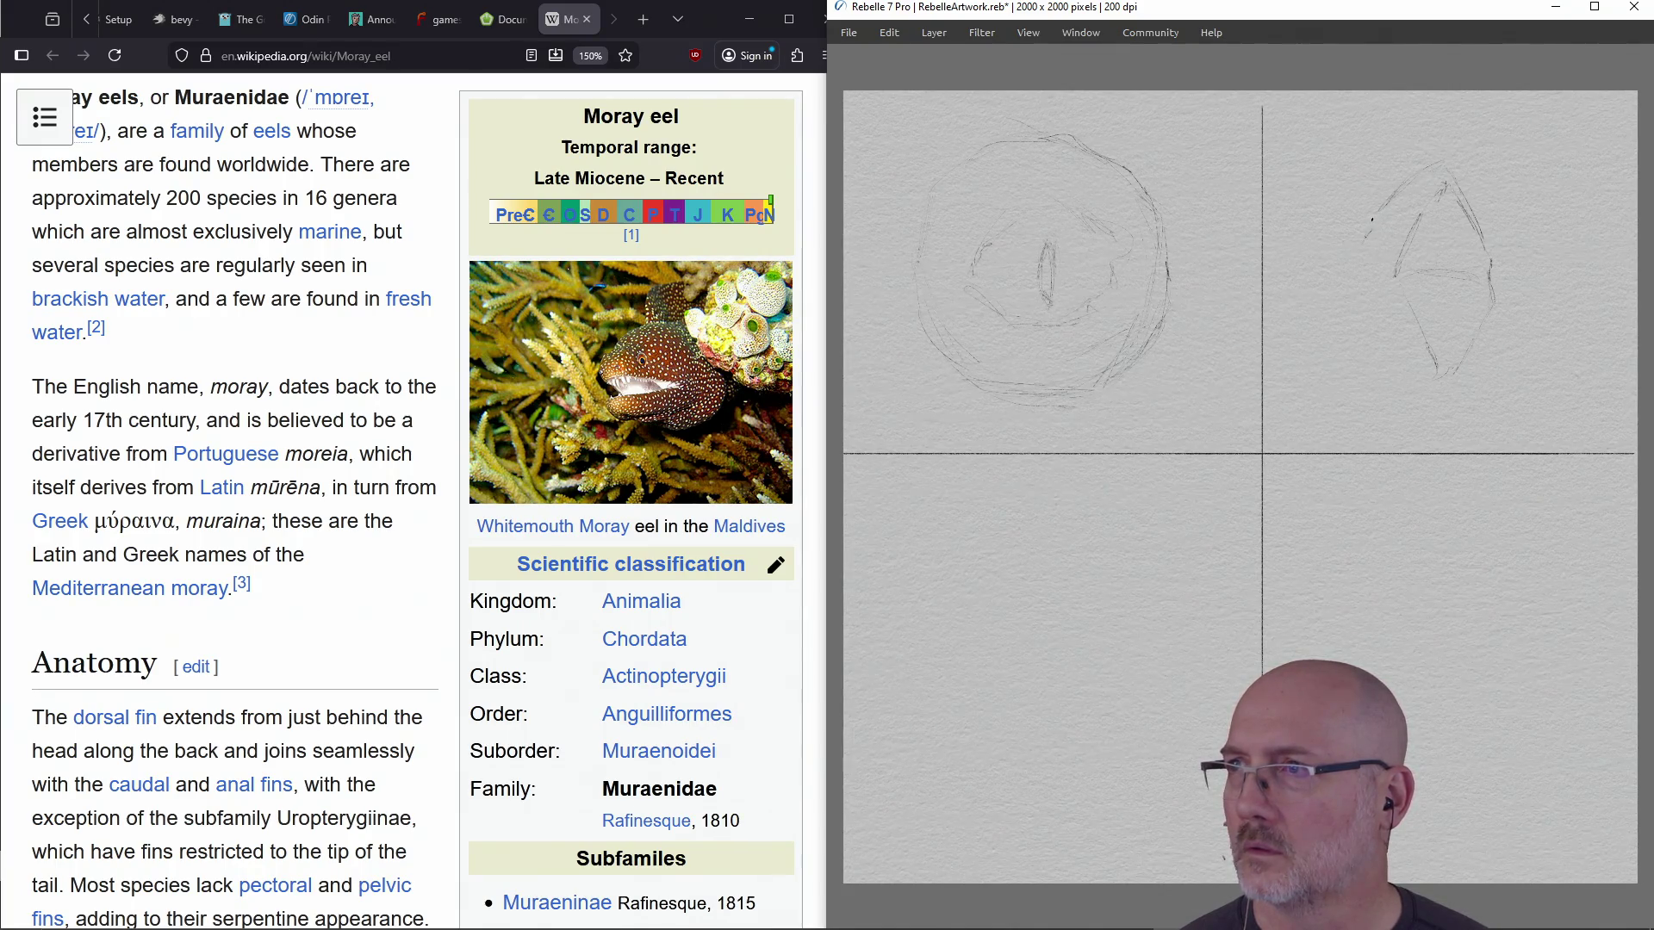
pyautogui.moveTo(1326, 250); pyautogui.dragTo(1288, 236)
pyautogui.moveTo(1401, 352); pyautogui.dragTo(1437, 381)
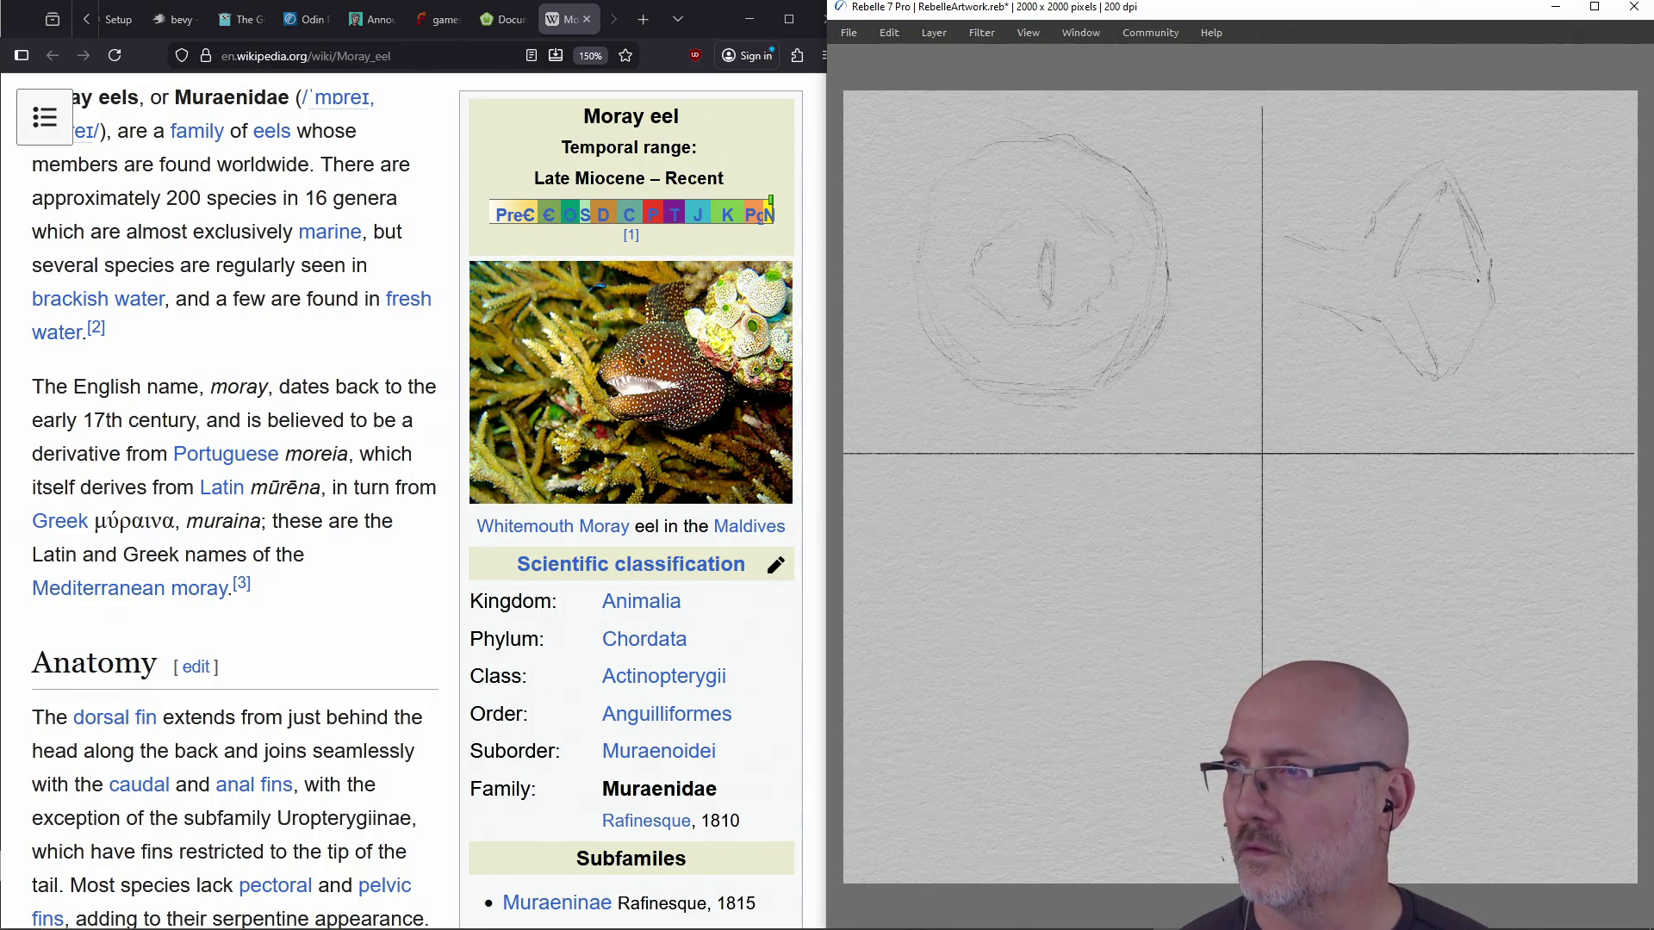
pyautogui.moveTo(1457, 351); pyautogui.dragTo(1444, 380)
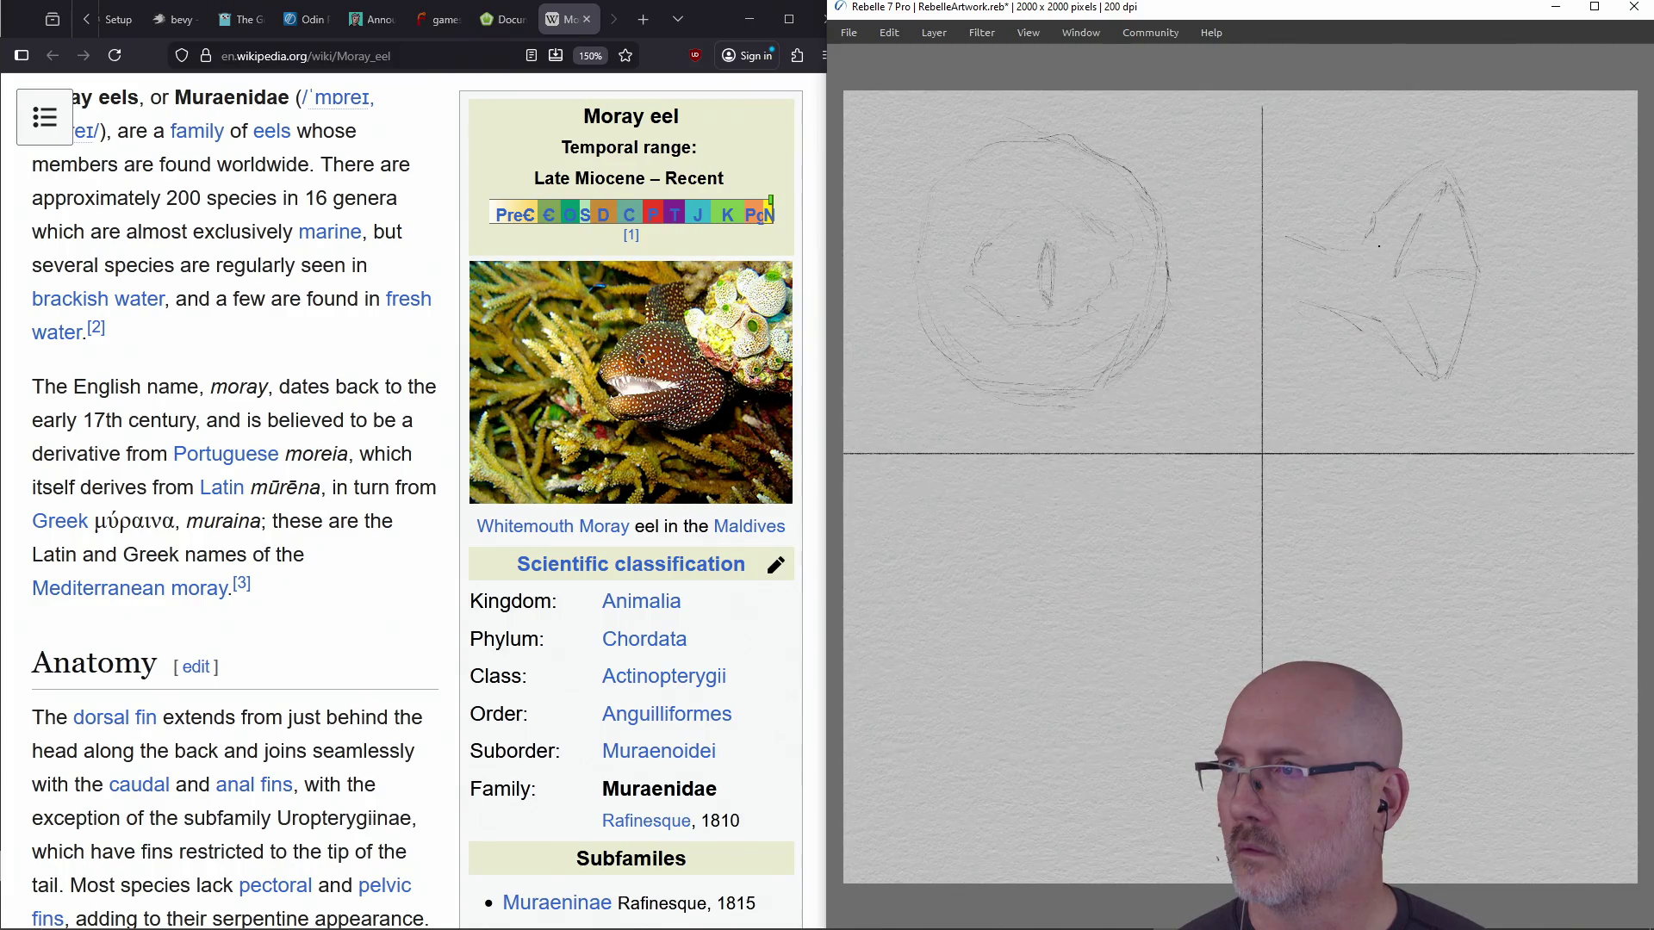
# Add an eyelid, slit pupil and lower eye to the eel head, then erase the entire eel sketch
pyautogui.moveTo(1421, 246)
pyautogui.mouseDown()
pyautogui.moveTo(1461, 248)
pyautogui.moveTo(1415, 298)
pyautogui.moveTo(1457, 305)
pyautogui.mouseUp()
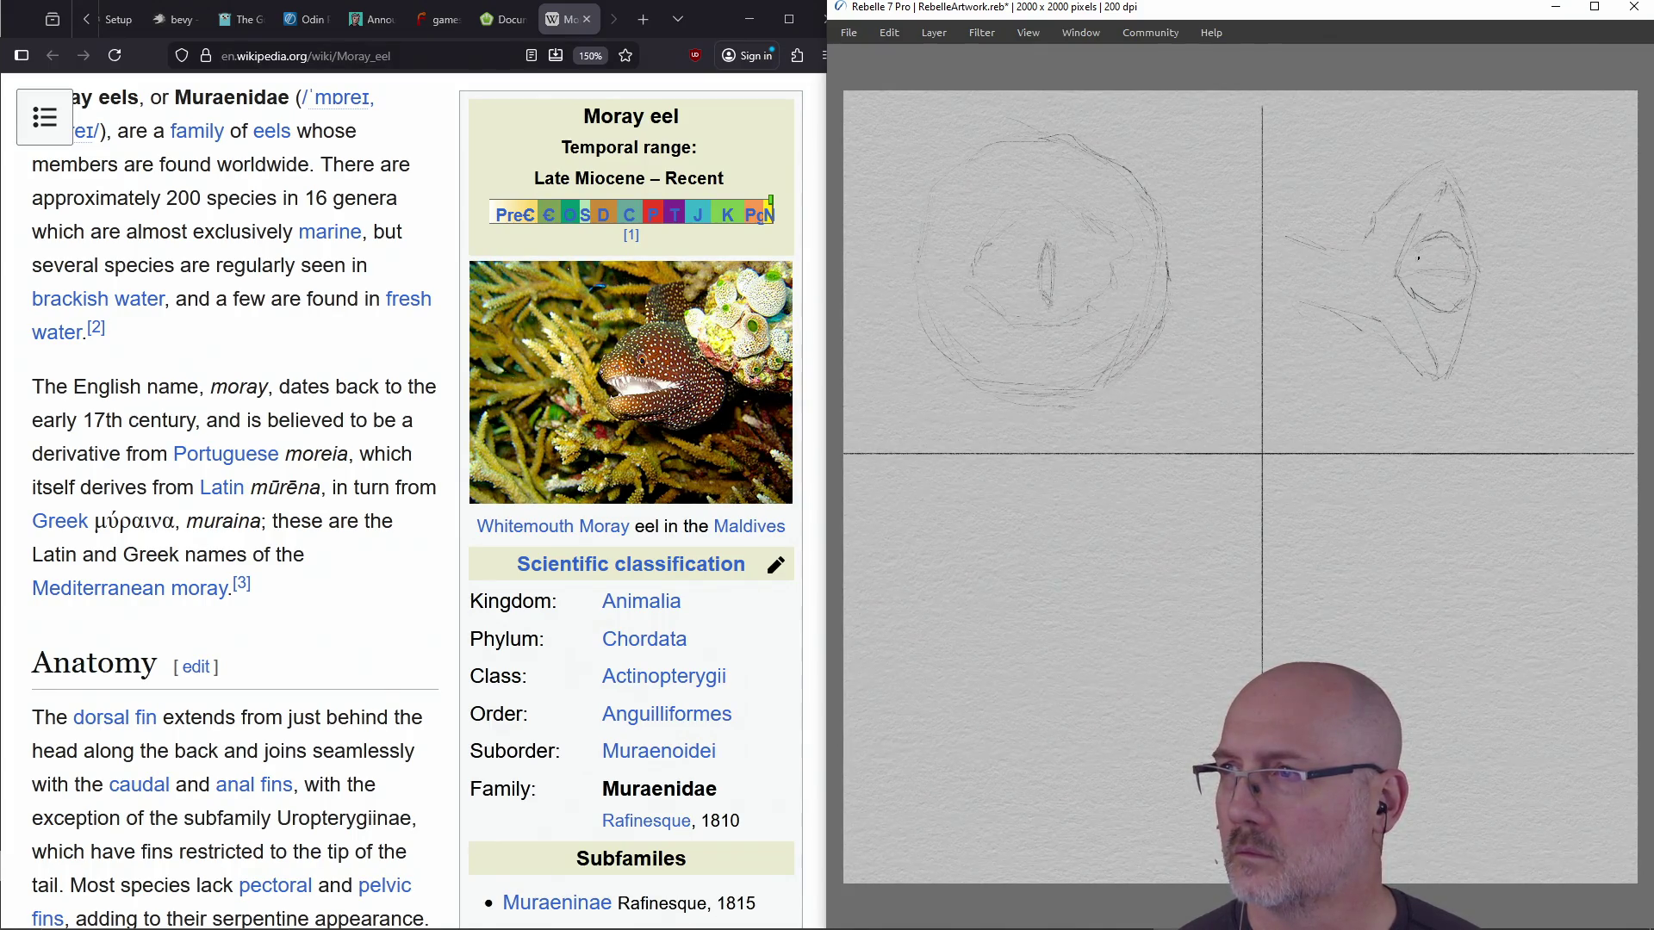
pyautogui.moveTo(1435, 280)
pyautogui.mouseDown()
pyautogui.moveTo(1442, 305)
pyautogui.moveTo(1446, 252)
pyautogui.moveTo(1441, 284)
pyautogui.moveTo(1433, 262)
pyautogui.mouseUp()
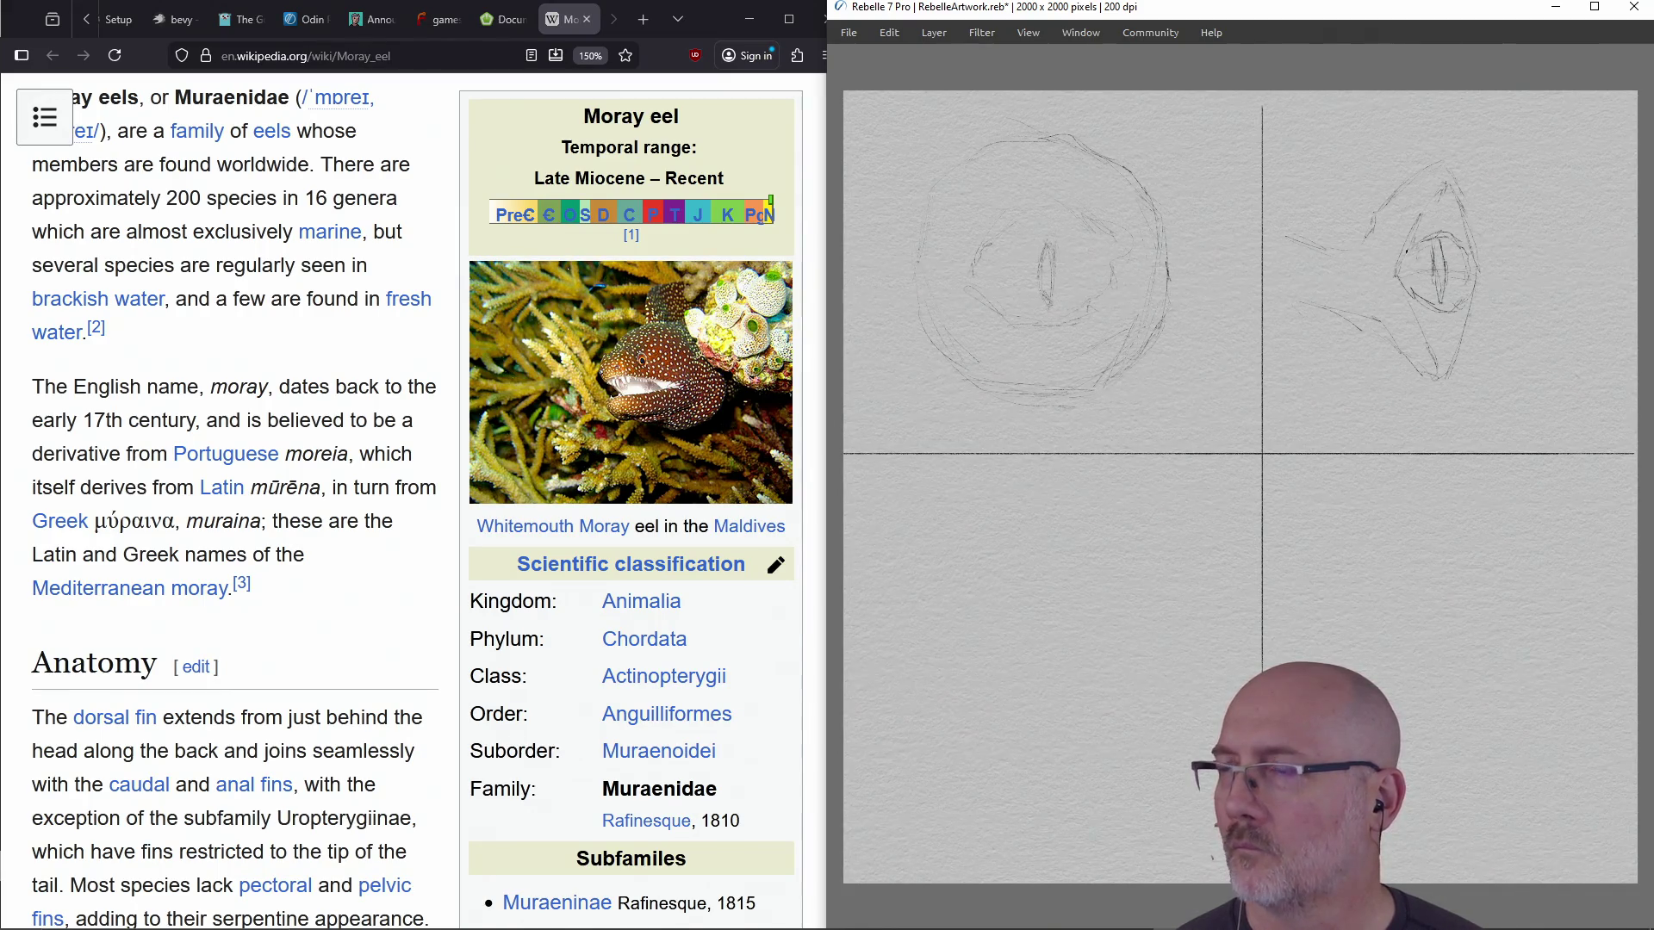
pyautogui.moveTo(1425, 338); pyautogui.dragTo(1449, 360)
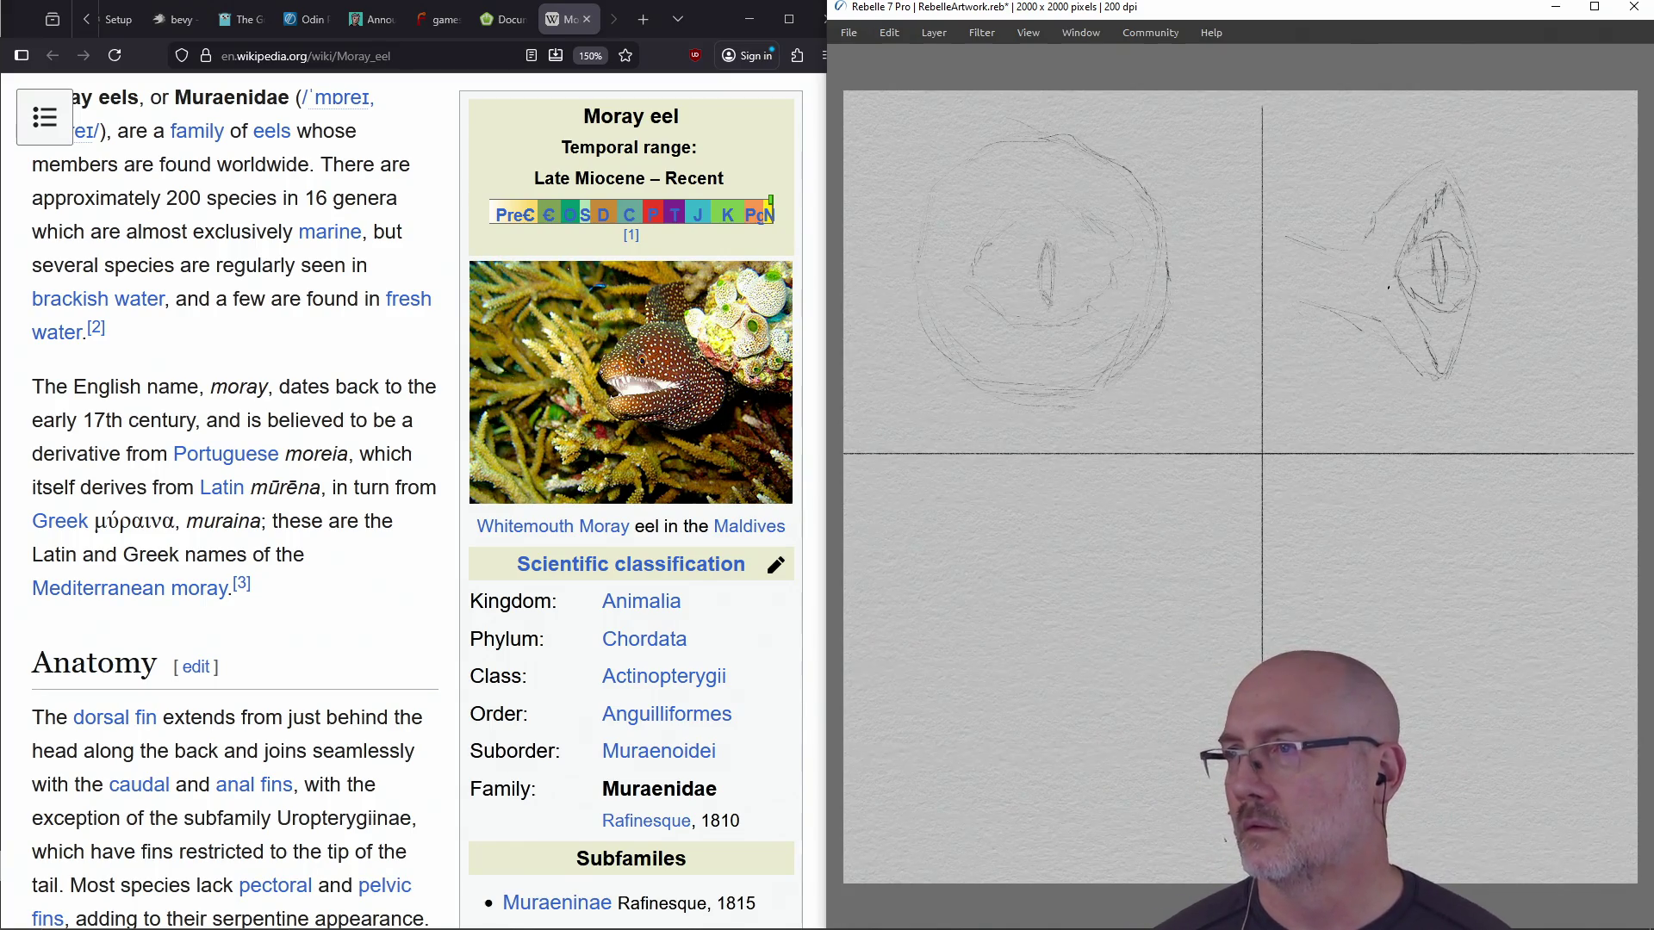
pyautogui.moveTo(1447, 392)
pyautogui.mouseDown()
pyautogui.moveTo(1477, 228)
pyautogui.moveTo(1439, 172)
pyautogui.moveTo(1343, 252)
pyautogui.moveTo(1302, 245)
pyautogui.moveTo(1309, 290)
pyautogui.moveTo(1430, 375)
pyautogui.moveTo(1451, 326)
pyautogui.mouseUp()
pyautogui.moveTo(1431, 253)
pyautogui.mouseDown()
pyautogui.moveTo(1426, 310)
pyautogui.moveTo(1402, 266)
pyautogui.moveTo(1402, 297)
pyautogui.moveTo(1432, 317)
pyautogui.moveTo(1413, 359)
pyautogui.mouseUp()
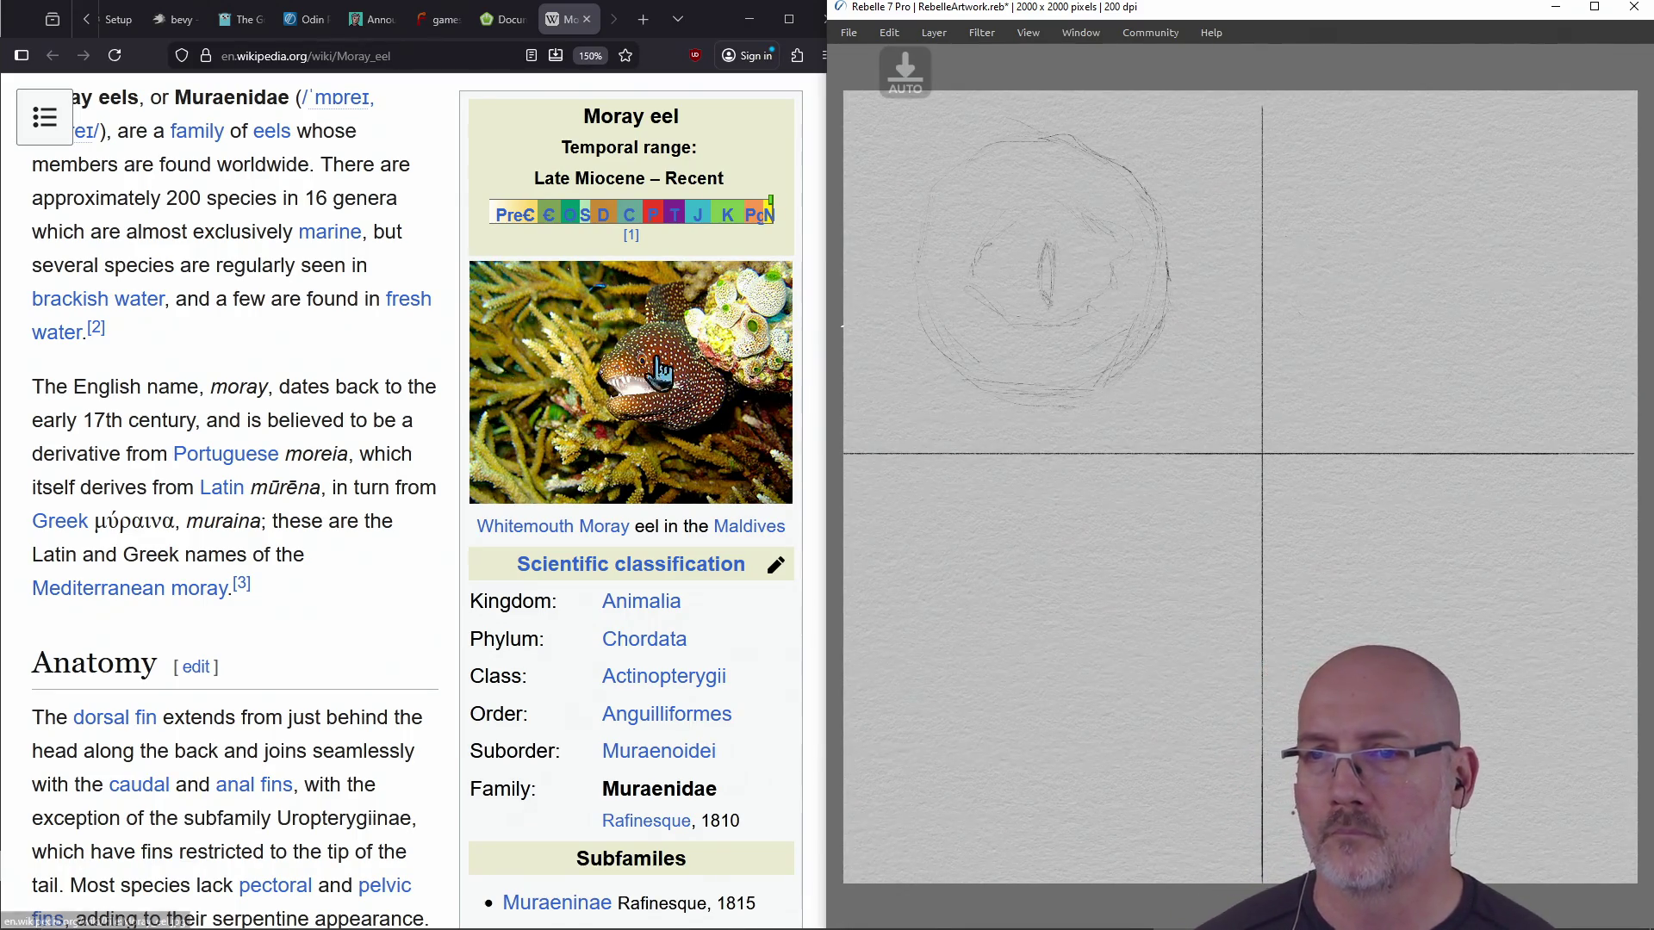
# Close the moray eel article and search Google Images for 'morey eel' in a new tab
pyautogui.click(384, 229)
pyautogui.click(590, 20)
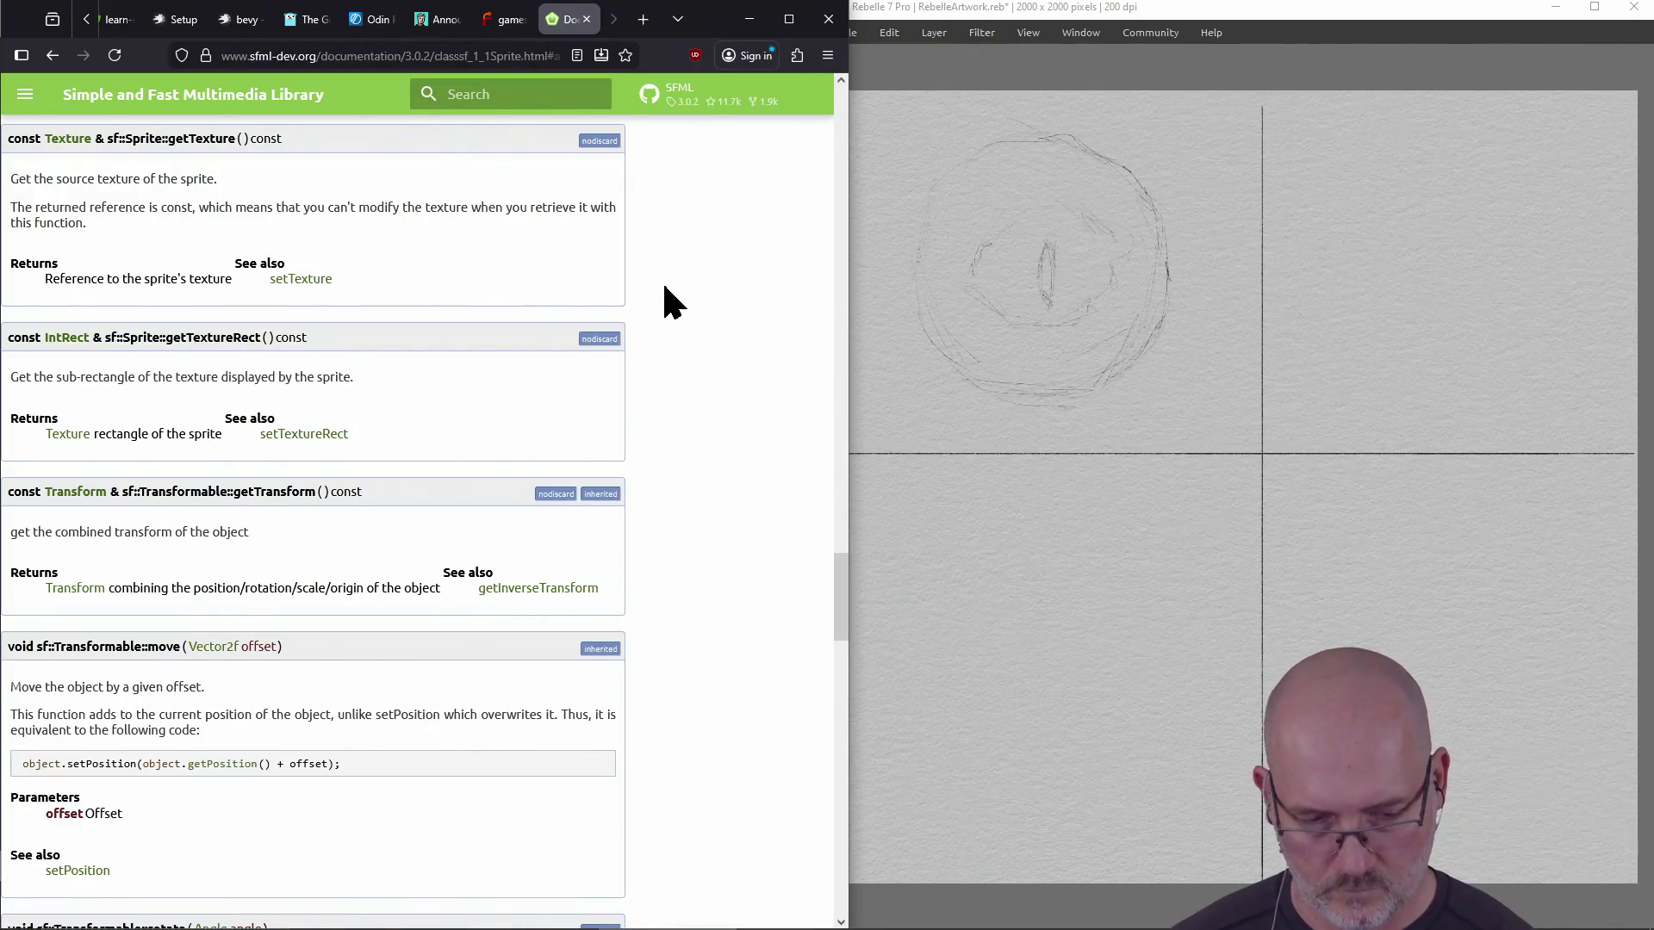
pyautogui.hotkey('ctrl', 't')
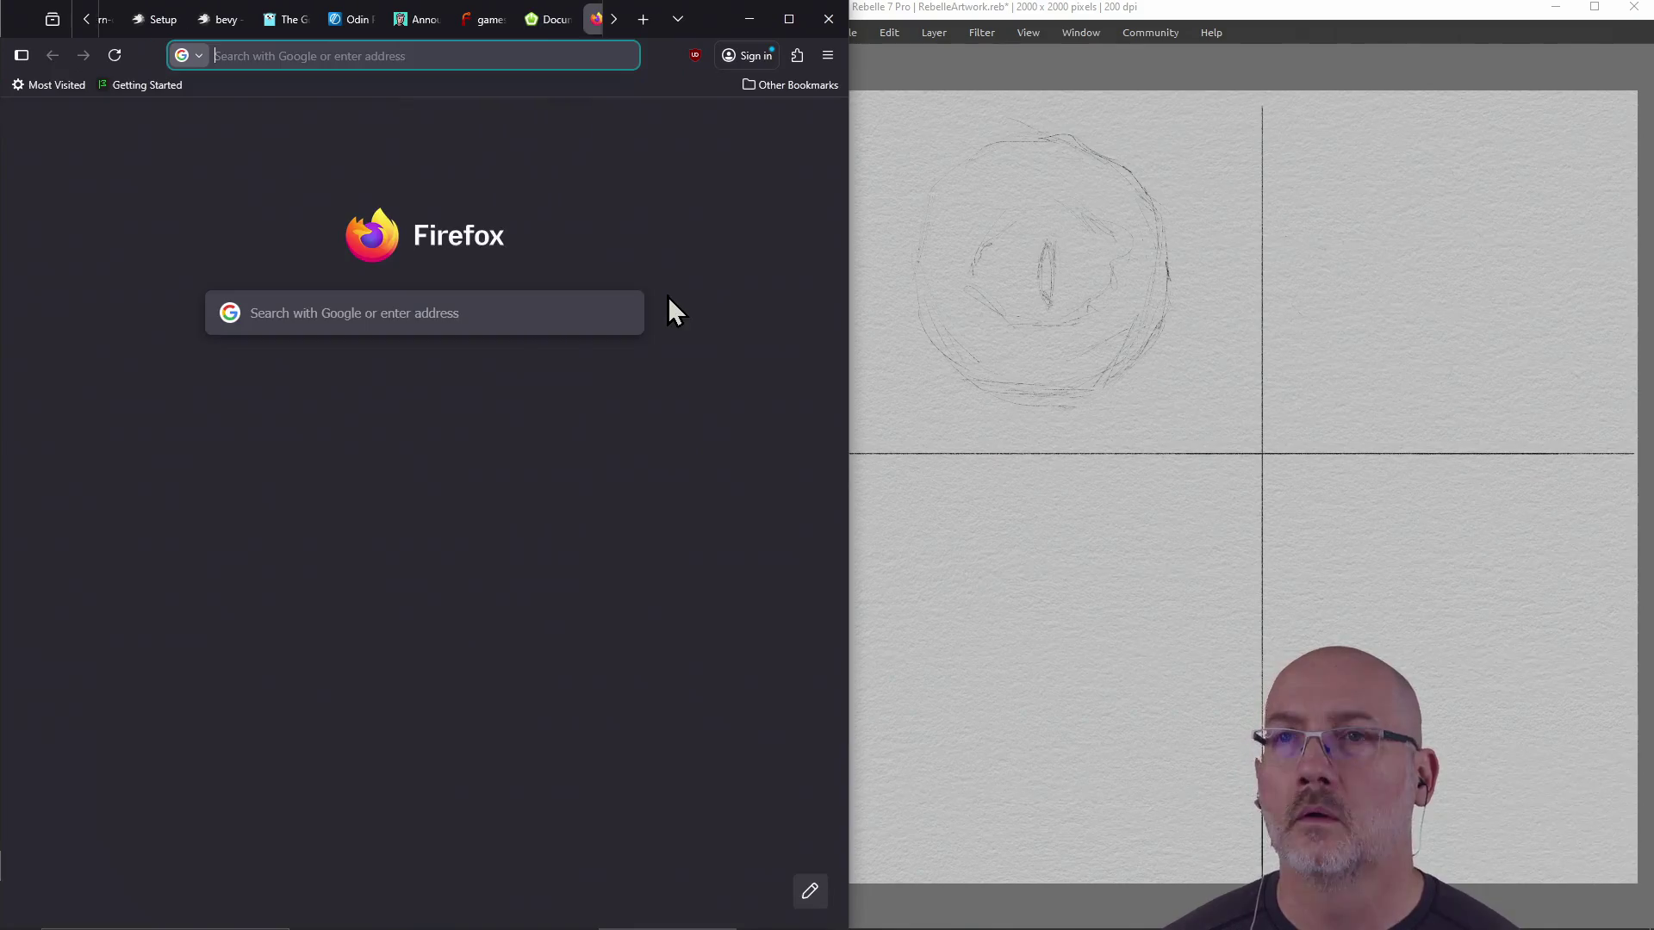
pyautogui.write('morey eel')
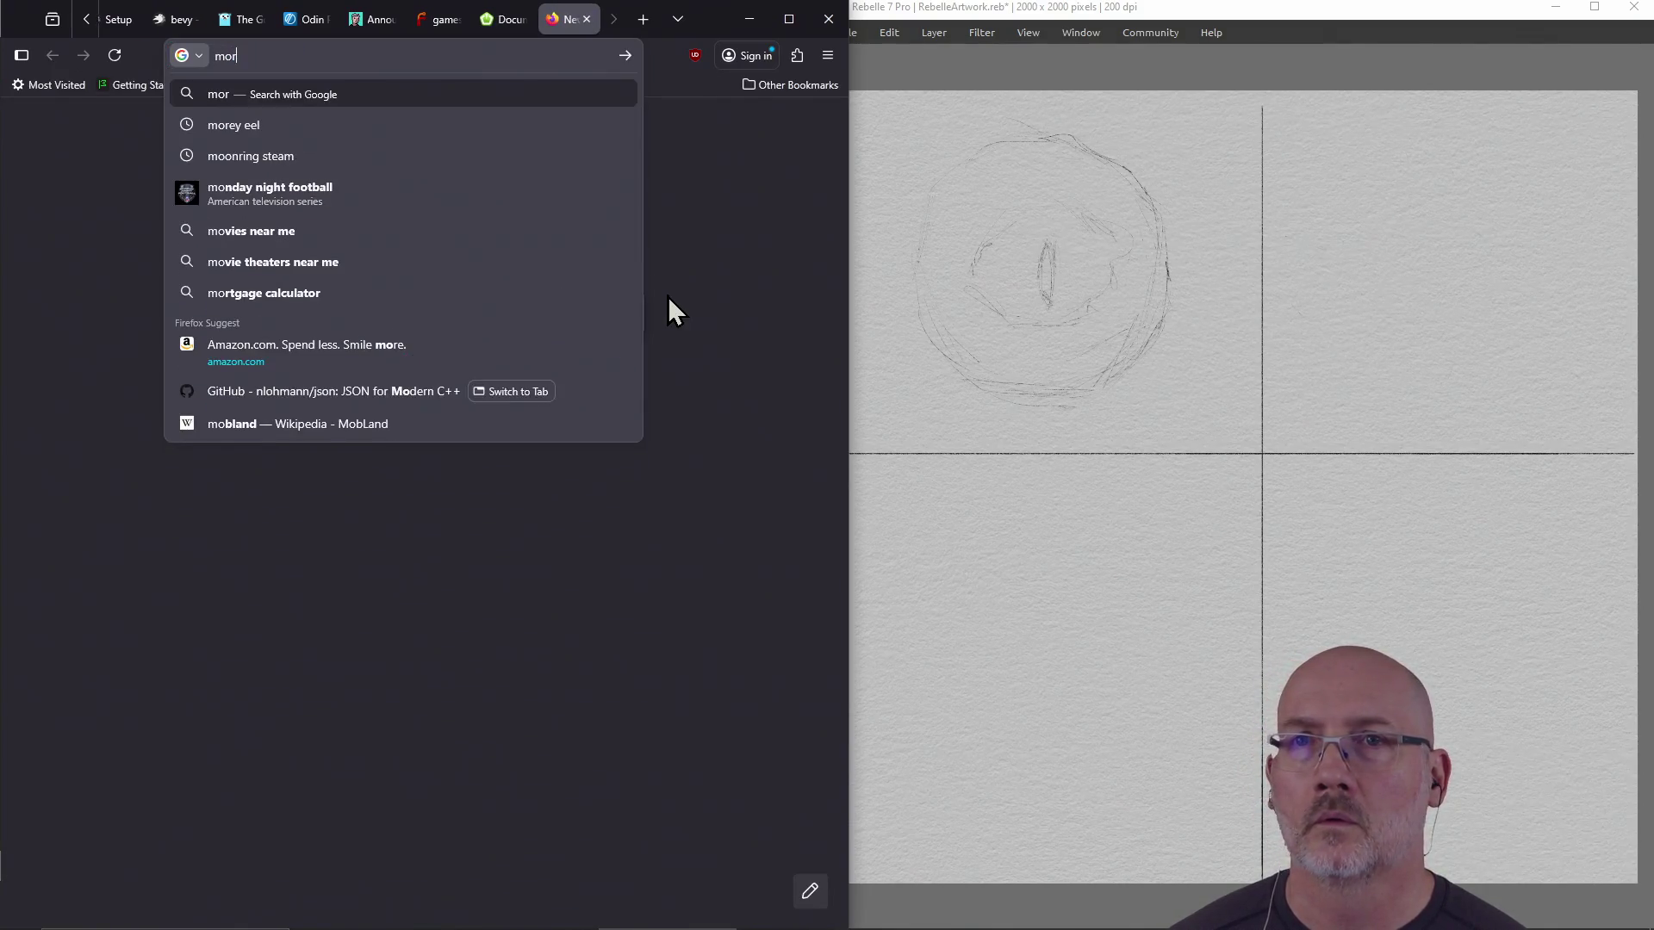
pyautogui.press('Return')
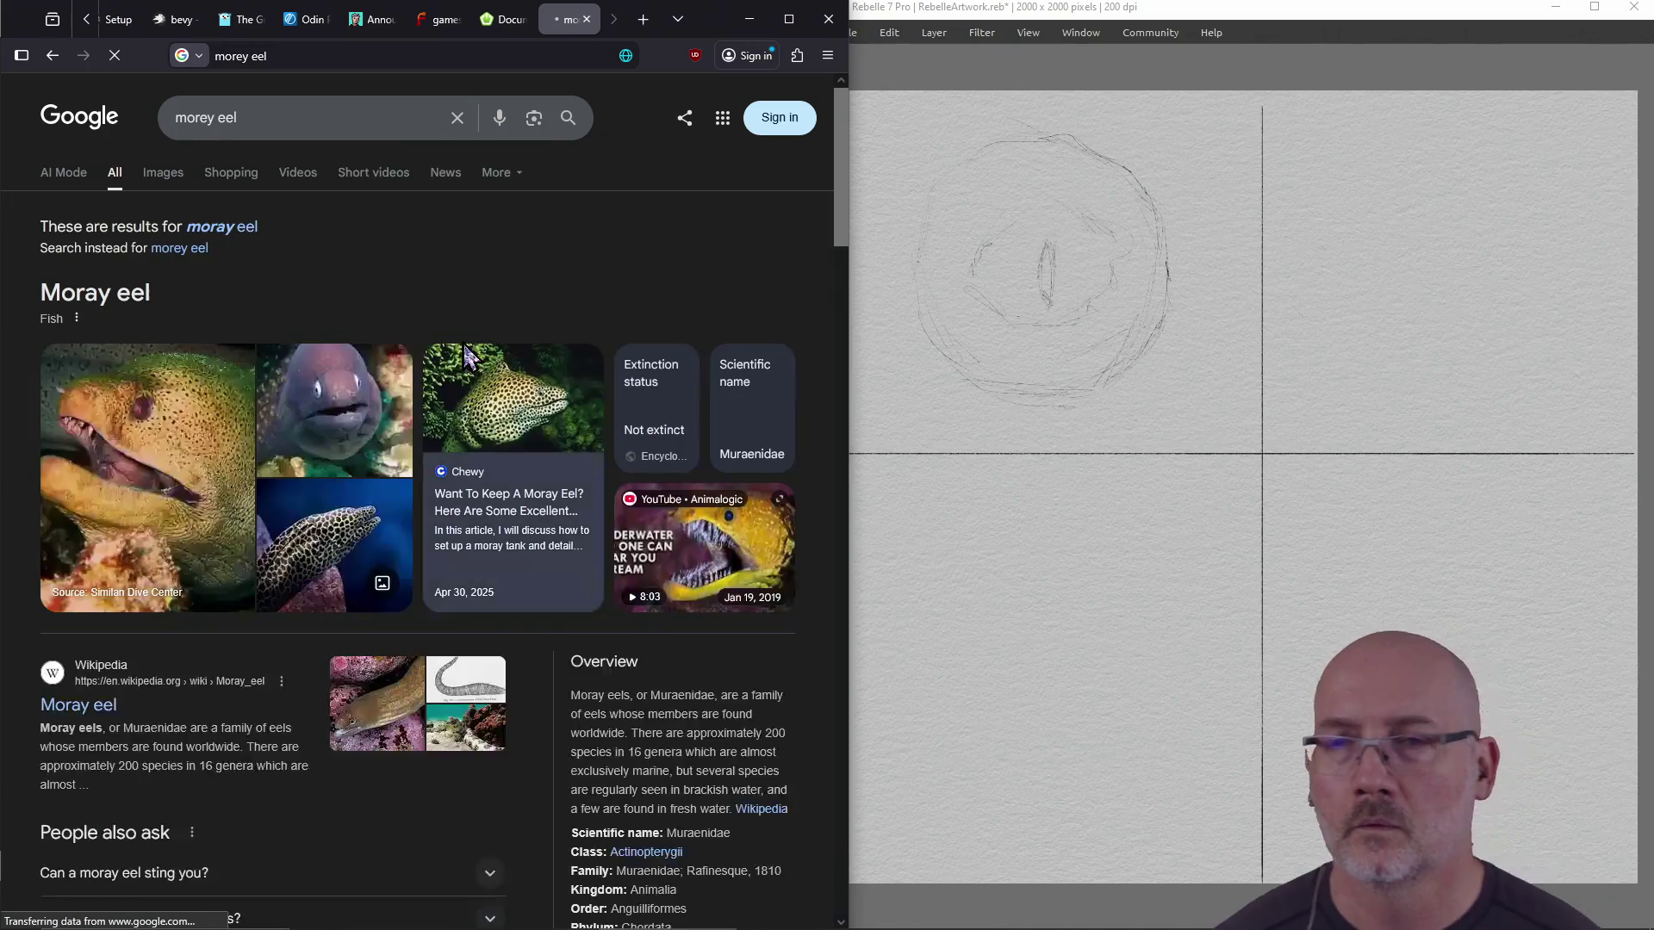
pyautogui.click(162, 173)
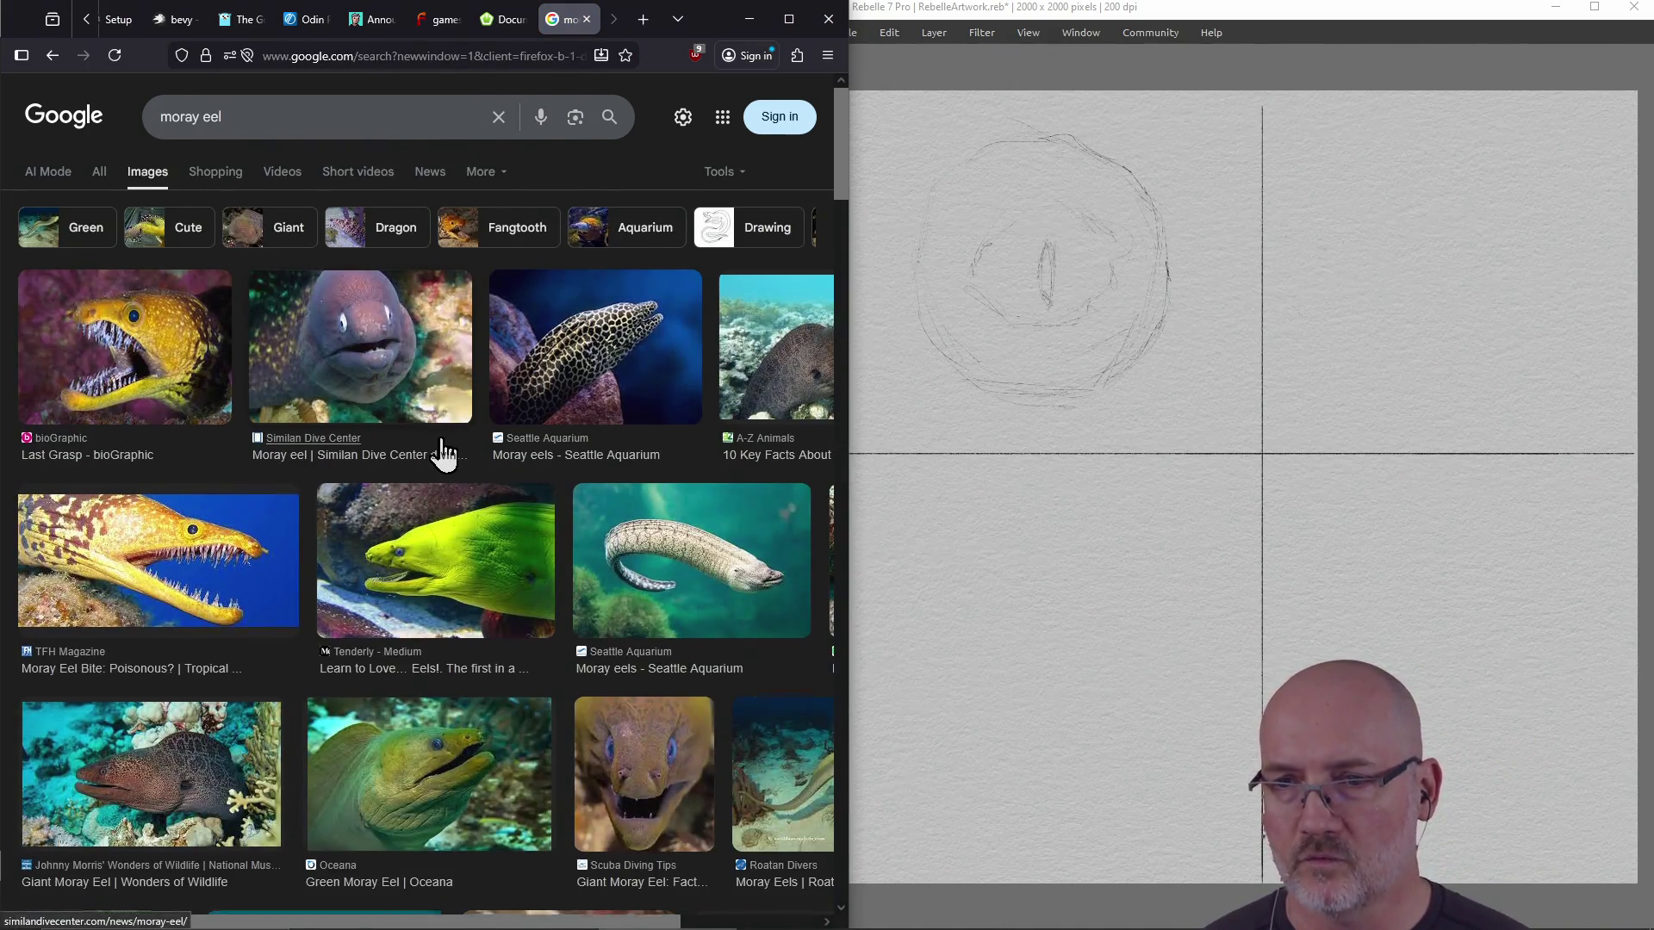
# Browse the moray eel image results for reference, then return to the Rebelle canvas
pyautogui.scroll(-3, 442, 451)
pyautogui.scroll(-1, 442, 452)
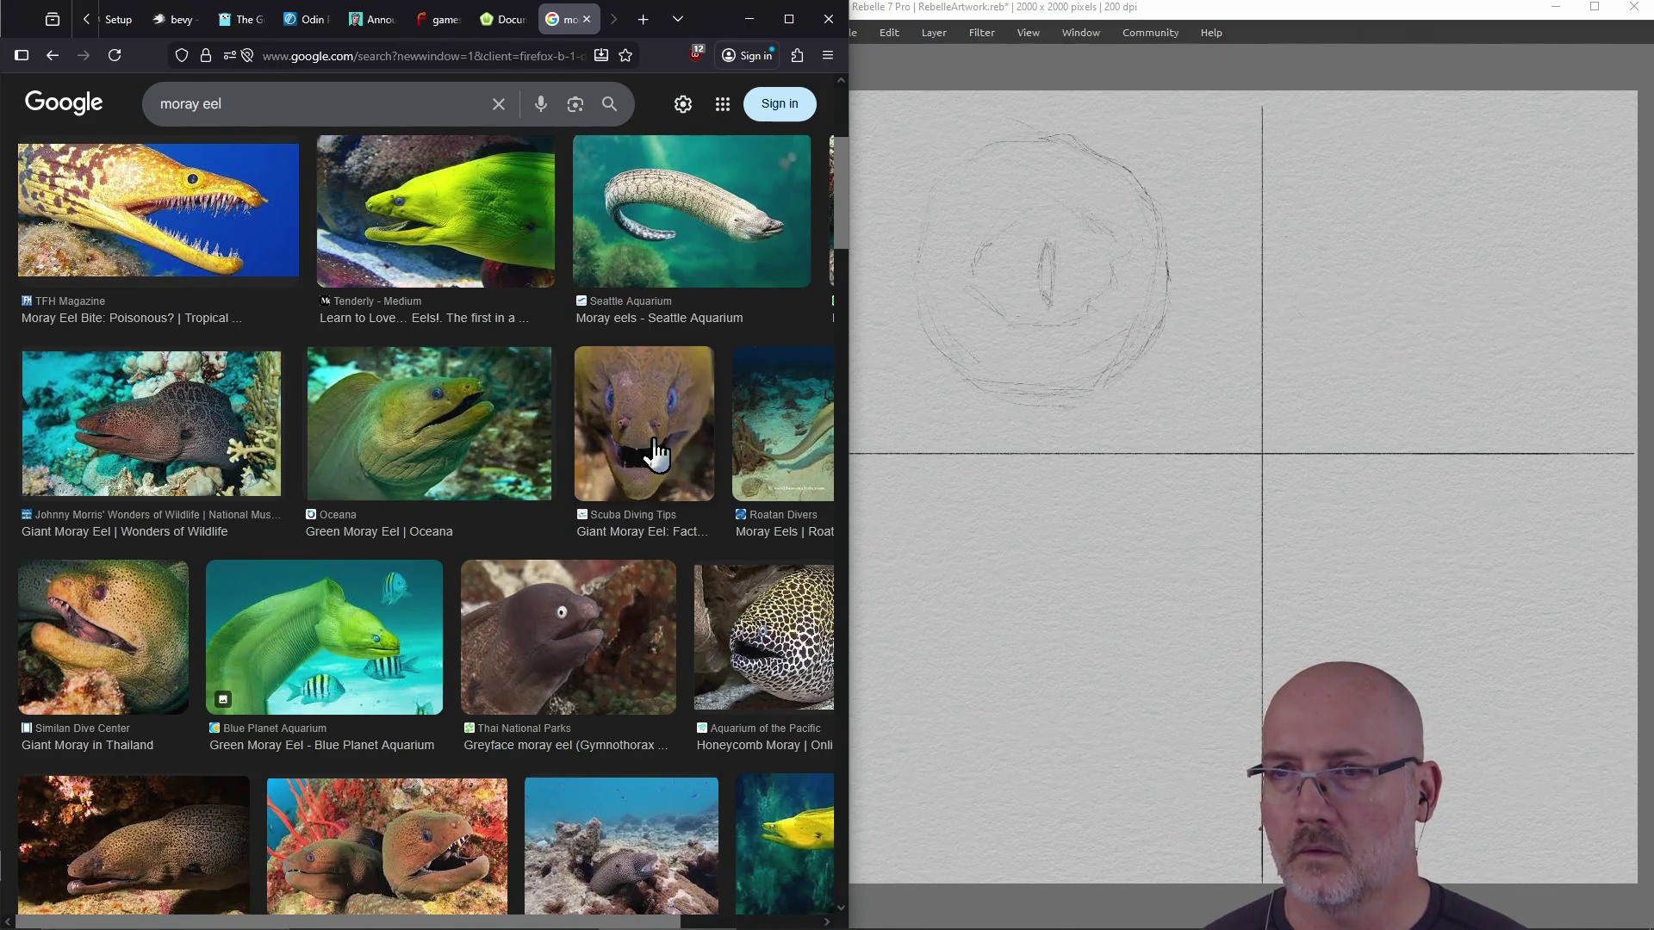
pyautogui.scroll(-2, 657, 454)
pyautogui.scroll(1, 626, 371)
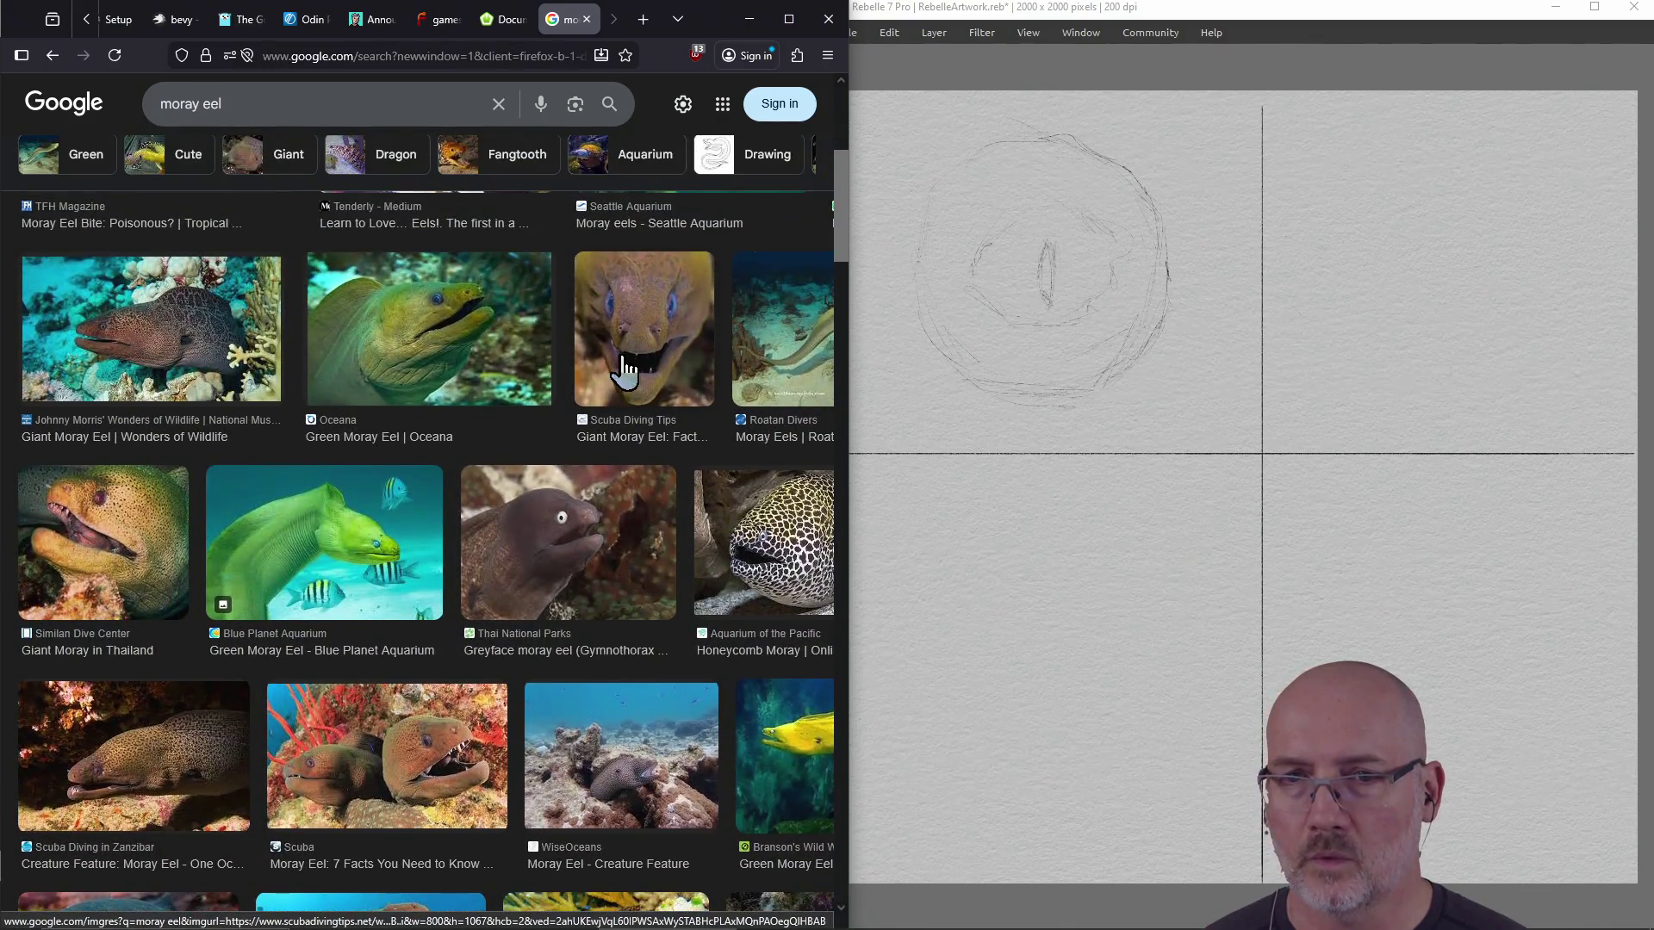
pyautogui.scroll(-2, 624, 366)
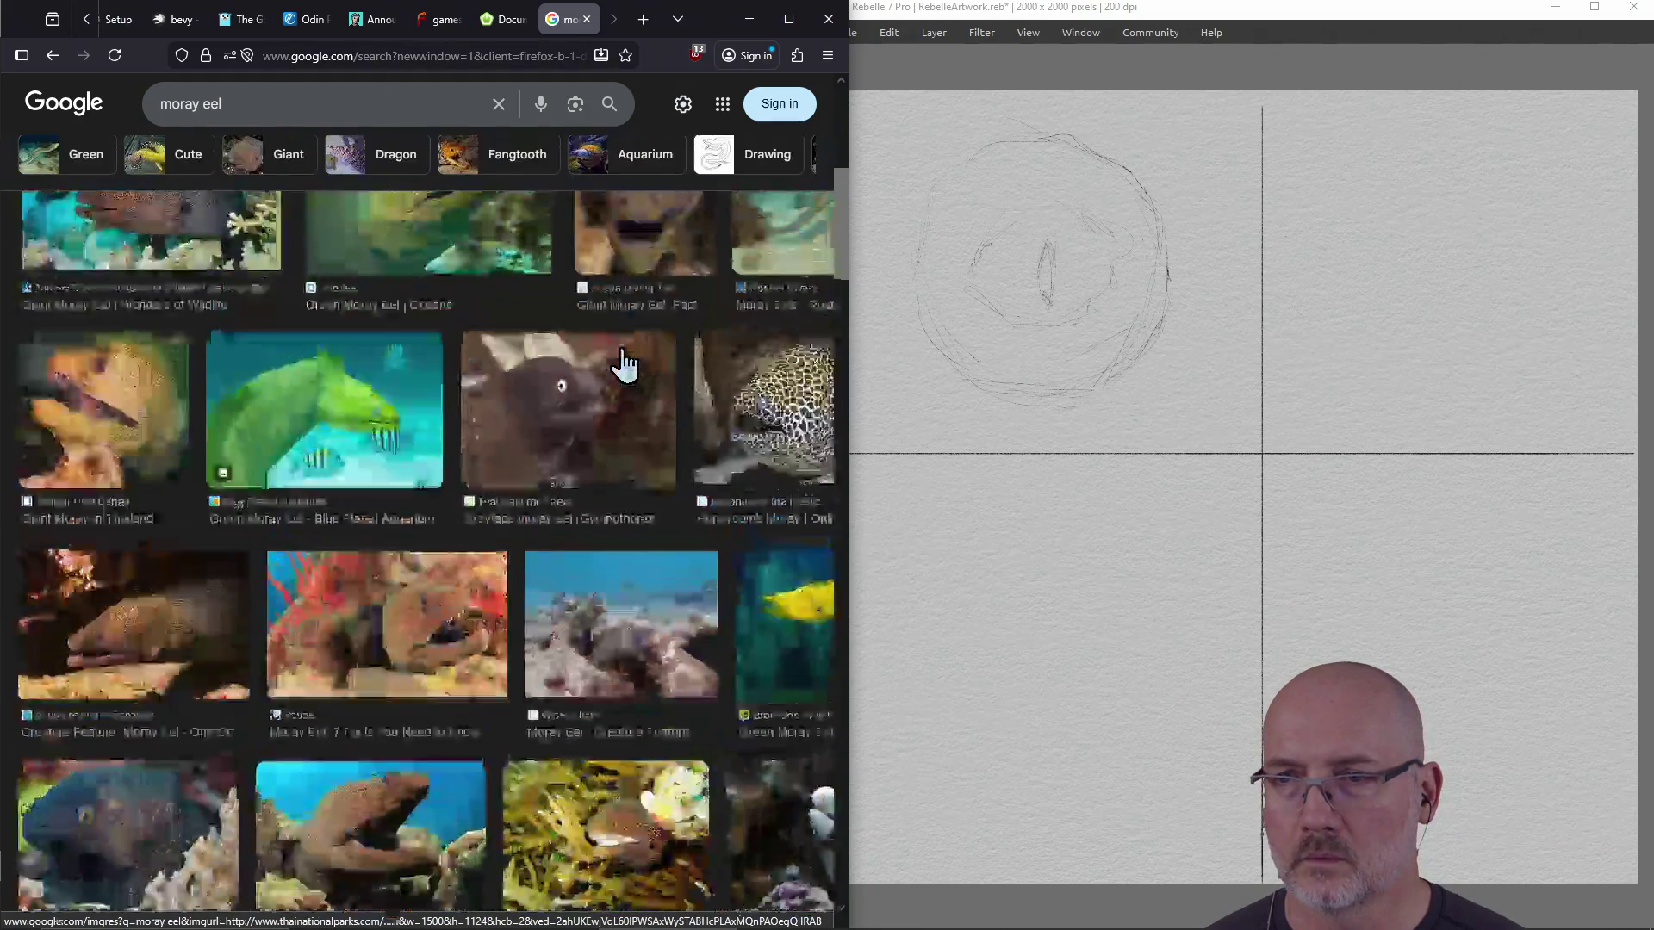
pyautogui.scroll(3, 624, 366)
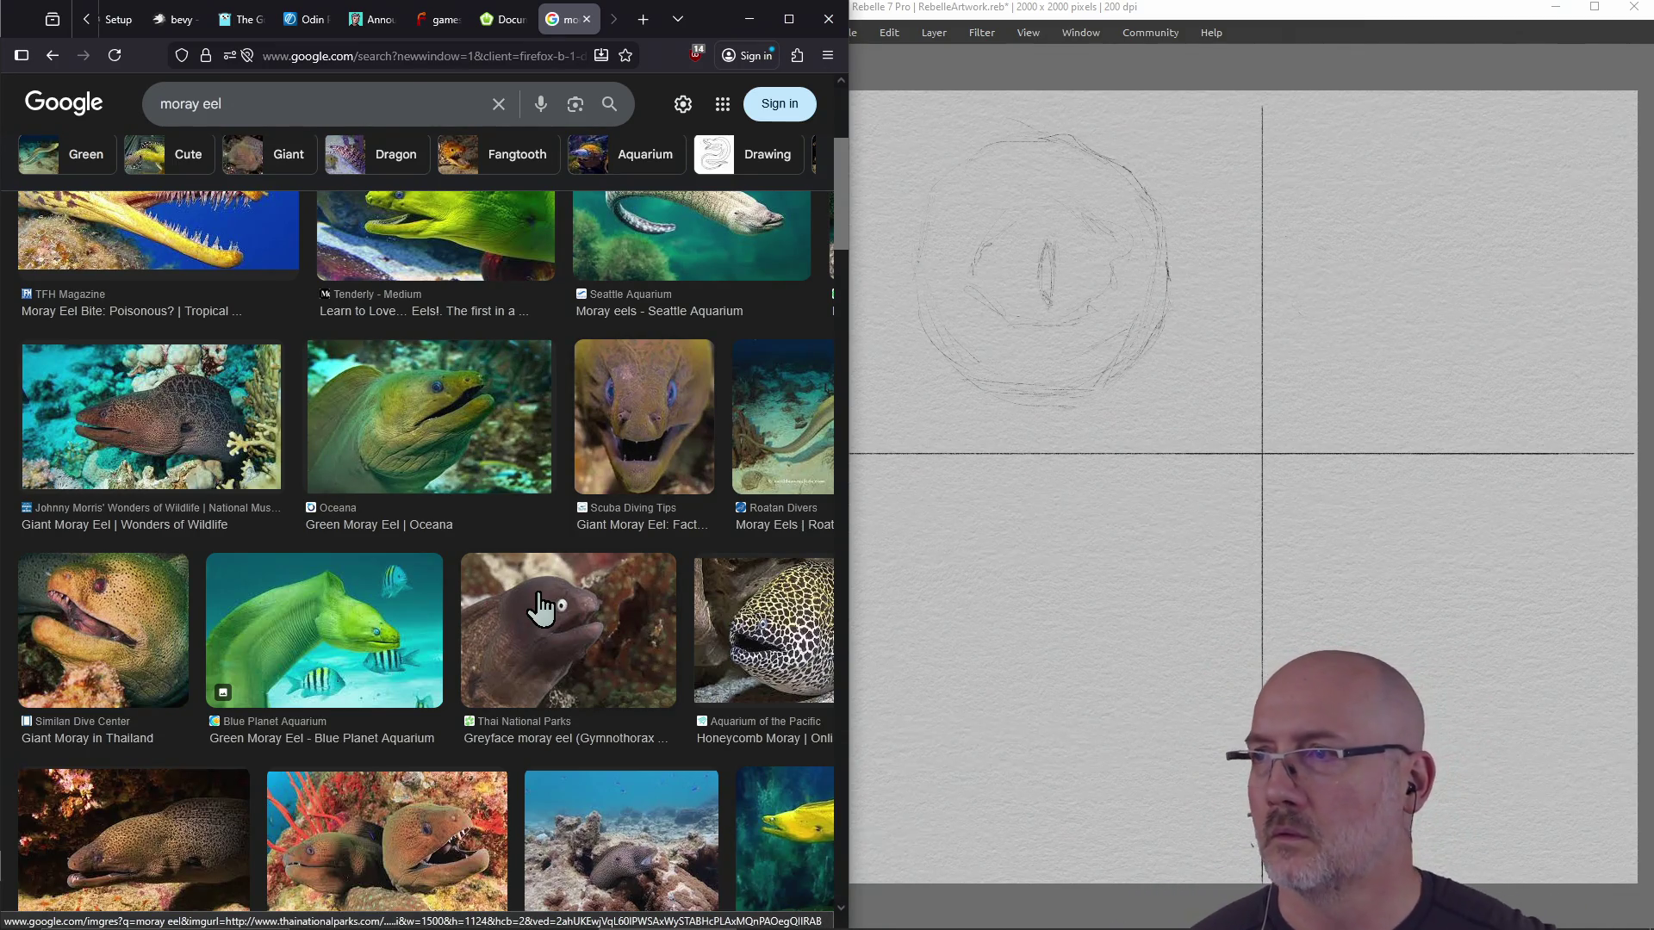
pyautogui.click(1175, 913)
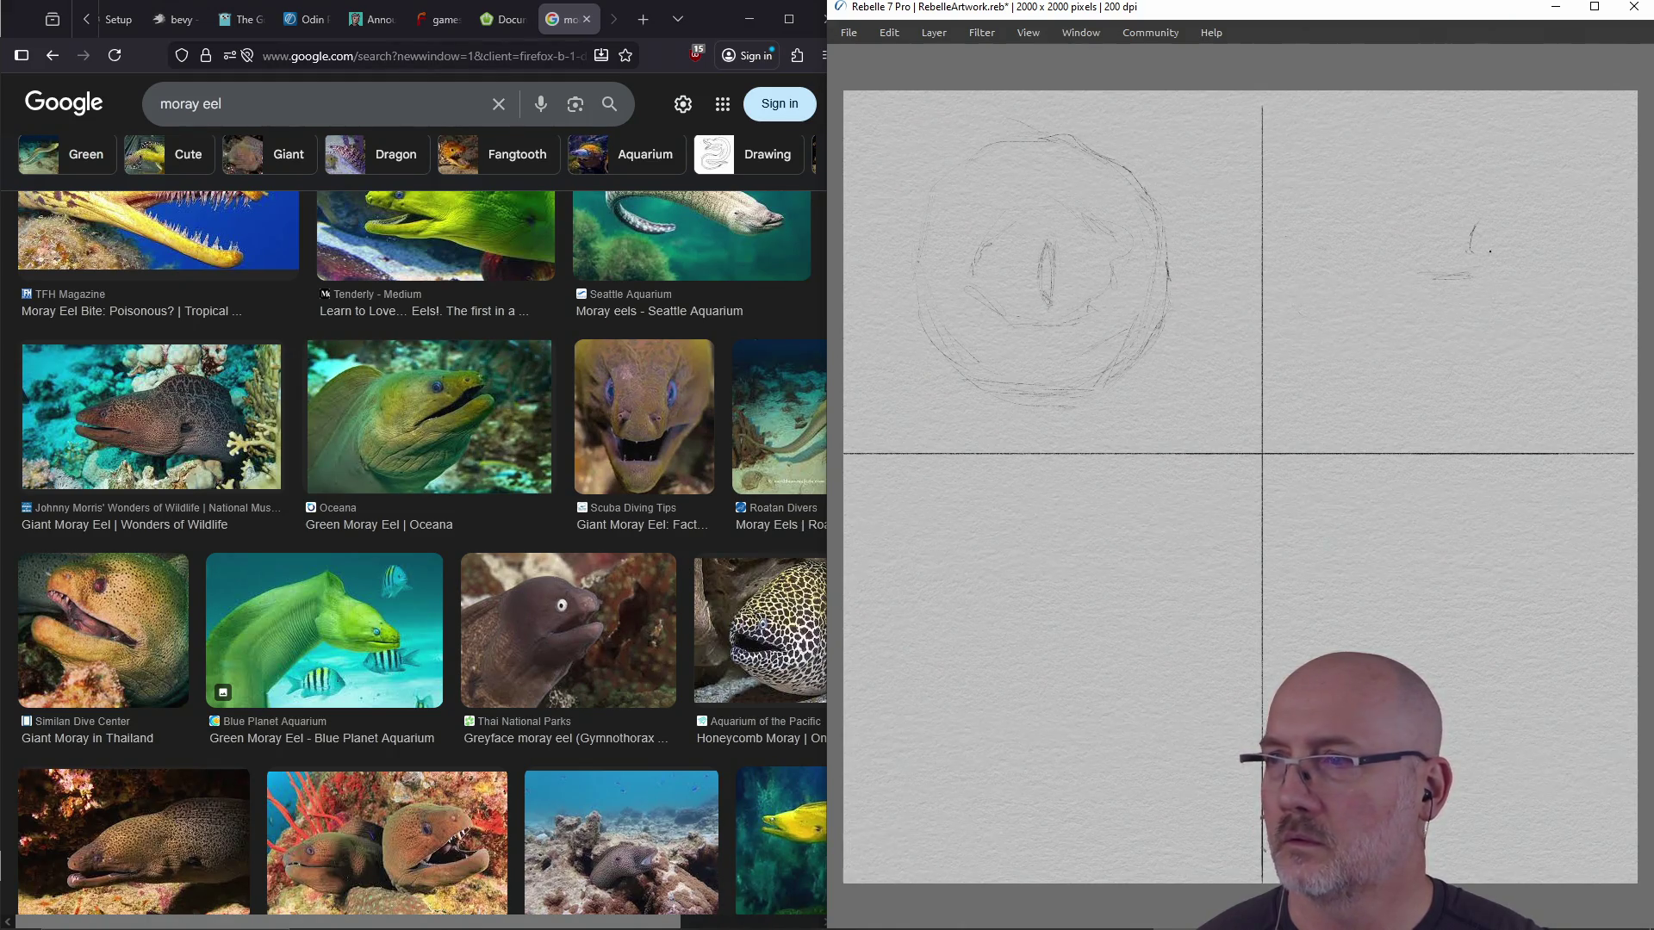
# Sketch an eel head with eye and jaw teeth in the top-right quarter, then undo and erase it
pyautogui.moveTo(1509, 243); pyautogui.dragTo(1499, 272)
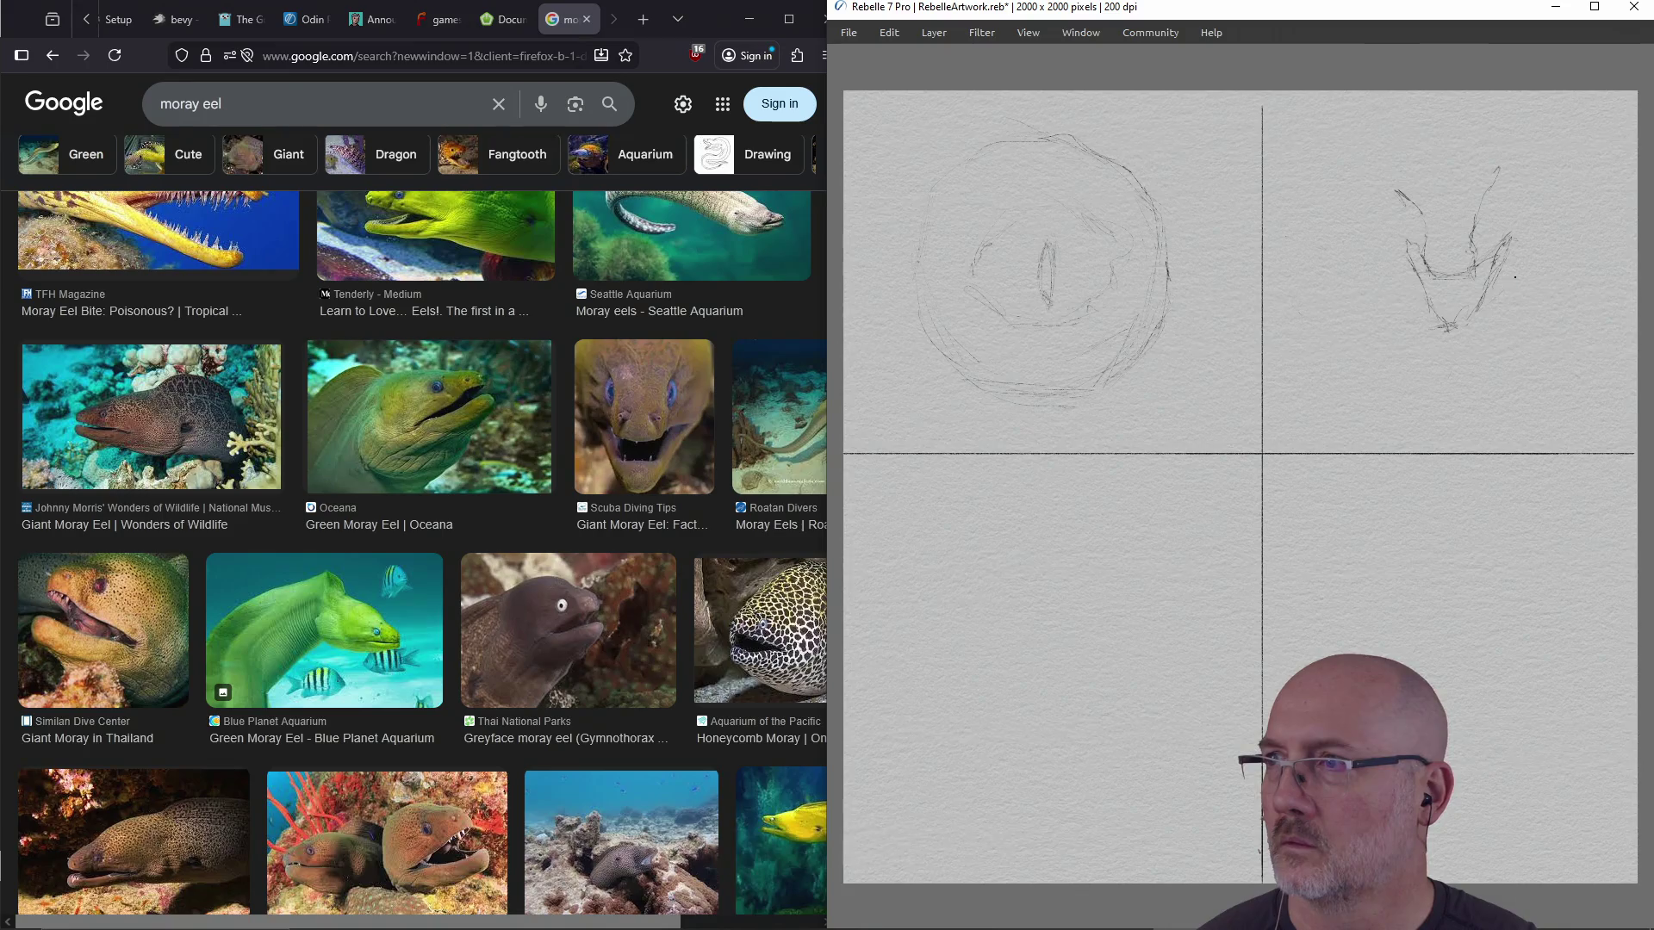
pyautogui.moveTo(1521, 140); pyautogui.dragTo(1544, 198)
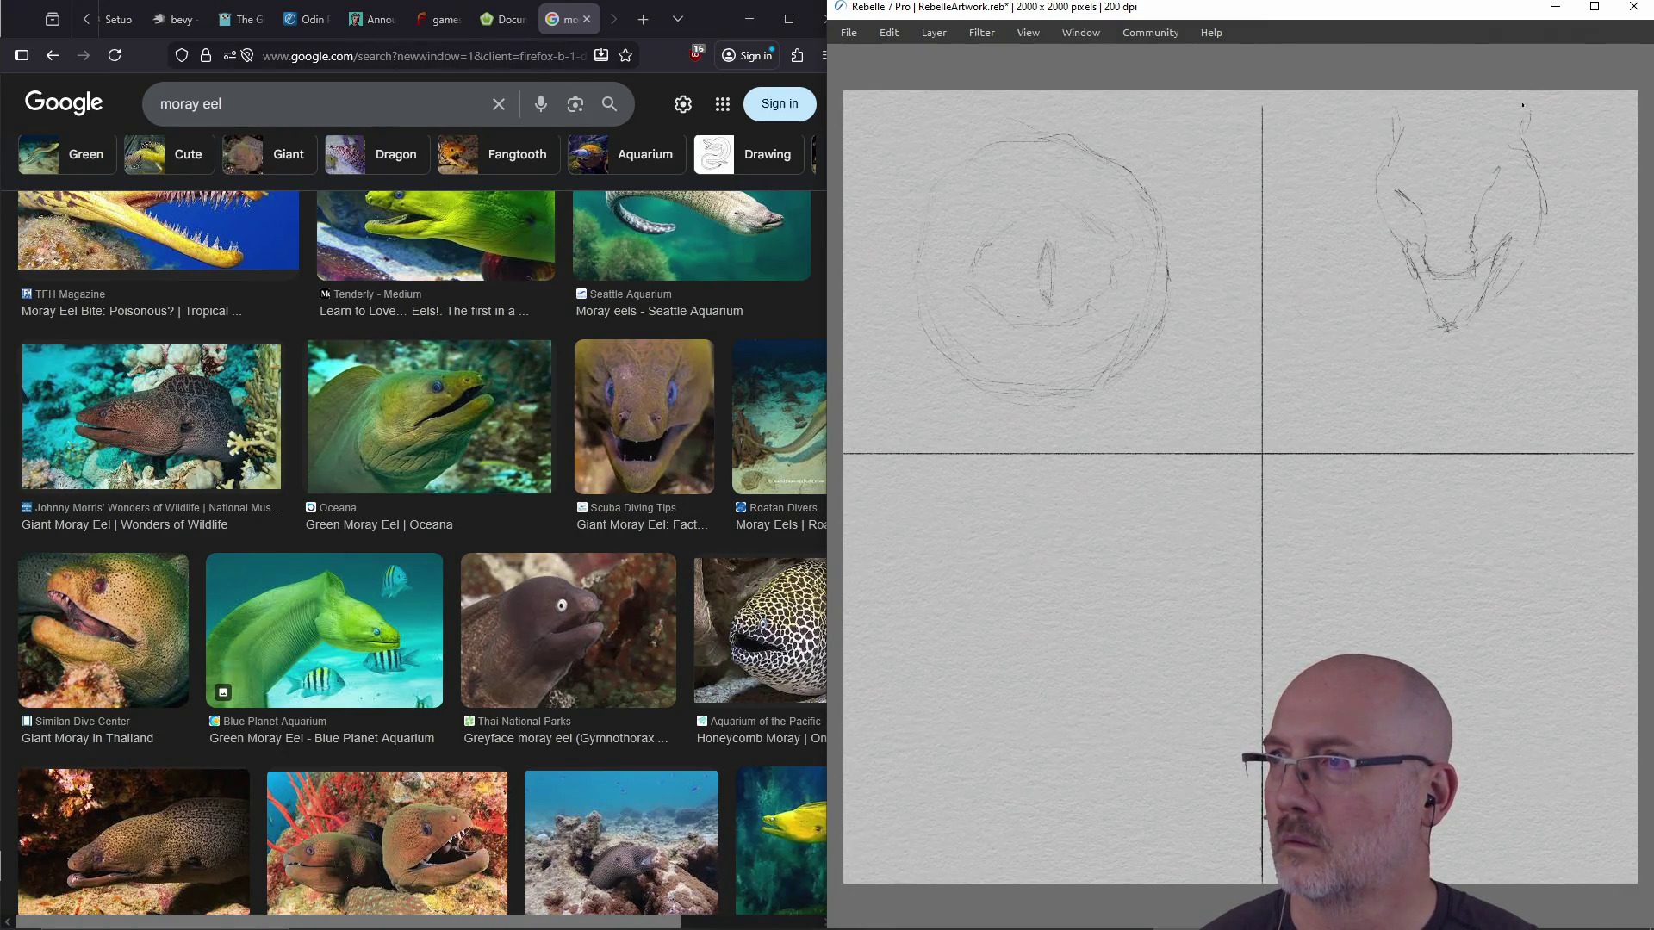
pyautogui.moveTo(1487, 195); pyautogui.dragTo(1478, 221)
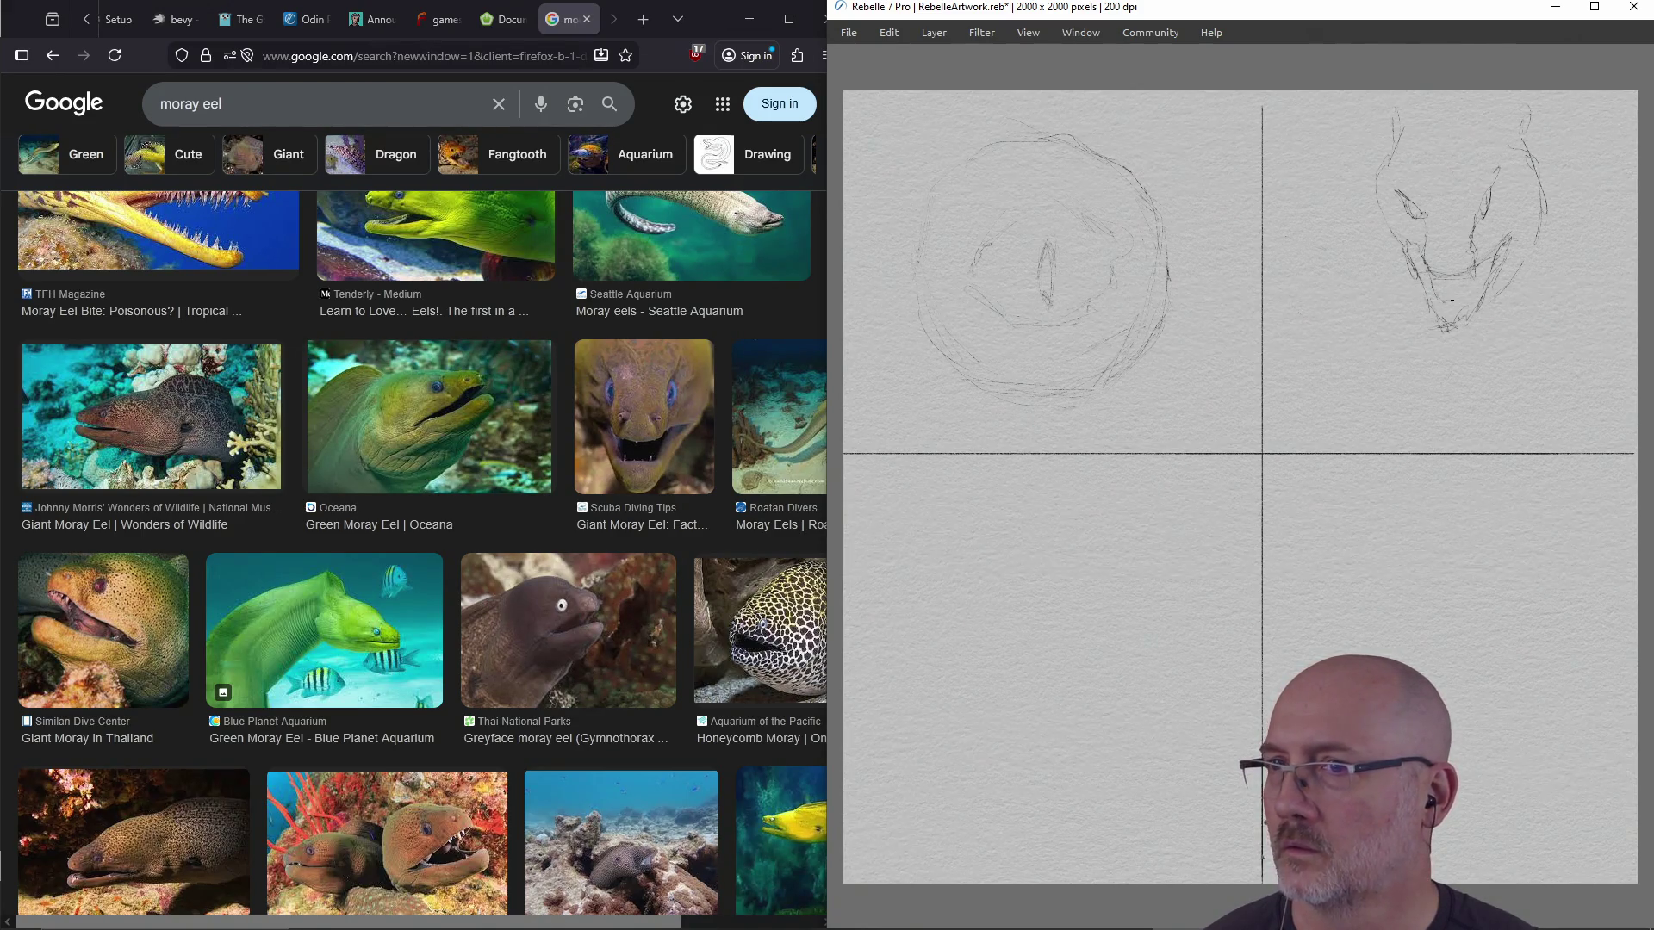
pyautogui.moveTo(1457, 281); pyautogui.dragTo(1445, 326)
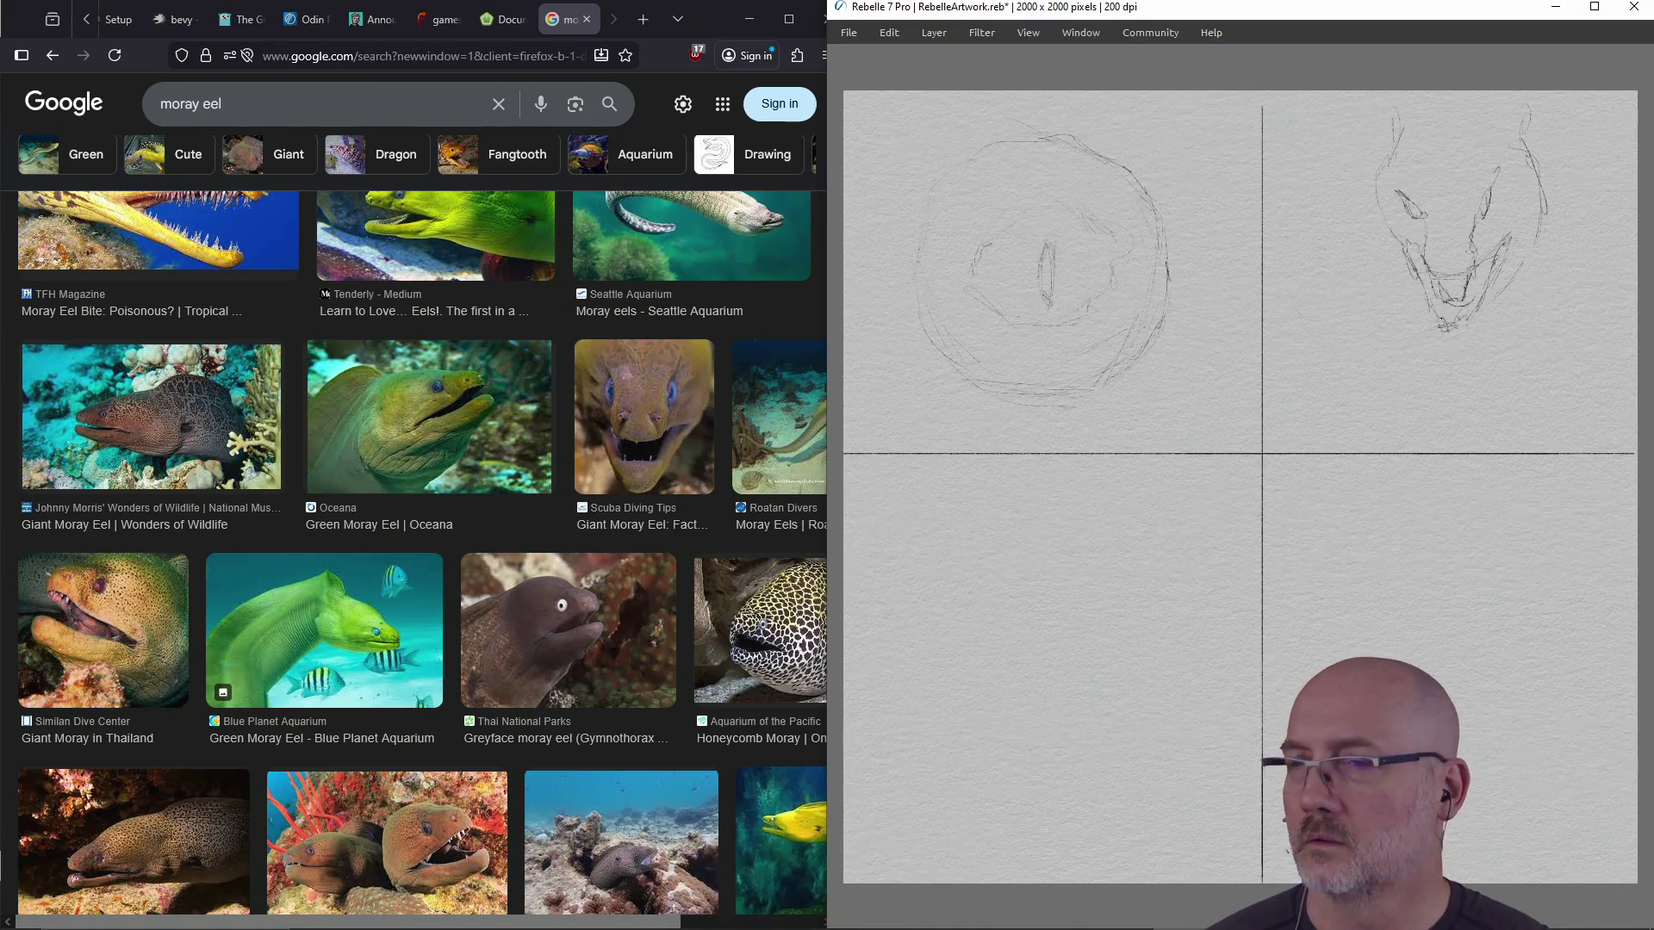
pyautogui.hotkey('ctrl', 'z')
pyautogui.moveTo(1495, 293)
pyautogui.mouseDown()
pyautogui.moveTo(1538, 179)
pyautogui.moveTo(1537, 263)
pyautogui.moveTo(1524, 116)
pyautogui.moveTo(1464, 258)
pyautogui.moveTo(1473, 301)
pyautogui.moveTo(1498, 241)
pyautogui.moveTo(1427, 328)
pyautogui.moveTo(1421, 210)
pyautogui.moveTo(1413, 287)
pyautogui.moveTo(1384, 246)
pyautogui.moveTo(1395, 112)
pyautogui.moveTo(1395, 229)
pyautogui.mouseUp()
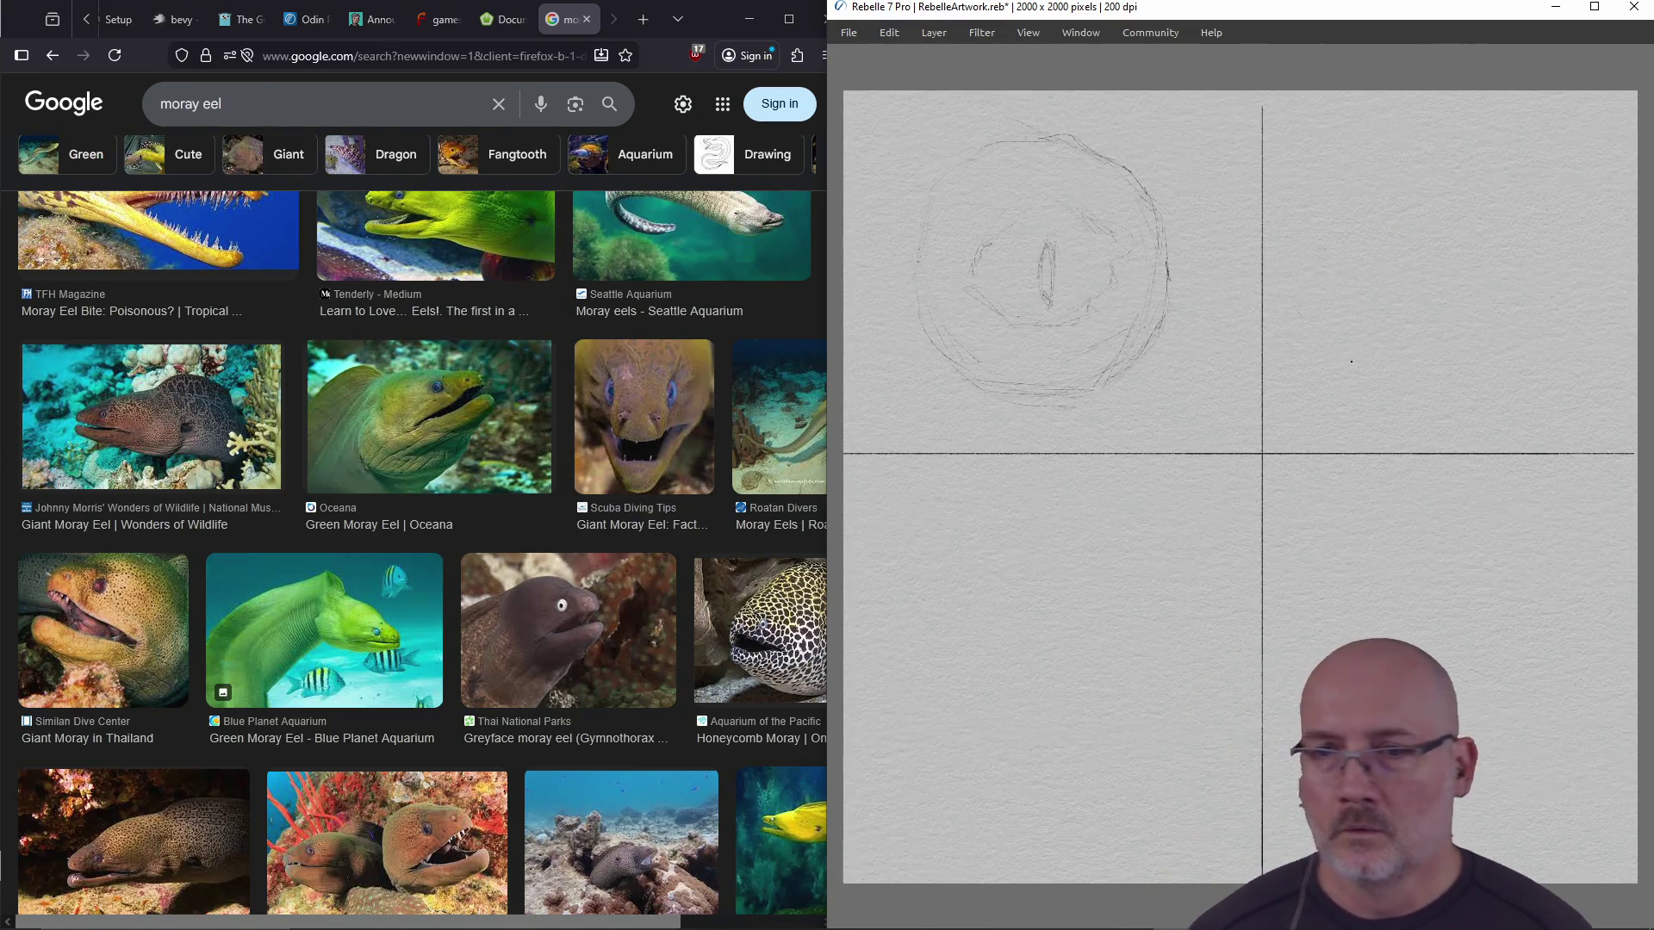
# Scroll the moray eel results and open the undulated moray eel image's page in a new tab
pyautogui.click(479, 528)
pyautogui.scroll(-5, 482, 529)
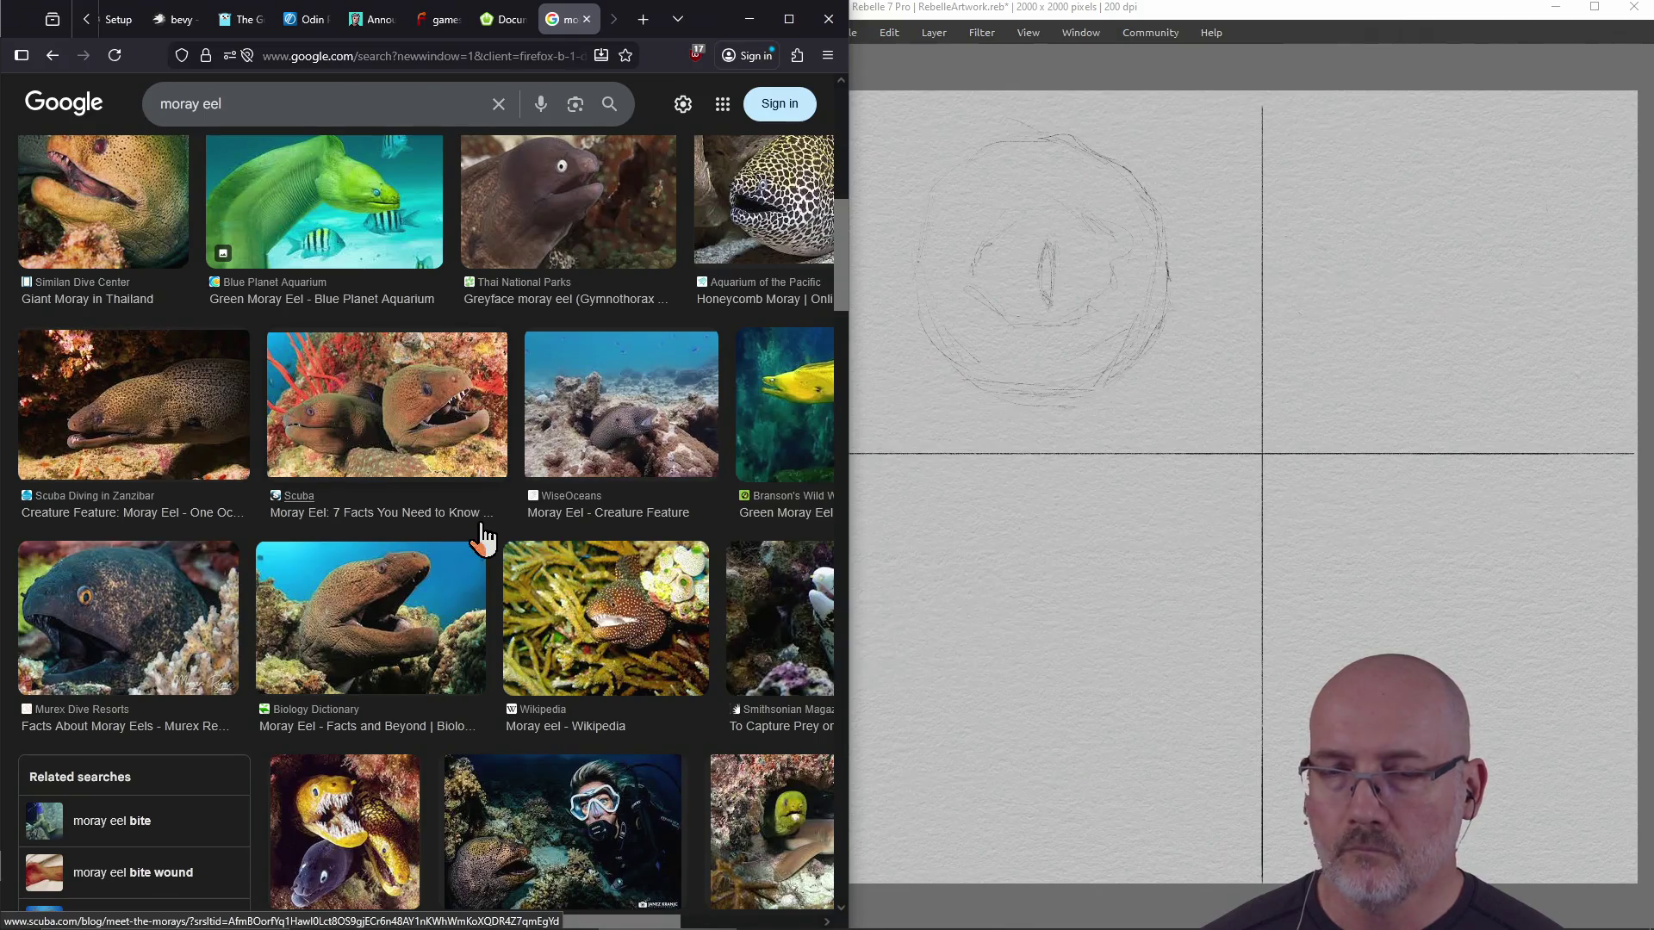
pyautogui.scroll(-2, 398, 581)
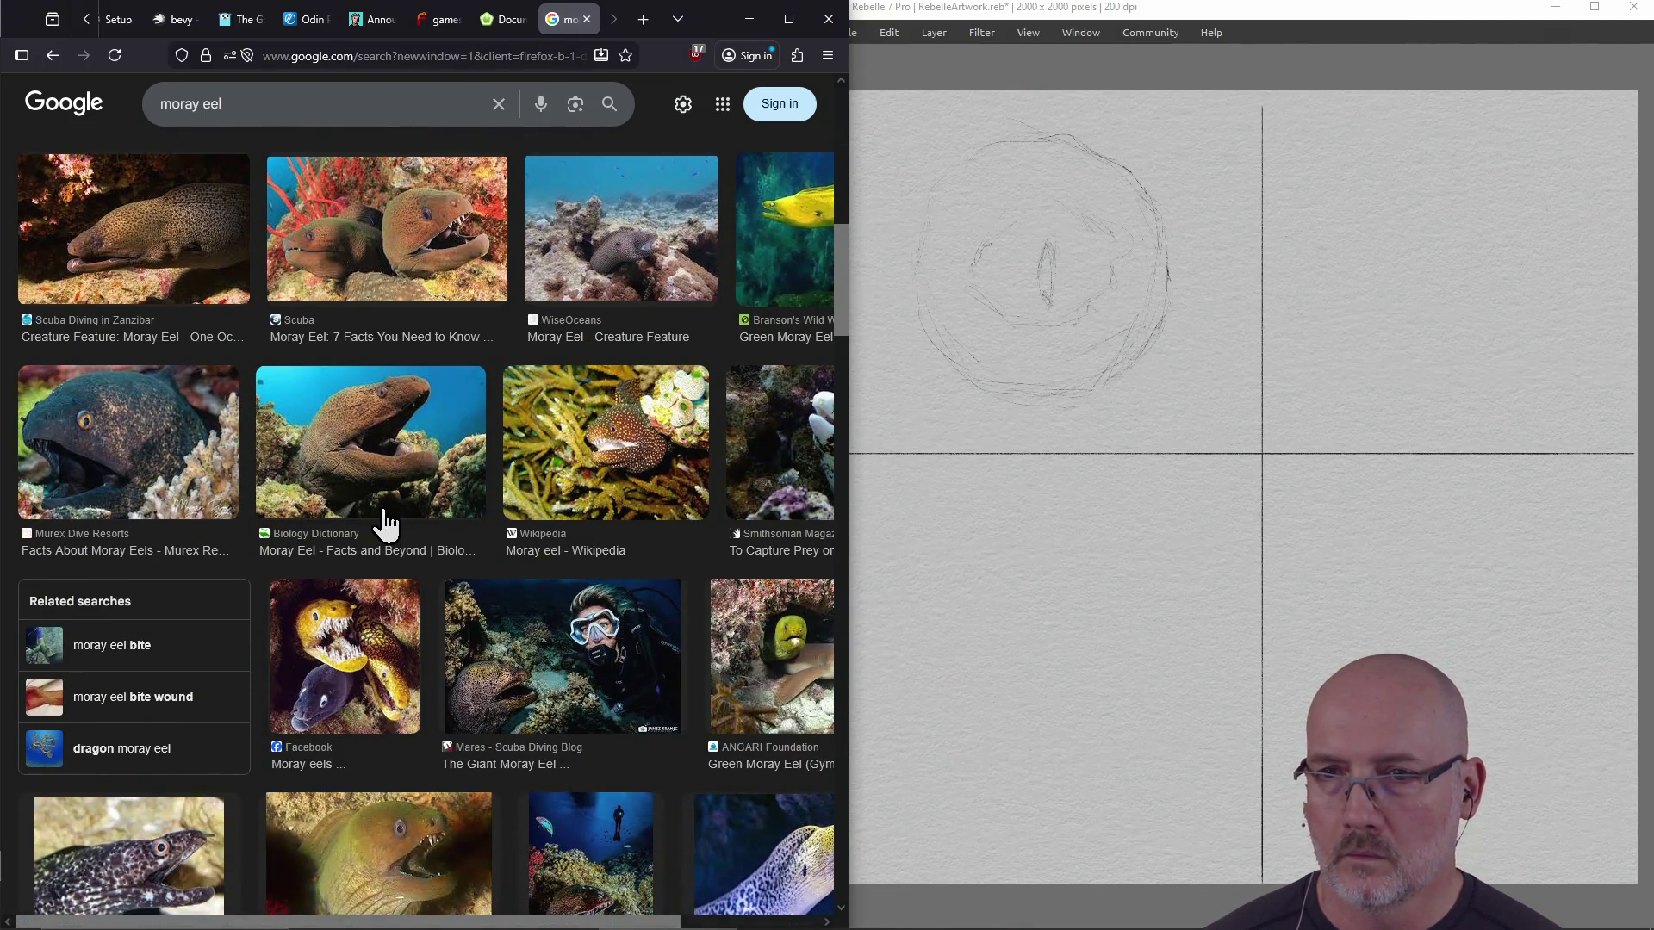
pyautogui.scroll(-1, 385, 521)
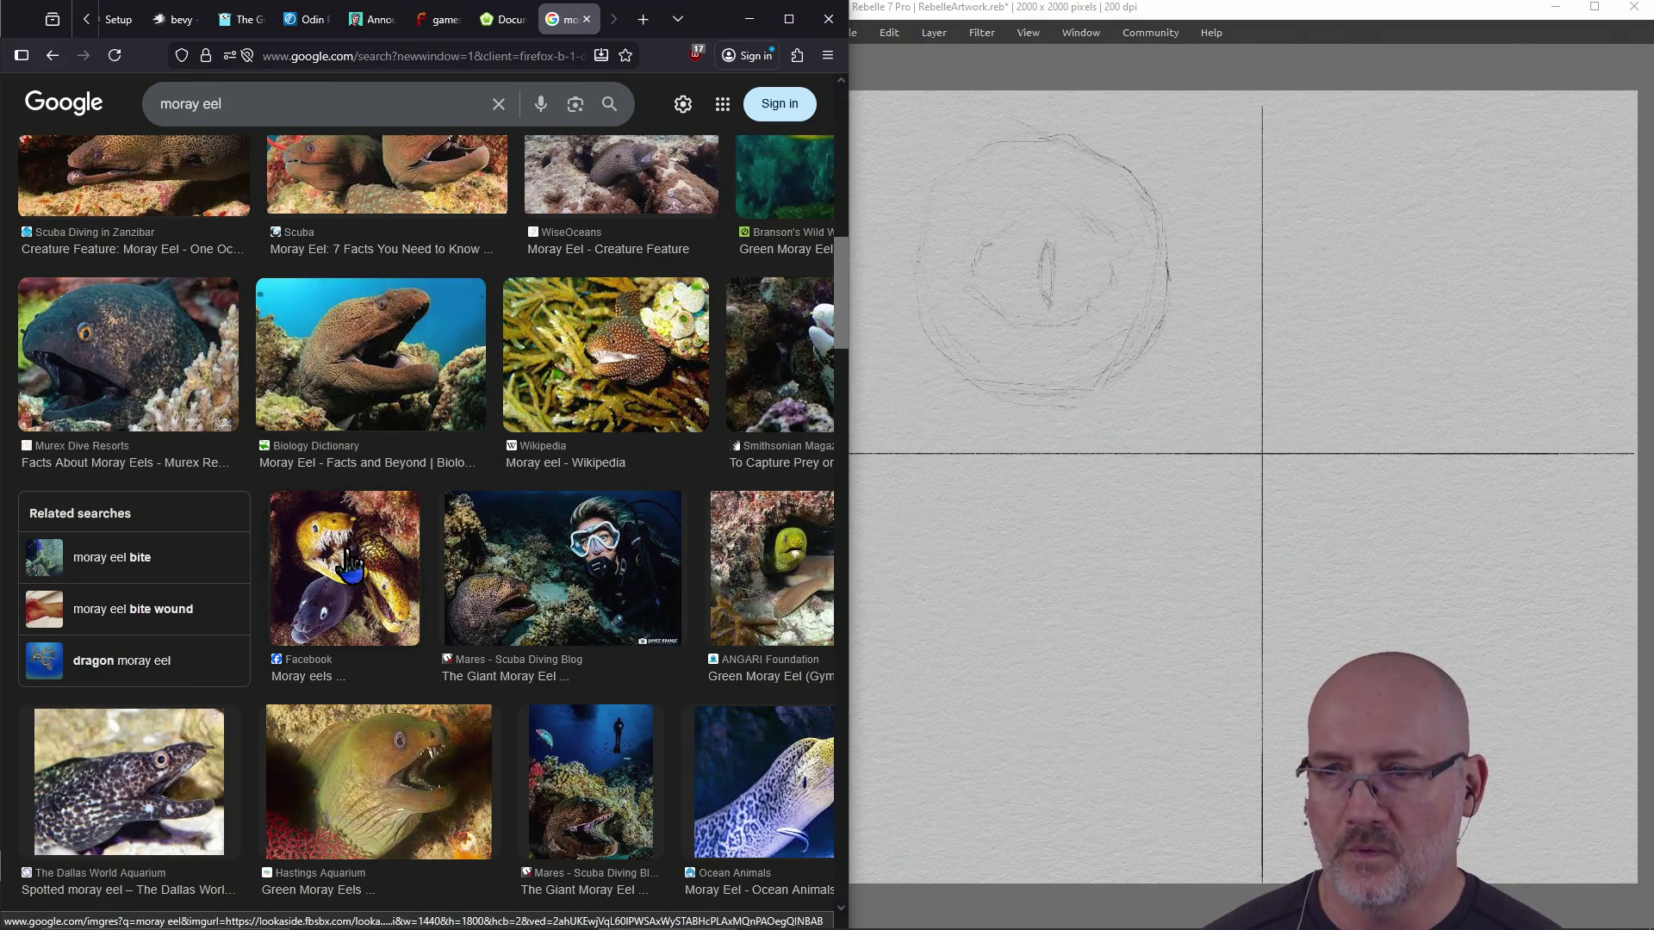
pyautogui.scroll(-2, 362, 564)
pyautogui.scroll(-1, 383, 579)
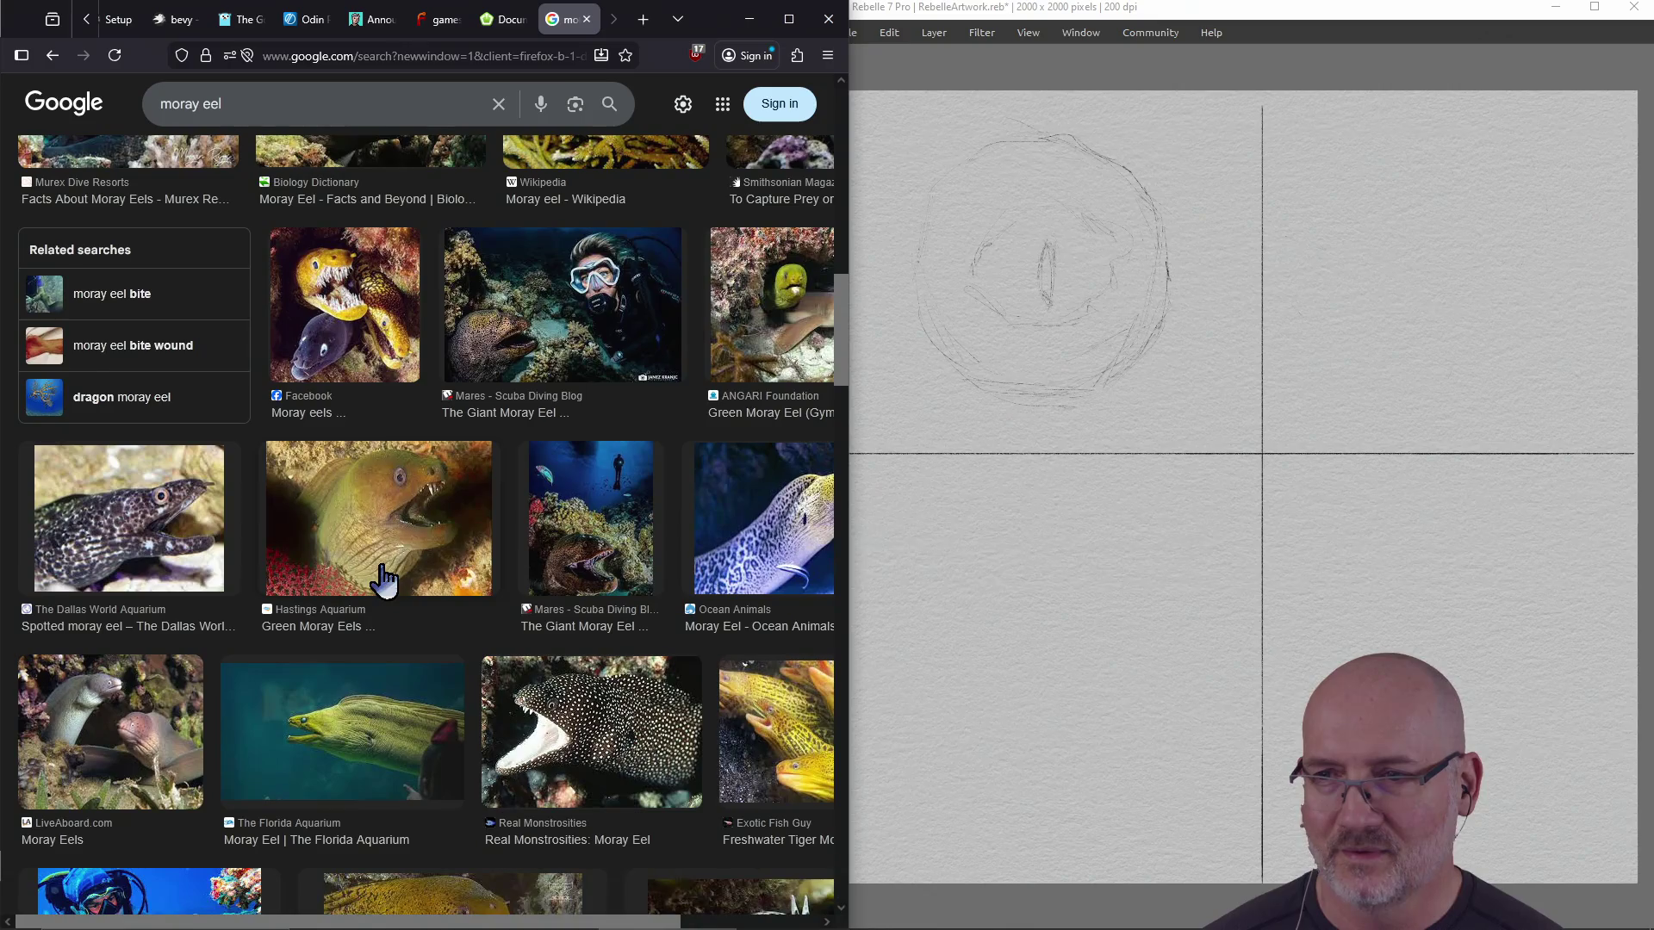
pyautogui.scroll(-3, 383, 579)
pyautogui.scroll(-1, 383, 580)
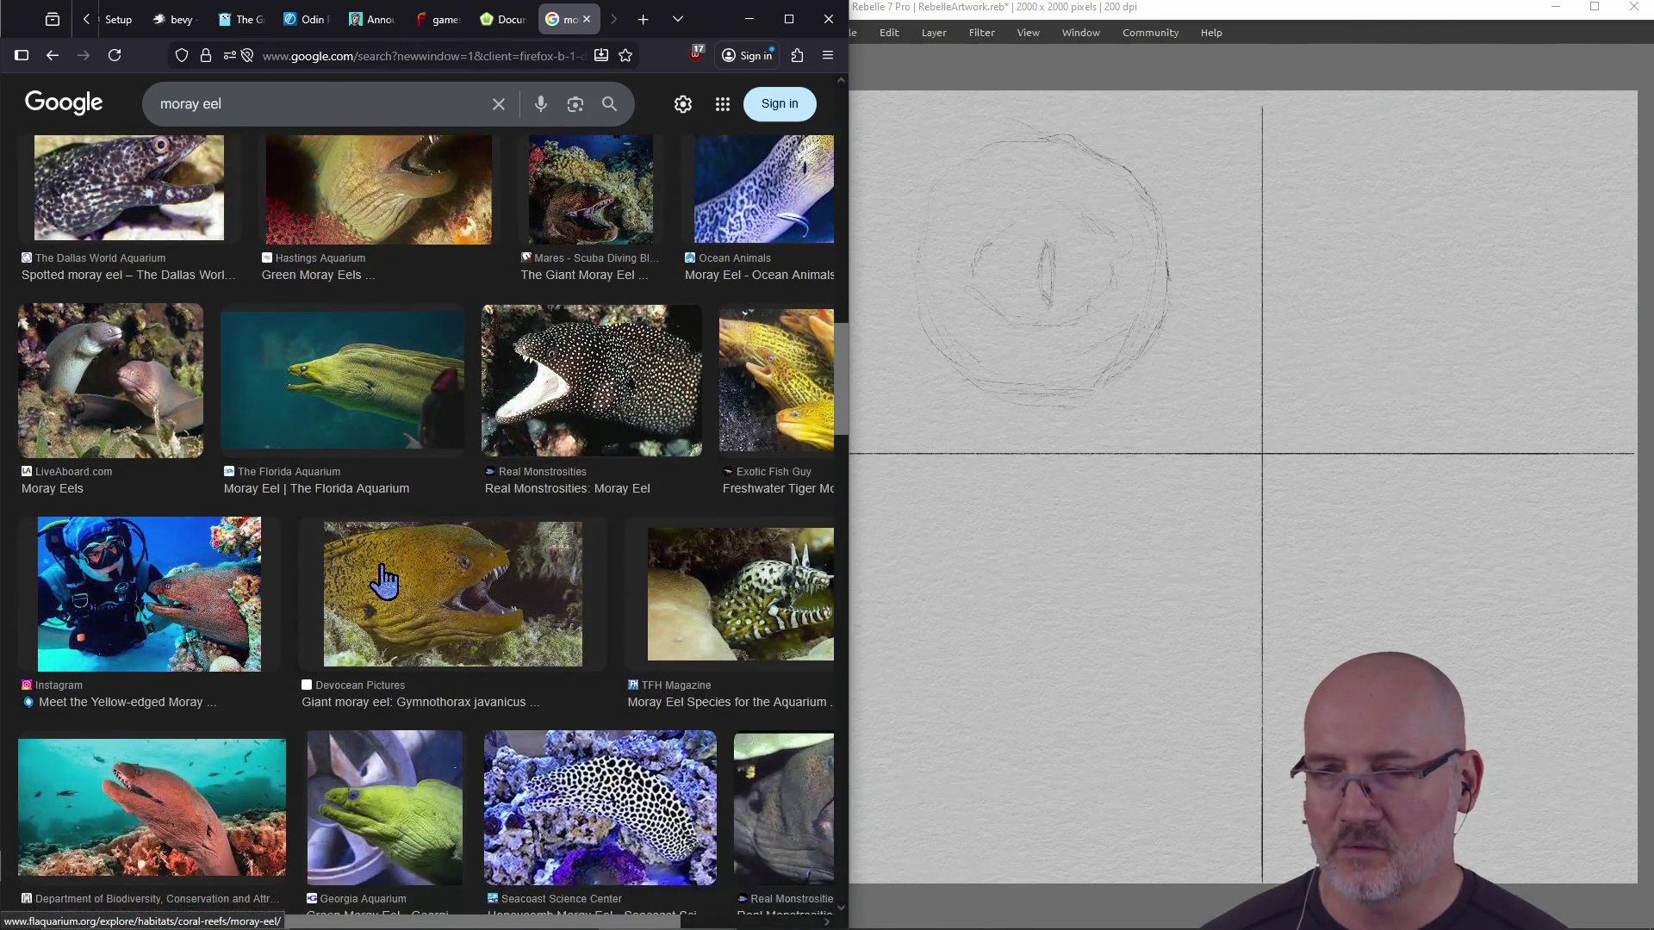
pyautogui.scroll(-2, 384, 580)
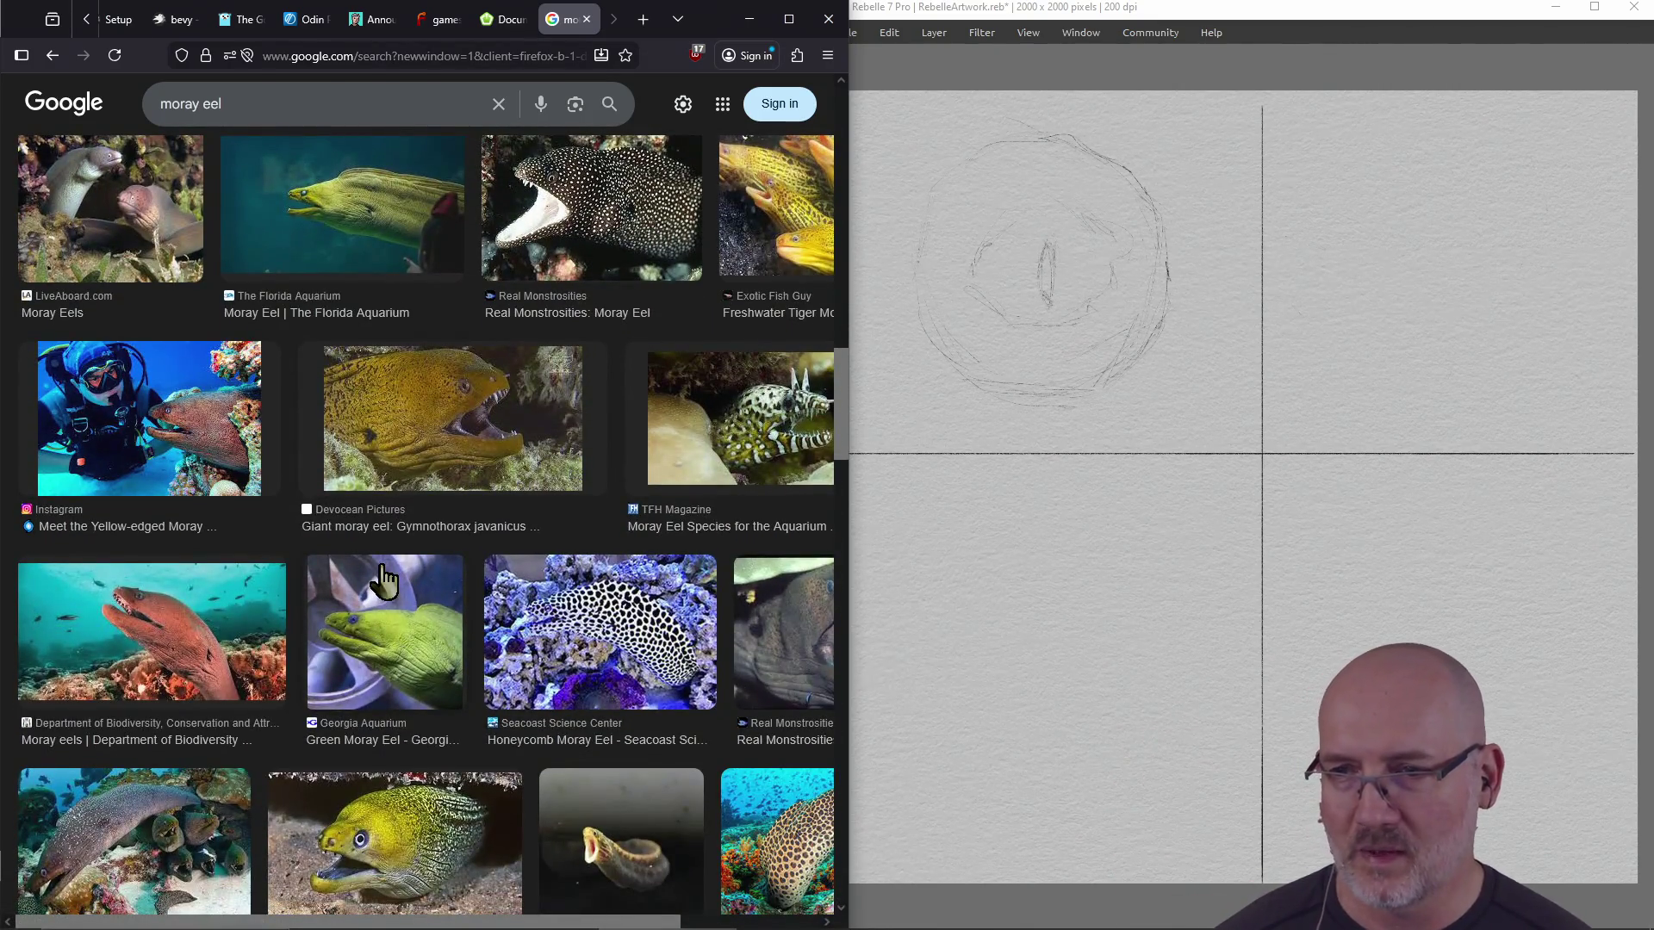
pyautogui.scroll(-3, 384, 580)
pyautogui.scroll(-1, 383, 580)
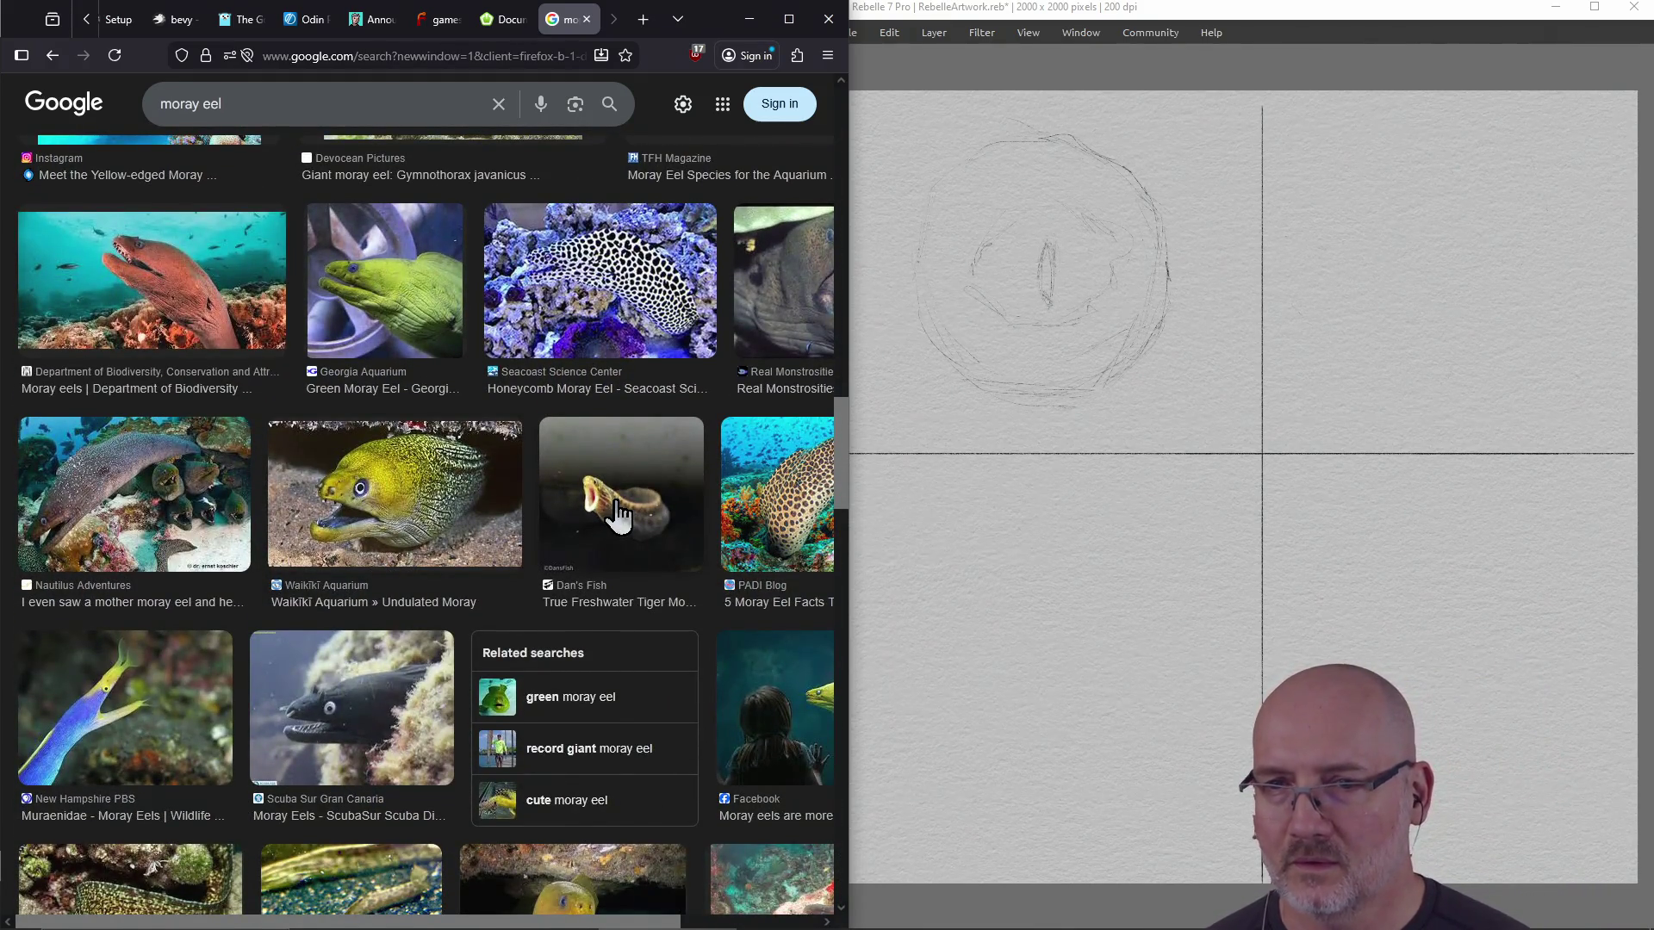
pyautogui.scroll(-5, 619, 515)
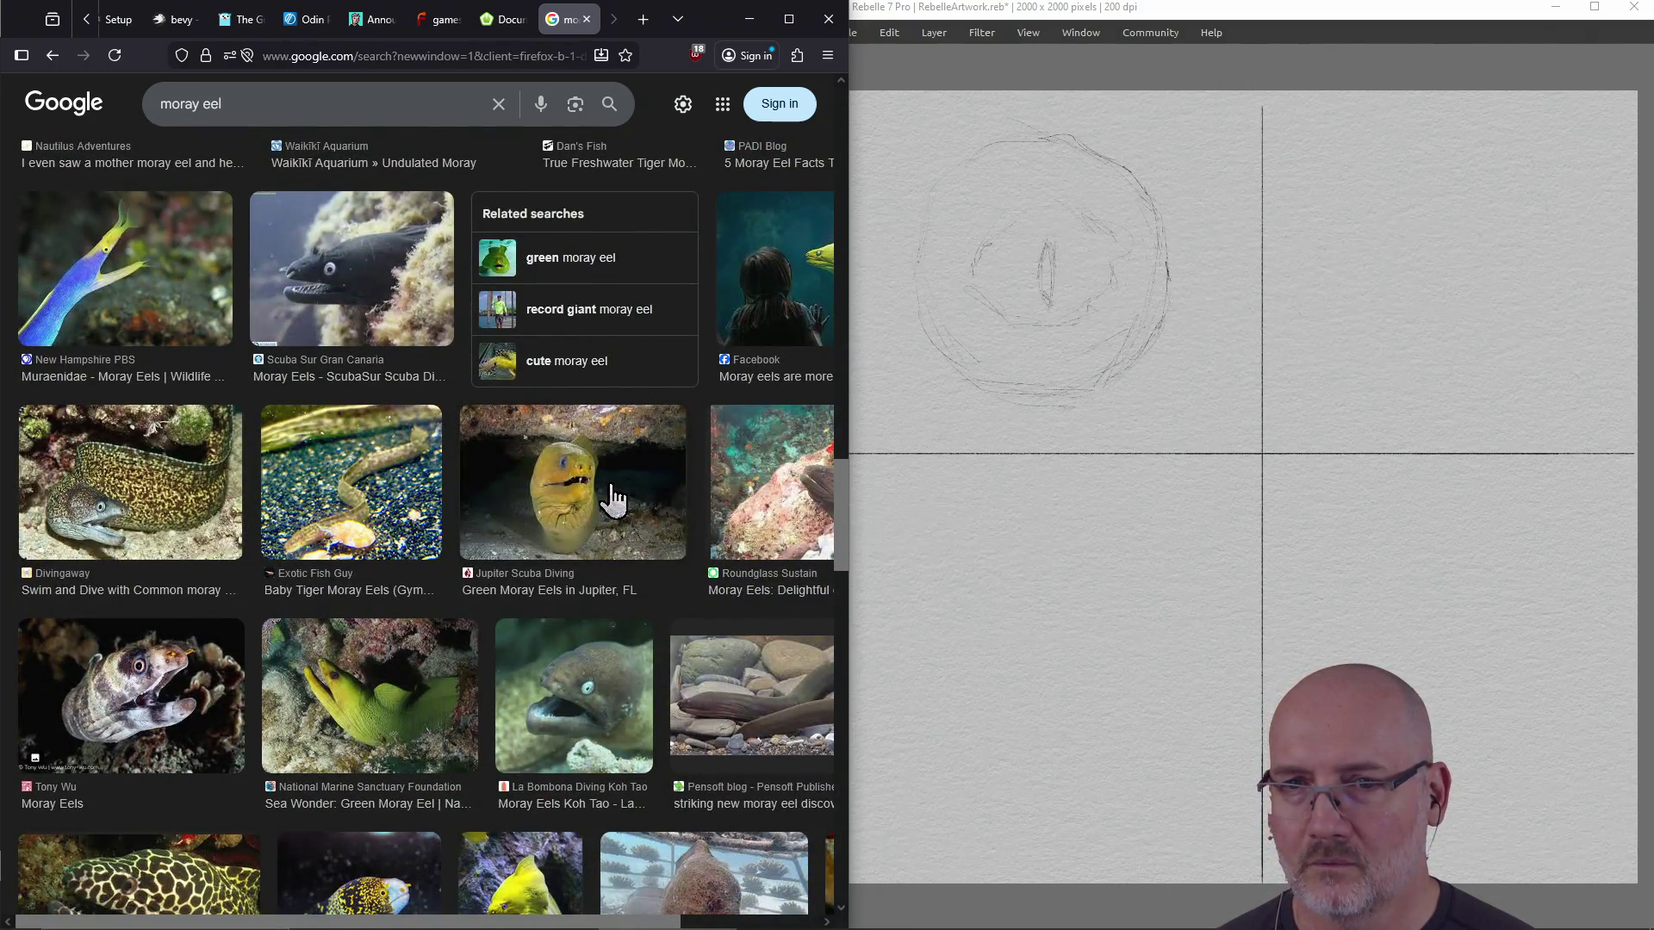
pyautogui.scroll(-5, 613, 500)
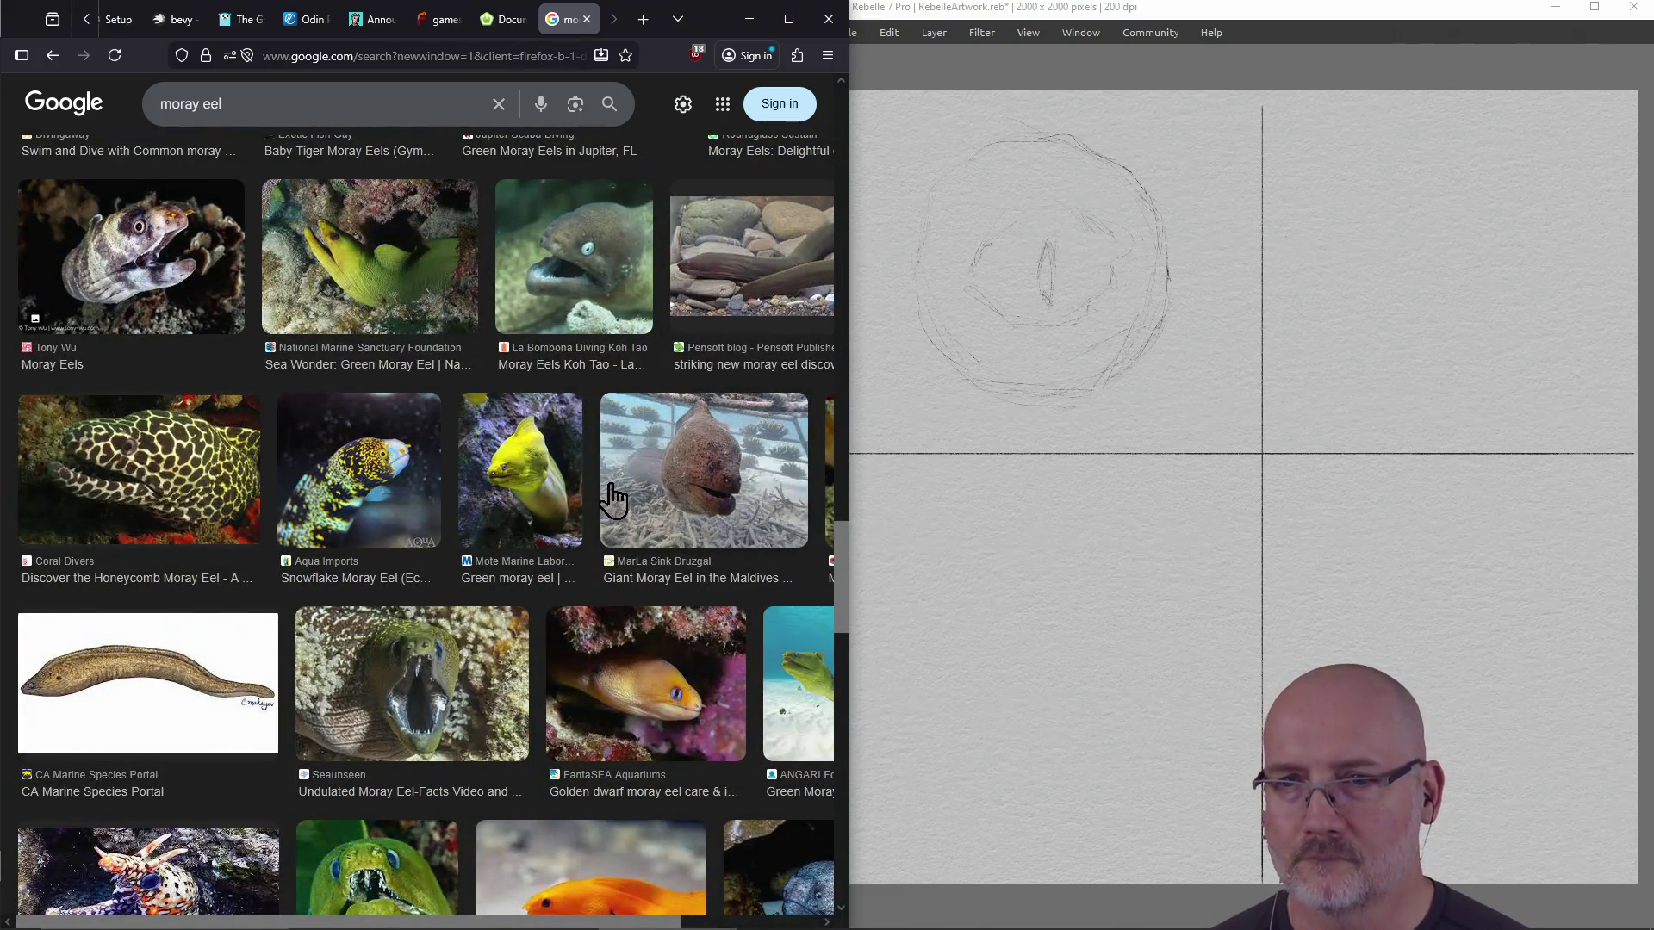
pyautogui.scroll(-2, 588, 476)
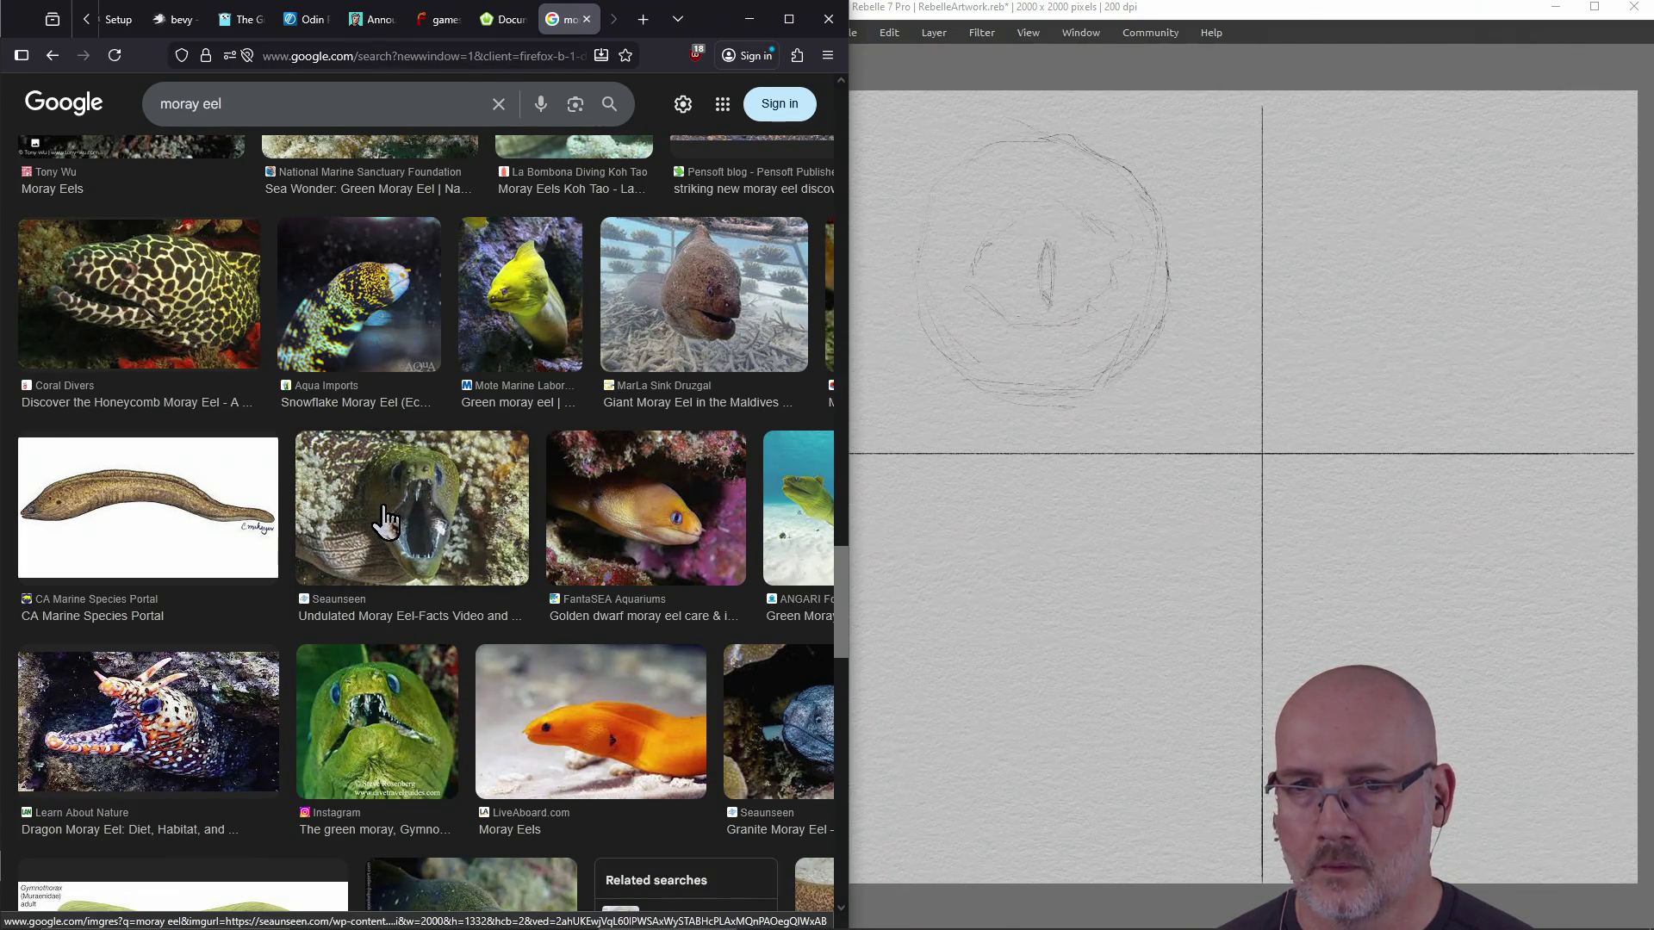
pyautogui.rightClick(385, 512)
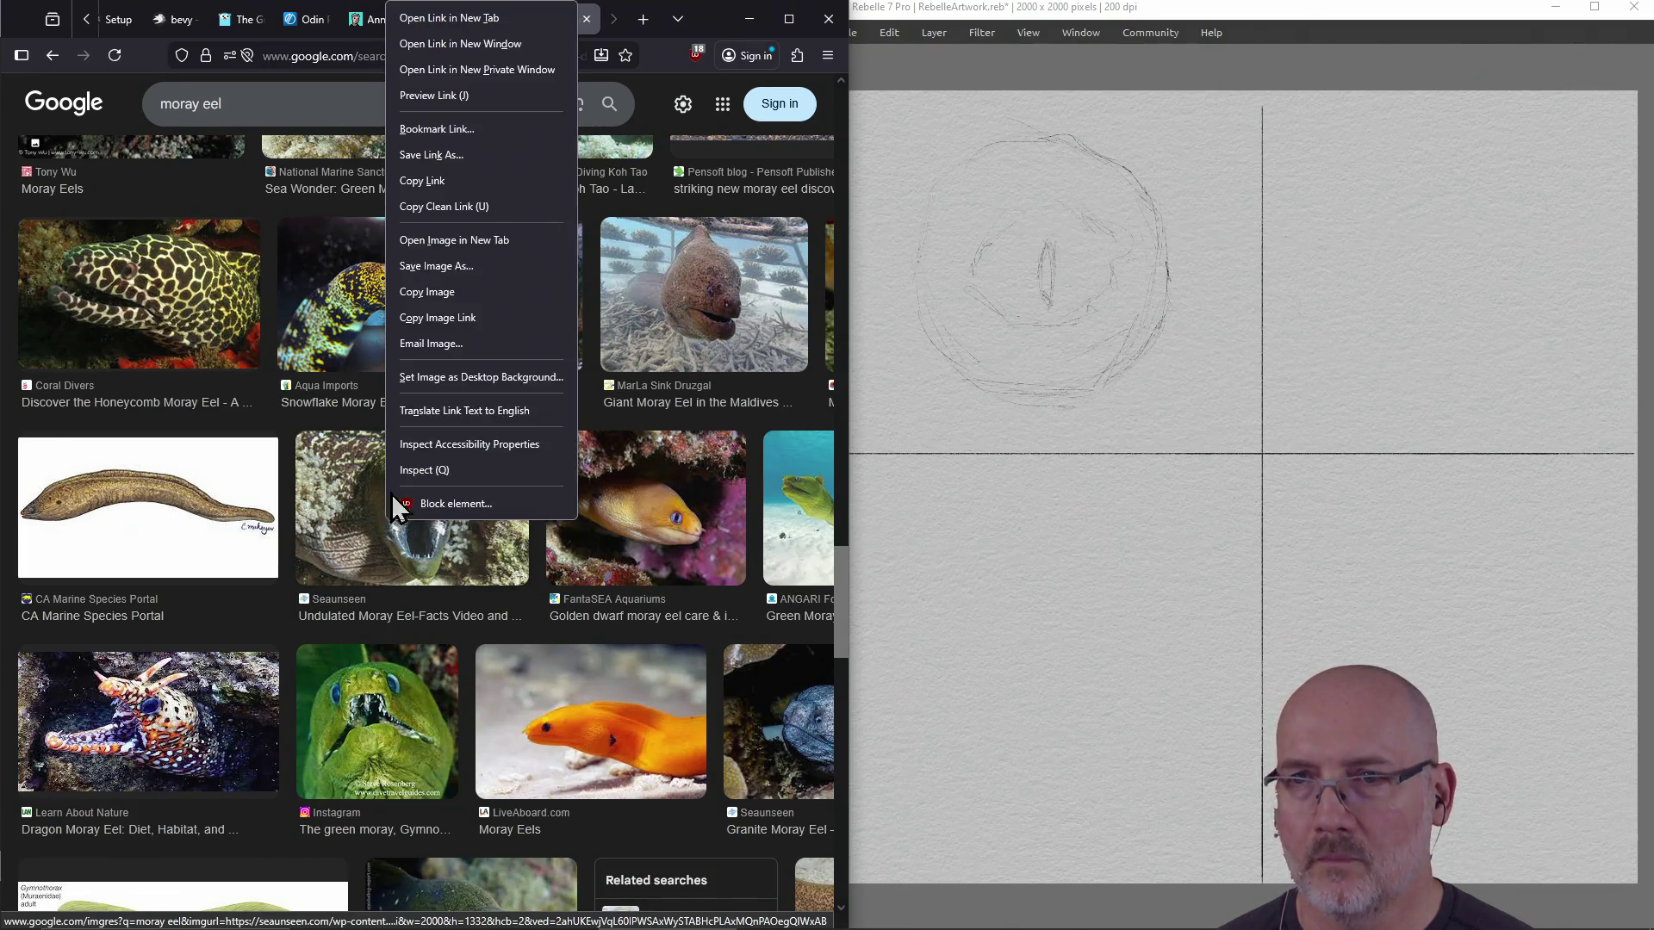
pyautogui.click(462, 29)
# Open the Smithsonian eel image's page in a new tab too, then view the undulated moray eel photo
pyautogui.scroll(-5, 410, 430)
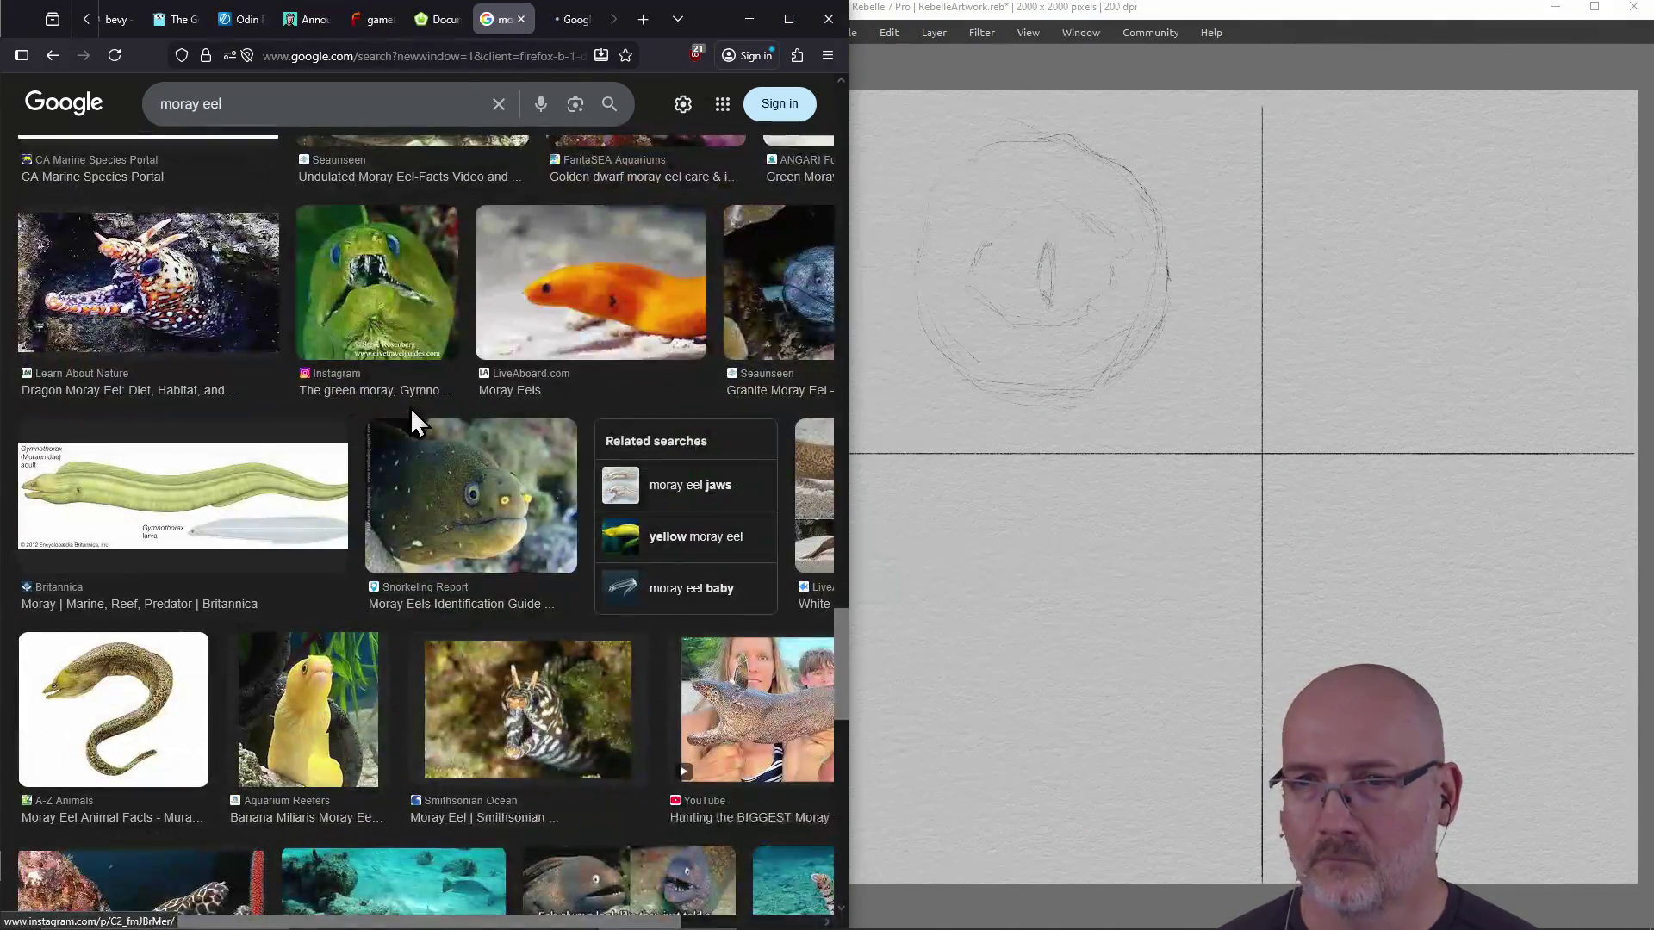
pyautogui.scroll(-2, 410, 422)
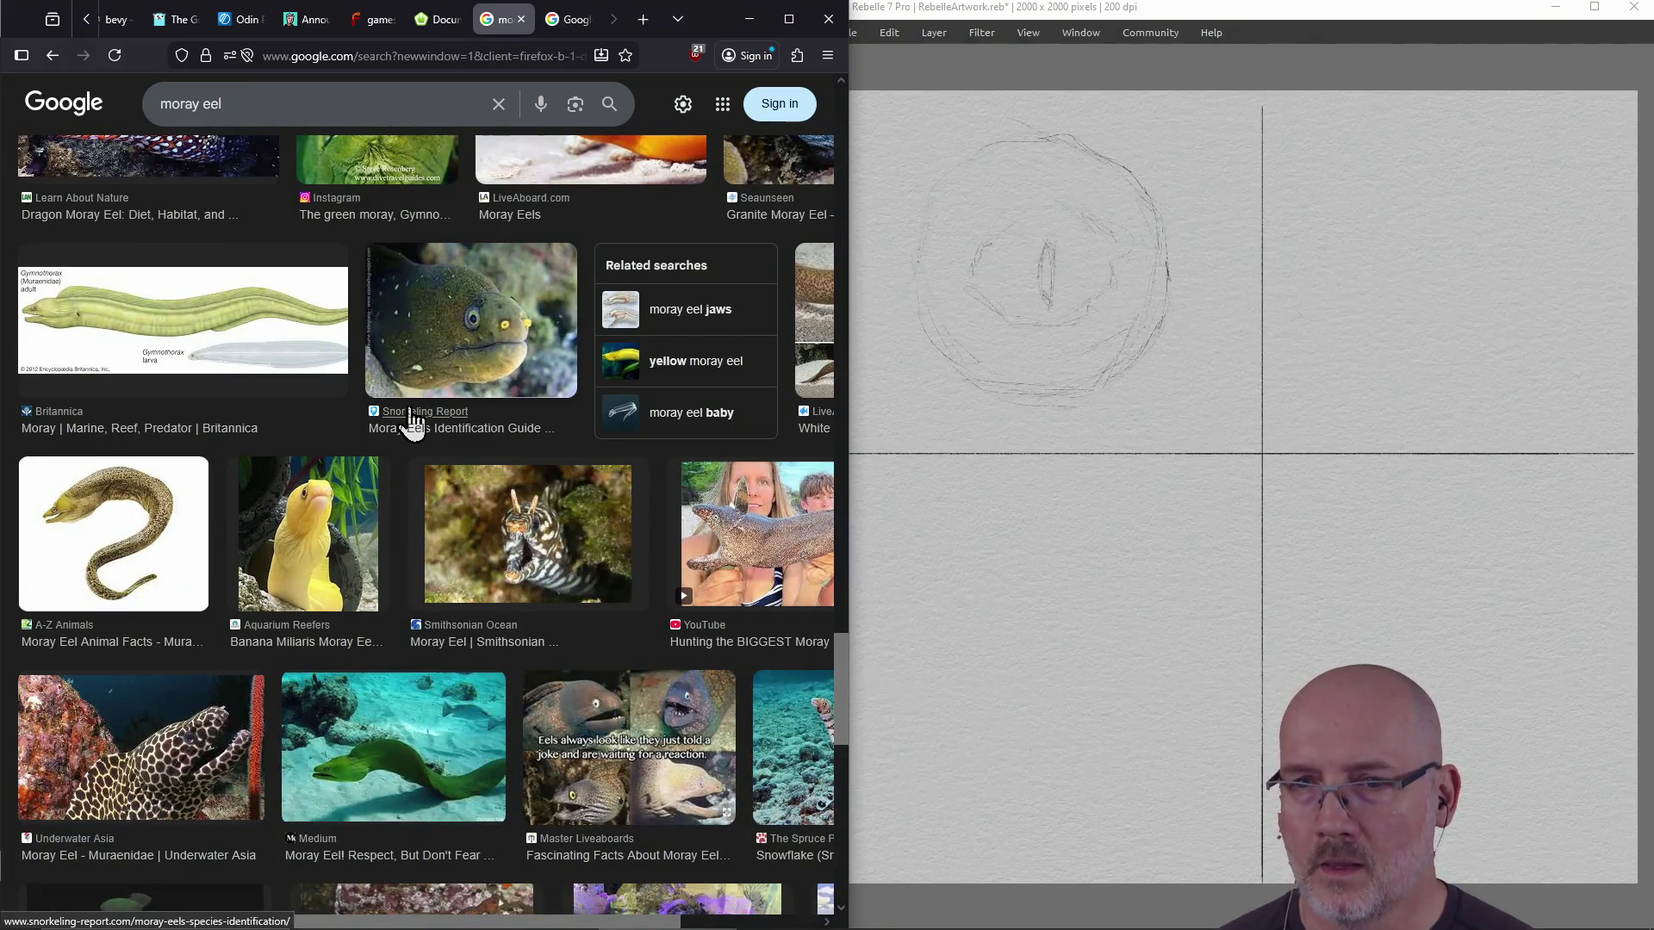
pyautogui.scroll(-4, 411, 420)
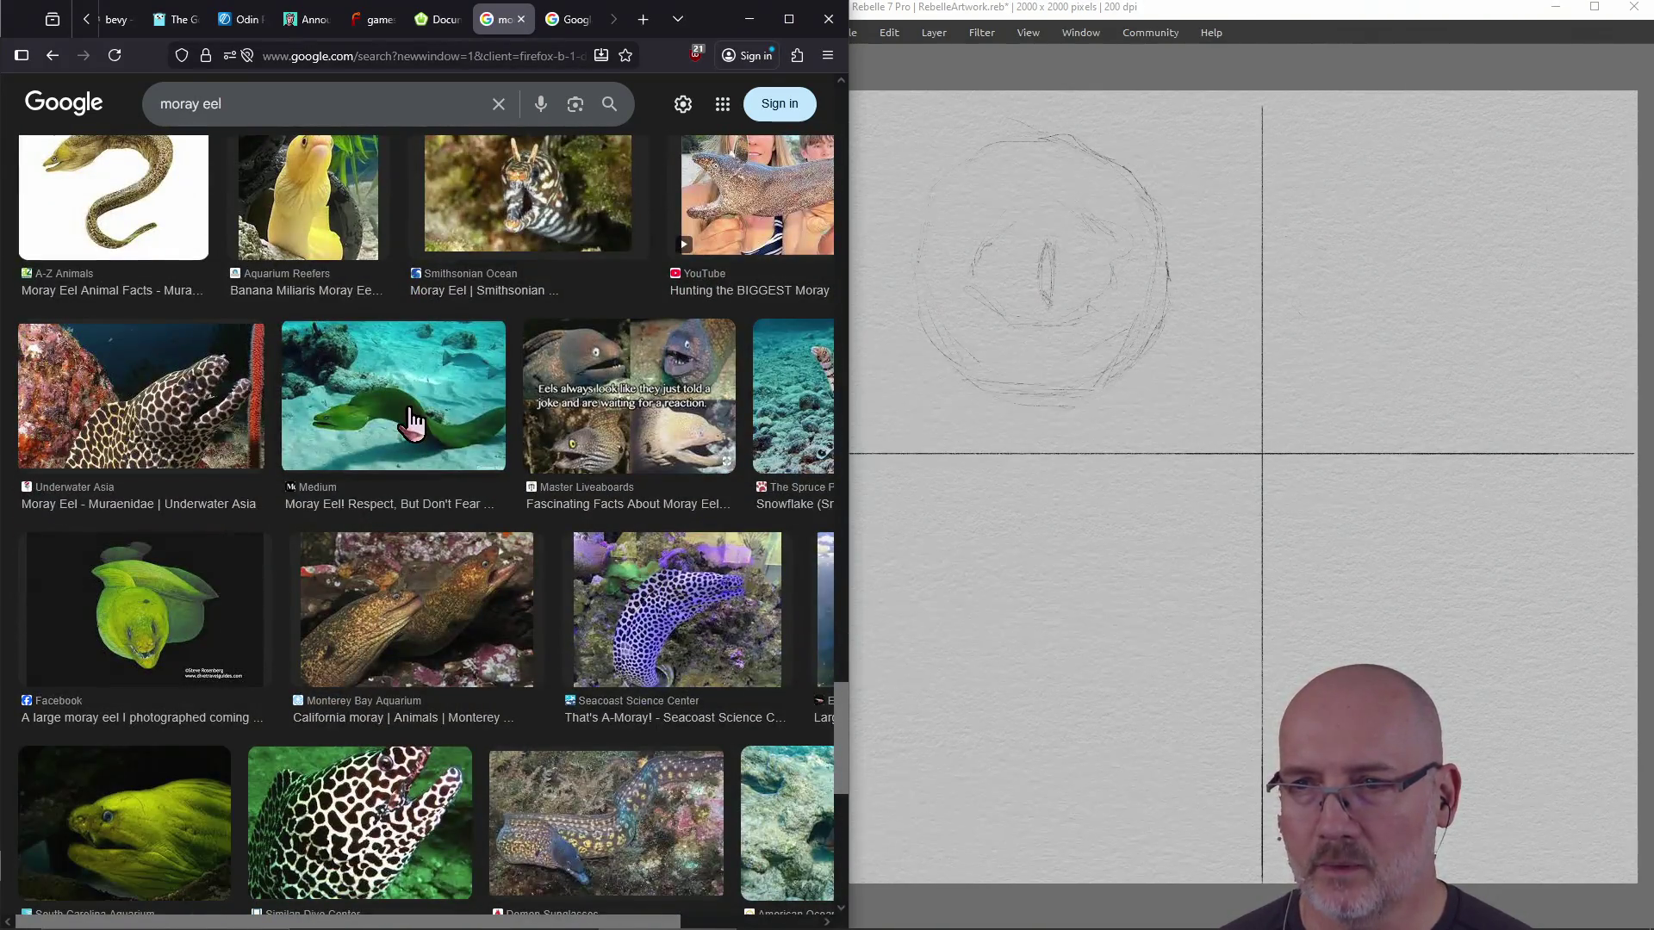
pyautogui.scroll(-5, 412, 422)
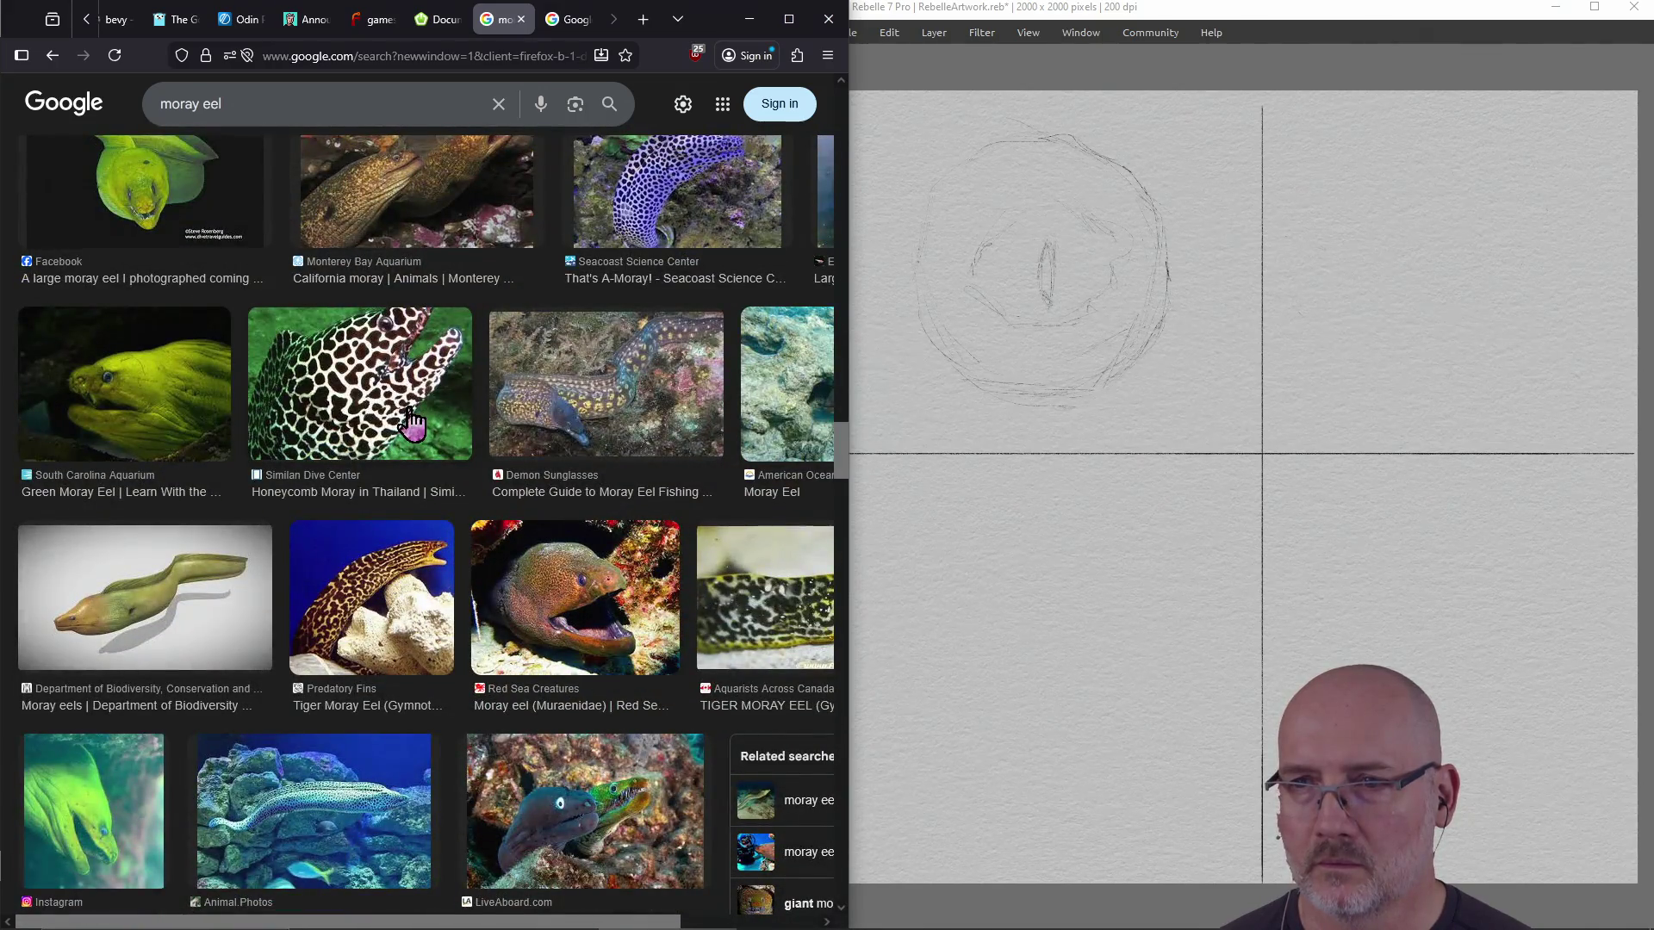
pyautogui.scroll(-2, 412, 422)
pyautogui.scroll(-3, 582, 414)
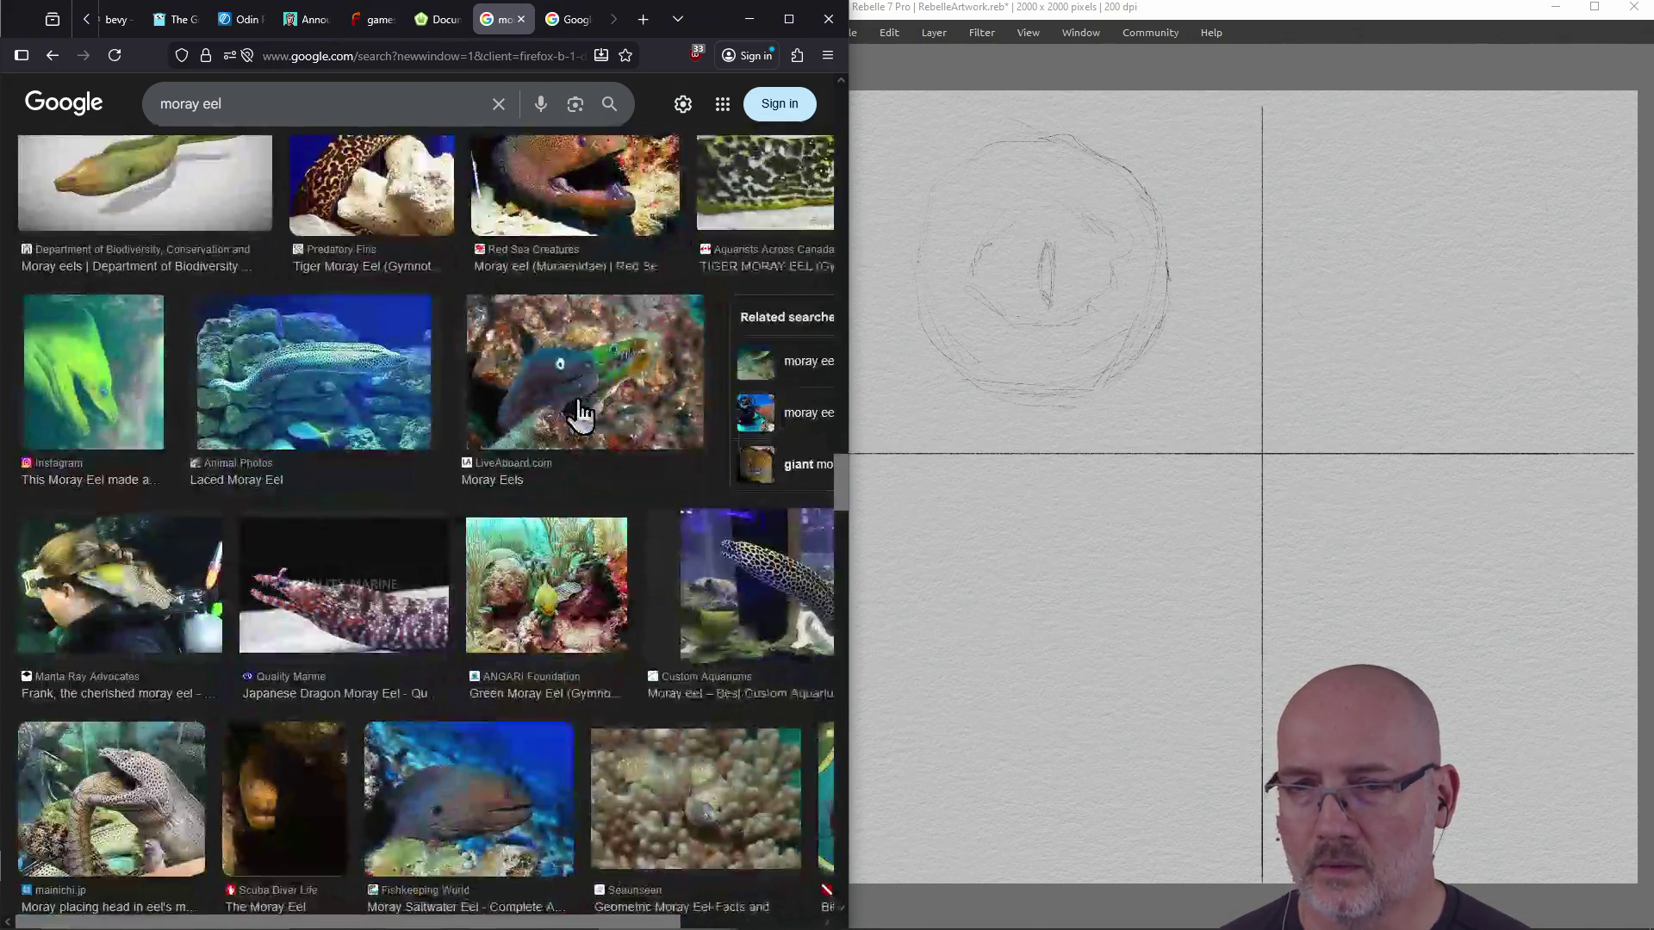
pyautogui.scroll(-3, 581, 414)
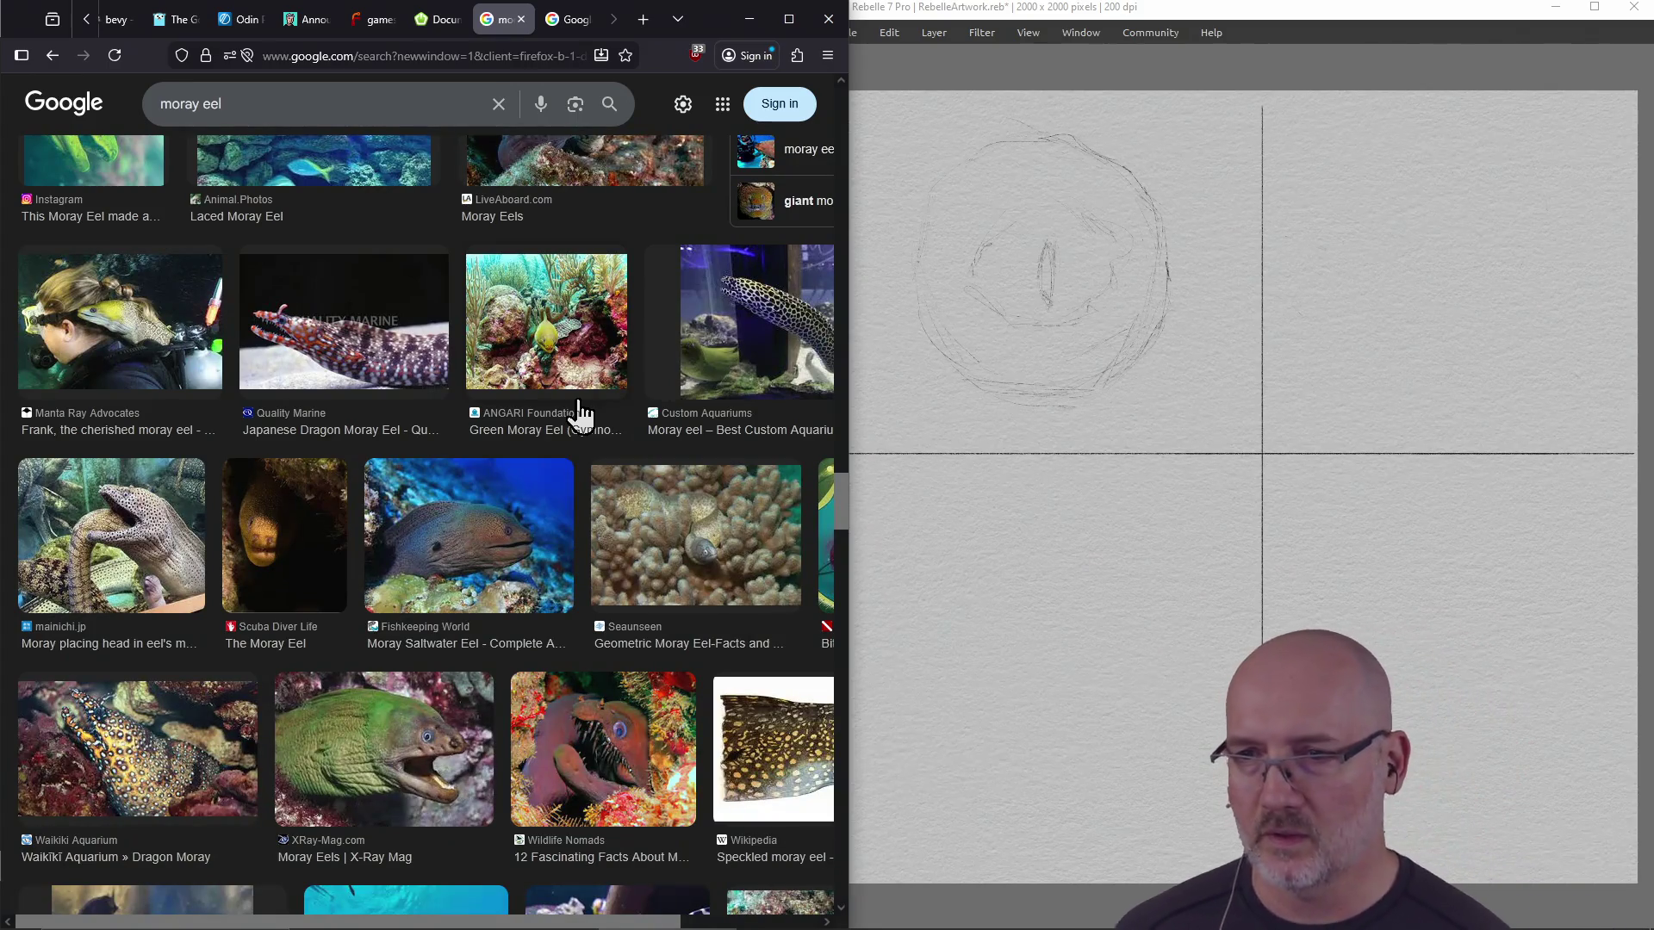
pyautogui.scroll(-3, 579, 401)
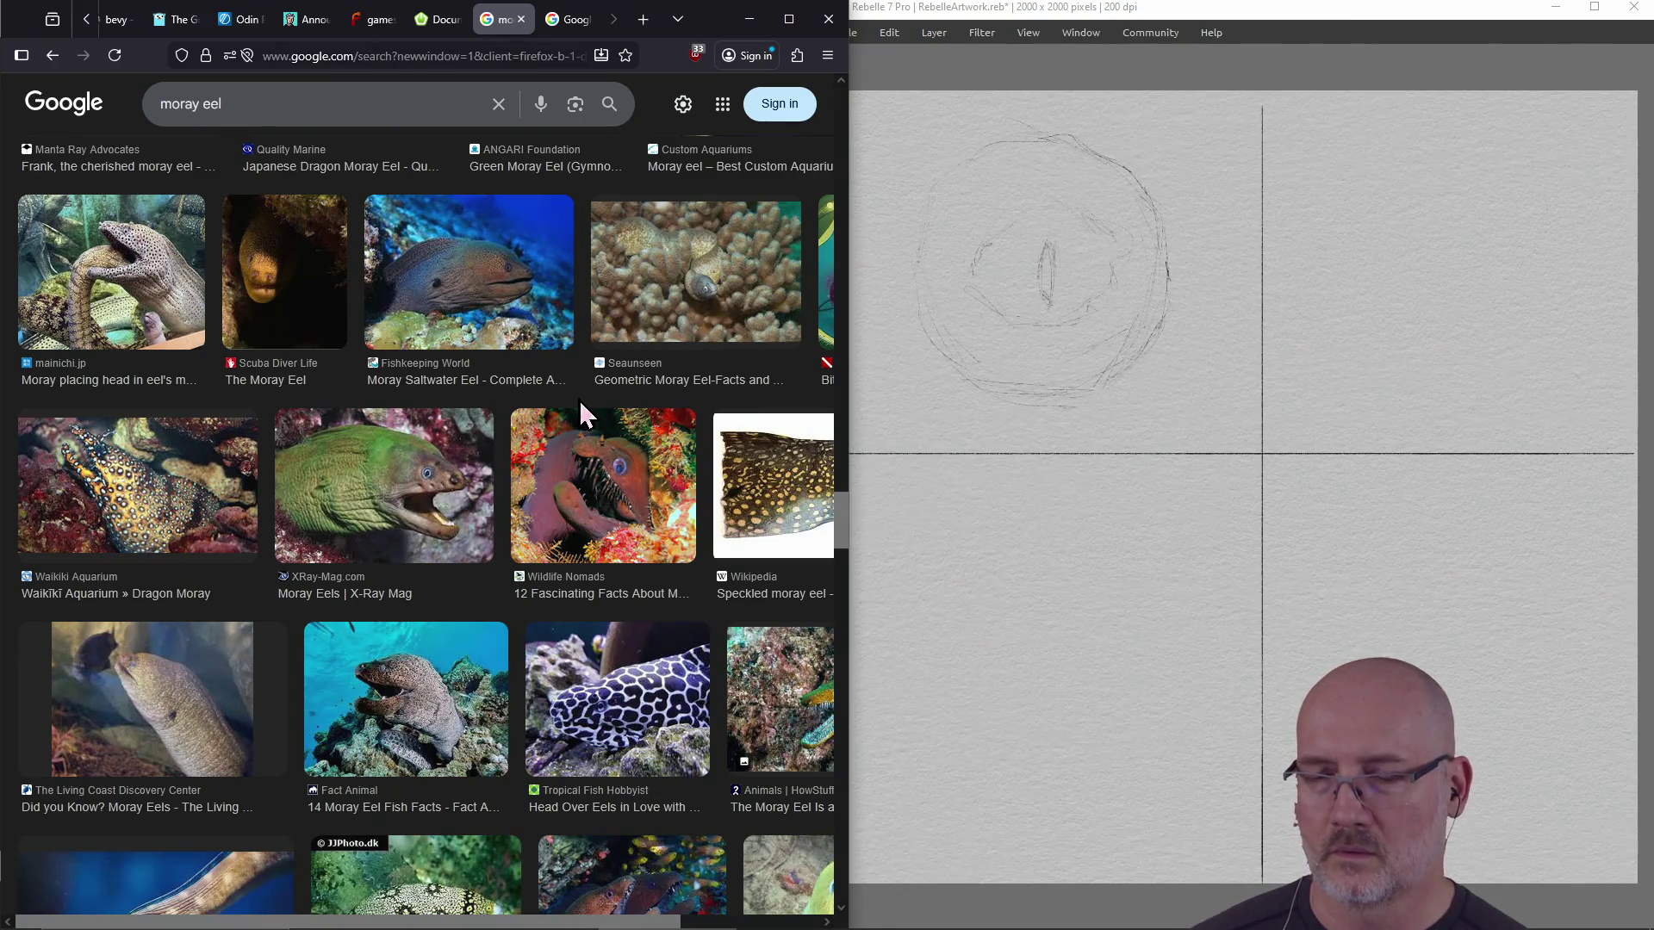
pyautogui.scroll(-4, 580, 402)
pyautogui.scroll(-5, 580, 413)
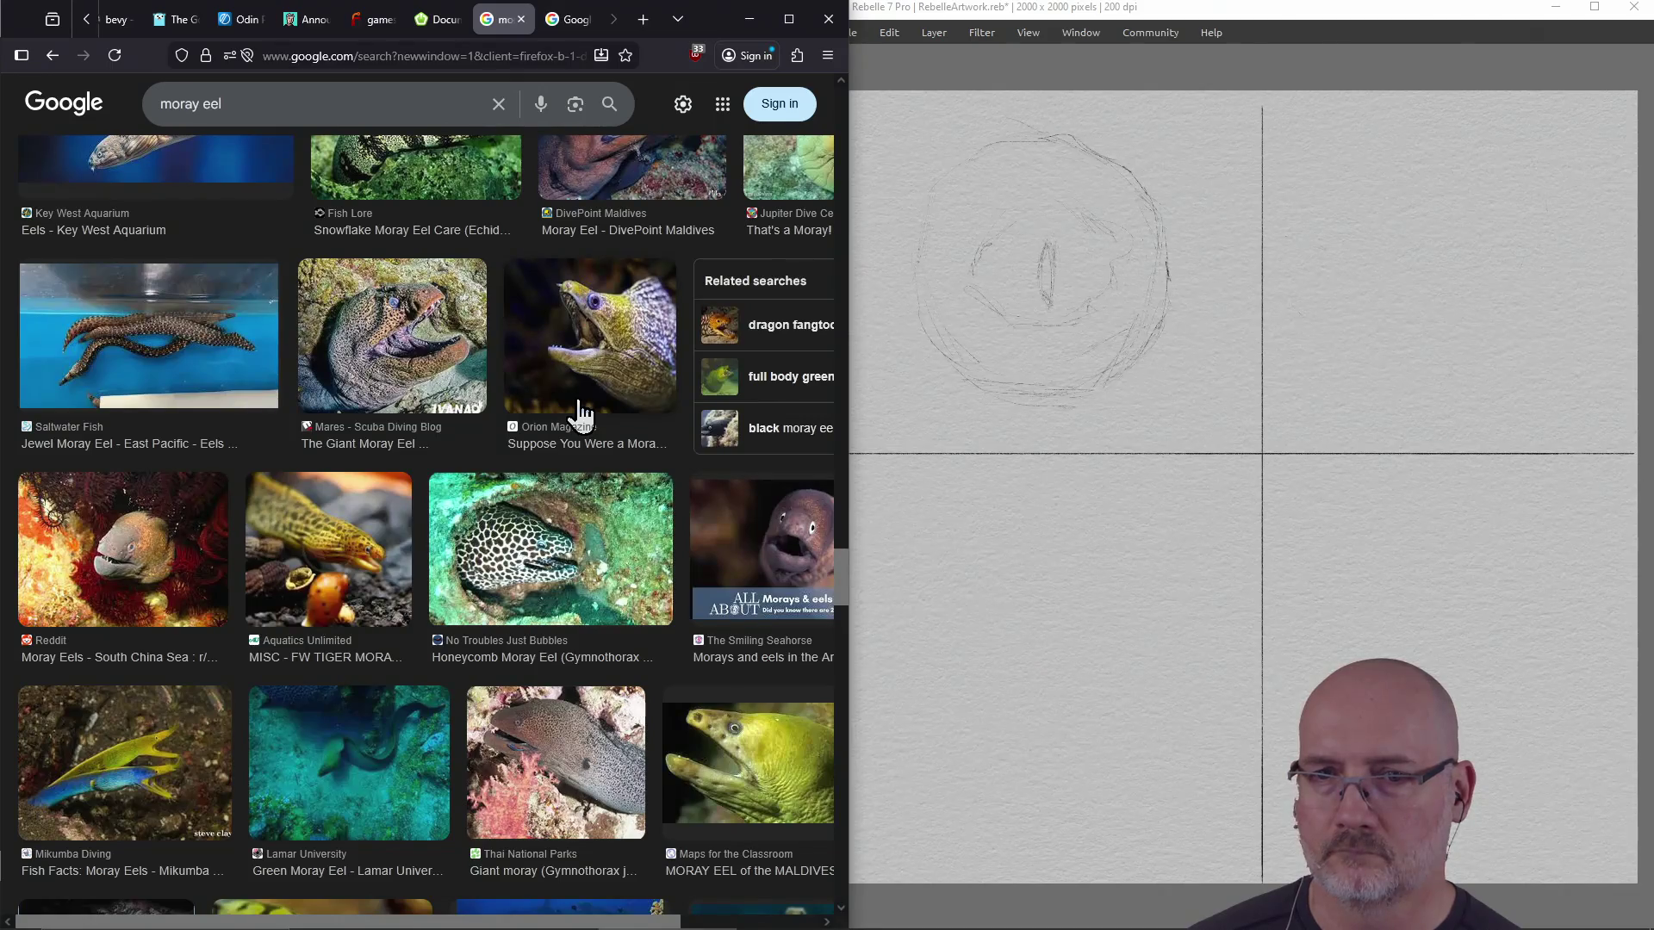
pyautogui.scroll(-10, 580, 409)
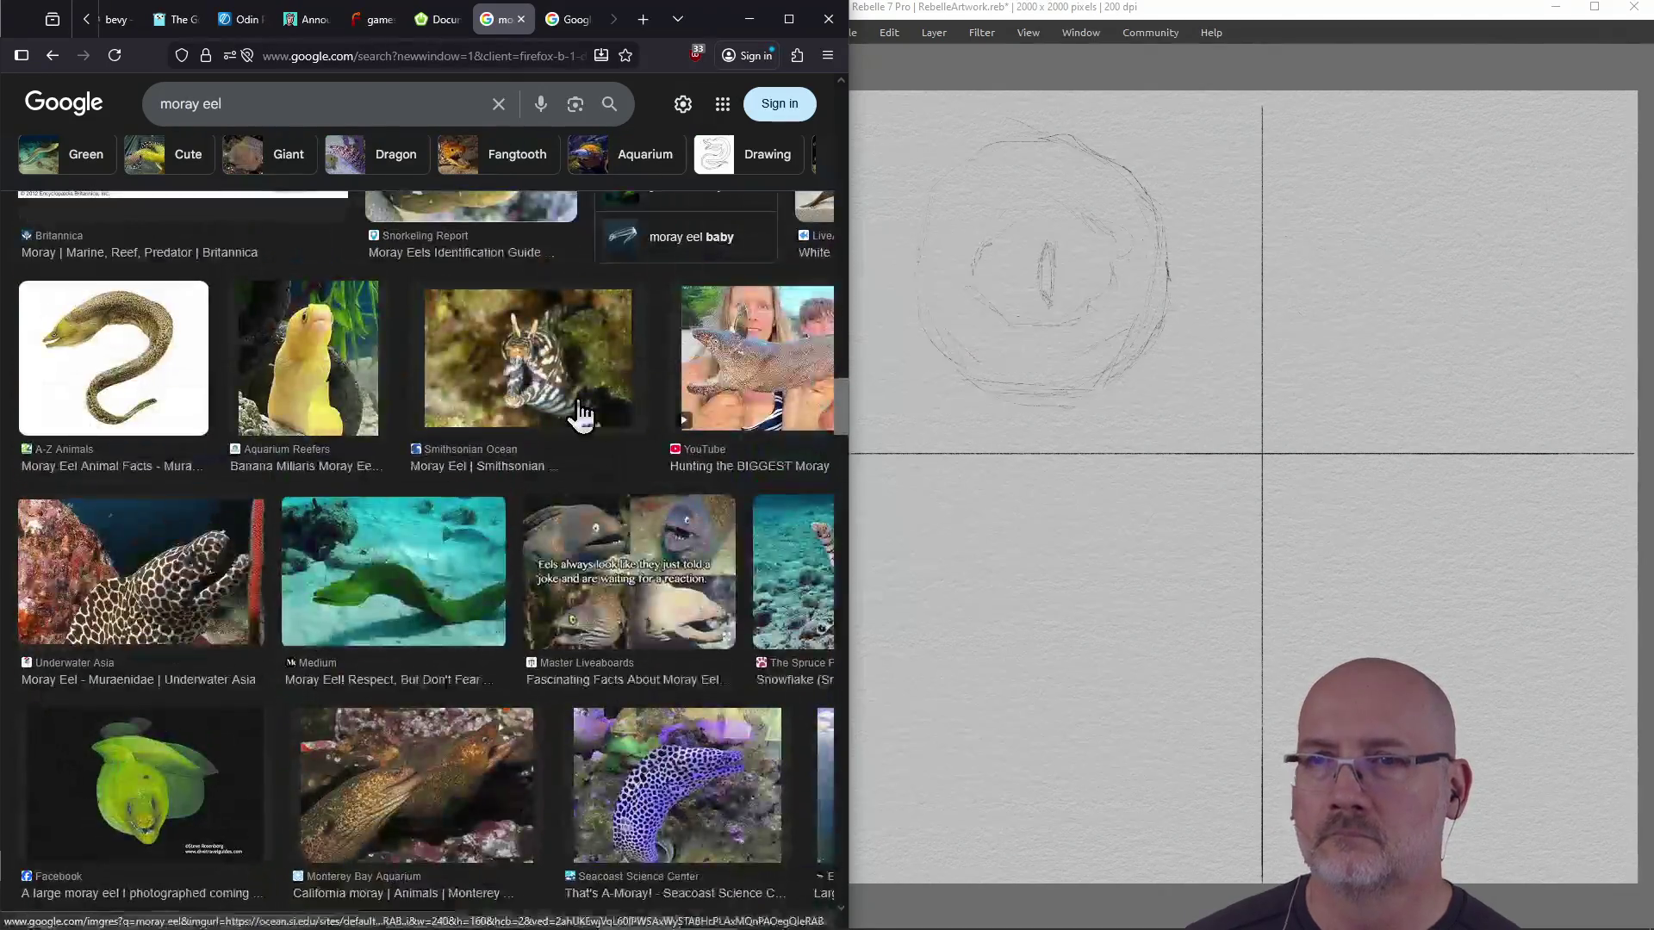
pyautogui.scroll(-3, 579, 413)
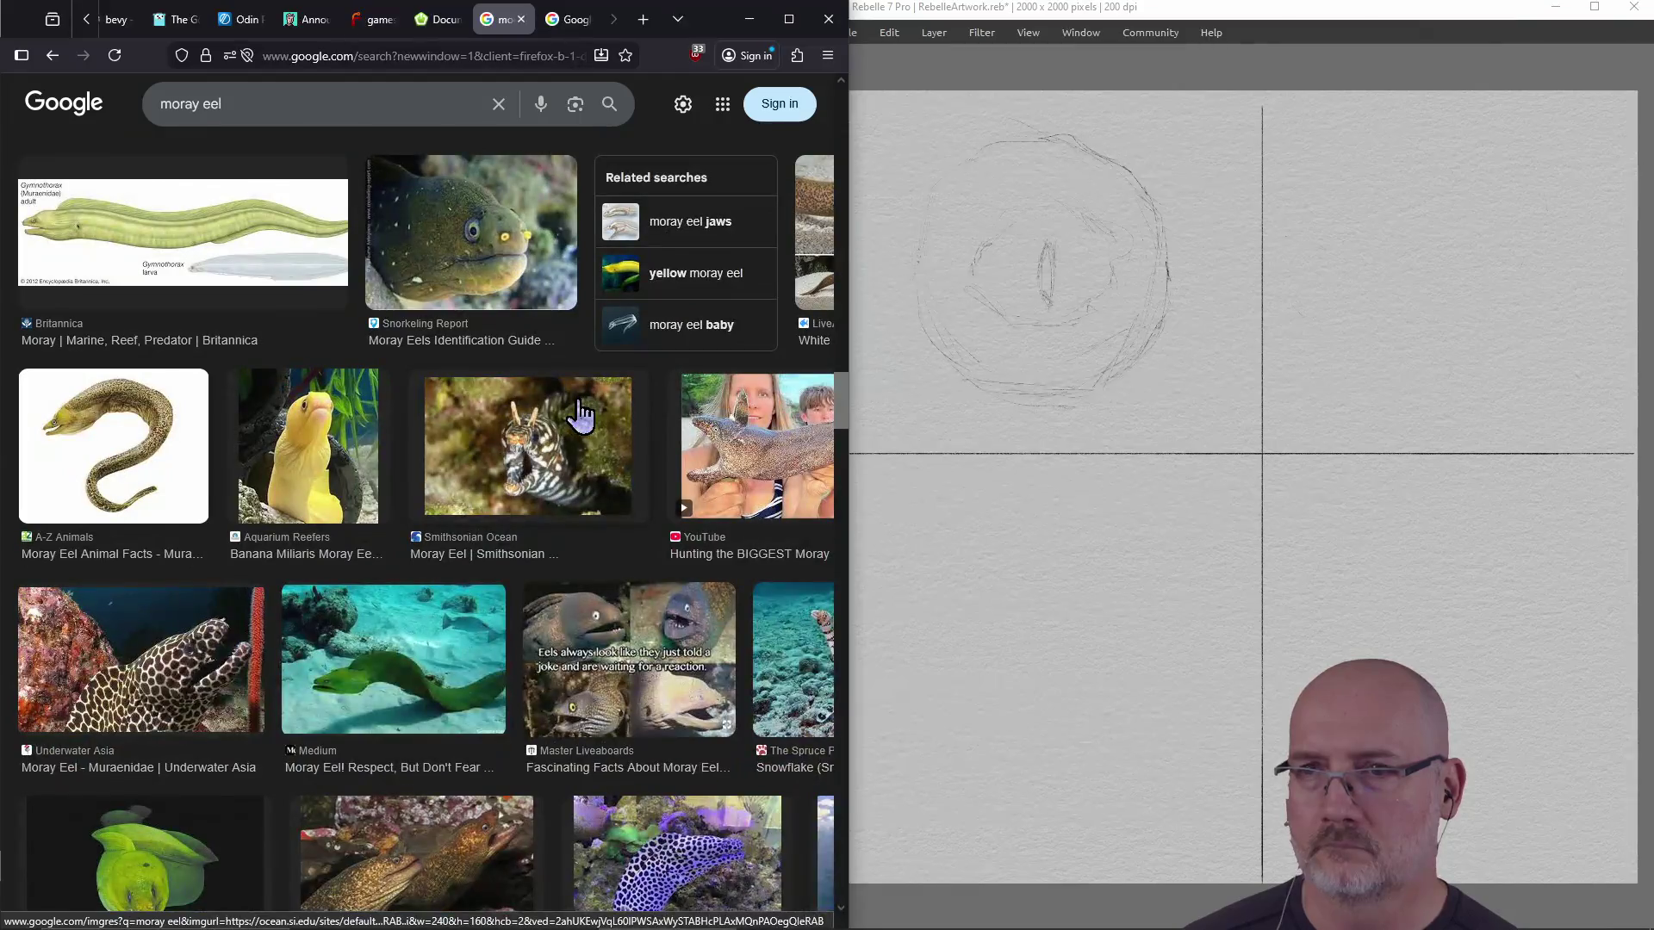
pyautogui.rightClick(520, 471)
pyautogui.click(551, 423)
pyautogui.scroll(10, 551, 444)
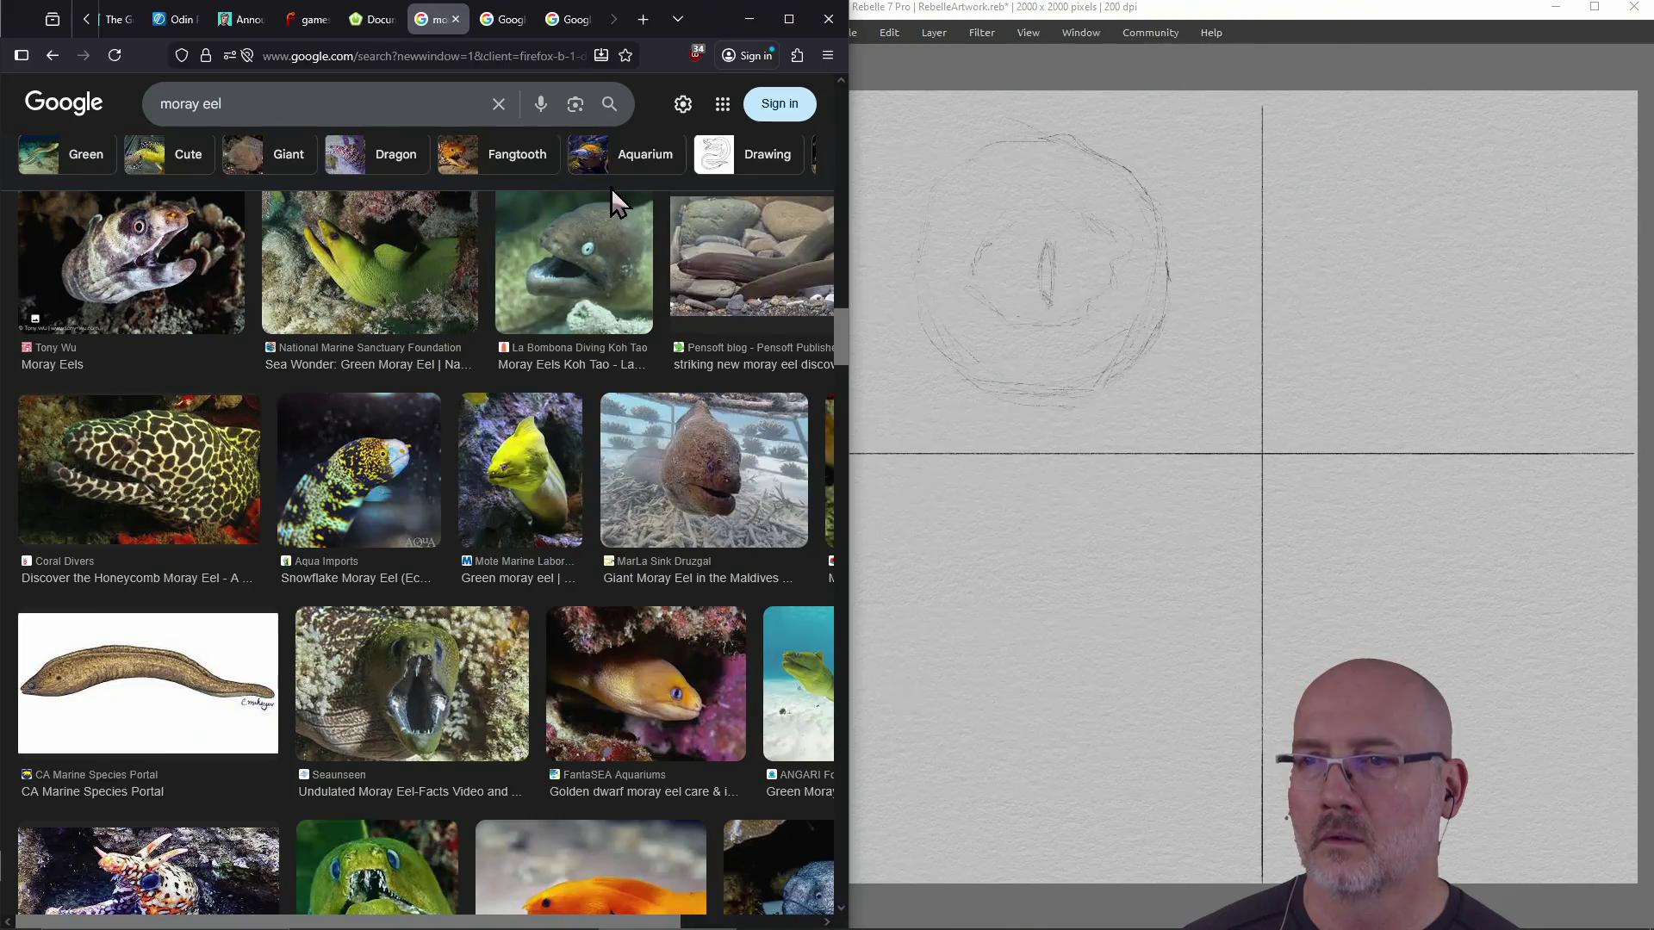
pyautogui.scroll(-5, 612, 188)
pyautogui.click(511, 21)
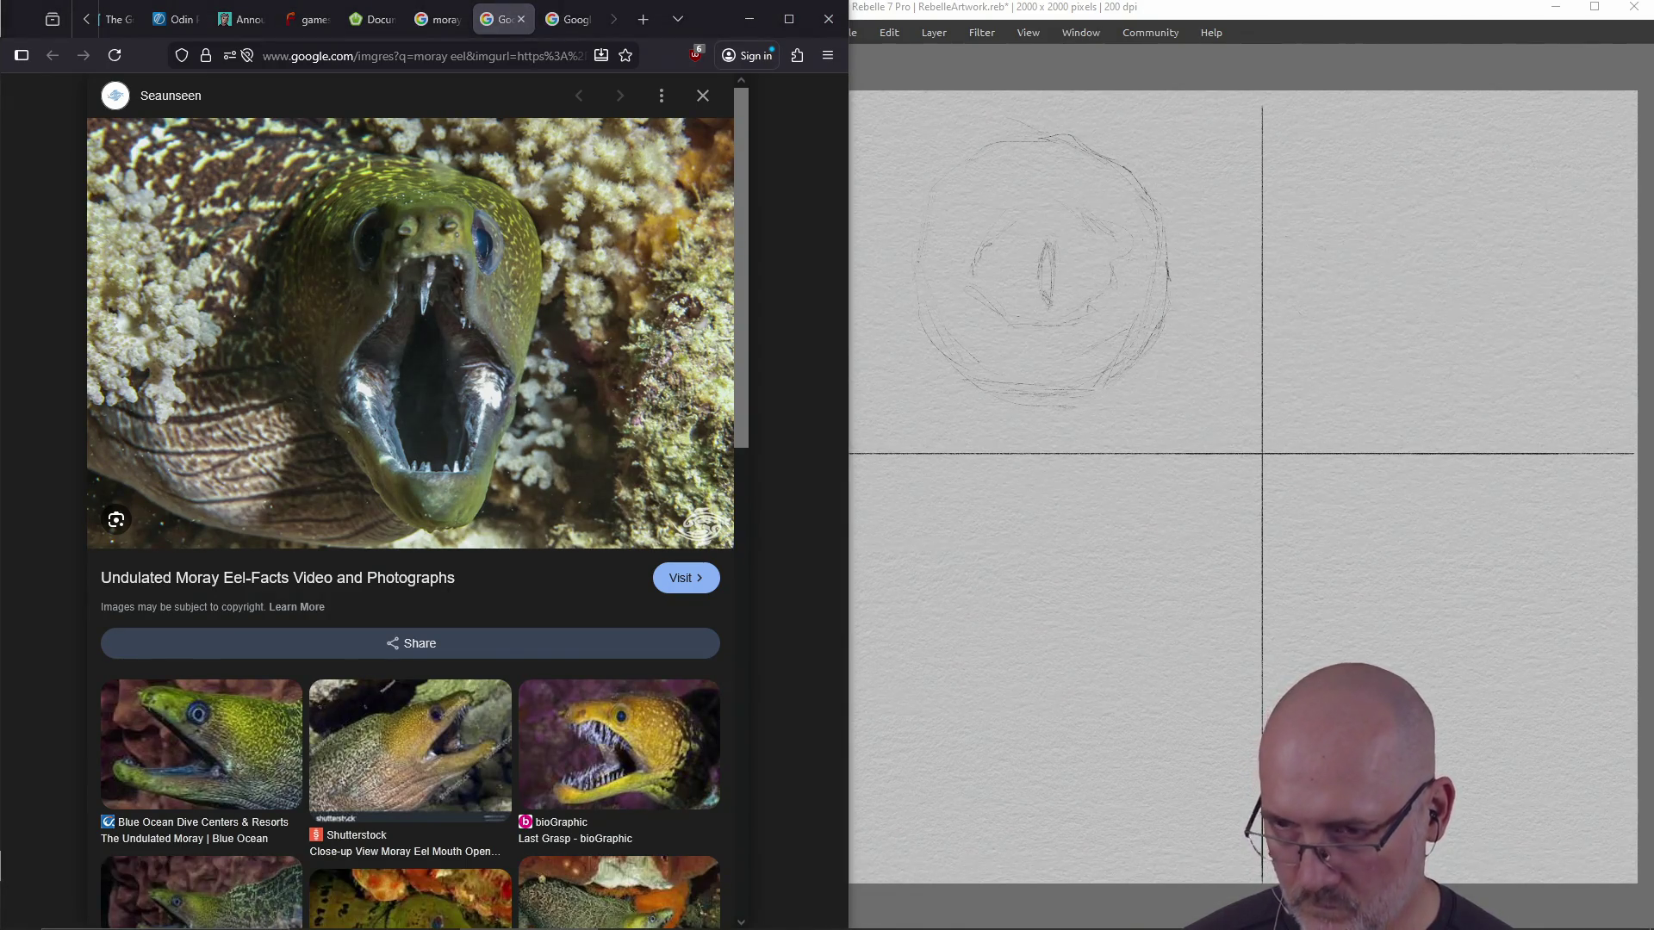
# Extend the trial head's left edge and add a mark, then erase the whole trial outline
pyautogui.click(835, 501)
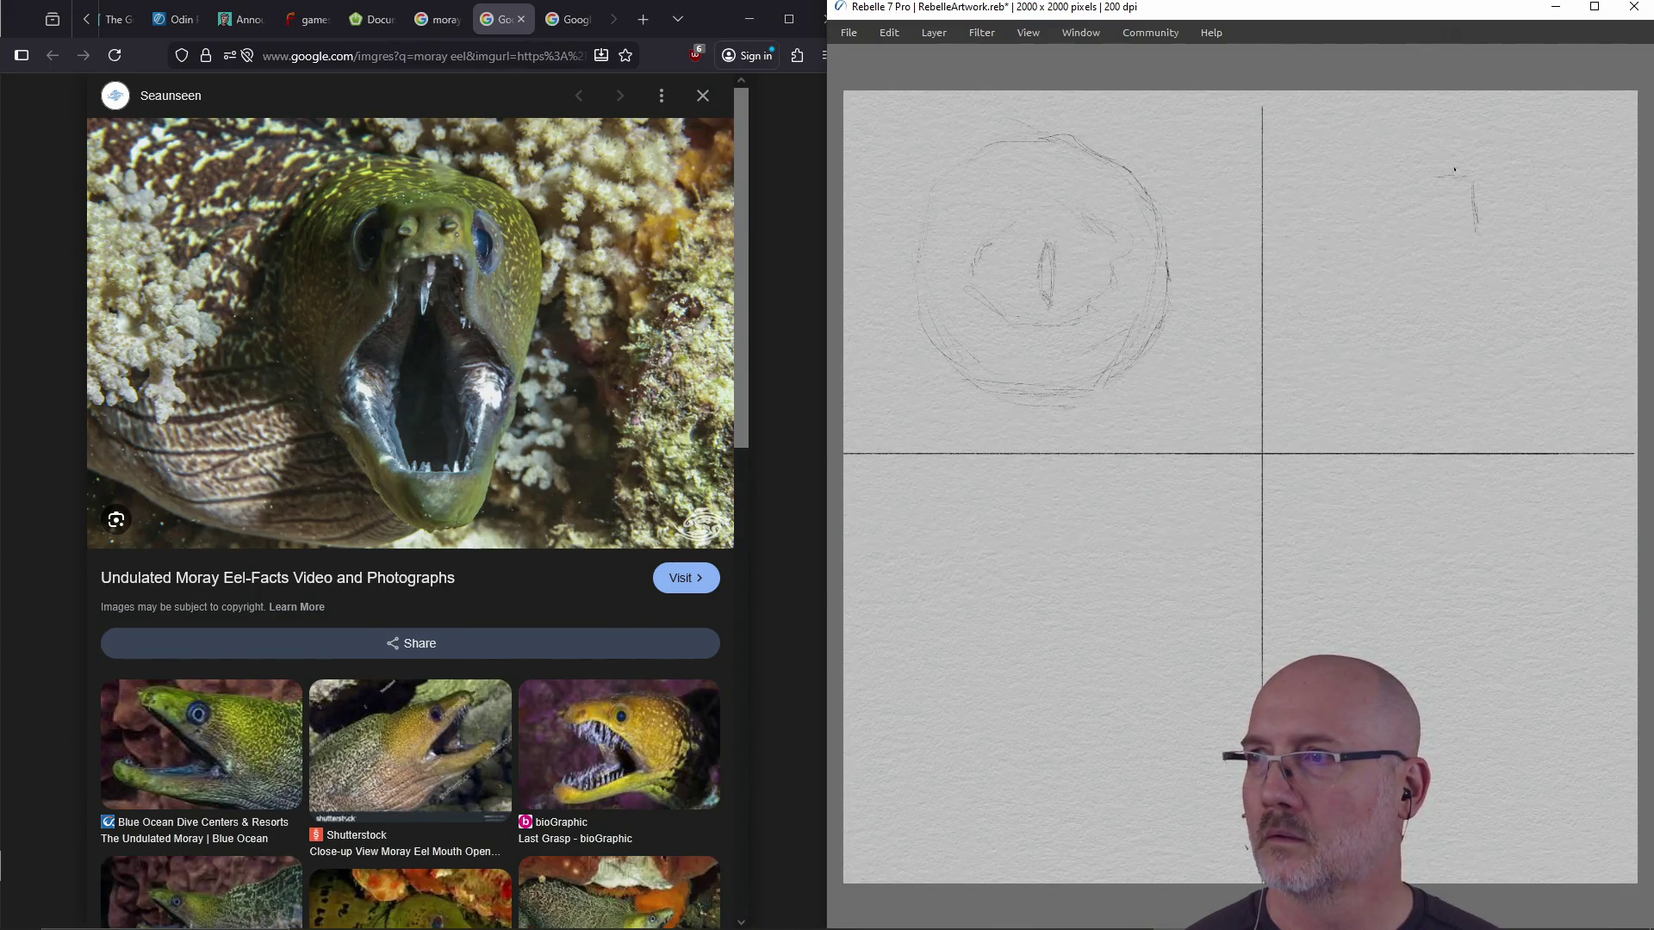
pyautogui.moveTo(1431, 188); pyautogui.dragTo(1424, 230)
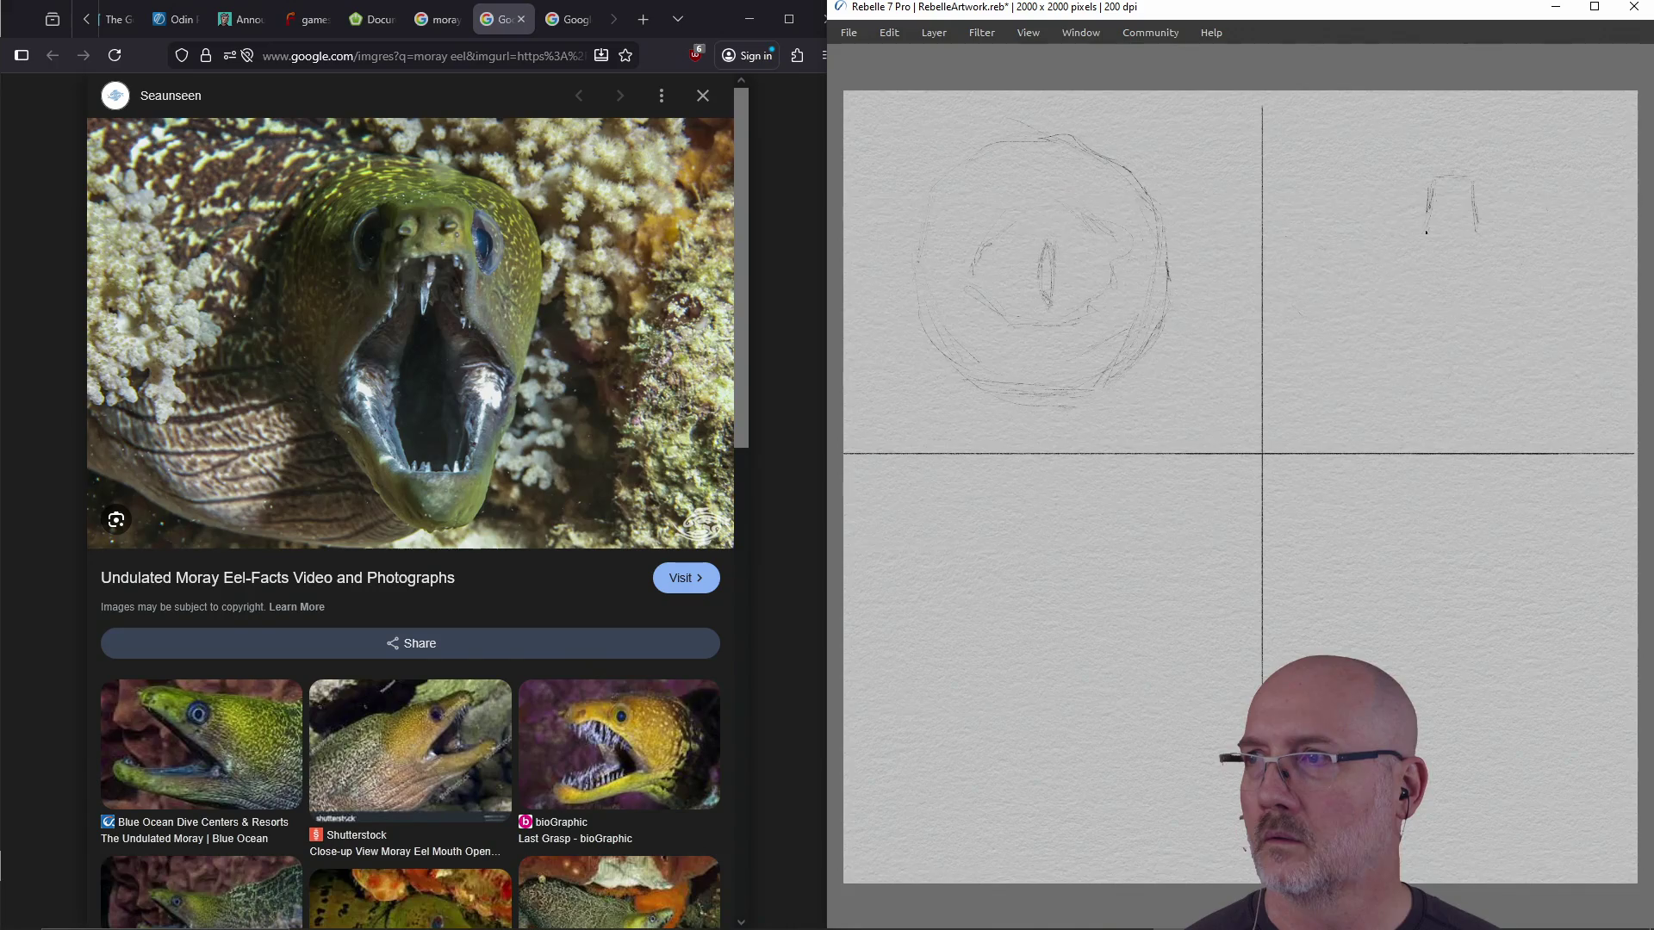
pyautogui.moveTo(1448, 388); pyautogui.dragTo(1436, 394)
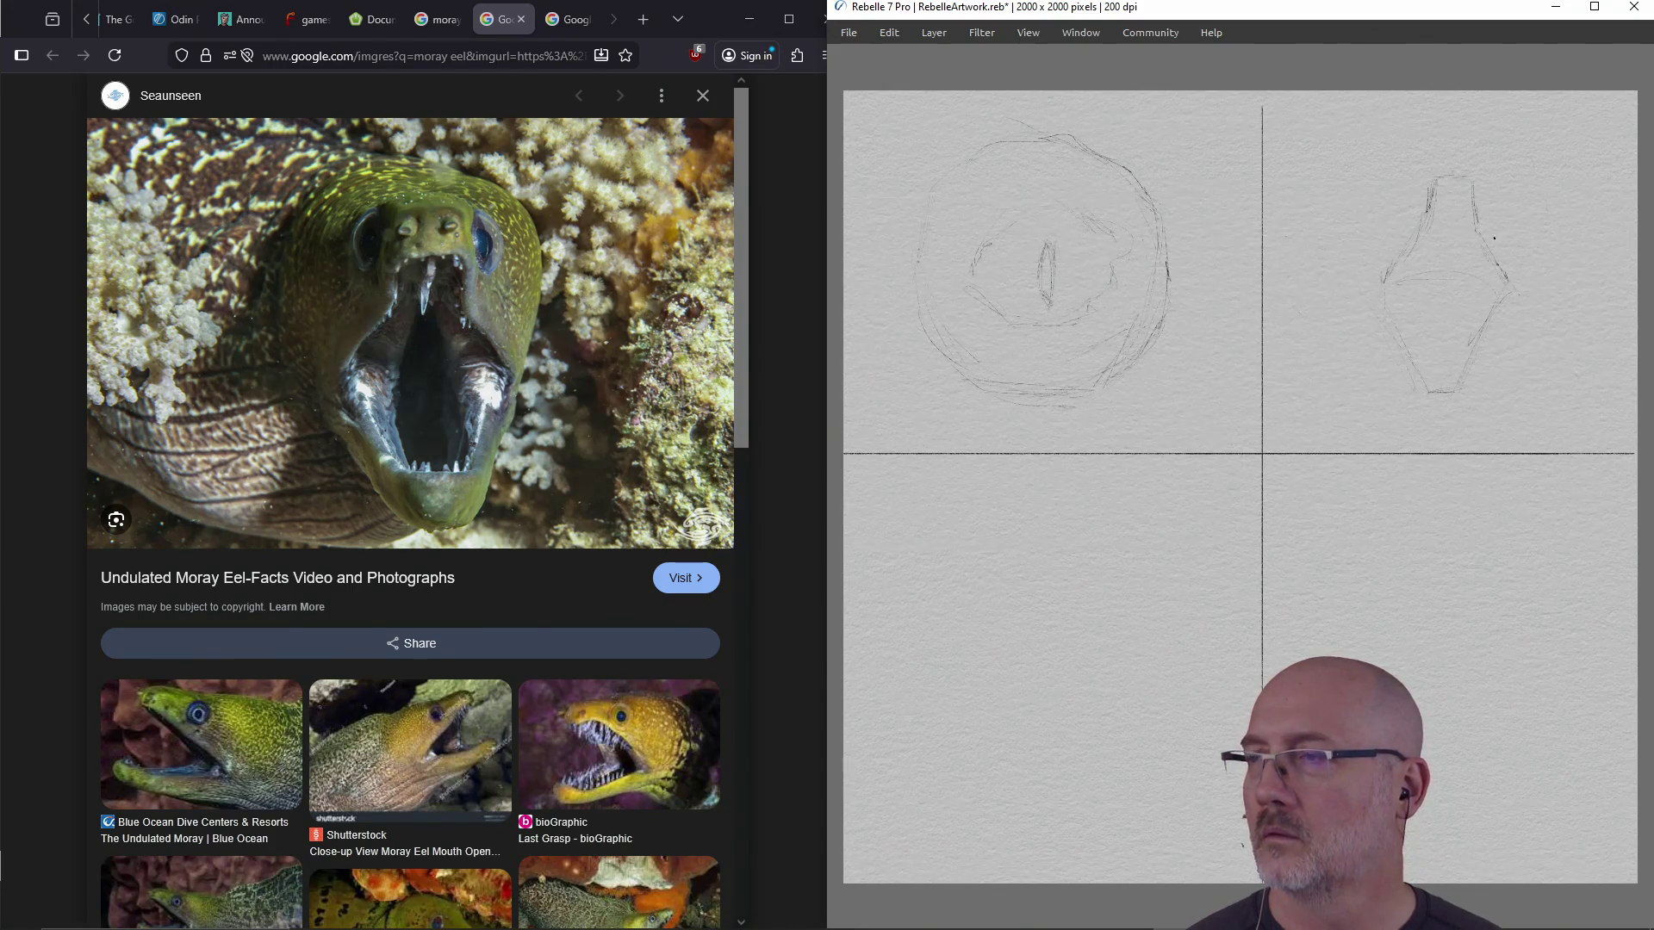
pyautogui.moveTo(1438, 203)
pyautogui.mouseDown()
pyautogui.moveTo(1469, 193)
pyautogui.moveTo(1507, 275)
pyautogui.moveTo(1470, 383)
pyautogui.moveTo(1432, 401)
pyautogui.moveTo(1410, 364)
pyautogui.moveTo(1417, 215)
pyautogui.moveTo(1446, 176)
pyautogui.moveTo(1421, 284)
pyautogui.moveTo(1548, 212)
pyautogui.mouseUp()
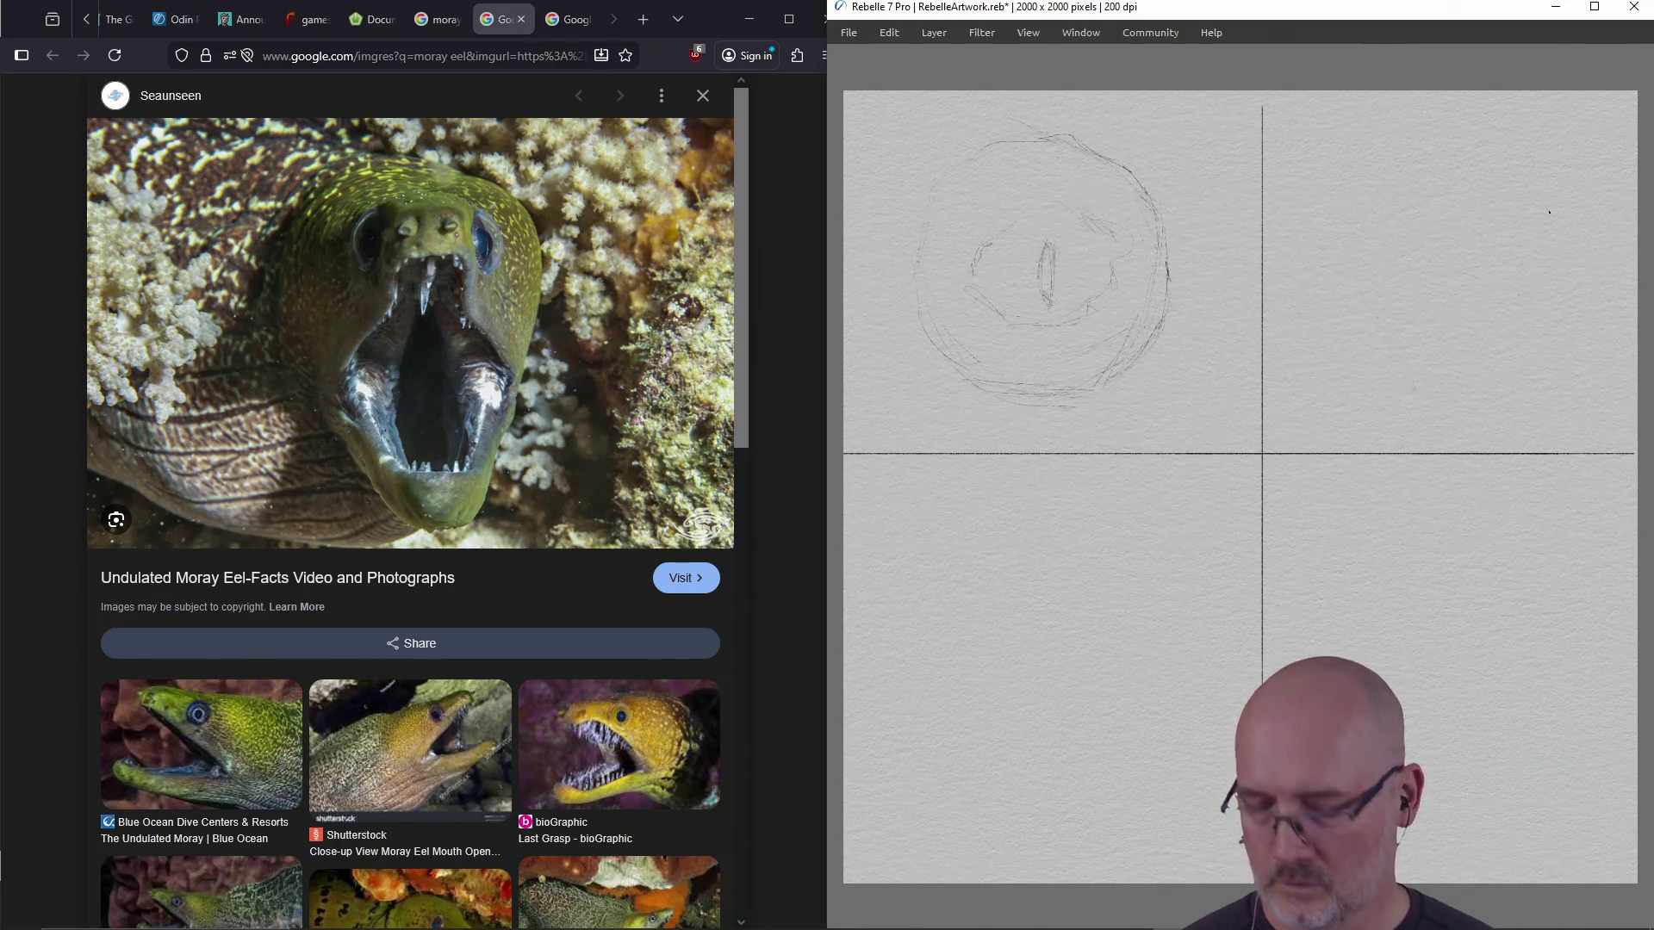
# Draw a straight vertical centre line for the eel head with a crossbar and a bottom mark
pyautogui.press('shift')
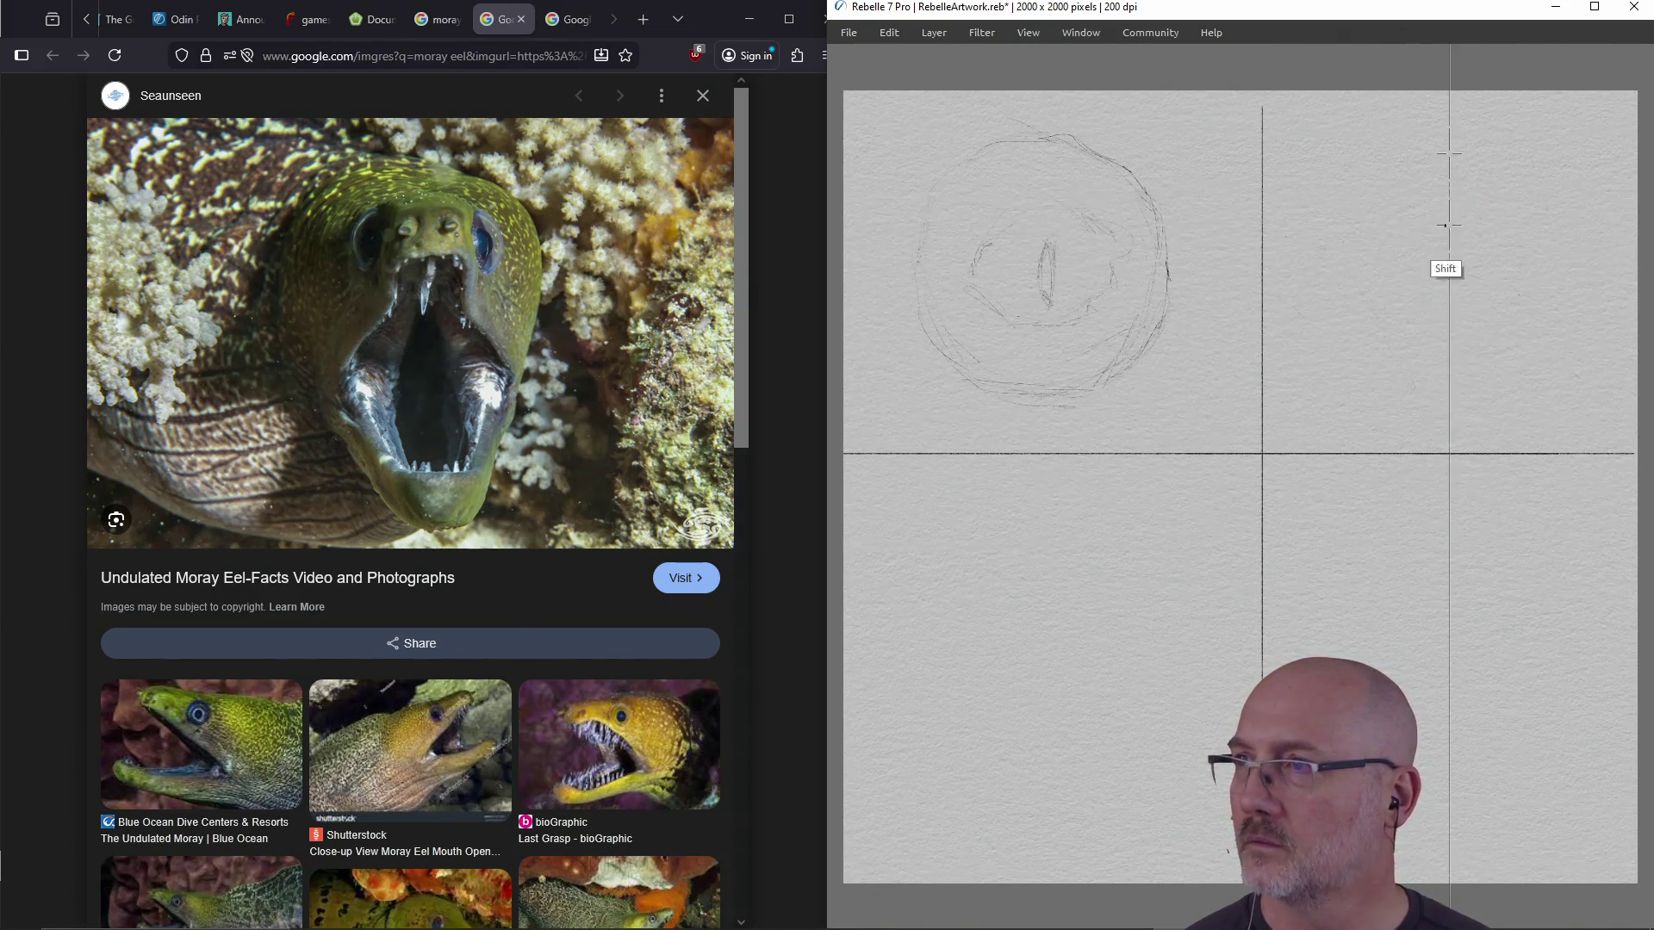
pyautogui.moveTo(1449, 372); pyautogui.dragTo(1448, 166)
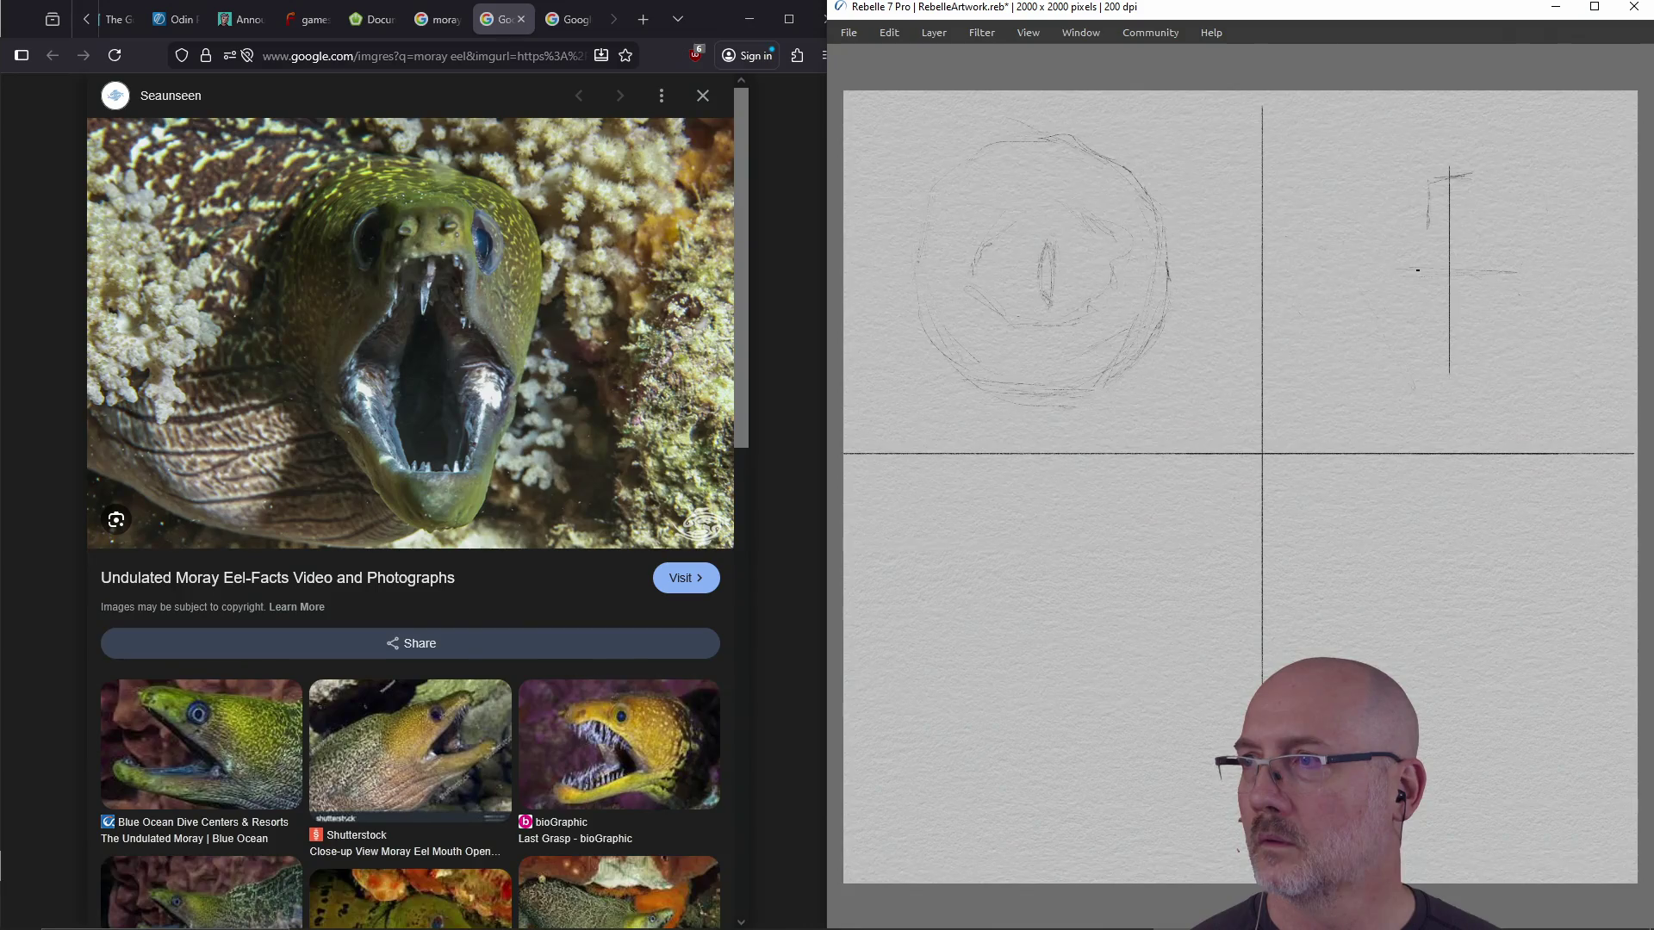
pyautogui.moveTo(1522, 275); pyautogui.dragTo(1469, 273)
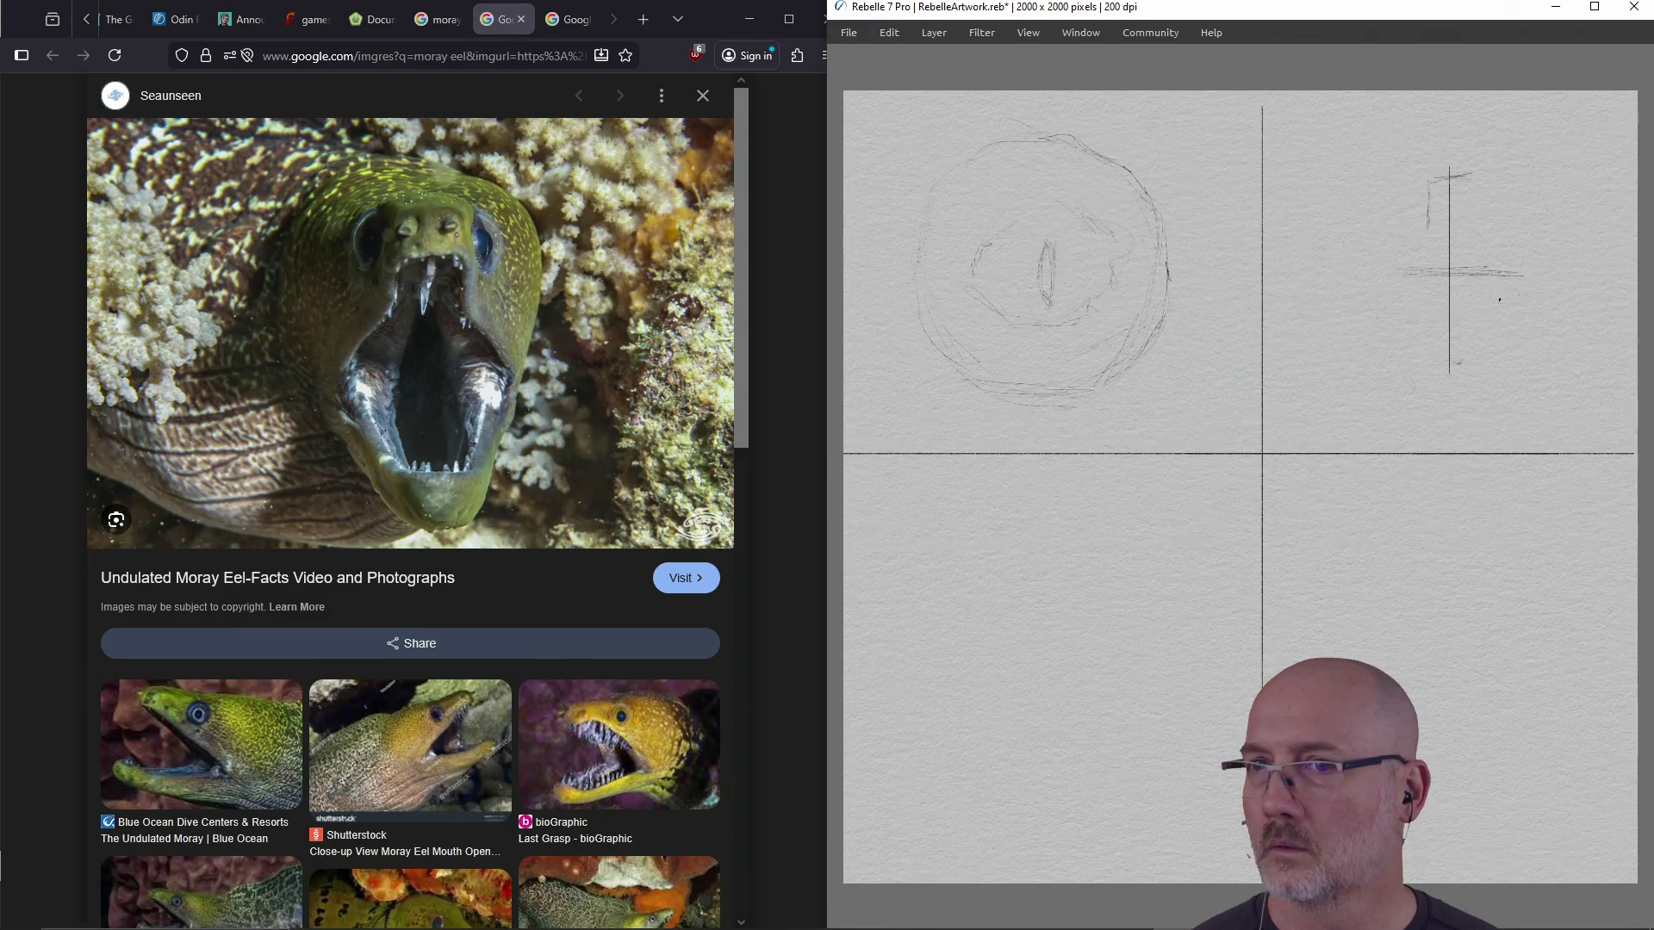
pyautogui.moveTo(1482, 362); pyautogui.dragTo(1435, 366)
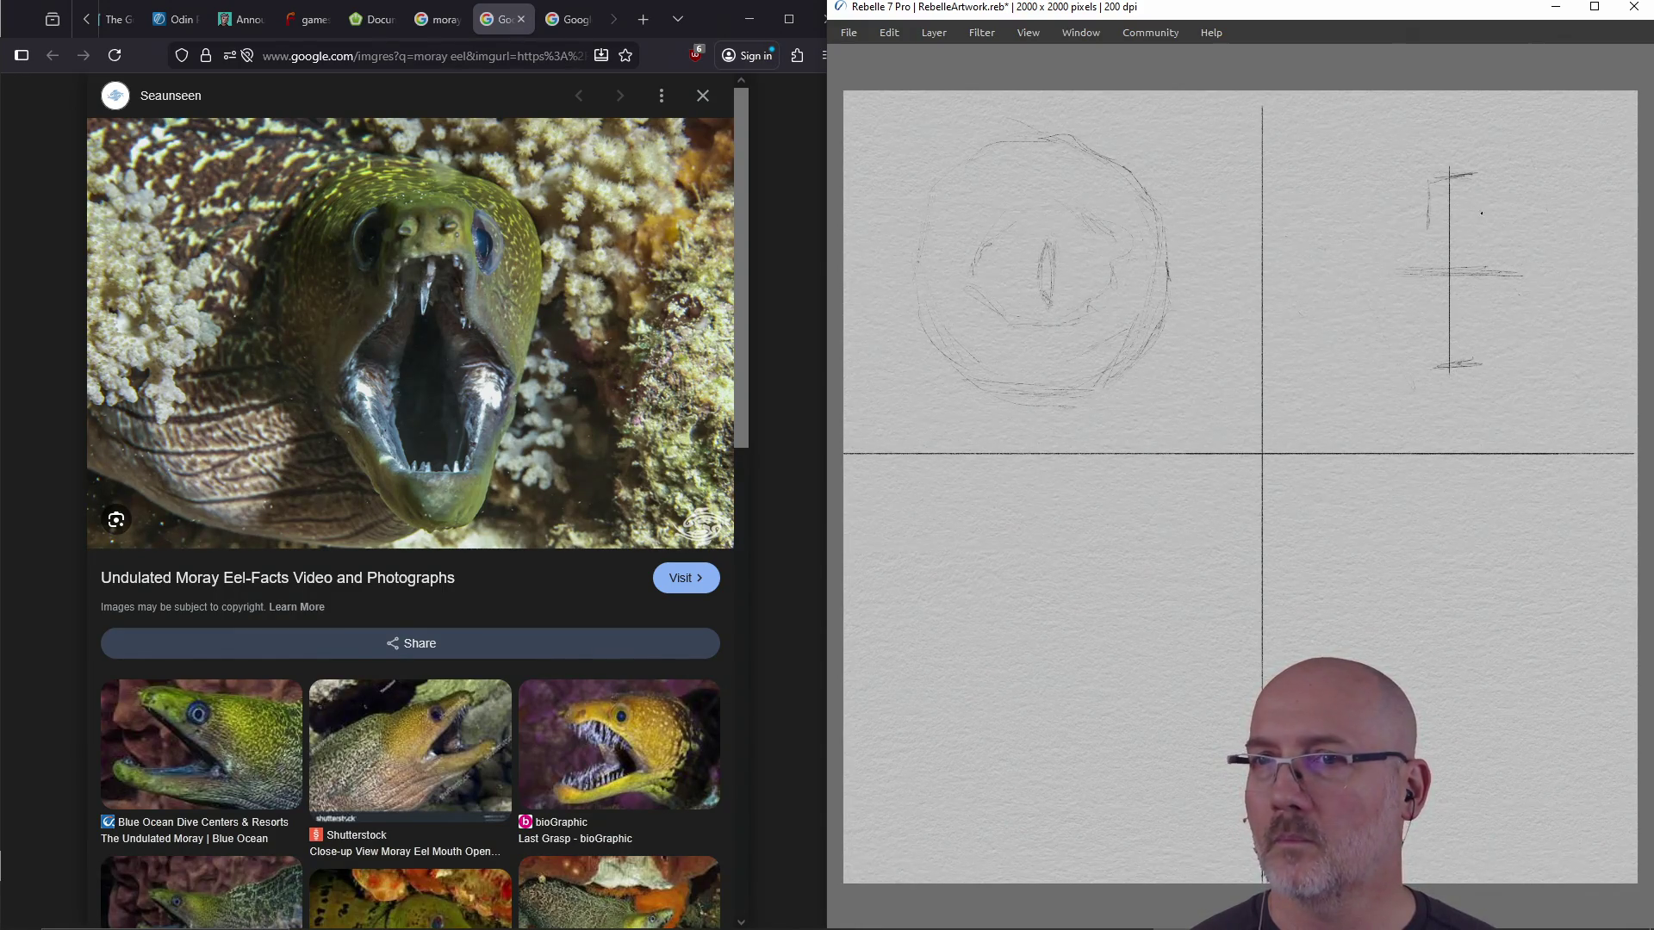
# Sketch the faceted head sides, inner diagonal facets, an upper-right curl and the top rim
pyautogui.moveTo(1431, 179)
pyautogui.mouseDown()
pyautogui.moveTo(1430, 219)
pyautogui.moveTo(1382, 287)
pyautogui.mouseUp()
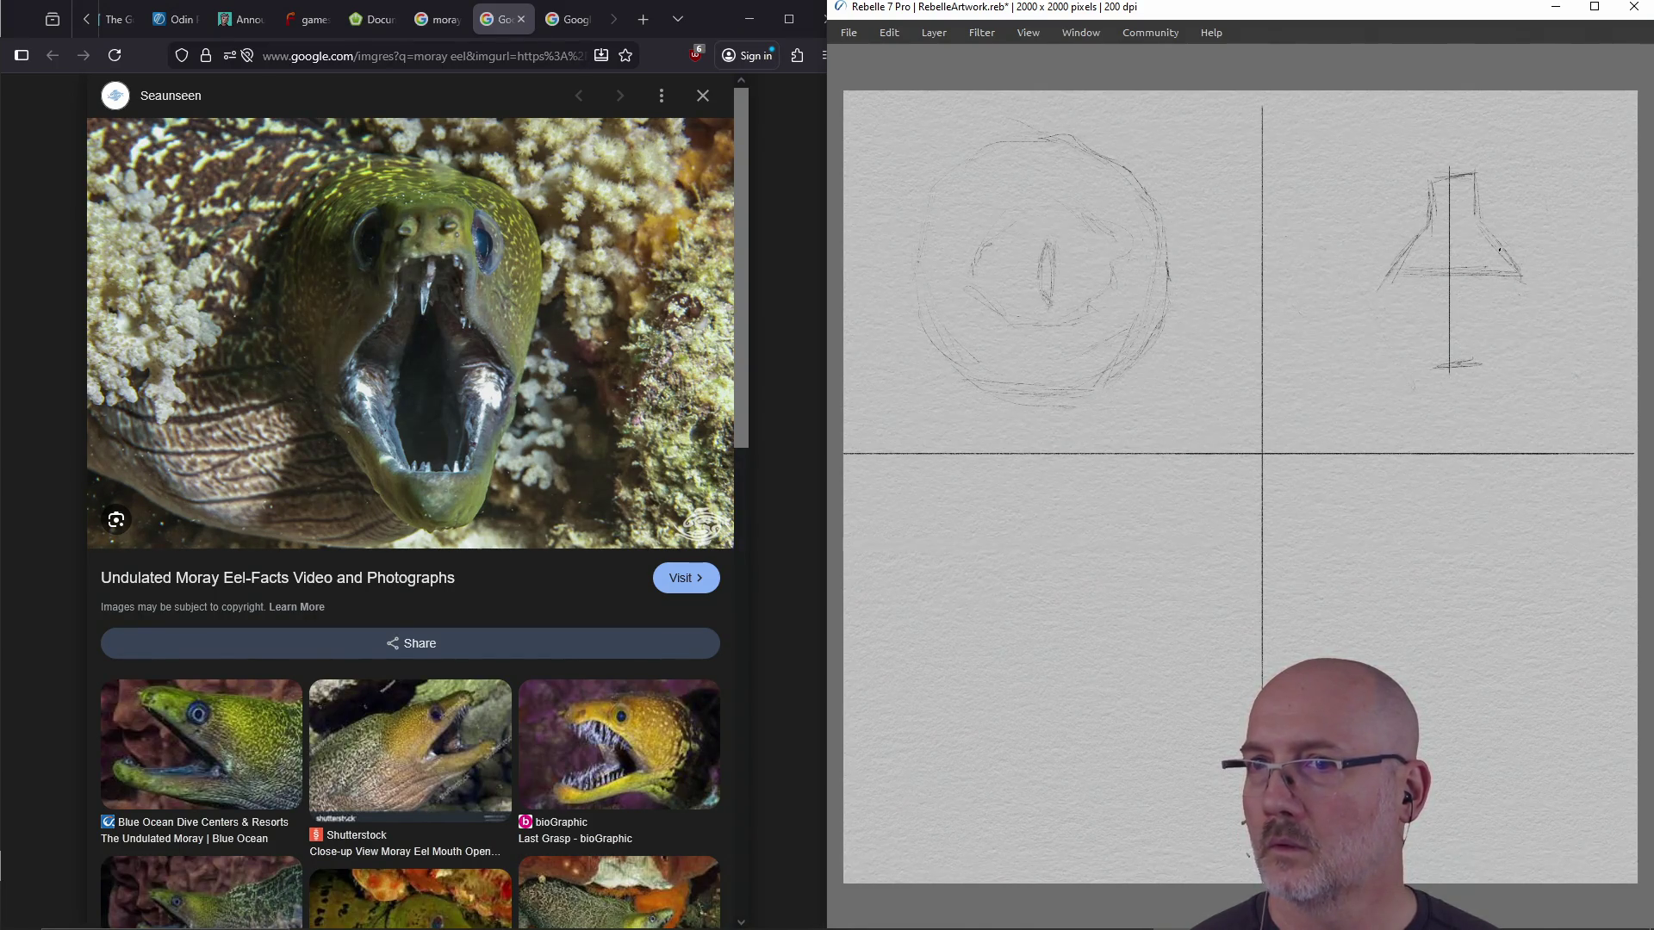
pyautogui.moveTo(1499, 284)
pyautogui.mouseDown()
pyautogui.moveTo(1483, 326)
pyautogui.moveTo(1426, 327)
pyautogui.mouseUp()
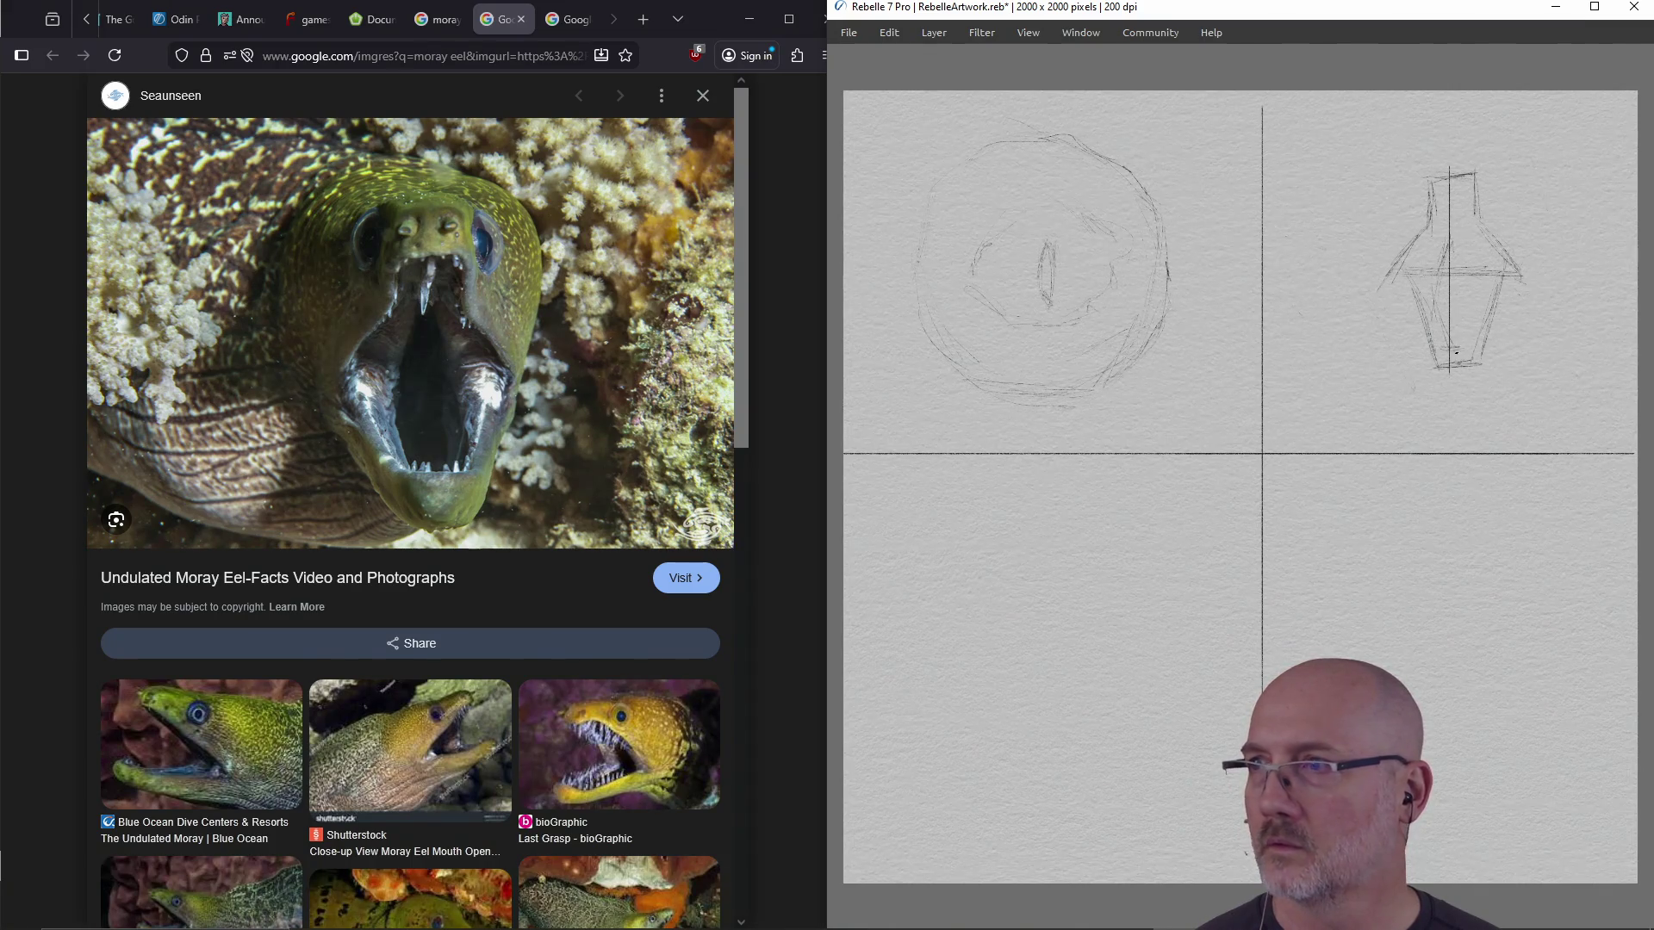
pyautogui.moveTo(1456, 244); pyautogui.dragTo(1469, 278)
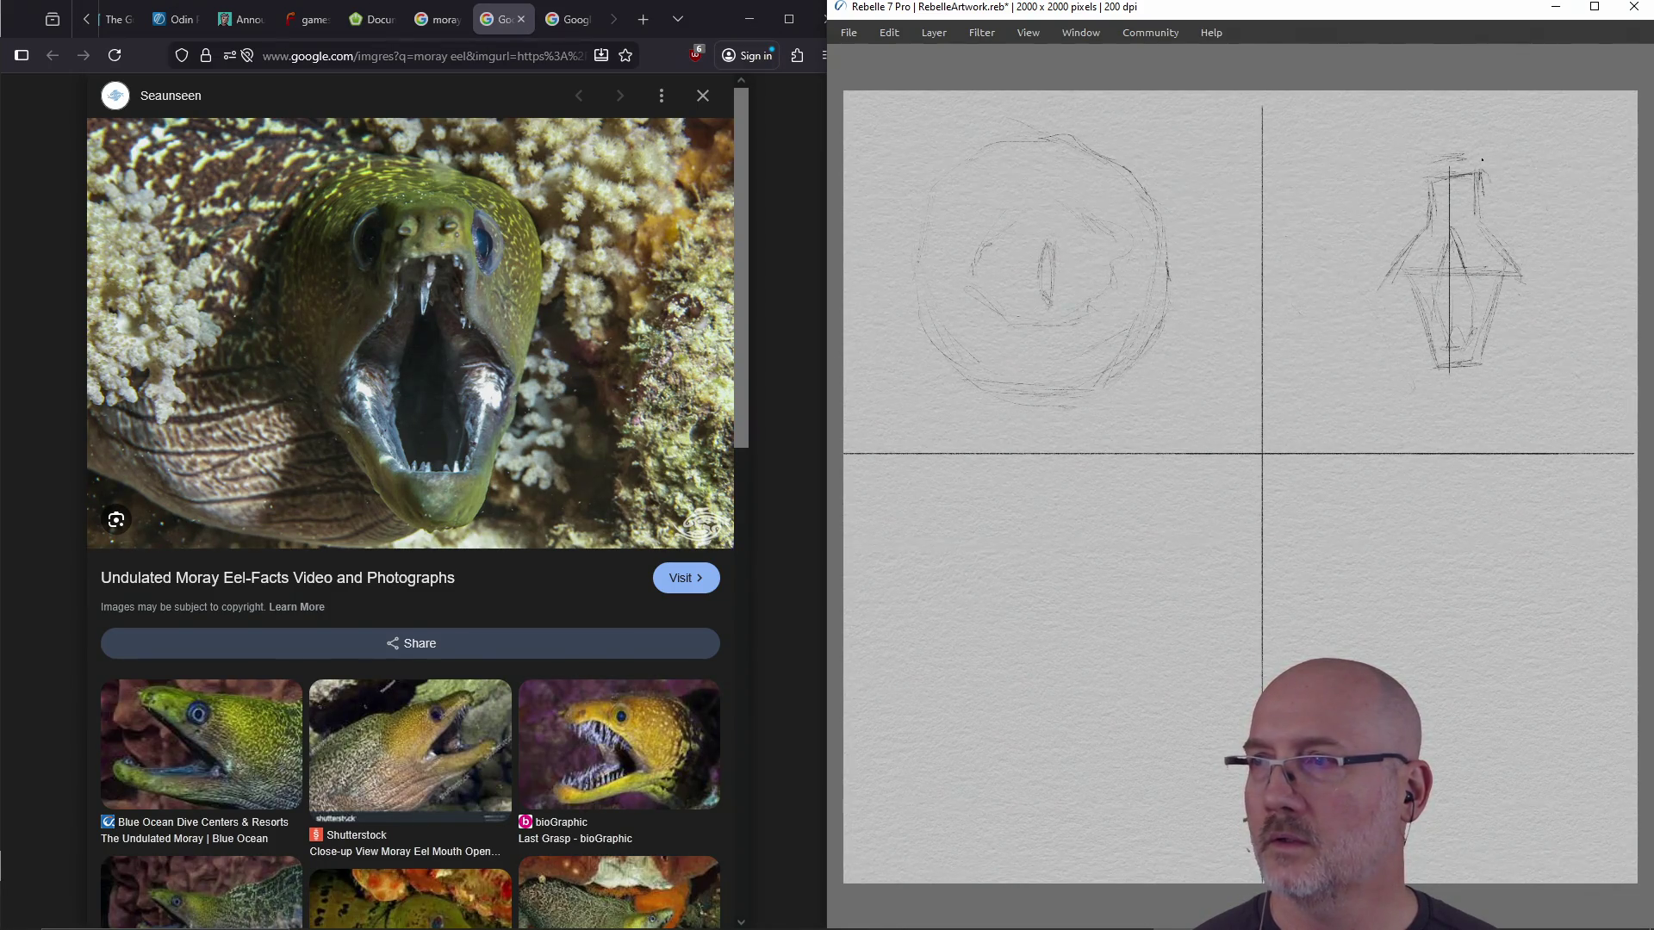
pyautogui.moveTo(1483, 172); pyautogui.dragTo(1487, 204)
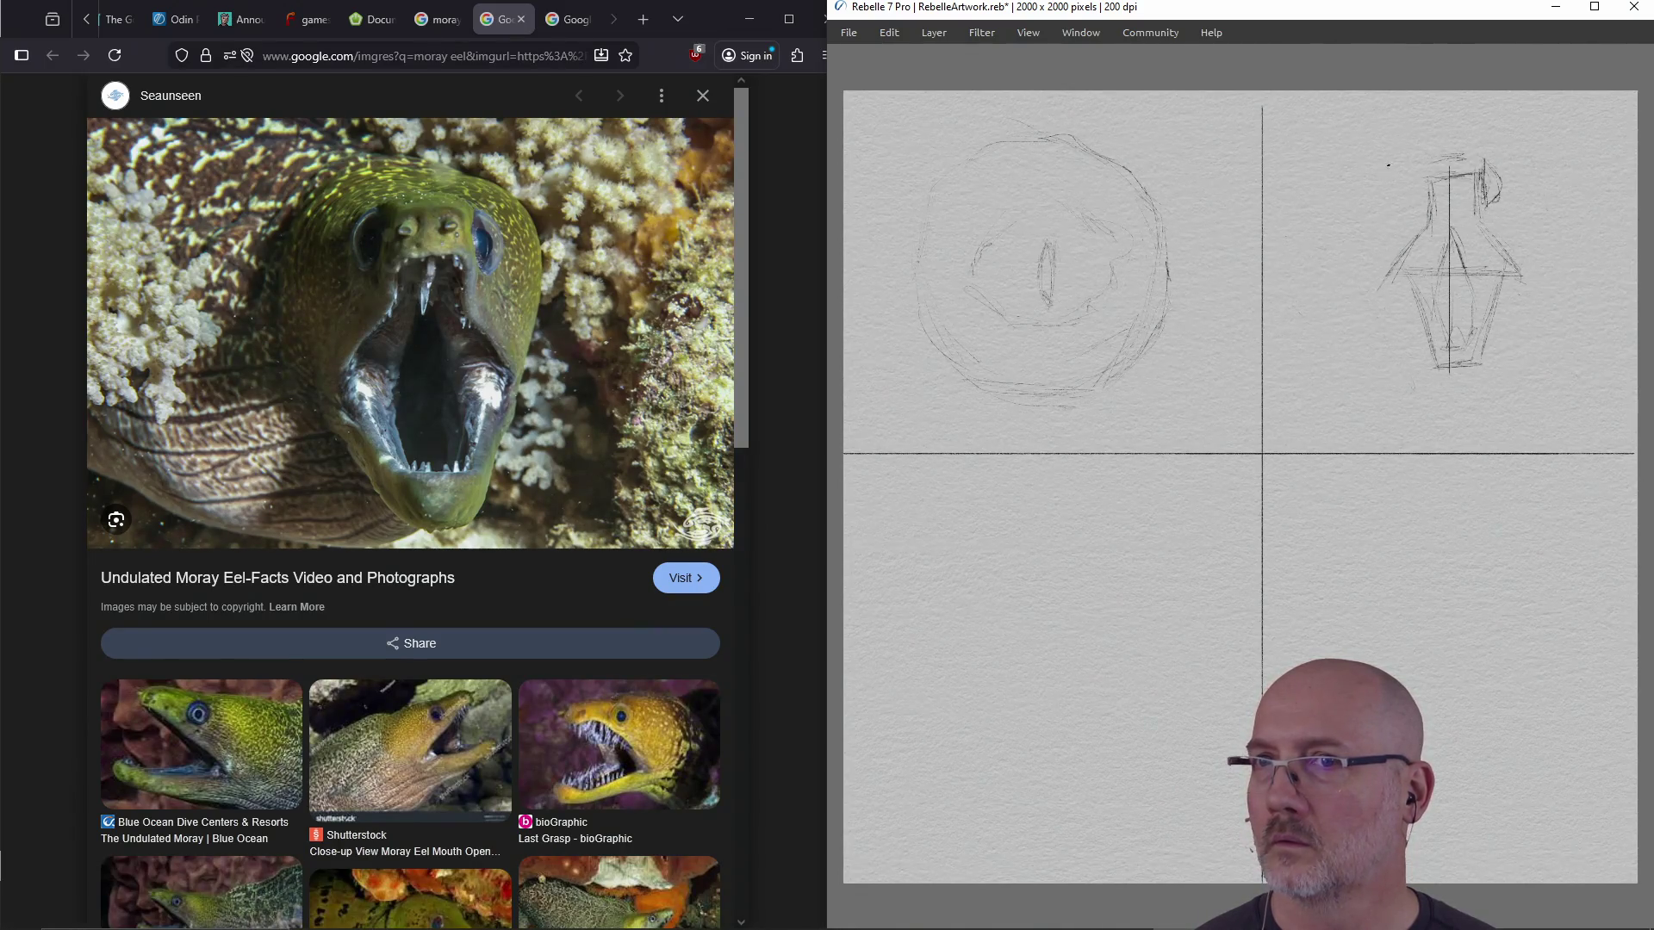
pyautogui.moveTo(1396, 164); pyautogui.dragTo(1398, 198)
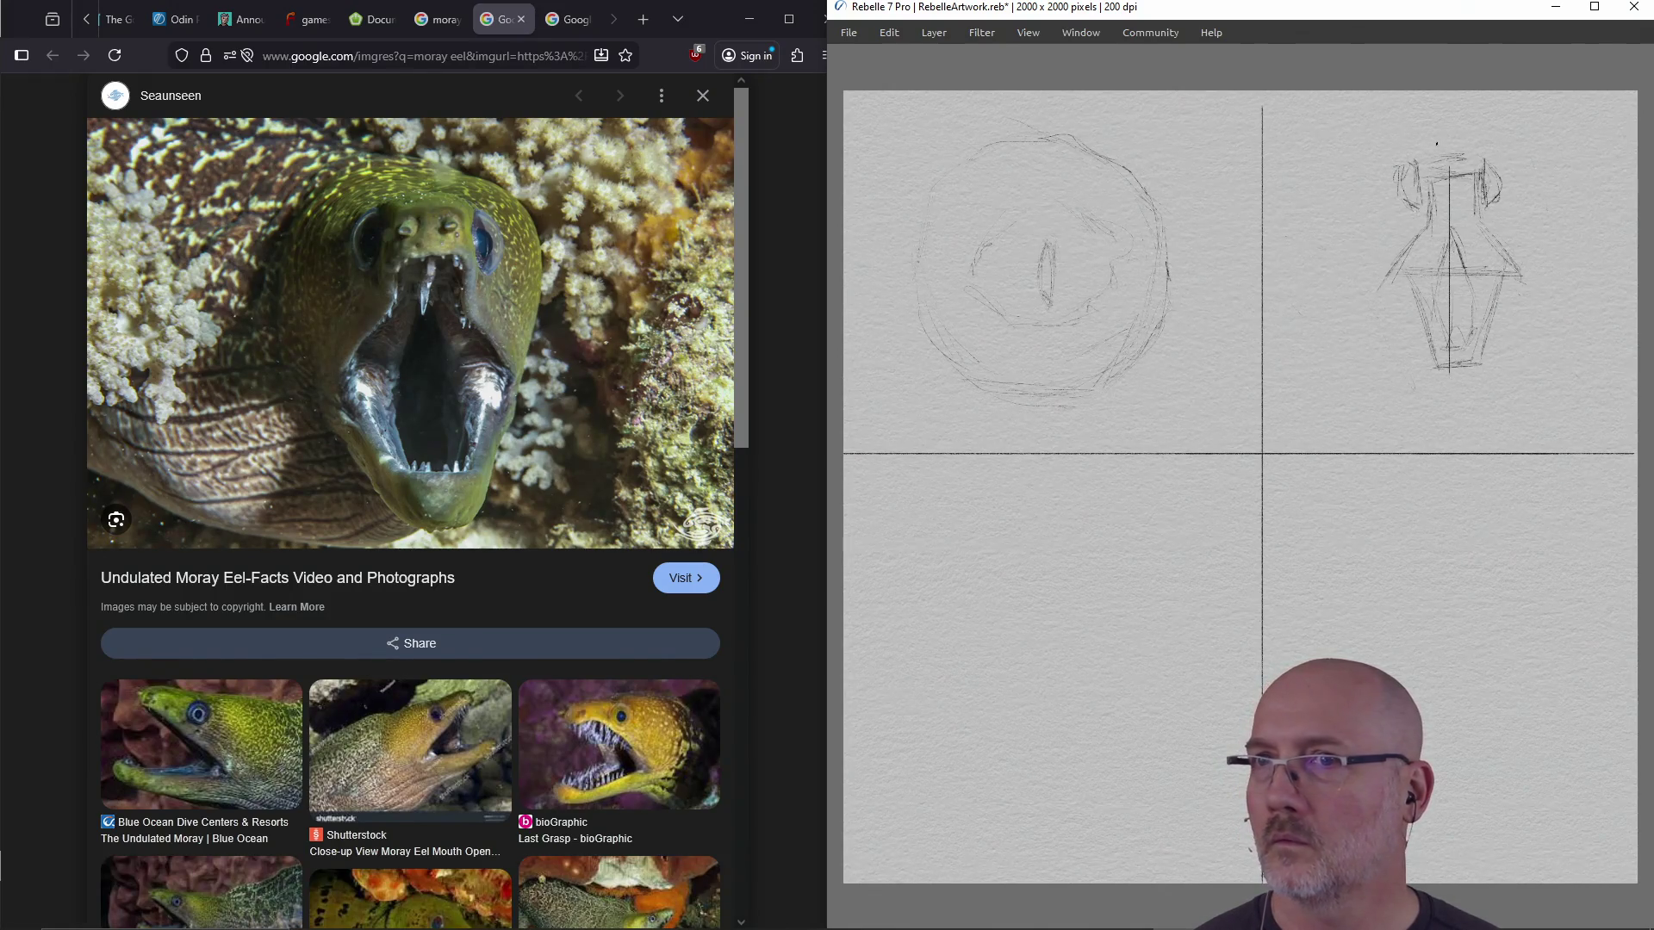
pyautogui.moveTo(1458, 147)
pyautogui.mouseDown()
pyautogui.moveTo(1431, 152)
pyautogui.moveTo(1426, 193)
pyautogui.moveTo(1482, 159)
pyautogui.mouseUp()
pyautogui.moveTo(1464, 152)
pyautogui.mouseDown()
pyautogui.moveTo(1476, 177)
pyautogui.moveTo(1435, 199)
pyautogui.mouseUp()
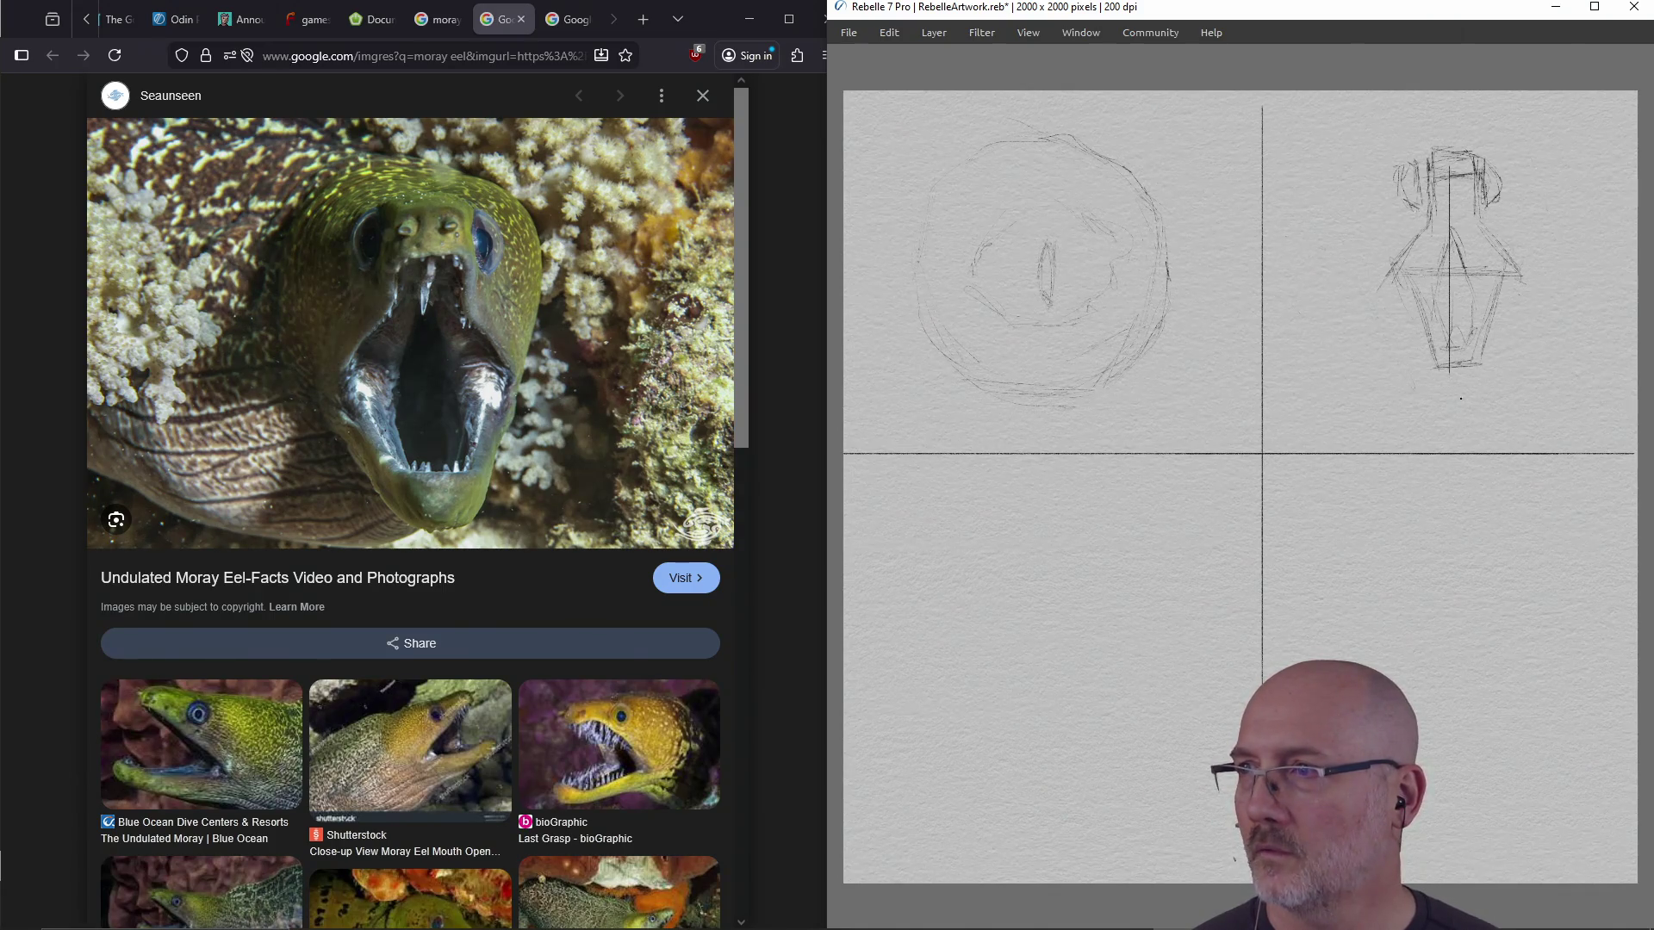
# Strengthen the head's right, lower-left and left outlines and add short strokes beneath it
pyautogui.moveTo(1475, 406)
pyautogui.mouseDown()
pyautogui.moveTo(1446, 403)
pyautogui.moveTo(1475, 400)
pyautogui.mouseUp()
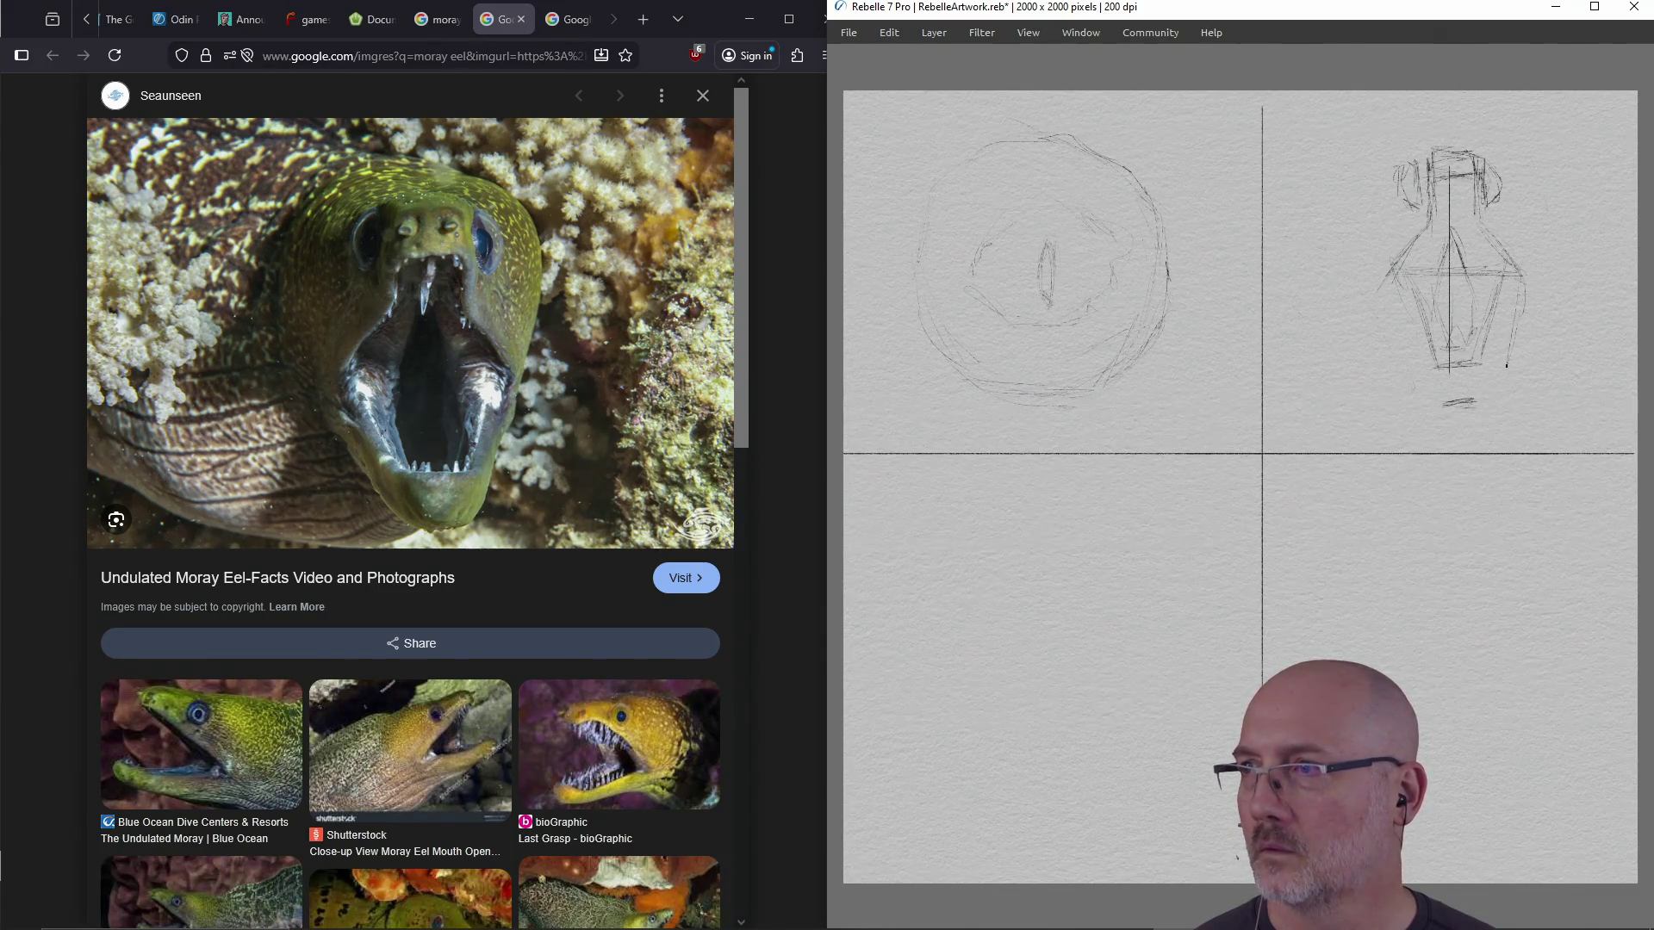
pyautogui.moveTo(1493, 384); pyautogui.dragTo(1527, 286)
pyautogui.moveTo(1527, 286); pyautogui.dragTo(1488, 387)
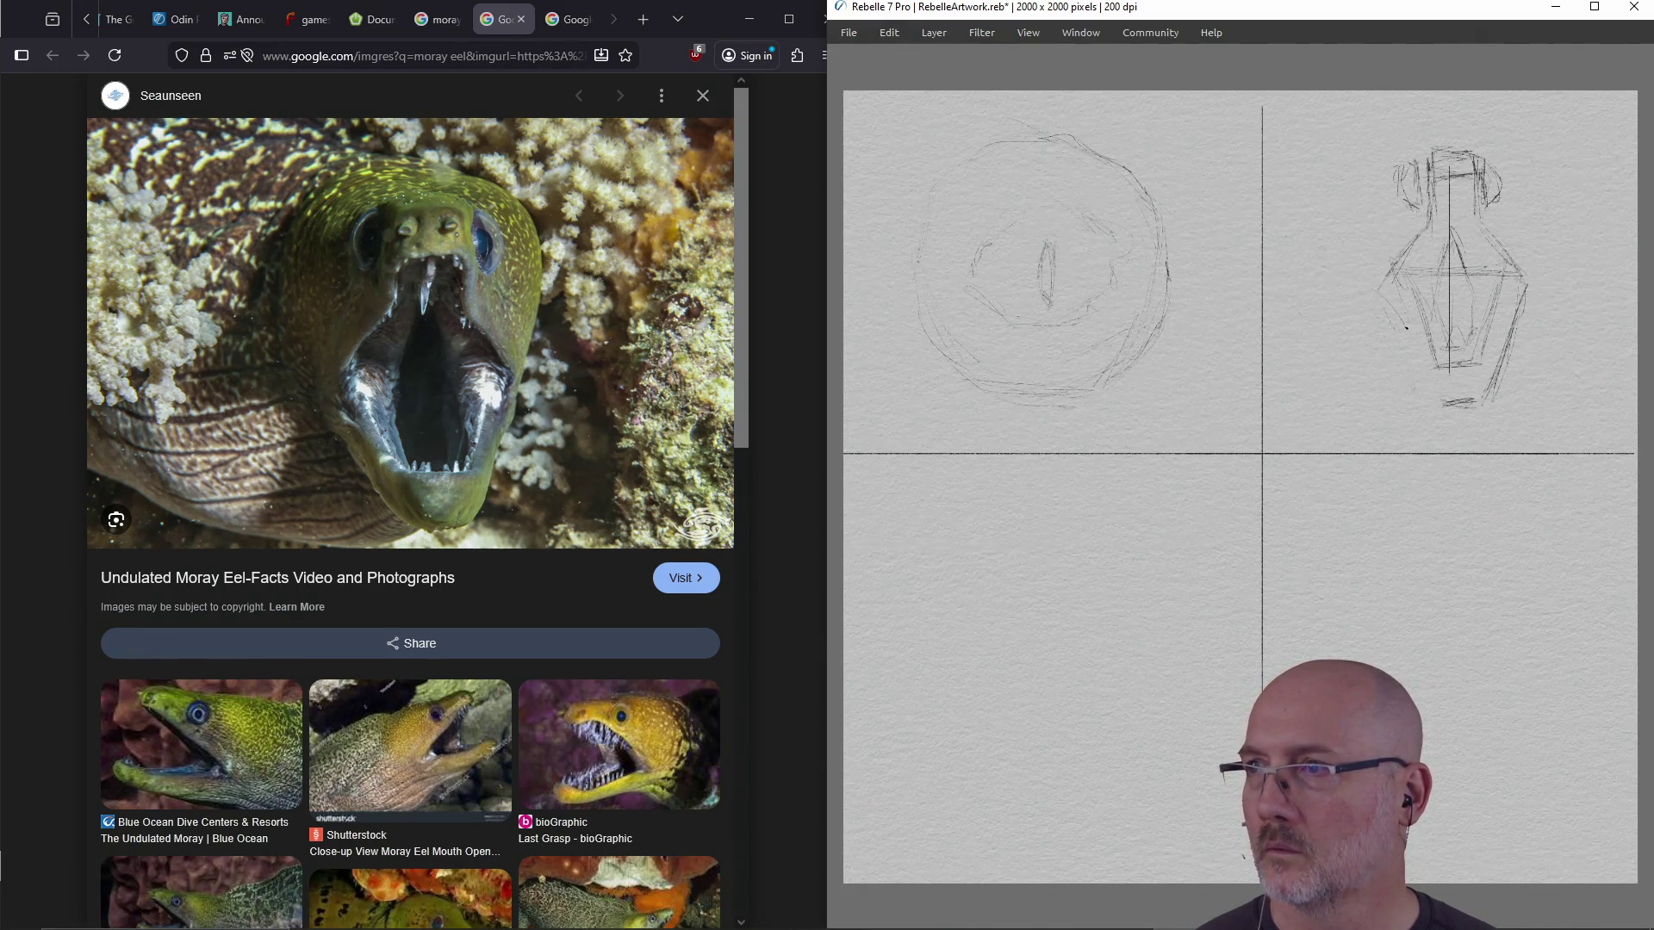
pyautogui.moveTo(1399, 331); pyautogui.dragTo(1437, 398)
pyautogui.moveTo(1382, 301); pyautogui.dragTo(1391, 336)
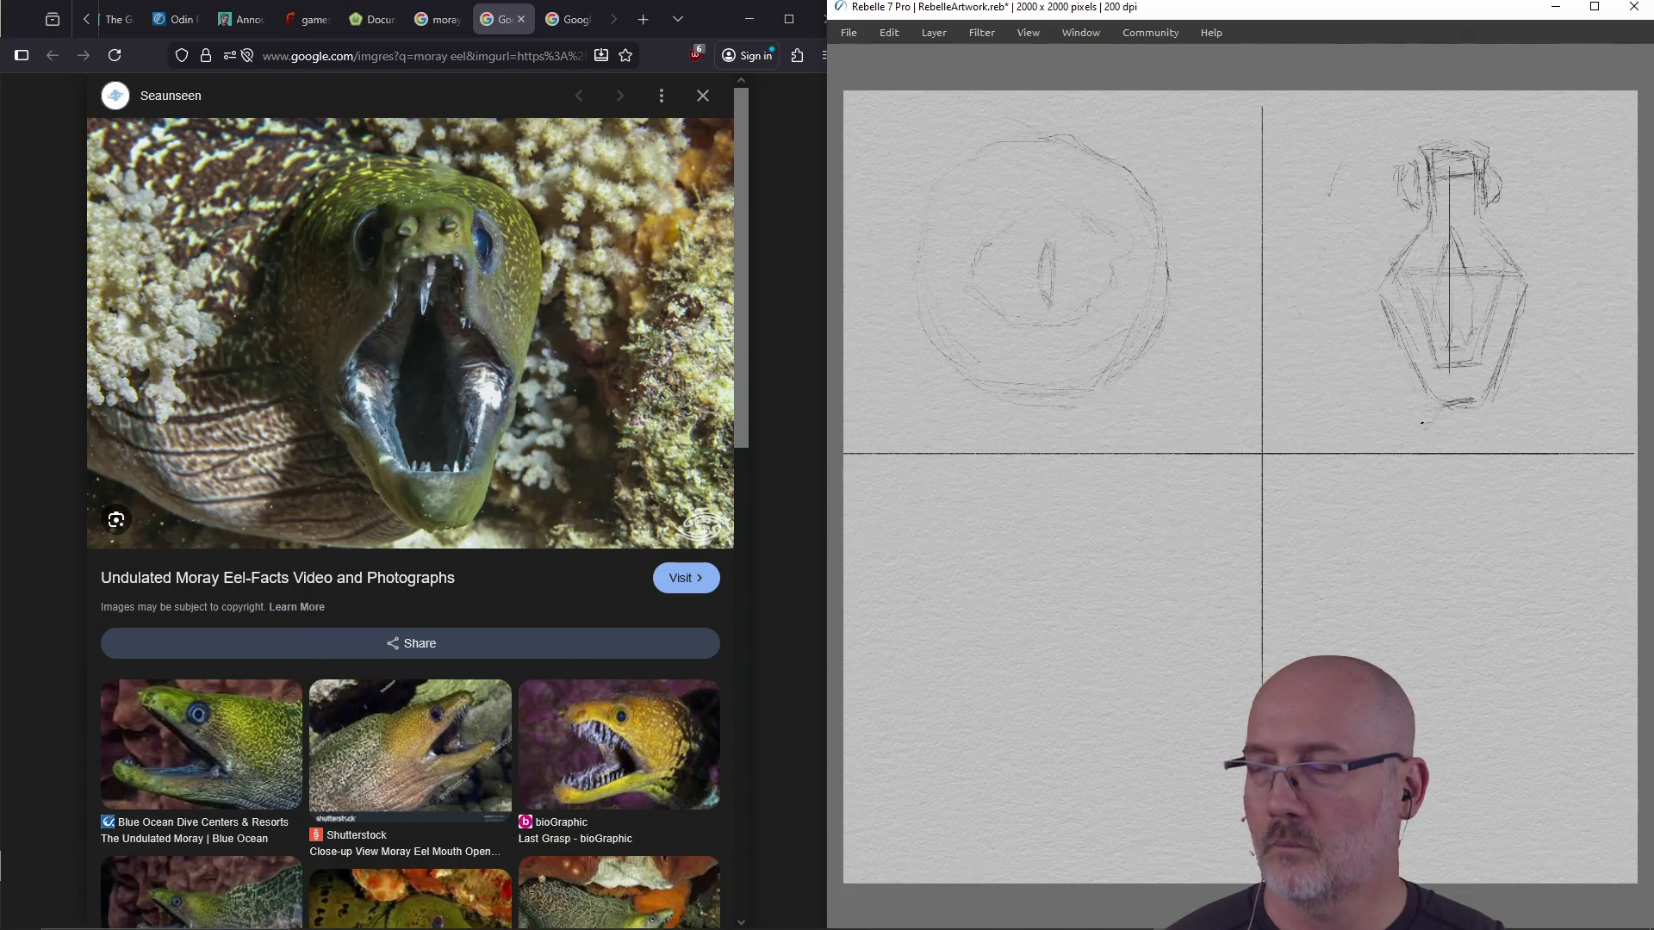
# Darken the moray head's base line and curve an outer outline down its right side
pyautogui.moveTo(1324, 445); pyautogui.dragTo(1428, 426)
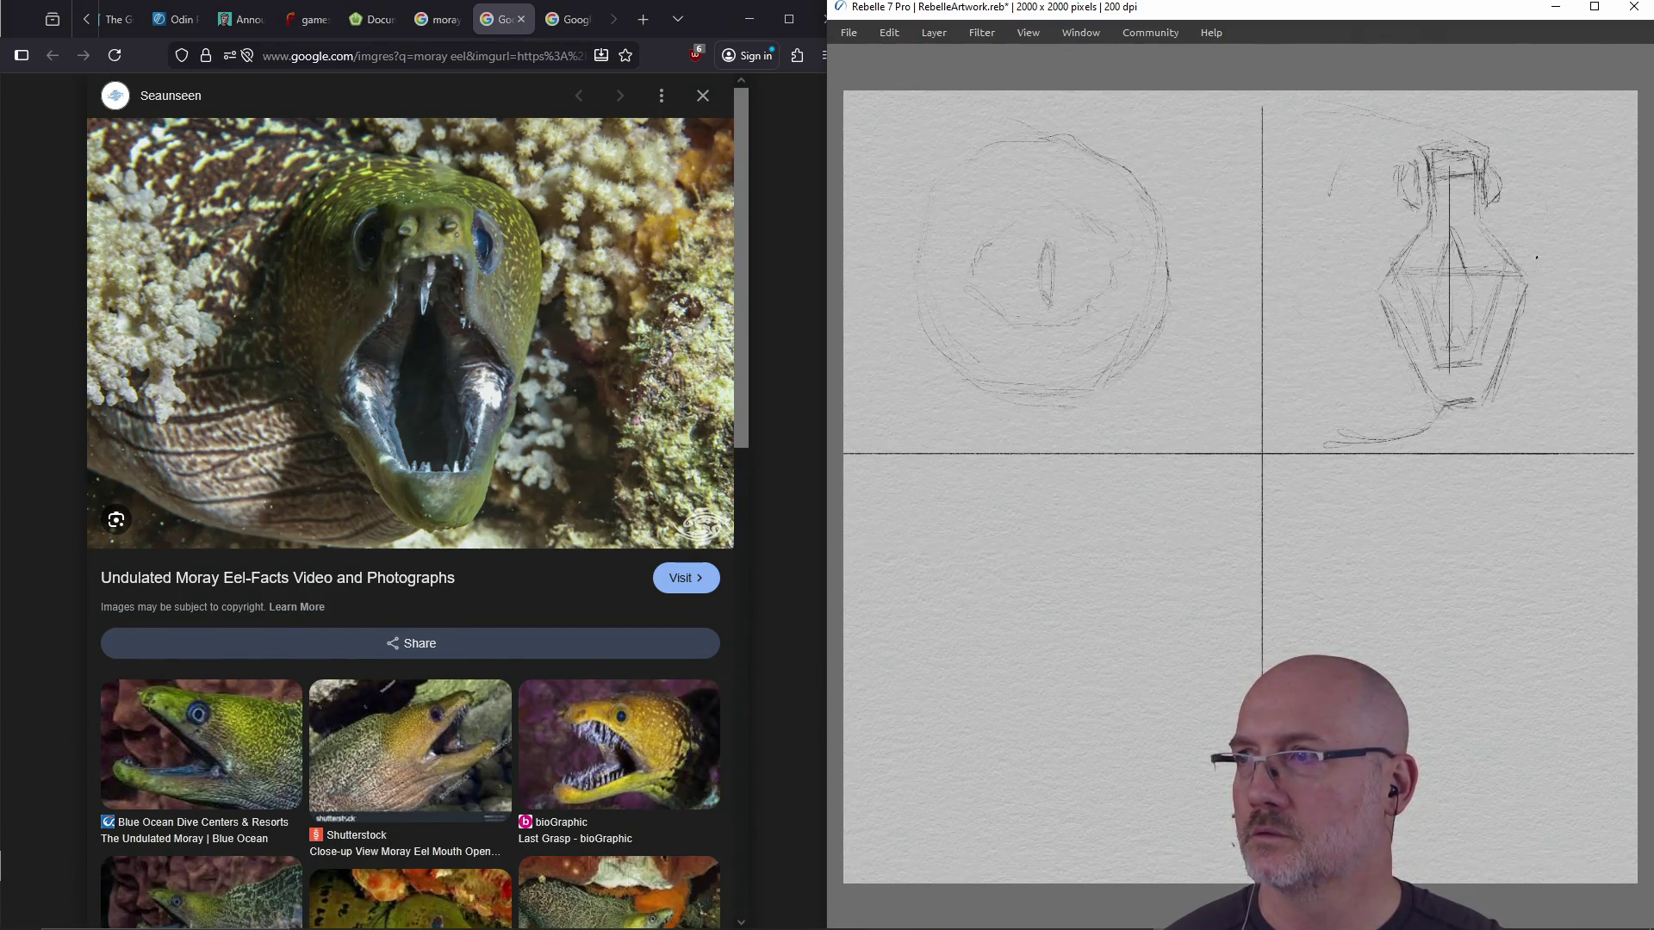
pyautogui.moveTo(1527, 130)
pyautogui.mouseDown()
pyautogui.moveTo(1546, 163)
pyautogui.moveTo(1541, 256)
pyautogui.mouseUp()
pyautogui.moveTo(1547, 171); pyautogui.dragTo(1550, 209)
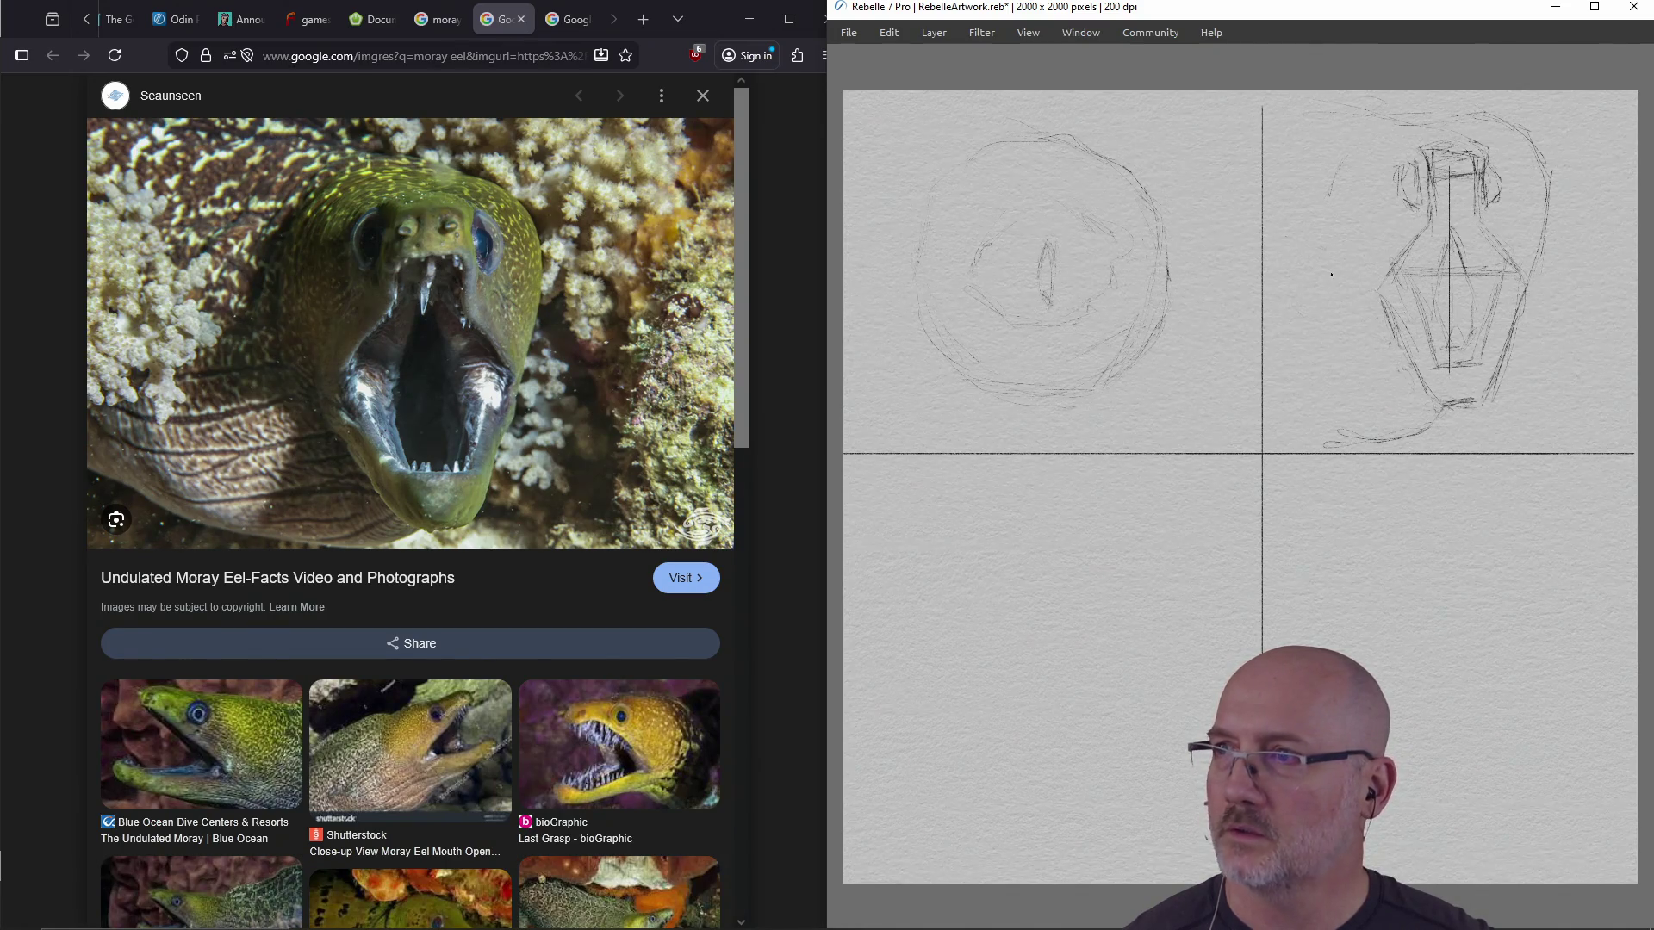
# Outline and darken the head's left side, then erase the construction lines inside
pyautogui.moveTo(1366, 325); pyautogui.dragTo(1340, 286)
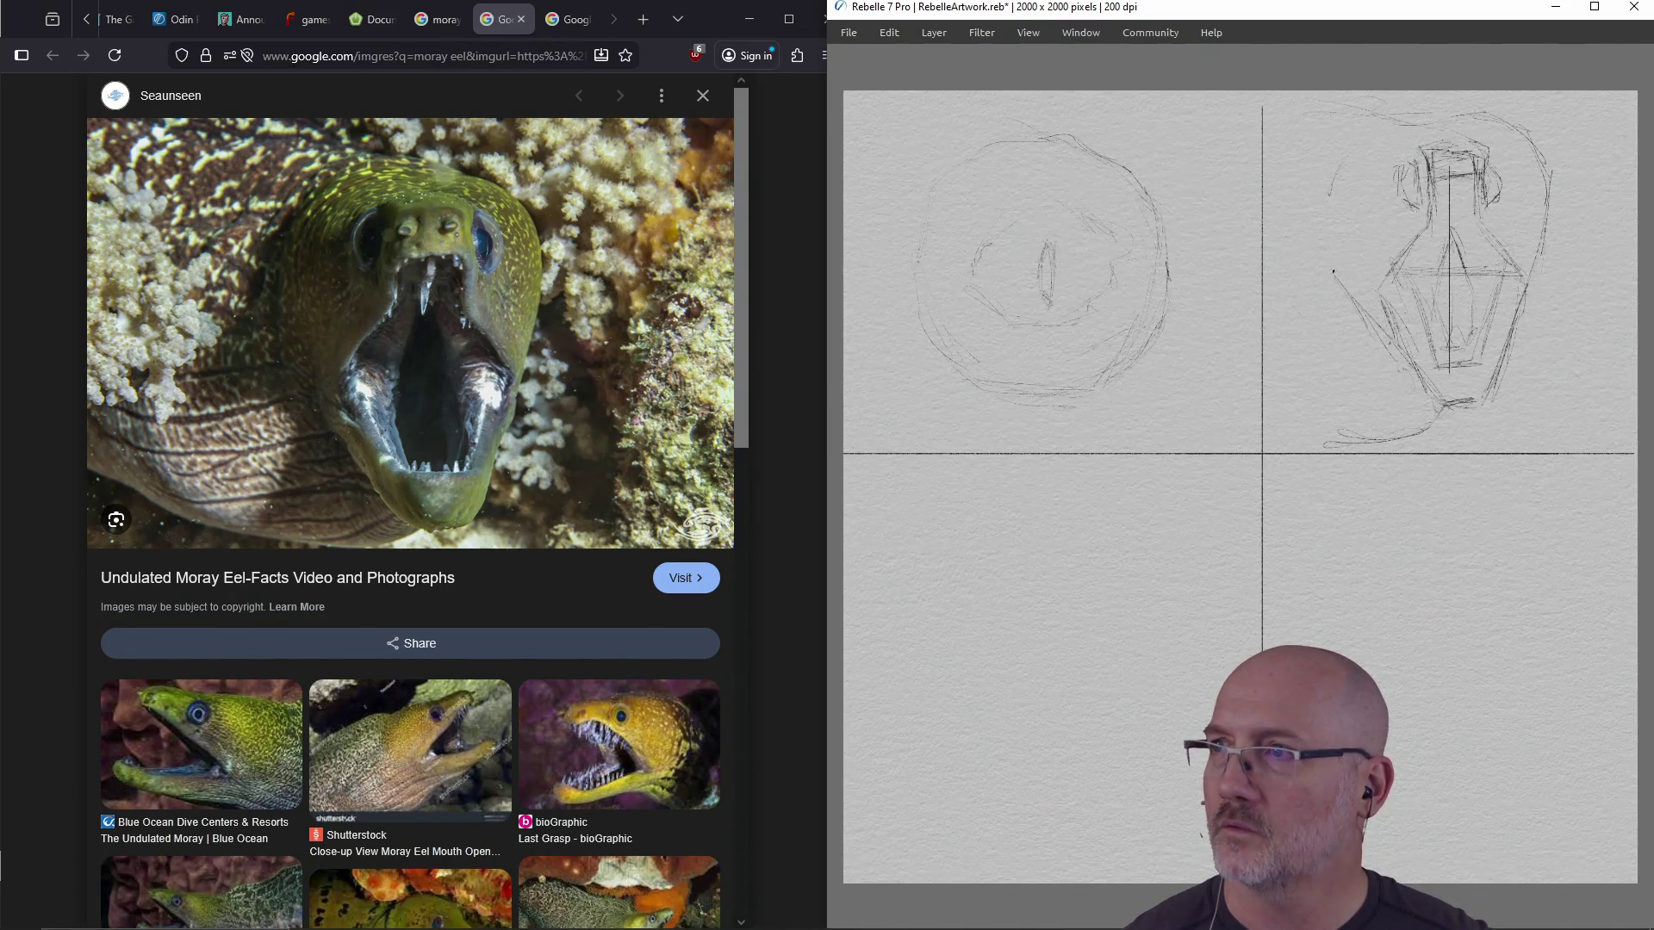
pyautogui.moveTo(1331, 204); pyautogui.dragTo(1324, 261)
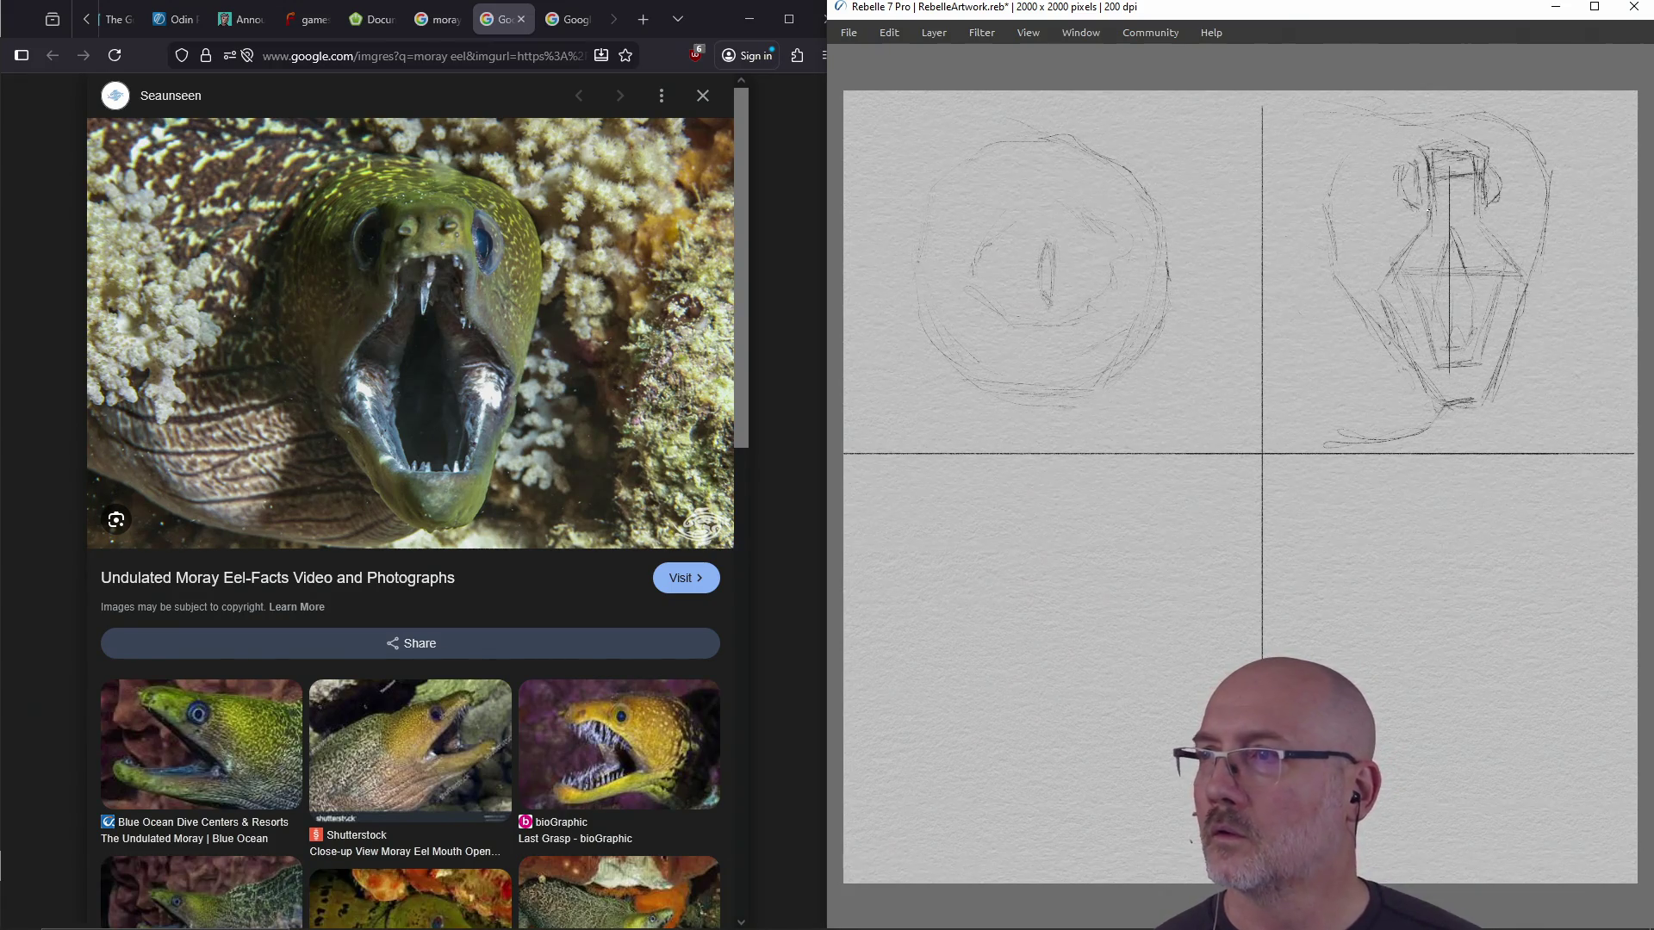
pyautogui.moveTo(1385, 294); pyautogui.dragTo(1380, 322)
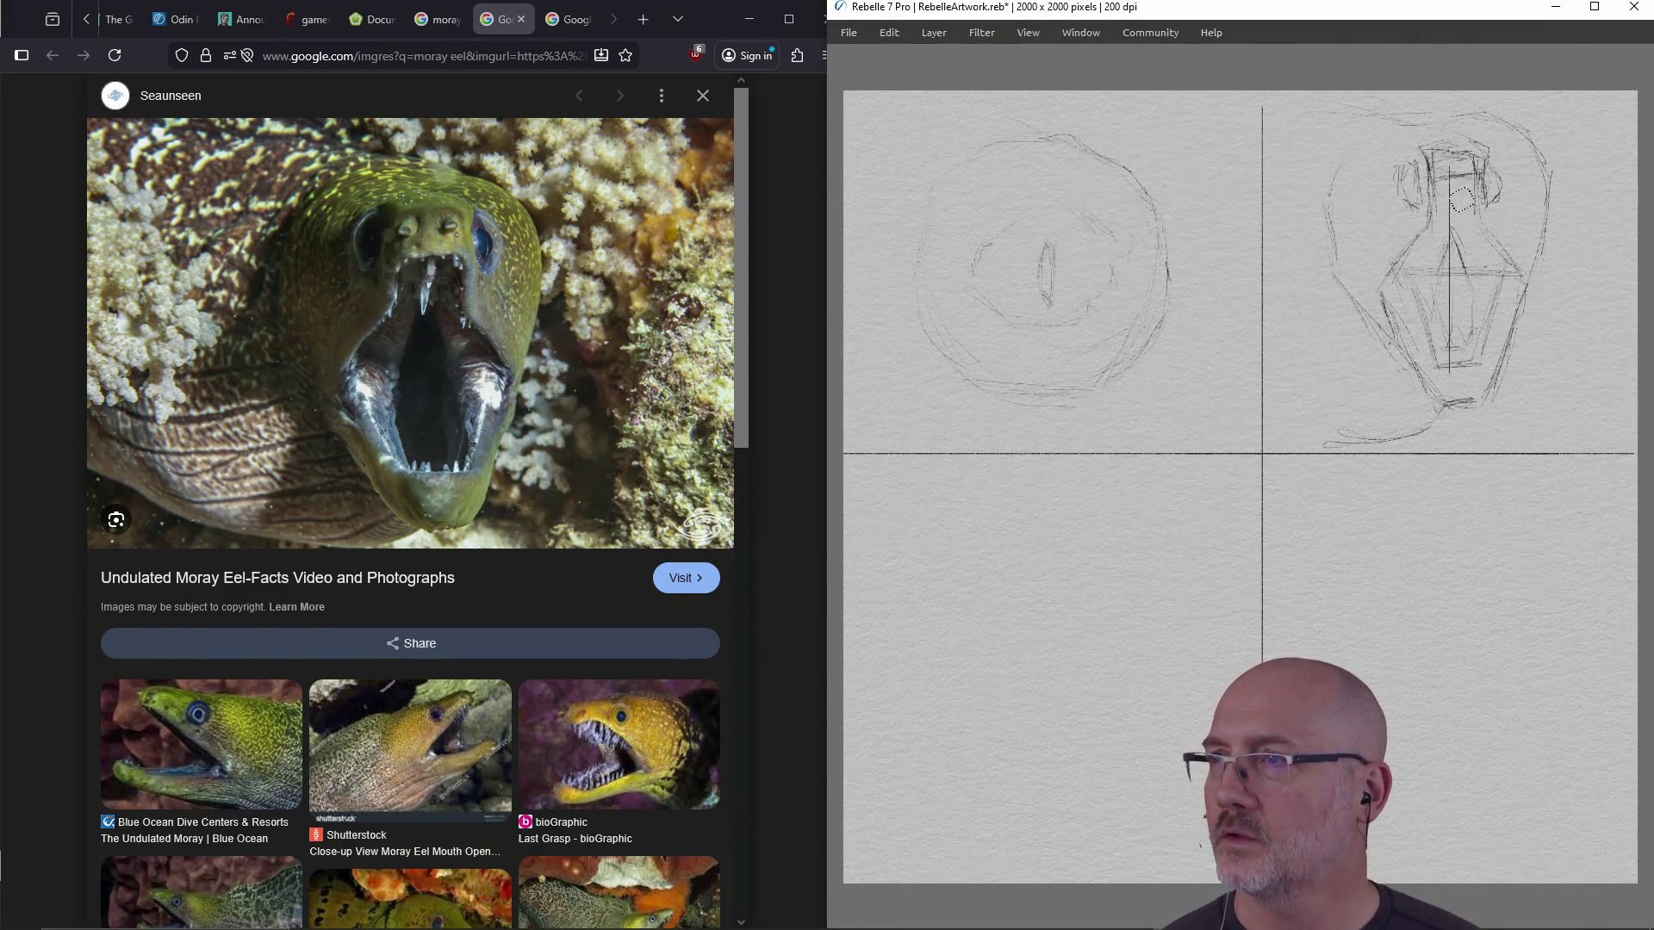
pyautogui.moveTo(1483, 278)
pyautogui.mouseDown()
pyautogui.moveTo(1452, 274)
pyautogui.moveTo(1453, 366)
pyautogui.mouseUp()
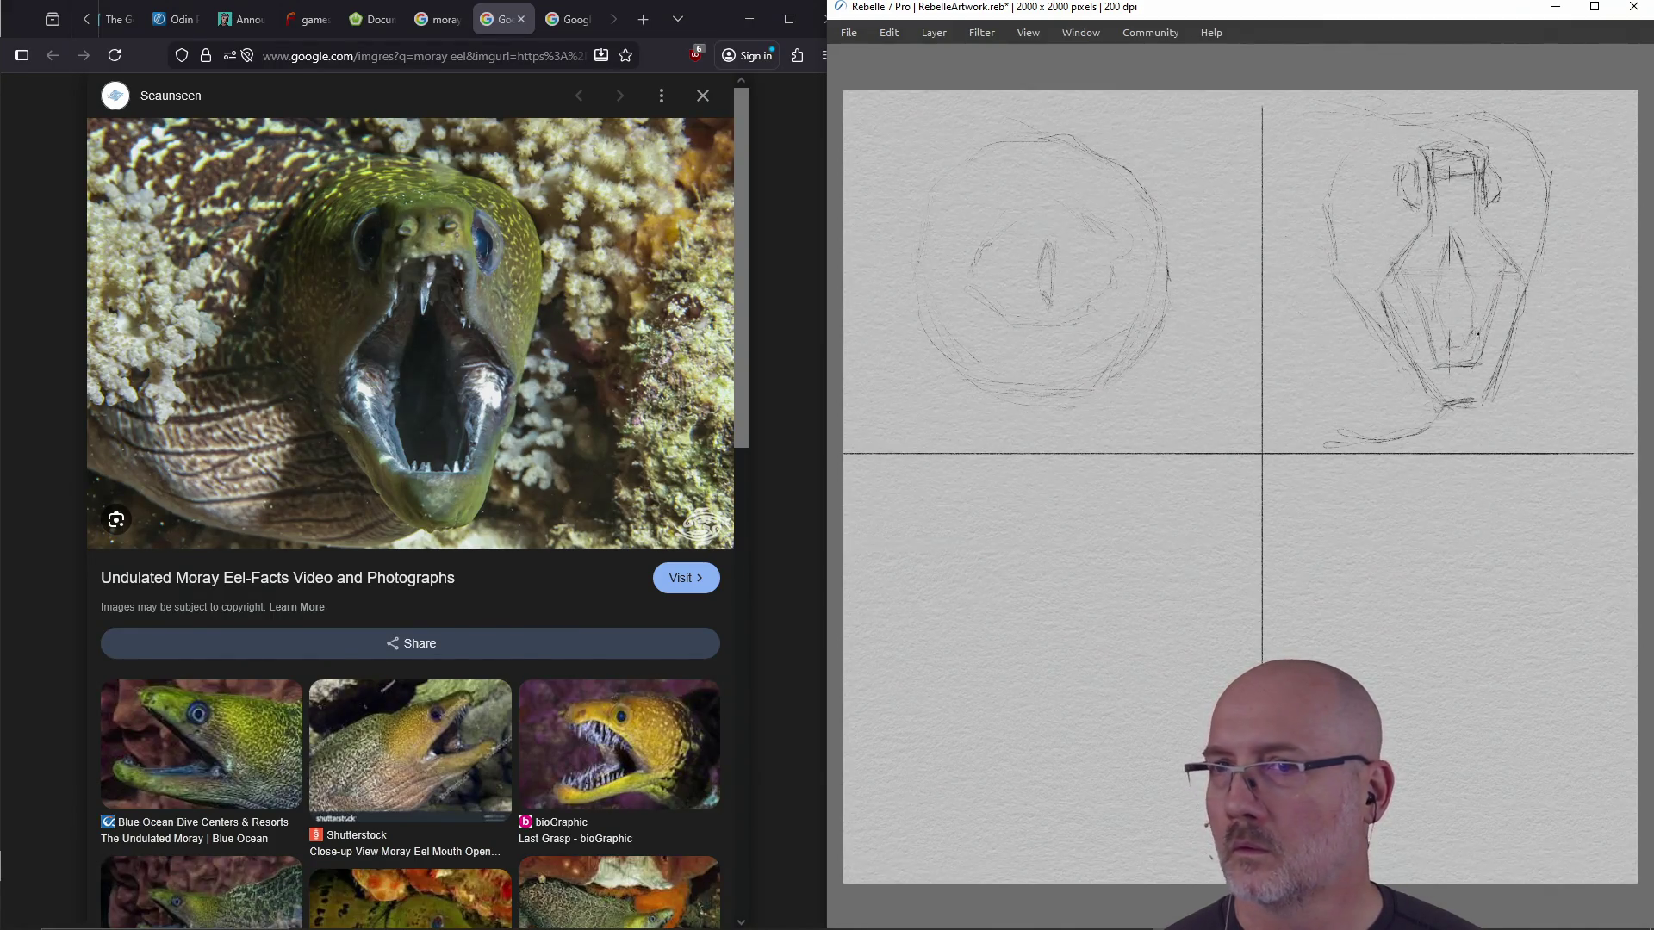
# Sketch the open mouth's inner and side edges, then darken the eel head's top and upper snout
pyautogui.moveTo(1468, 291)
pyautogui.mouseDown()
pyautogui.moveTo(1463, 367)
pyautogui.moveTo(1432, 330)
pyautogui.moveTo(1436, 297)
pyautogui.mouseUp()
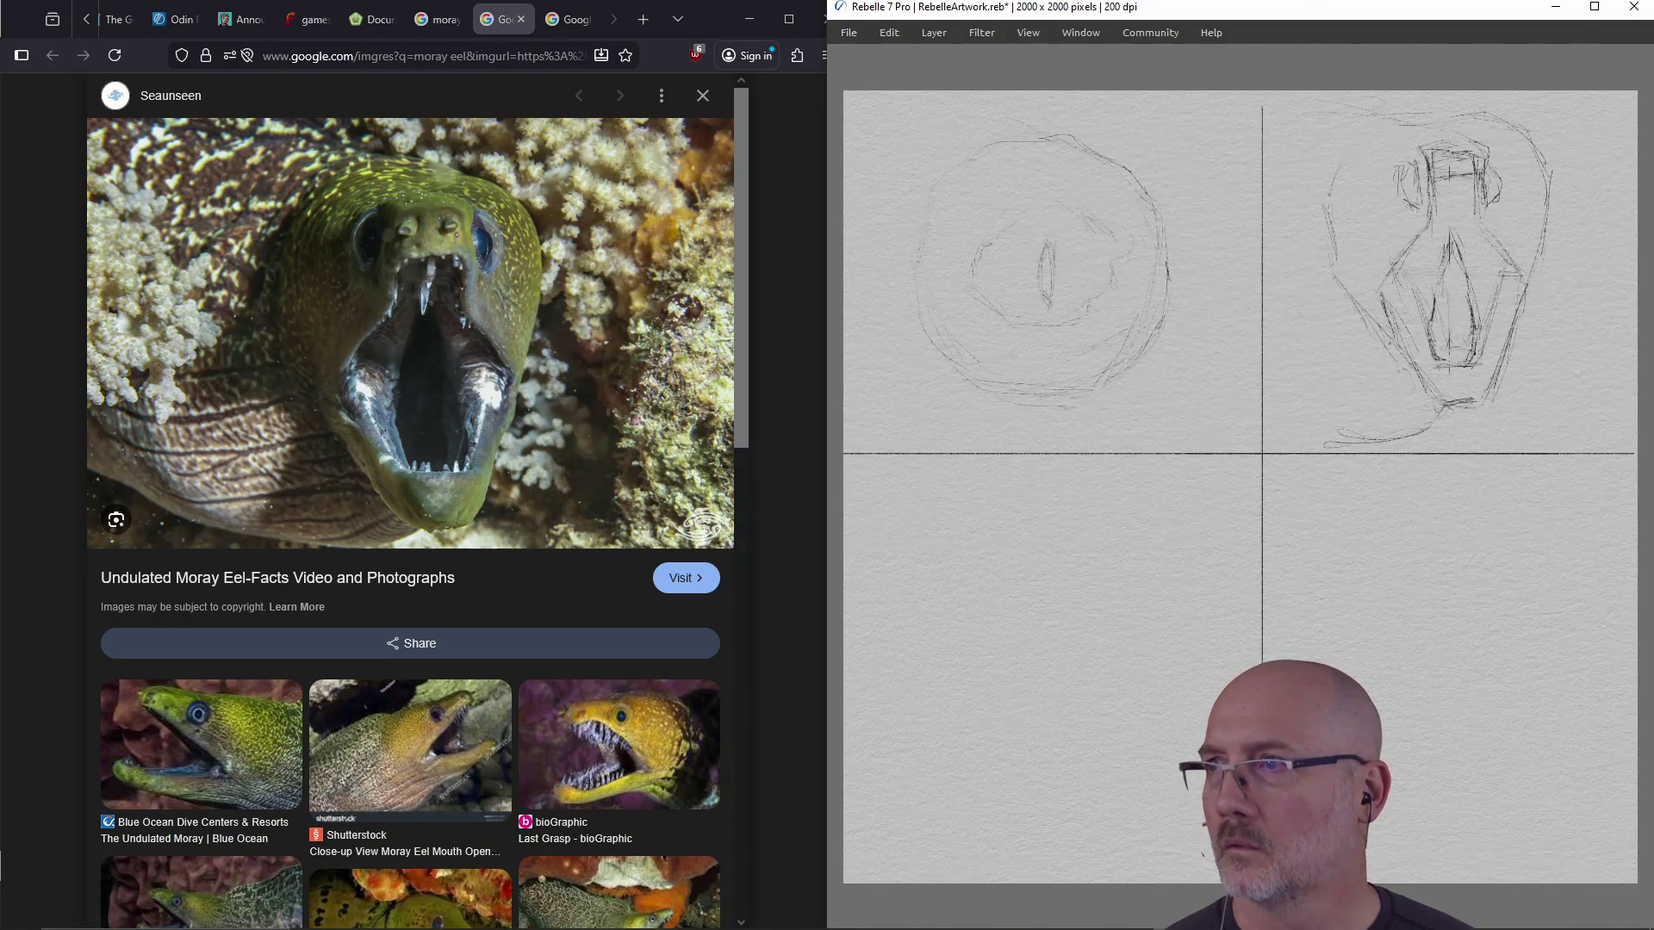
pyautogui.moveTo(1500, 297); pyautogui.dragTo(1496, 272)
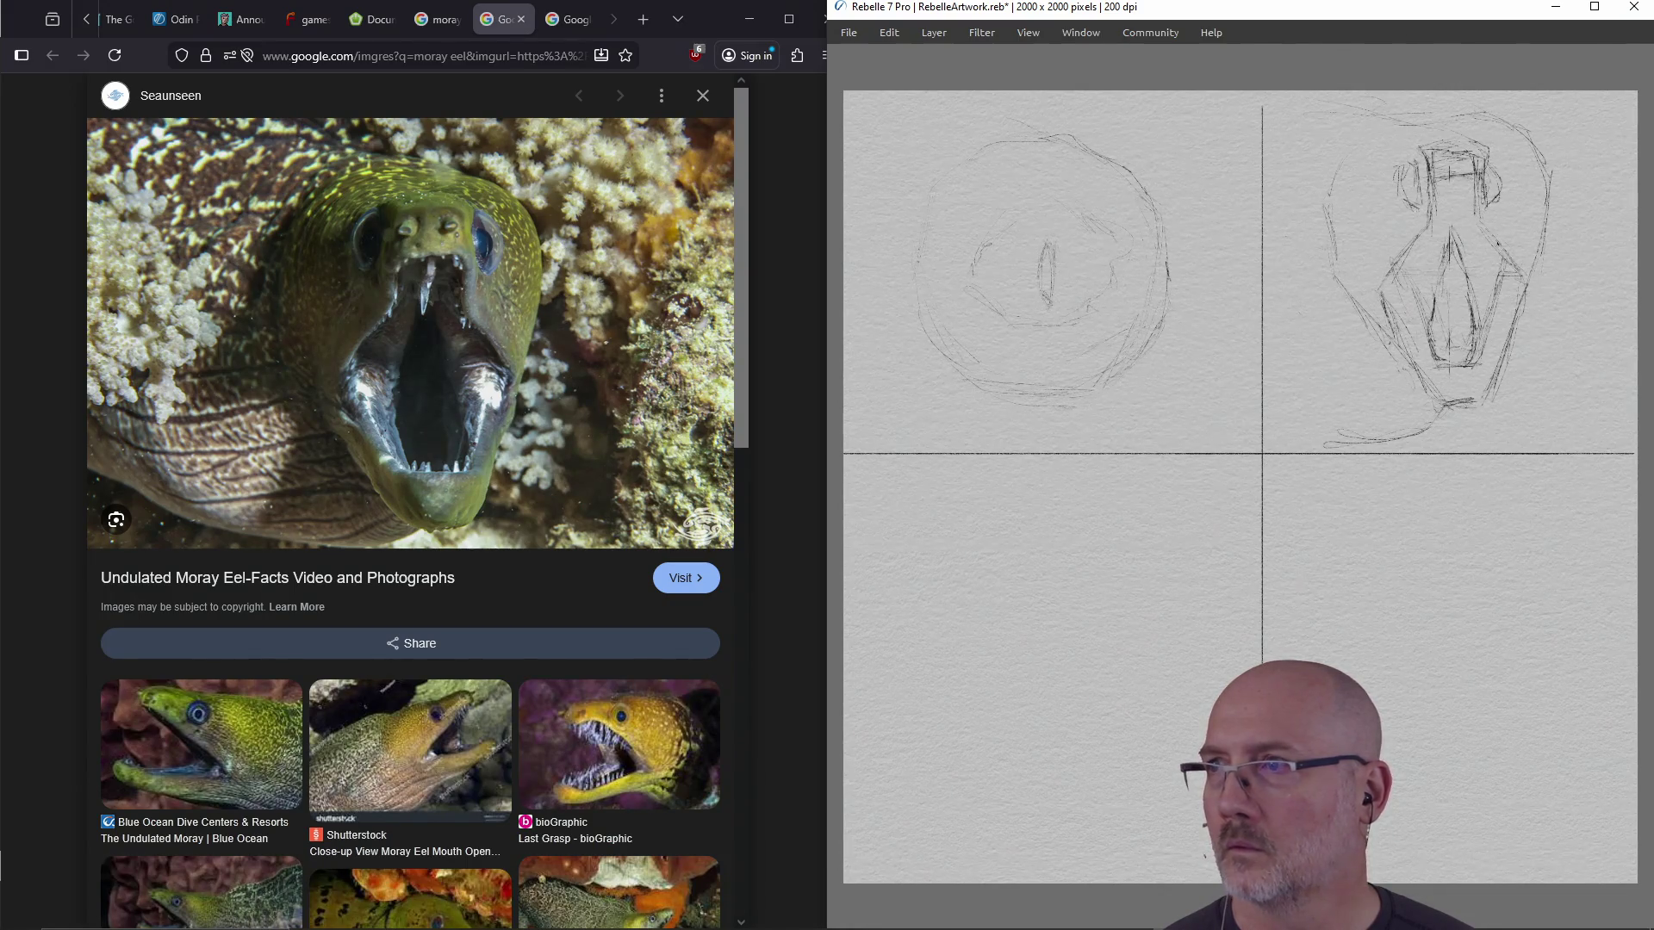
pyautogui.moveTo(1524, 292); pyautogui.dragTo(1515, 328)
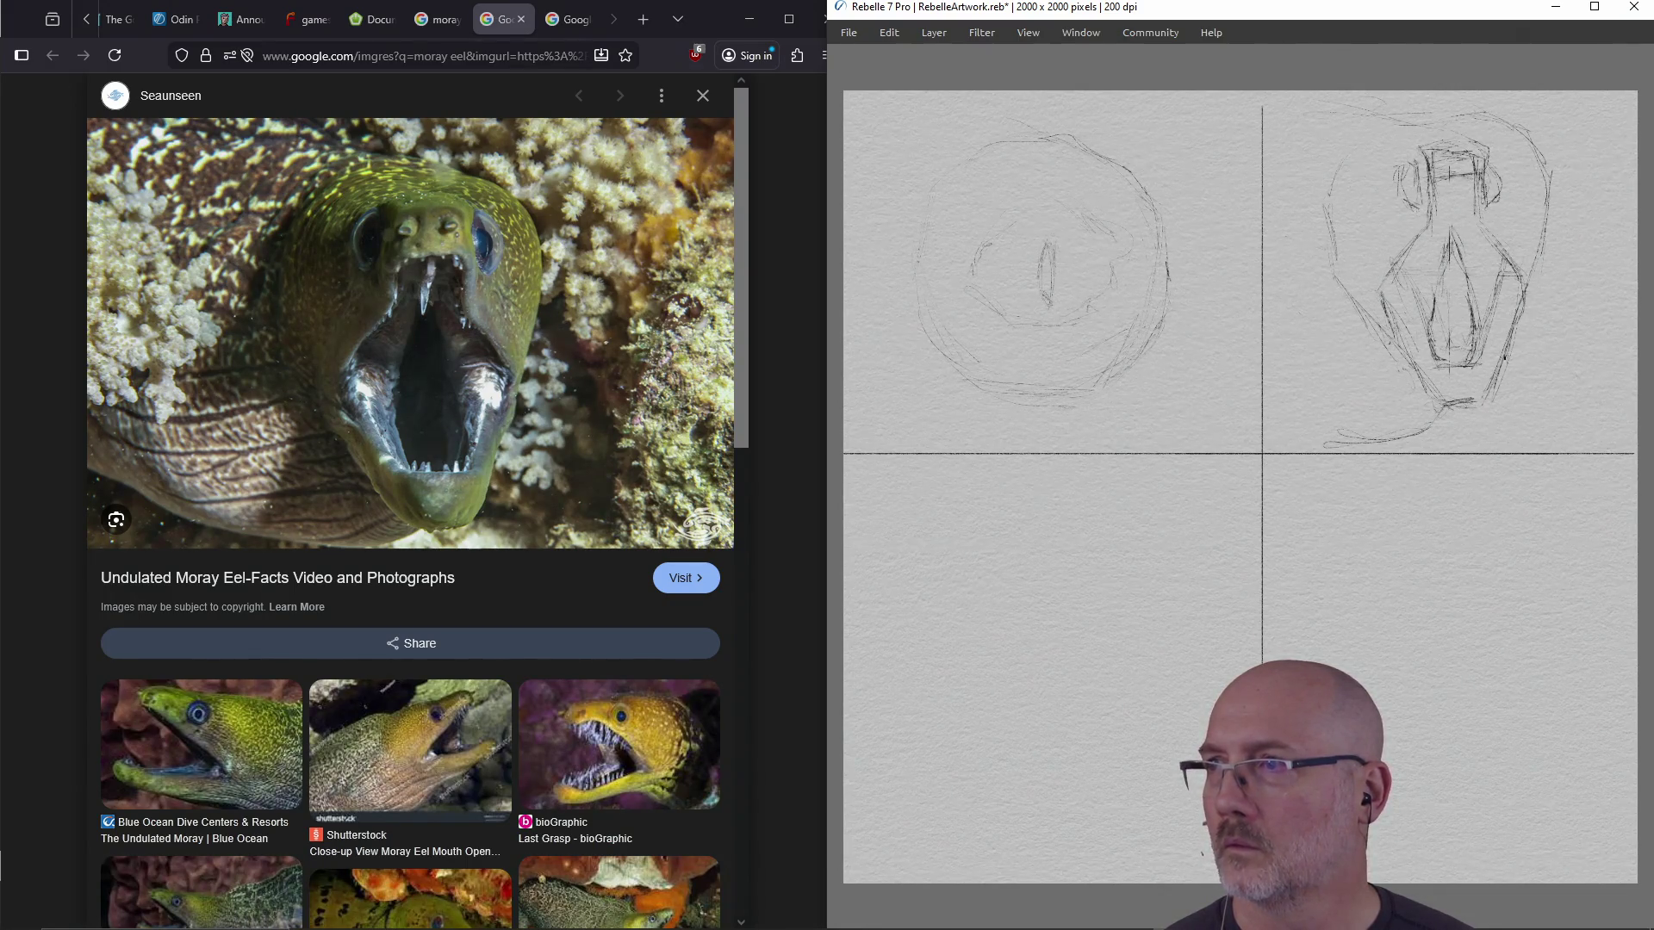
pyautogui.moveTo(1489, 201)
pyautogui.mouseDown()
pyautogui.moveTo(1478, 230)
pyautogui.moveTo(1412, 250)
pyautogui.moveTo(1404, 337)
pyautogui.moveTo(1445, 404)
pyautogui.moveTo(1472, 402)
pyautogui.mouseUp()
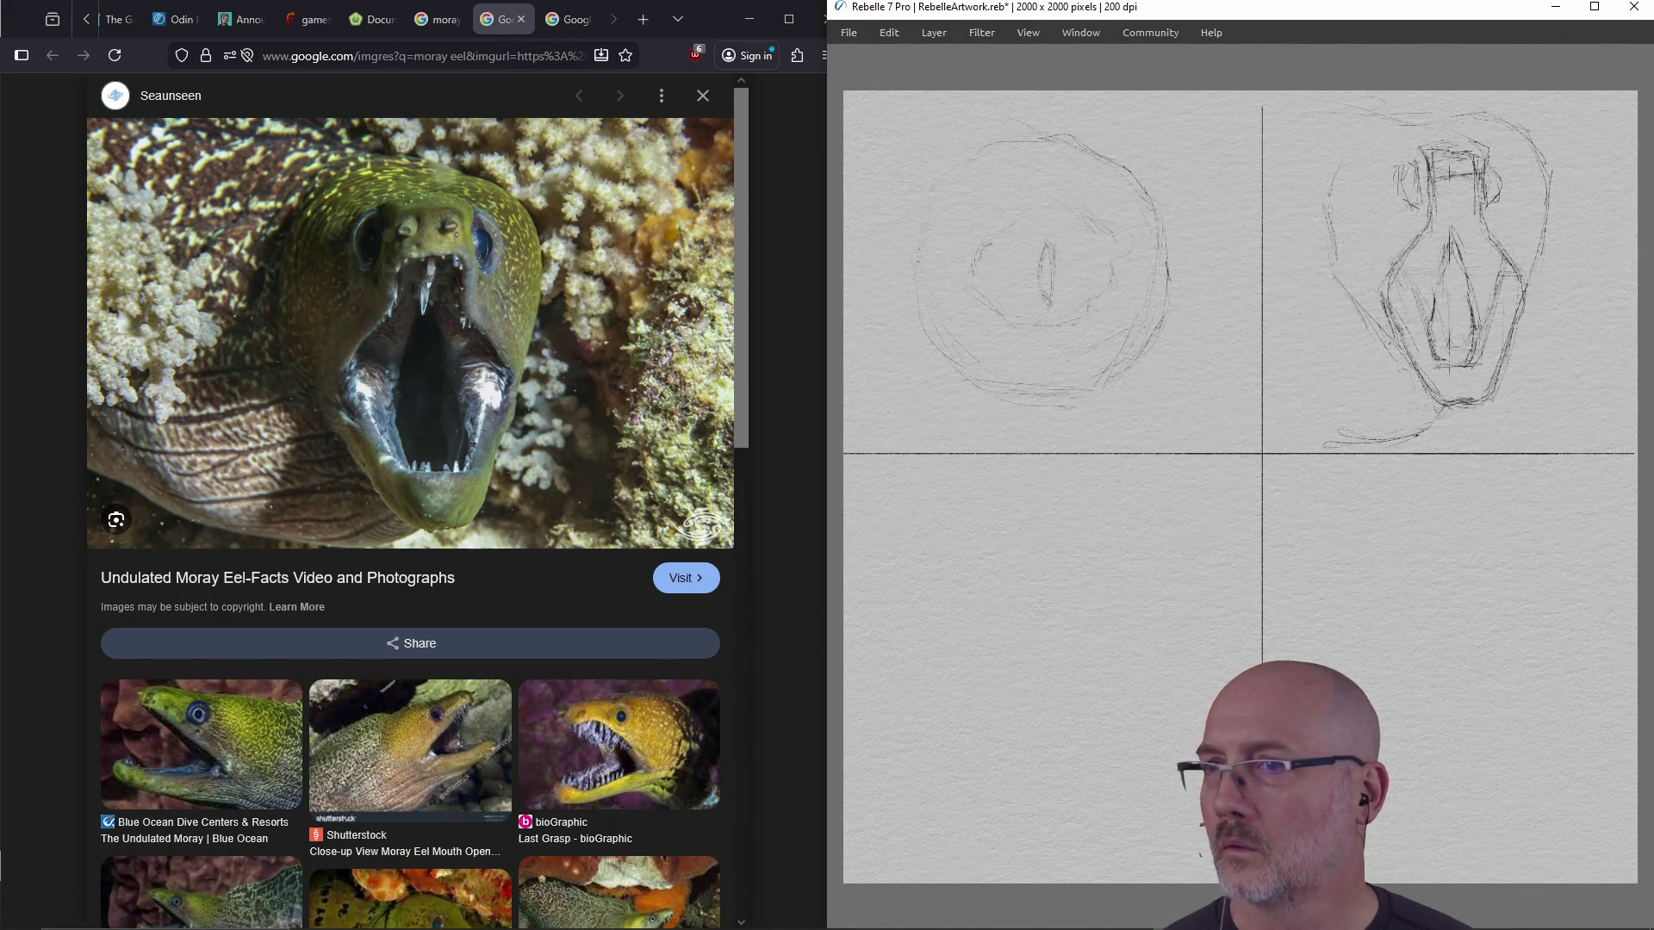
pyautogui.moveTo(1412, 365); pyautogui.dragTo(1427, 393)
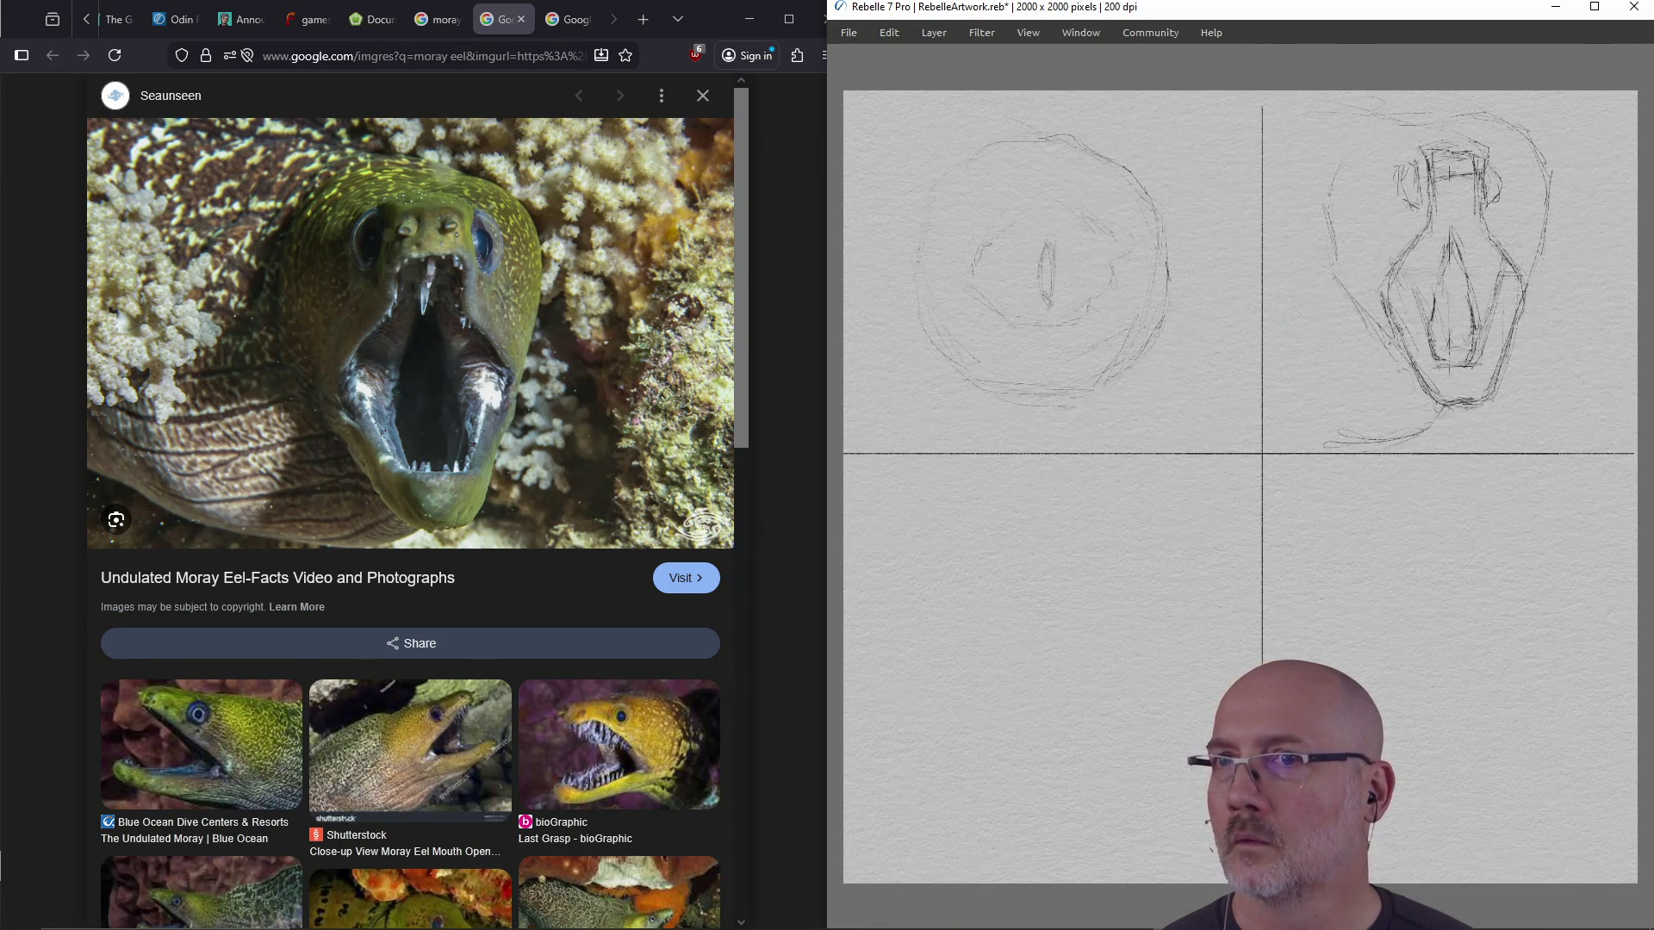
pyautogui.moveTo(1436, 143); pyautogui.dragTo(1464, 142)
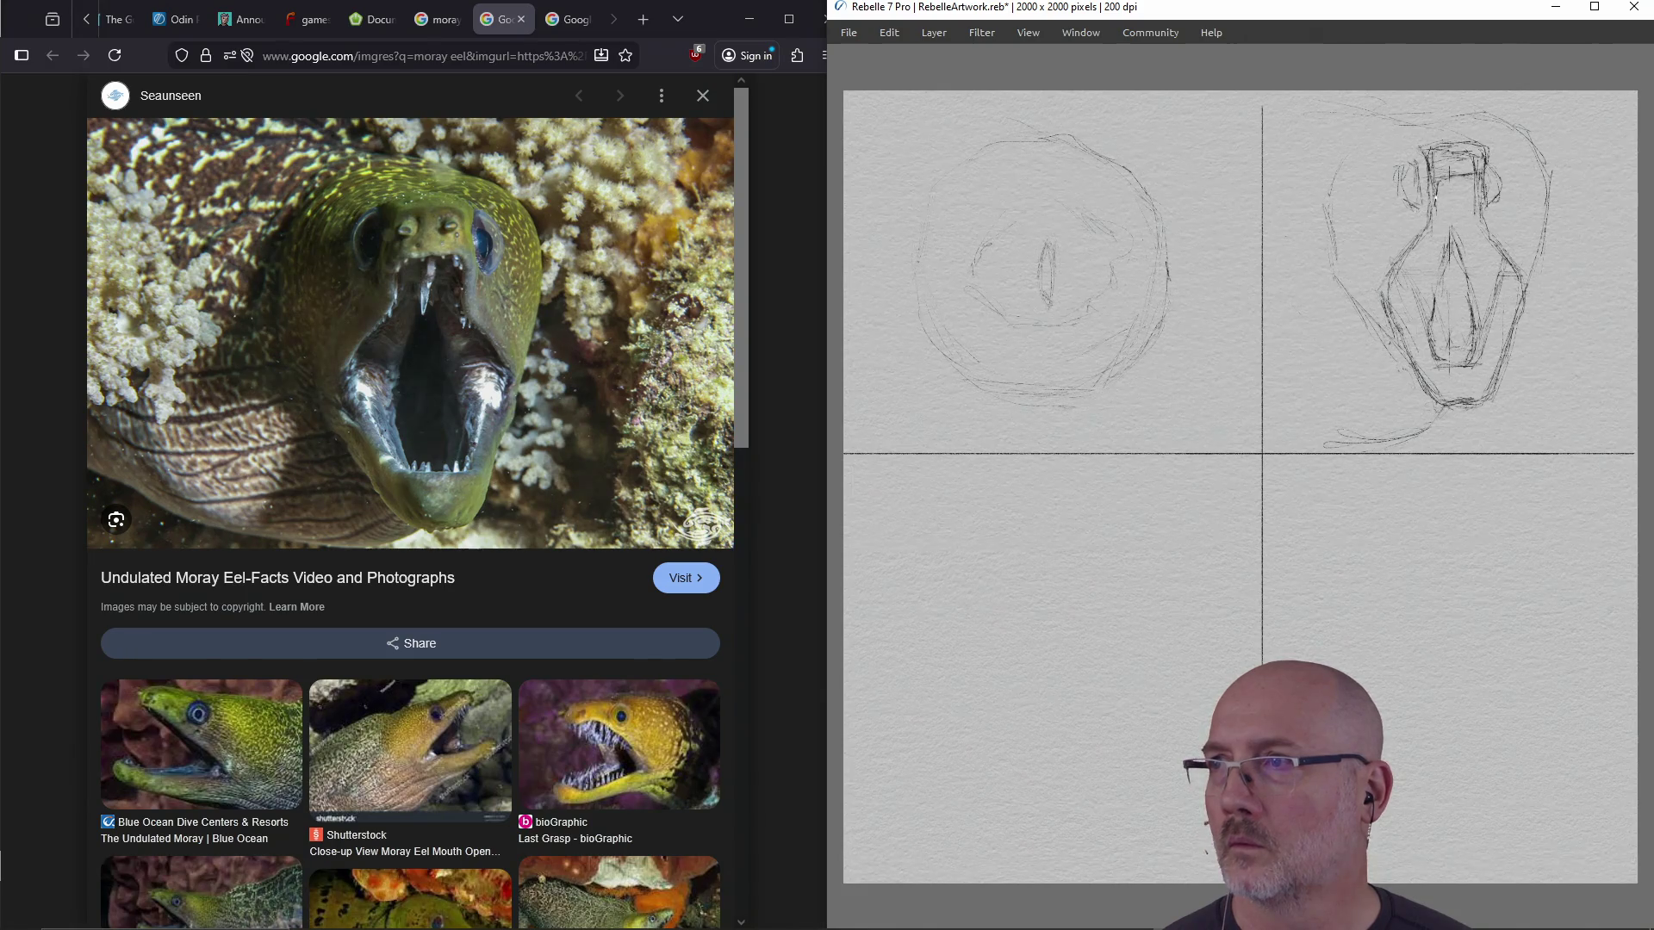
pyautogui.moveTo(1441, 192)
pyautogui.mouseDown()
pyautogui.moveTo(1431, 219)
pyautogui.moveTo(1472, 201)
pyautogui.mouseUp()
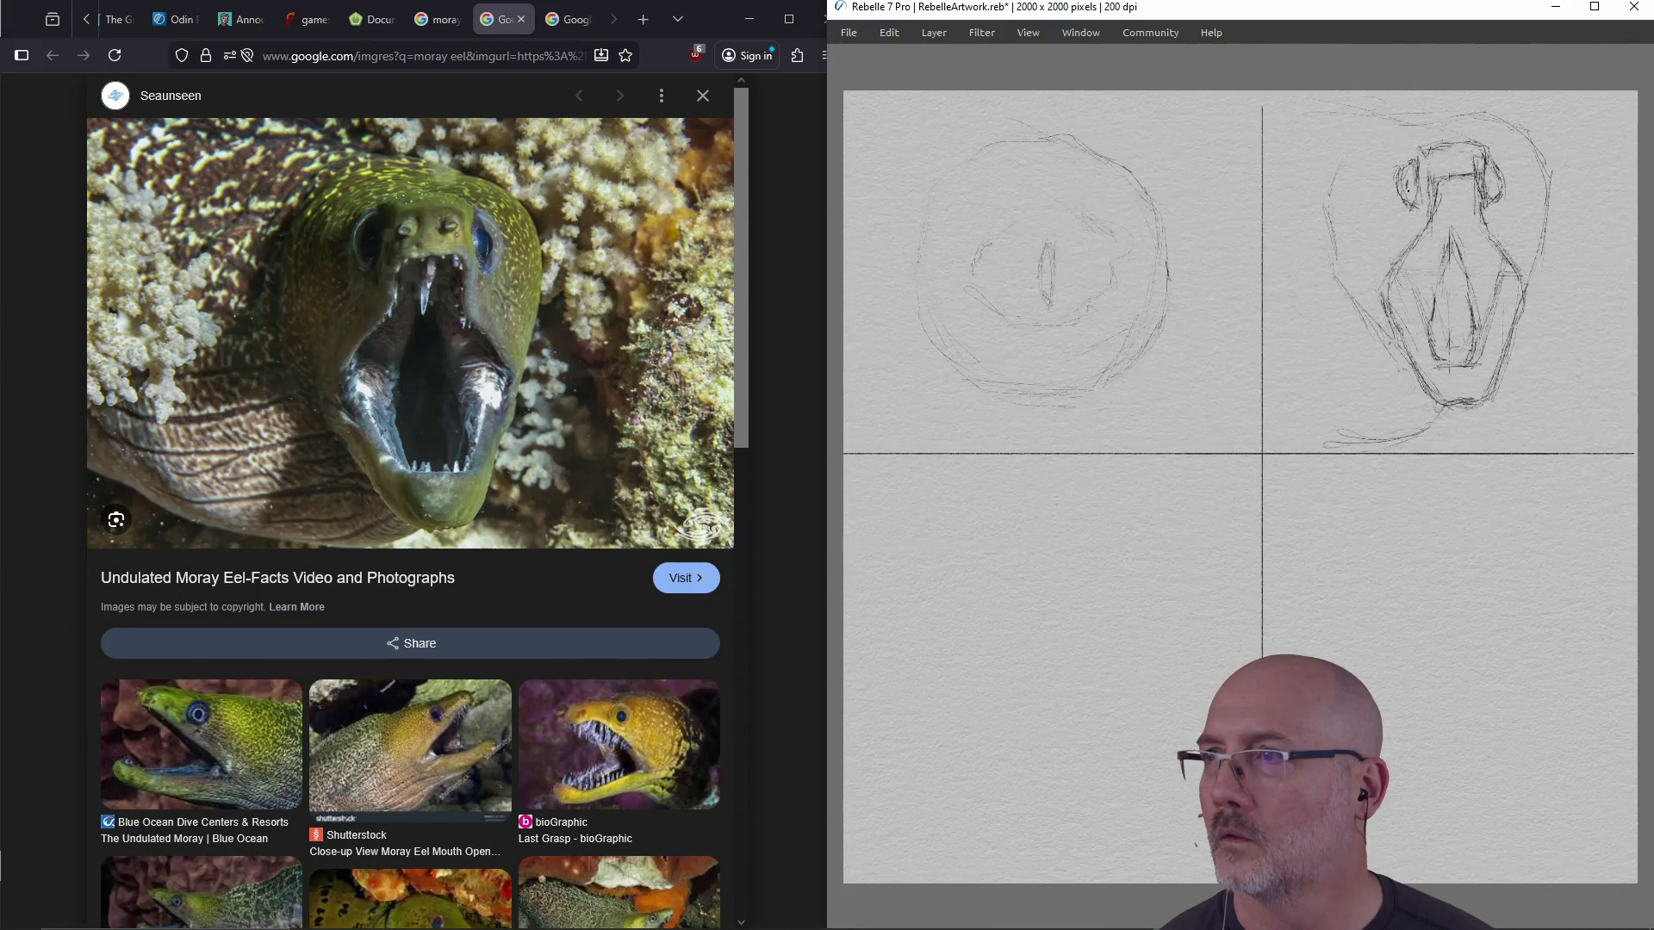
# Mark the eel's left eye, erase the upper-jaw strokes, and redraw lines inside the mouth
pyautogui.moveTo(1409, 181); pyautogui.dragTo(1413, 172)
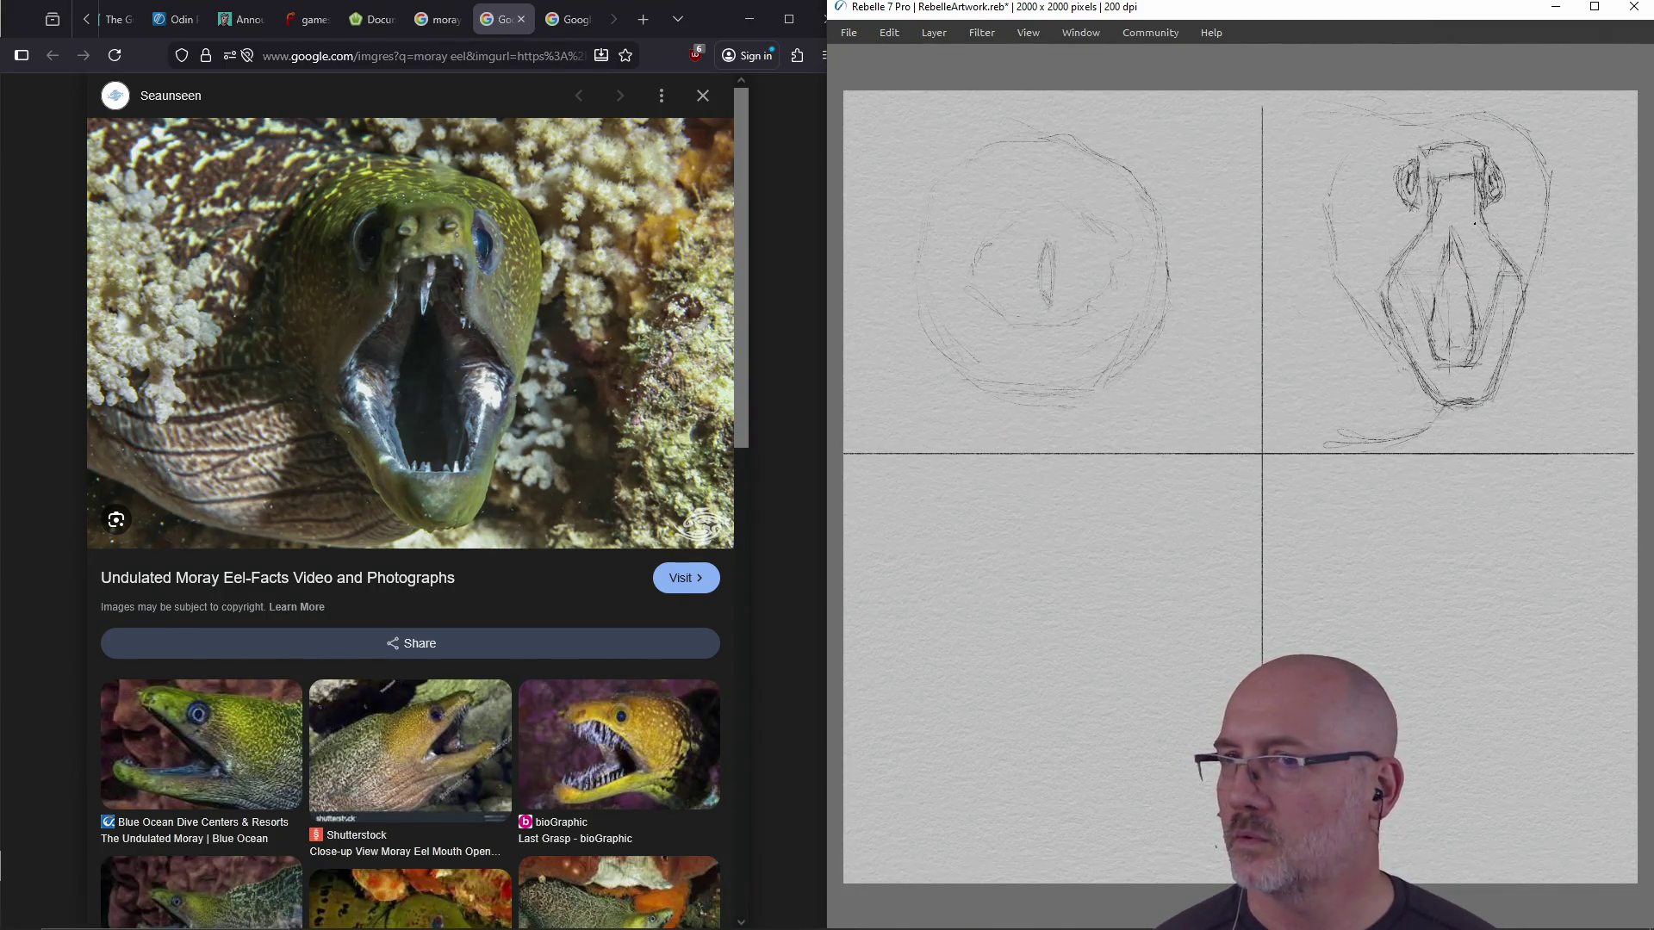
pyautogui.moveTo(1459, 262)
pyautogui.mouseDown()
pyautogui.moveTo(1456, 246)
pyautogui.moveTo(1434, 322)
pyautogui.moveTo(1460, 327)
pyautogui.moveTo(1479, 301)
pyautogui.moveTo(1437, 306)
pyautogui.mouseUp()
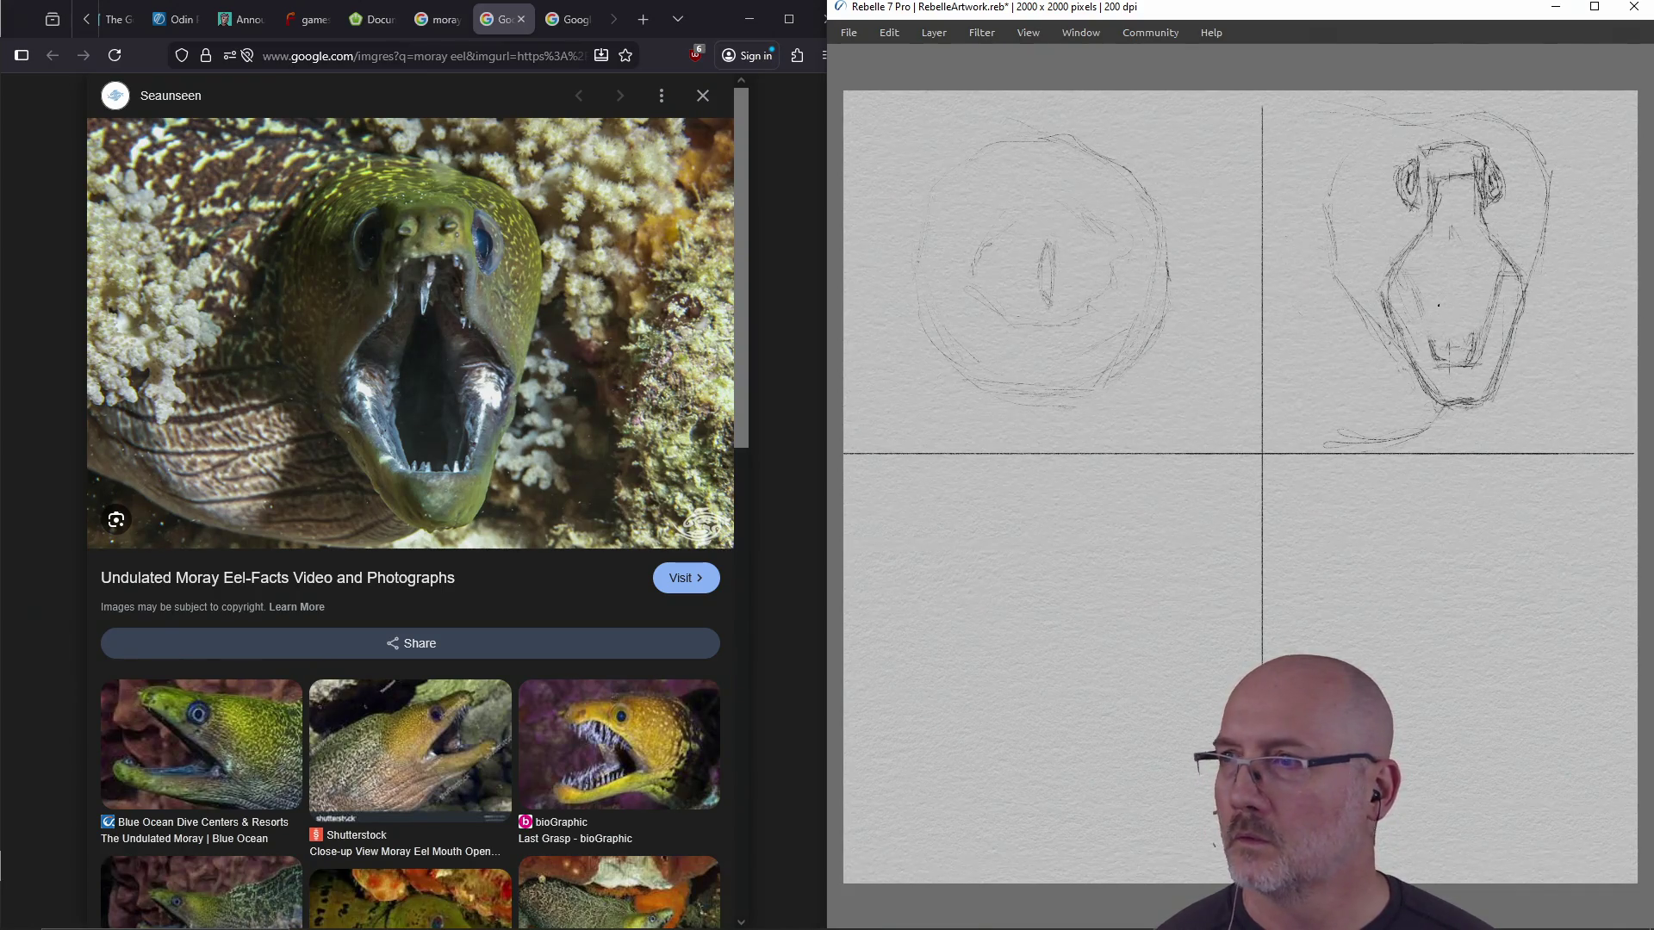
pyautogui.moveTo(1421, 297); pyautogui.dragTo(1442, 362)
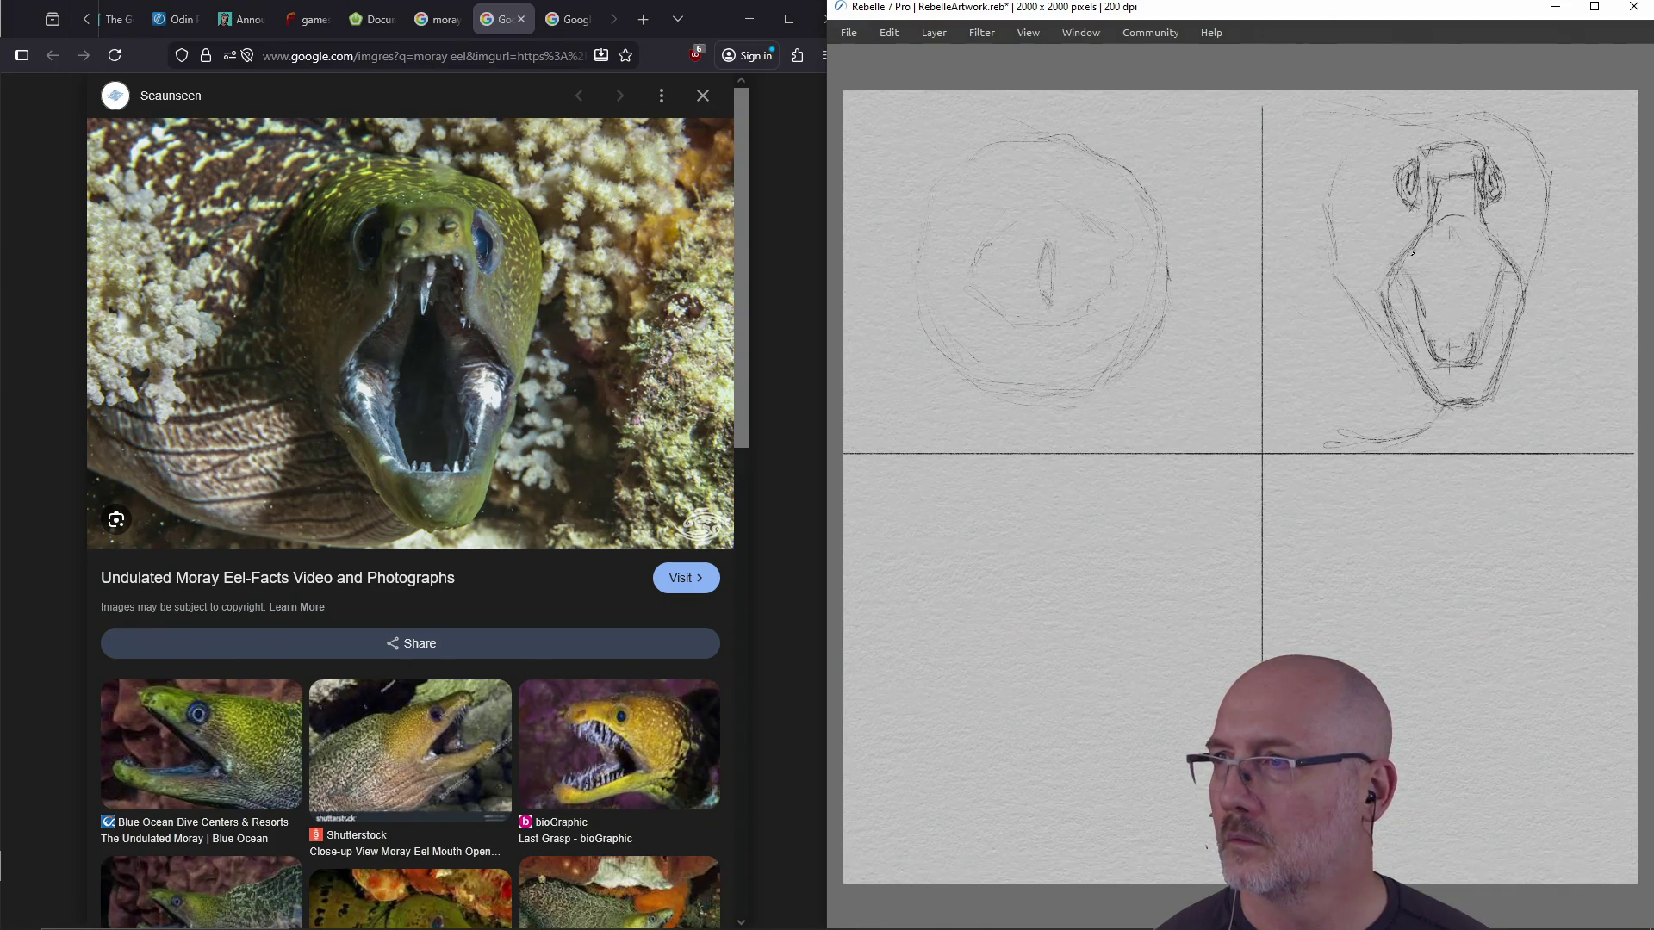
pyautogui.moveTo(1418, 250)
pyautogui.mouseDown()
pyautogui.moveTo(1435, 320)
pyautogui.moveTo(1480, 320)
pyautogui.mouseUp()
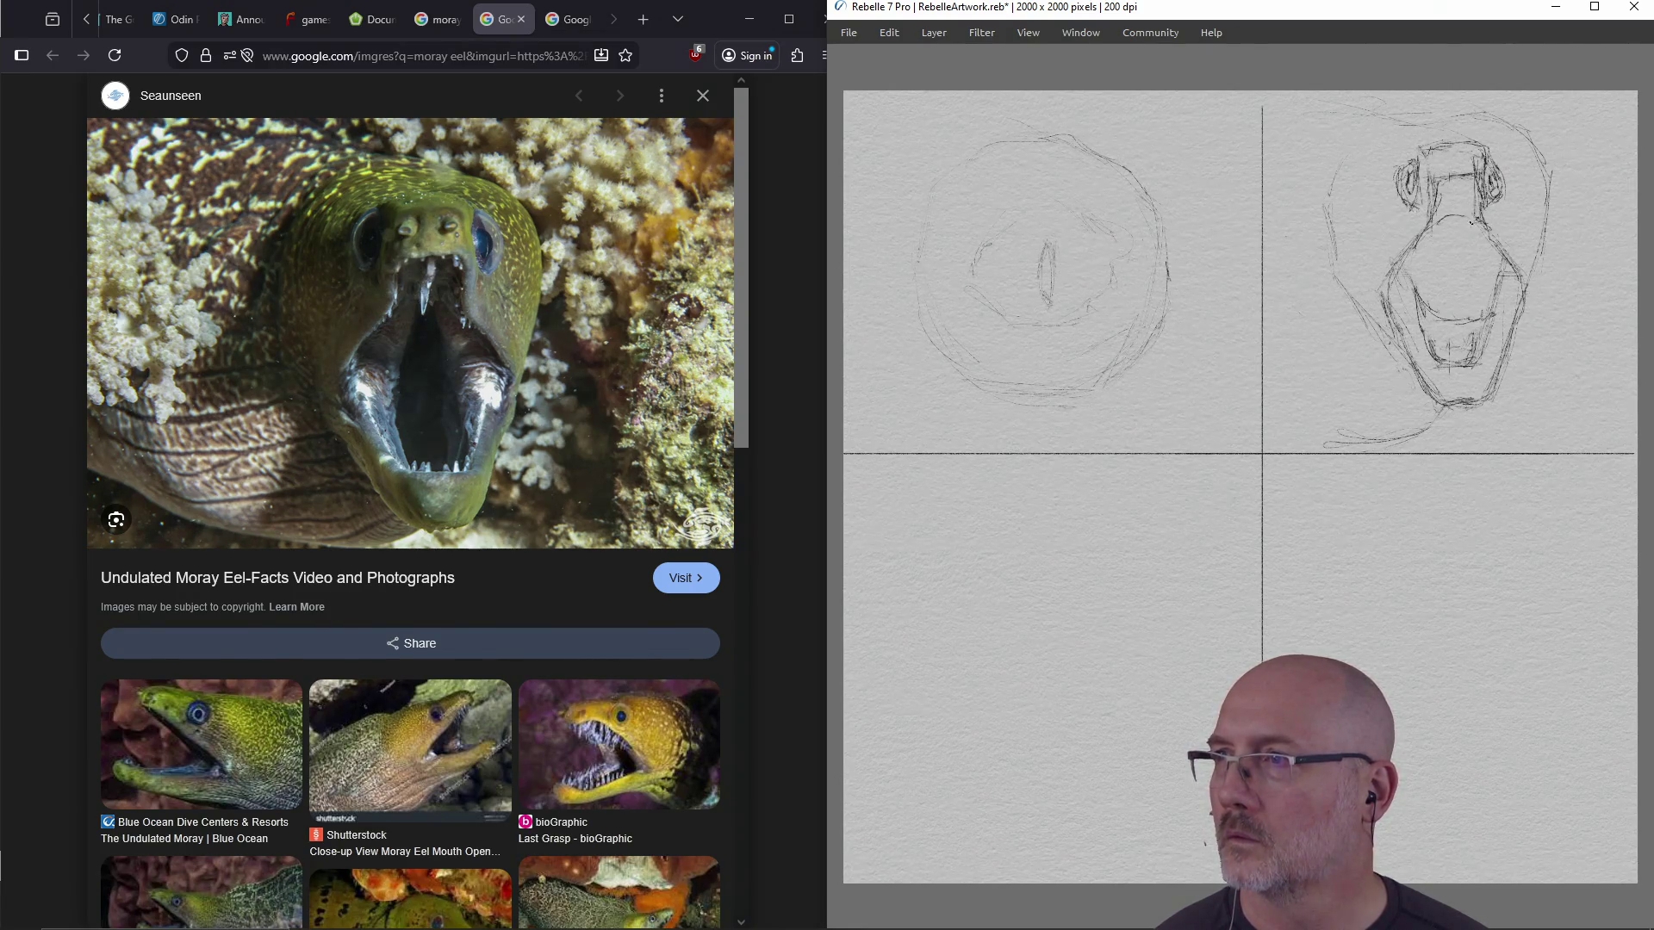
# Pencil a narrow vertical slit in the mouth, then erase and redraw the right eye darker
pyautogui.moveTo(1450, 233)
pyautogui.mouseDown()
pyautogui.moveTo(1454, 306)
pyautogui.moveTo(1450, 231)
pyautogui.moveTo(1446, 277)
pyautogui.moveTo(1463, 248)
pyautogui.mouseUp()
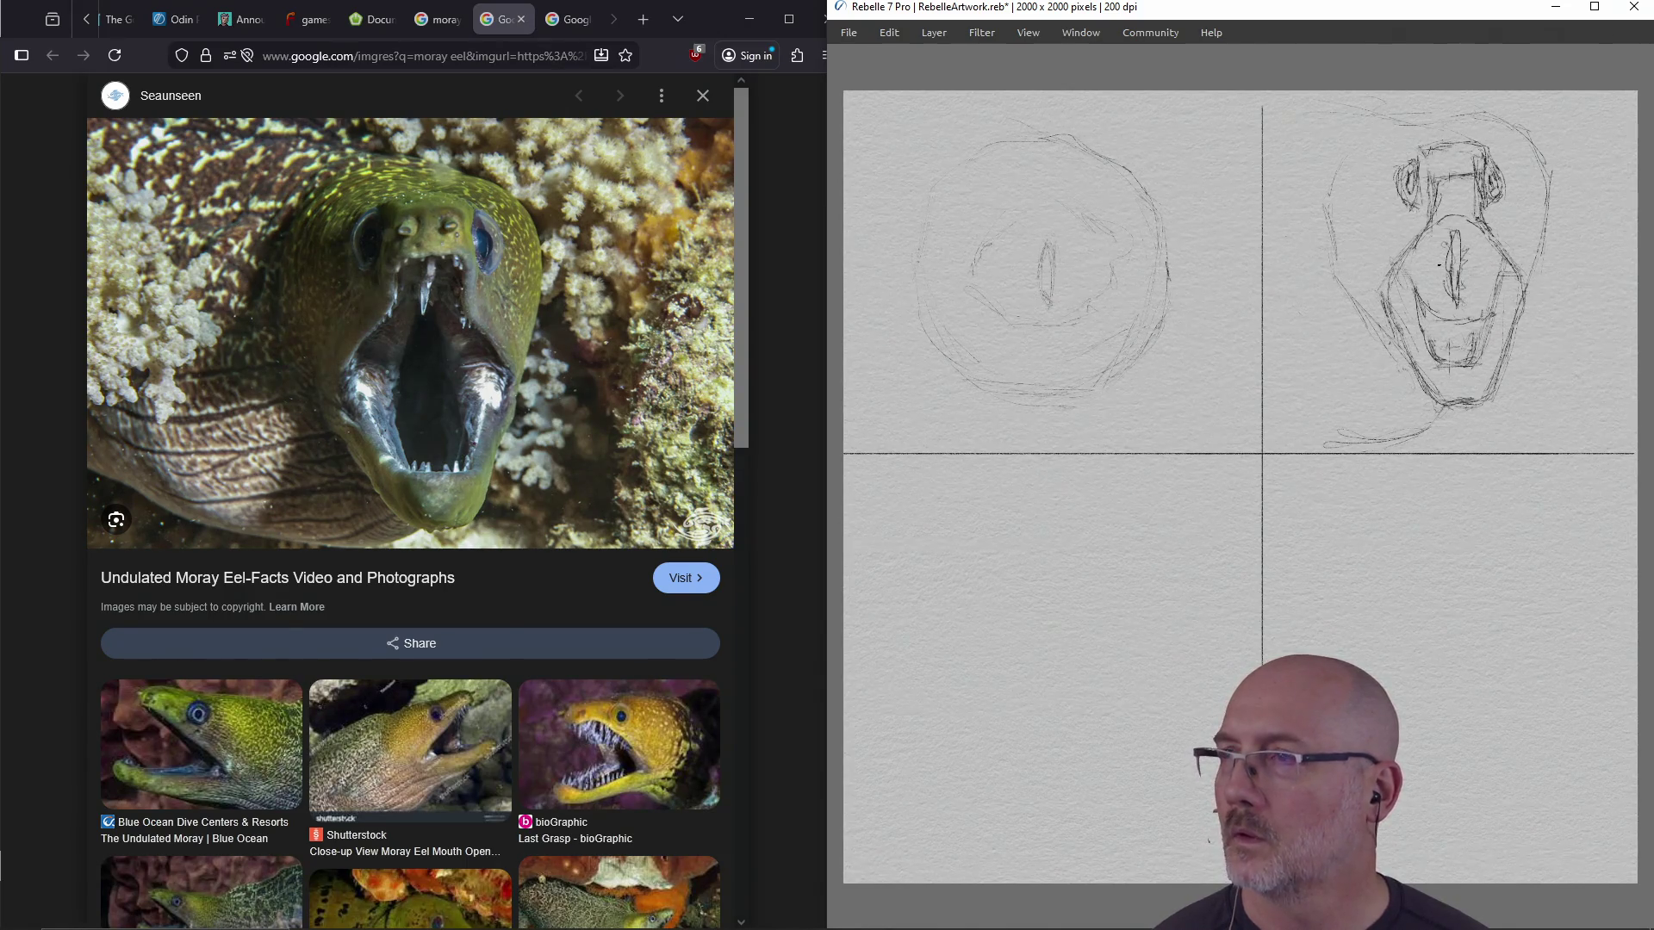
pyautogui.moveTo(1475, 202)
pyautogui.mouseDown()
pyautogui.moveTo(1502, 159)
pyautogui.moveTo(1499, 177)
pyautogui.moveTo(1405, 176)
pyautogui.moveTo(1395, 213)
pyautogui.mouseUp()
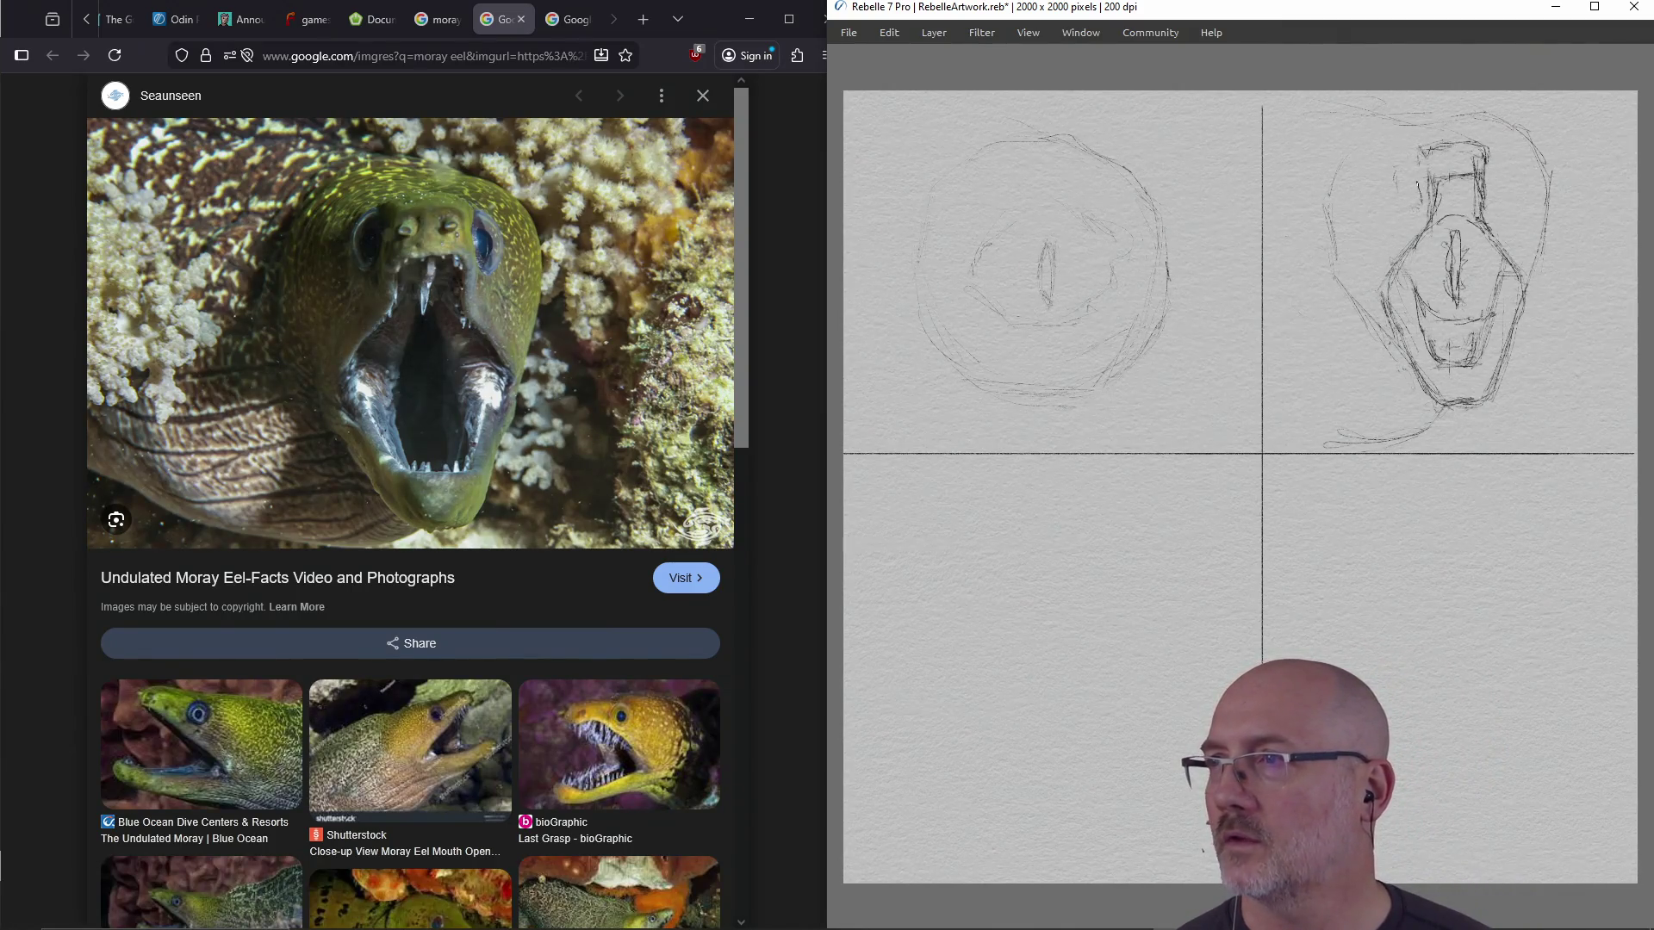
pyautogui.moveTo(1494, 160); pyautogui.dragTo(1489, 207)
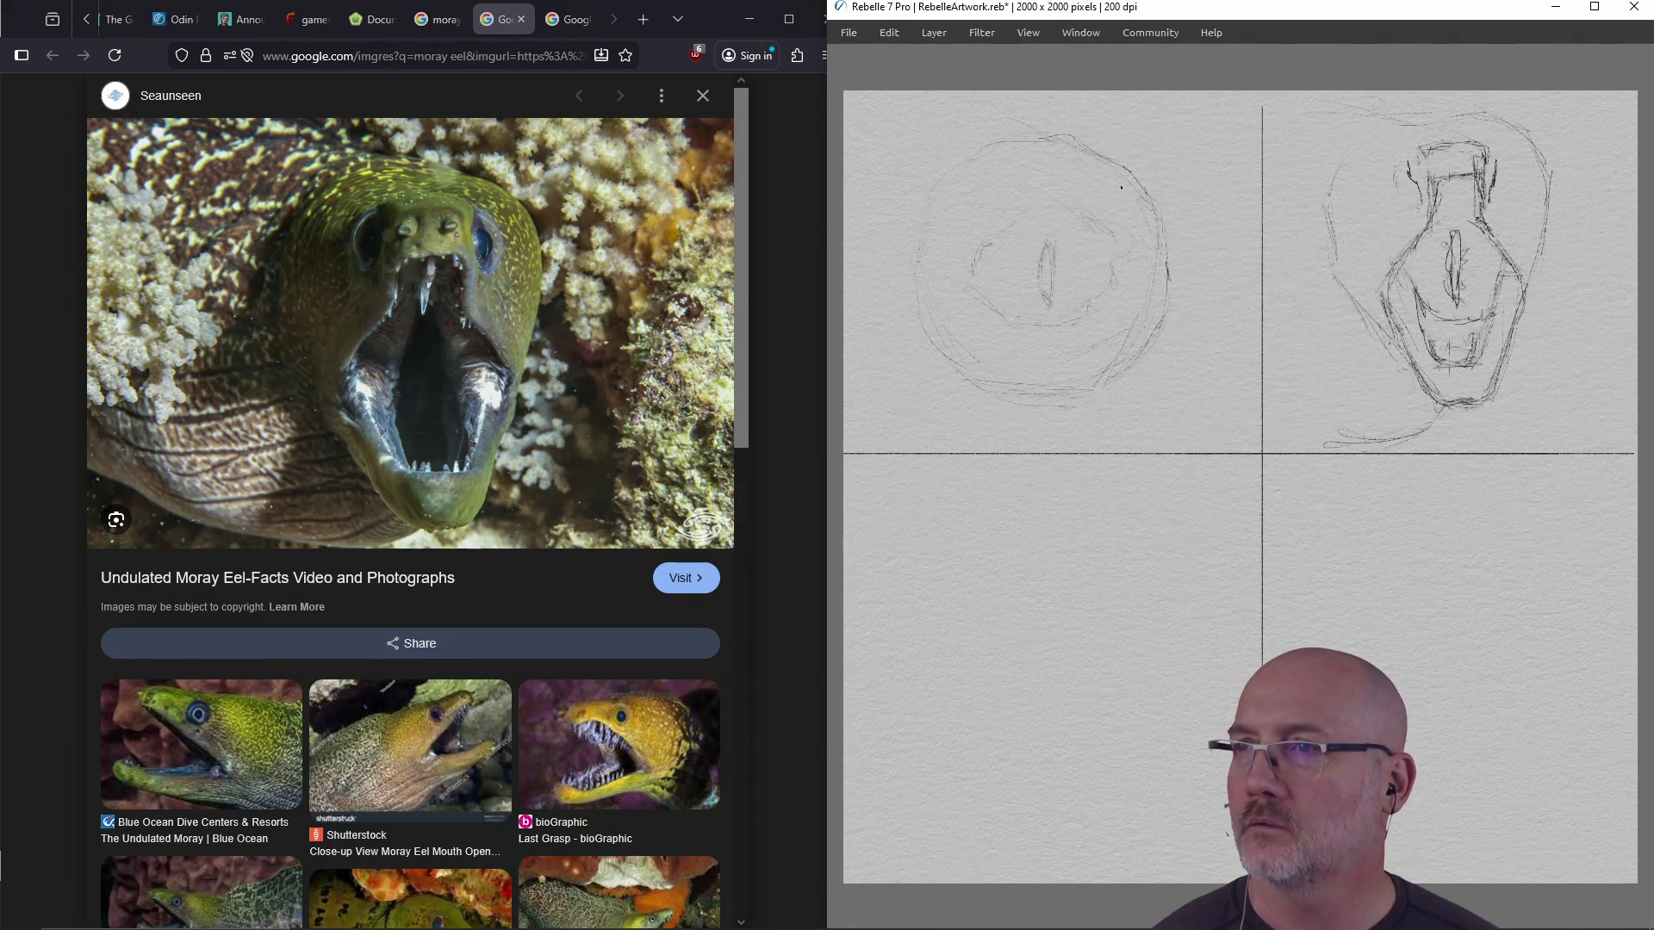
# Arc a stalk from the round head's top, undo the stray end loops, and darken its edge
pyautogui.moveTo(1129, 195)
pyautogui.mouseDown()
pyautogui.moveTo(1178, 165)
pyautogui.moveTo(1203, 191)
pyautogui.moveTo(1199, 159)
pyautogui.moveTo(1235, 181)
pyautogui.moveTo(1217, 209)
pyautogui.mouseUp()
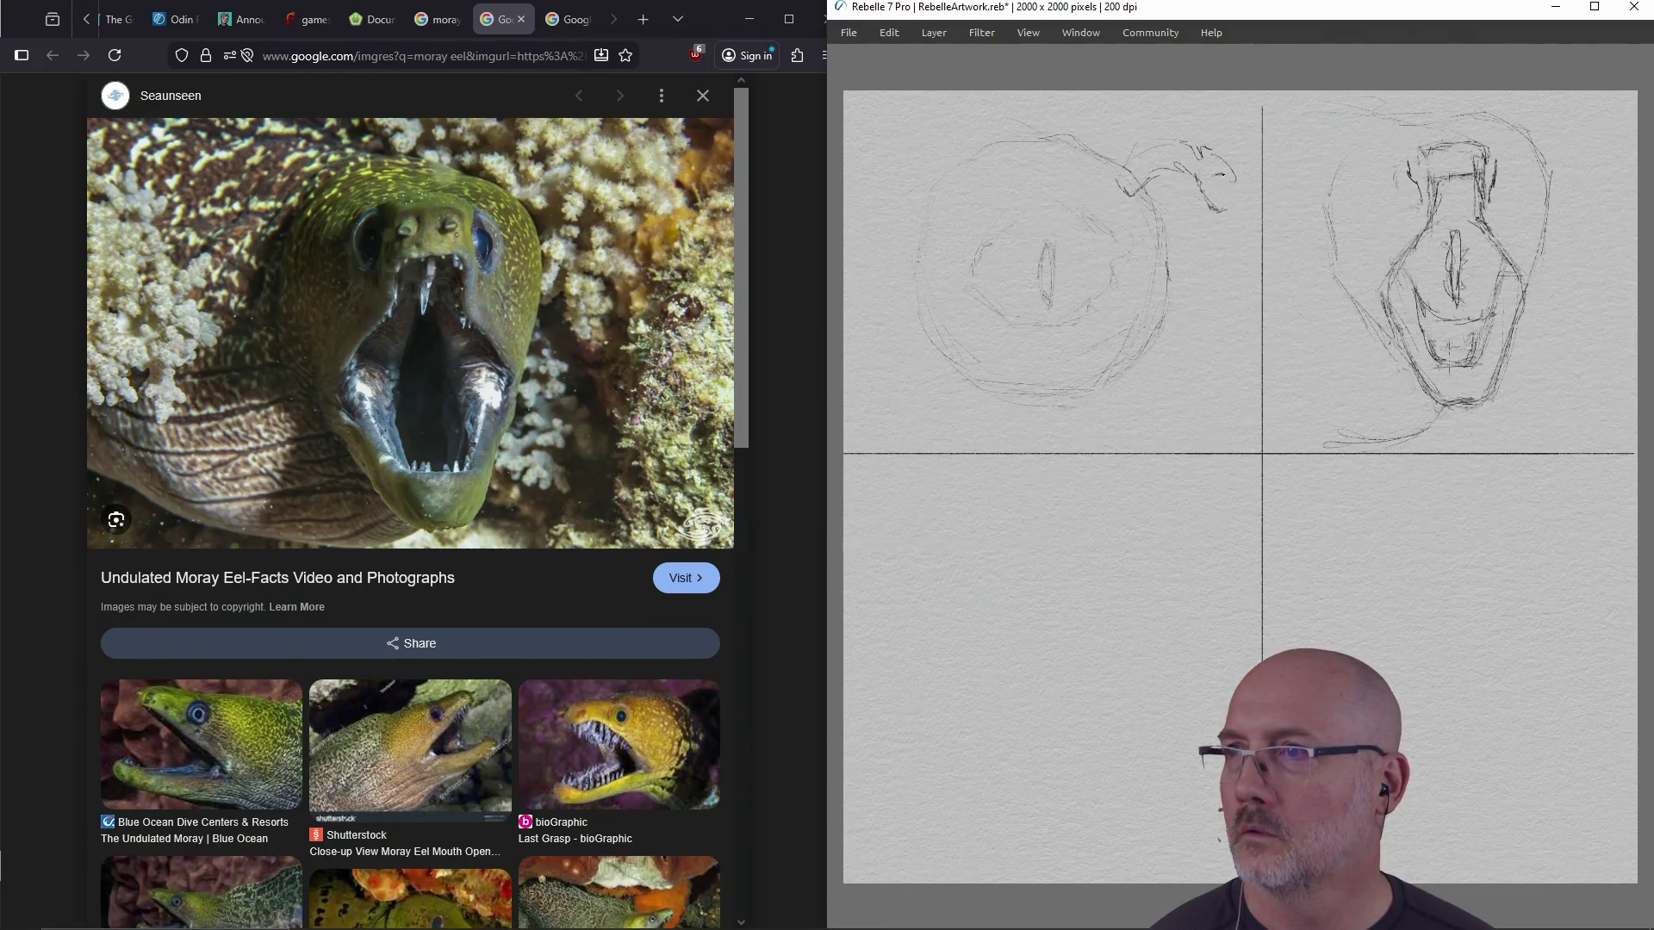
pyautogui.moveTo(1230, 181); pyautogui.dragTo(1221, 209)
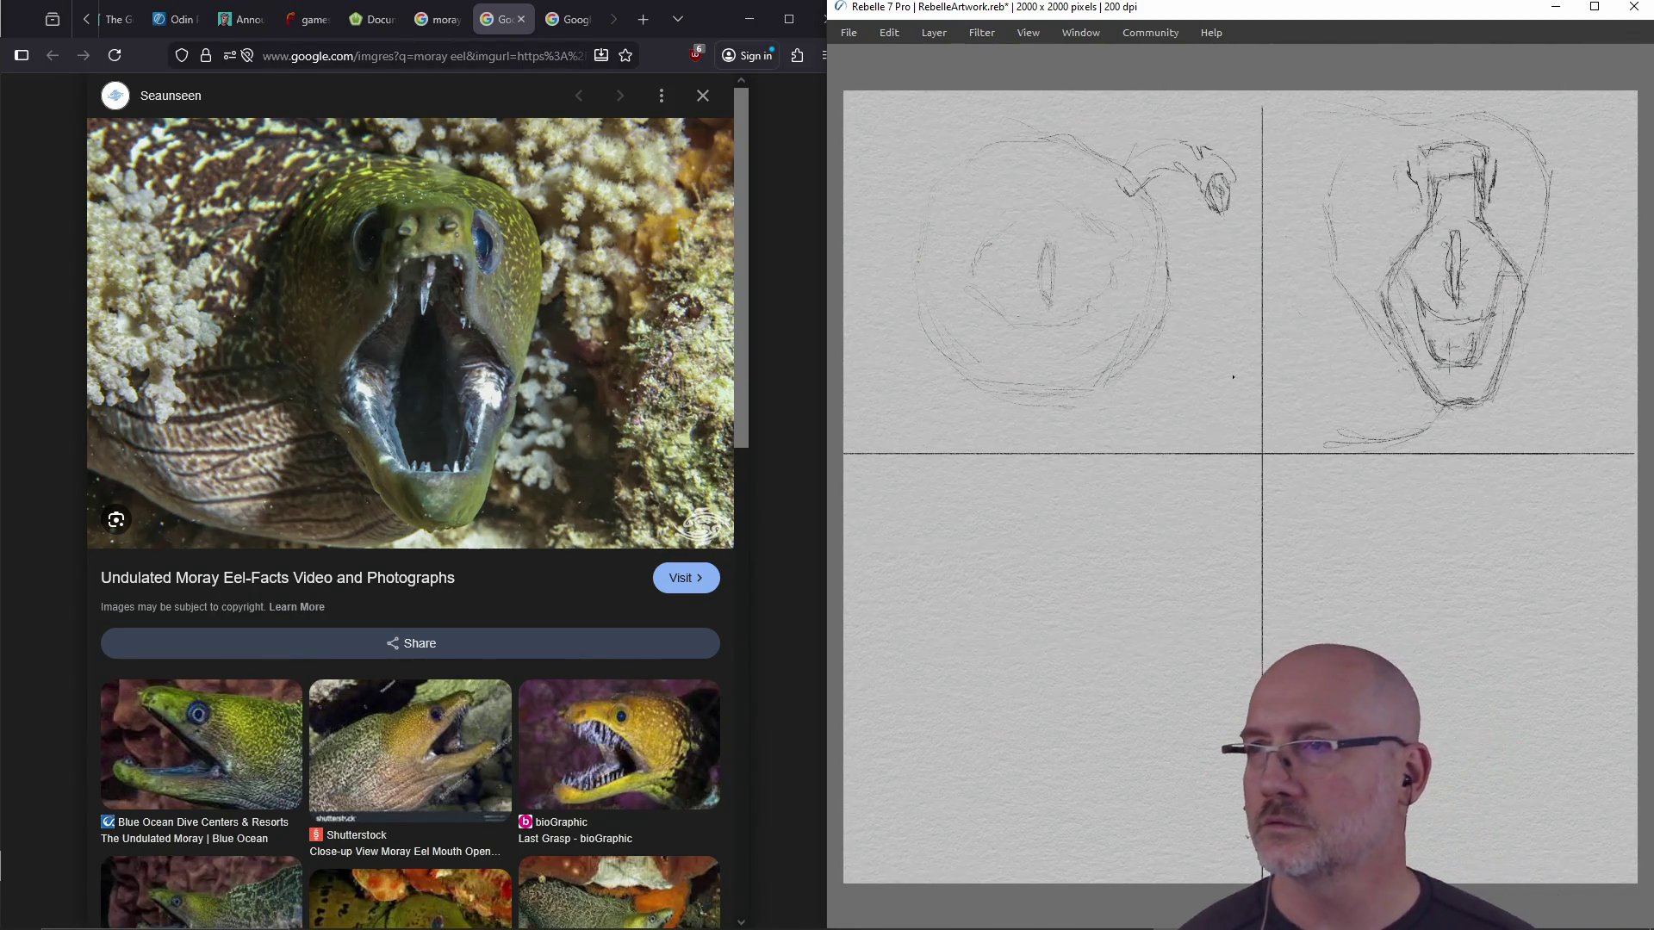
pyautogui.hotkey('ctrl', 'z')
pyautogui.hotkey('ctrl', 'z')
pyautogui.hotkey('ctrl', 'z')
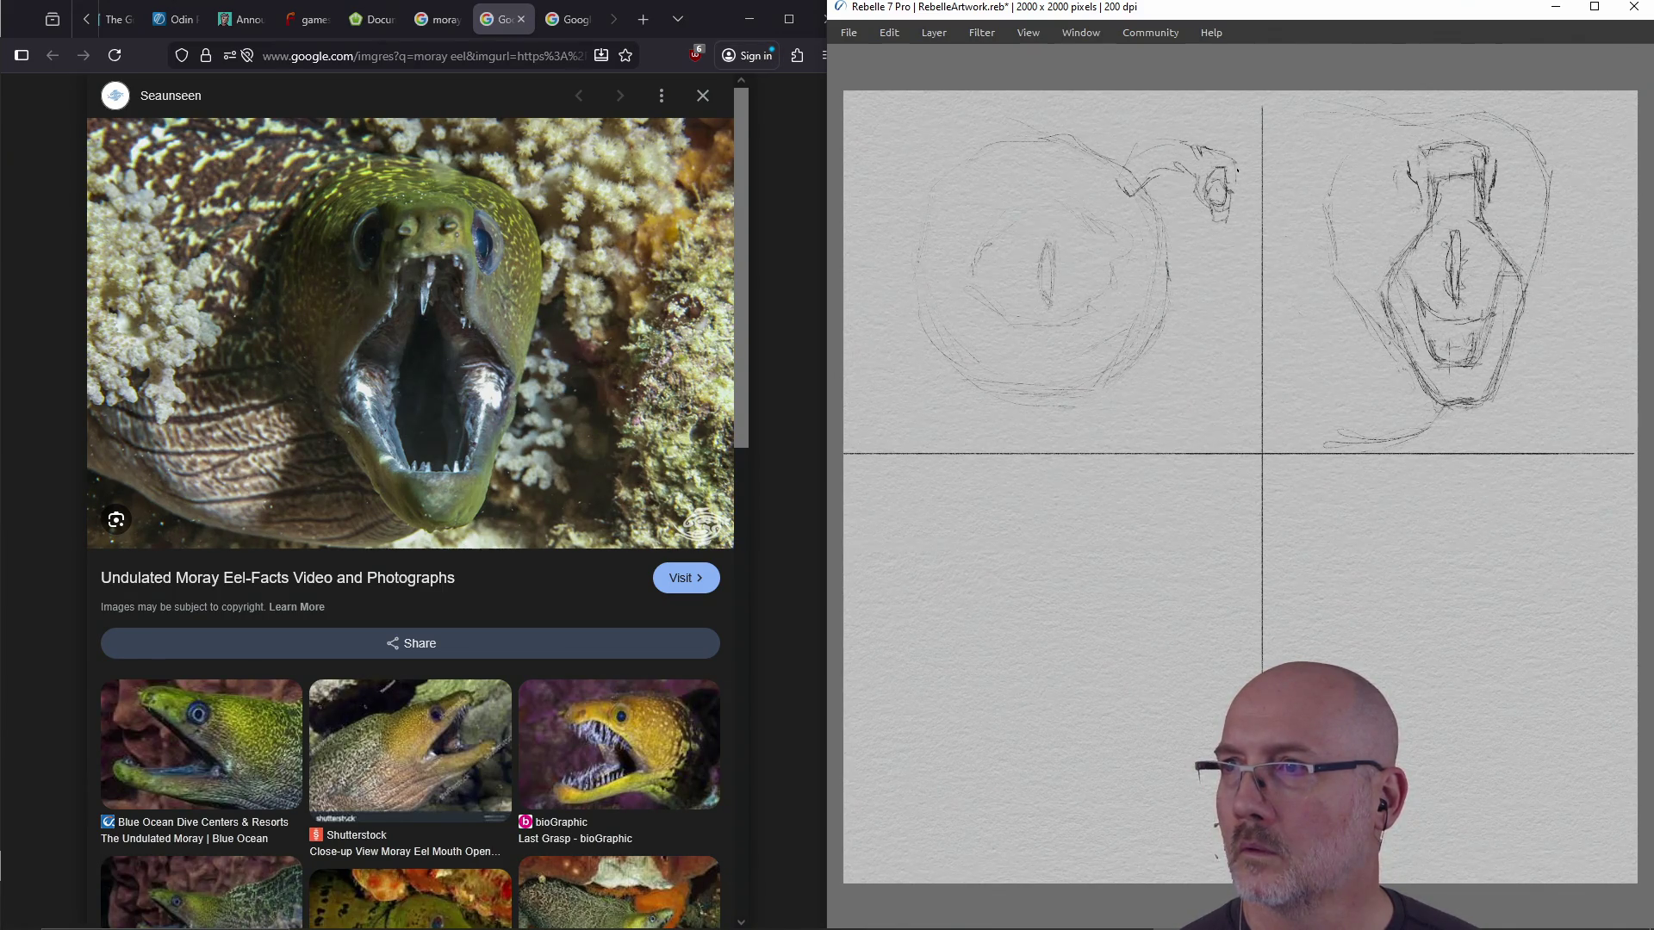
pyautogui.moveTo(1187, 144)
pyautogui.mouseDown()
pyautogui.moveTo(1131, 159)
pyautogui.moveTo(1121, 182)
pyautogui.mouseUp()
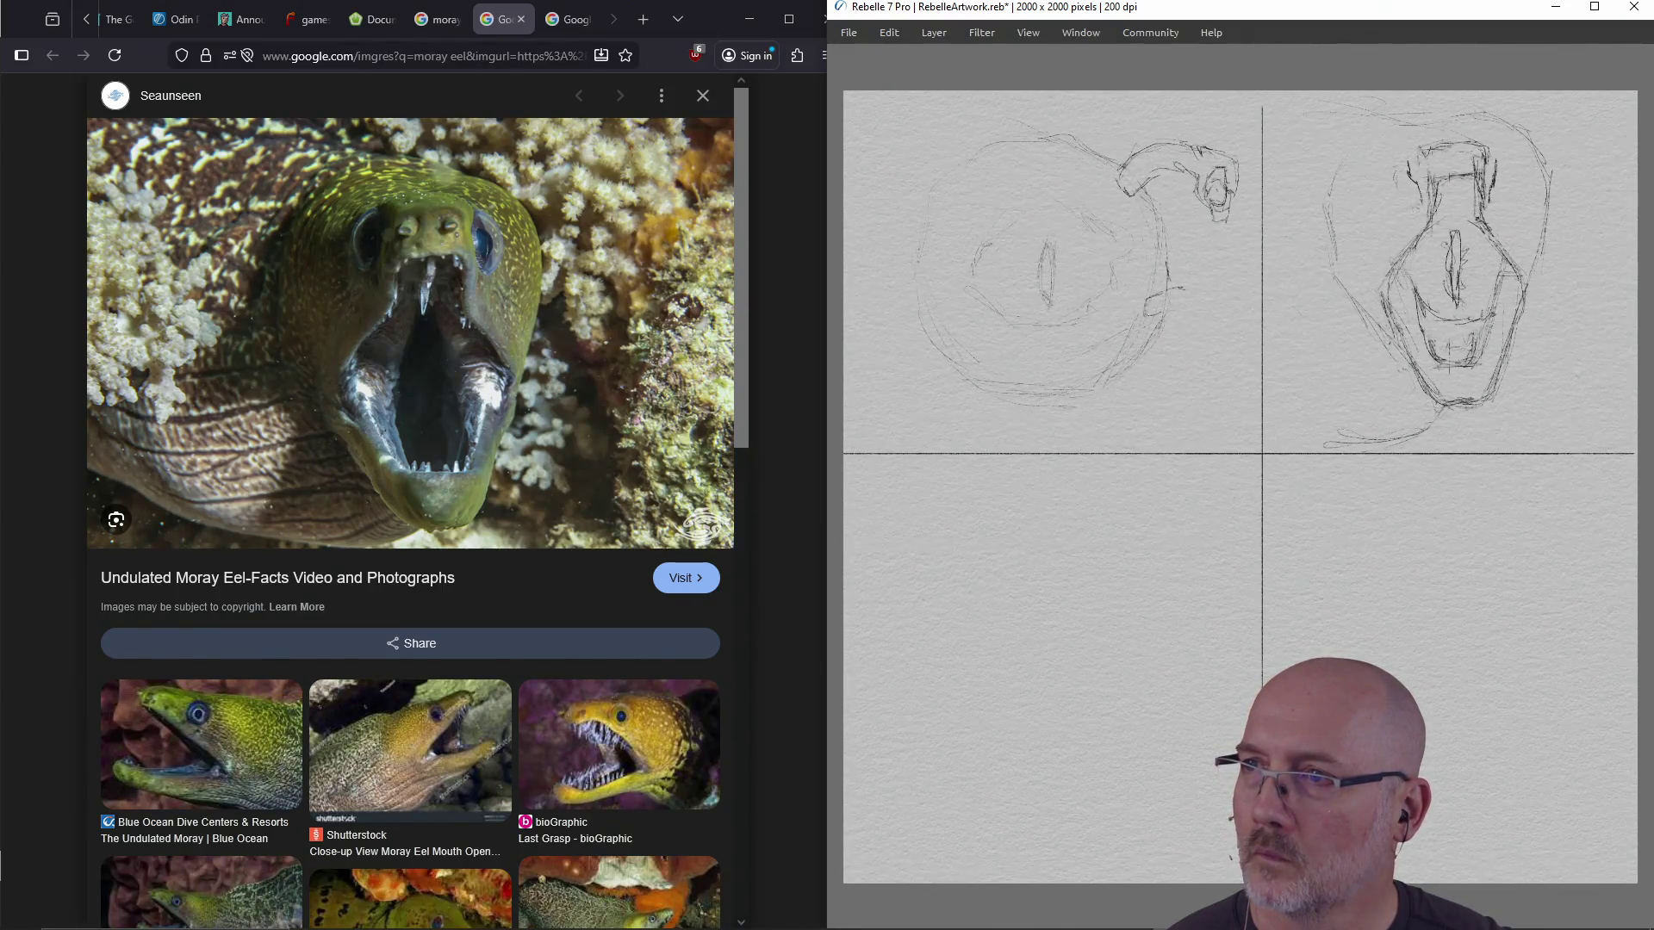
pyautogui.moveTo(1176, 312); pyautogui.dragTo(1180, 338)
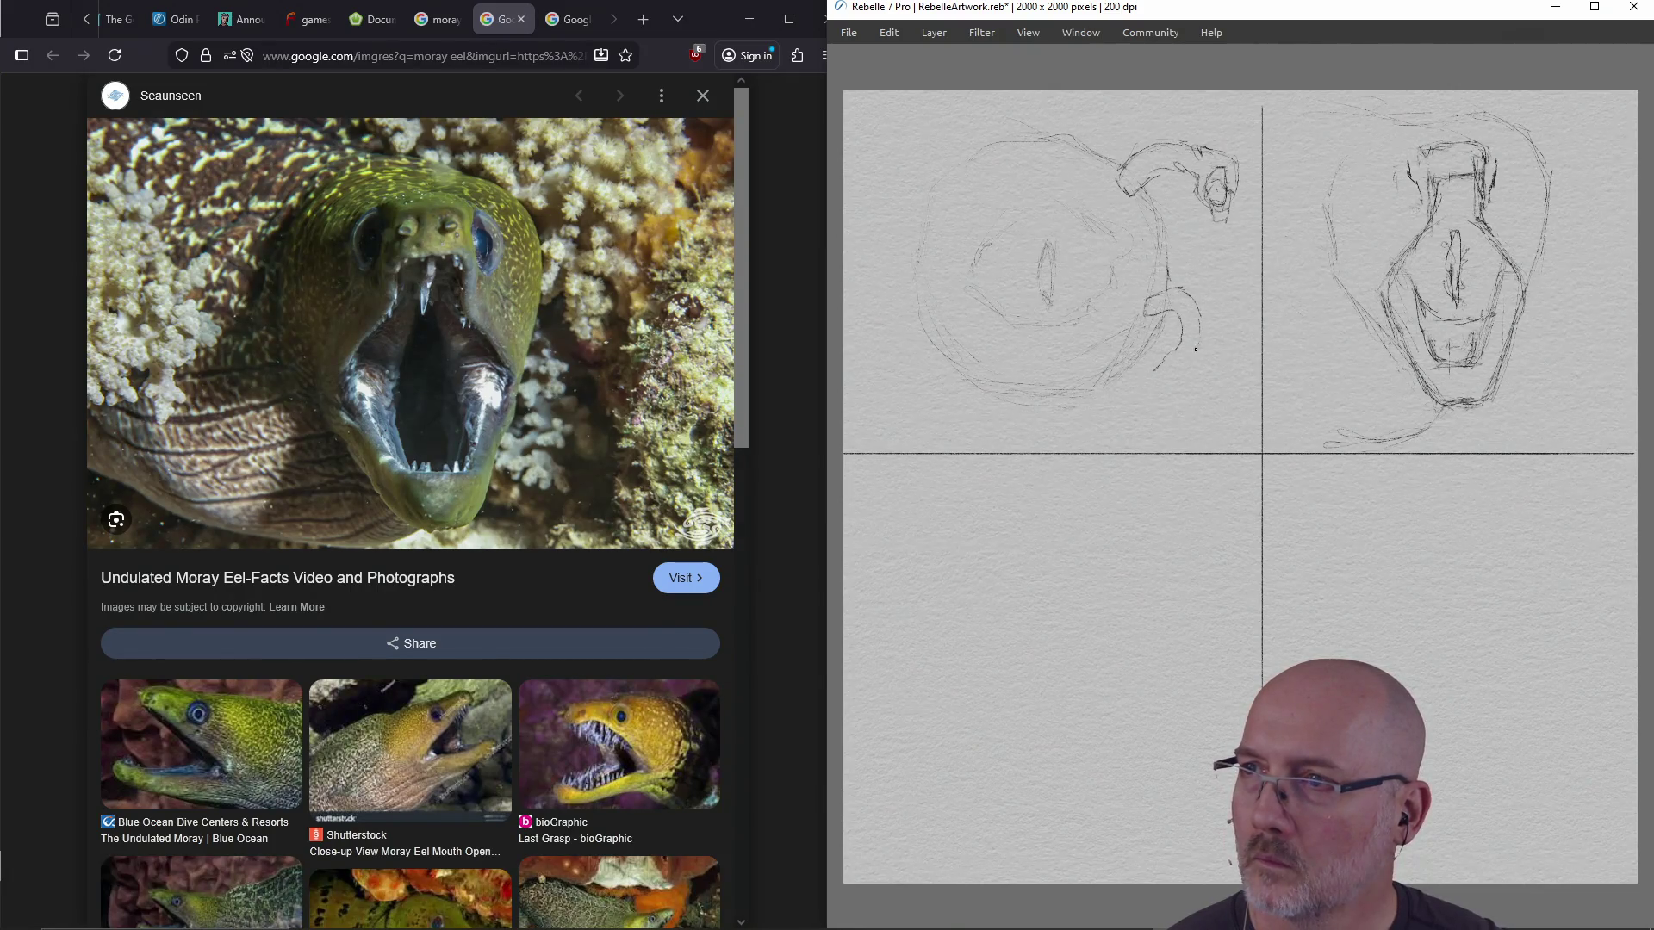
# Extend the lower stalk downward with a darkened hooked tail tip and strokes along its curve
pyautogui.moveTo(1188, 379)
pyautogui.mouseDown()
pyautogui.moveTo(1178, 401)
pyautogui.moveTo(1142, 398)
pyautogui.mouseUp()
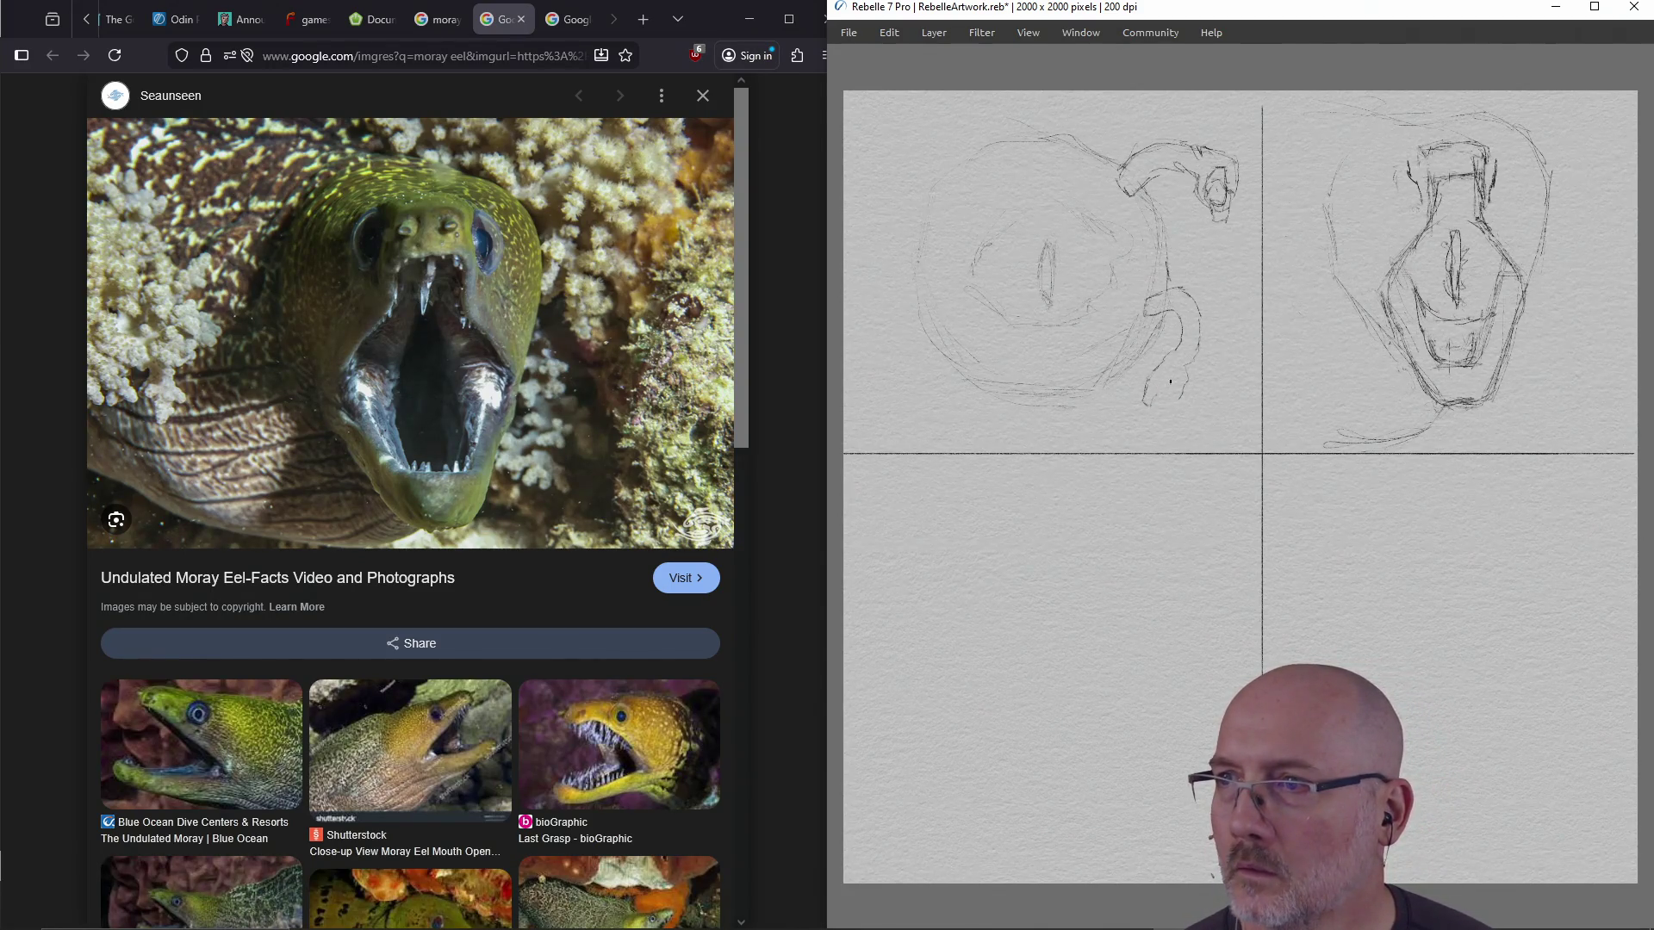
pyautogui.moveTo(1145, 403); pyautogui.dragTo(1170, 382)
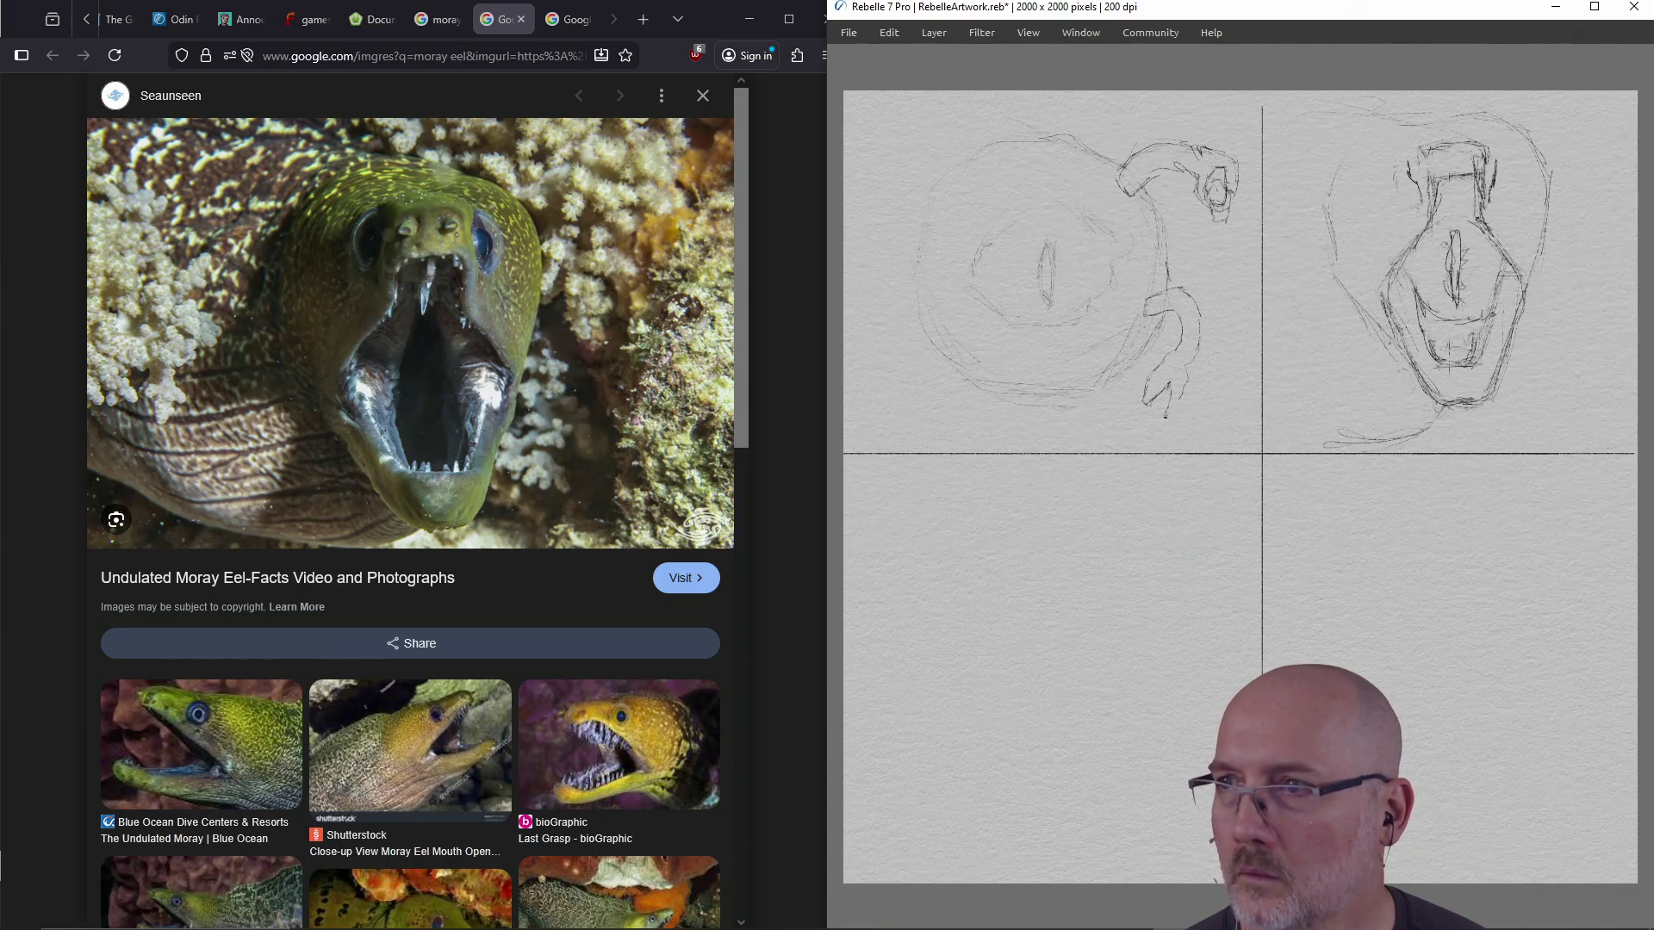
pyautogui.moveTo(1168, 420); pyautogui.dragTo(1178, 401)
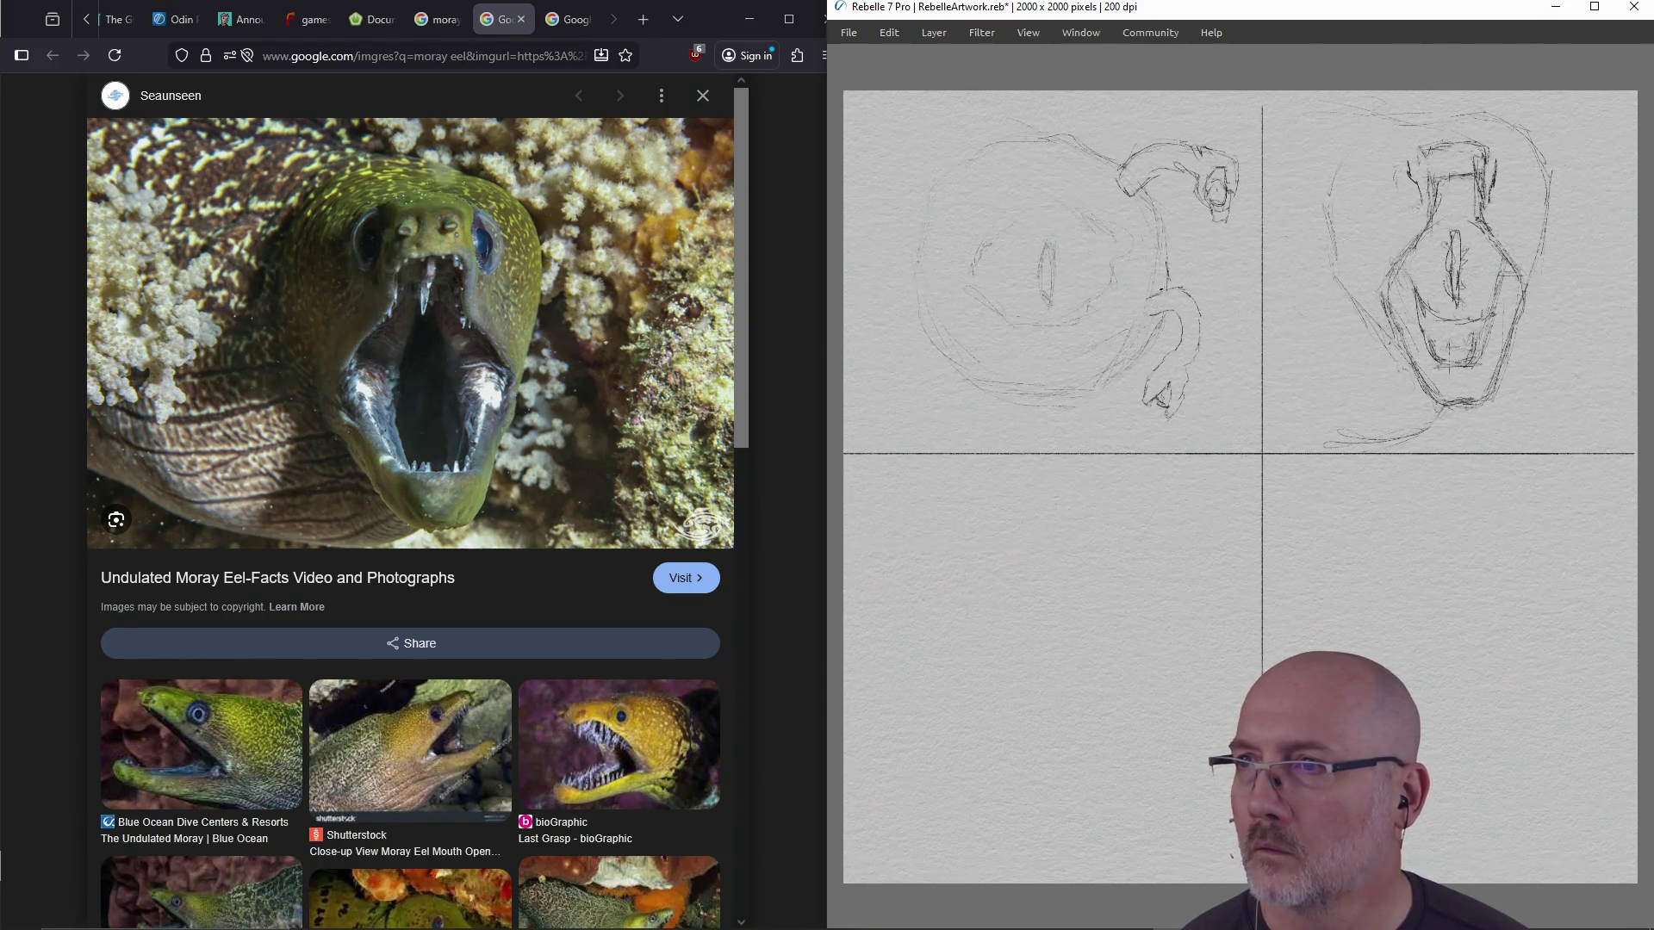
pyautogui.moveTo(1152, 295); pyautogui.dragTo(1152, 319)
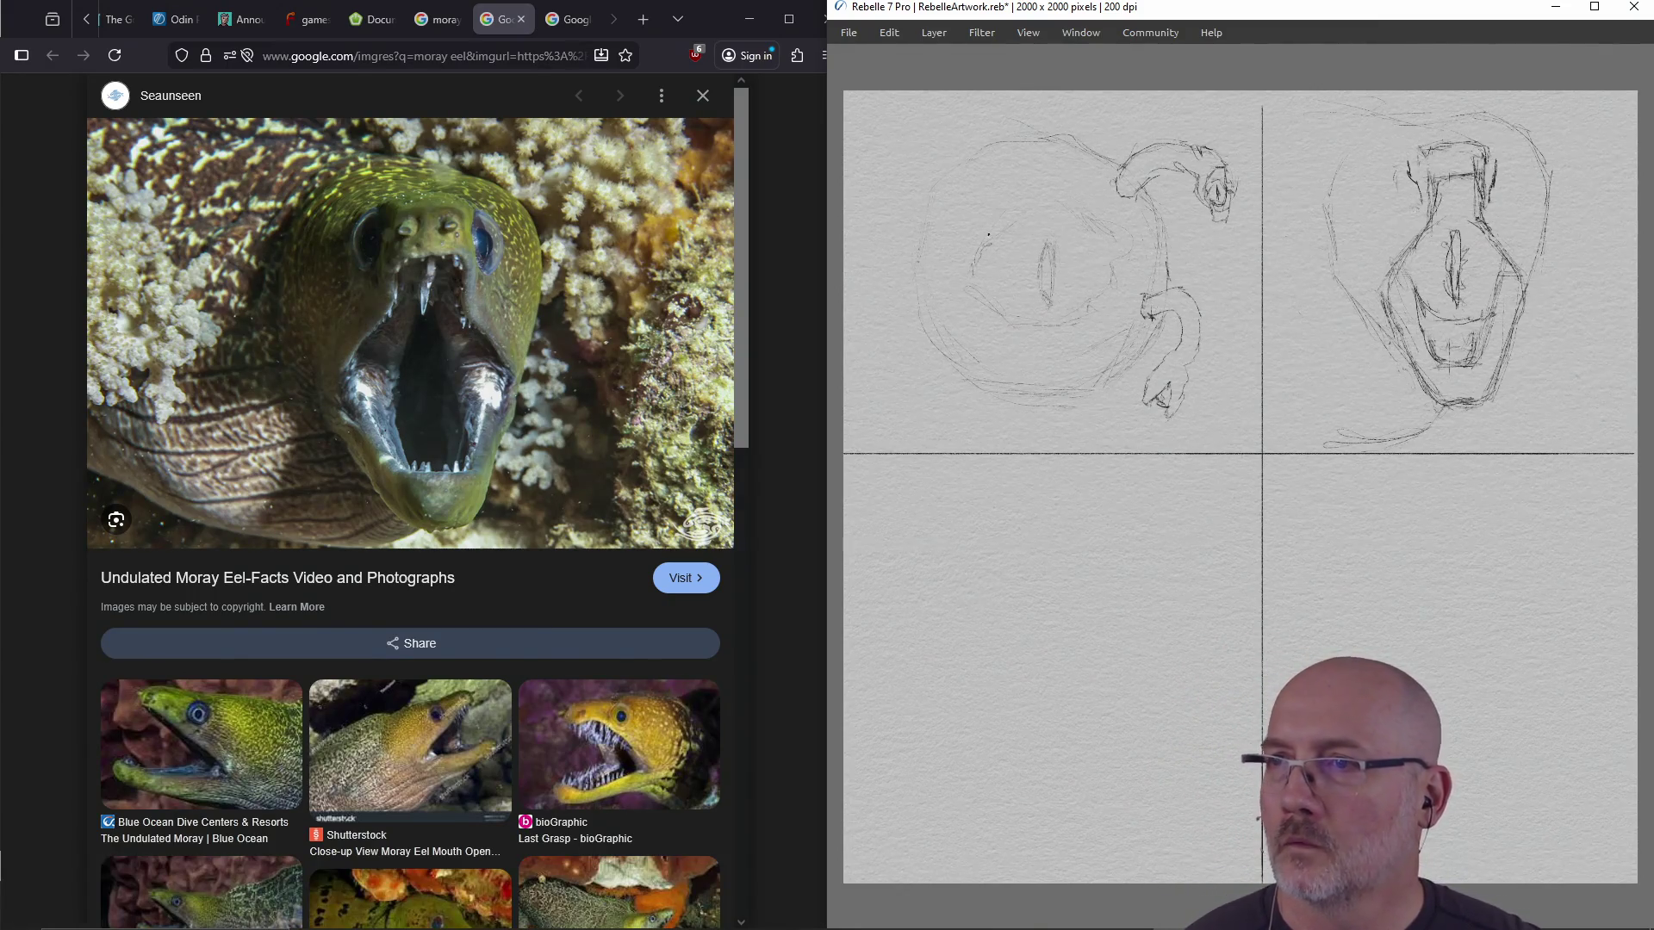
# Trace the eye outline around the slit pupil, add fangs on its upper-left rim, darken the pupil
pyautogui.moveTo(976, 280); pyautogui.dragTo(974, 257)
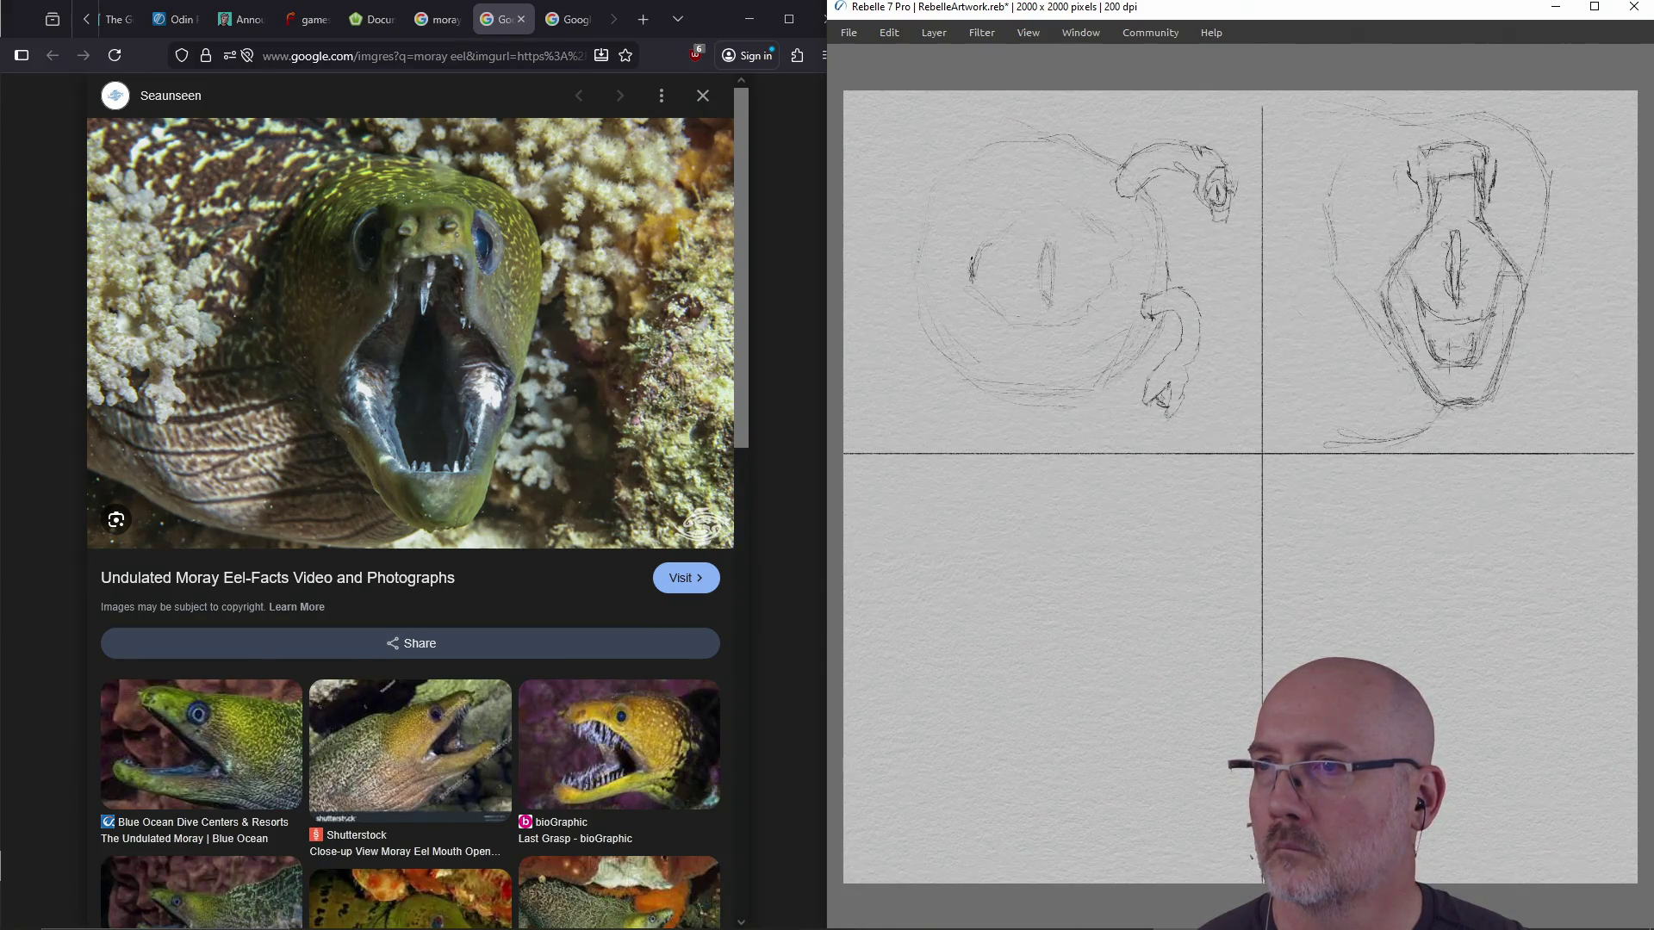
pyautogui.moveTo(992, 229)
pyautogui.mouseDown()
pyautogui.moveTo(1030, 211)
pyautogui.moveTo(971, 262)
pyautogui.mouseUp()
pyautogui.moveTo(1053, 210)
pyautogui.mouseDown()
pyautogui.moveTo(1117, 261)
pyautogui.moveTo(1081, 316)
pyautogui.mouseUp()
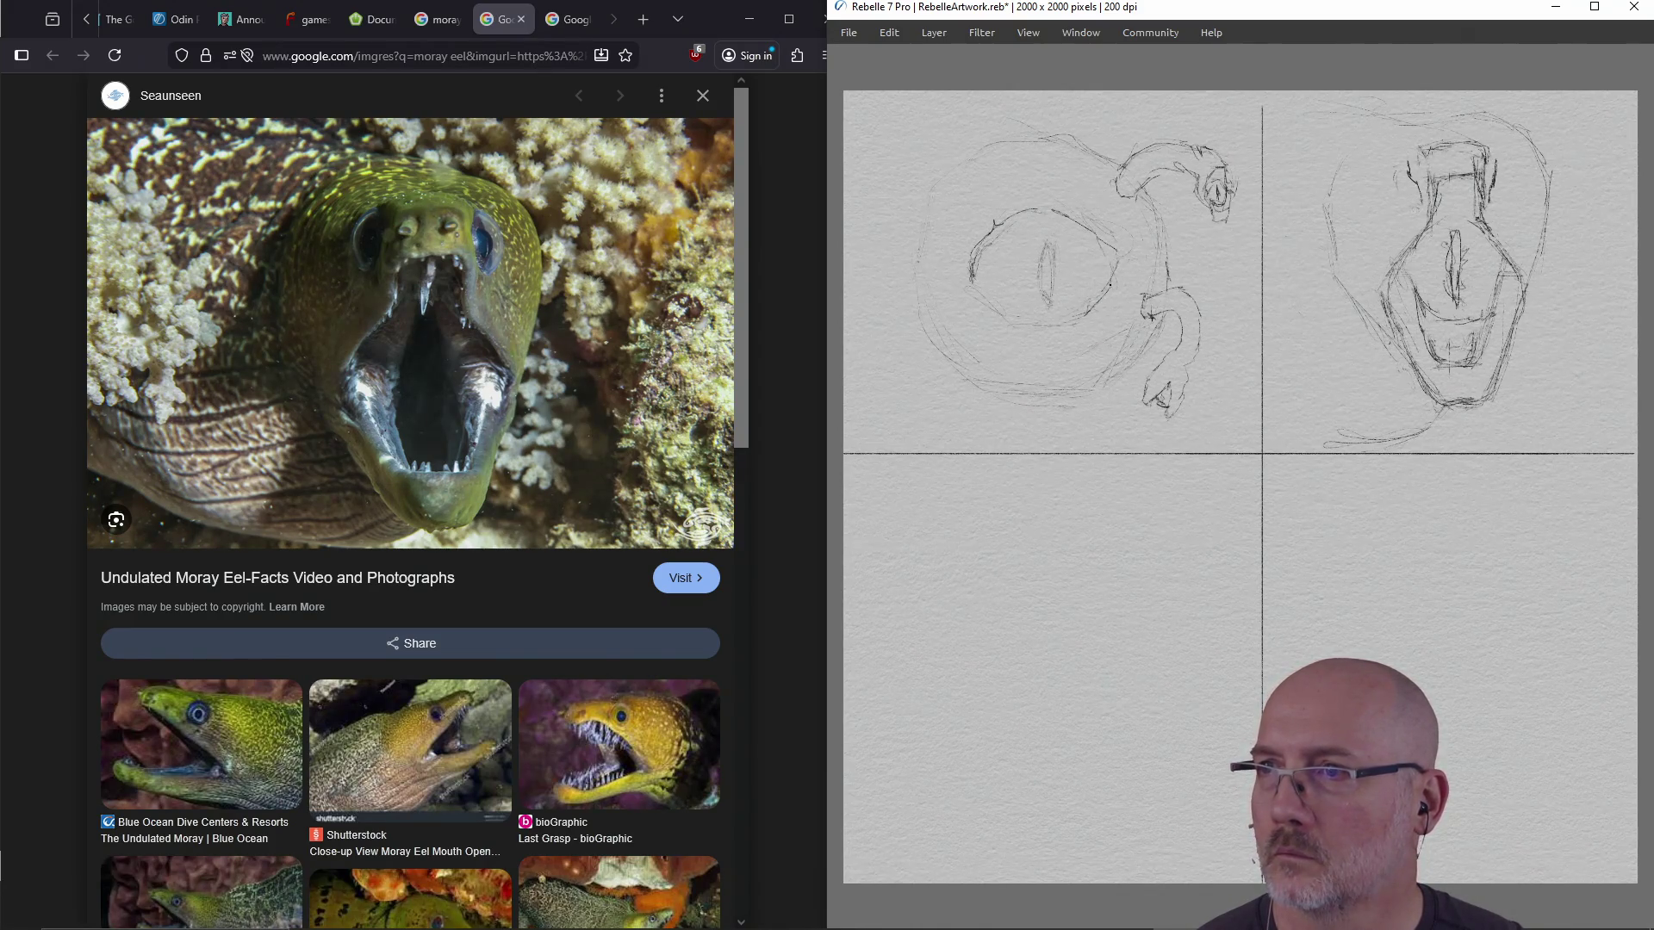
pyautogui.moveTo(967, 277)
pyautogui.mouseDown()
pyautogui.moveTo(1009, 326)
pyautogui.moveTo(1077, 322)
pyautogui.mouseUp()
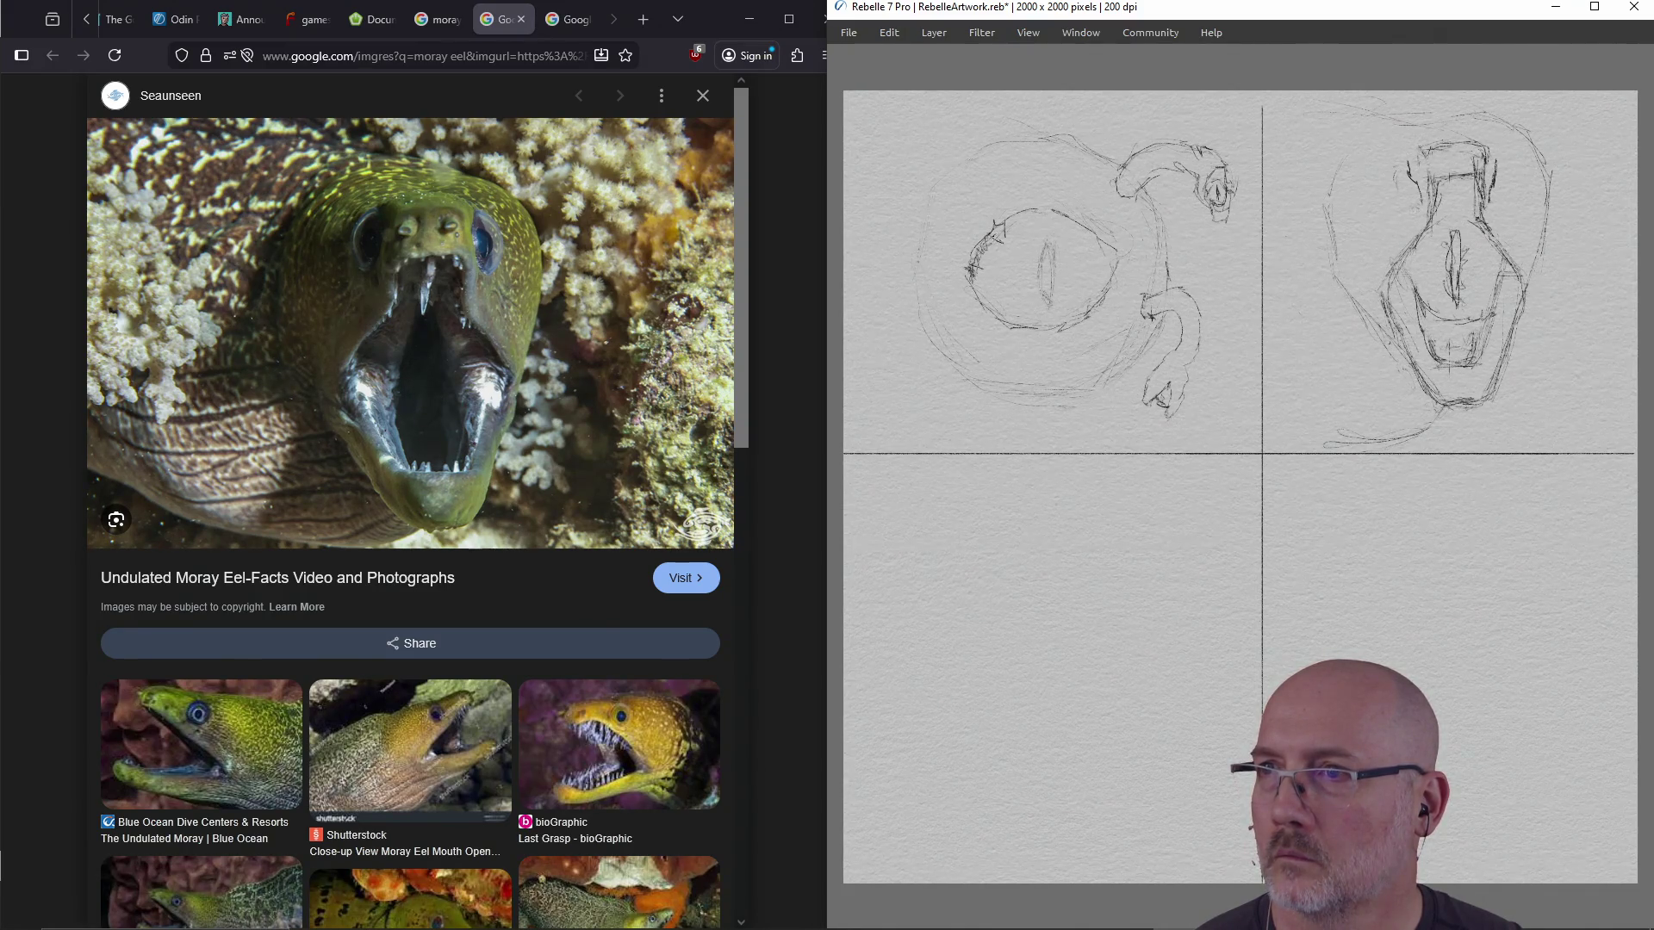
pyautogui.moveTo(990, 241); pyautogui.dragTo(1005, 225)
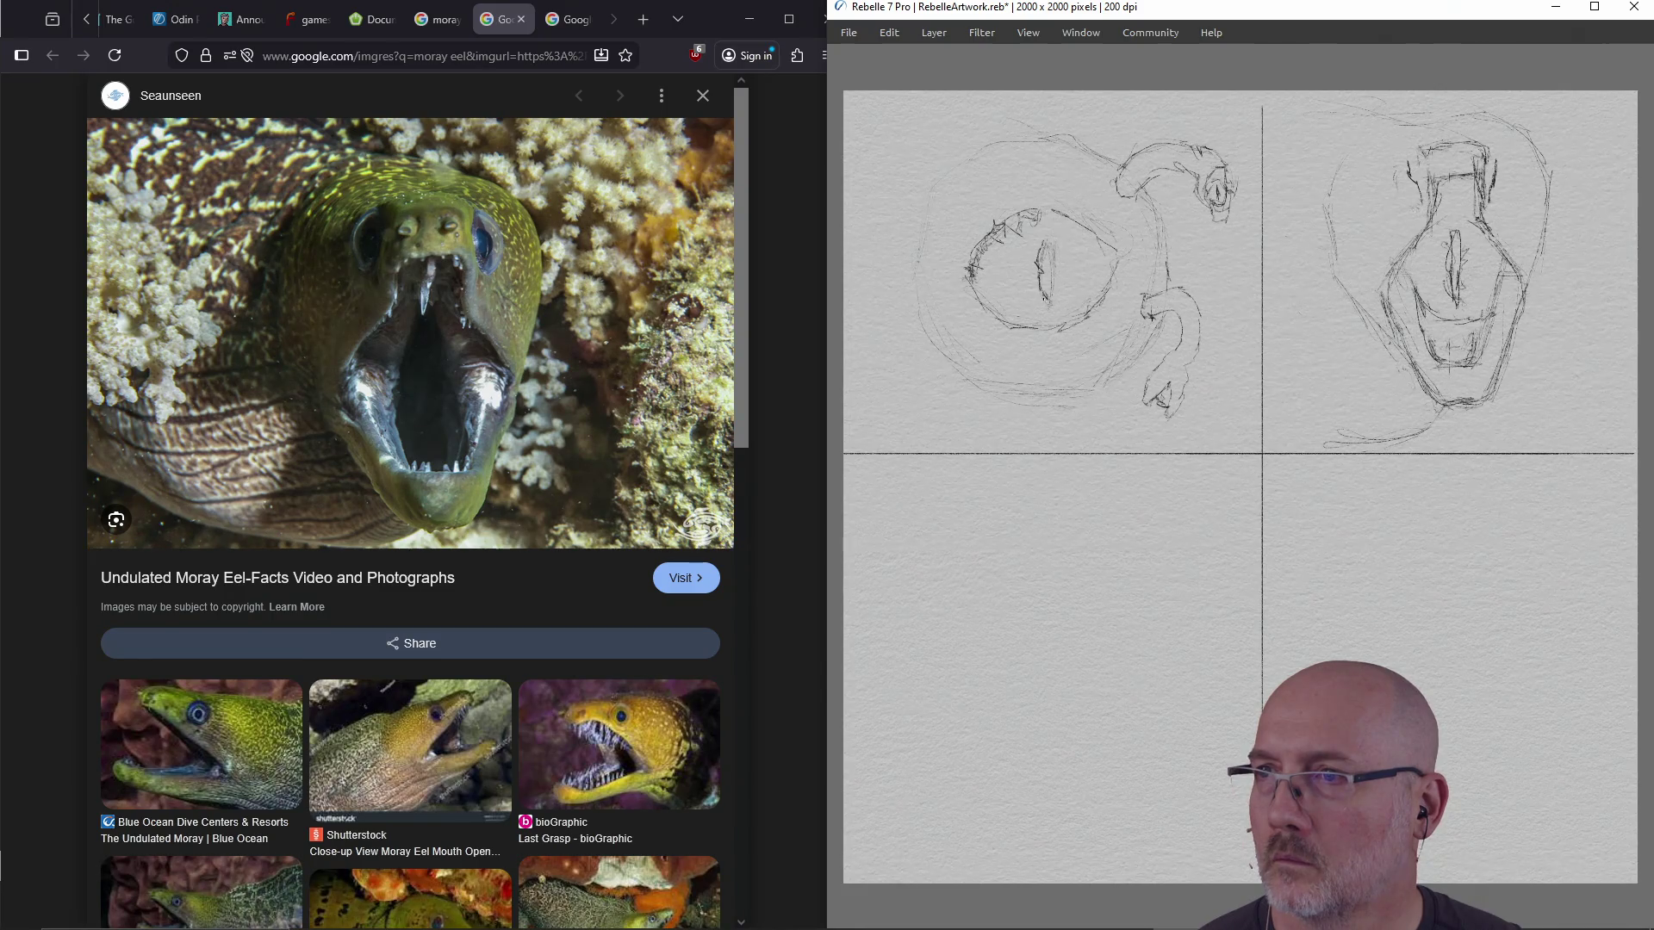
pyautogui.moveTo(1050, 308); pyautogui.dragTo(1055, 270)
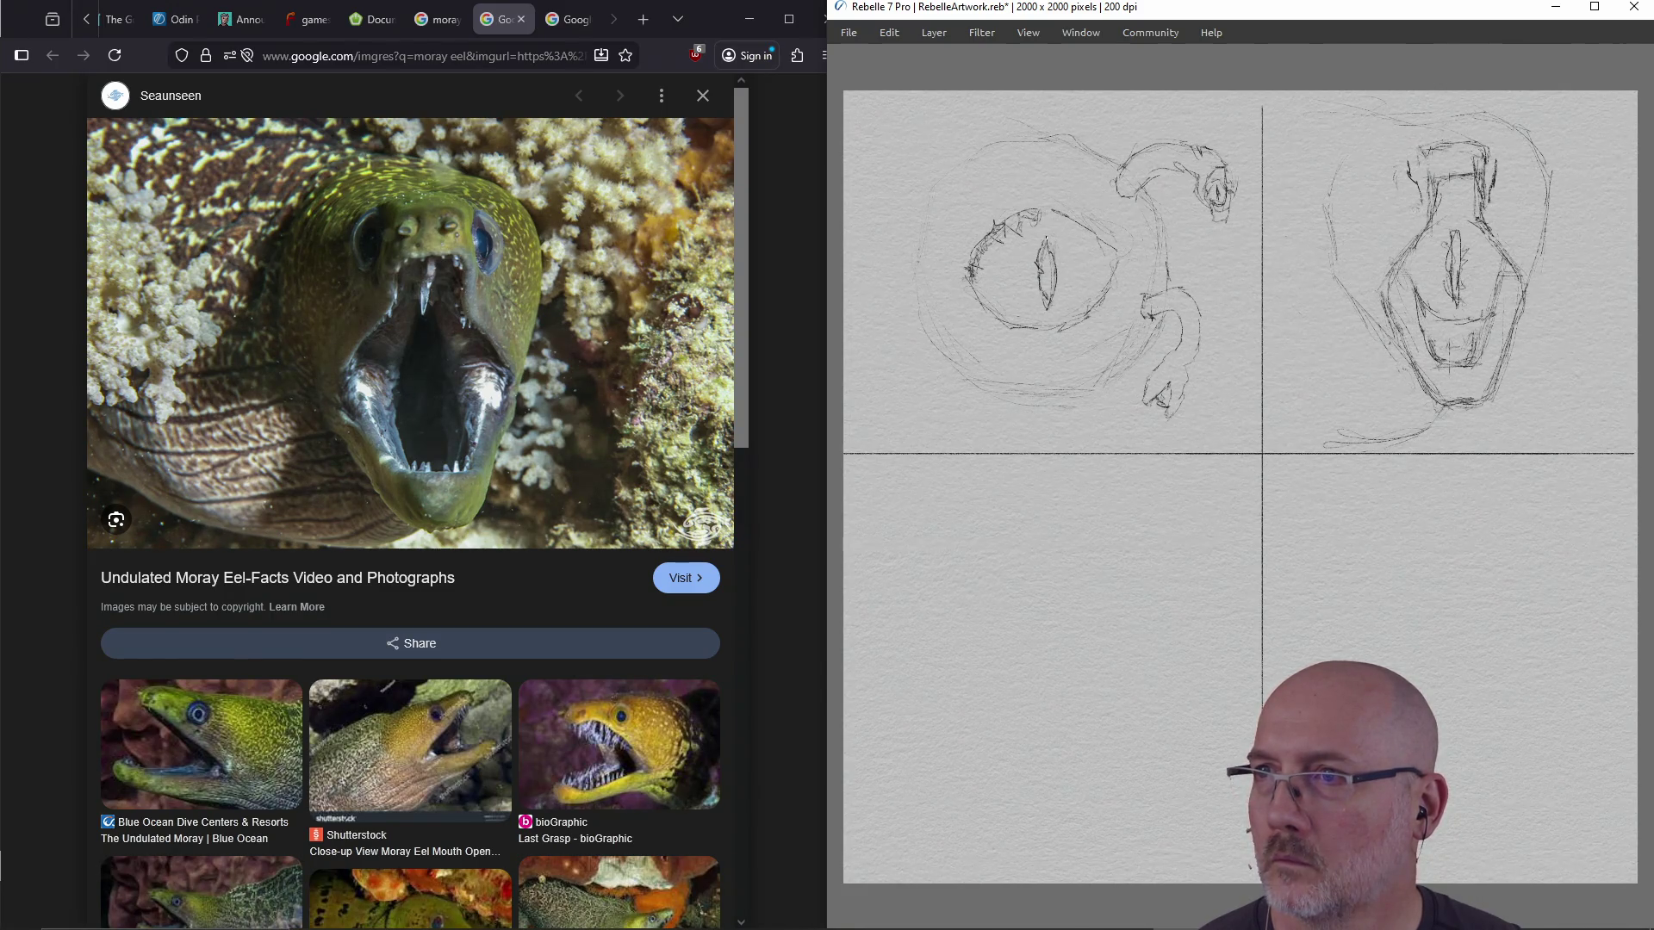
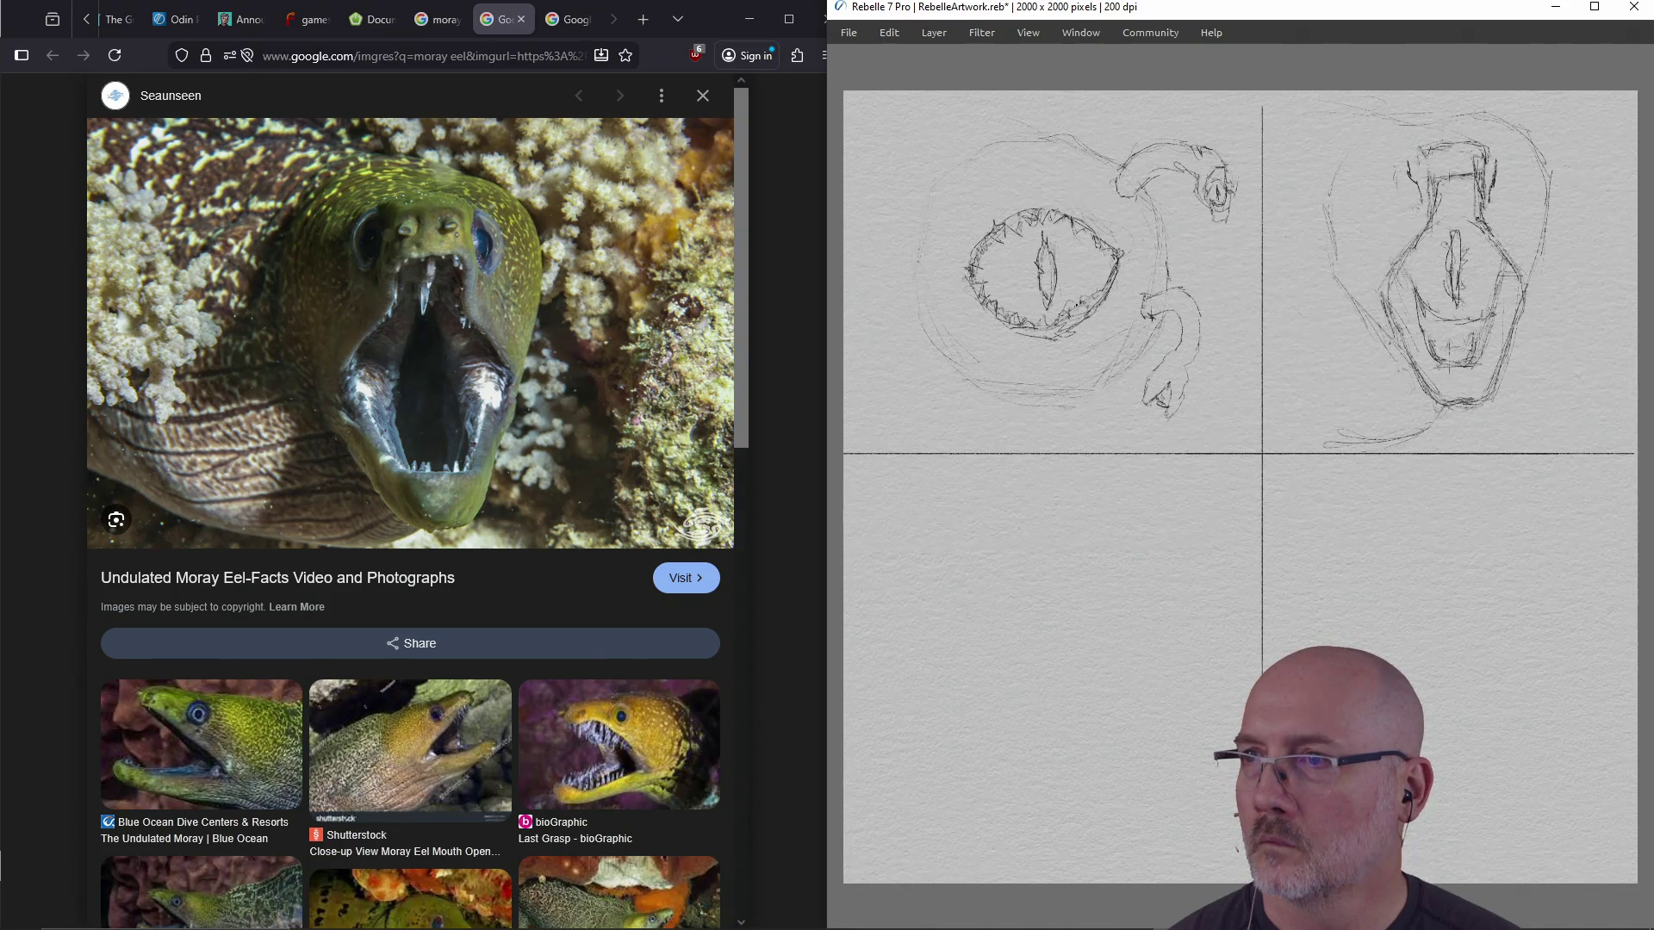
# Strengthen the eye outline, sweep an arc over the body and darken the eel's neck lines
pyautogui.moveTo(1102, 283); pyautogui.dragTo(1098, 296)
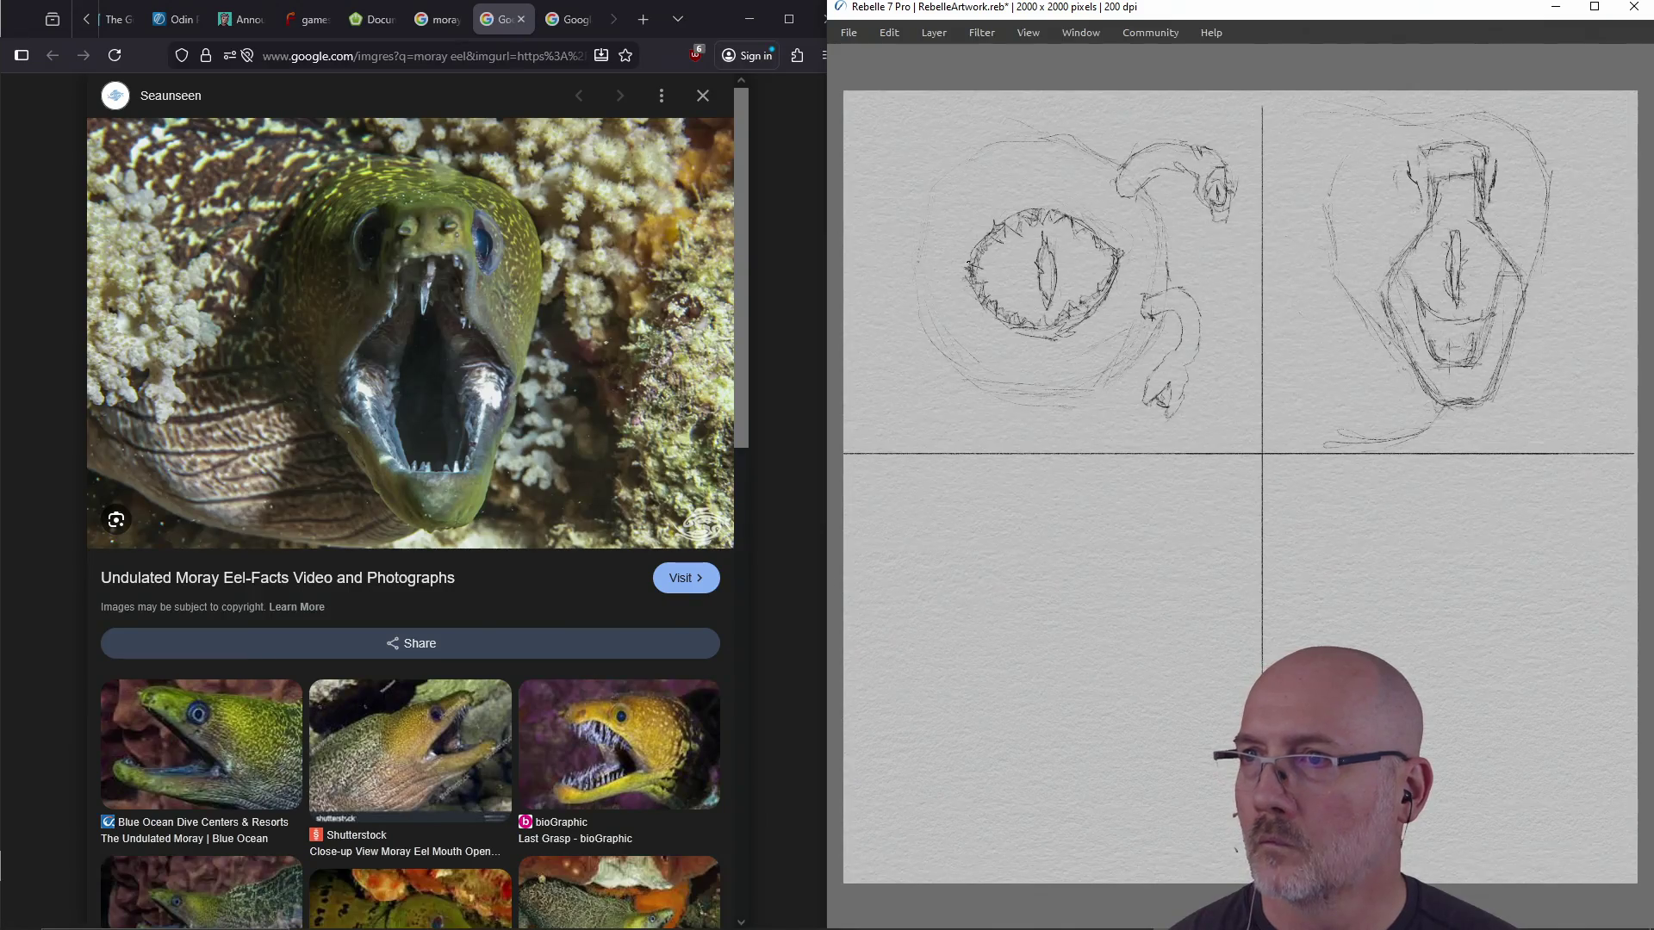
pyautogui.moveTo(1075, 138)
pyautogui.mouseDown()
pyautogui.moveTo(976, 154)
pyautogui.moveTo(939, 180)
pyautogui.moveTo(913, 256)
pyautogui.moveTo(930, 336)
pyautogui.moveTo(998, 398)
pyautogui.moveTo(1087, 401)
pyautogui.moveTo(1157, 339)
pyautogui.mouseUp()
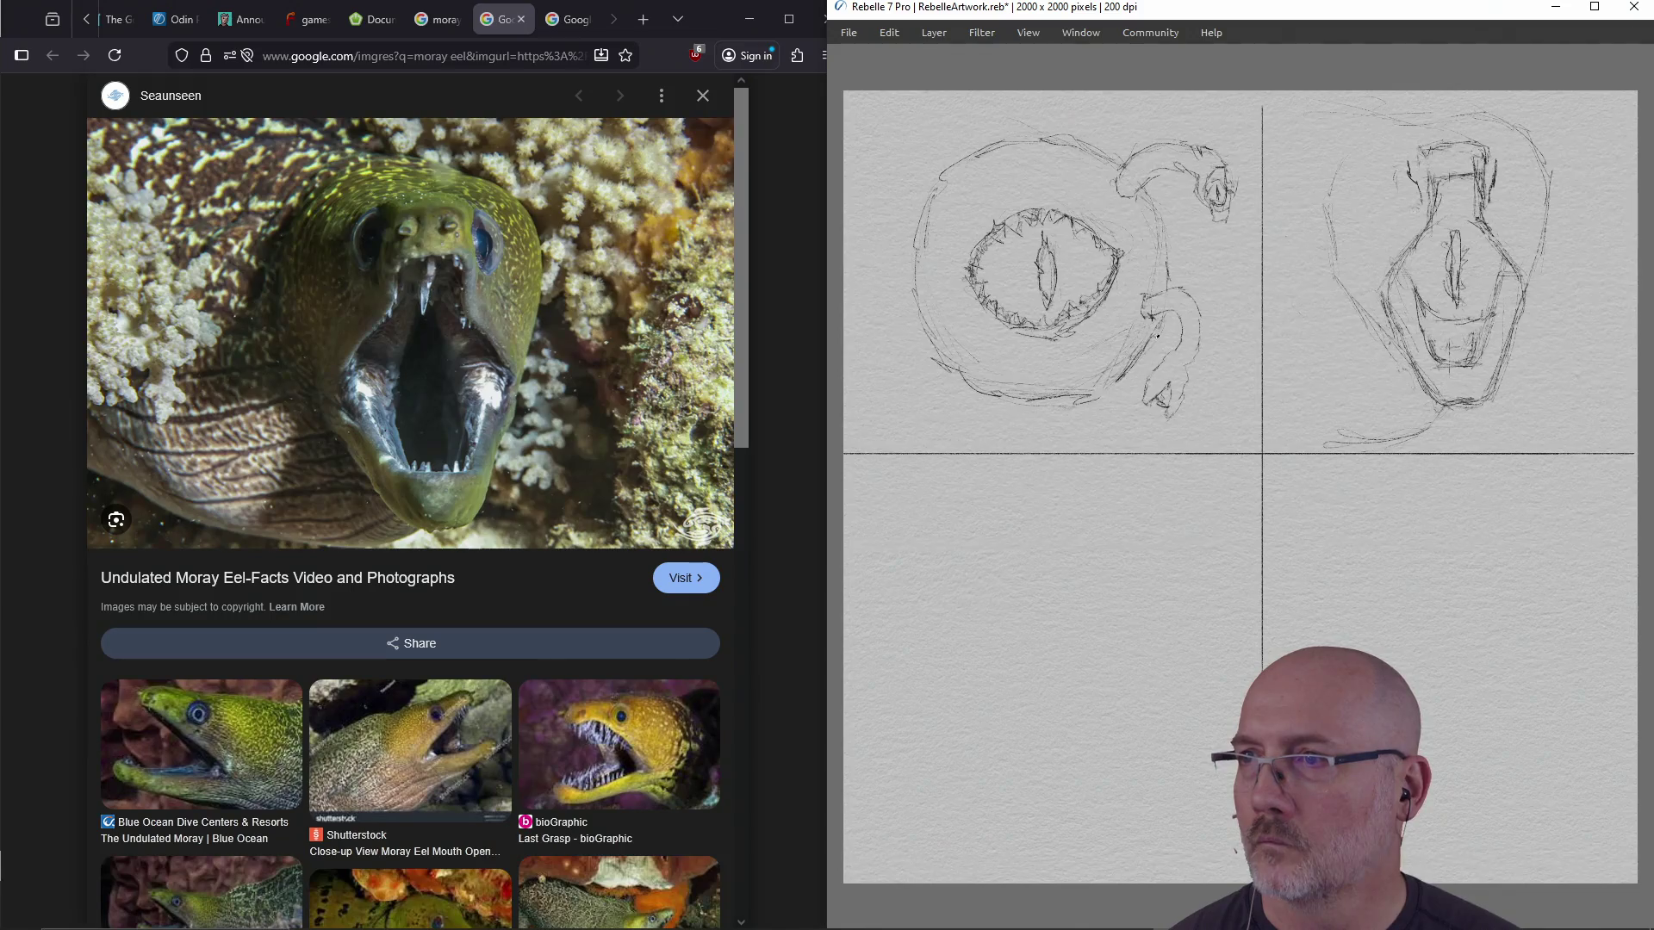
pyautogui.moveTo(1173, 241); pyautogui.dragTo(1170, 284)
pyautogui.moveTo(1144, 195); pyautogui.dragTo(1169, 269)
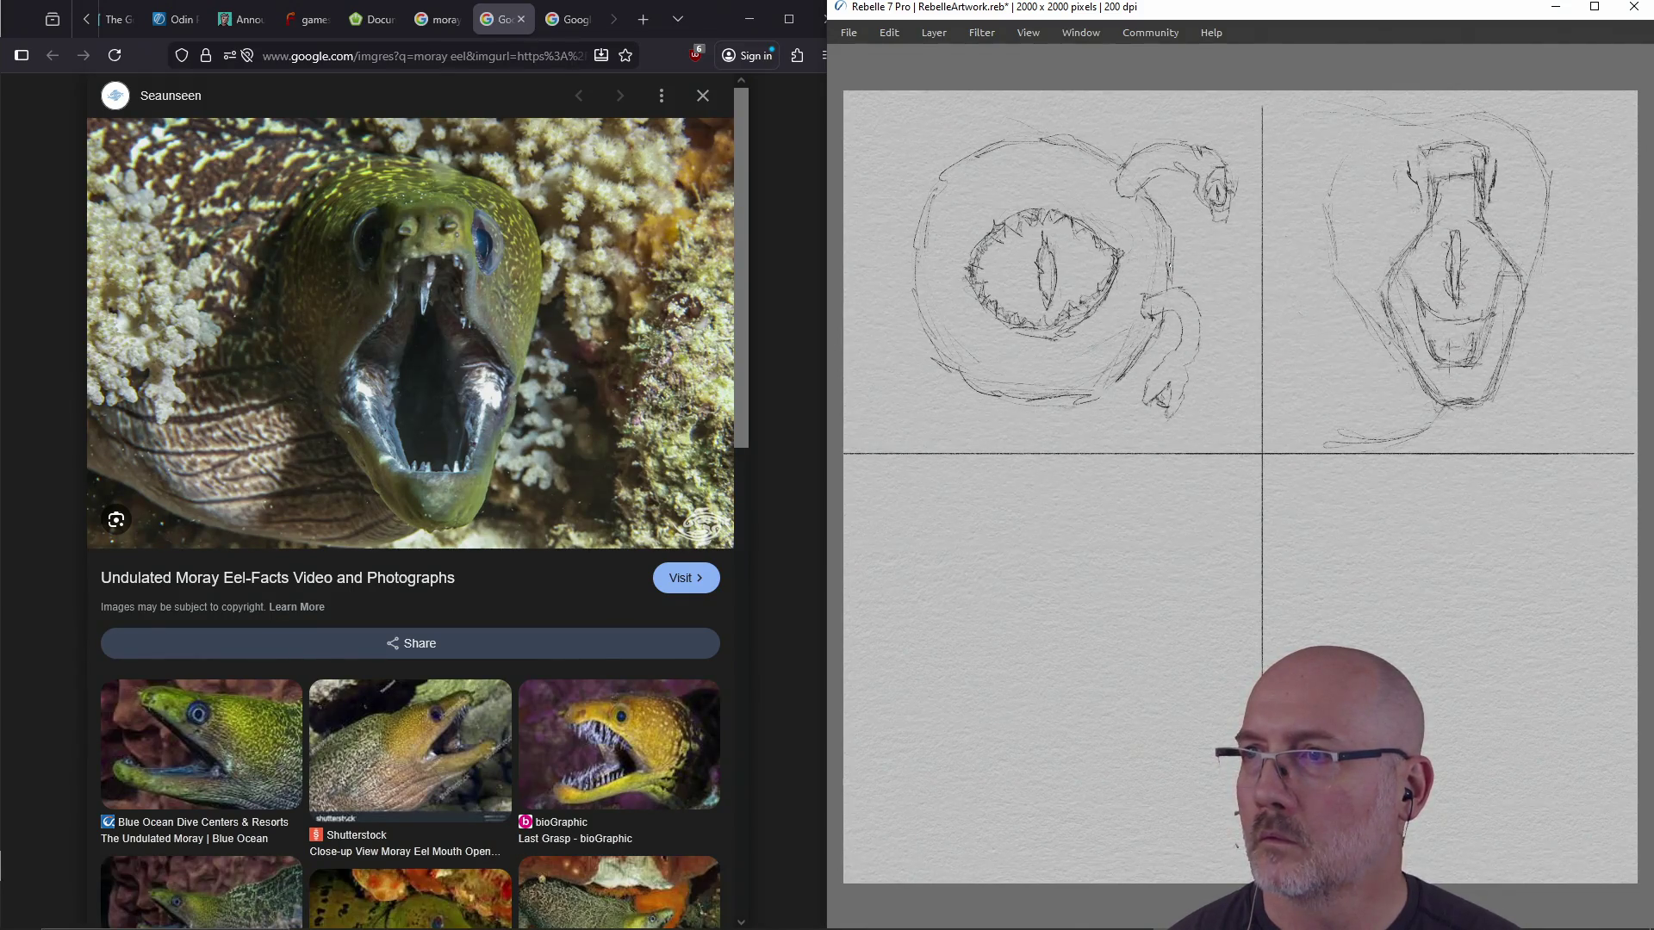
pyautogui.moveTo(922, 249); pyautogui.dragTo(908, 284)
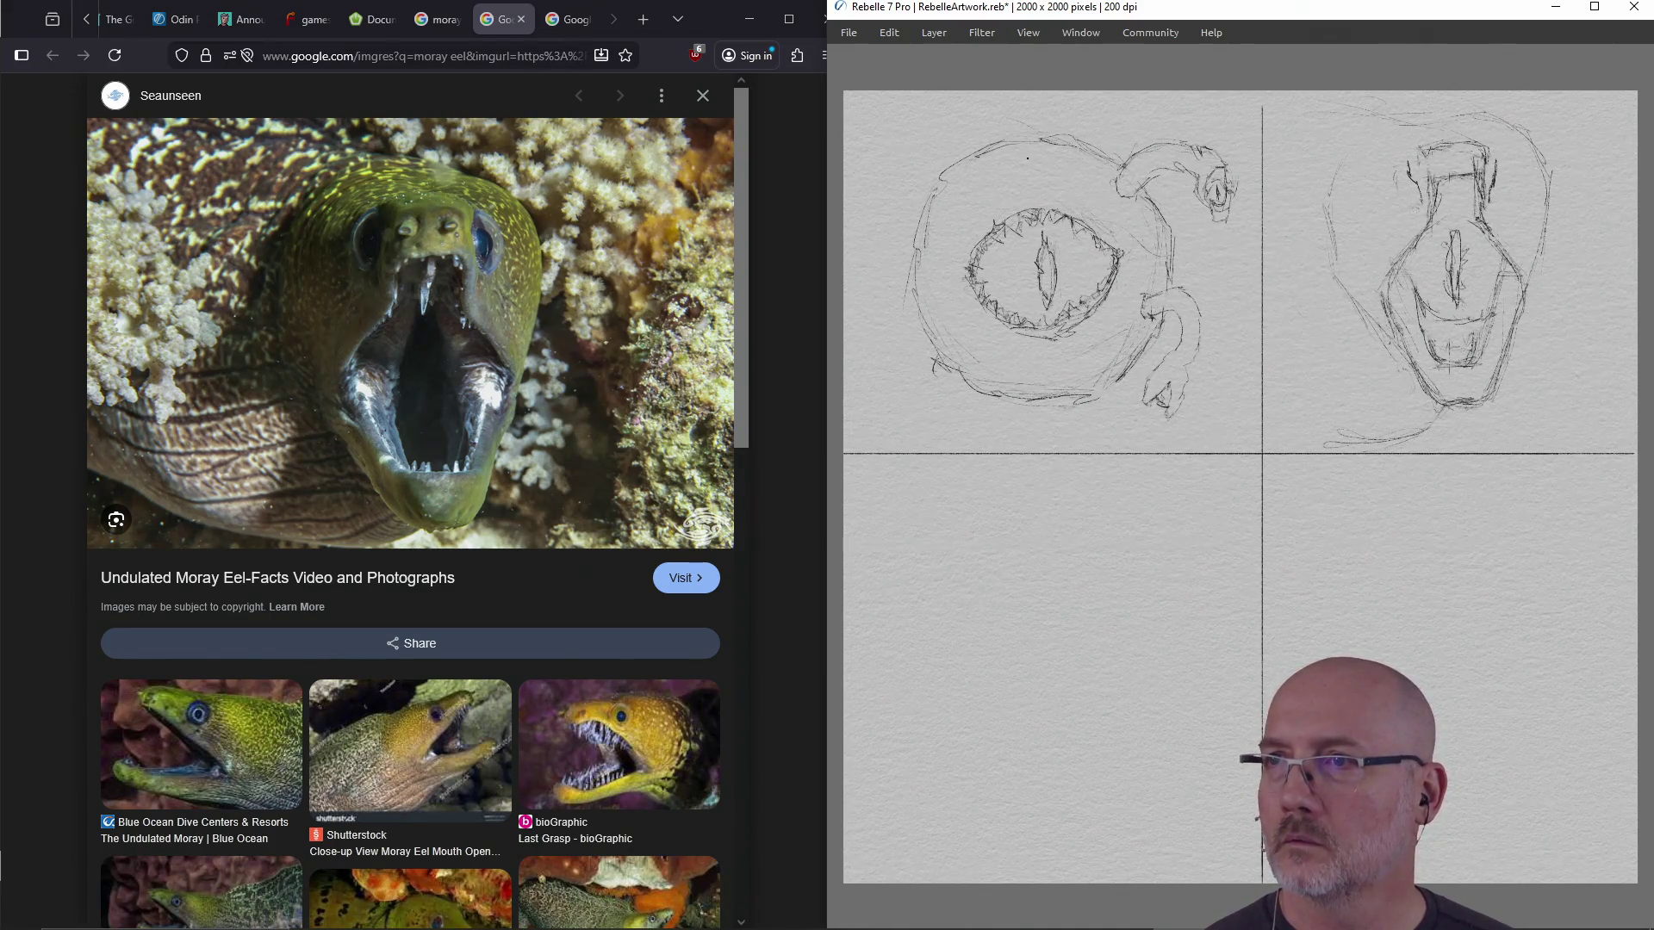
# Add an inner body curve and wavy tendrils off the creature's left and lower-left side
pyautogui.moveTo(991, 156)
pyautogui.mouseDown()
pyautogui.moveTo(968, 215)
pyautogui.moveTo(865, 299)
pyautogui.mouseUp()
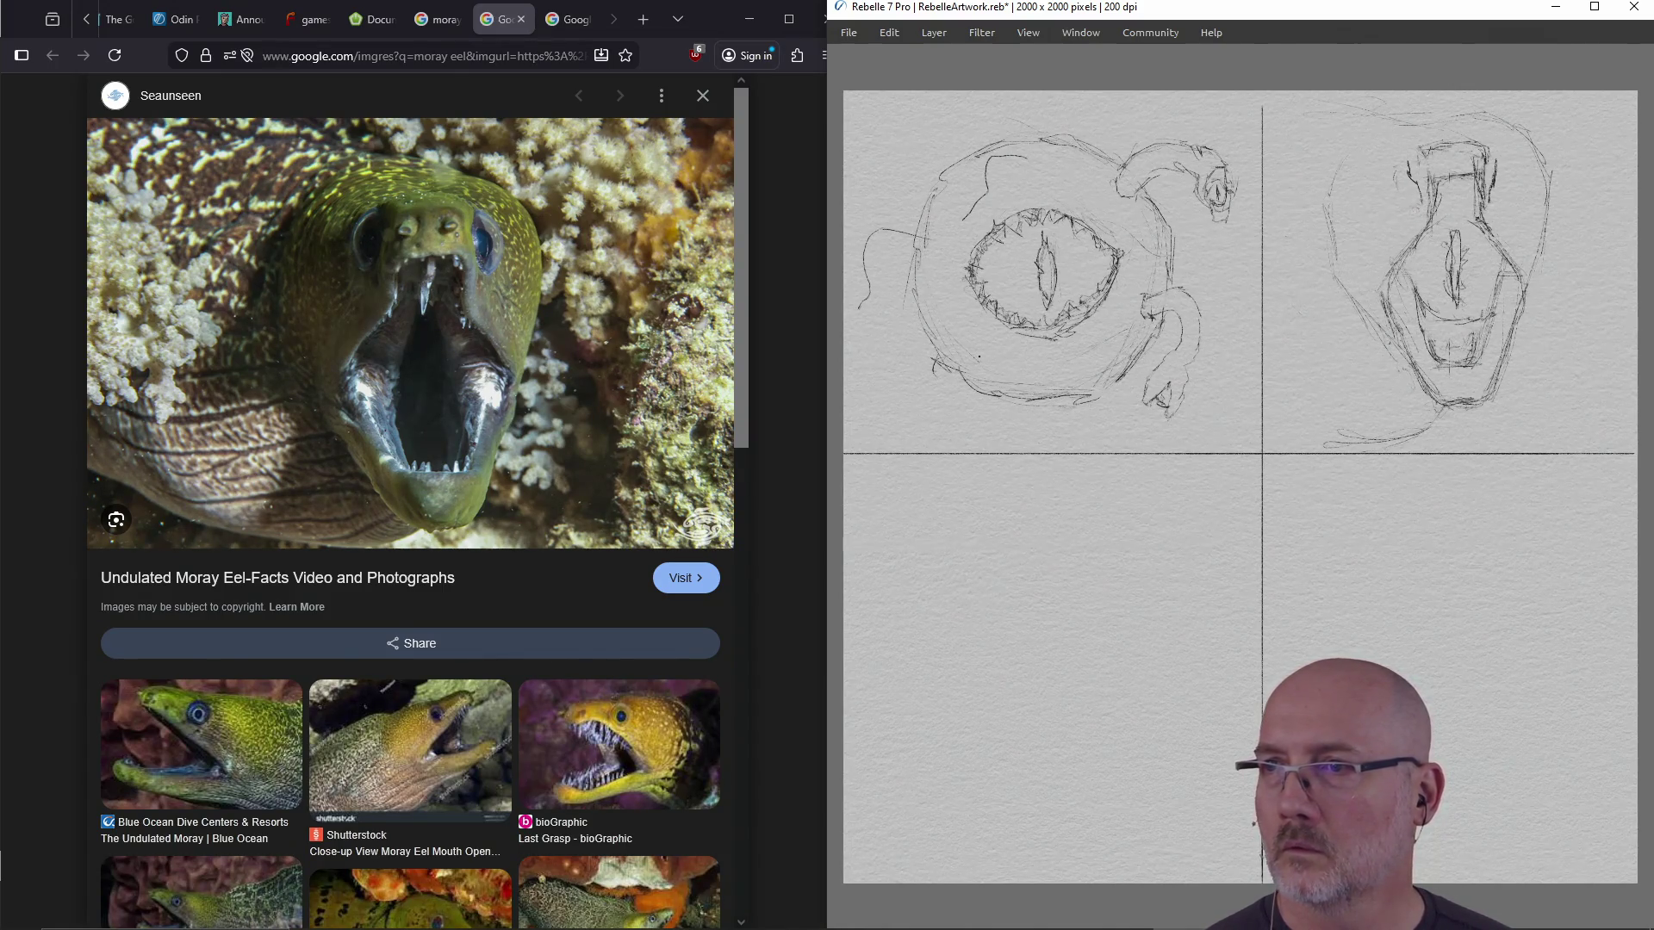
pyautogui.moveTo(945, 360)
pyautogui.mouseDown()
pyautogui.moveTo(911, 379)
pyautogui.moveTo(873, 353)
pyautogui.mouseUp()
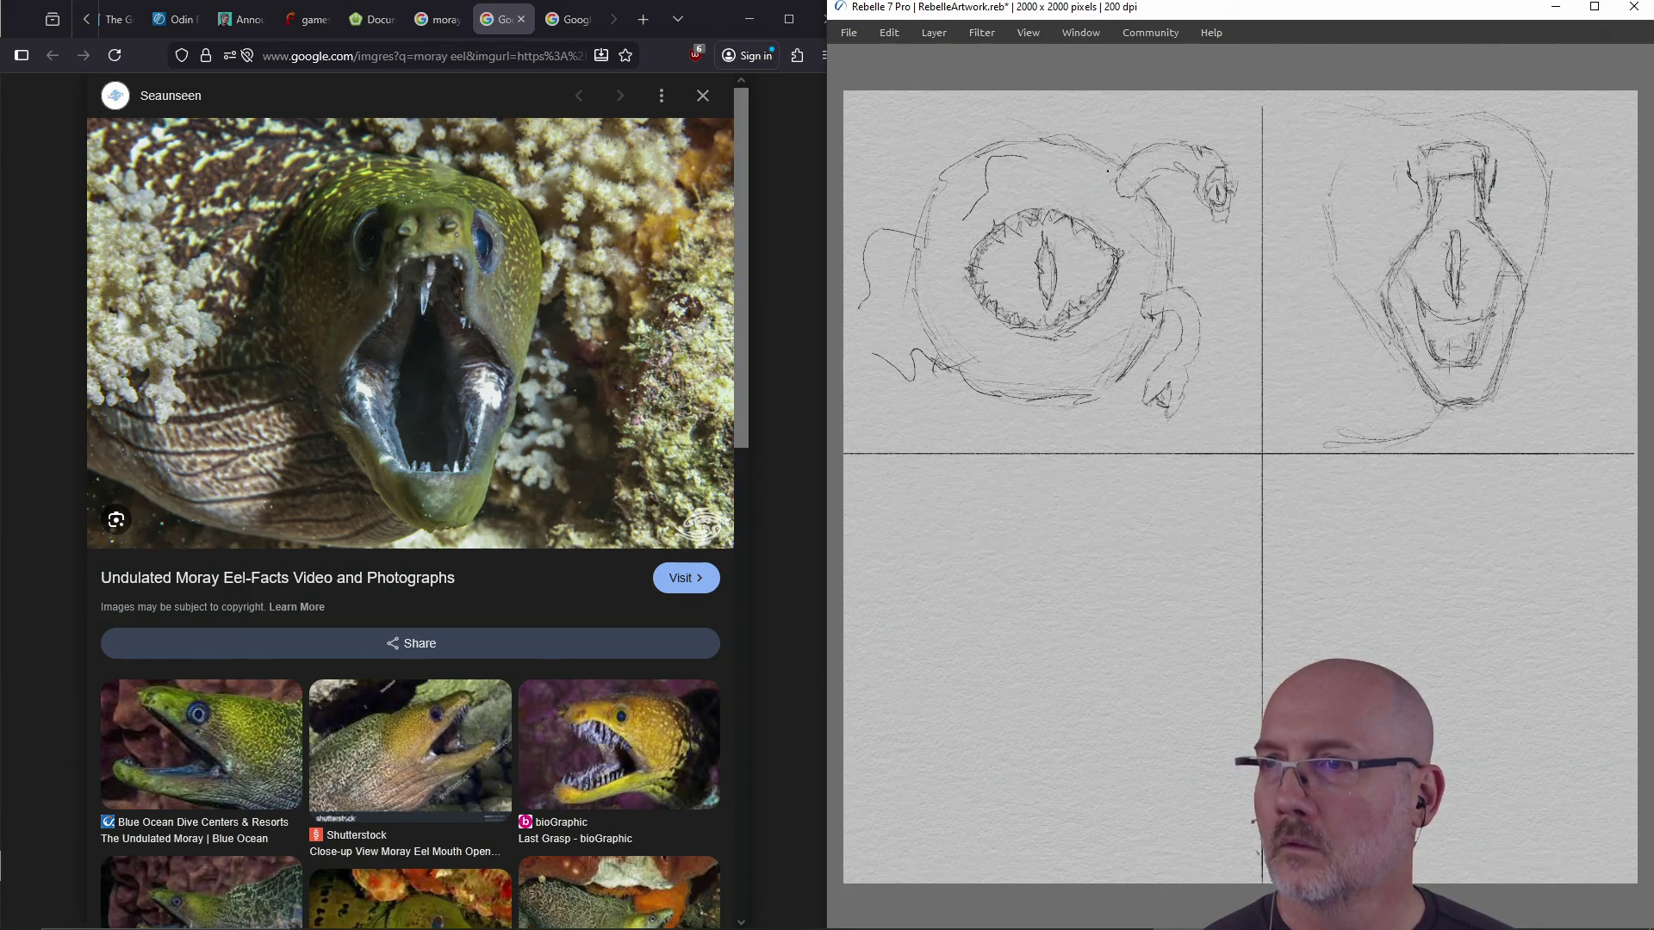
pyautogui.moveTo(1077, 151); pyautogui.dragTo(1125, 121)
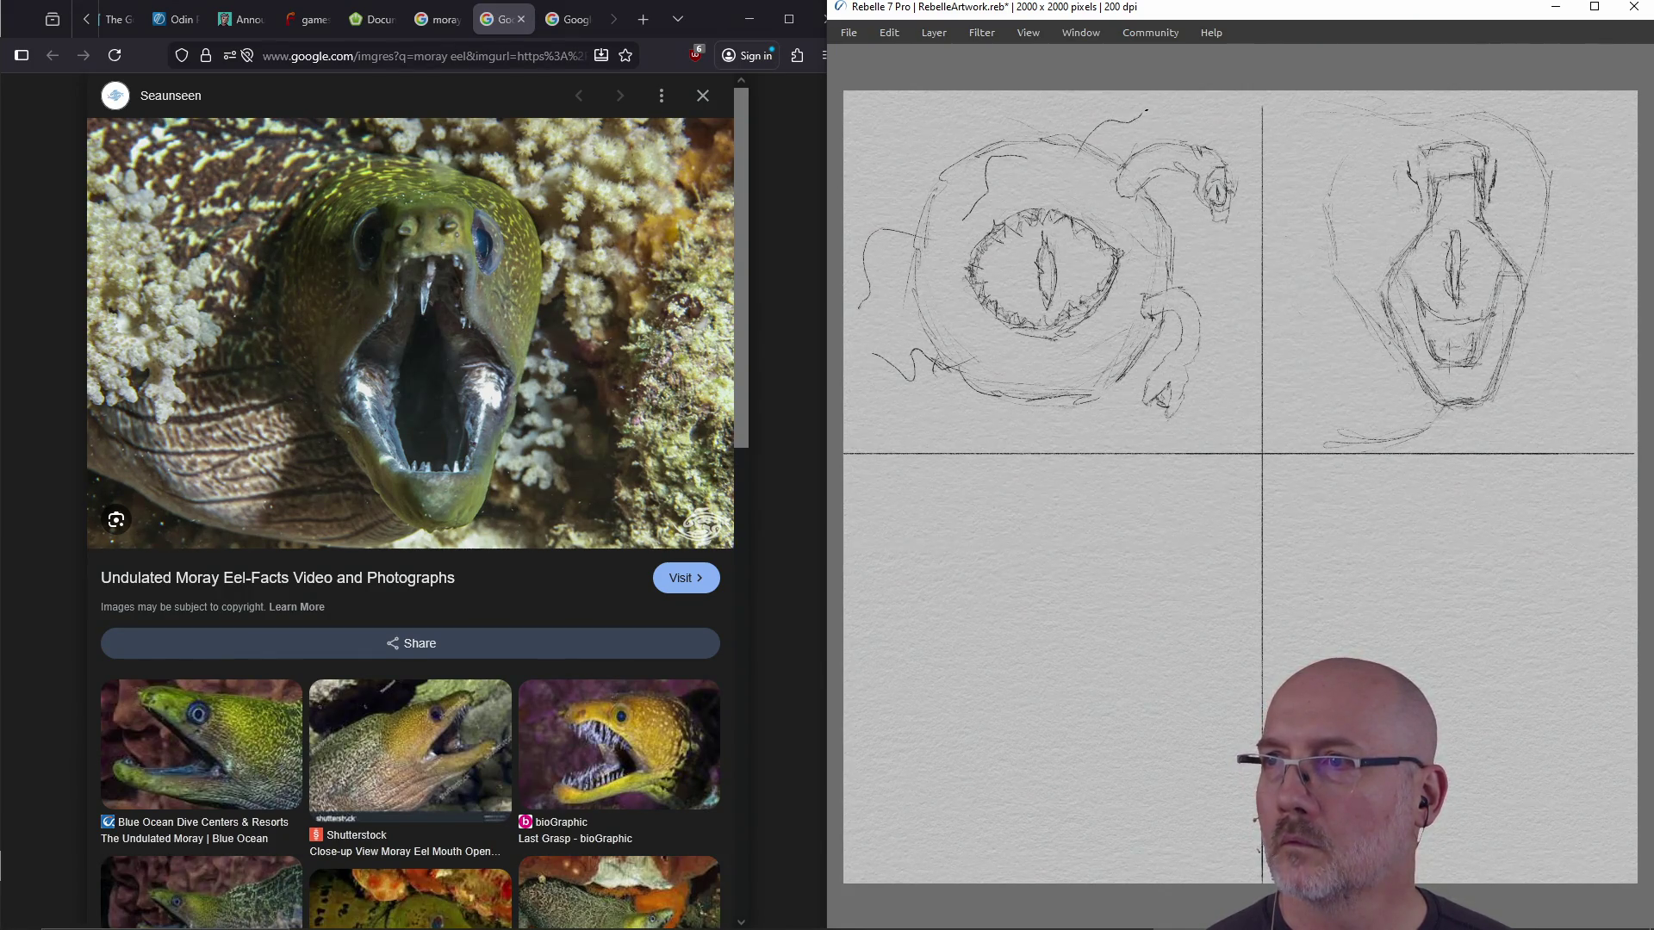
pyautogui.moveTo(1075, 372); pyautogui.dragTo(1068, 439)
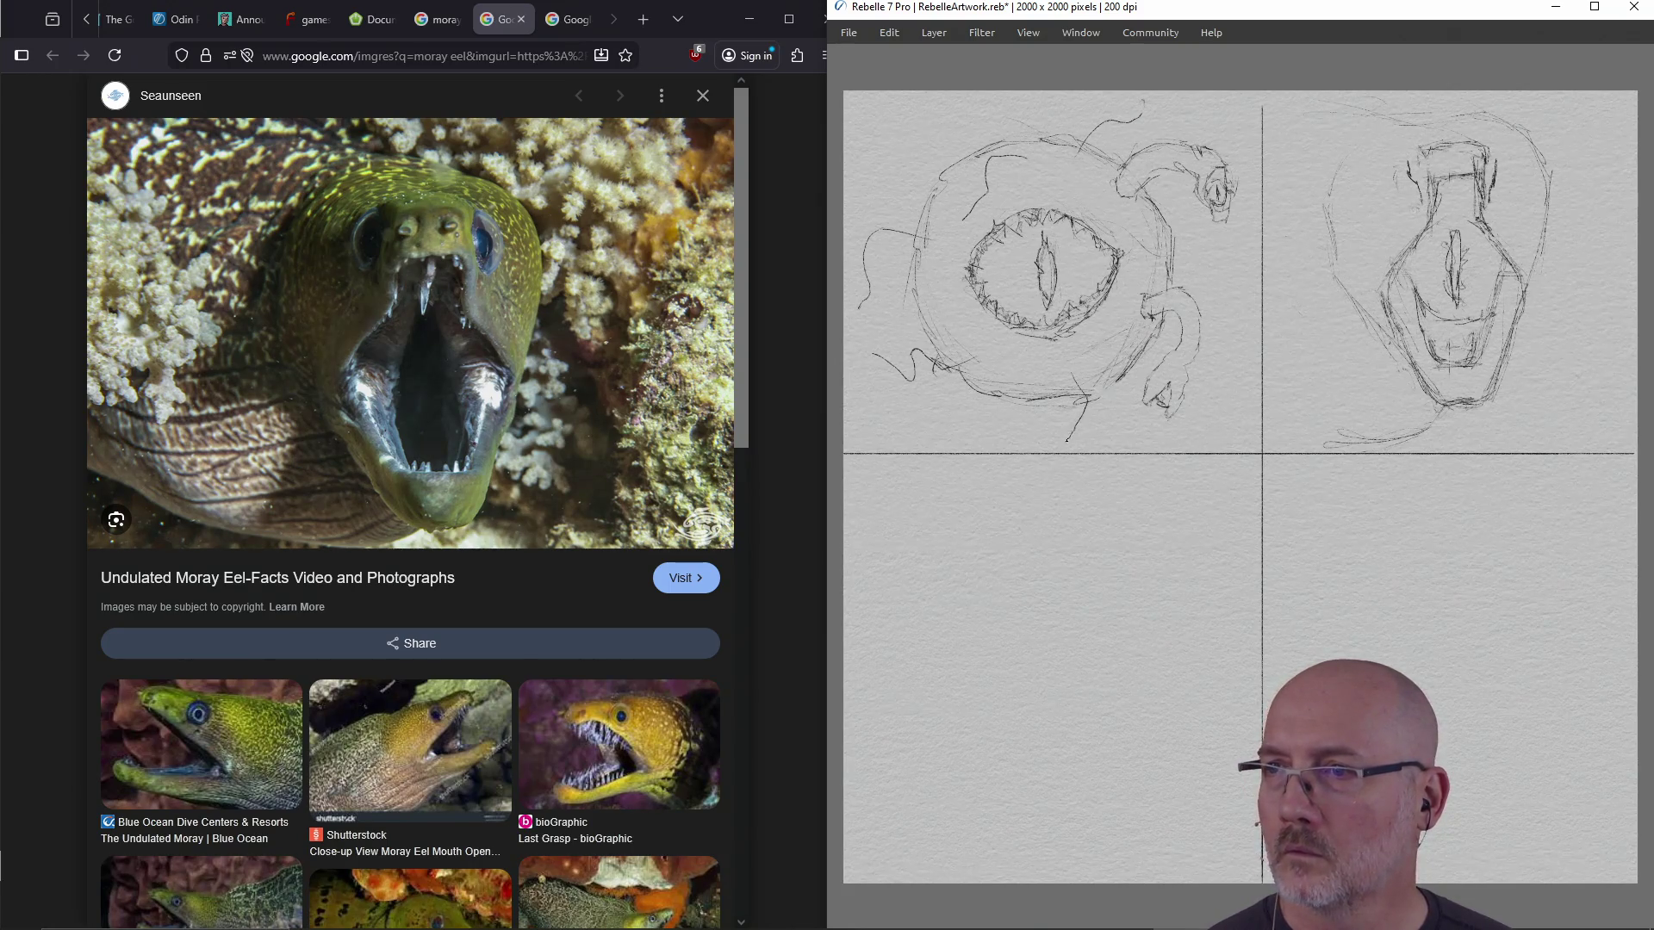
pyautogui.moveTo(1001, 394)
pyautogui.mouseDown()
pyautogui.moveTo(933, 431)
pyautogui.moveTo(1023, 424)
pyautogui.mouseUp()
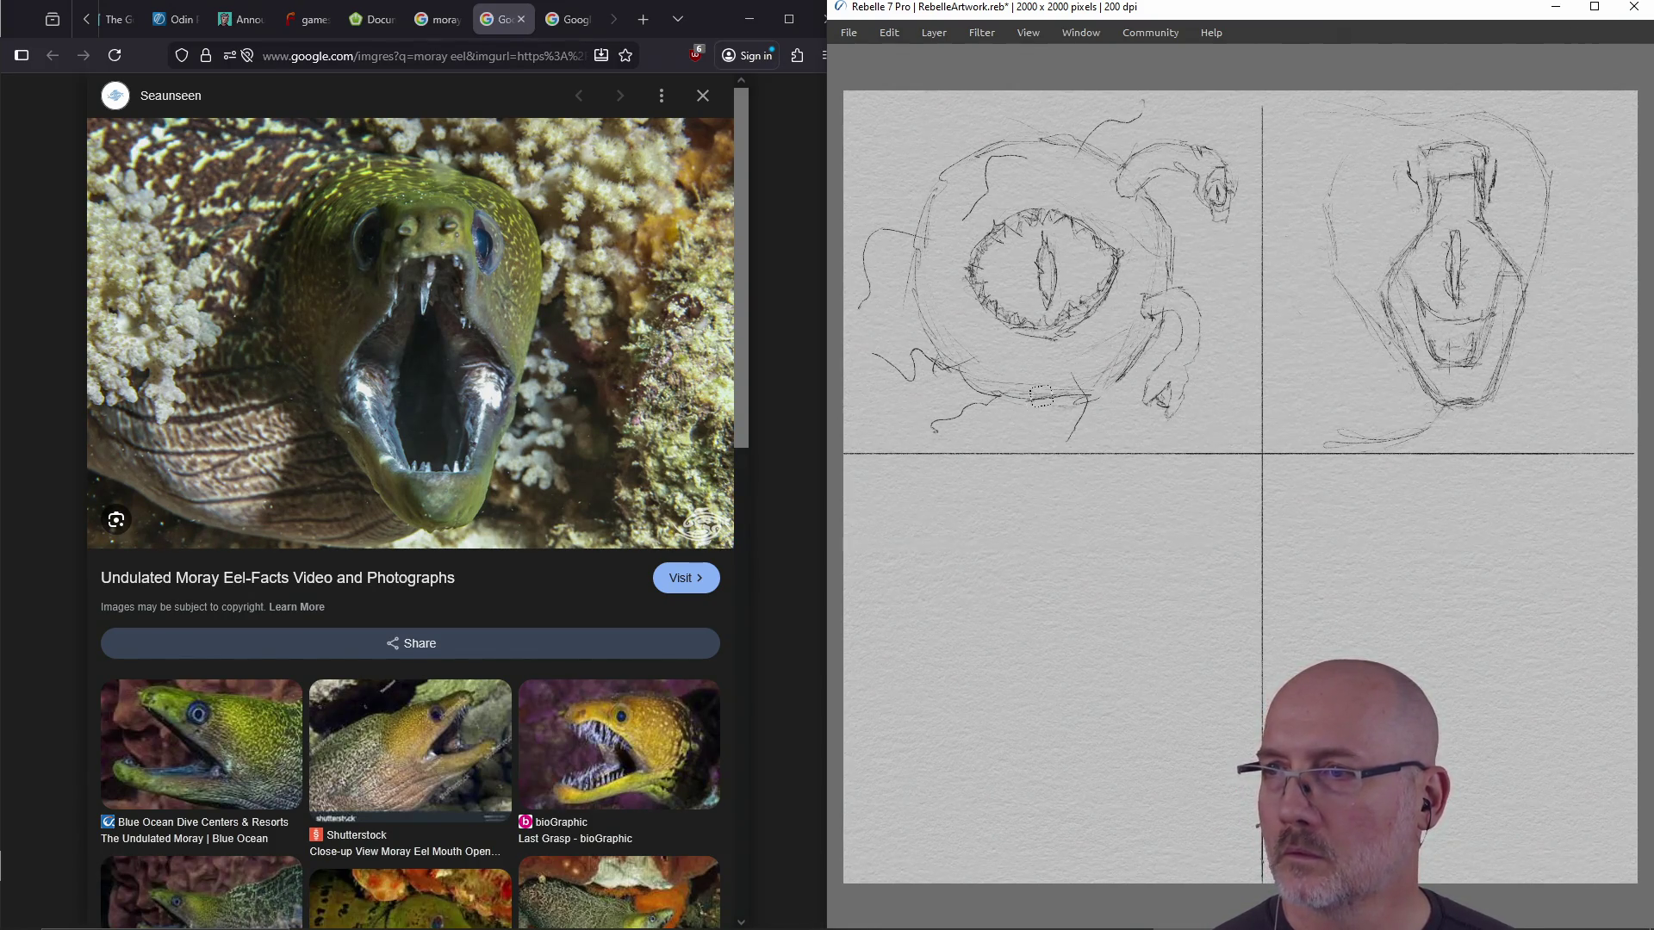
# Add a short upper-left limb stroke, undo the stray bottom strokes, and sketch a bottom-left claw
pyautogui.moveTo(1072, 377); pyautogui.dragTo(1074, 437)
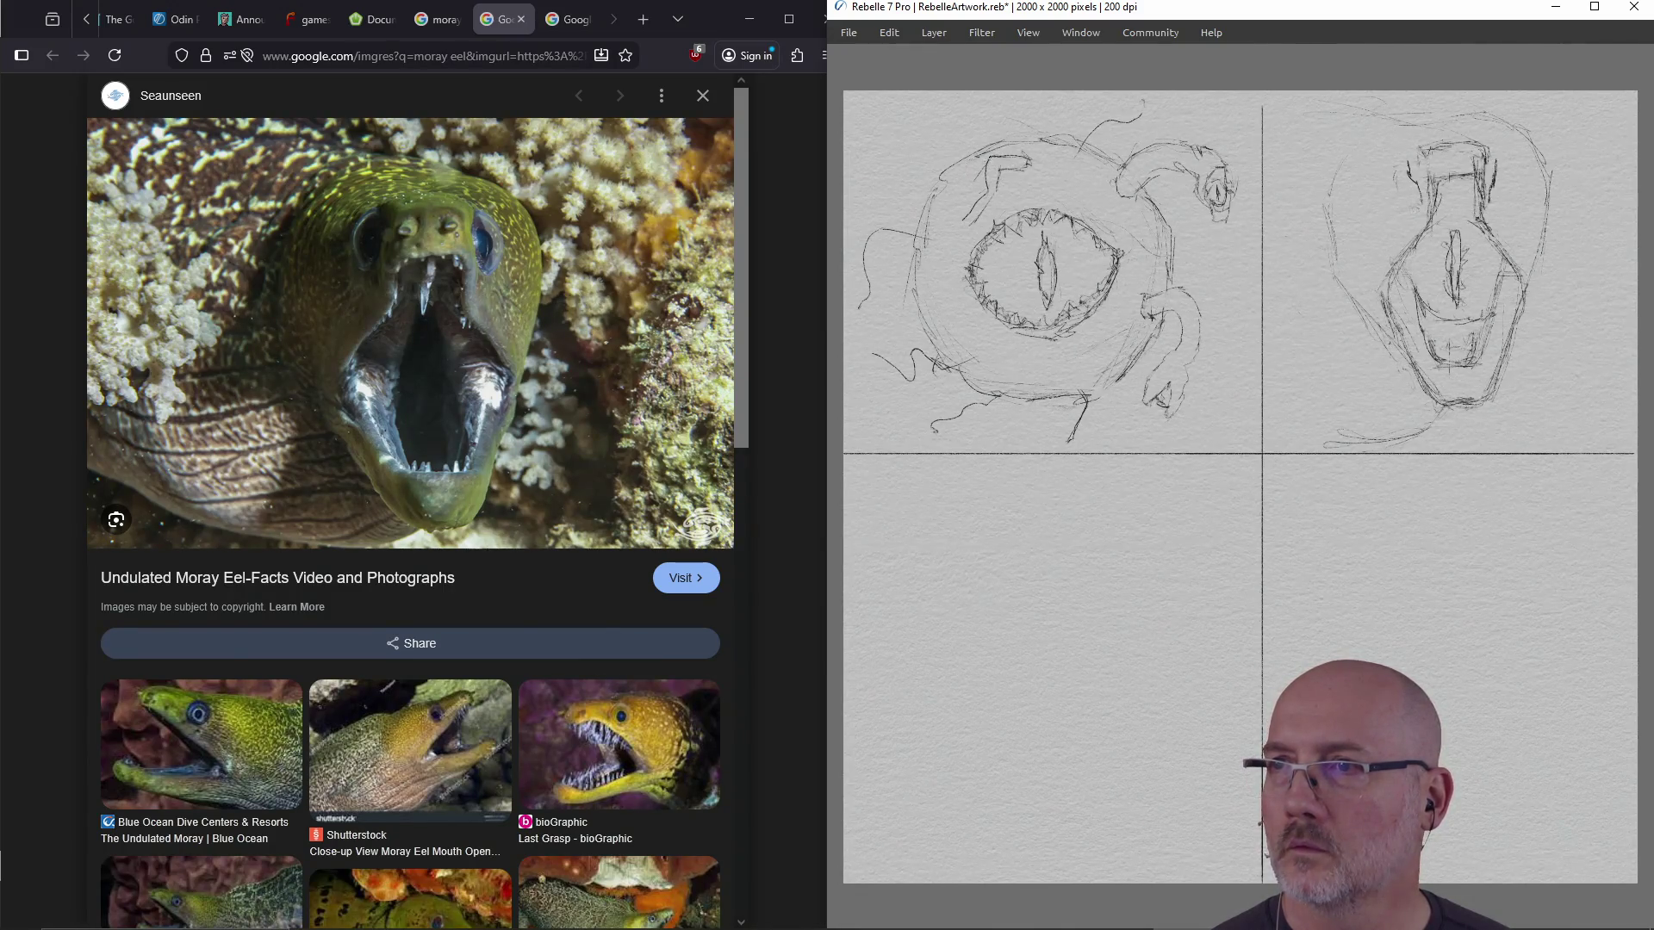
pyautogui.moveTo(975, 196); pyautogui.dragTo(950, 223)
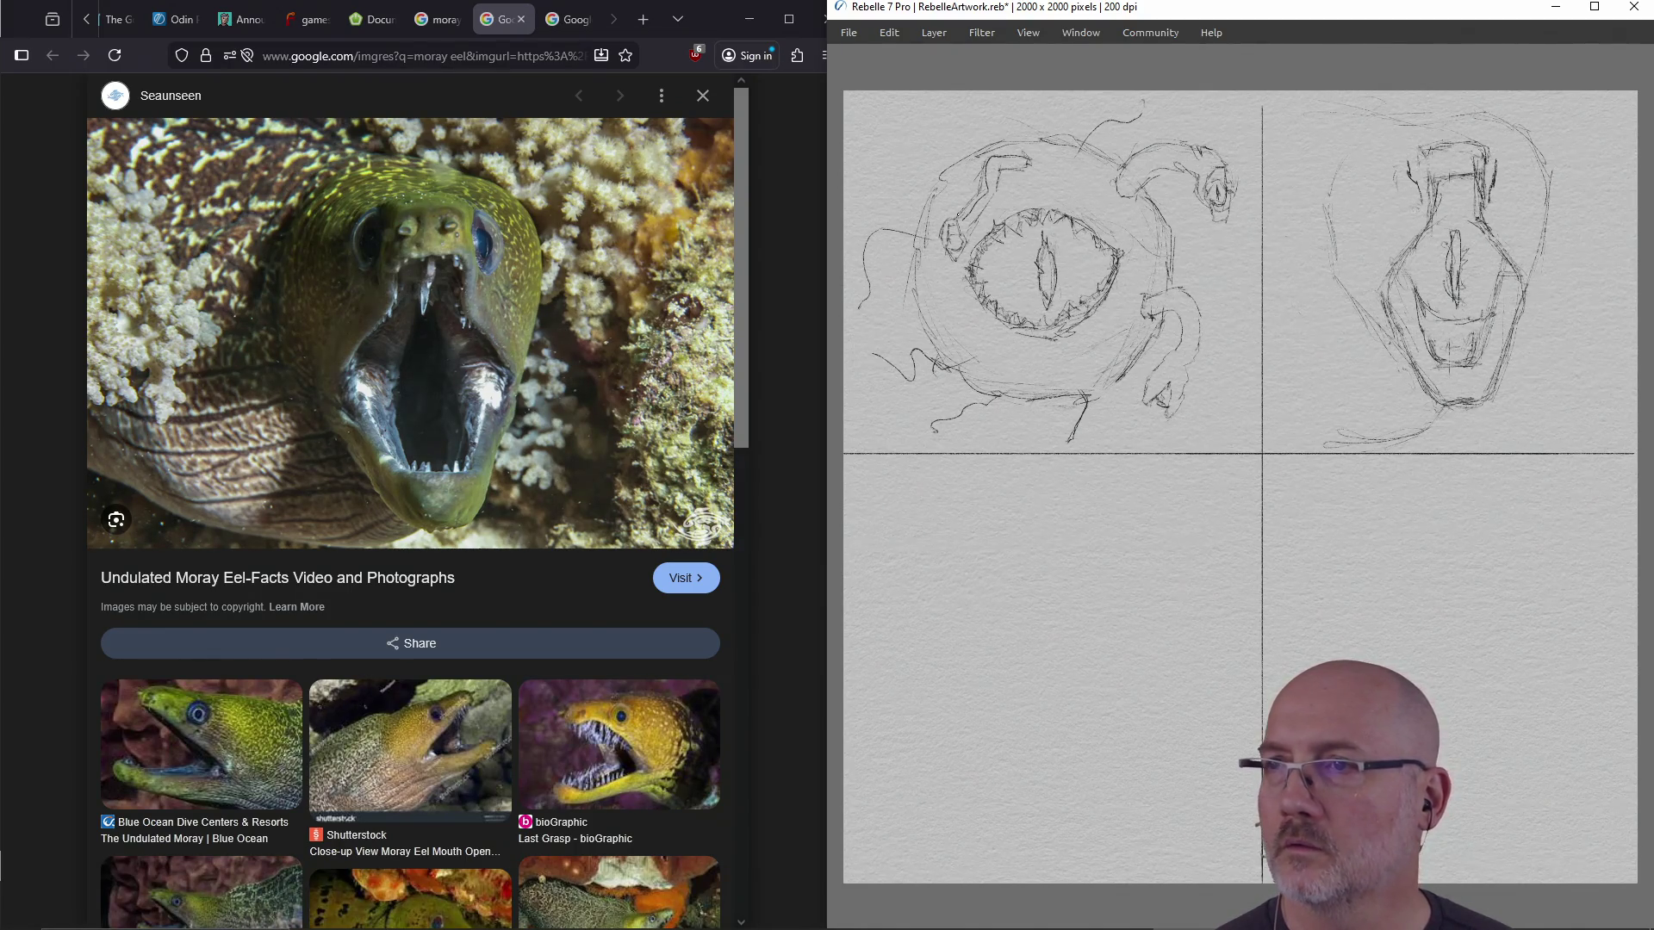
pyautogui.press('ctrl')
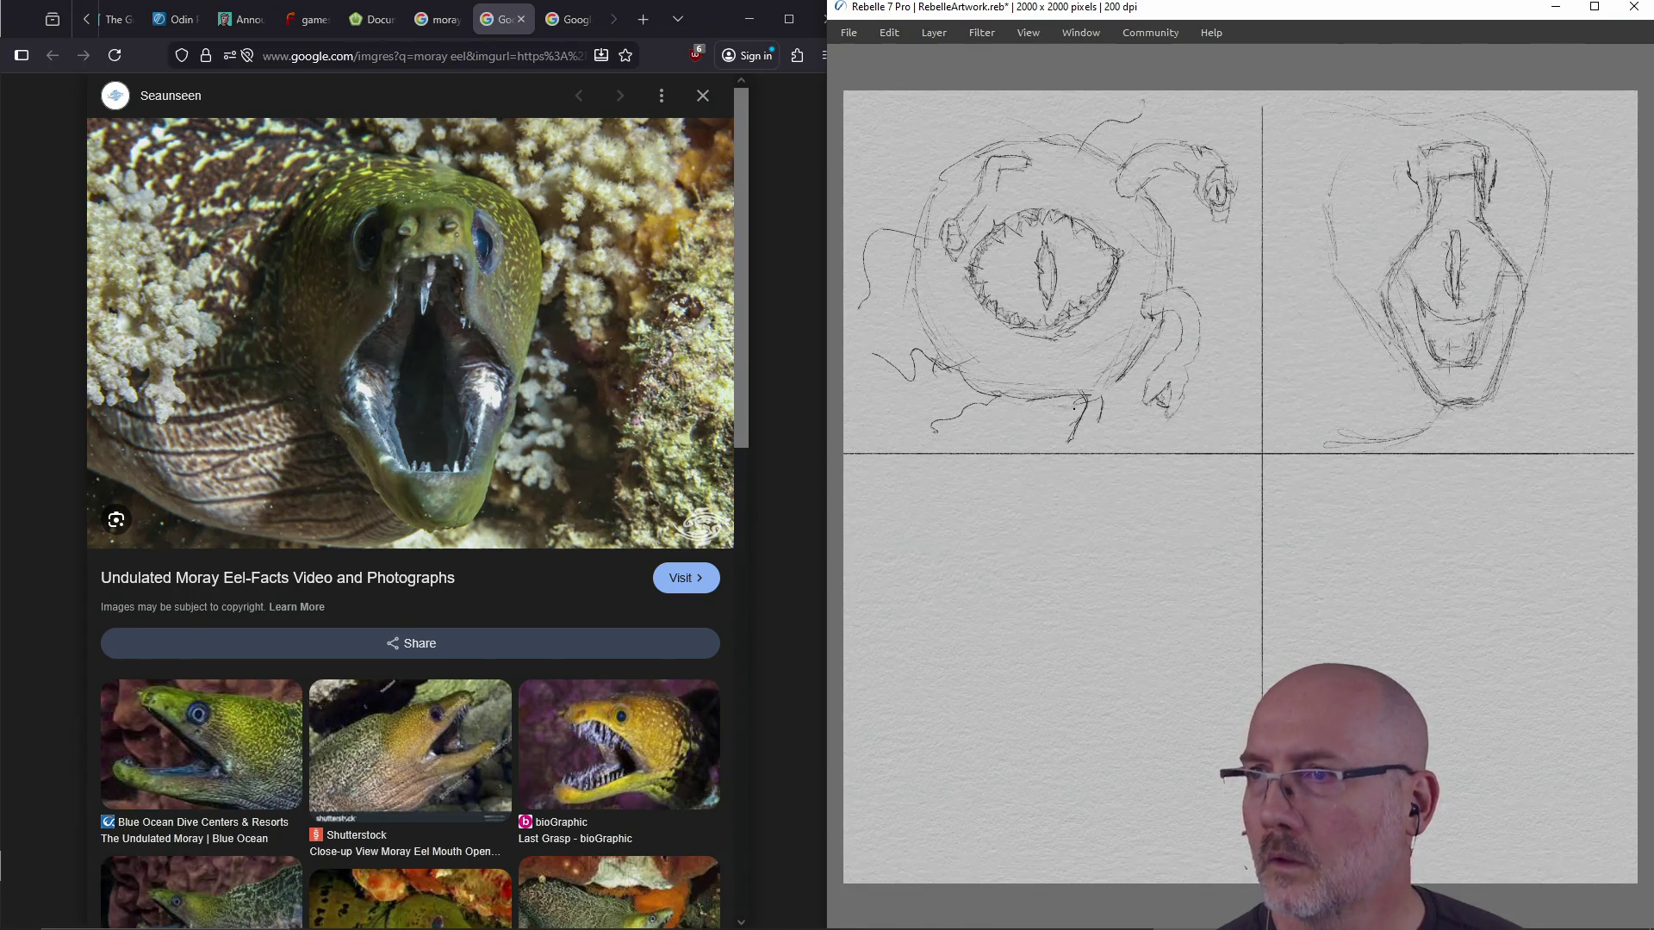
pyautogui.hotkey('ctrl', 'z')
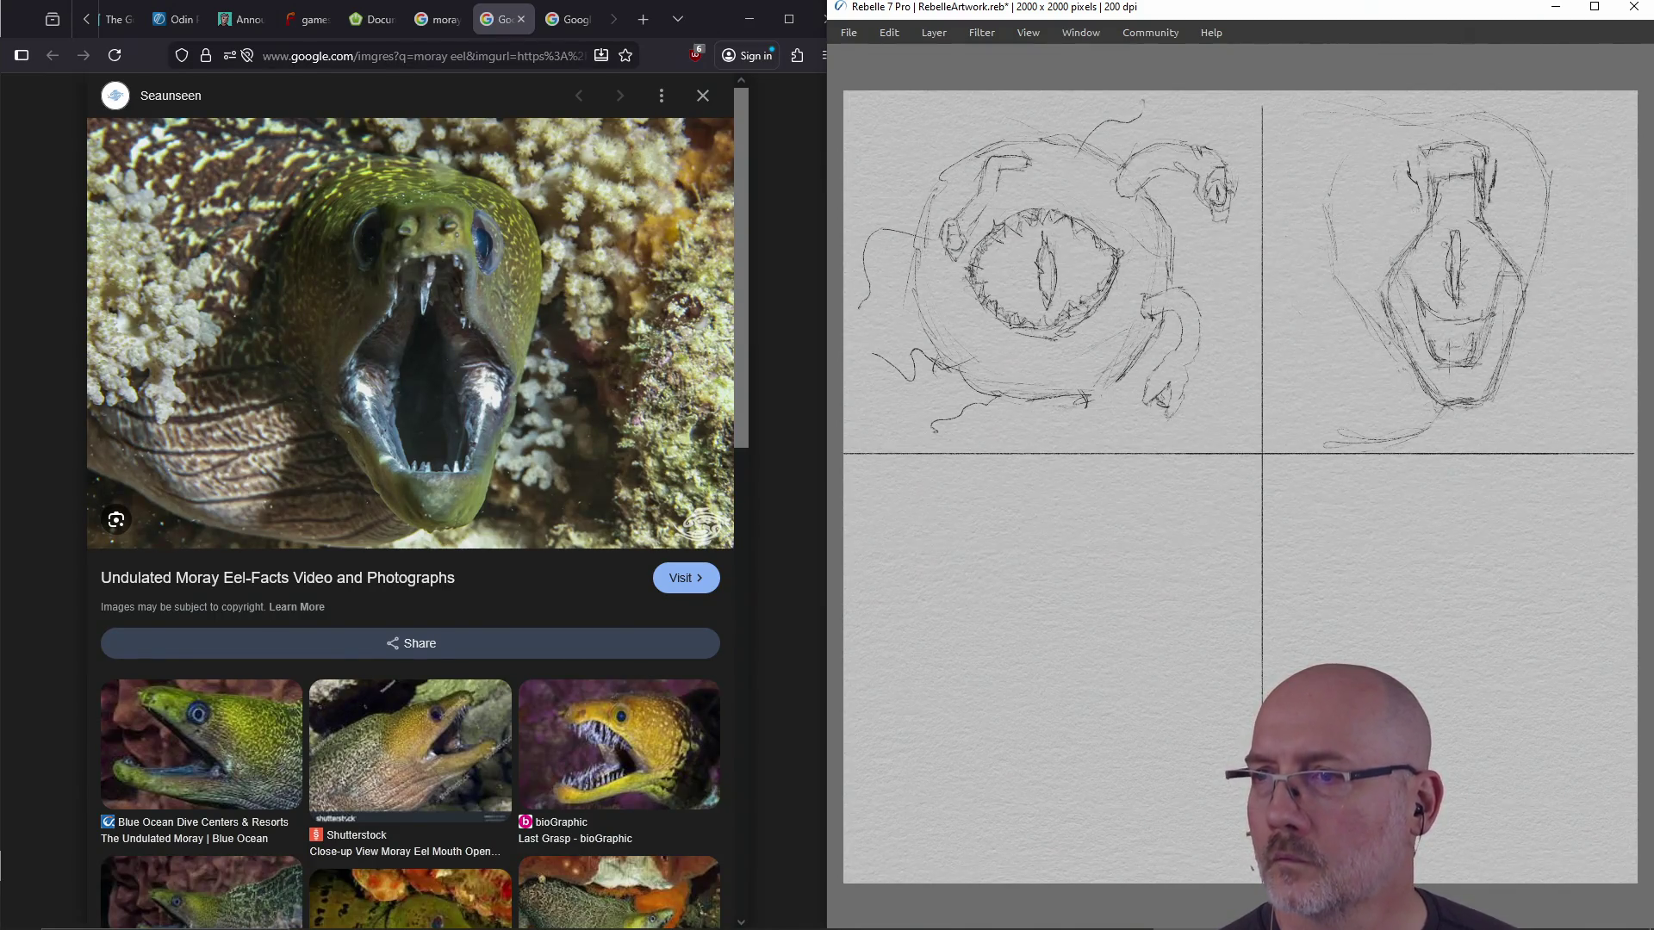
pyautogui.moveTo(979, 406)
pyautogui.mouseDown()
pyautogui.moveTo(947, 411)
pyautogui.moveTo(1017, 397)
pyautogui.mouseUp()
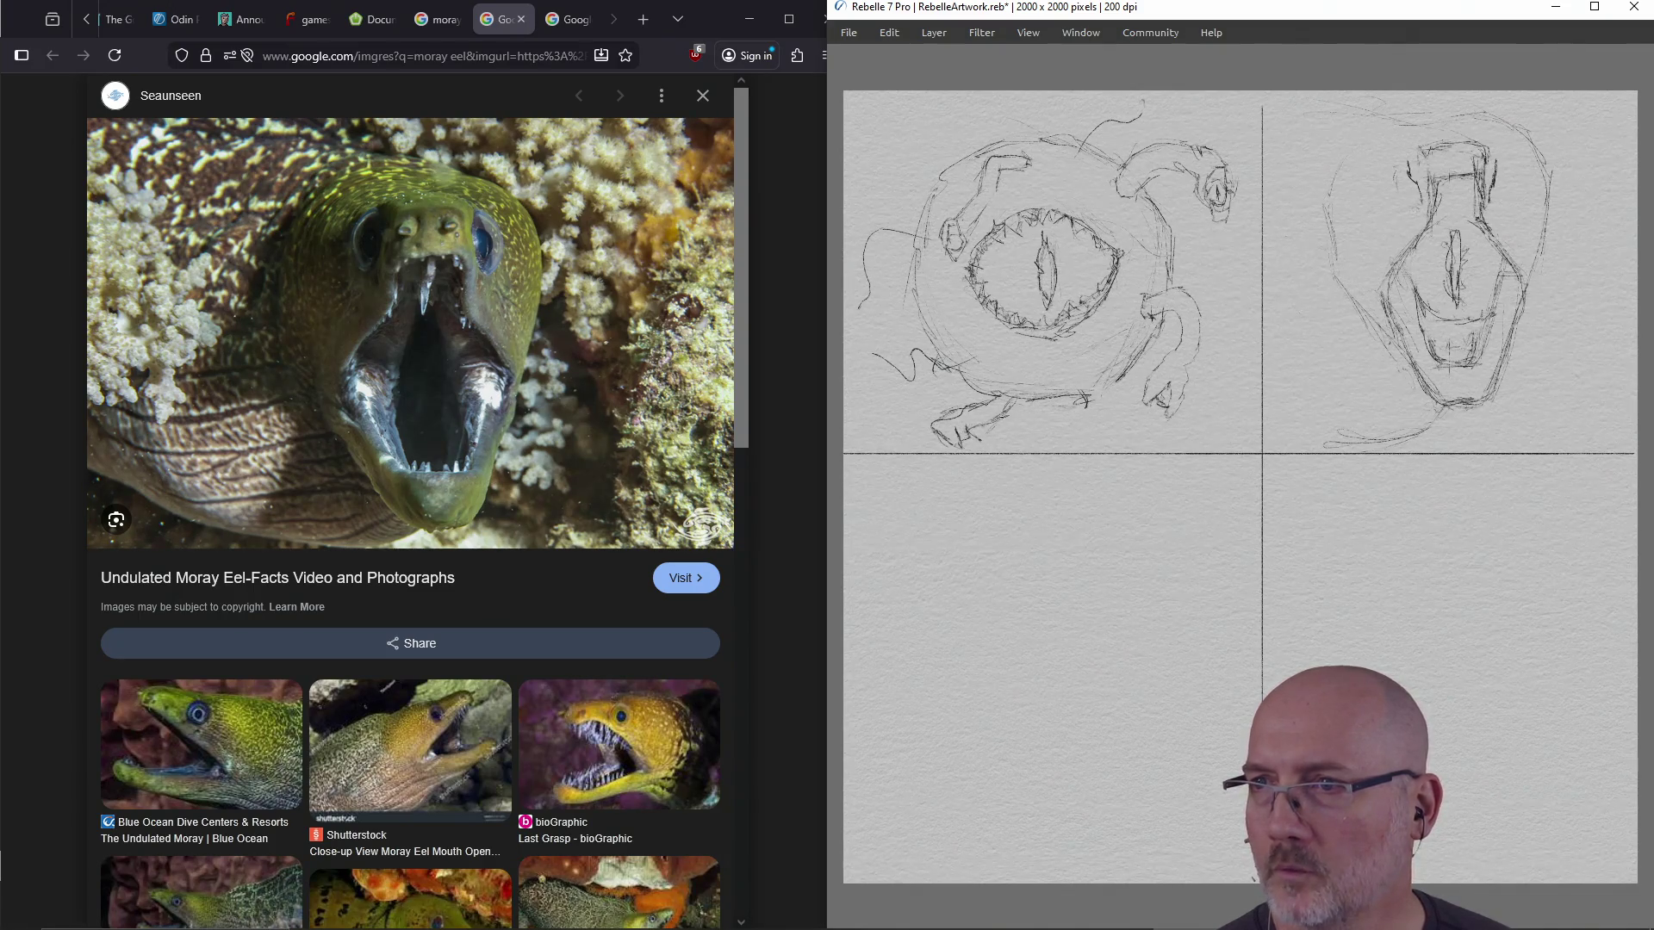
pyautogui.moveTo(947, 434)
pyautogui.mouseDown()
pyautogui.moveTo(939, 415)
pyautogui.moveTo(960, 428)
pyautogui.moveTo(946, 441)
pyautogui.moveTo(932, 426)
pyautogui.moveTo(1008, 406)
pyautogui.moveTo(932, 428)
pyautogui.moveTo(947, 434)
pyautogui.mouseUp()
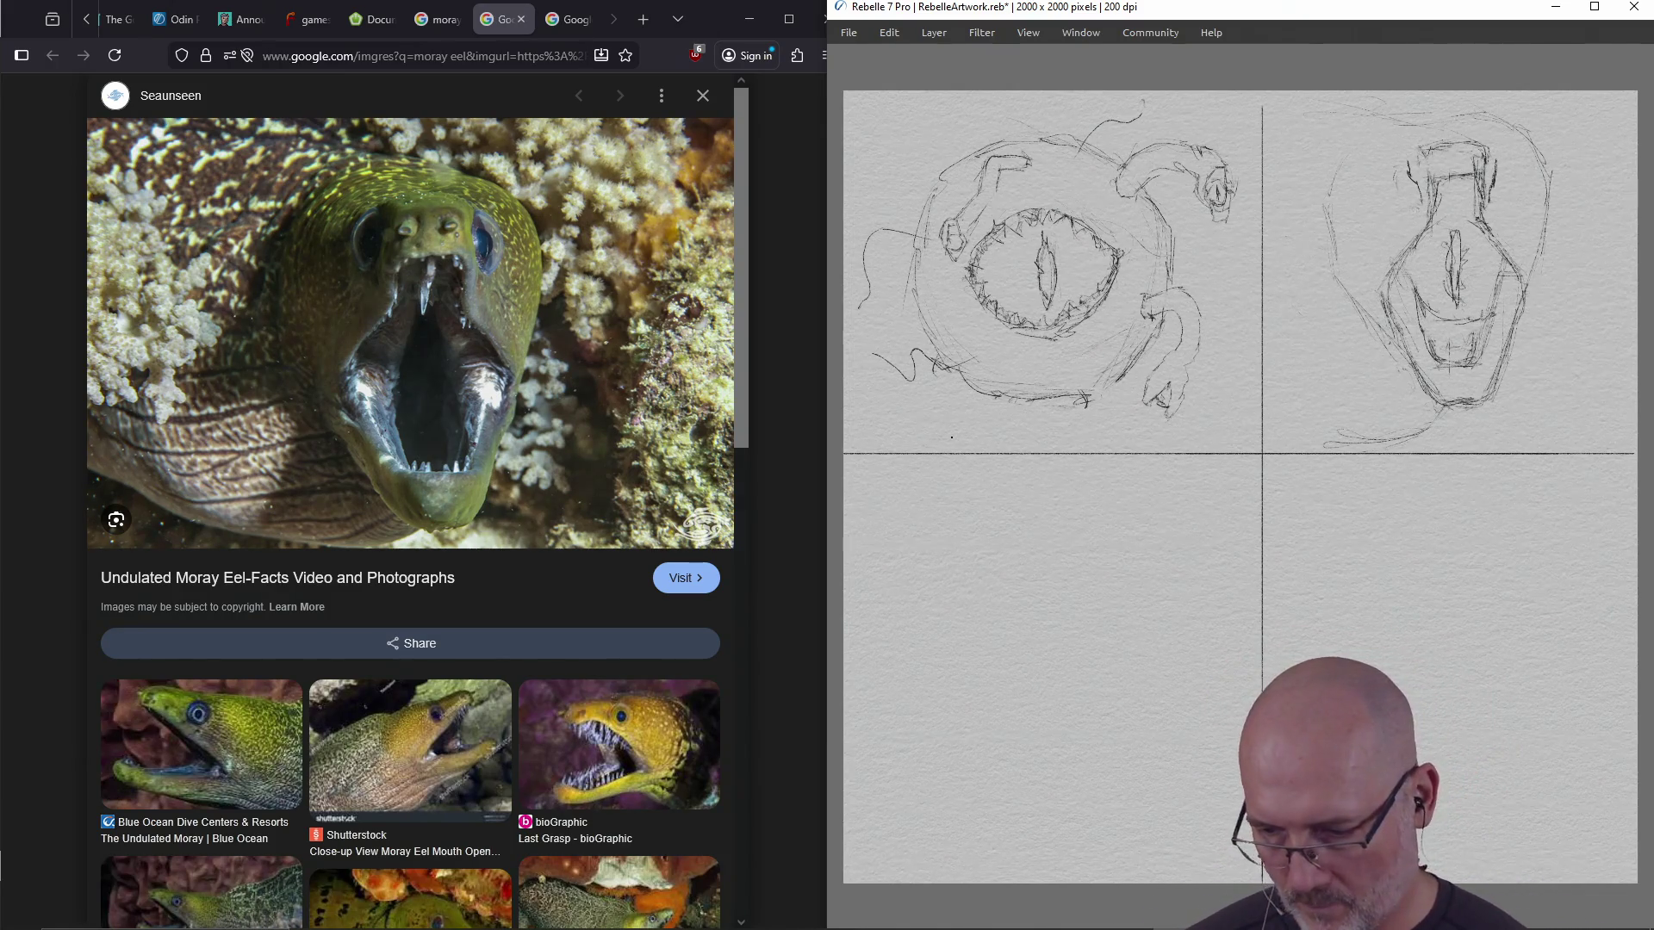
# In Firefox, move to the moray eel images tab and search 'beholder' in a new tab
pyautogui.click(702, 538)
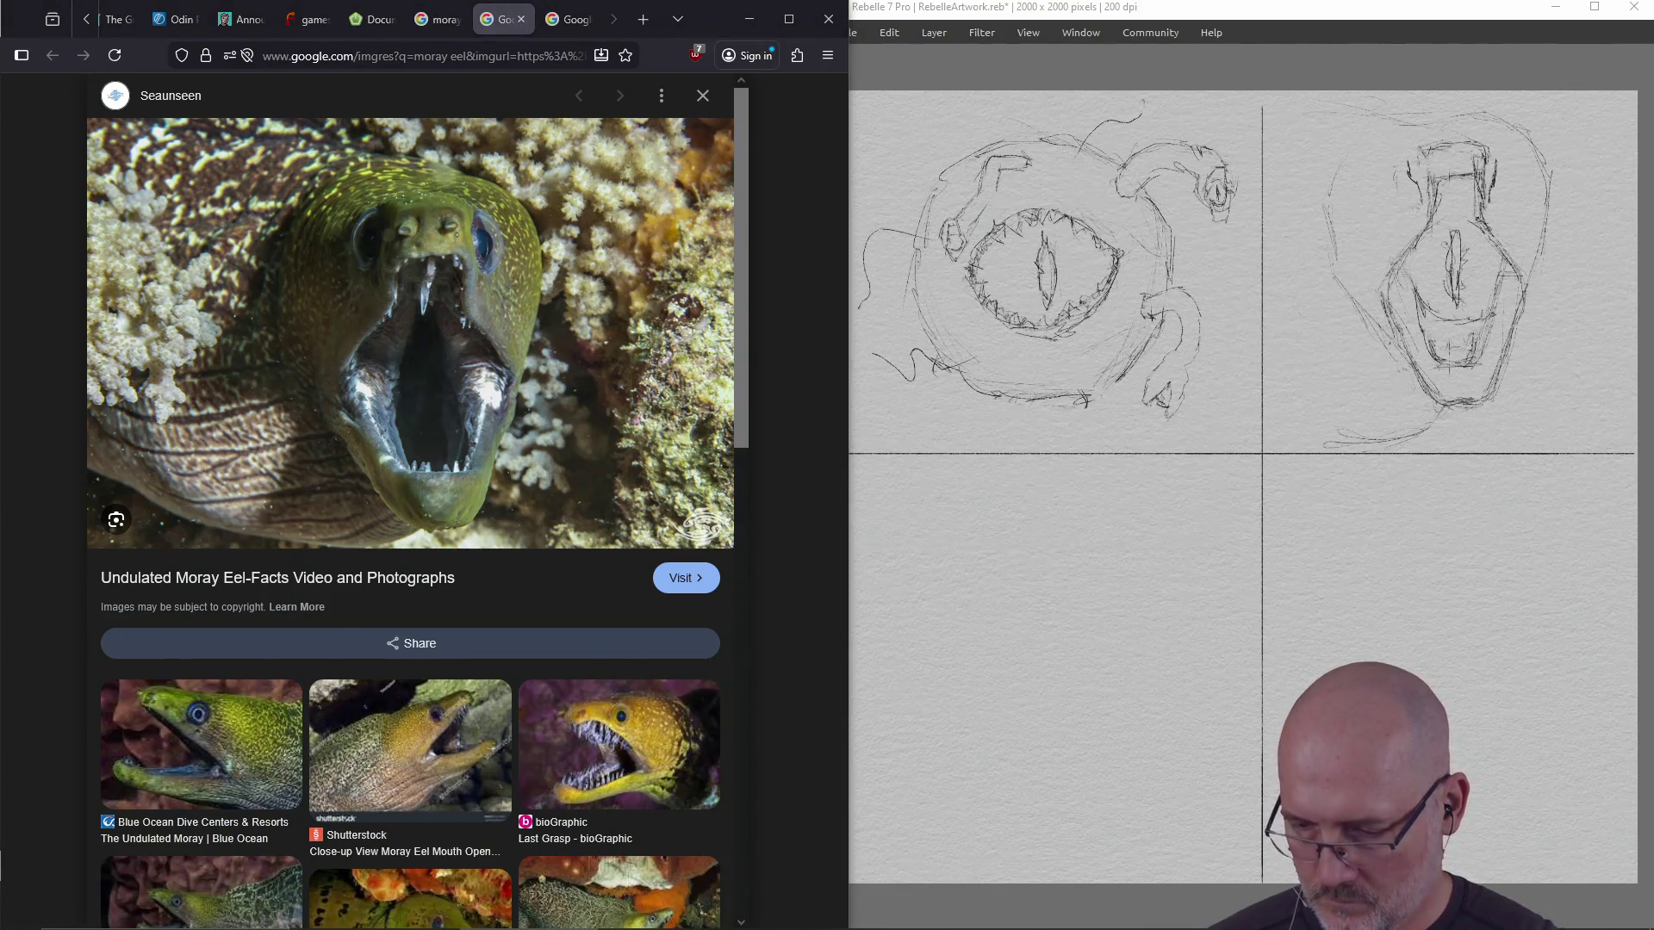
pyautogui.click(560, 22)
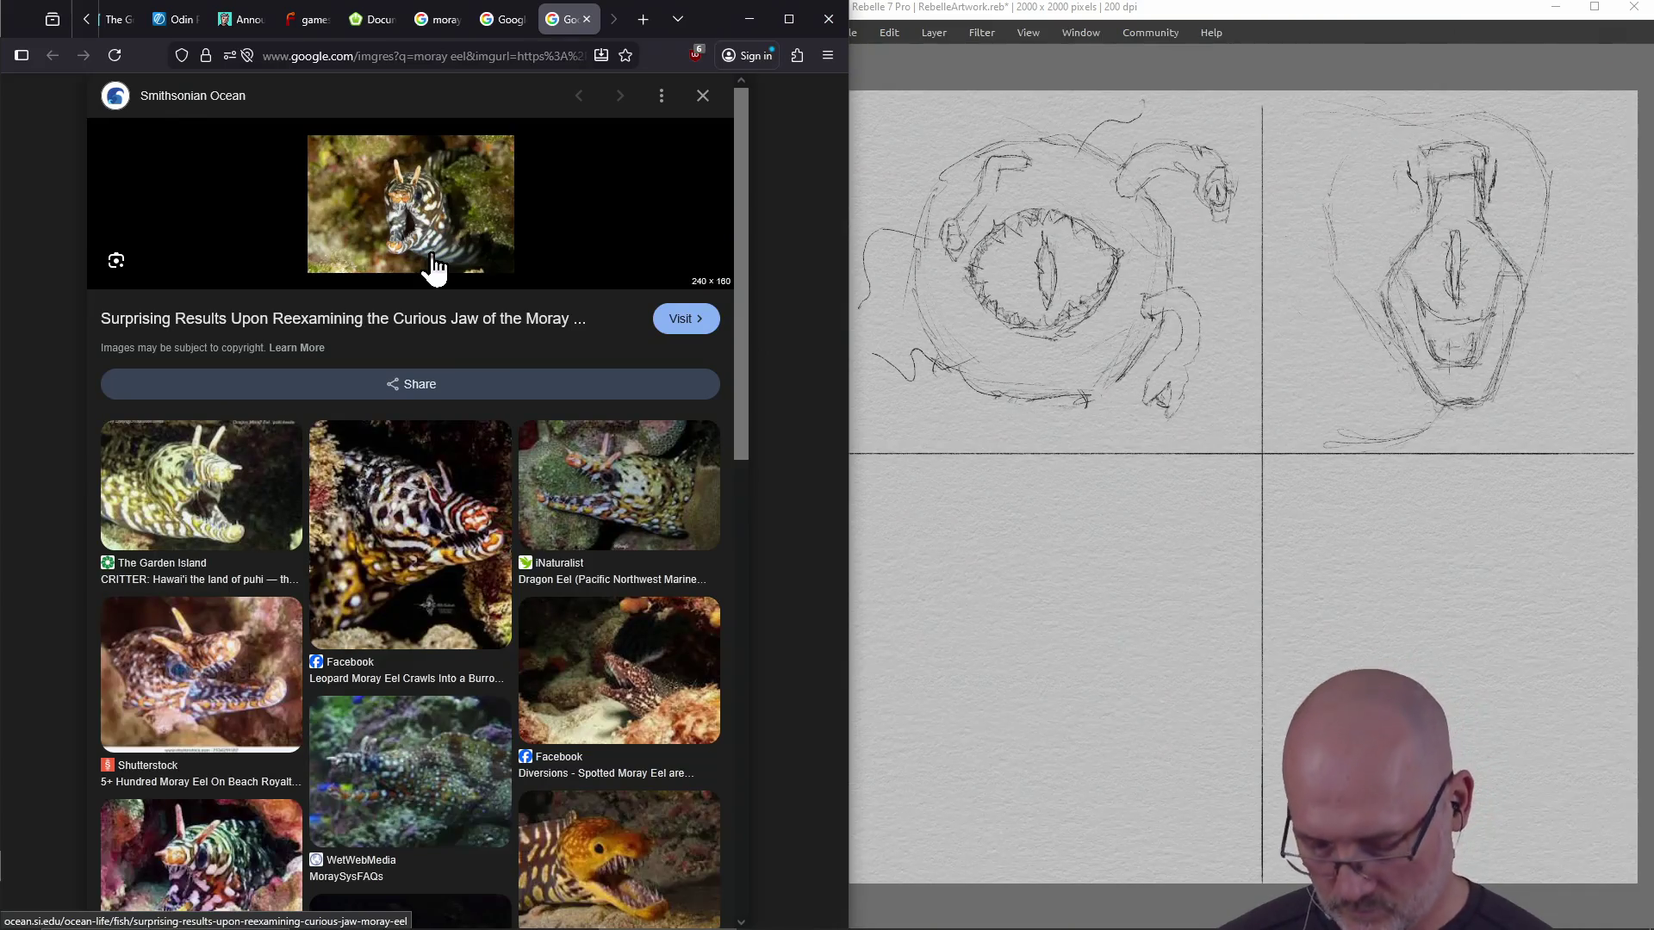
pyautogui.hotkey('ctrl', 't')
pyautogui.write('beholder')
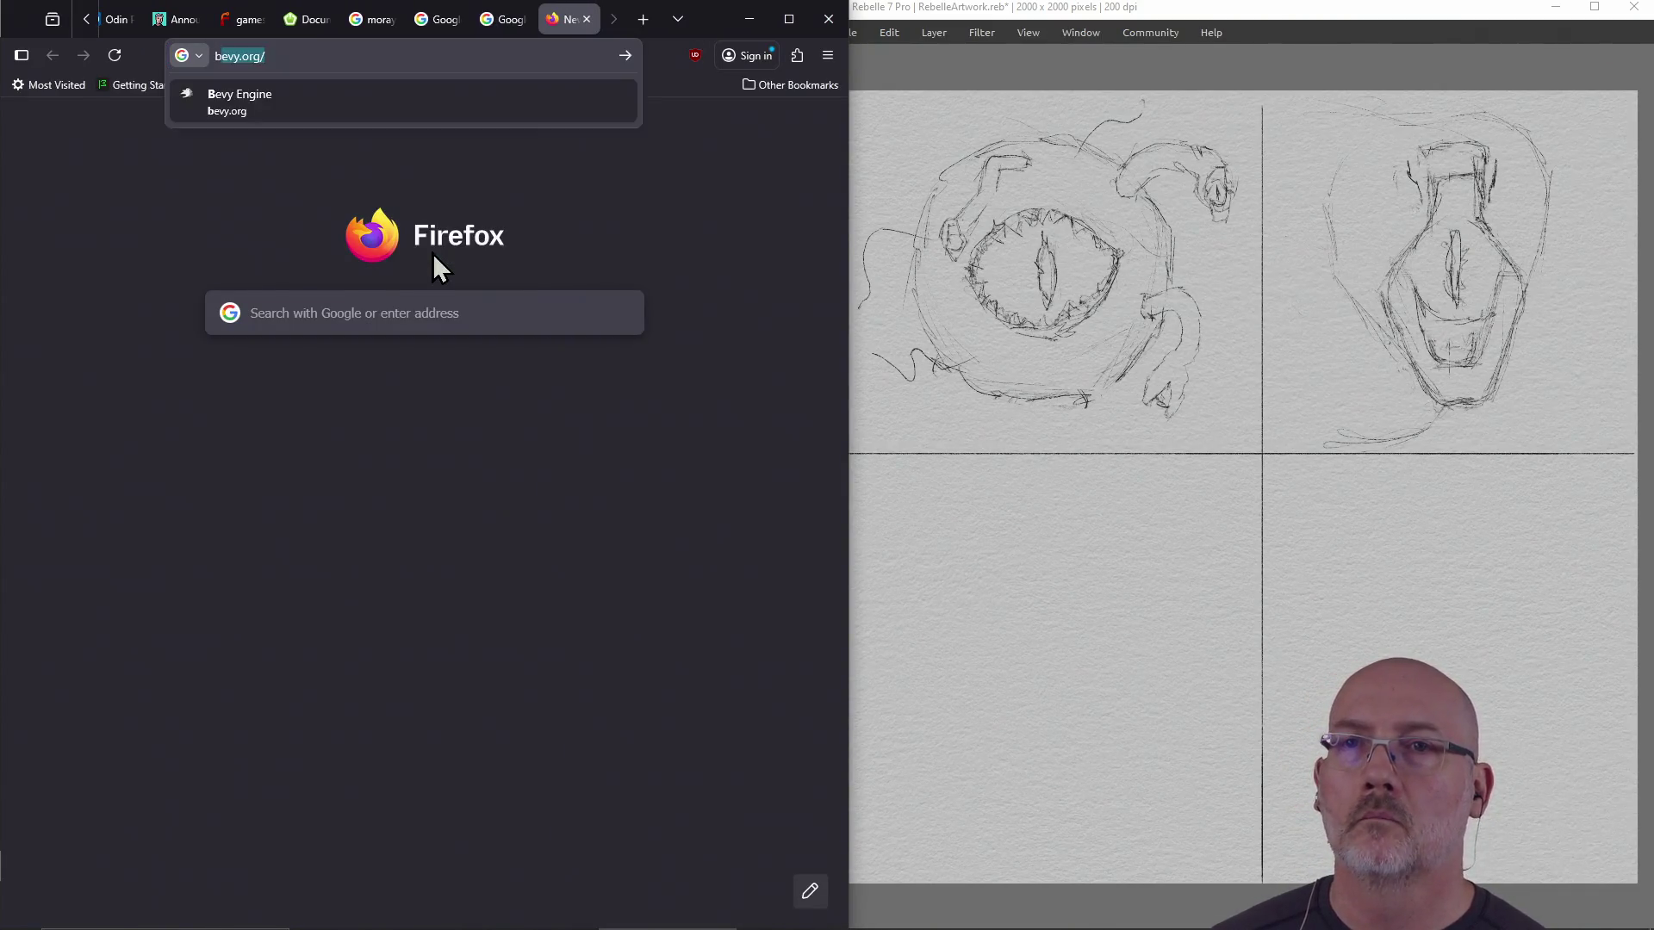
pyautogui.press('Return')
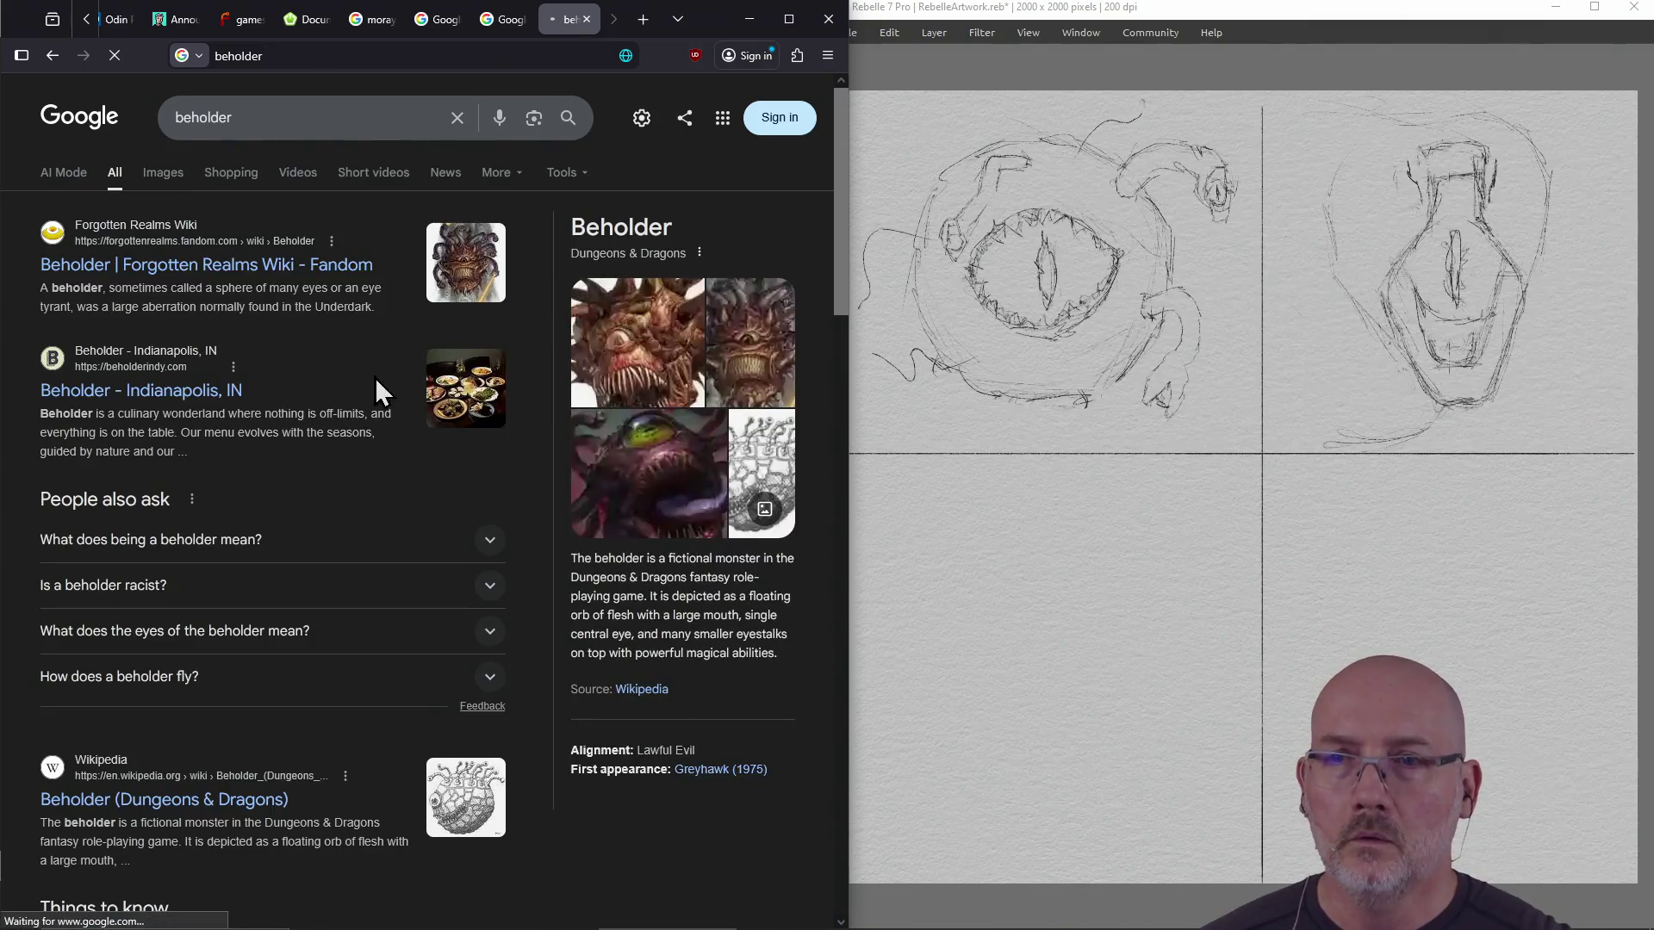
# View the Forgotten Realms wiki Beholder page, then close both beholder tabs and return to Rebelle
pyautogui.click(297, 269)
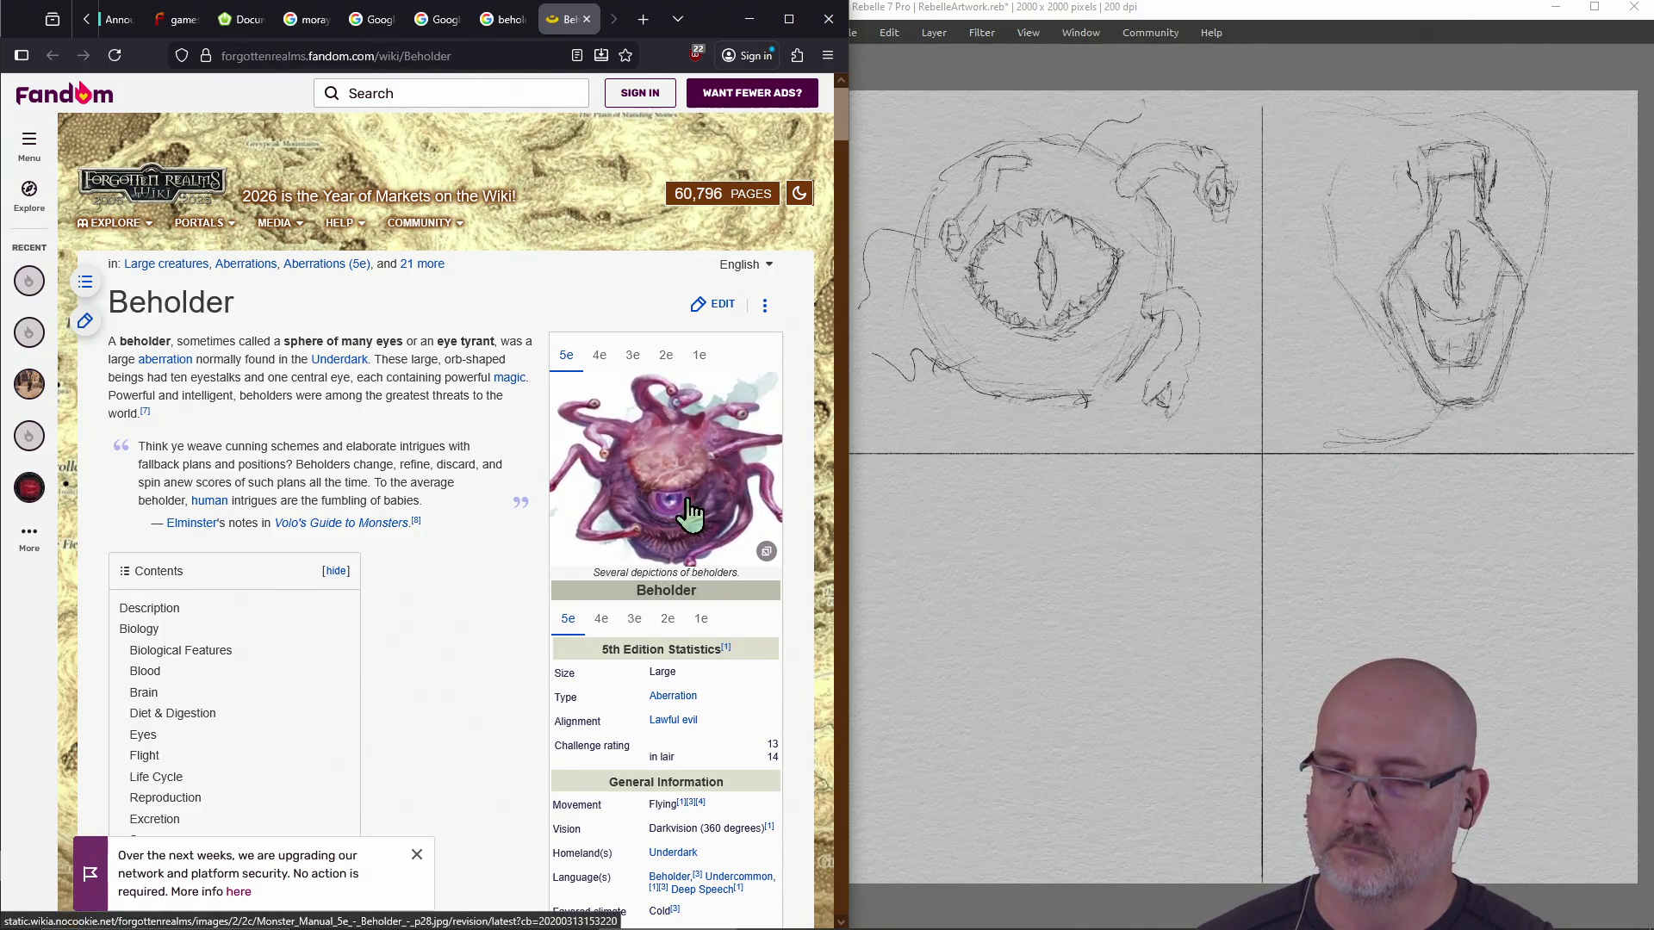
pyautogui.click(586, 19)
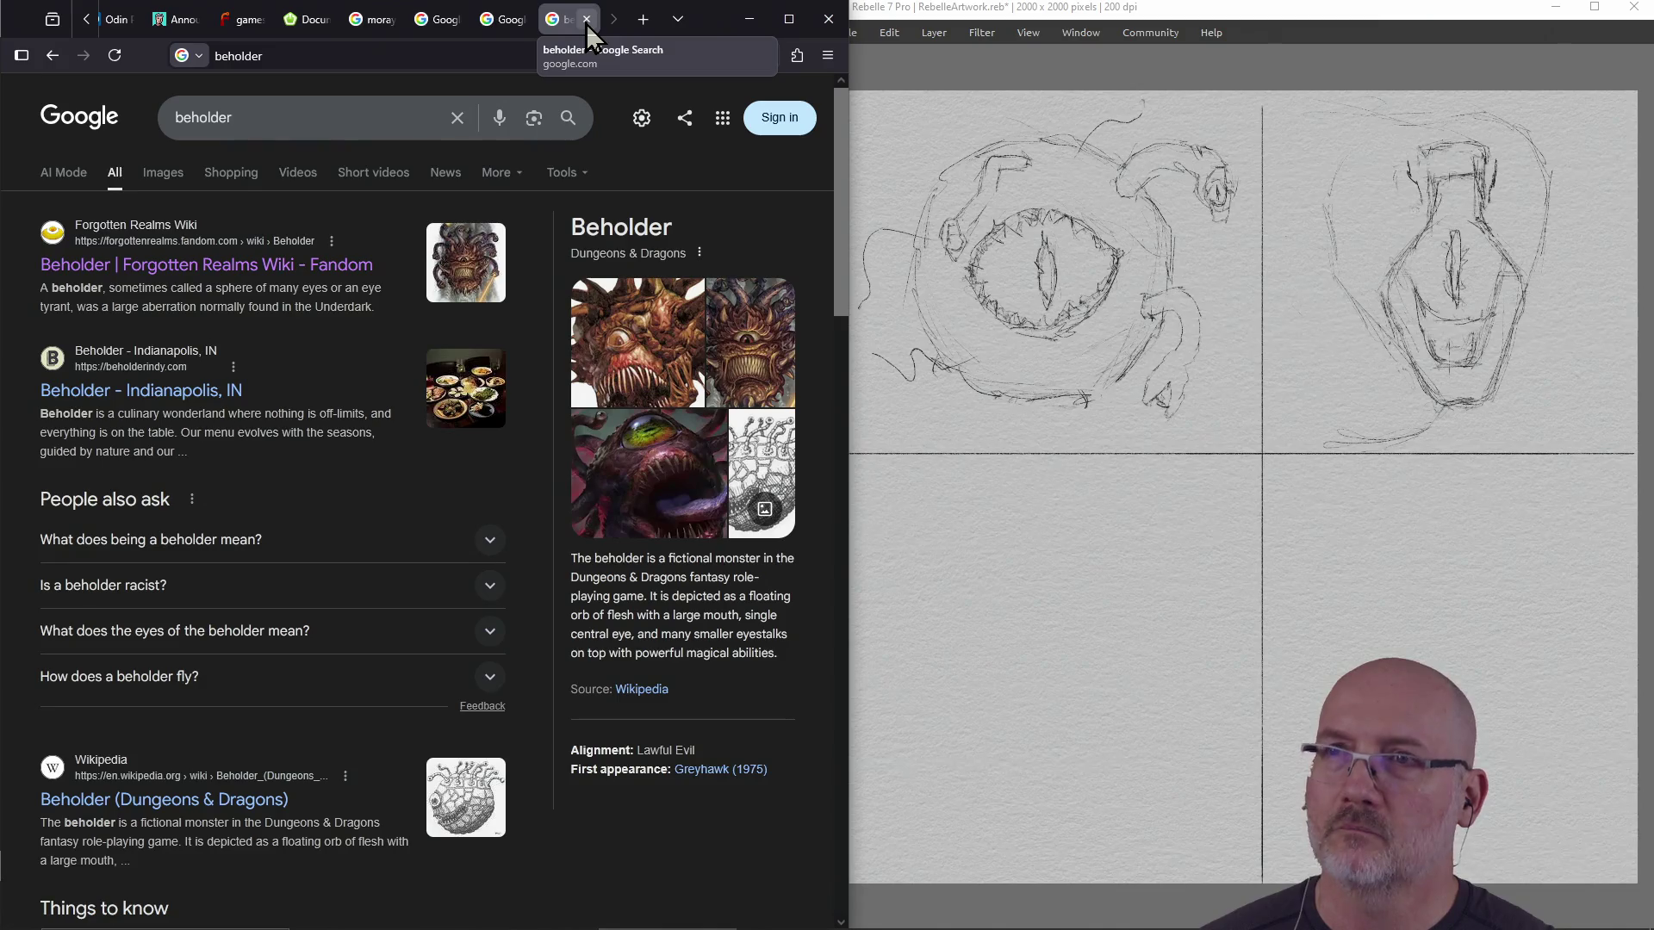
pyautogui.click(585, 19)
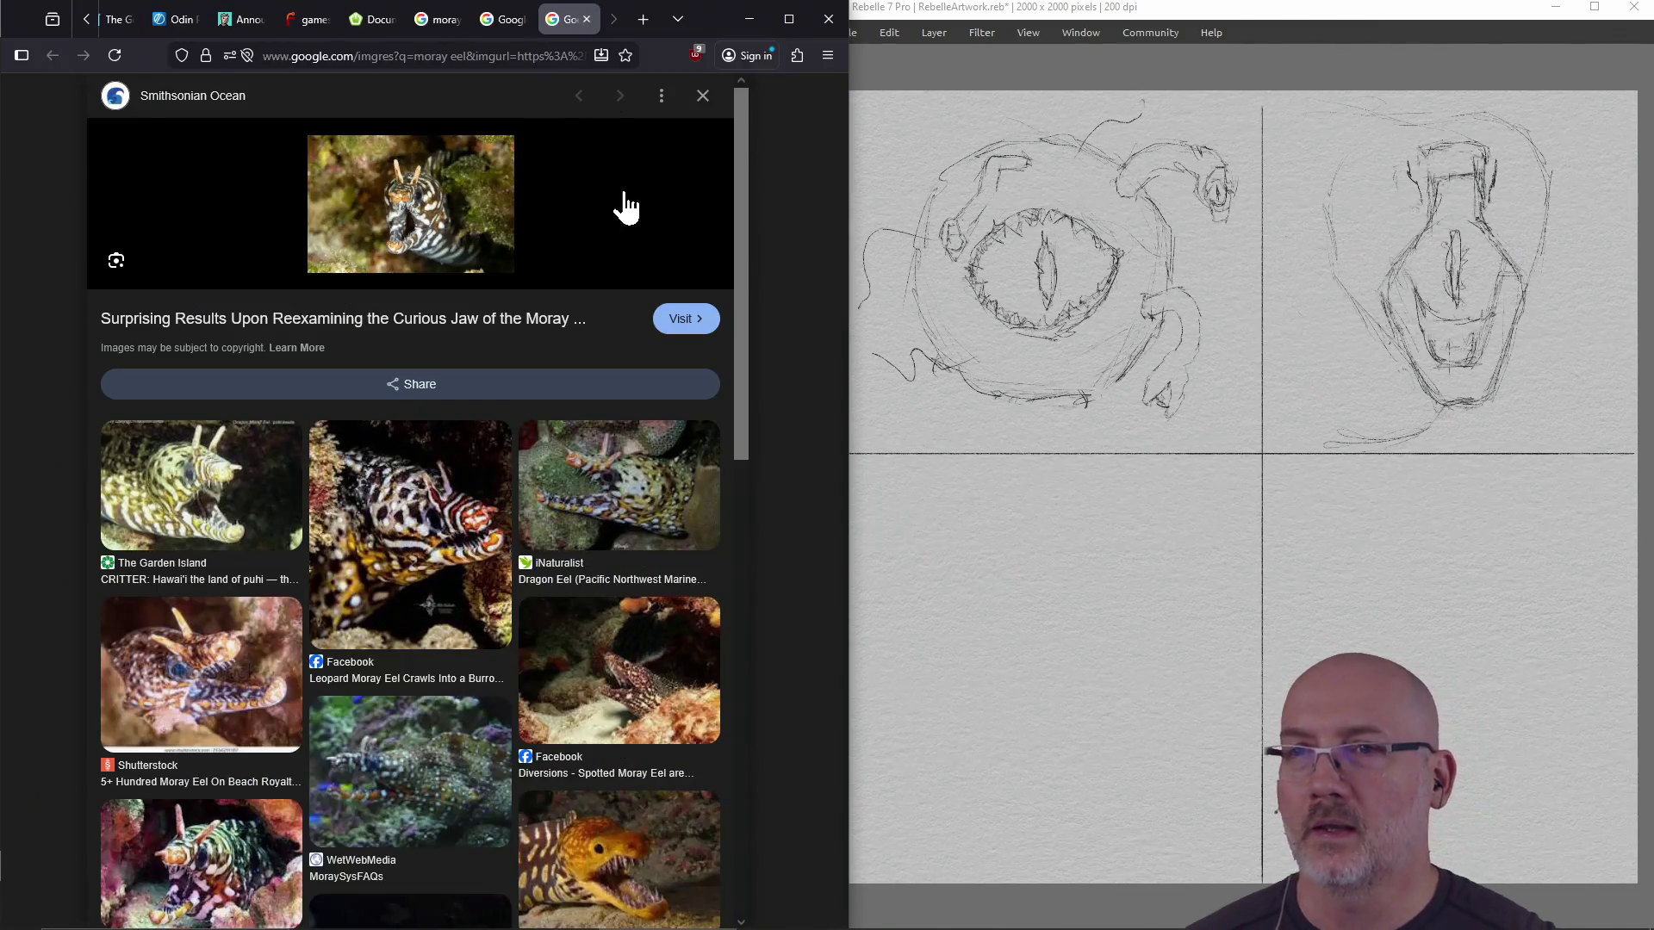
pyautogui.click(947, 516)
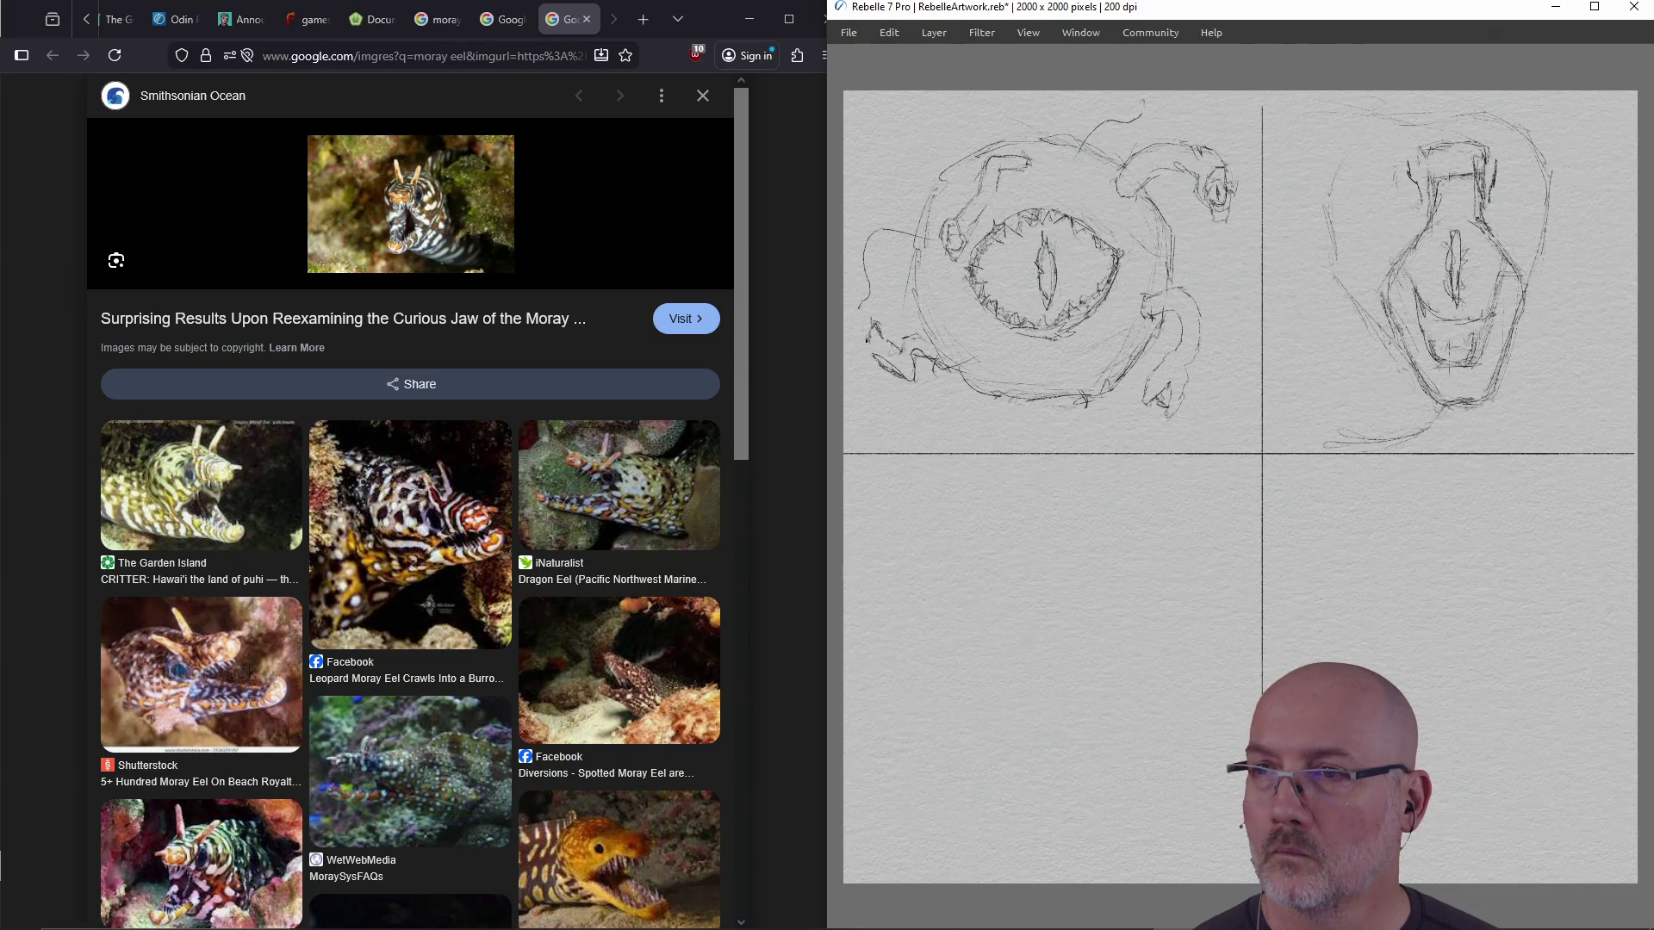
# Sketch small limbs along the creature's left and top-left edges, plus a hatch stroke inside the eye
pyautogui.moveTo(873, 335)
pyautogui.mouseDown()
pyautogui.moveTo(893, 342)
pyautogui.moveTo(863, 332)
pyautogui.moveTo(877, 372)
pyautogui.mouseUp()
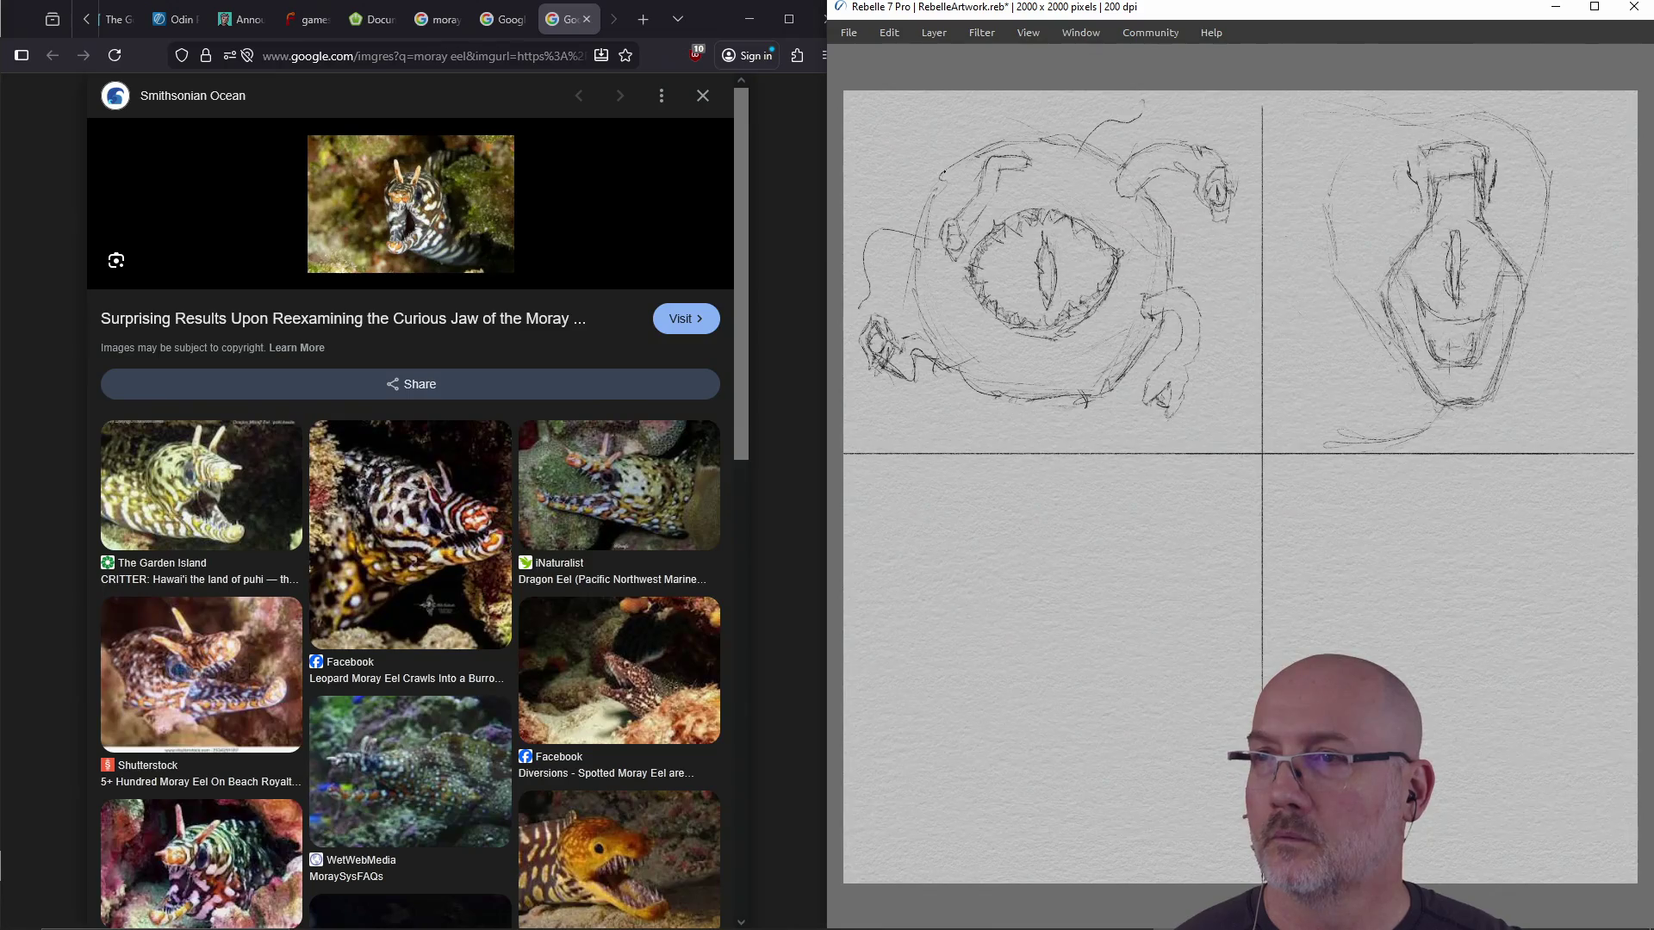
pyautogui.moveTo(949, 137)
pyautogui.mouseDown()
pyautogui.moveTo(956, 153)
pyautogui.moveTo(942, 122)
pyautogui.mouseUp()
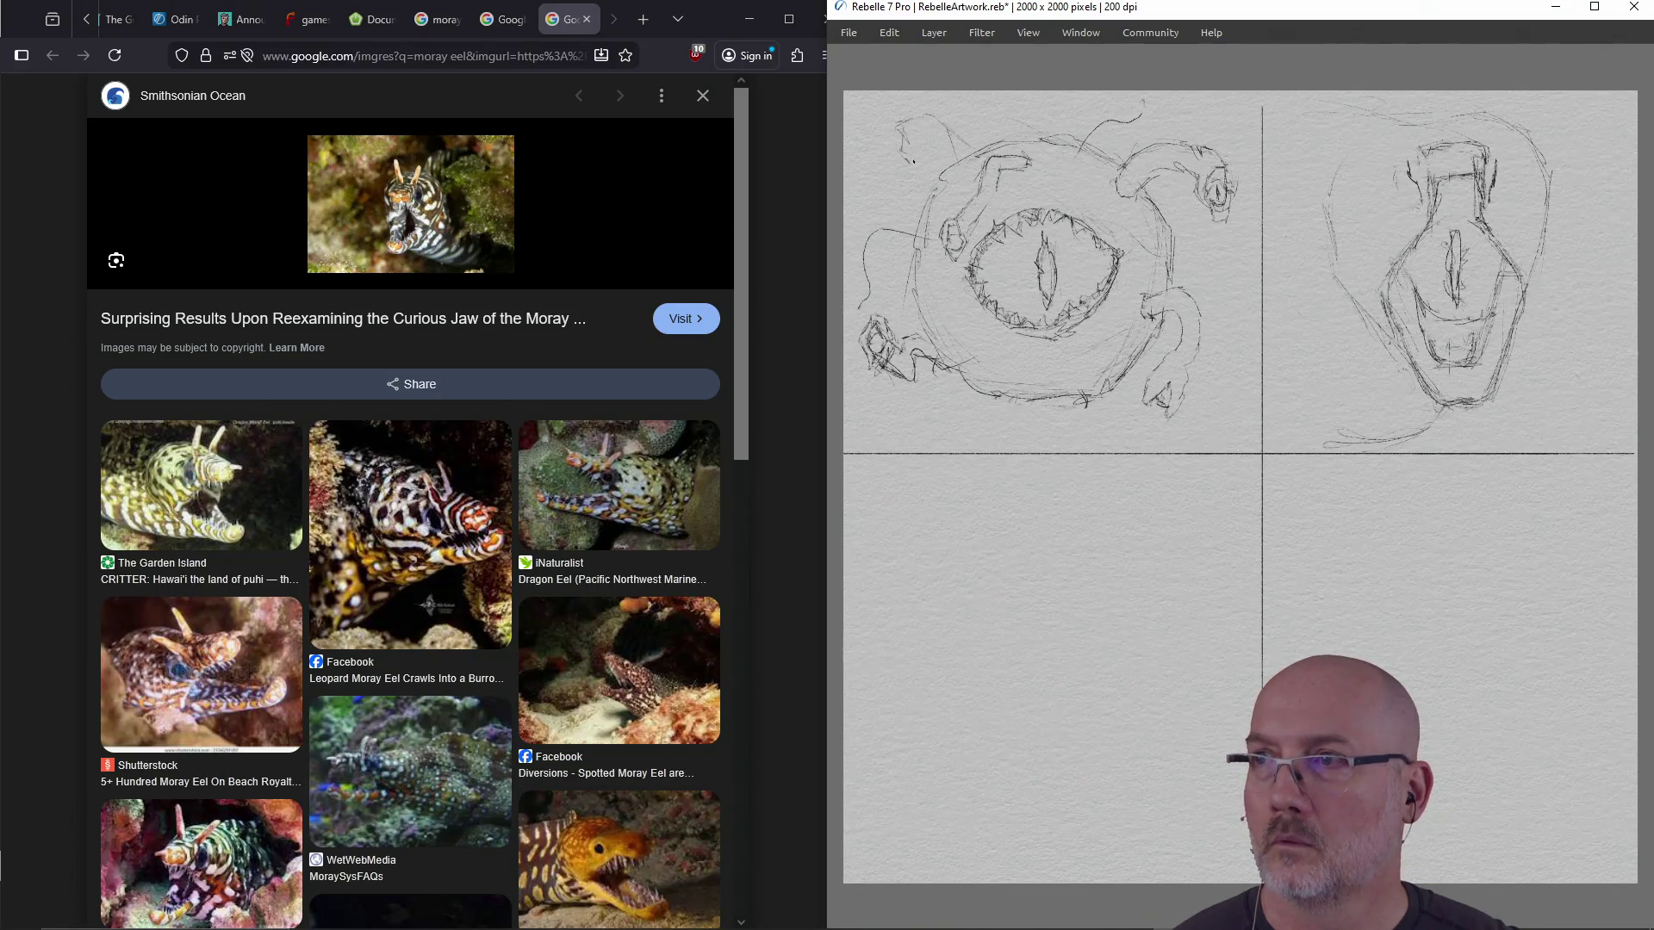
pyautogui.moveTo(916, 164)
pyautogui.mouseDown()
pyautogui.moveTo(914, 134)
pyautogui.moveTo(953, 166)
pyautogui.moveTo(911, 159)
pyautogui.mouseUp()
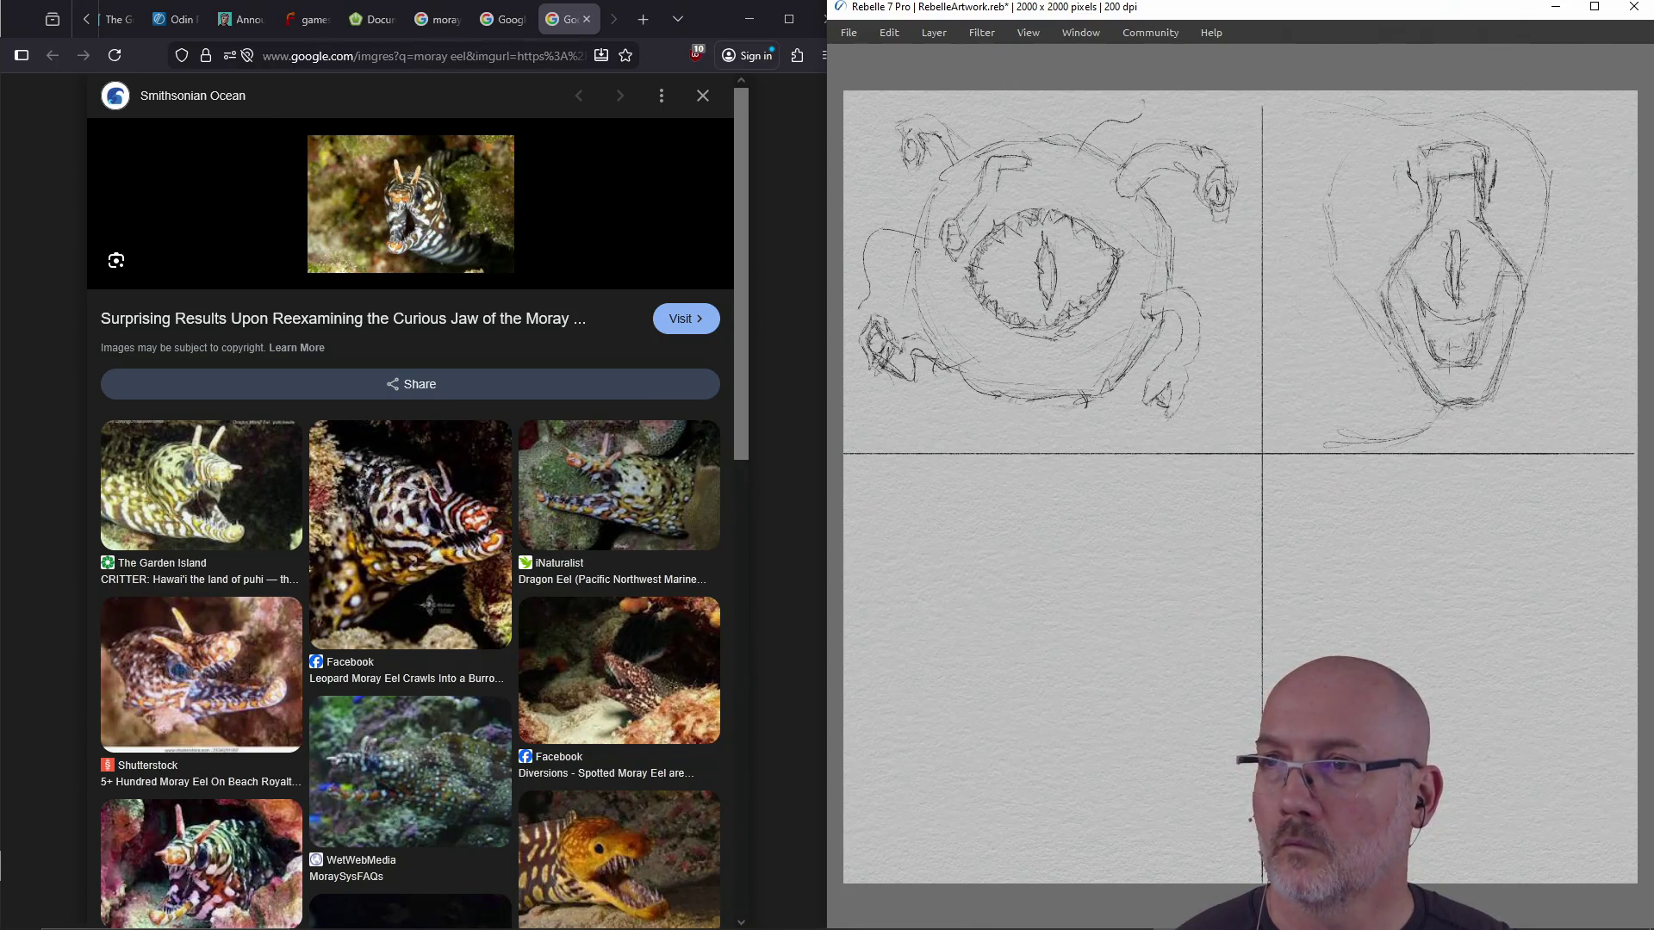
pyautogui.moveTo(898, 242); pyautogui.dragTo(879, 281)
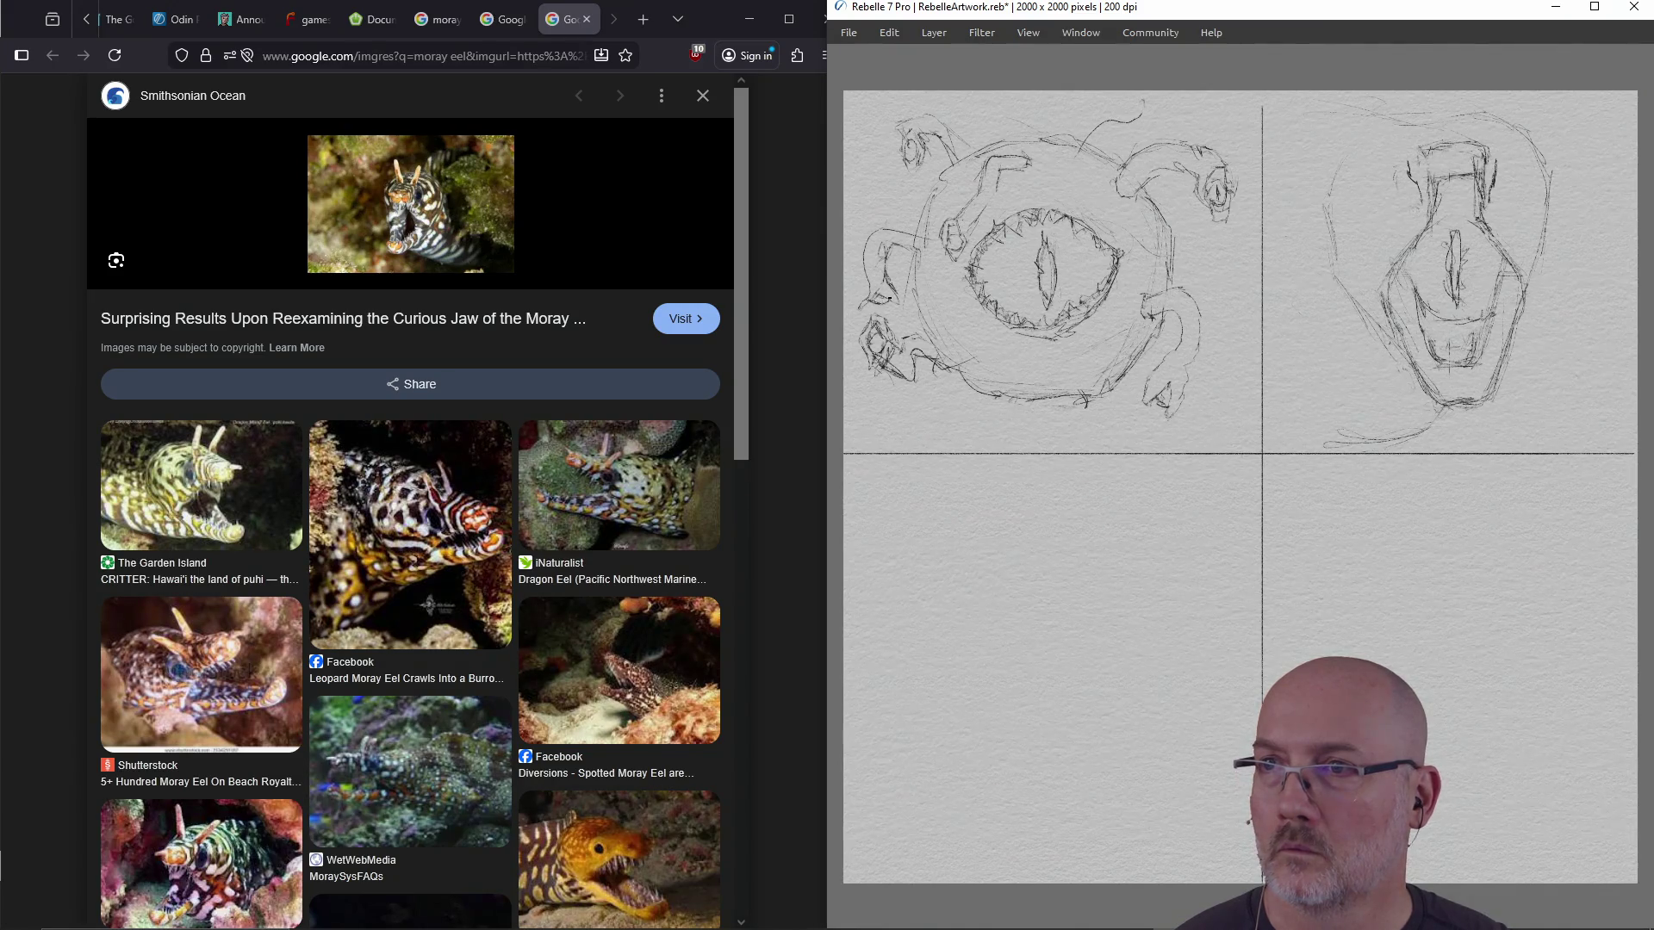
pyautogui.moveTo(872, 262)
pyautogui.mouseDown()
pyautogui.moveTo(868, 299)
pyautogui.moveTo(867, 276)
pyautogui.moveTo(917, 231)
pyautogui.moveTo(913, 266)
pyautogui.mouseUp()
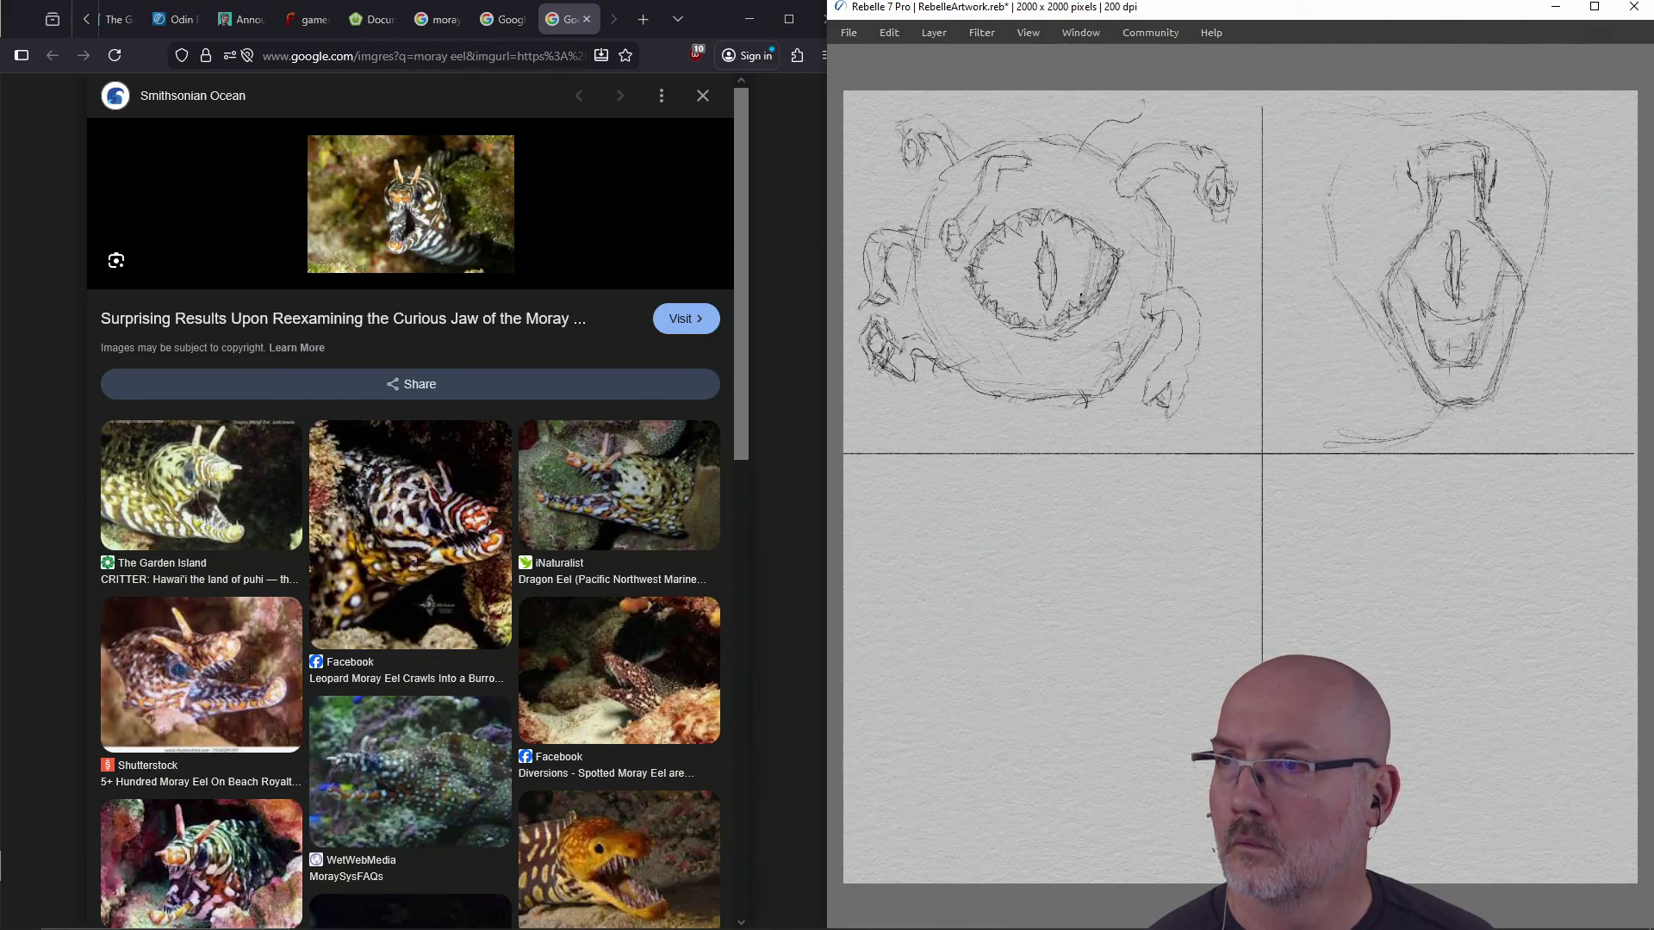
pyautogui.moveTo(1055, 298); pyautogui.dragTo(1053, 324)
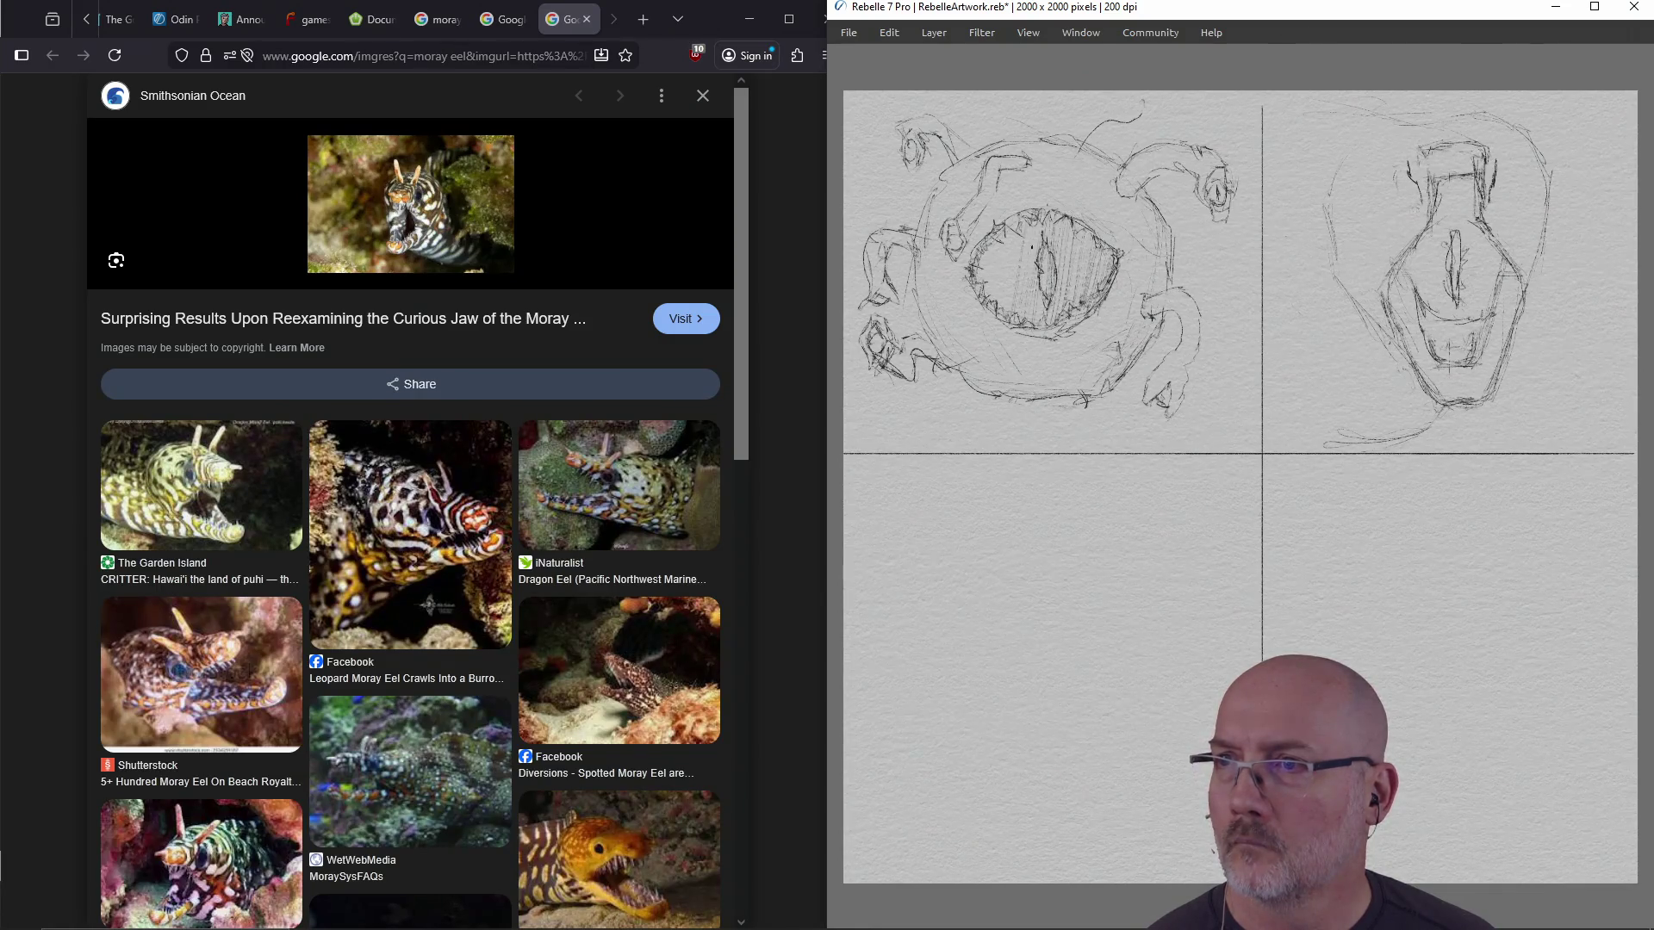
pyautogui.moveTo(996, 287); pyautogui.dragTo(989, 315)
pyautogui.moveTo(983, 243); pyautogui.dragTo(976, 293)
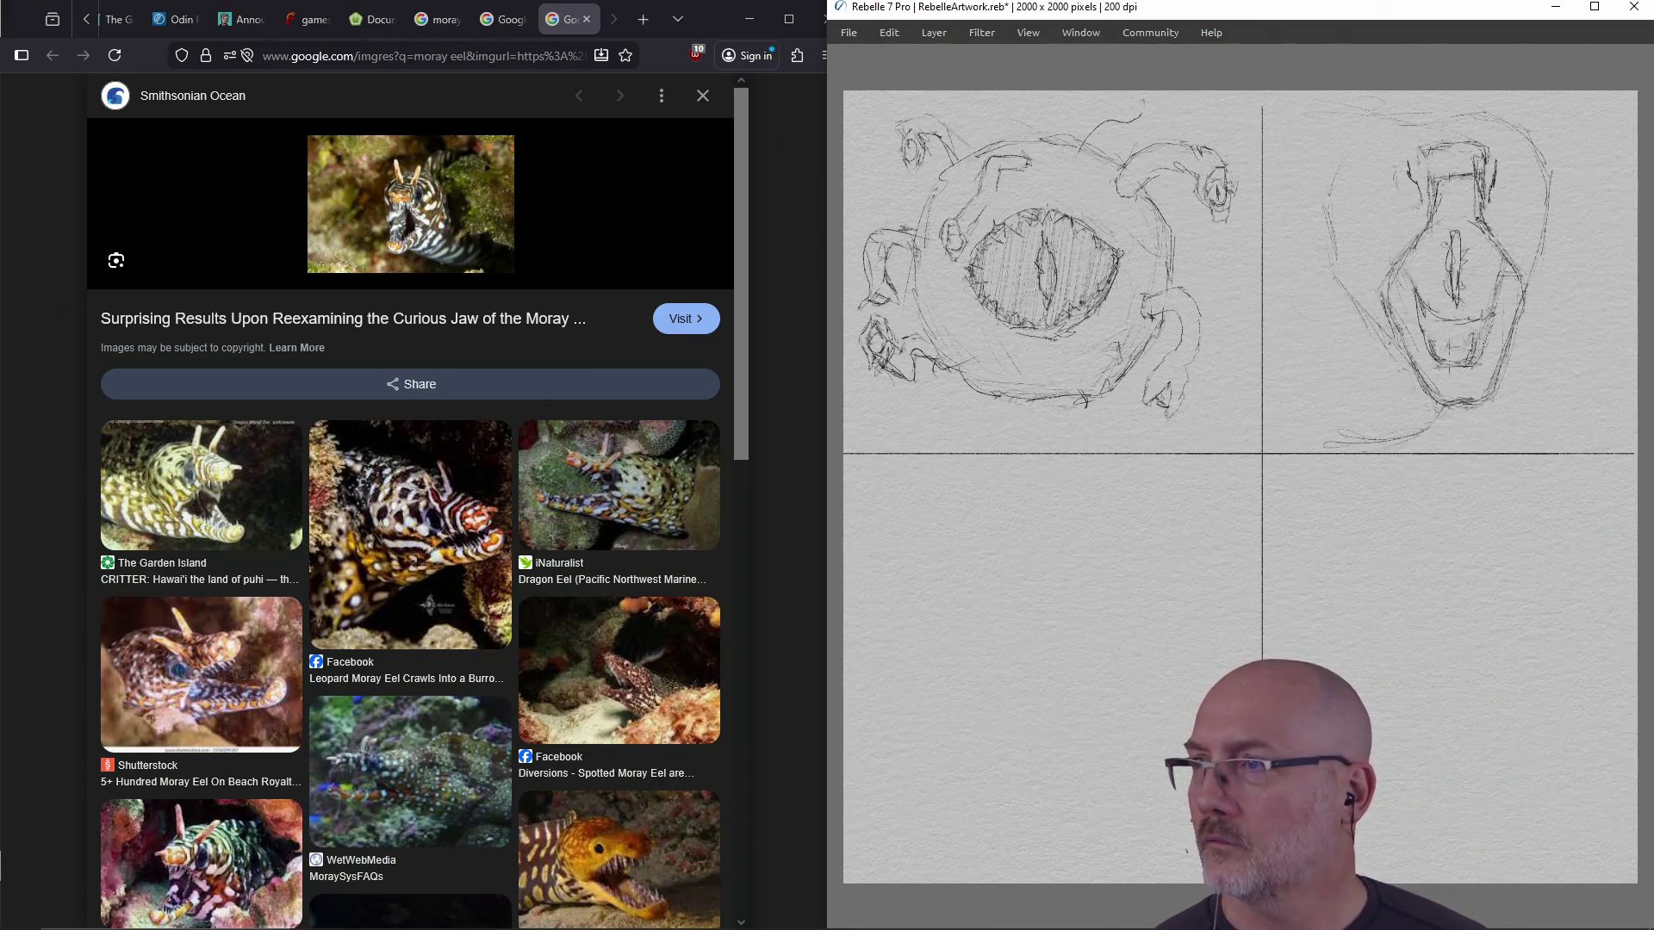
pyautogui.moveTo(1471, 347); pyautogui.dragTo(1452, 361)
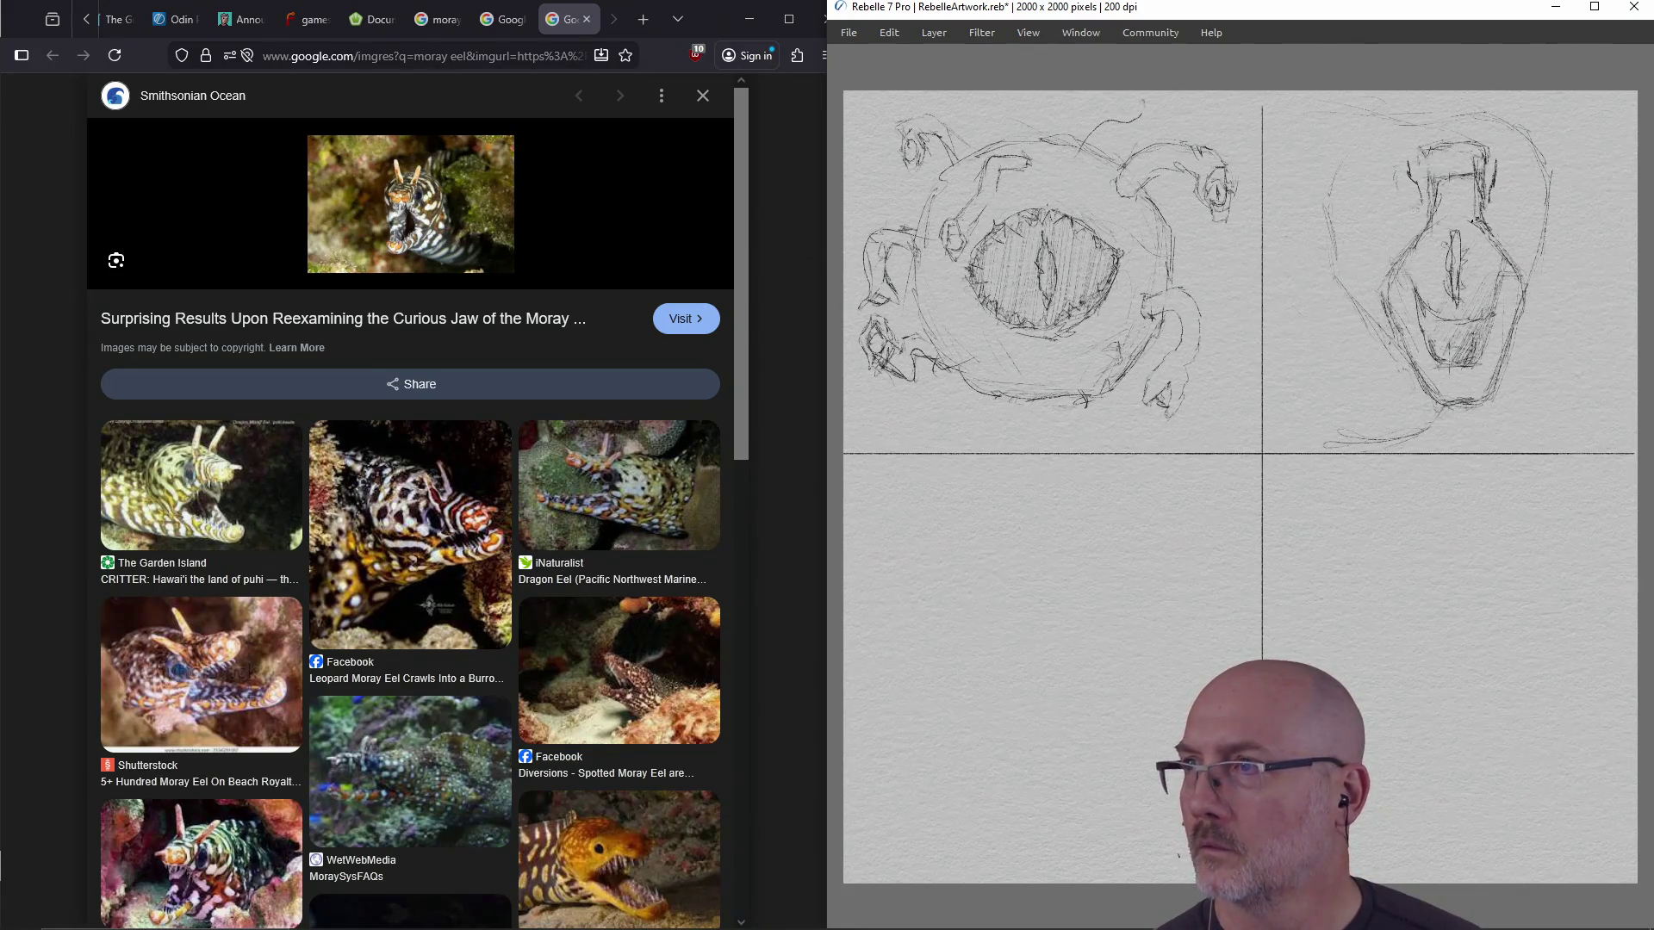
pyautogui.moveTo(1428, 230); pyautogui.dragTo(1413, 281)
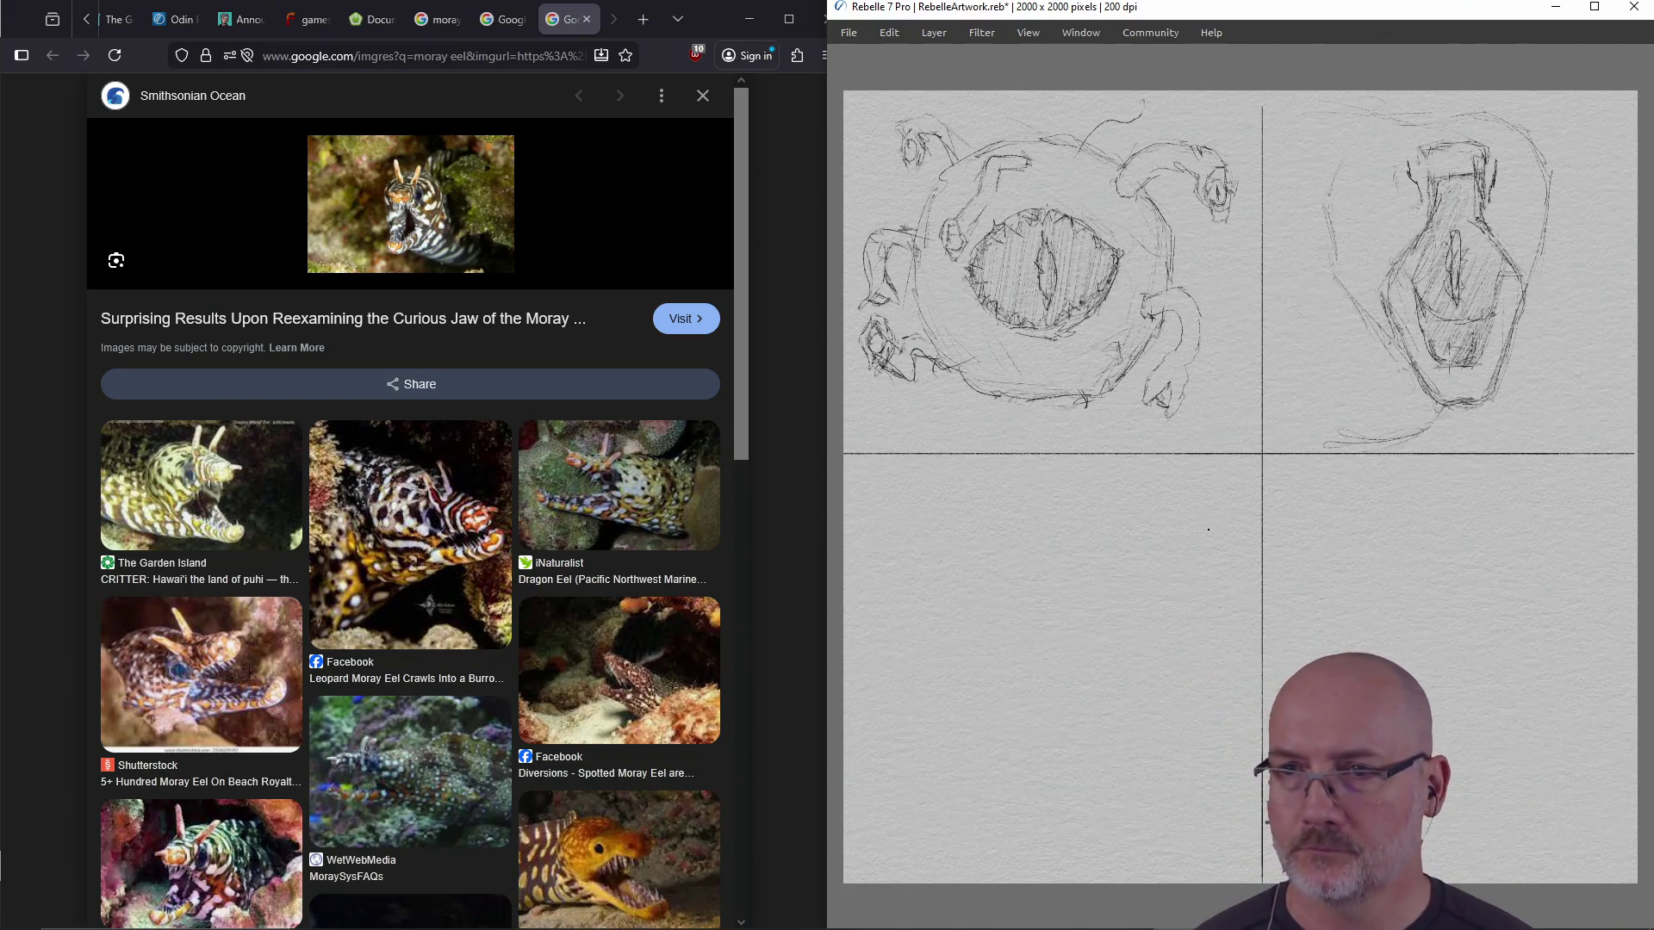
pyautogui.click(551, 466)
pyautogui.scroll(-4, 551, 466)
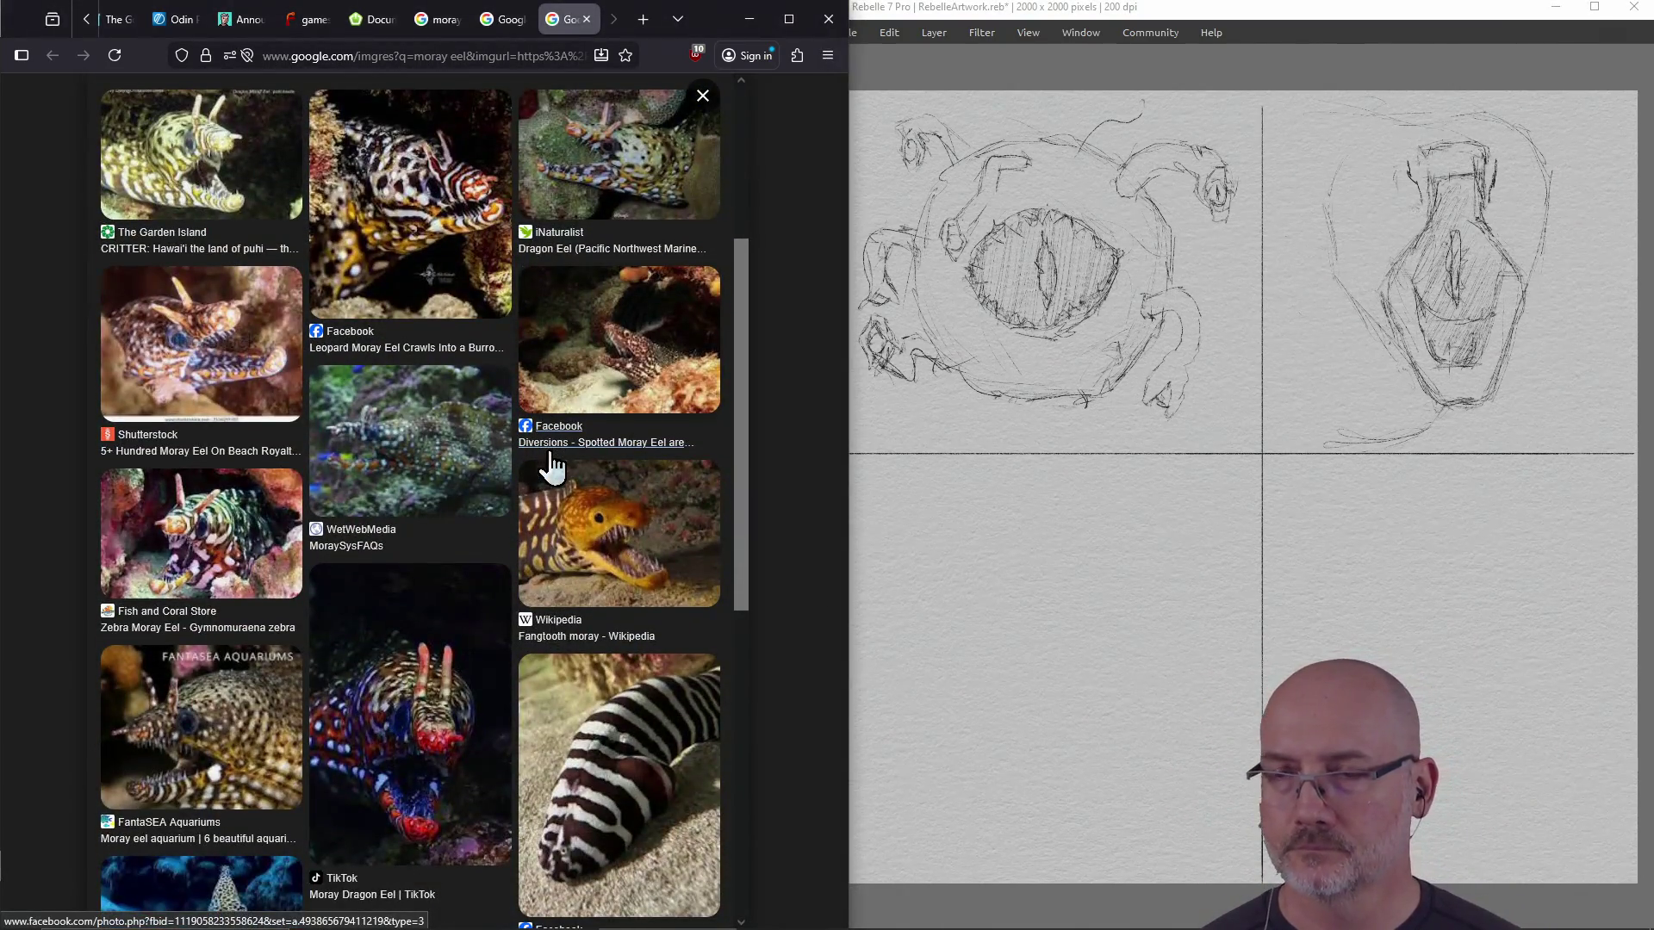
# Lay in the eel's head outline, small round eye, jaw corner, snout and leftward body line
pyautogui.click(1024, 593)
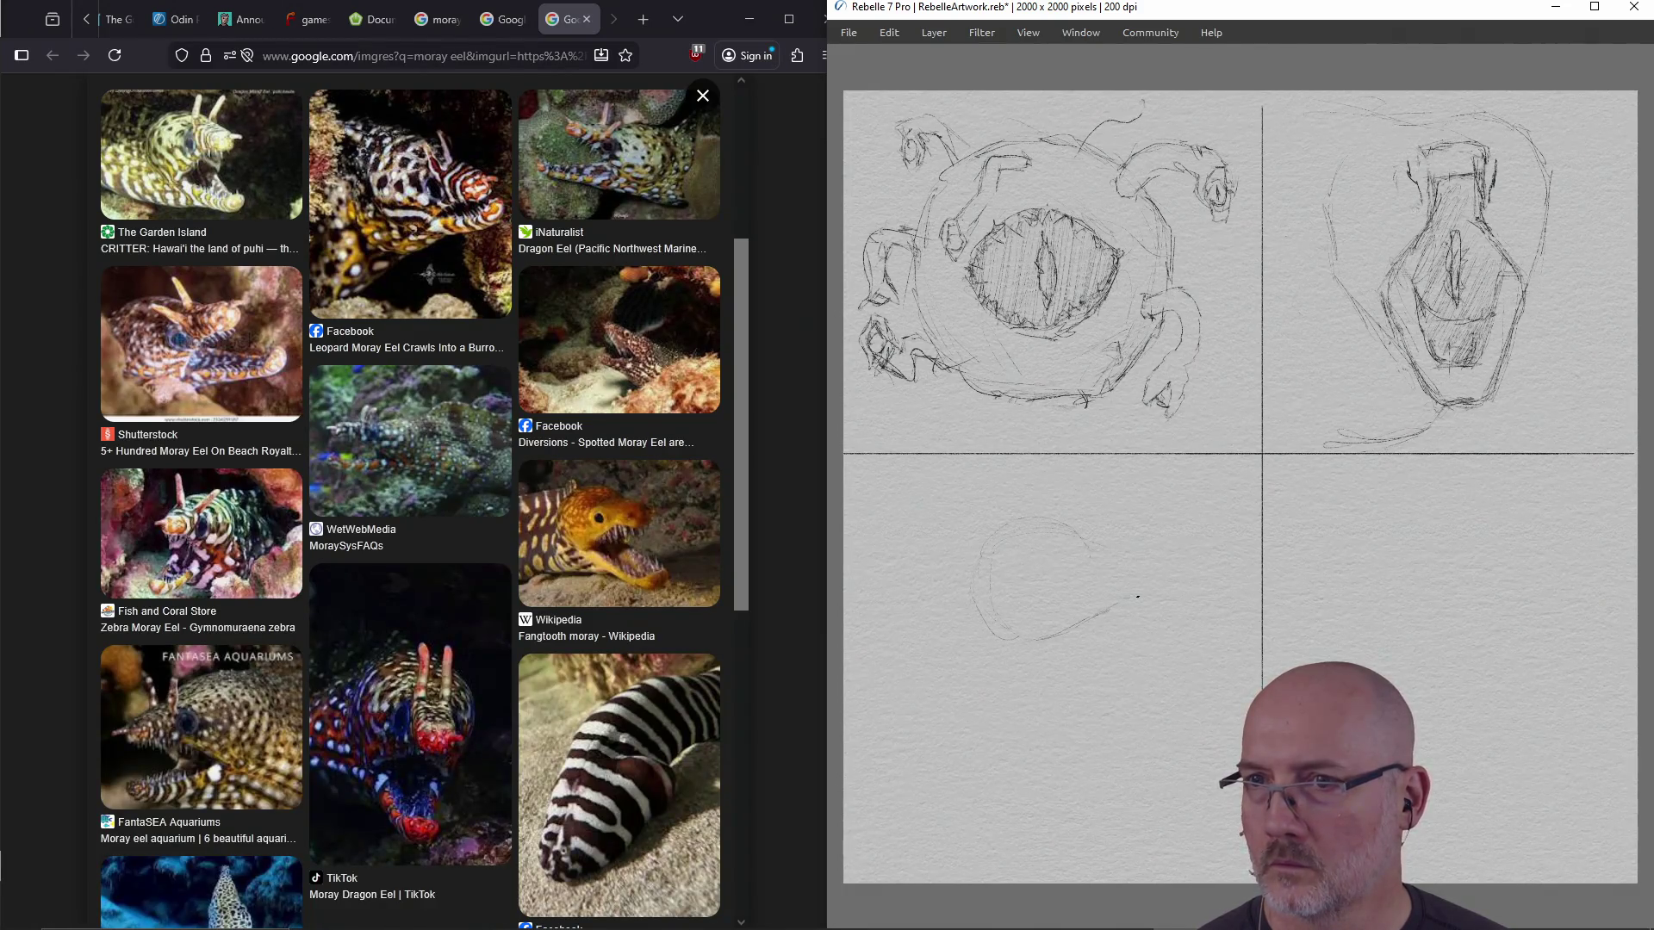
pyautogui.moveTo(1129, 604)
pyautogui.mouseDown()
pyautogui.moveTo(1178, 602)
pyautogui.moveTo(1167, 562)
pyautogui.mouseUp()
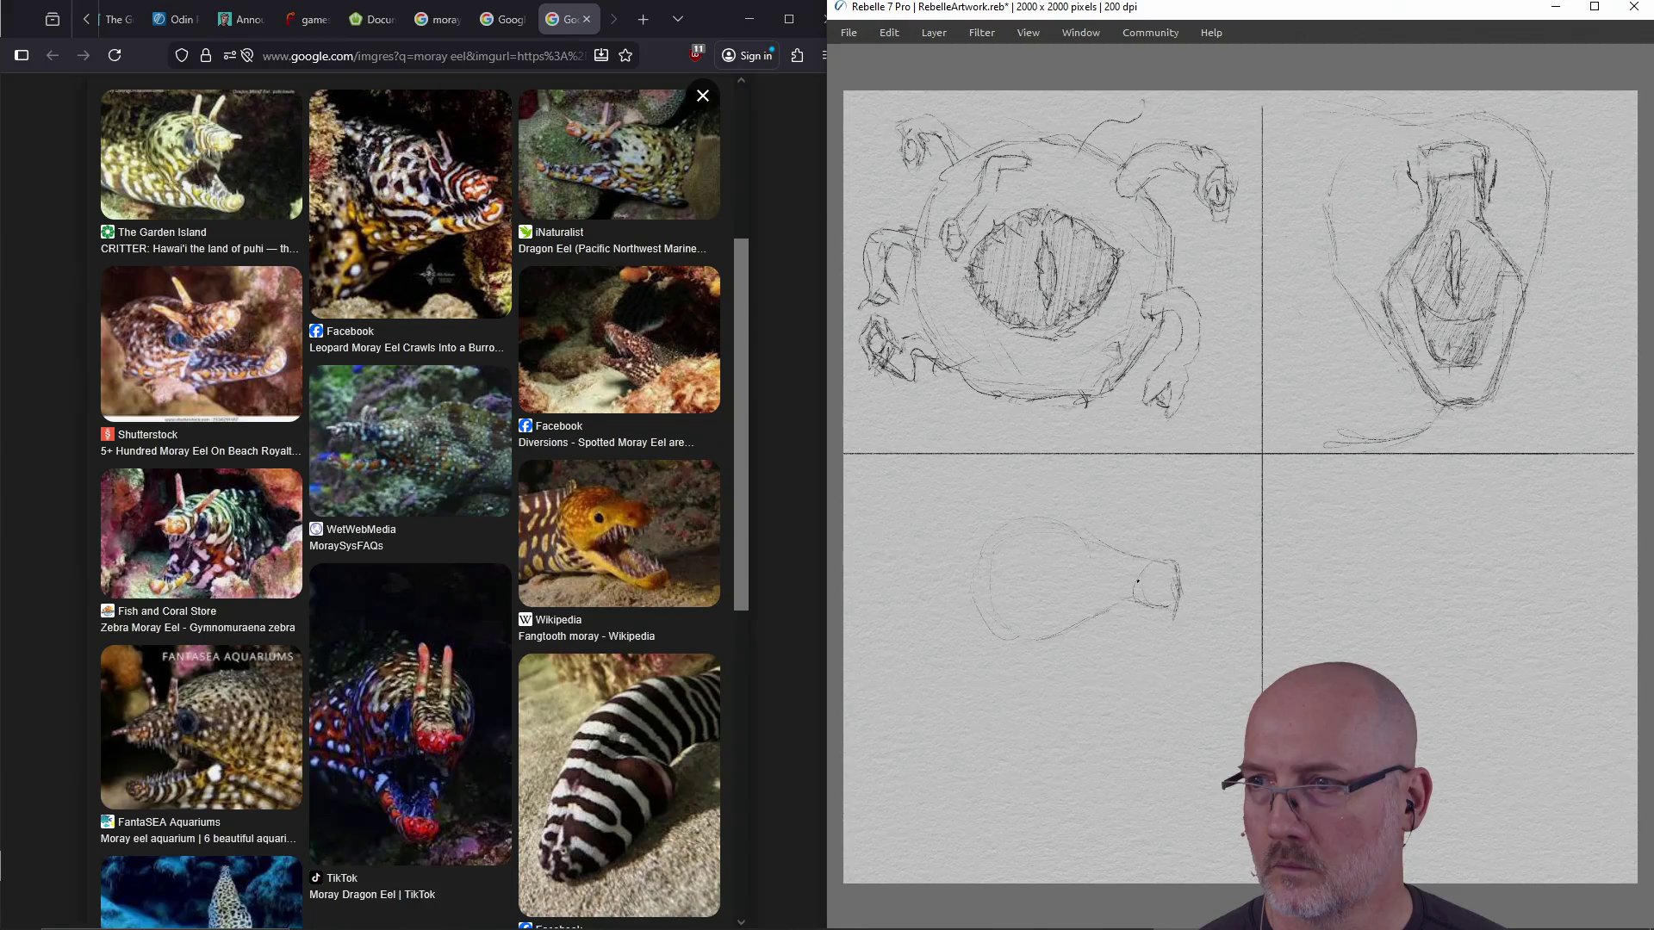
pyautogui.moveTo(1048, 560); pyautogui.dragTo(1041, 568)
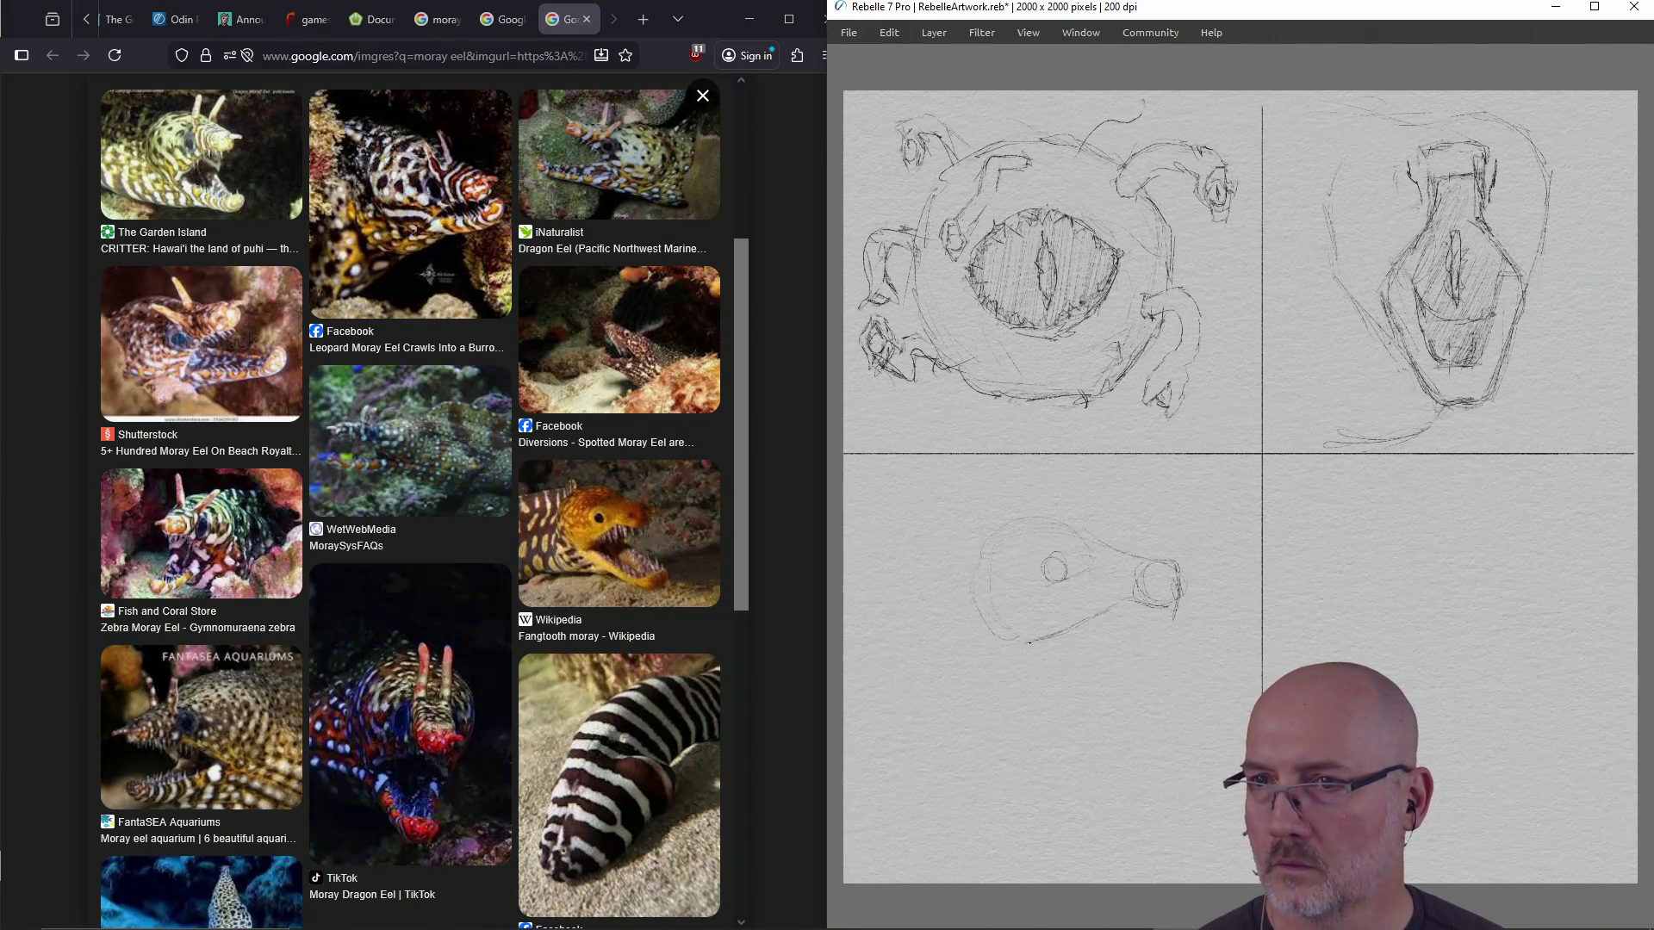
pyautogui.moveTo(1120, 602); pyautogui.dragTo(1124, 635)
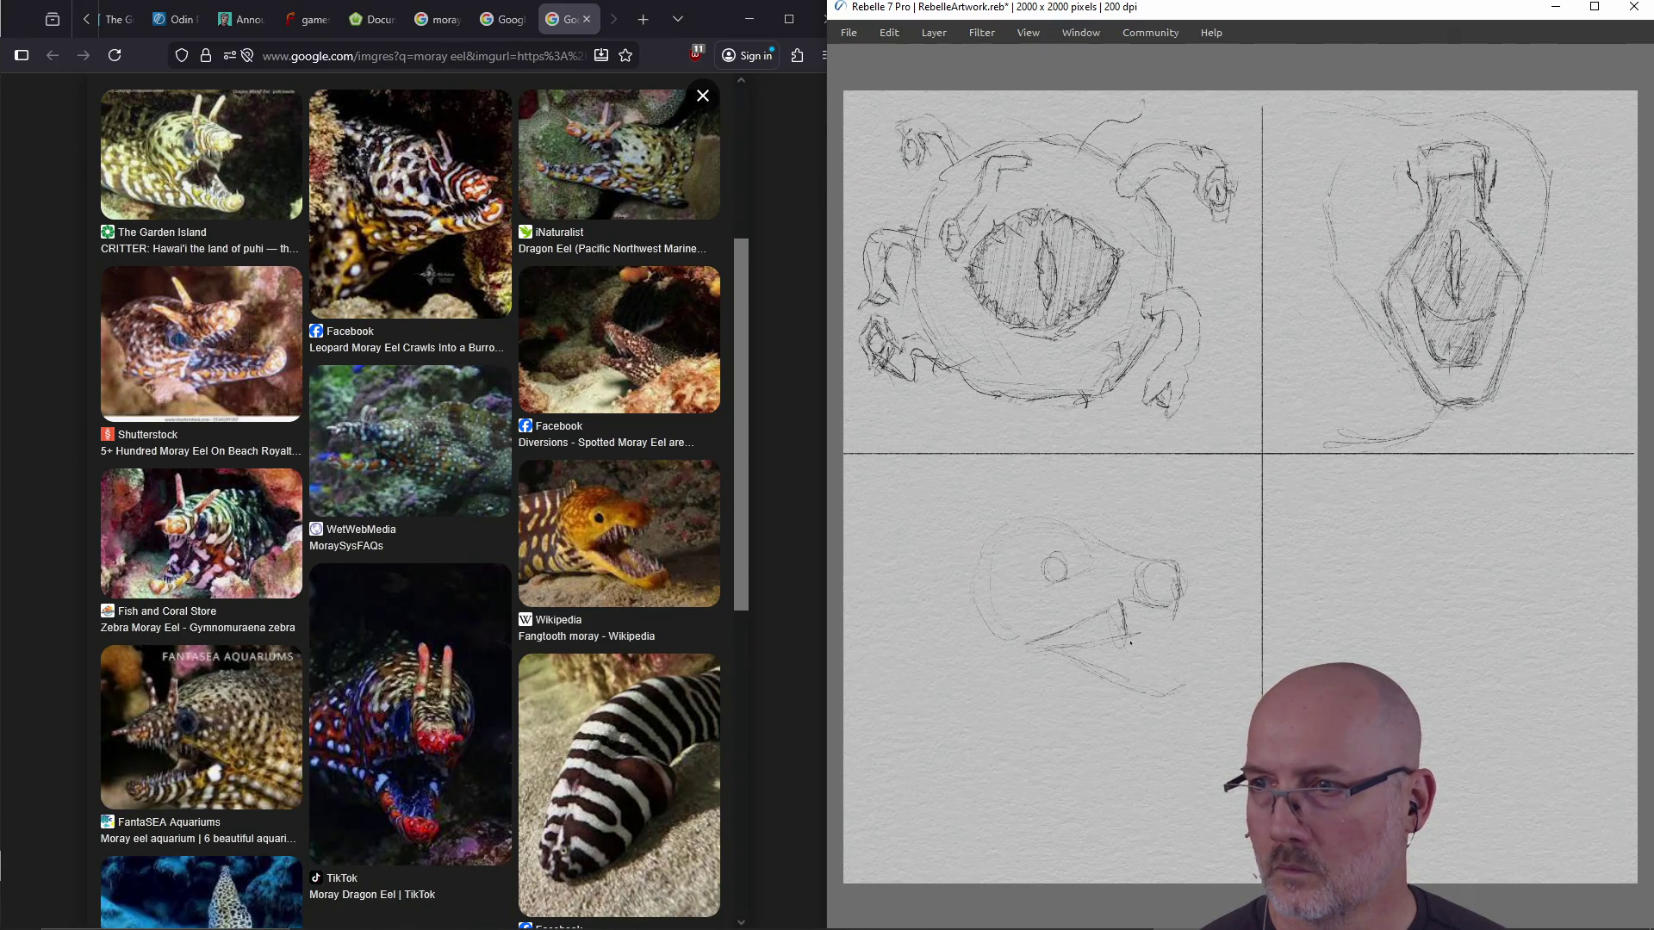
pyautogui.moveTo(1179, 675); pyautogui.dragTo(1185, 682)
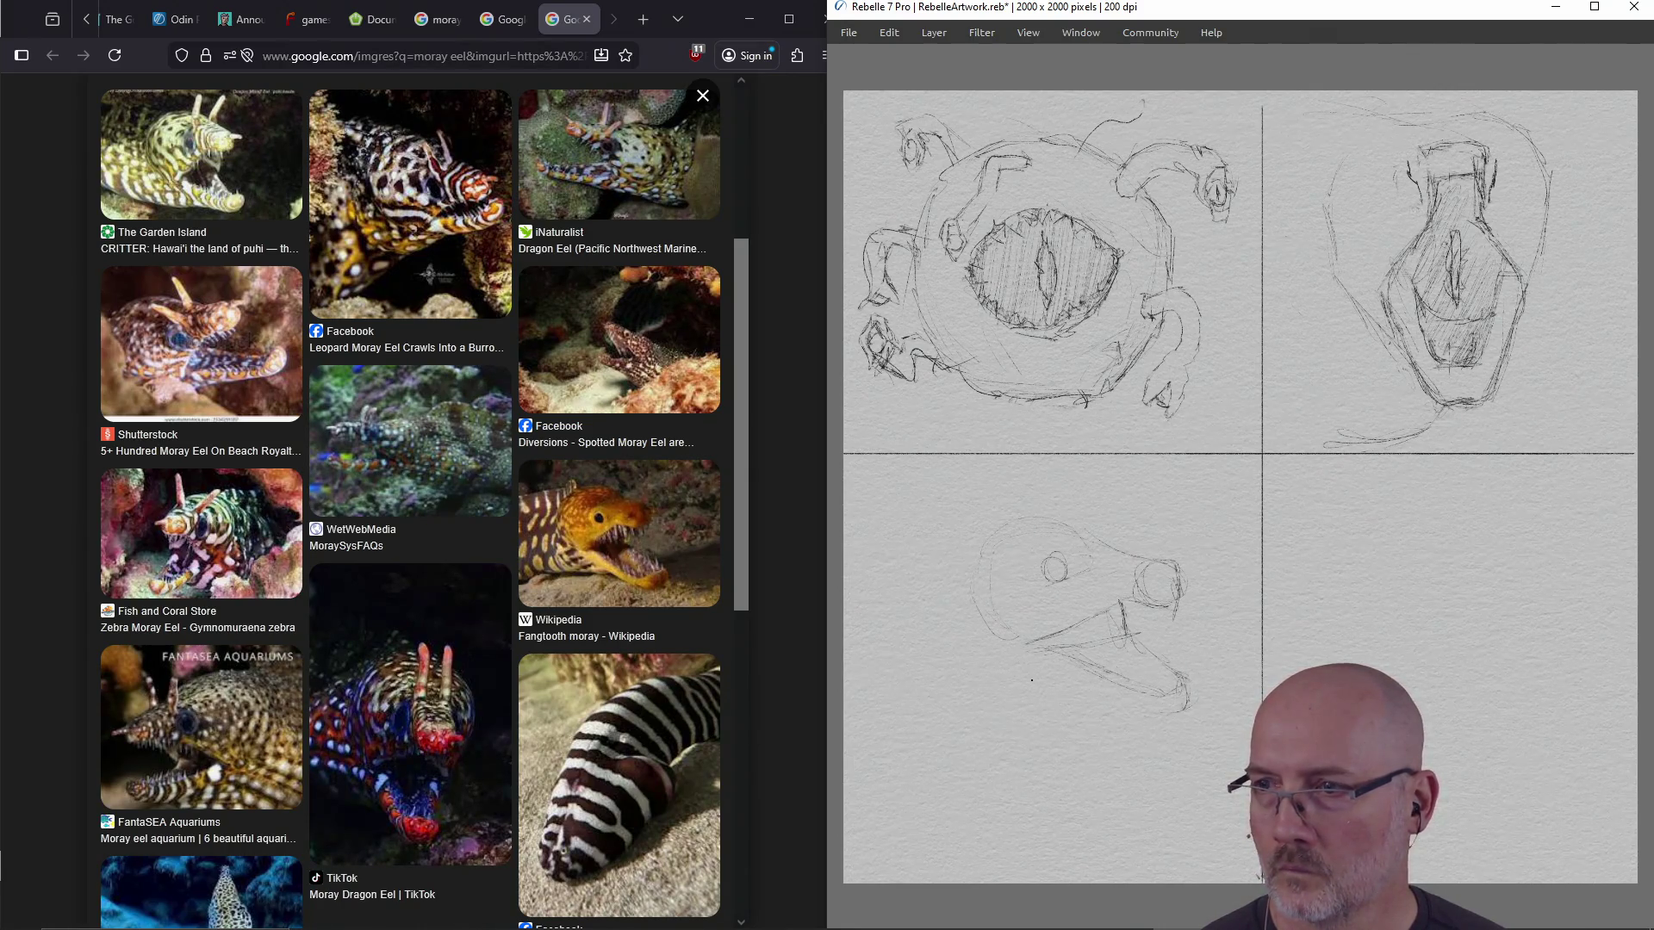
pyautogui.moveTo(982, 673)
pyautogui.mouseDown()
pyautogui.moveTo(963, 676)
pyautogui.moveTo(1138, 710)
pyautogui.mouseUp()
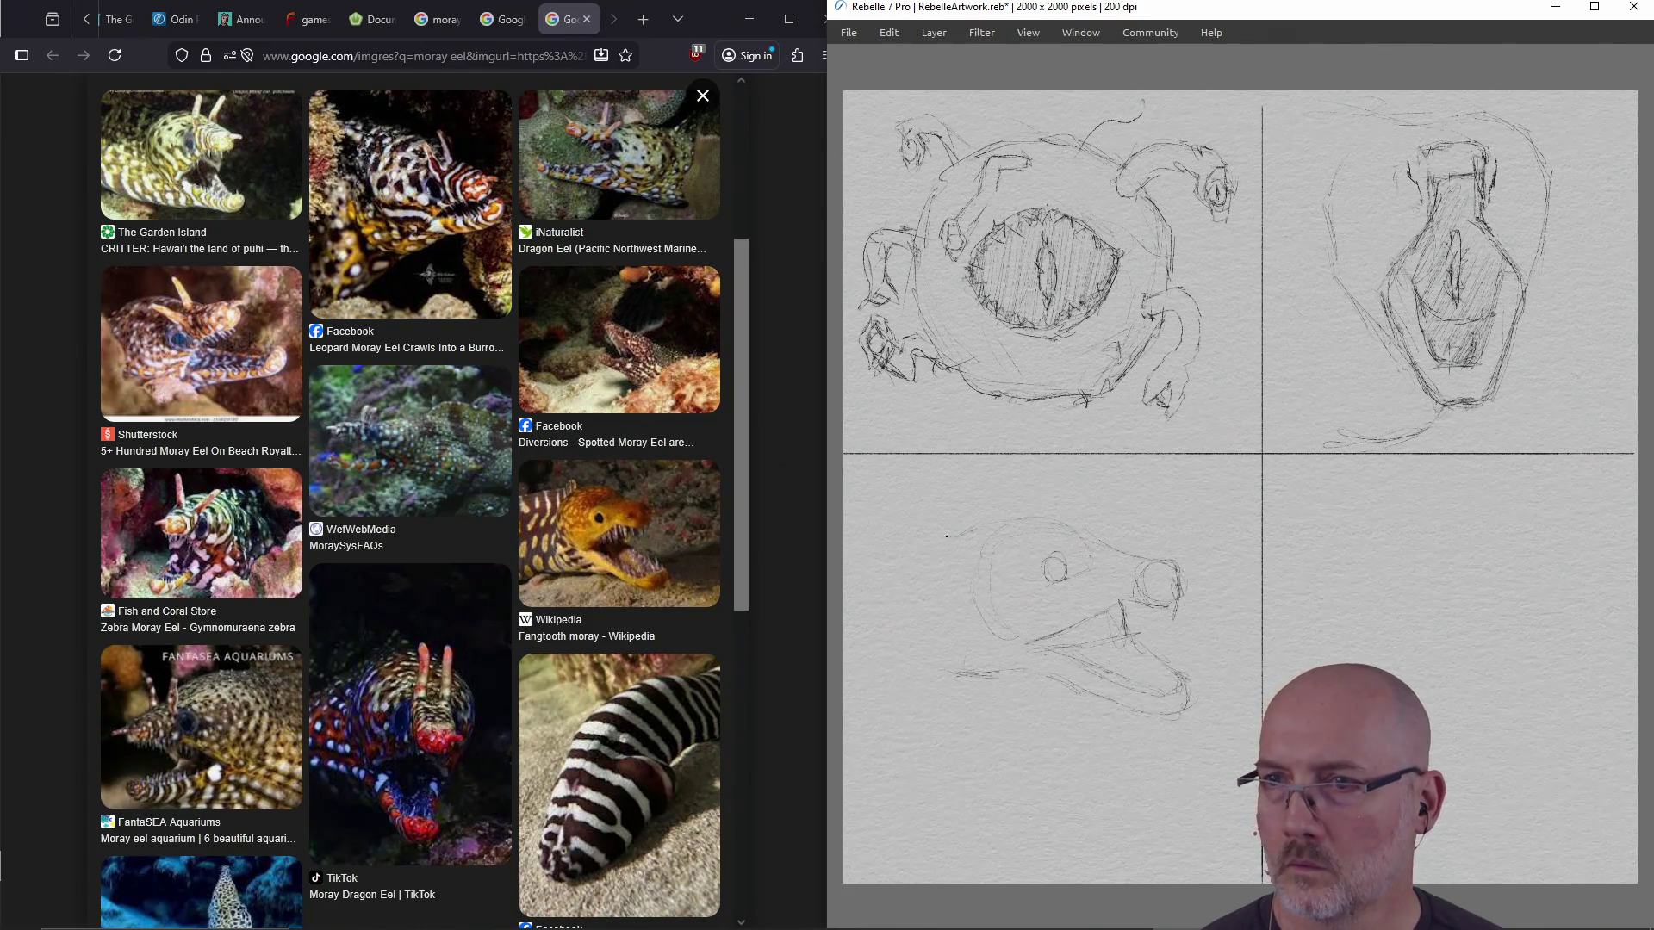
pyautogui.moveTo(864, 539); pyautogui.dragTo(896, 537)
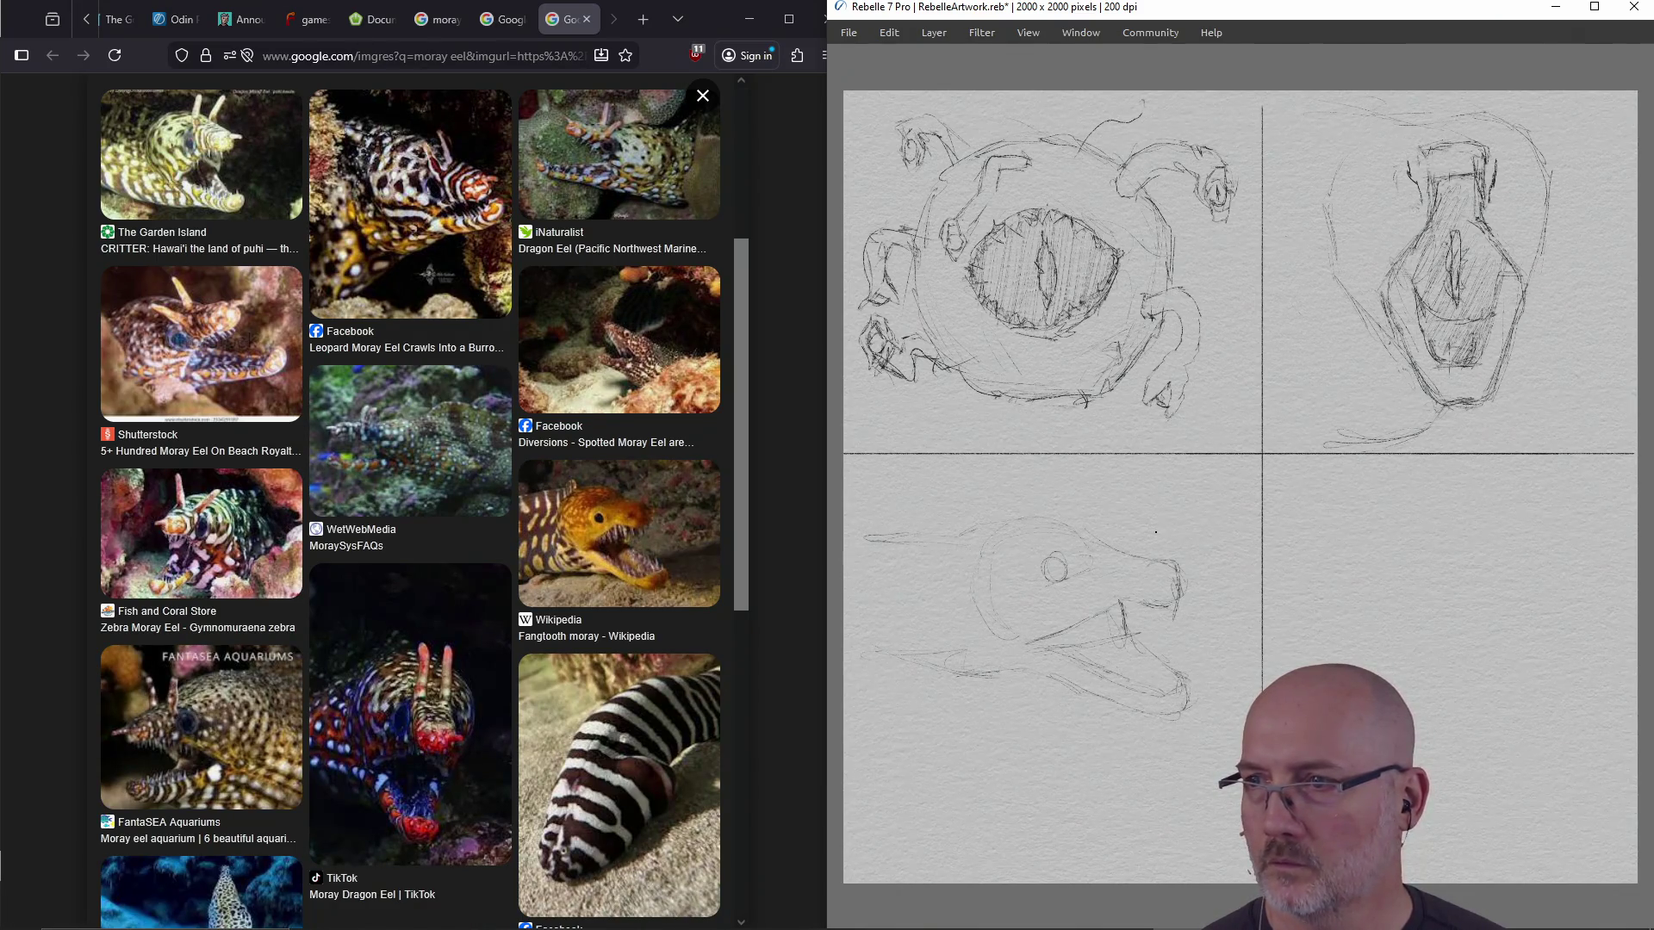
pyautogui.moveTo(1164, 568); pyautogui.dragTo(1173, 599)
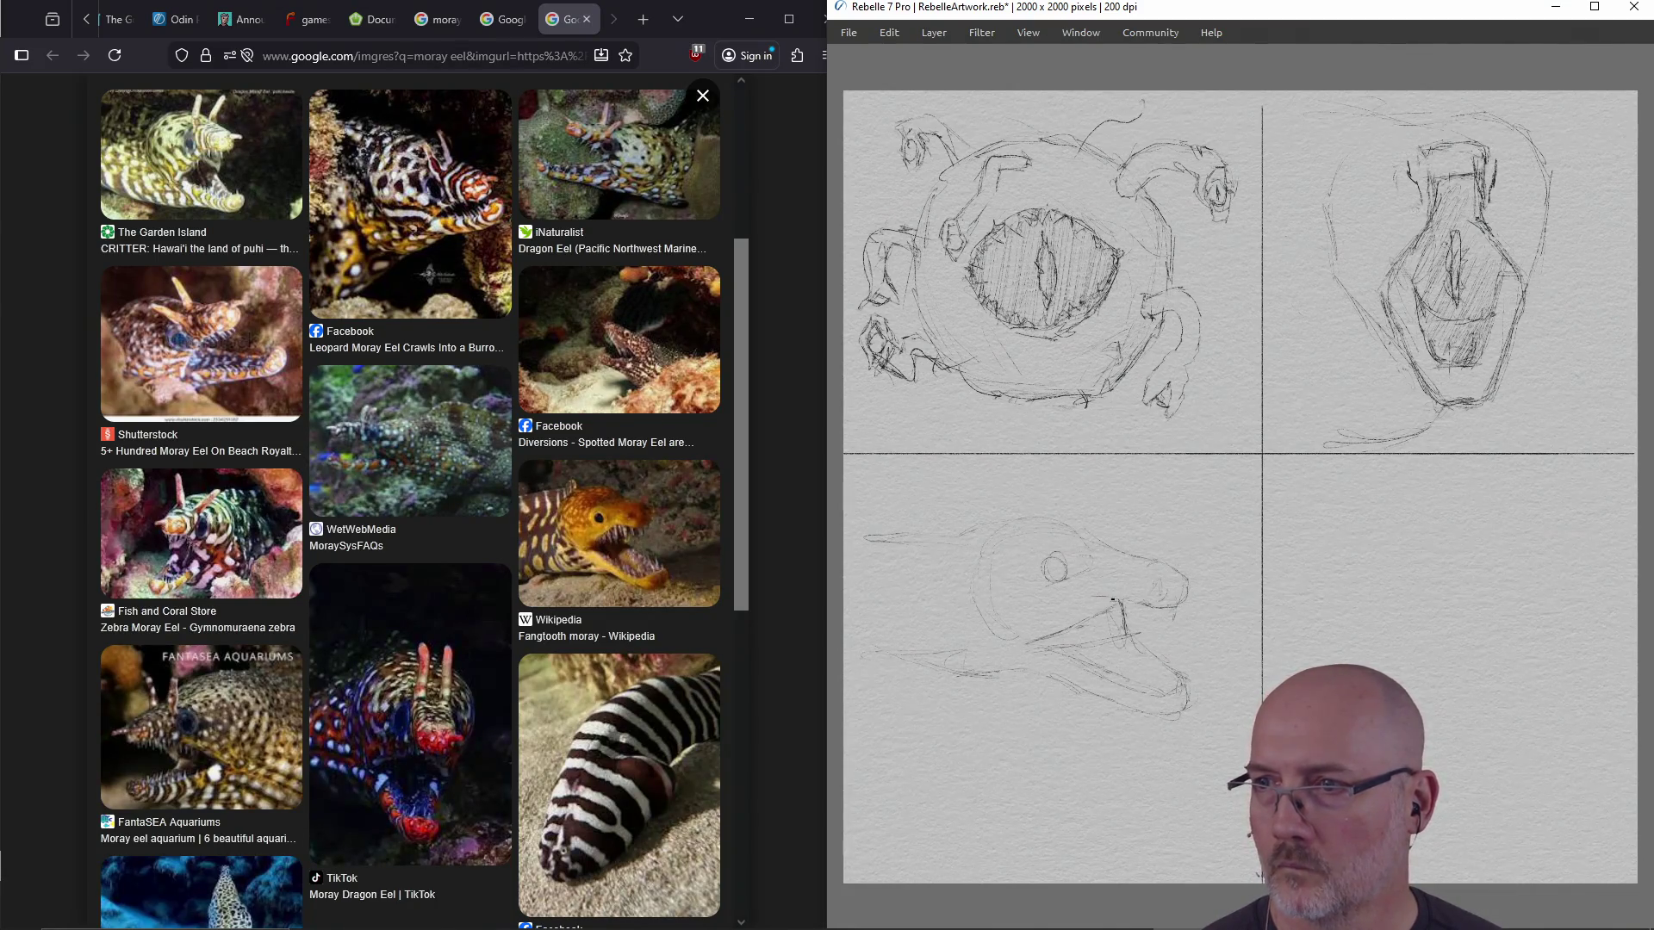
# Sketch the open mouth's interior and an eye inside it, undoing a stray oval
pyautogui.moveTo(1075, 609)
pyautogui.mouseDown()
pyautogui.moveTo(1033, 638)
pyautogui.moveTo(1060, 622)
pyautogui.mouseUp()
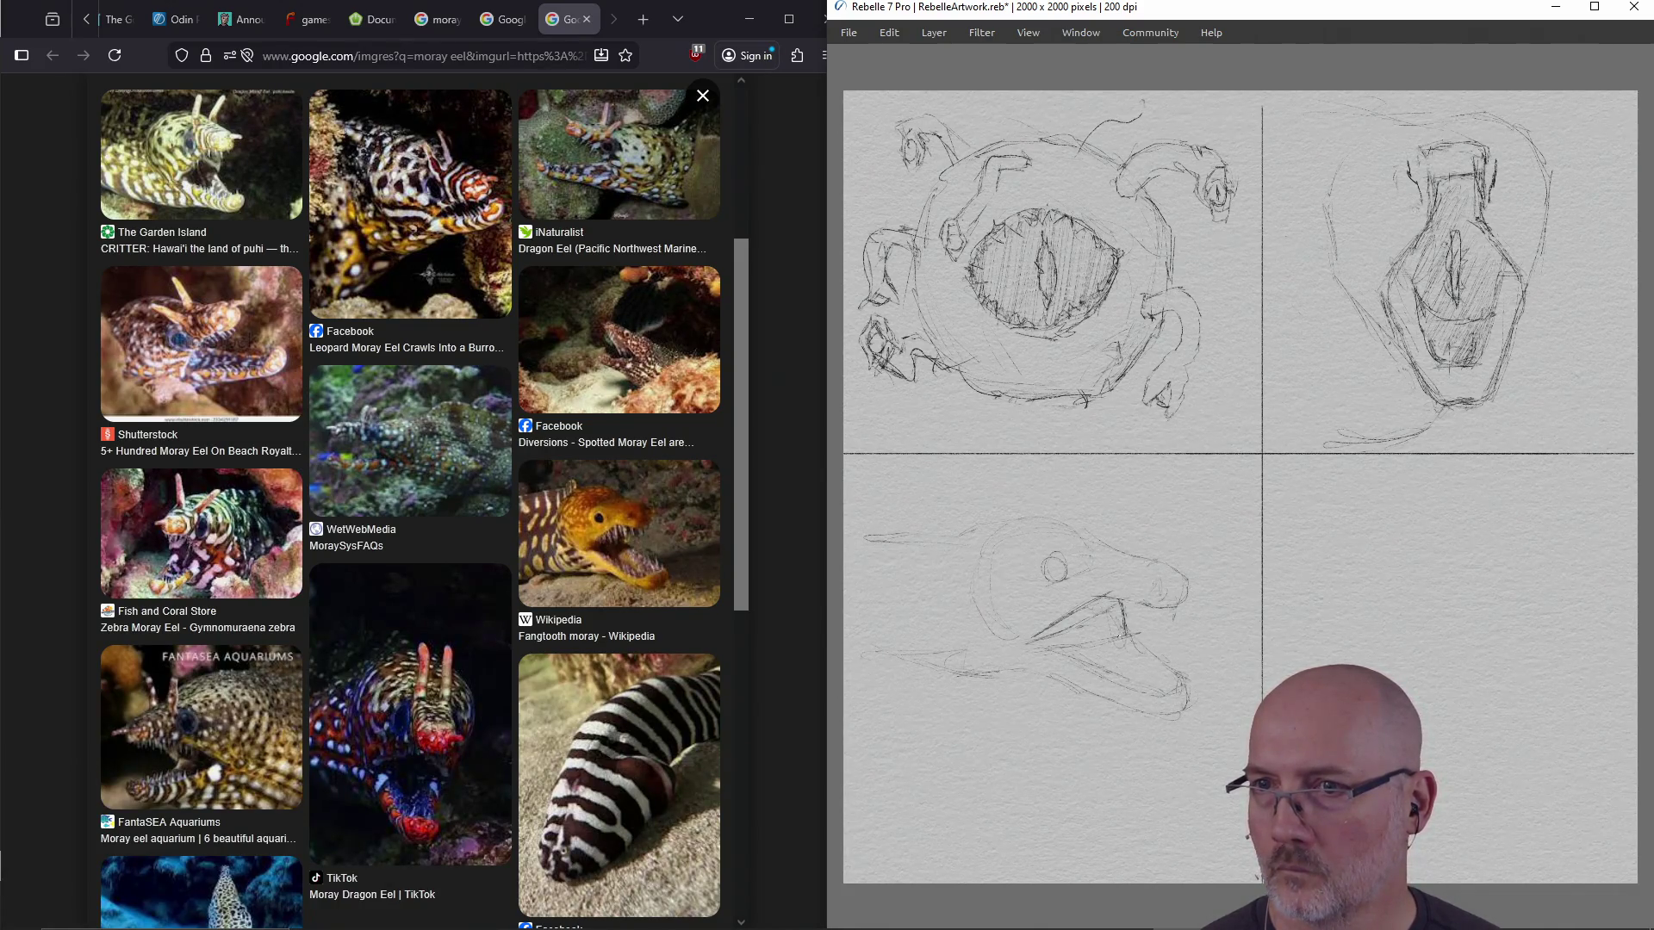
pyautogui.moveTo(1111, 648); pyautogui.dragTo(1090, 658)
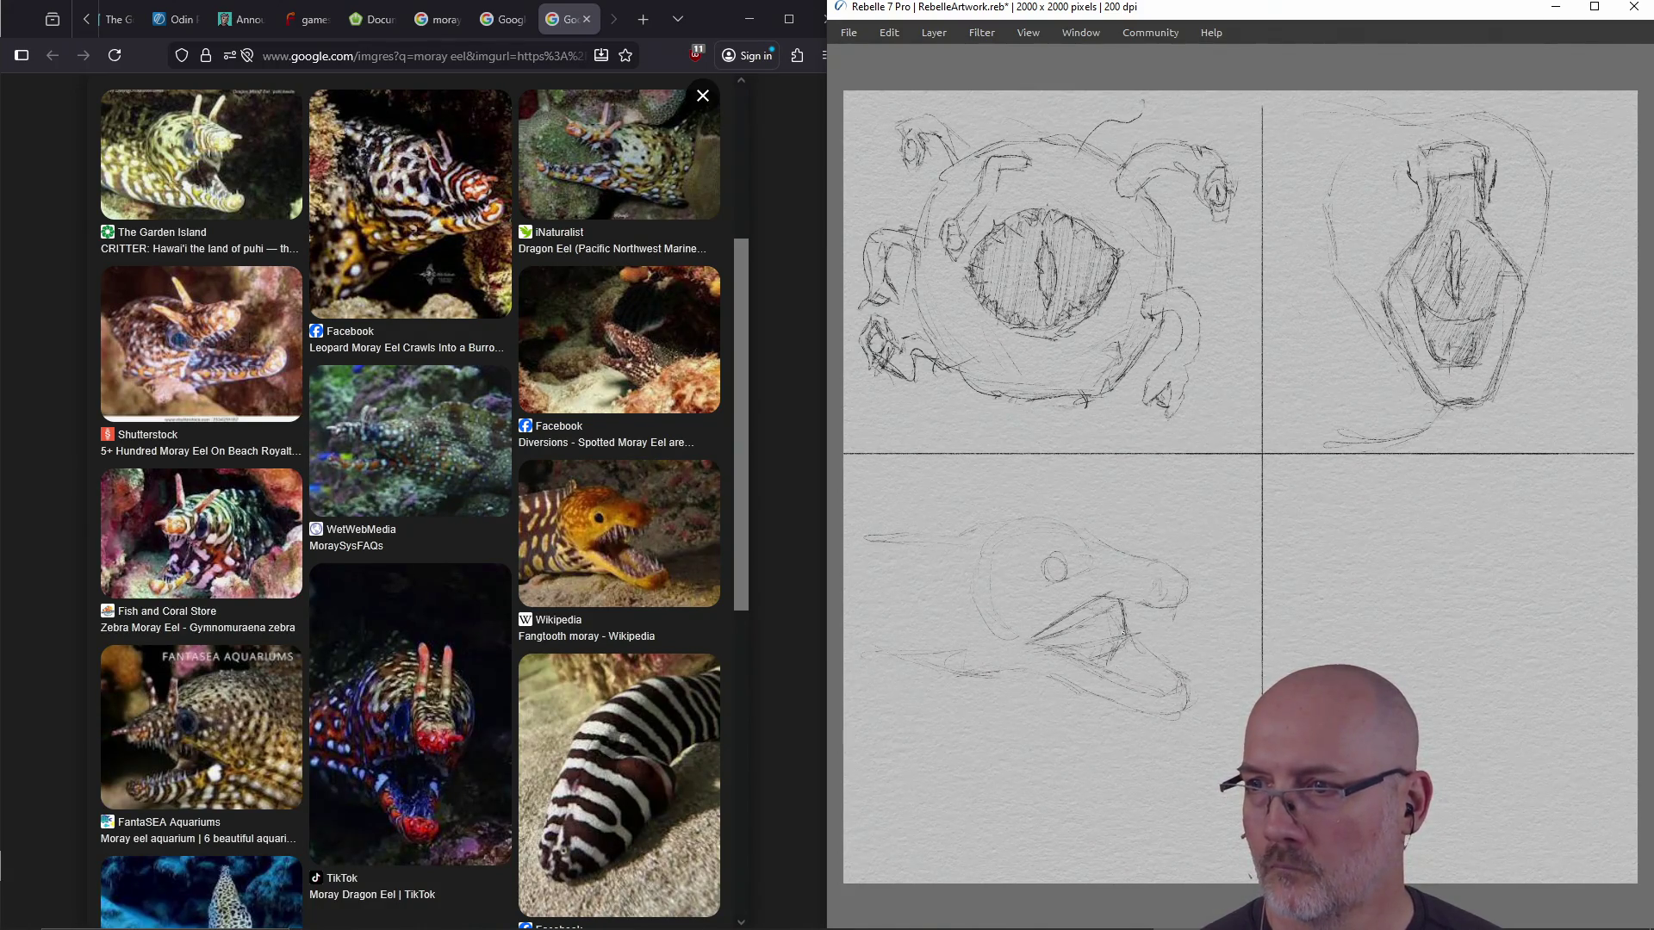
pyautogui.moveTo(1104, 639)
pyautogui.mouseDown()
pyautogui.moveTo(1087, 658)
pyautogui.moveTo(1113, 660)
pyautogui.moveTo(1095, 627)
pyautogui.mouseUp()
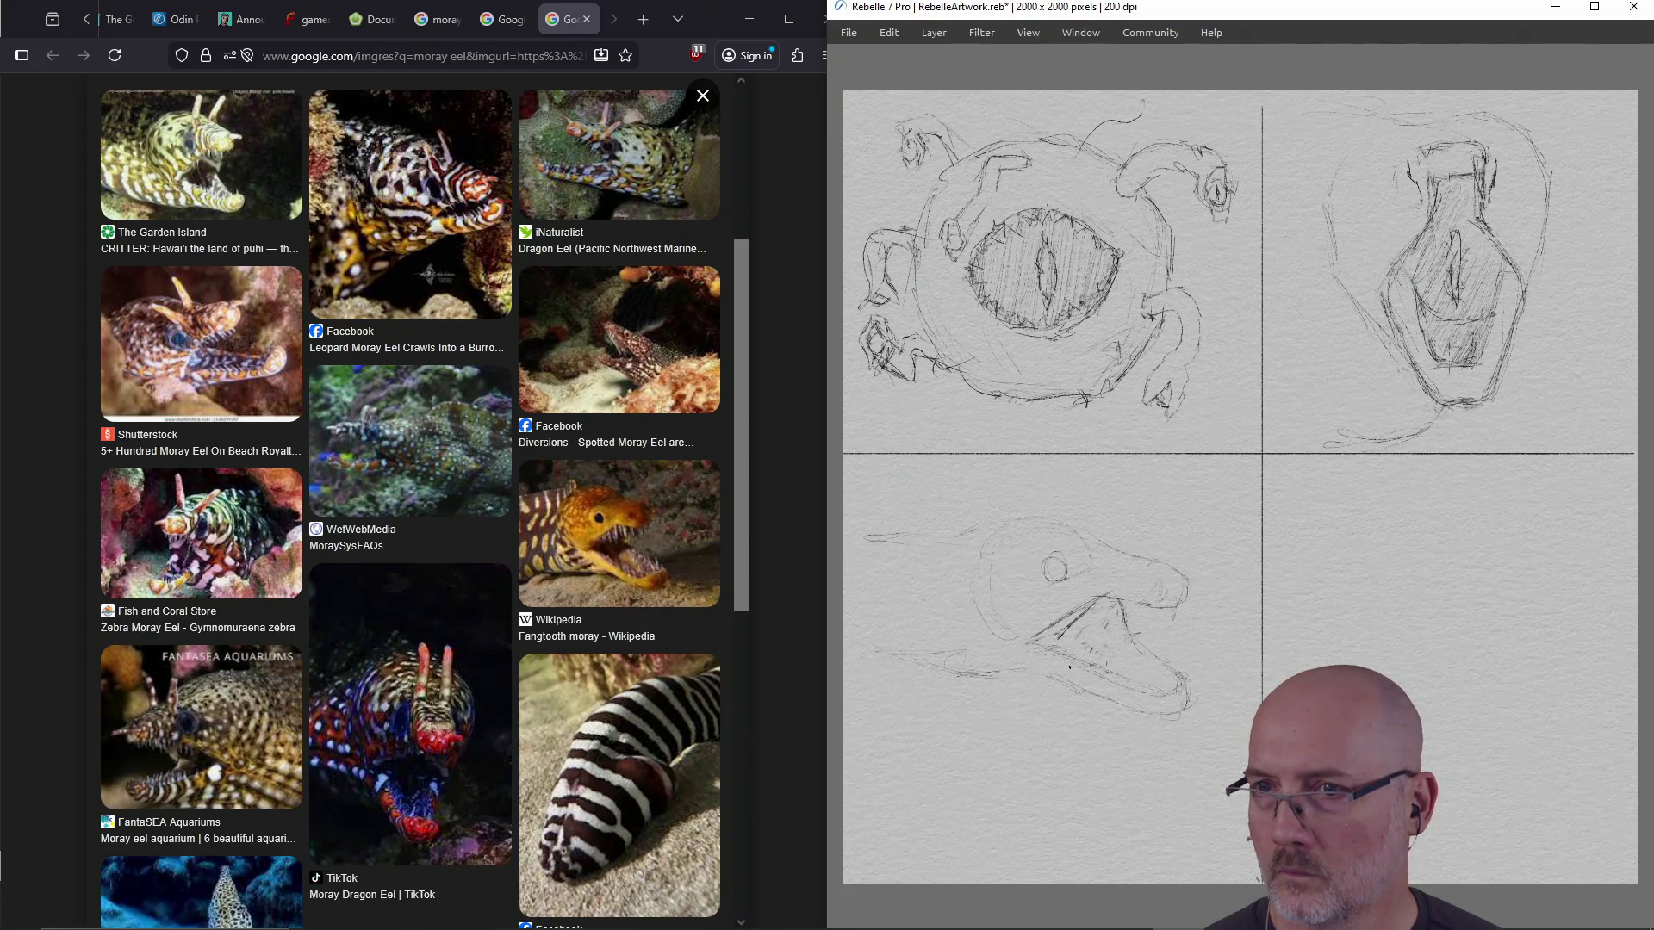
pyautogui.moveTo(1056, 642); pyautogui.dragTo(1138, 689)
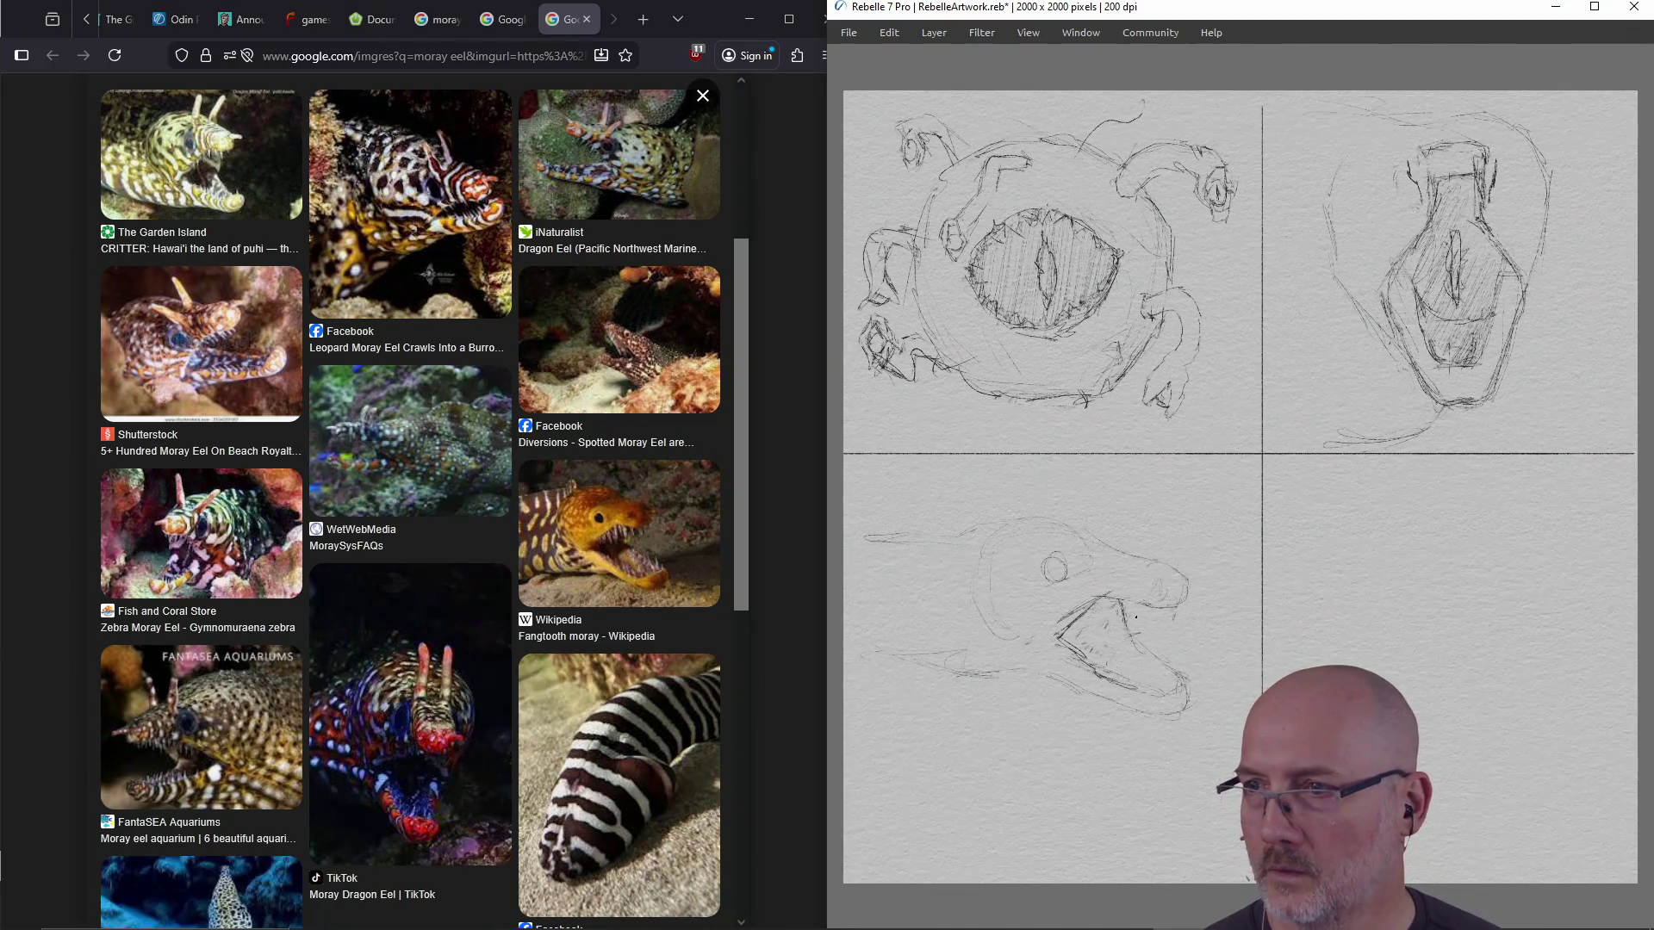
pyautogui.moveTo(1130, 615)
pyautogui.mouseDown()
pyautogui.moveTo(1122, 661)
pyautogui.moveTo(1128, 616)
pyautogui.mouseUp()
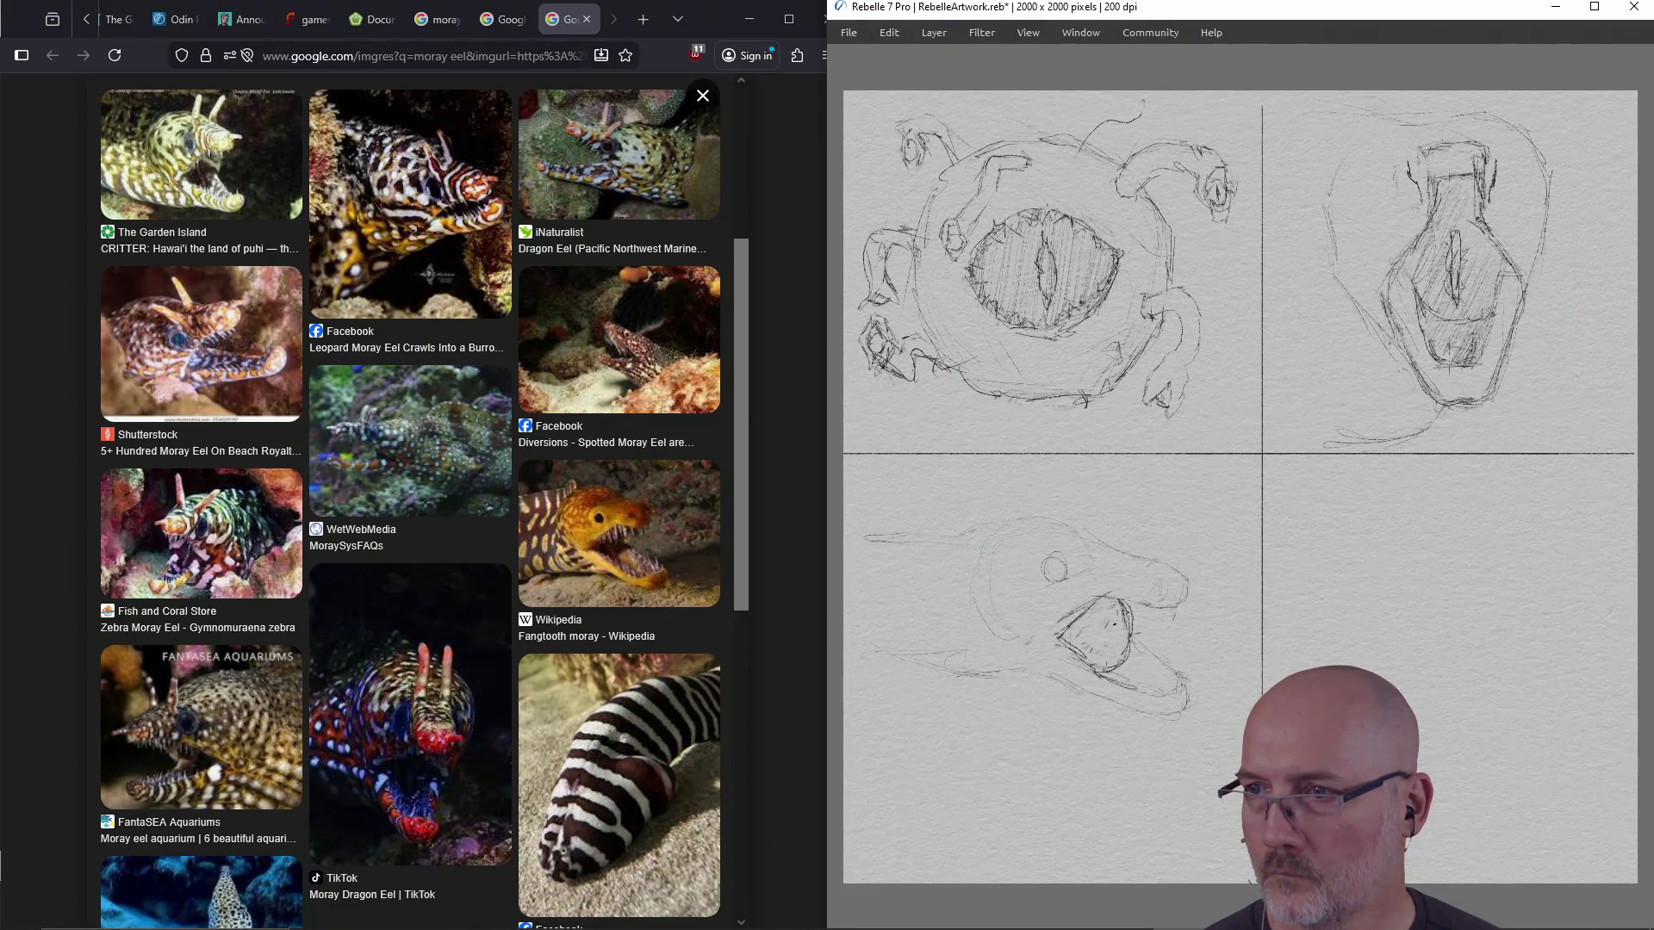
pyautogui.moveTo(1115, 651)
pyautogui.mouseDown()
pyautogui.moveTo(1116, 629)
pyautogui.moveTo(1111, 647)
pyautogui.mouseUp()
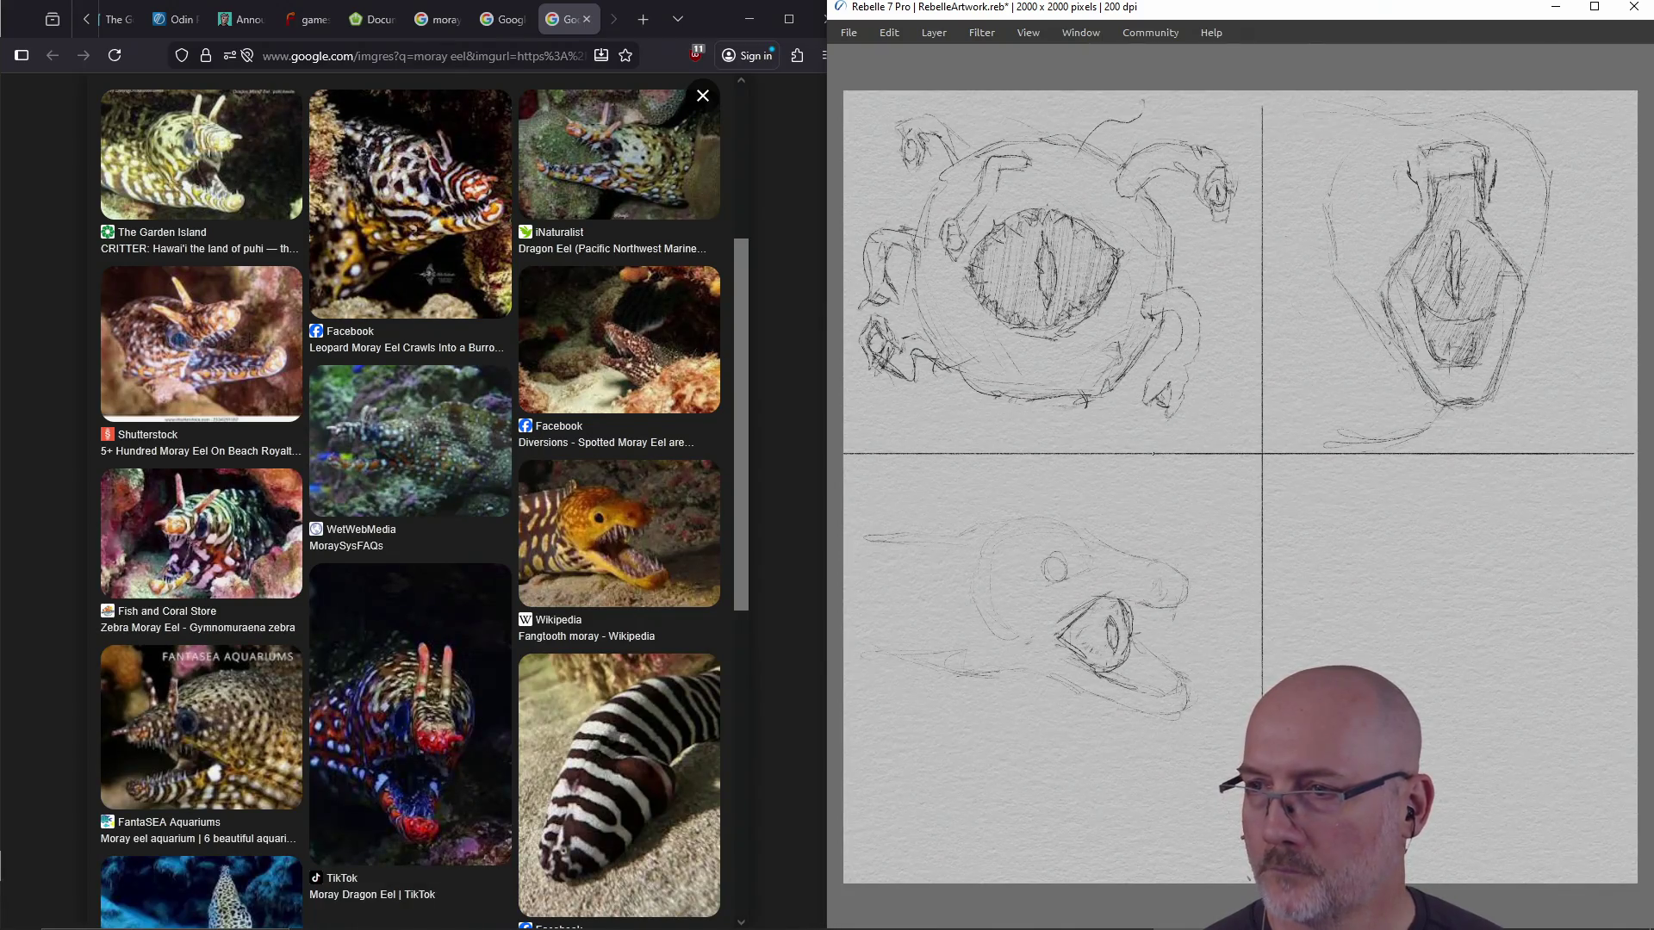
pyautogui.hotkey('ctrl', 'z')
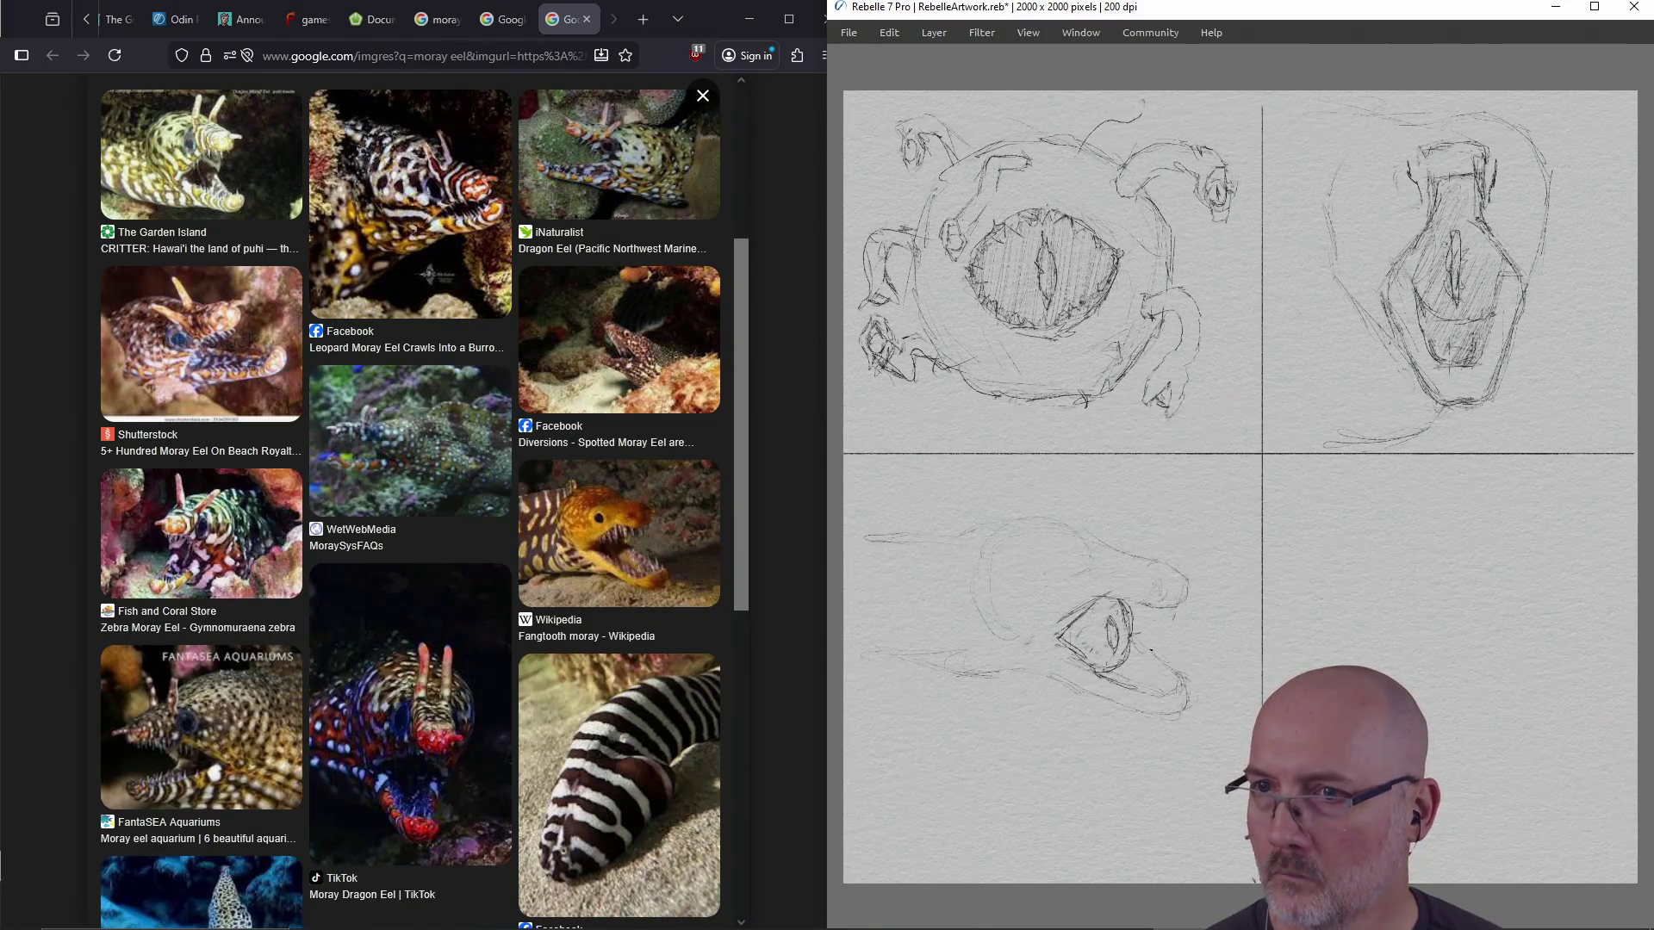
# Darken the lower jaw and outline the back and top of the head and the body's underside
pyautogui.moveTo(1139, 652); pyautogui.dragTo(1181, 680)
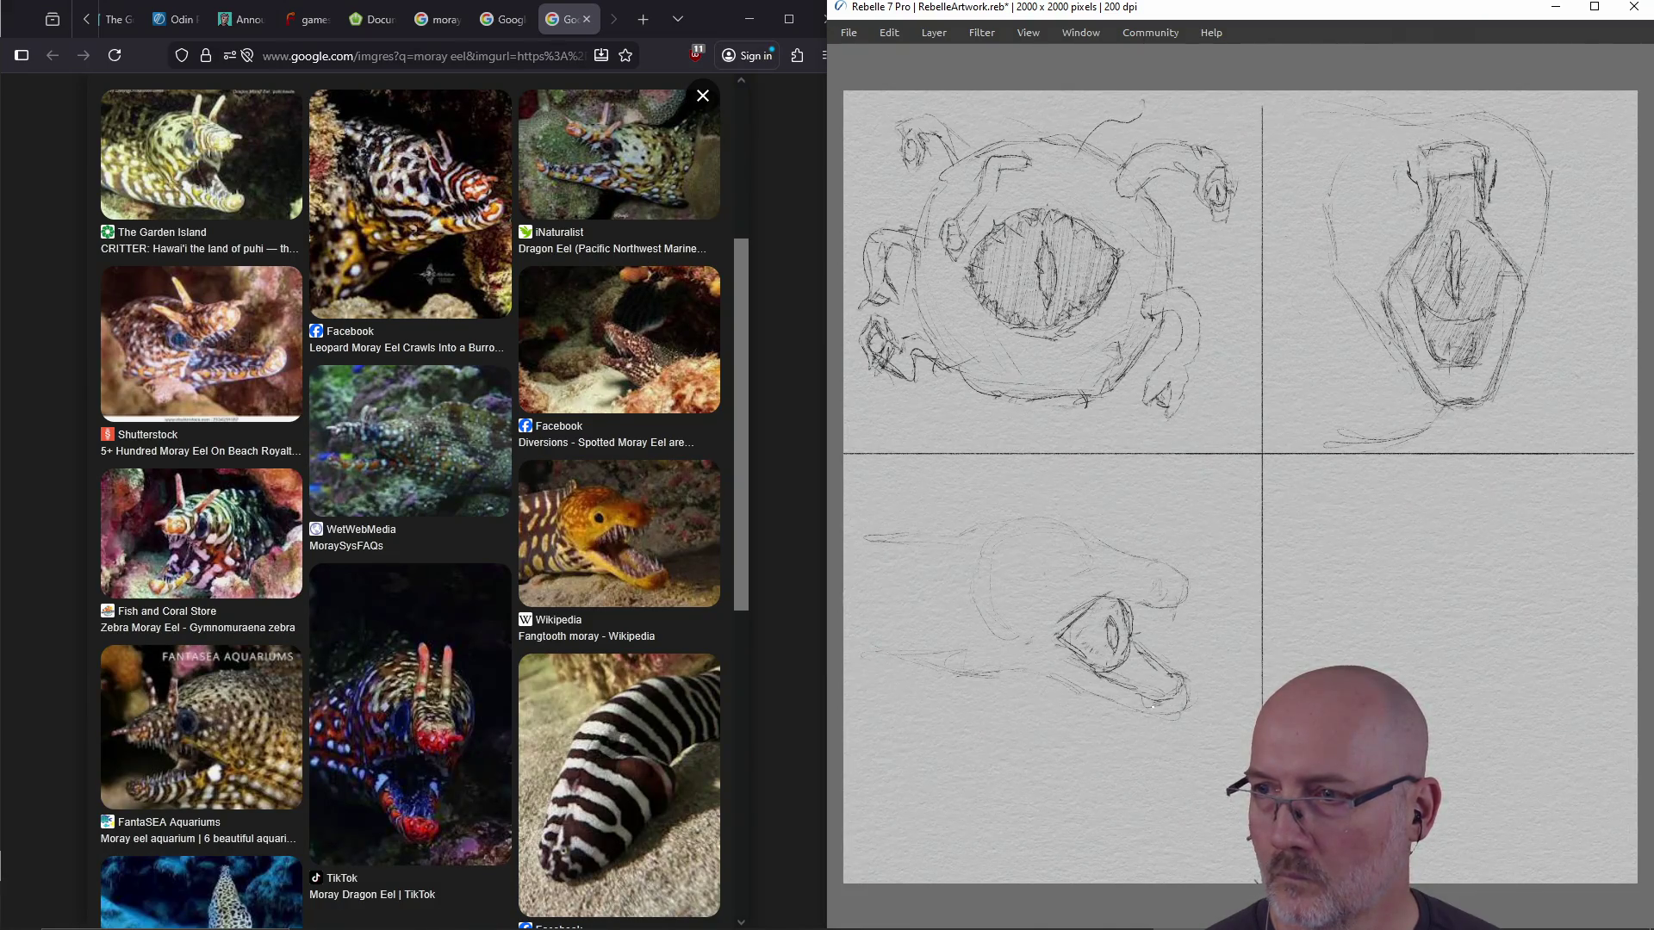
pyautogui.moveTo(1025, 674); pyautogui.dragTo(1156, 714)
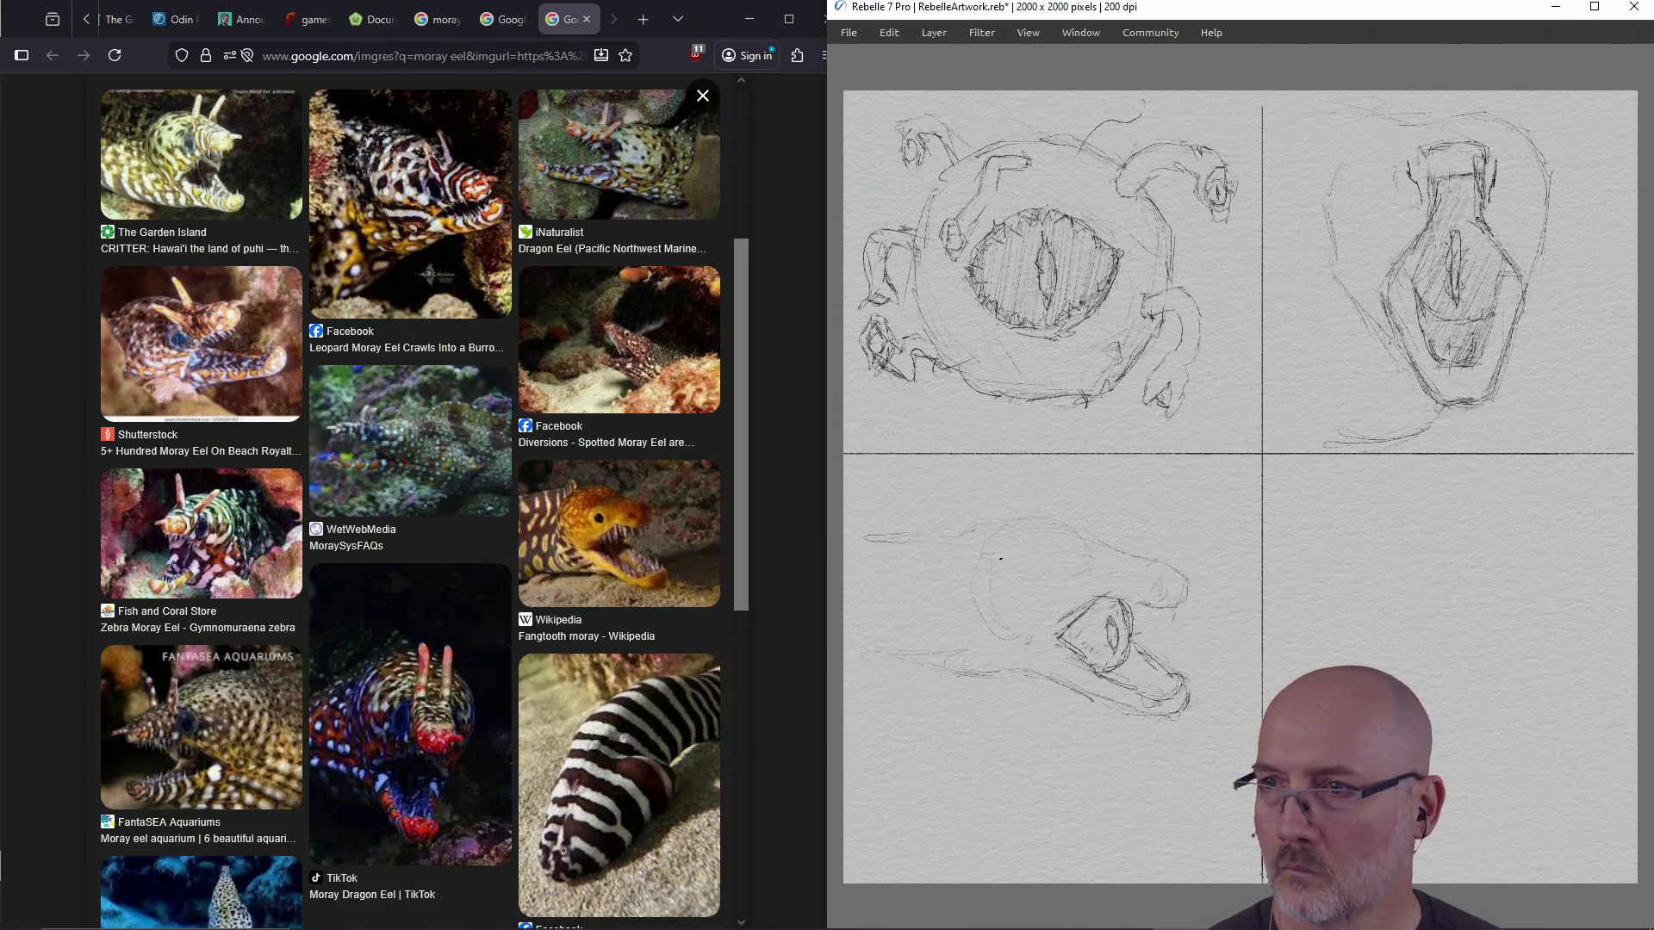
pyautogui.moveTo(975, 557)
pyautogui.mouseDown()
pyautogui.moveTo(980, 607)
pyautogui.moveTo(1022, 637)
pyautogui.mouseUp()
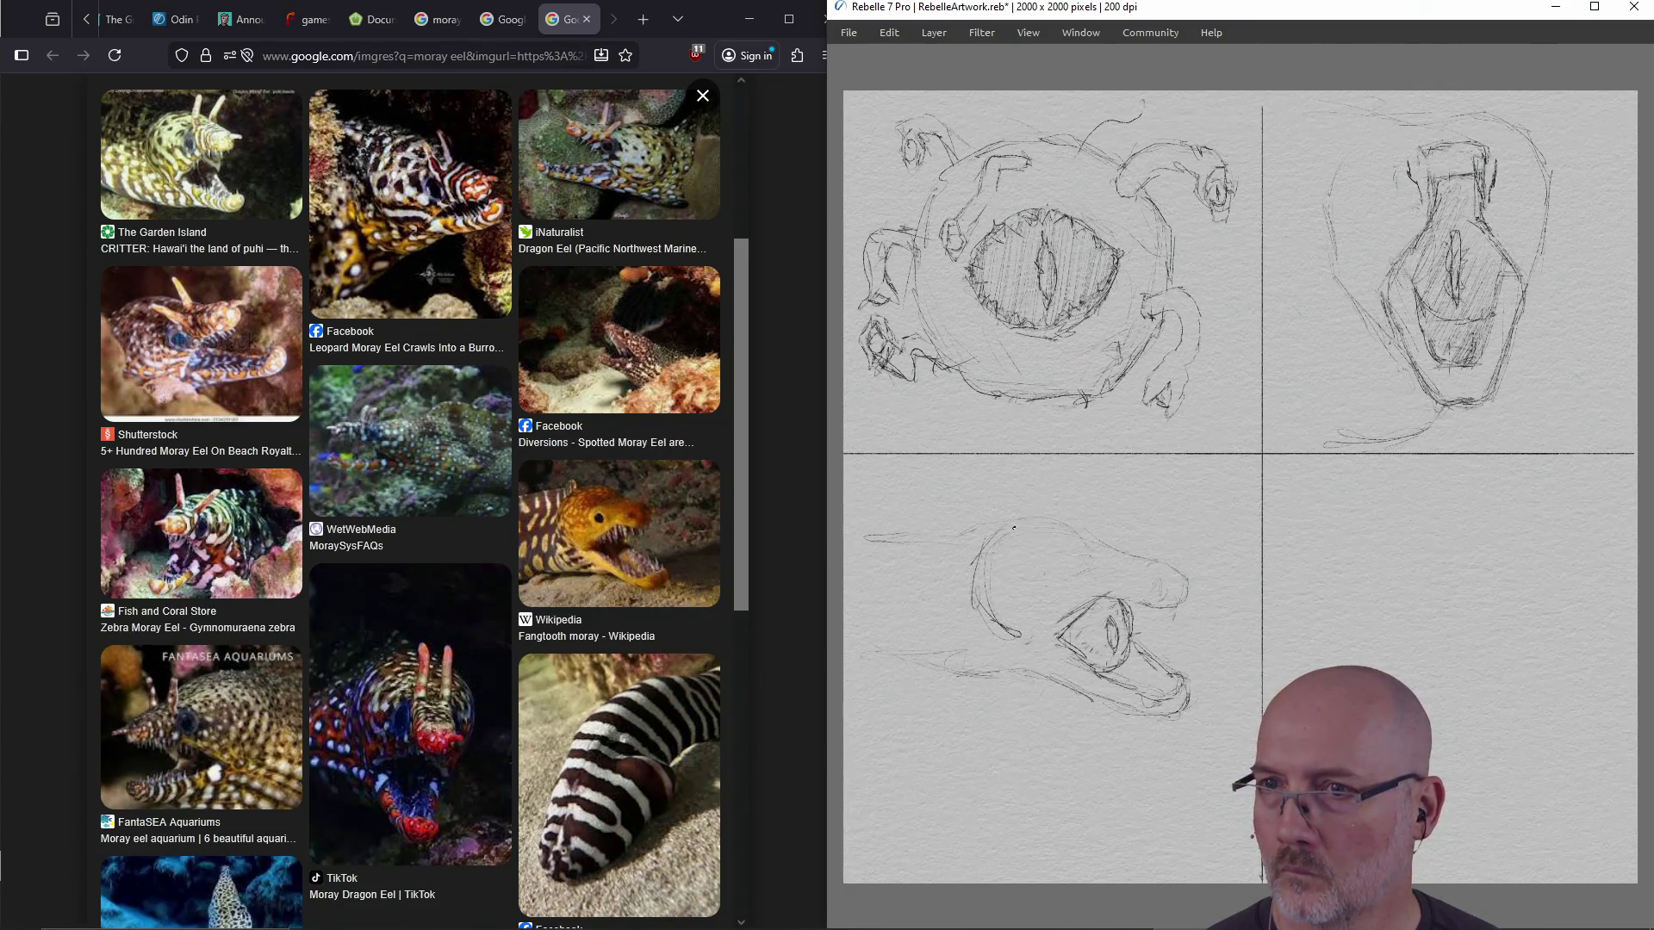
pyautogui.moveTo(1039, 523); pyautogui.dragTo(1091, 536)
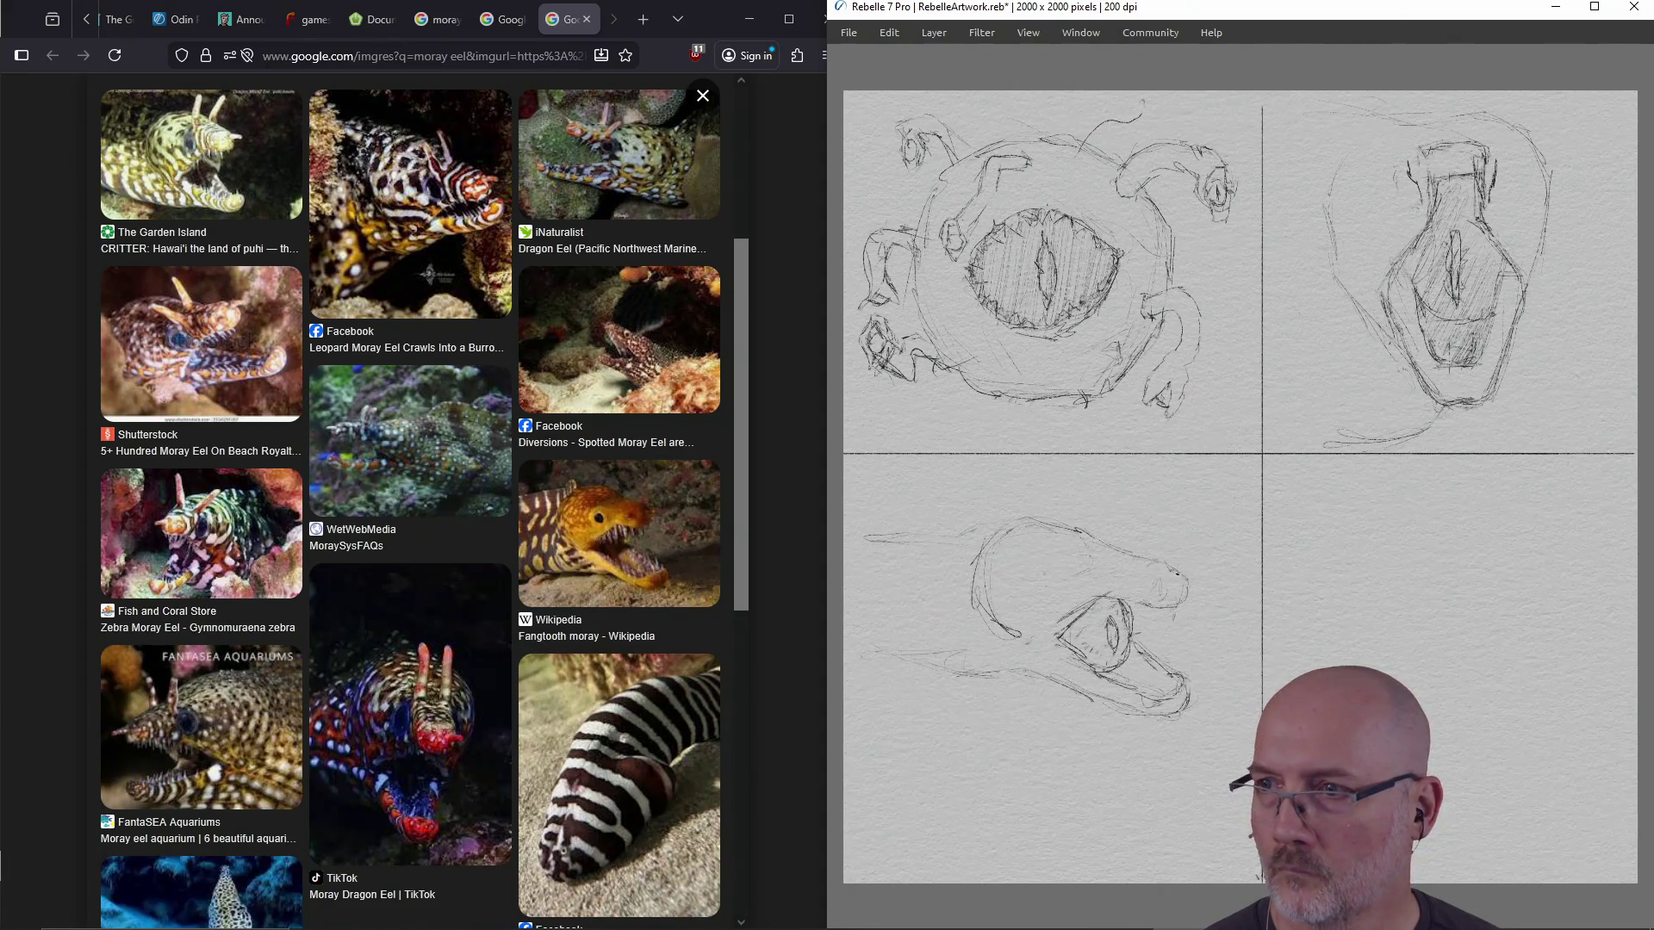
pyautogui.moveTo(1025, 519)
pyautogui.mouseDown()
pyautogui.moveTo(940, 546)
pyautogui.moveTo(851, 543)
pyautogui.moveTo(932, 552)
pyautogui.mouseUp()
pyautogui.moveTo(852, 642); pyautogui.dragTo(1048, 680)
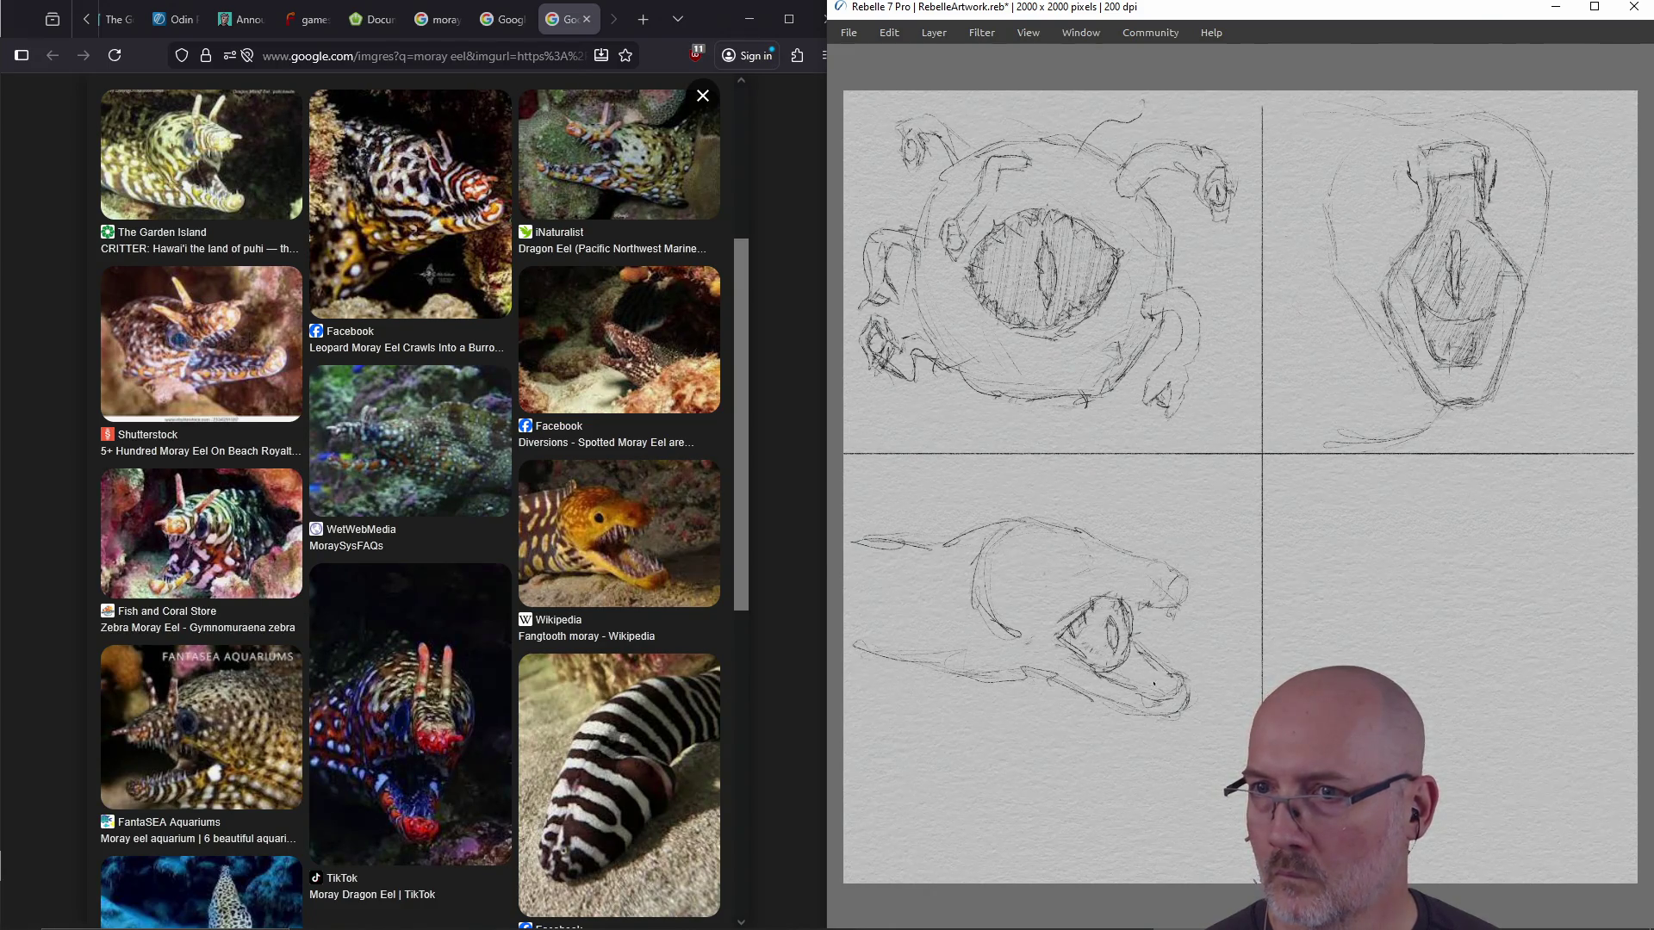
# Add teeth along the lower jaw and extend the eel's lower body line
pyautogui.moveTo(1159, 689); pyautogui.dragTo(1129, 703)
pyautogui.moveTo(1153, 645); pyautogui.dragTo(1142, 663)
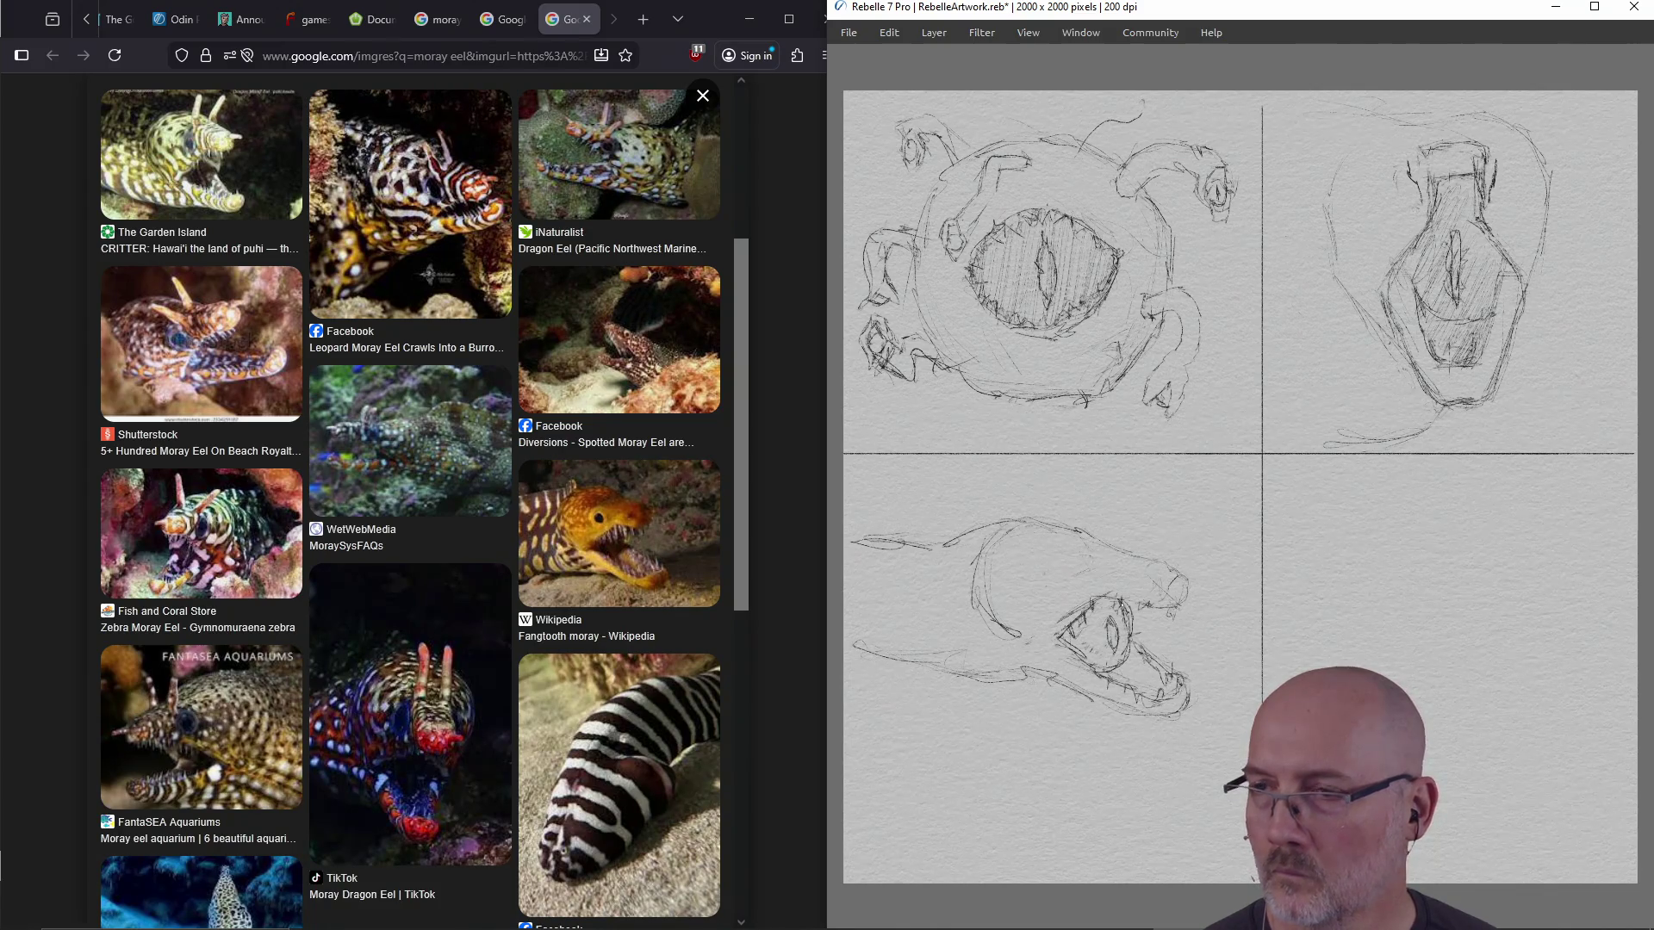
pyautogui.moveTo(1065, 583)
pyautogui.mouseDown()
pyautogui.moveTo(1078, 570)
pyautogui.moveTo(1052, 586)
pyautogui.mouseUp()
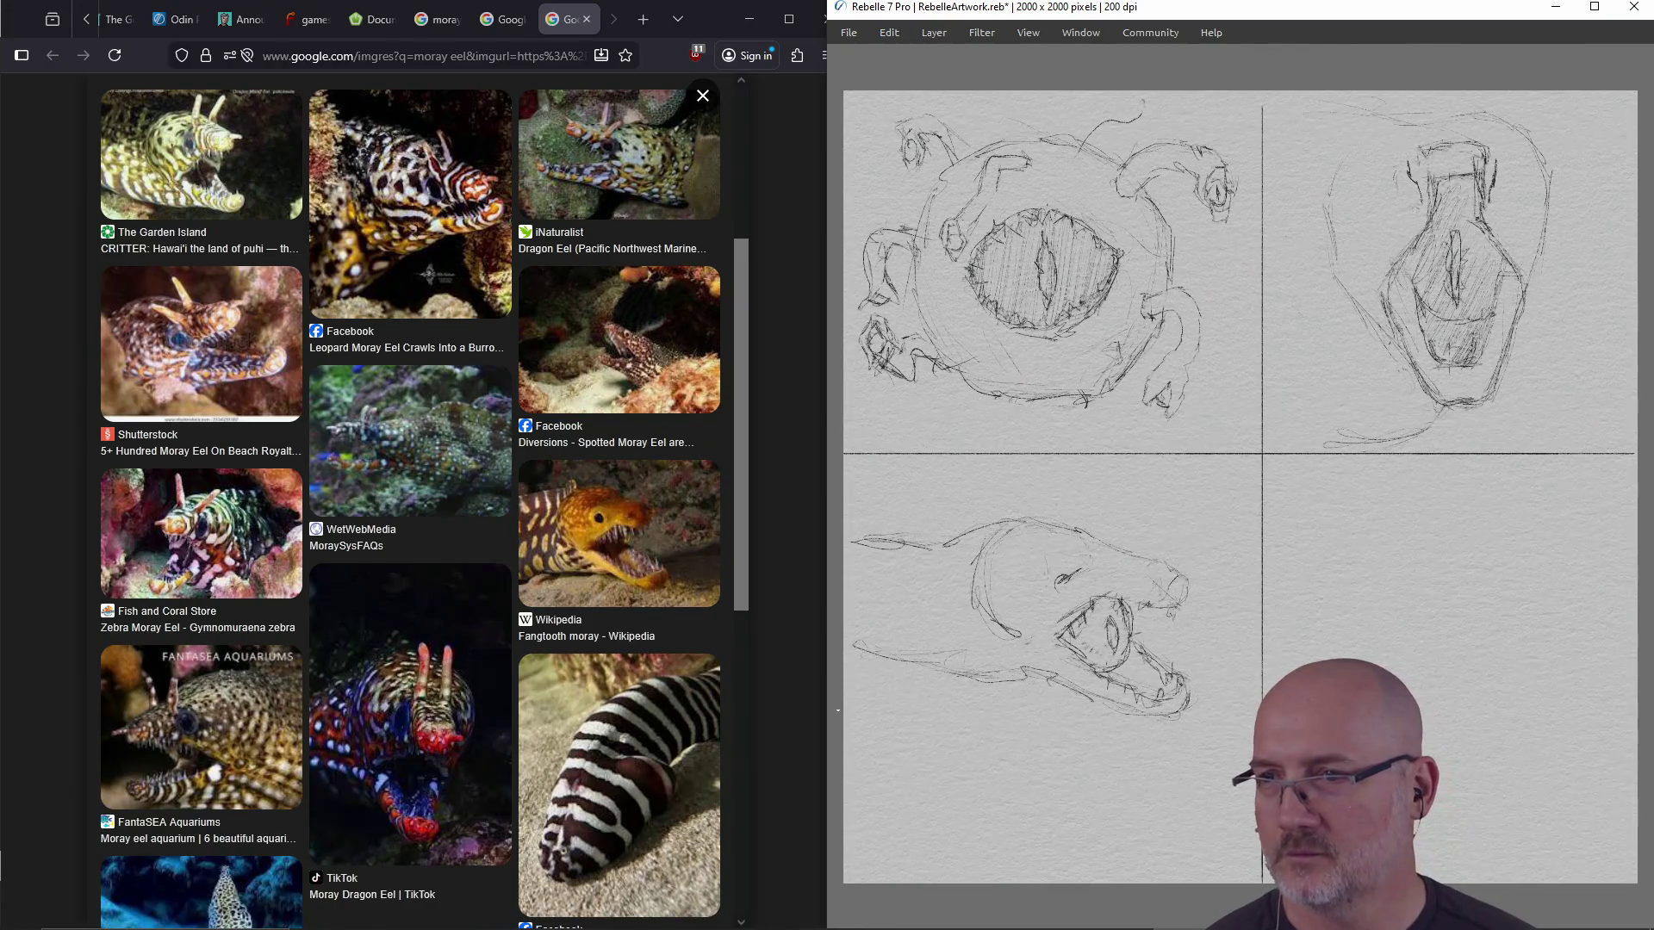
pyautogui.moveTo(859, 654); pyautogui.dragTo(1004, 686)
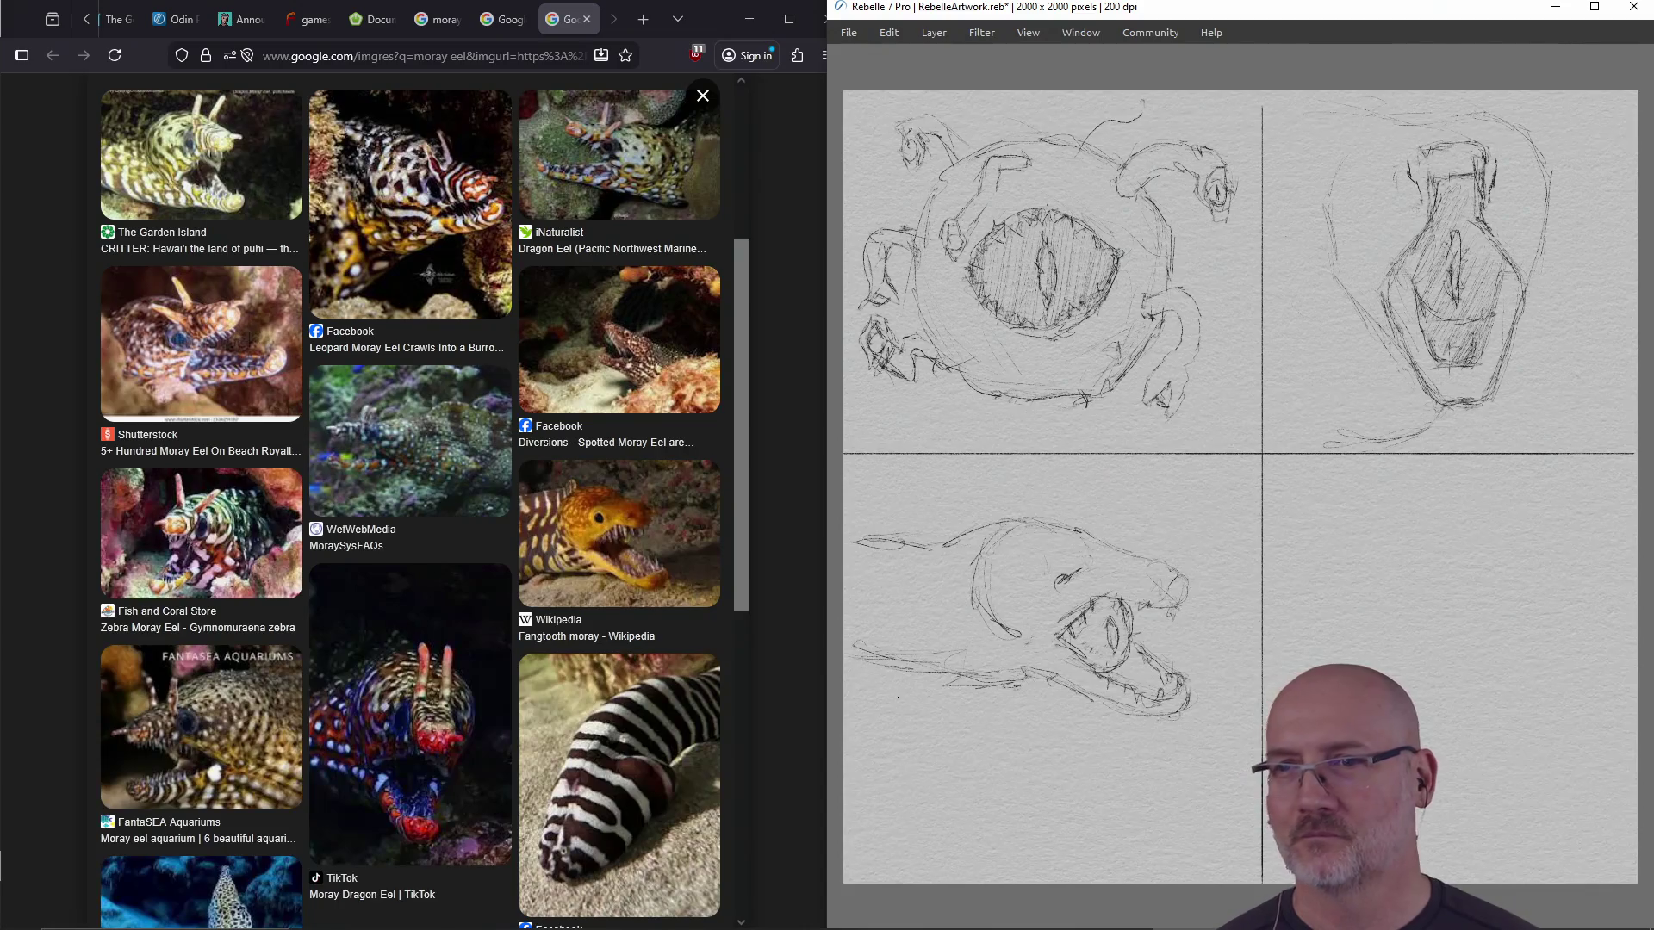
# Glance at the eel reference page, then center the view on the empty lower-right quadrant
pyautogui.scroll(-1, 1197, 491)
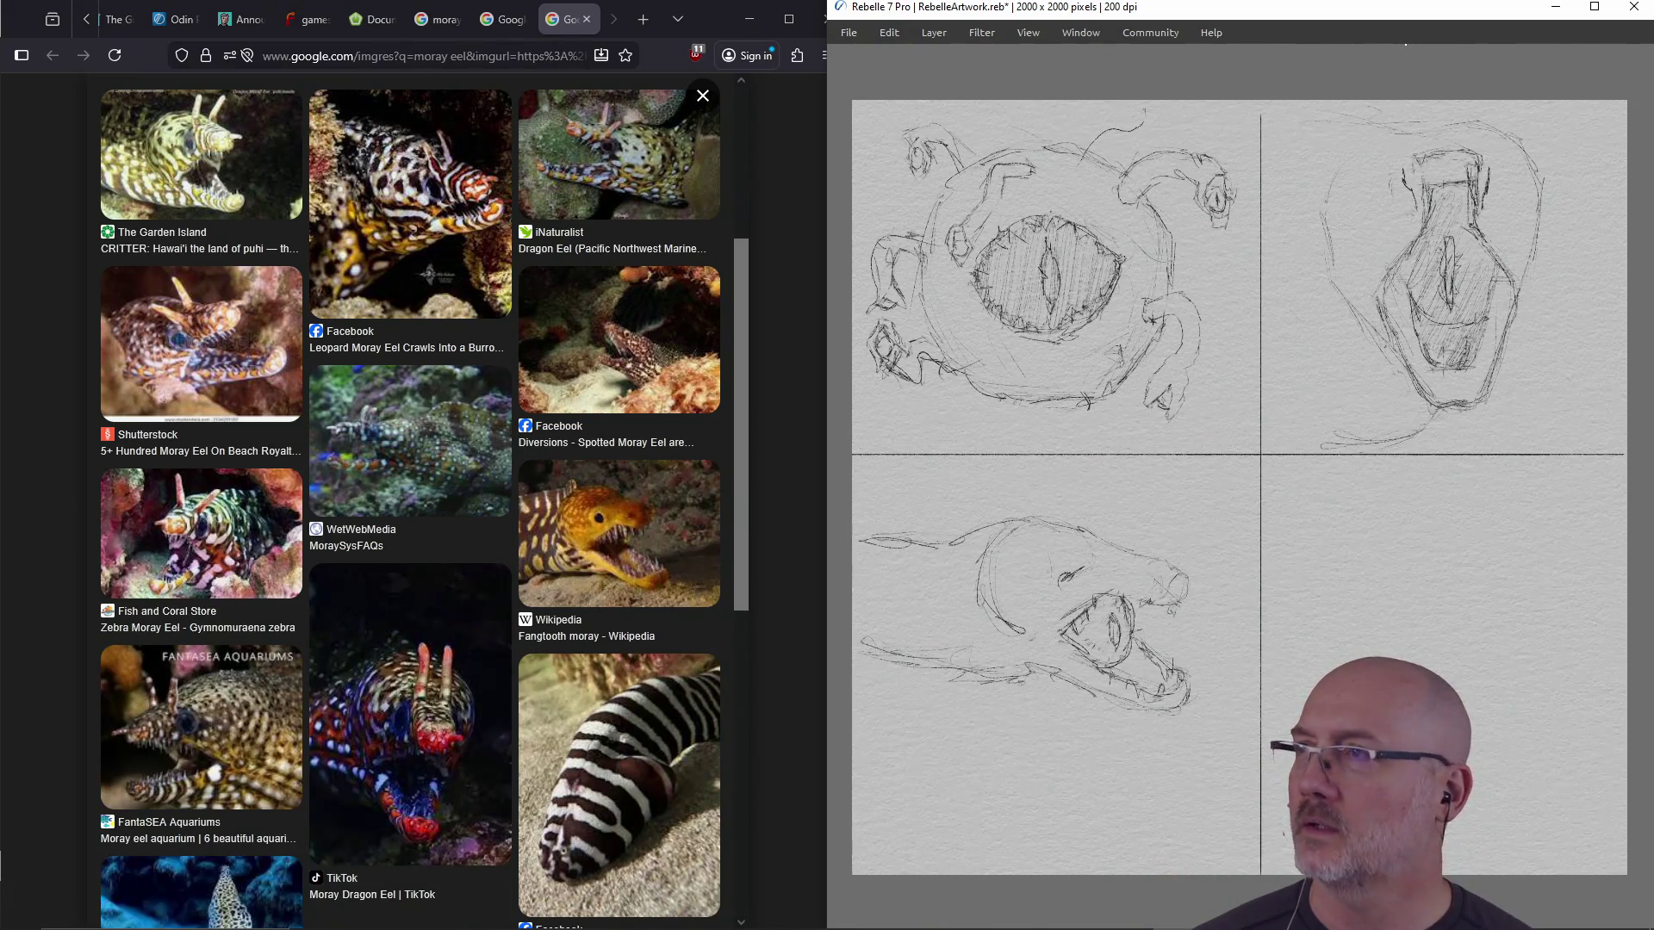
pyautogui.click(413, 710)
pyautogui.scroll(-2, 412, 698)
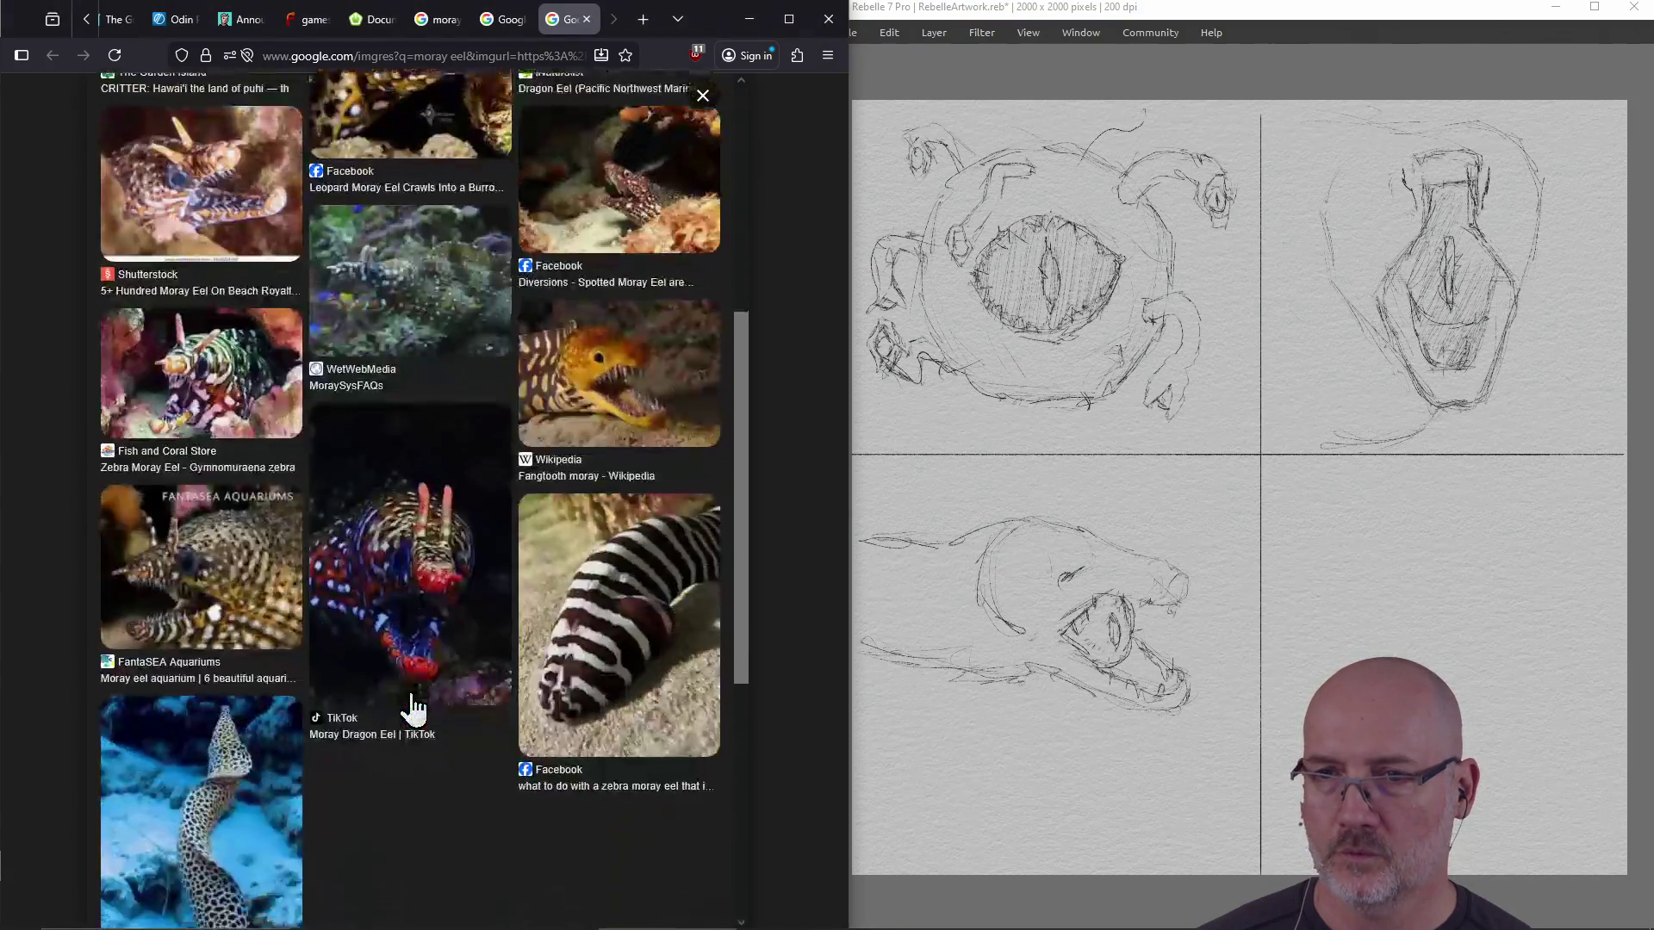
pyautogui.click(1353, 608)
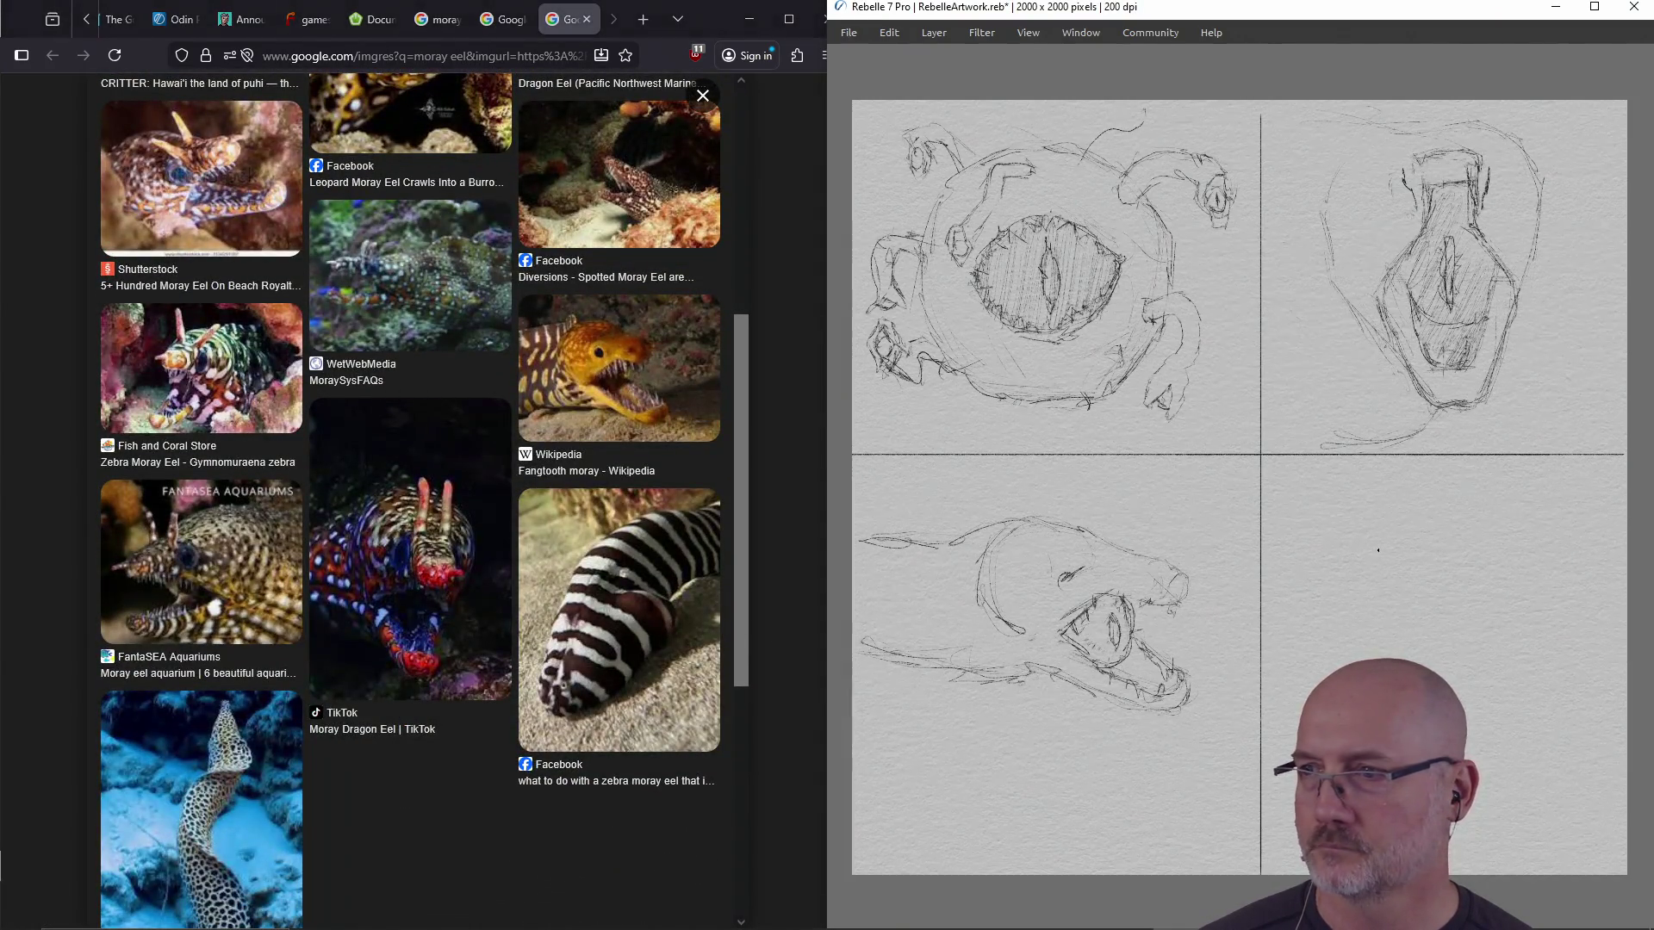
pyautogui.scroll(5, 1378, 550)
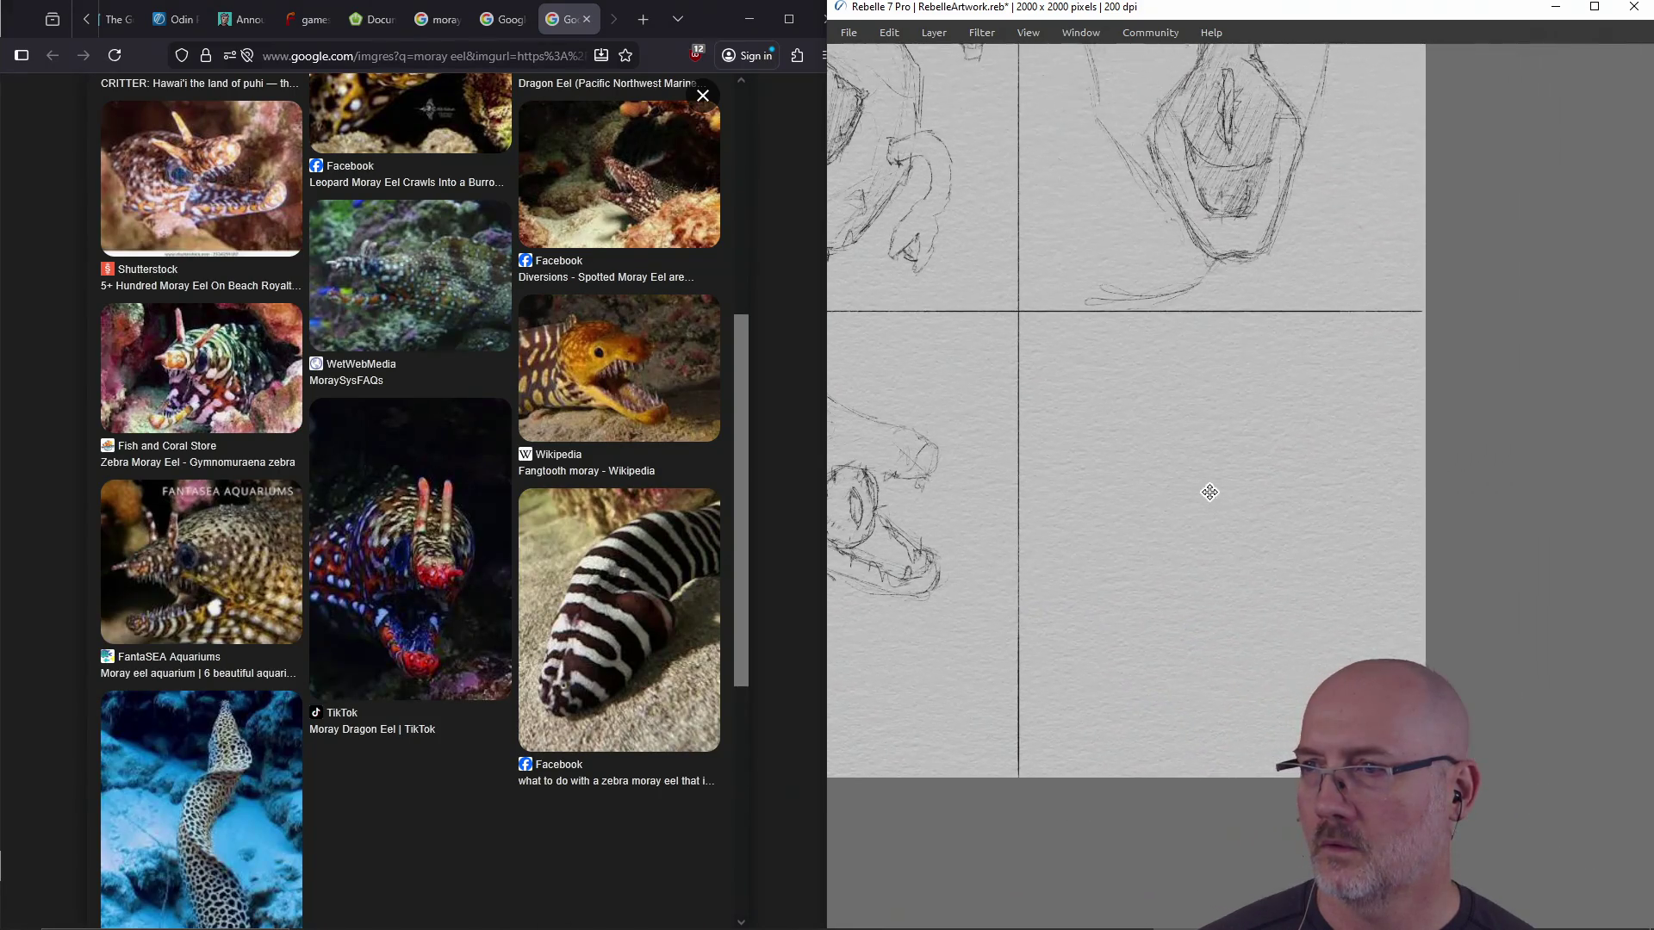
pyautogui.moveTo(1206, 491); pyautogui.dragTo(1241, 458)
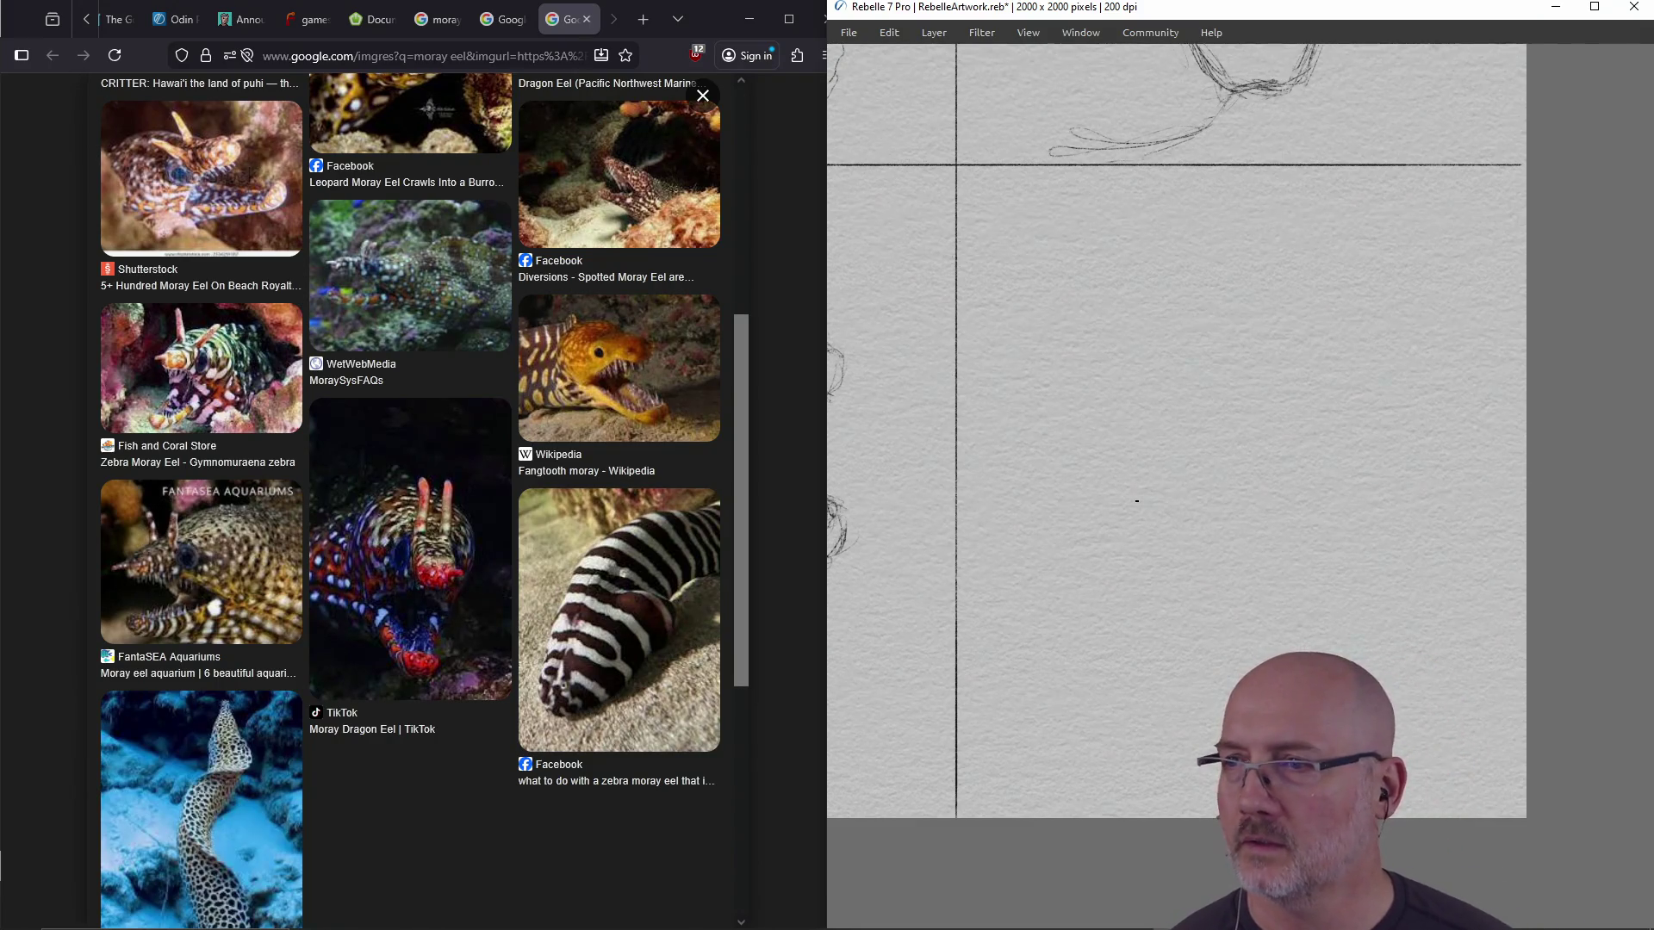
# Rough in the first tentative strokes of a new creature in the lower-right quadrant
pyautogui.moveTo(1147, 415); pyautogui.dragTo(1141, 433)
pyautogui.moveTo(1338, 425)
pyautogui.mouseDown()
pyautogui.moveTo(1330, 411)
pyautogui.moveTo(1334, 429)
pyautogui.mouseUp()
pyautogui.moveTo(1283, 378); pyautogui.dragTo(1273, 373)
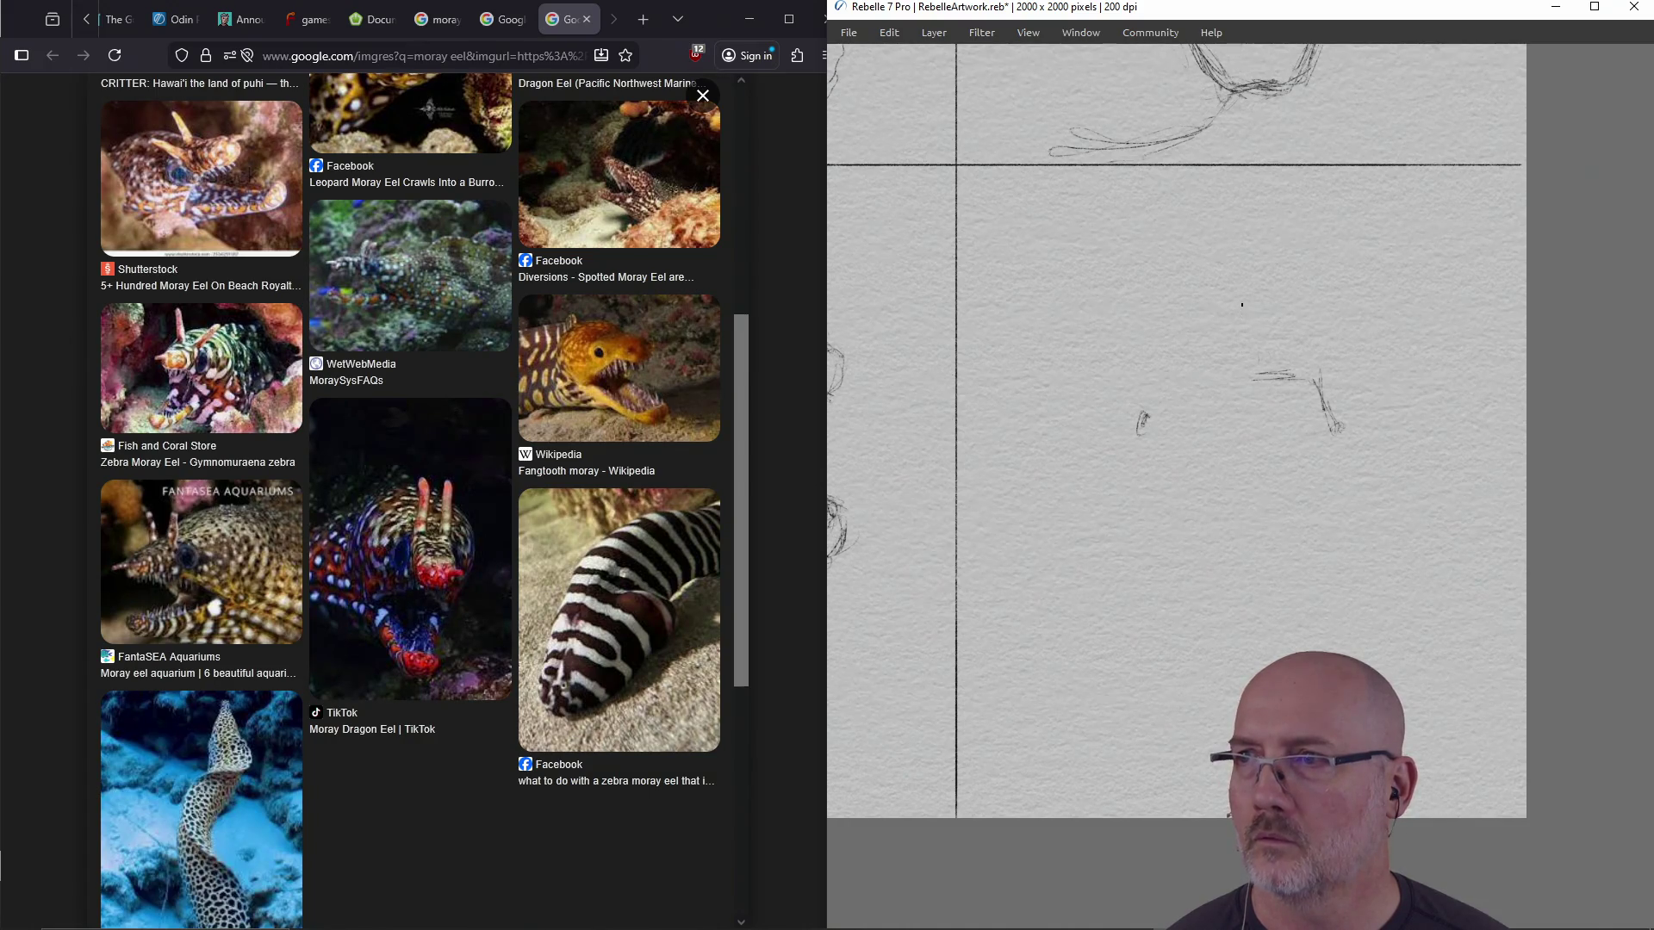
pyautogui.moveTo(1142, 422)
pyautogui.mouseDown()
pyautogui.moveTo(1202, 355)
pyautogui.moveTo(1354, 410)
pyautogui.moveTo(1278, 409)
pyautogui.moveTo(1223, 367)
pyautogui.moveTo(1145, 428)
pyautogui.moveTo(1264, 297)
pyautogui.mouseUp()
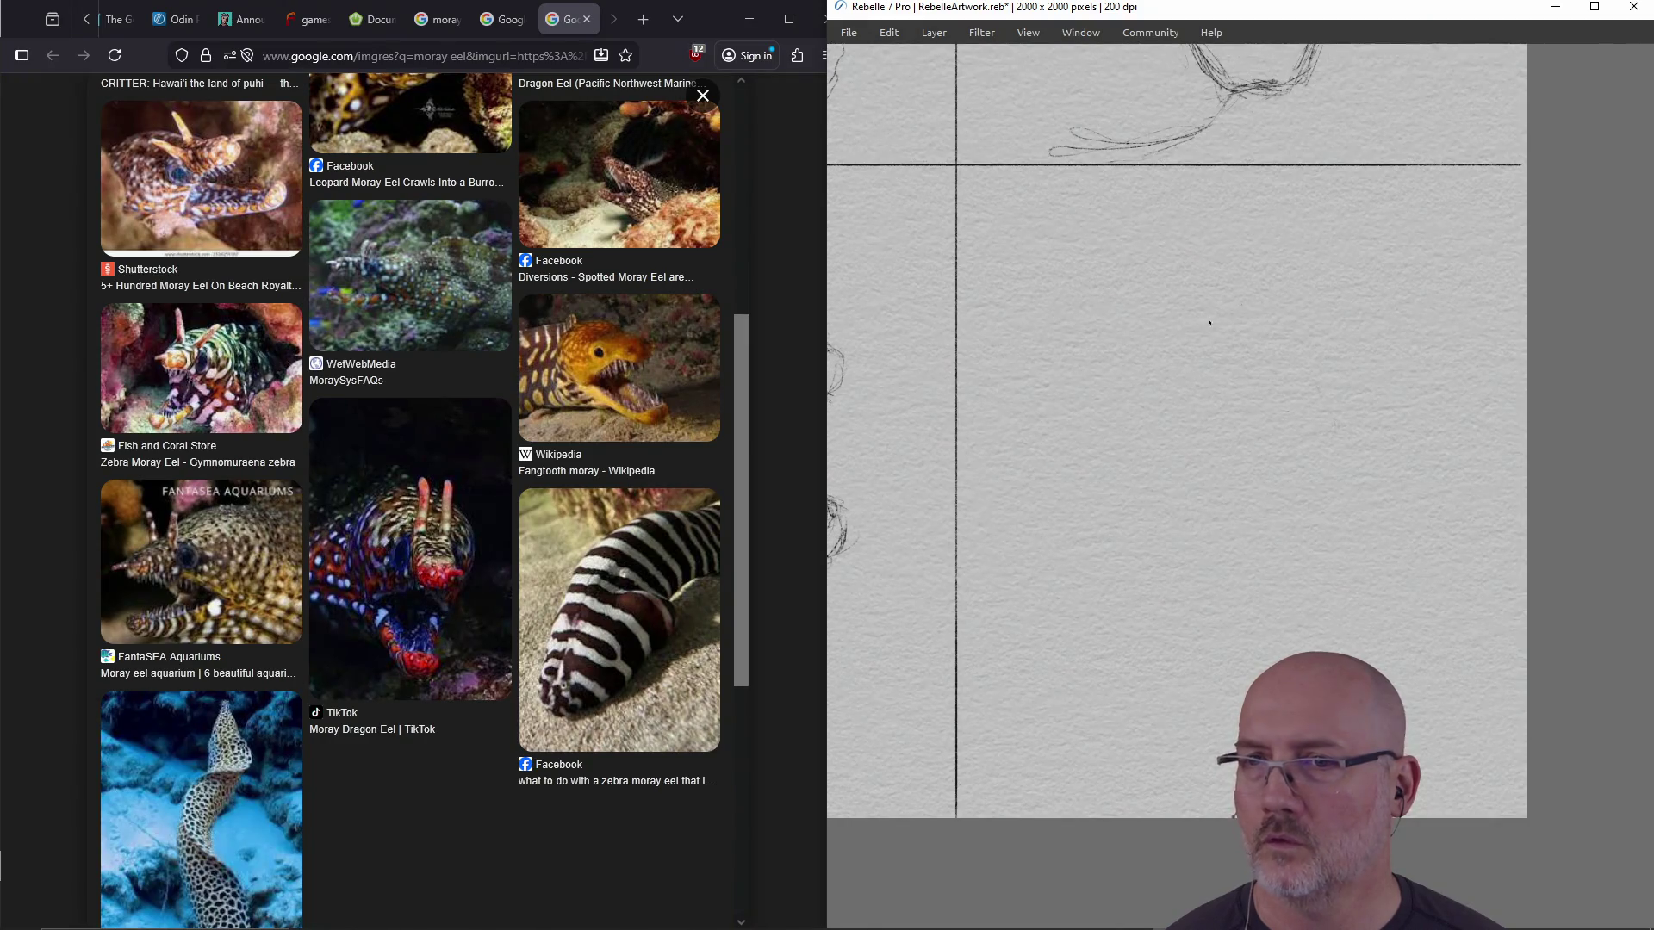
pyautogui.moveTo(1225, 334)
pyautogui.mouseDown()
pyautogui.moveTo(1261, 340)
pyautogui.moveTo(1263, 299)
pyautogui.moveTo(1216, 315)
pyautogui.moveTo(1263, 284)
pyautogui.moveTo(1238, 313)
pyautogui.moveTo(1222, 275)
pyautogui.moveTo(1209, 325)
pyautogui.mouseUp()
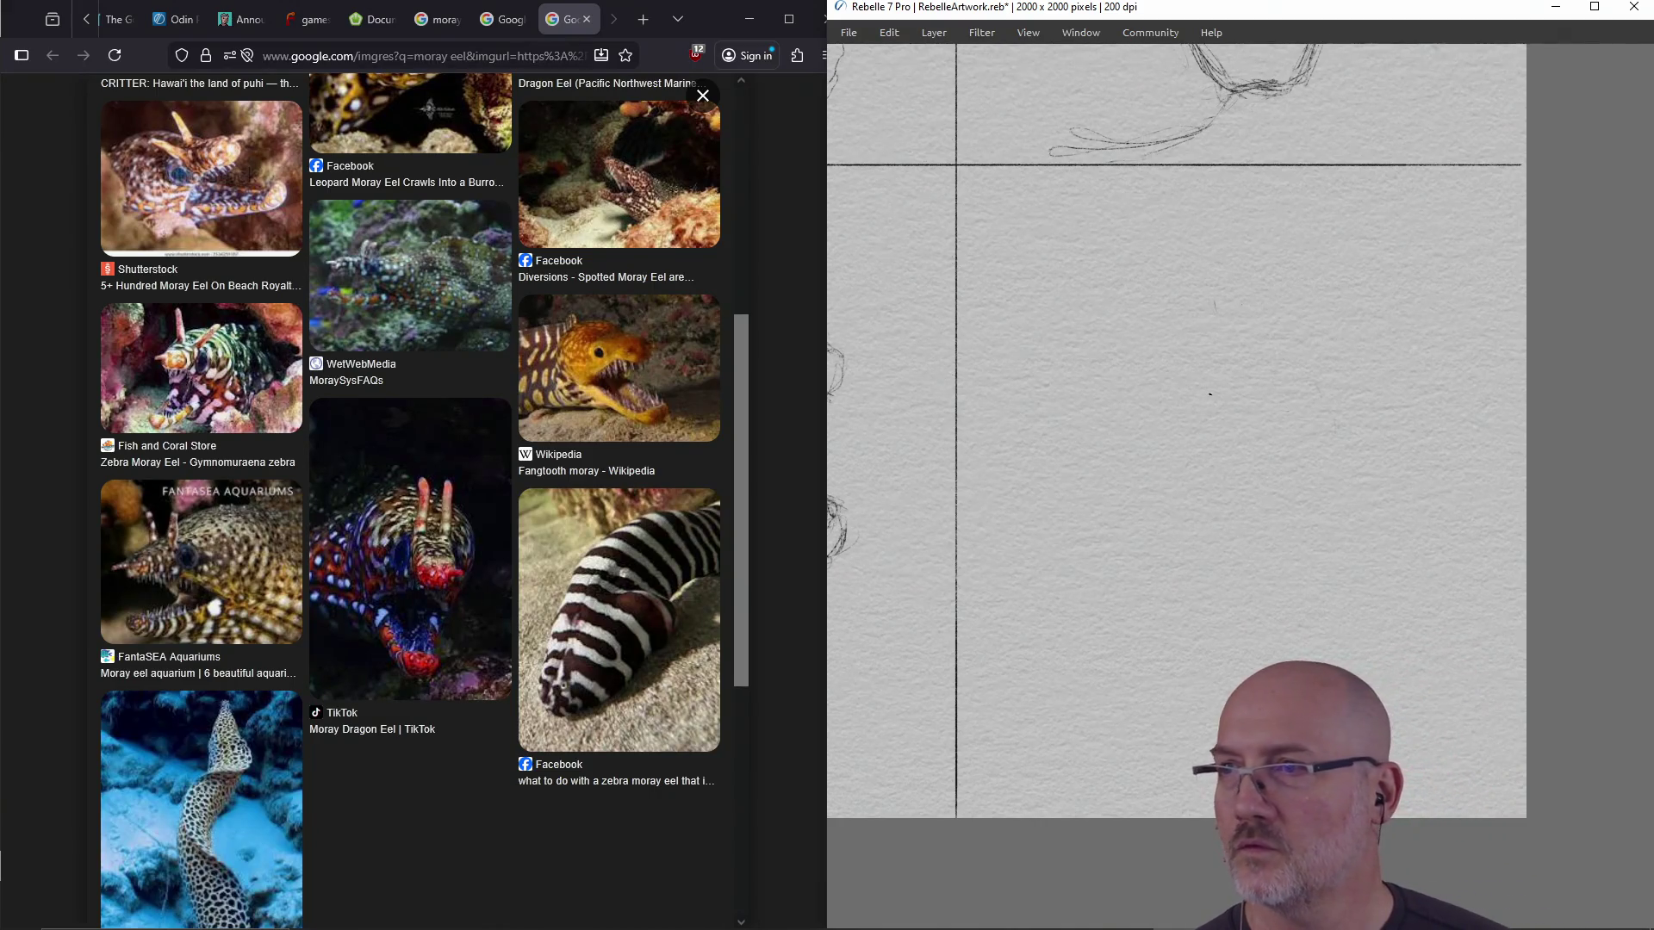
pyautogui.moveTo(1203, 365); pyautogui.dragTo(1233, 385)
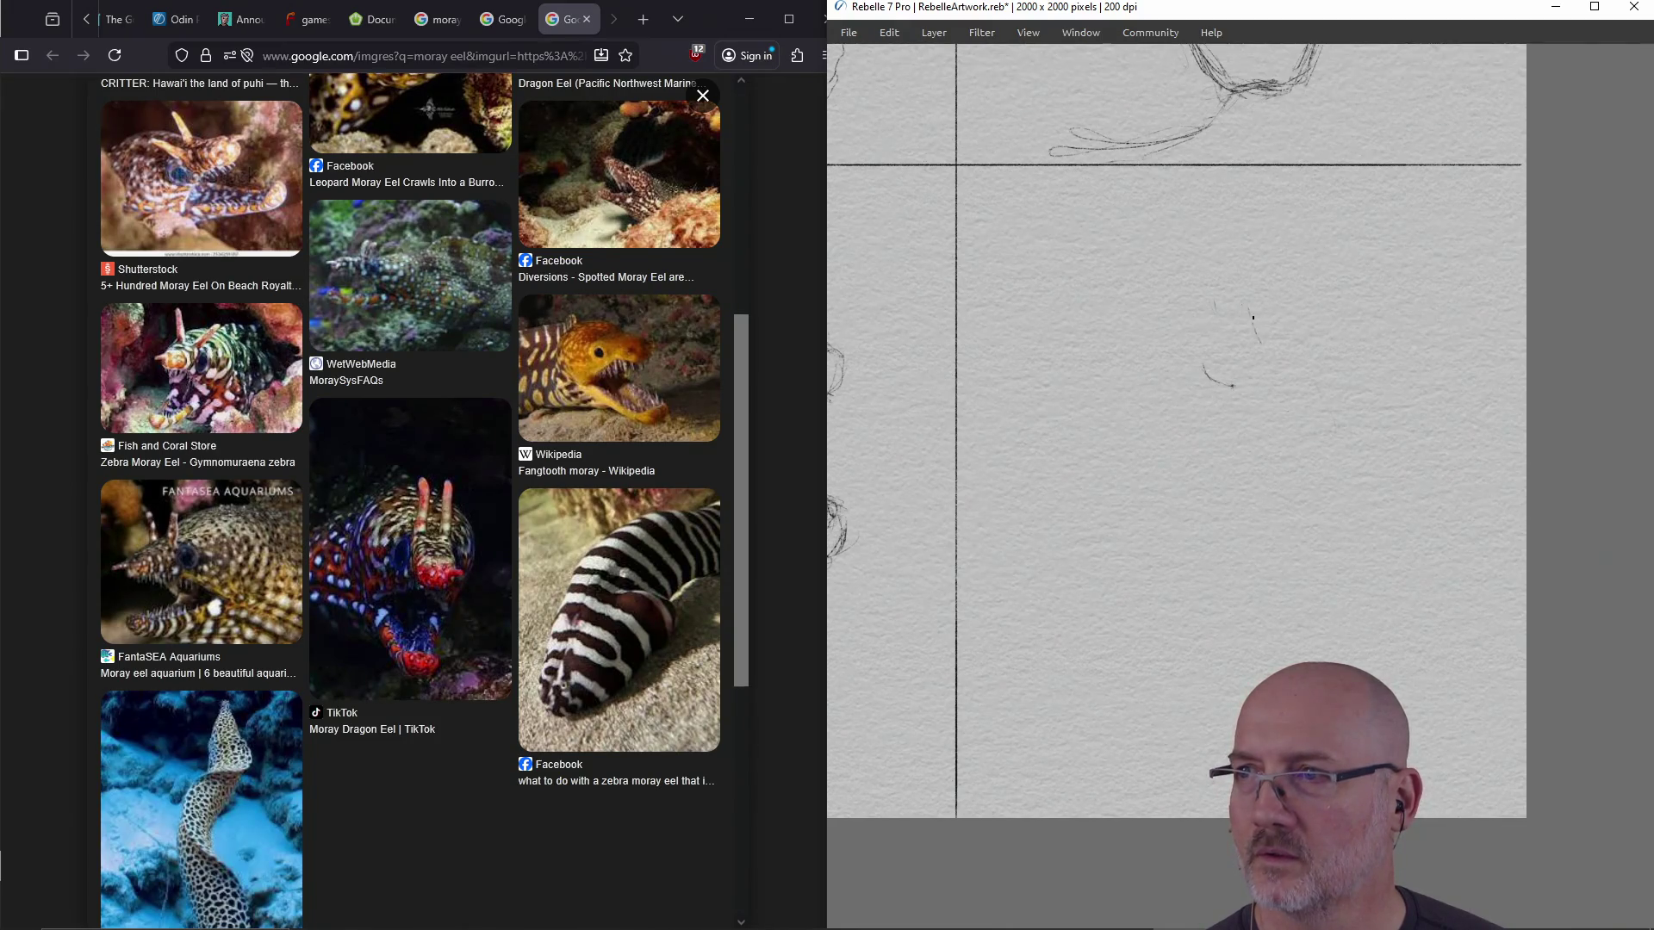
# Draw the U-shaped eel head with a hooked top and a long line curving into the body
pyautogui.moveTo(1261, 358); pyautogui.dragTo(1231, 385)
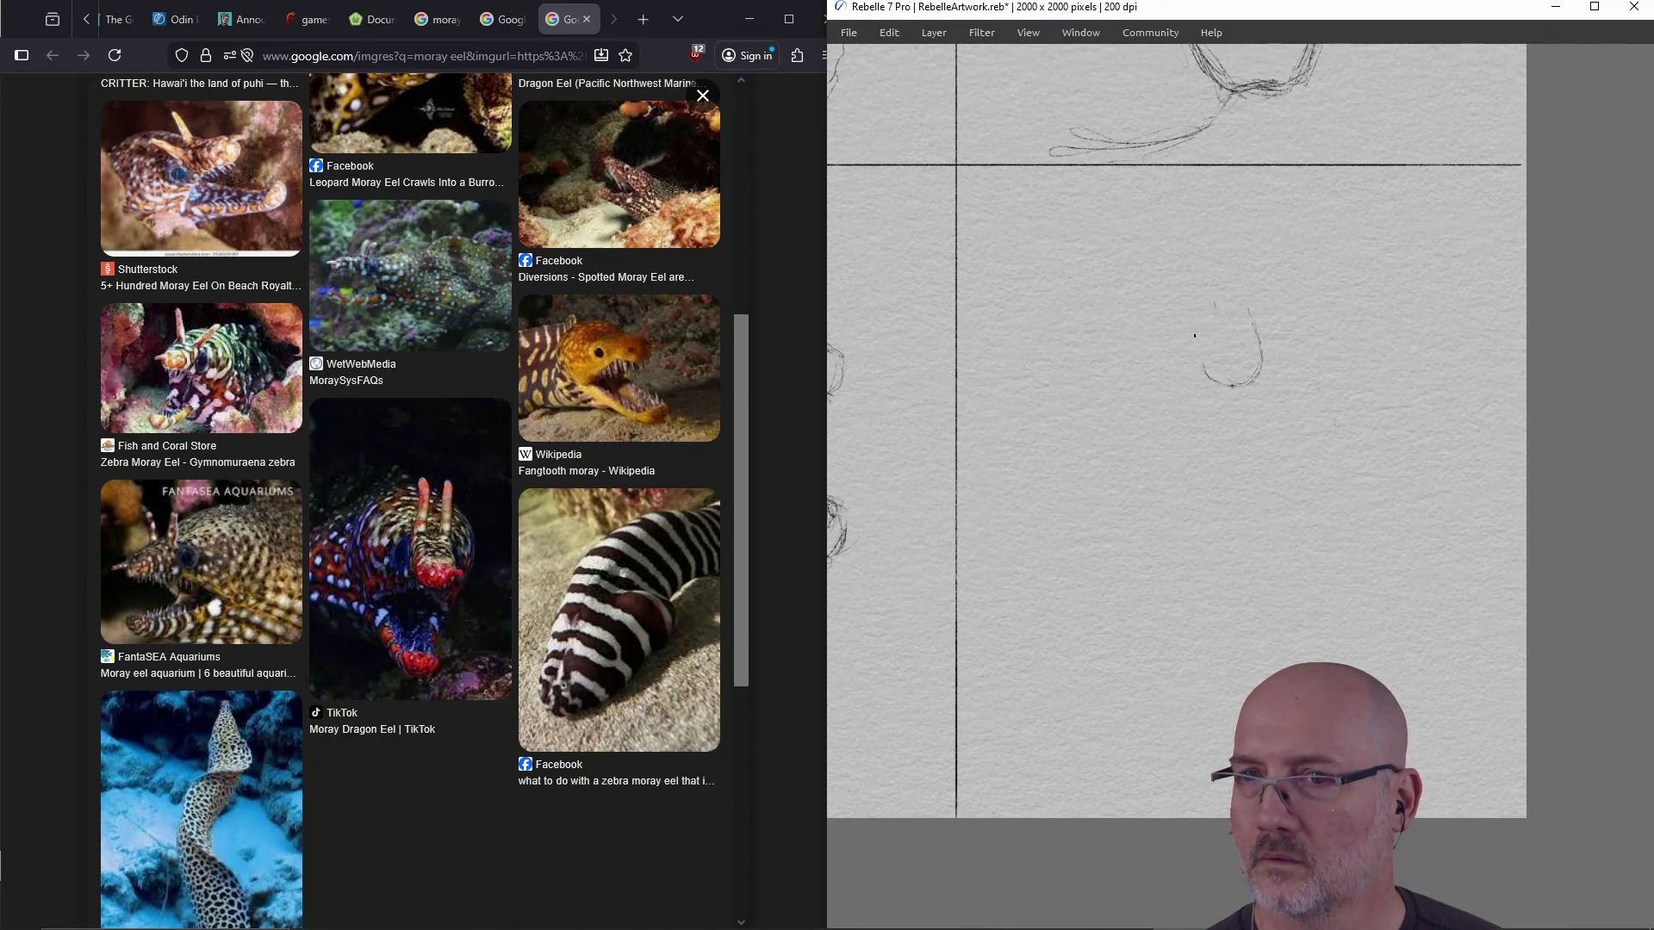
pyautogui.moveTo(1184, 303); pyautogui.dragTo(1206, 373)
pyautogui.moveTo(1184, 304)
pyautogui.mouseDown()
pyautogui.moveTo(1202, 242)
pyautogui.moveTo(1204, 280)
pyautogui.moveTo(1233, 285)
pyautogui.moveTo(1232, 246)
pyautogui.moveTo(1249, 313)
pyautogui.mouseUp()
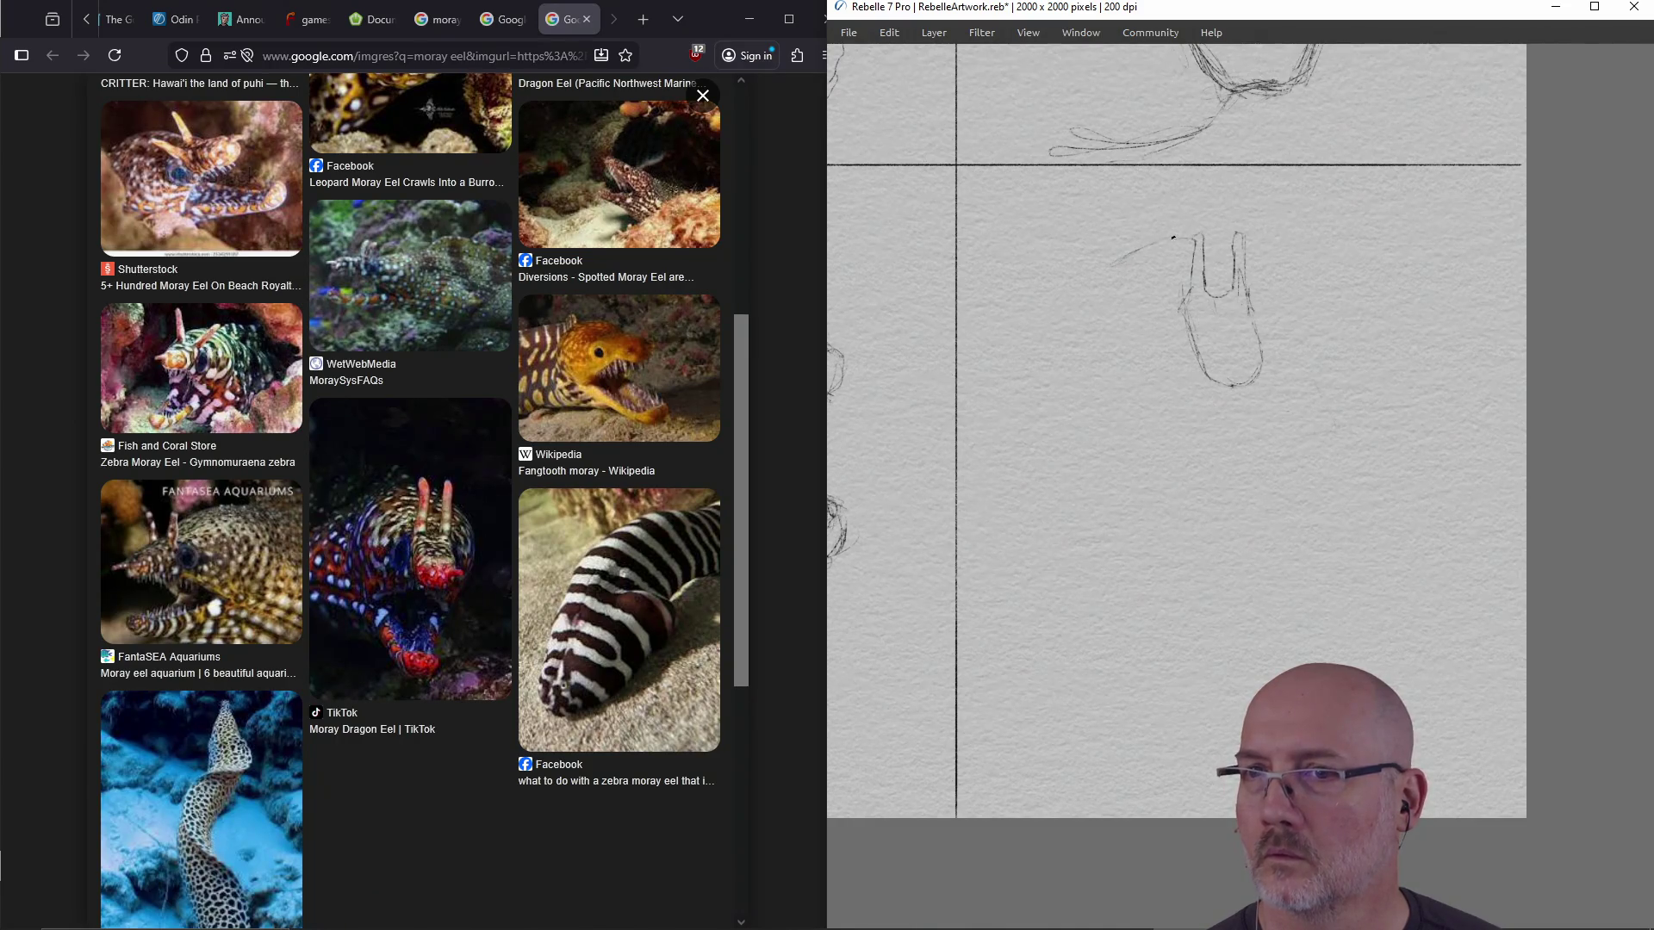
pyautogui.moveTo(1193, 243)
pyautogui.mouseDown()
pyautogui.moveTo(1198, 220)
pyautogui.moveTo(1319, 341)
pyautogui.moveTo(1290, 404)
pyautogui.mouseUp()
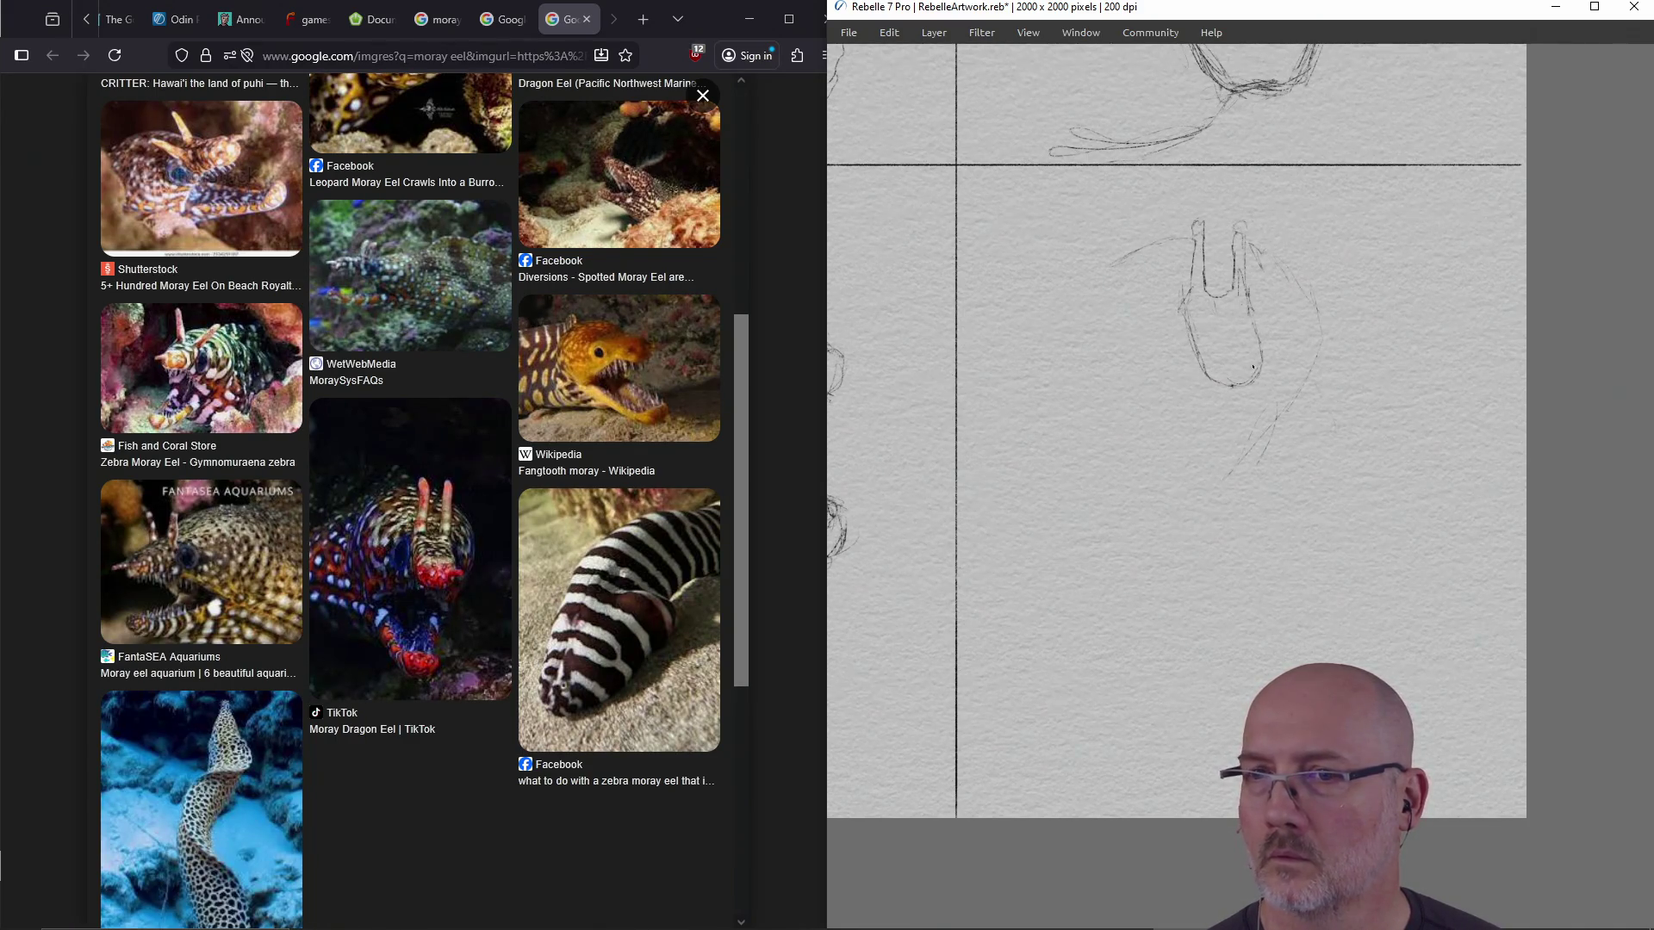
pyautogui.moveTo(1242, 386)
pyautogui.mouseDown()
pyautogui.moveTo(1257, 417)
pyautogui.moveTo(1170, 421)
pyautogui.moveTo(1228, 536)
pyautogui.moveTo(1258, 457)
pyautogui.mouseUp()
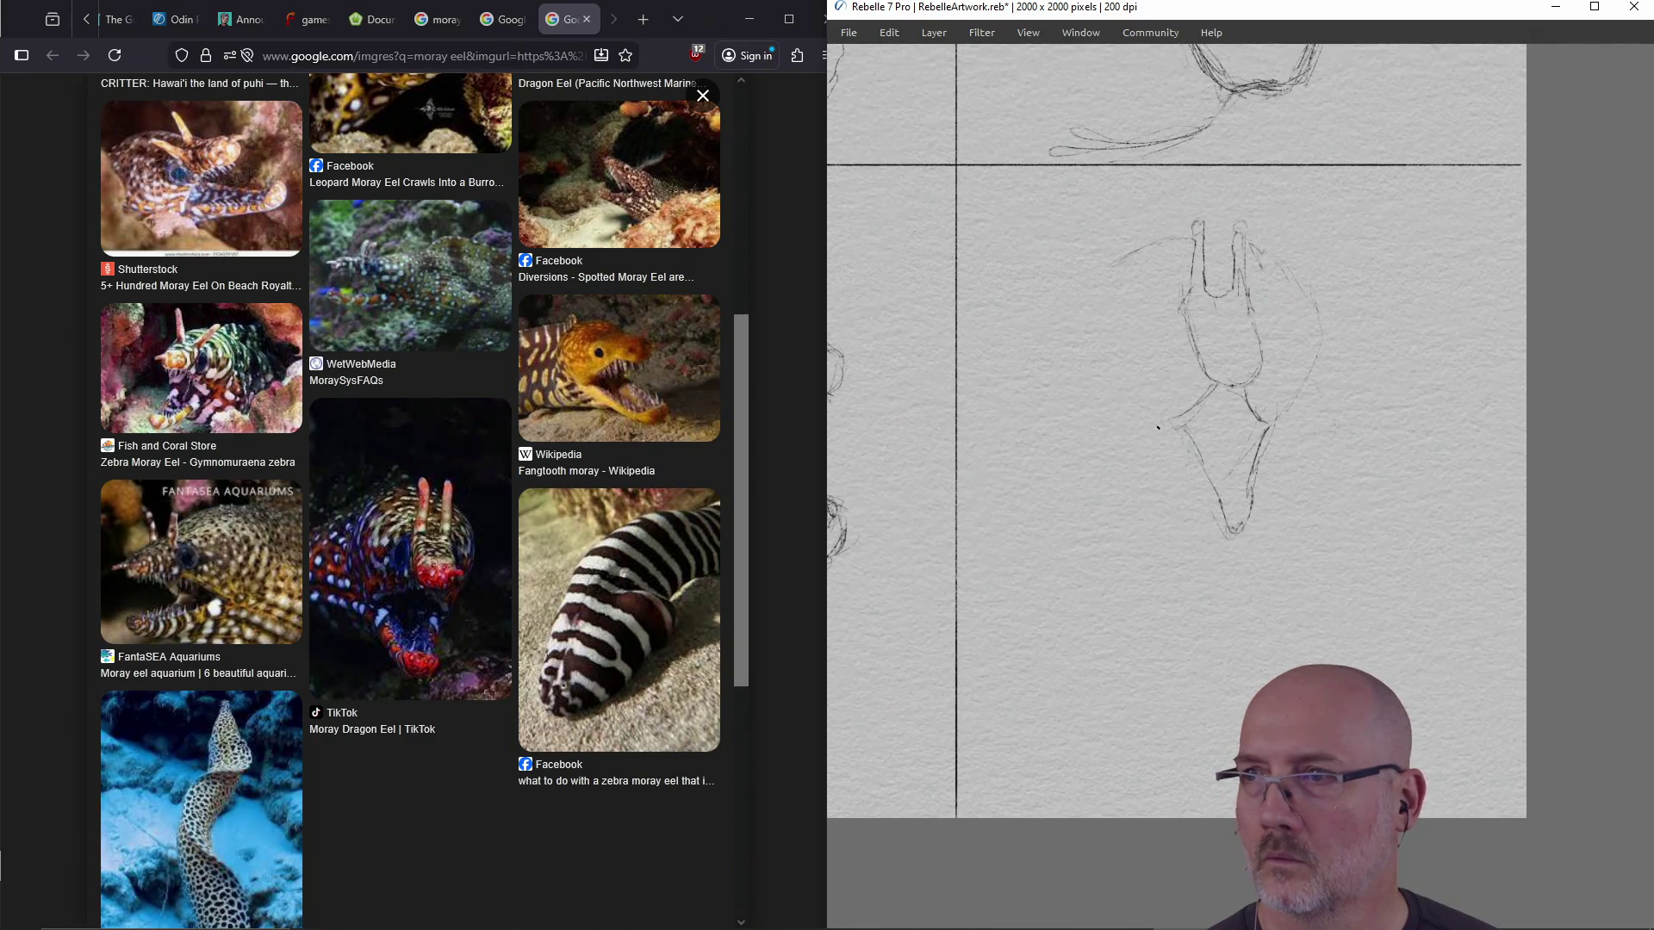
pyautogui.moveTo(1154, 423); pyautogui.dragTo(1166, 419)
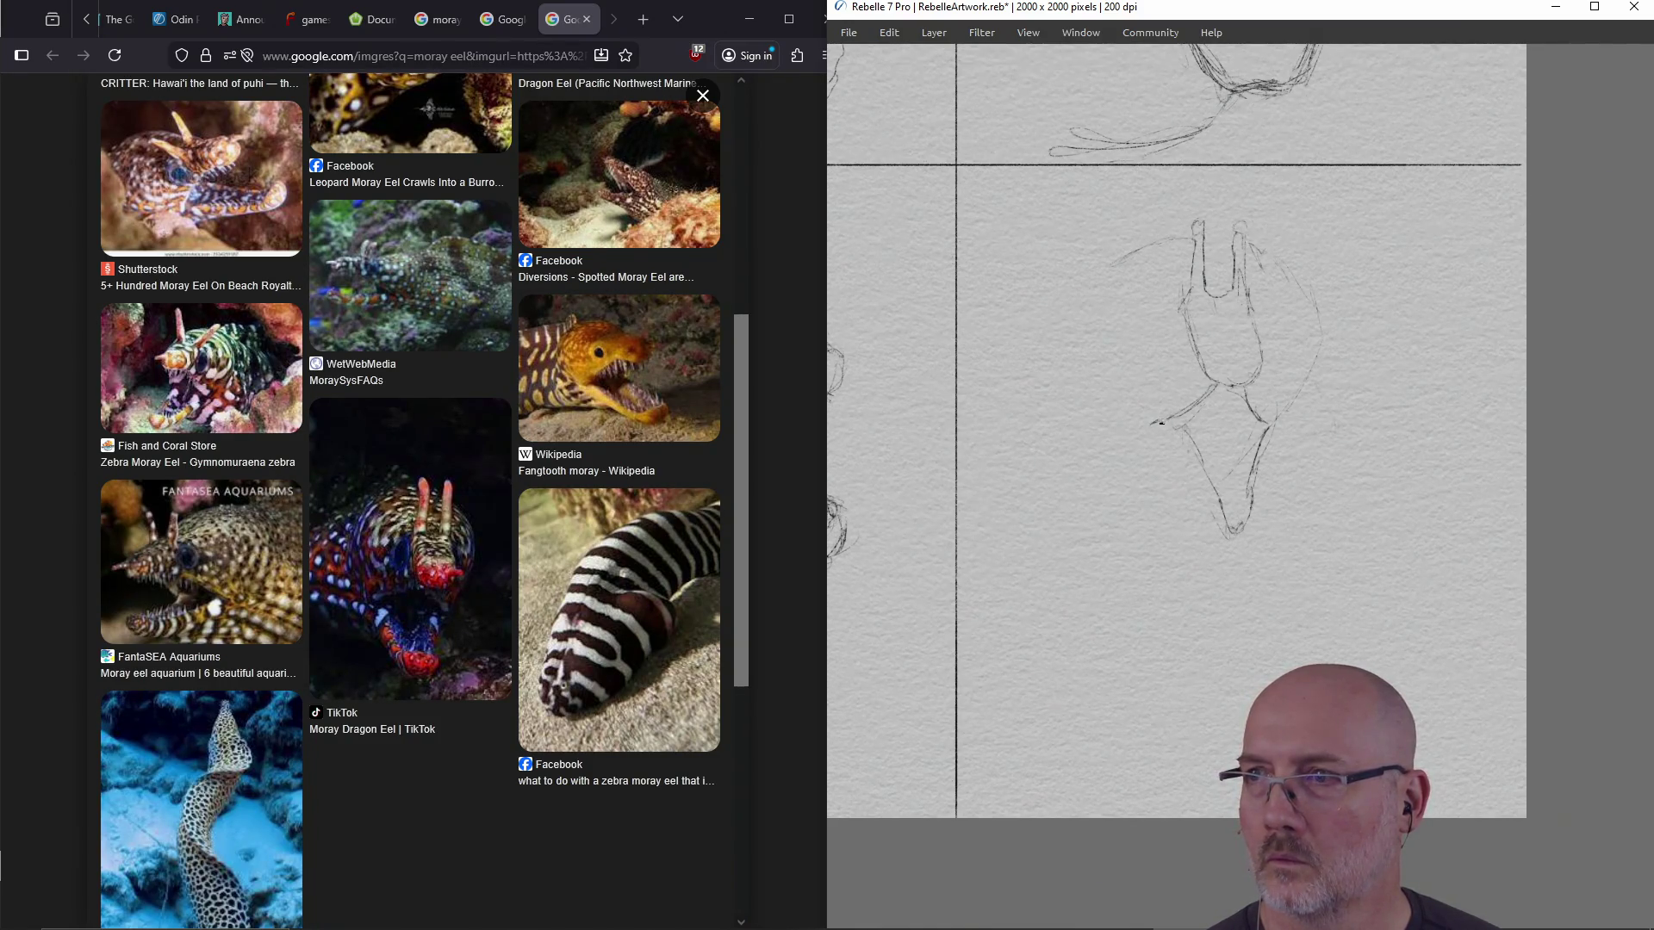
pyautogui.moveTo(1055, 464)
pyautogui.mouseDown()
pyautogui.moveTo(1150, 467)
pyautogui.moveTo(1218, 547)
pyautogui.moveTo(1267, 527)
pyautogui.mouseUp()
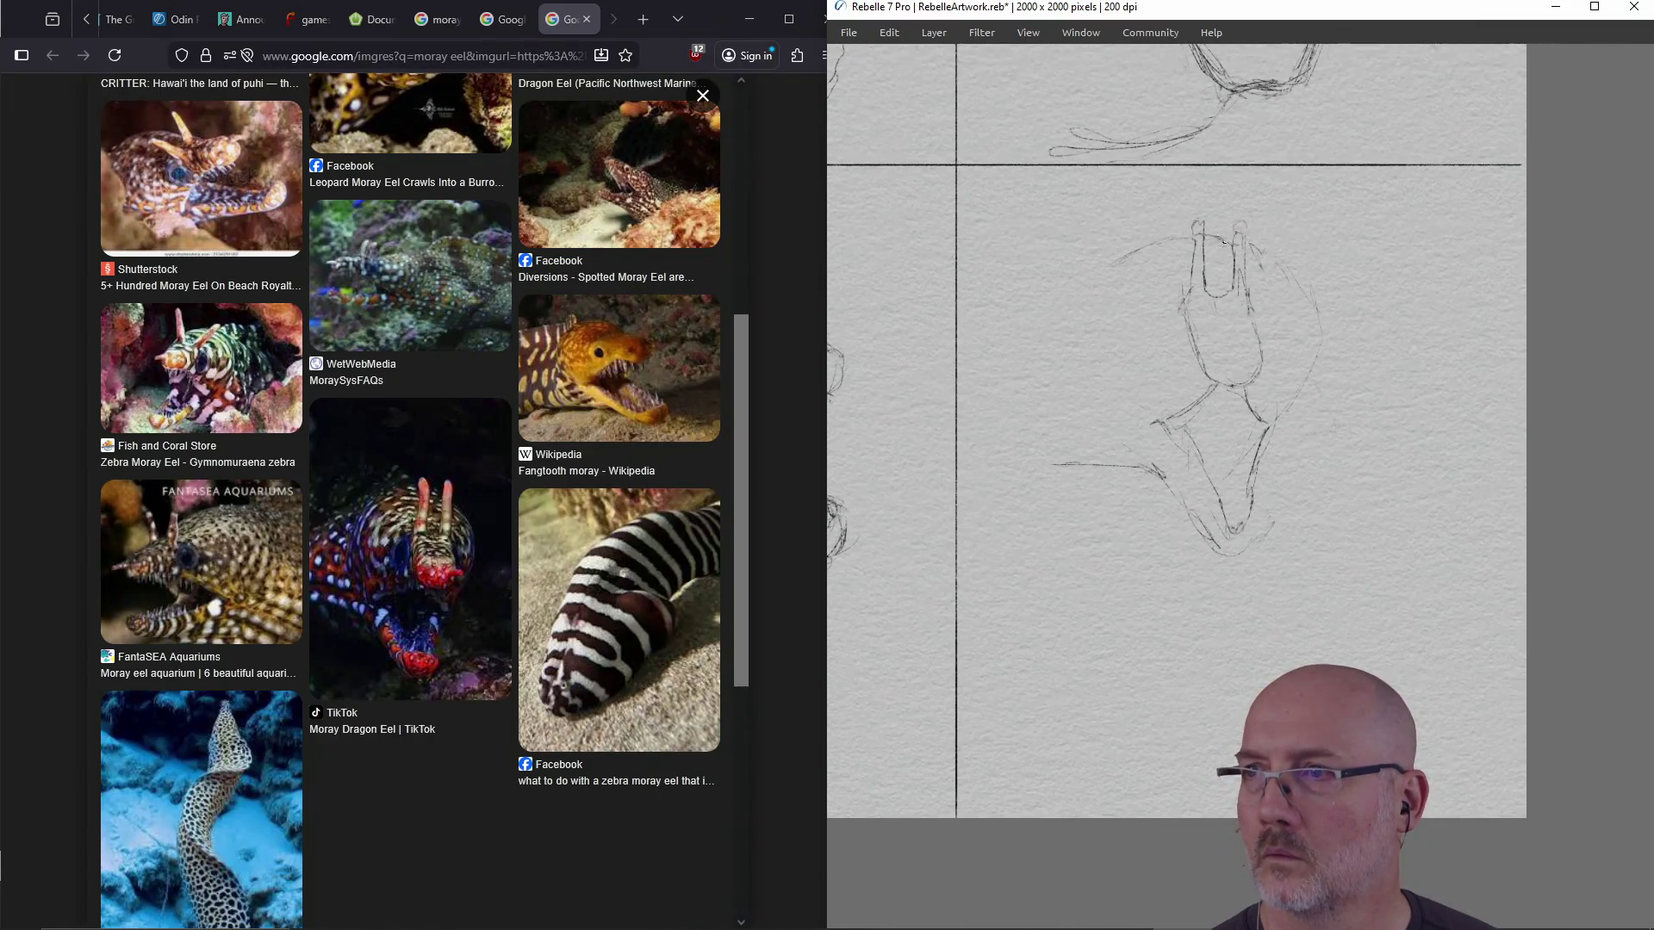
# Refine the left and right body contours and darken the eye oval in the middle
pyautogui.moveTo(1185, 396); pyautogui.dragTo(1176, 307)
pyautogui.moveTo(1264, 413); pyautogui.dragTo(1272, 366)
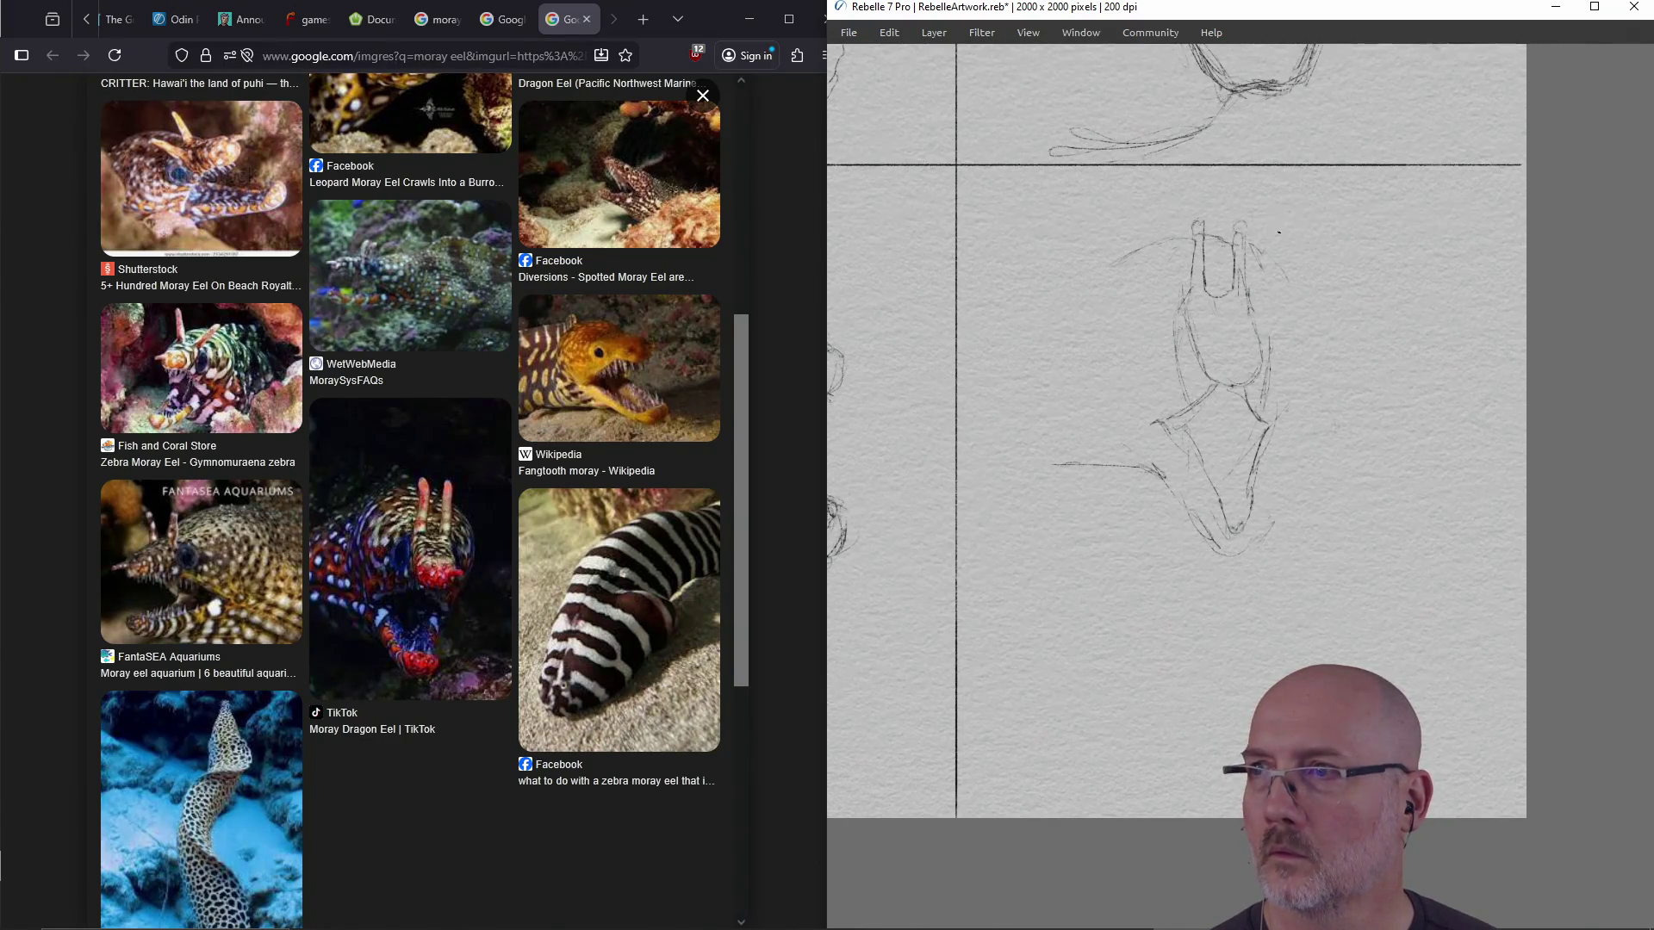
pyautogui.moveTo(1294, 354); pyautogui.dragTo(1299, 326)
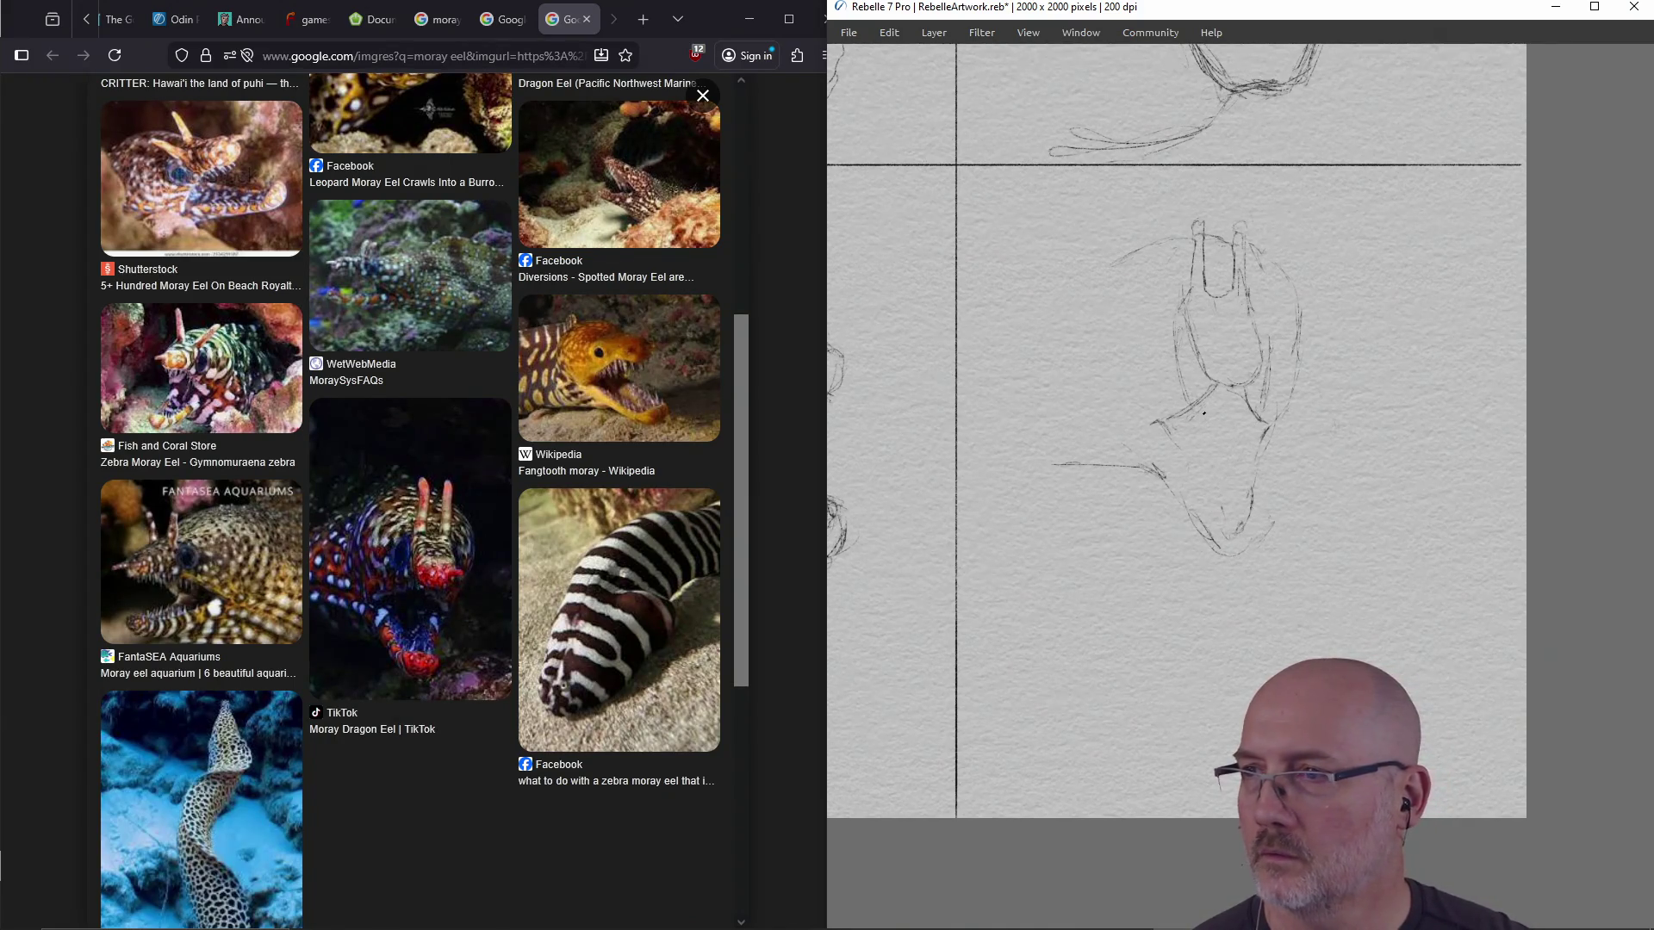
pyautogui.moveTo(1274, 473); pyautogui.dragTo(1259, 525)
pyautogui.moveTo(1281, 439); pyautogui.dragTo(1272, 522)
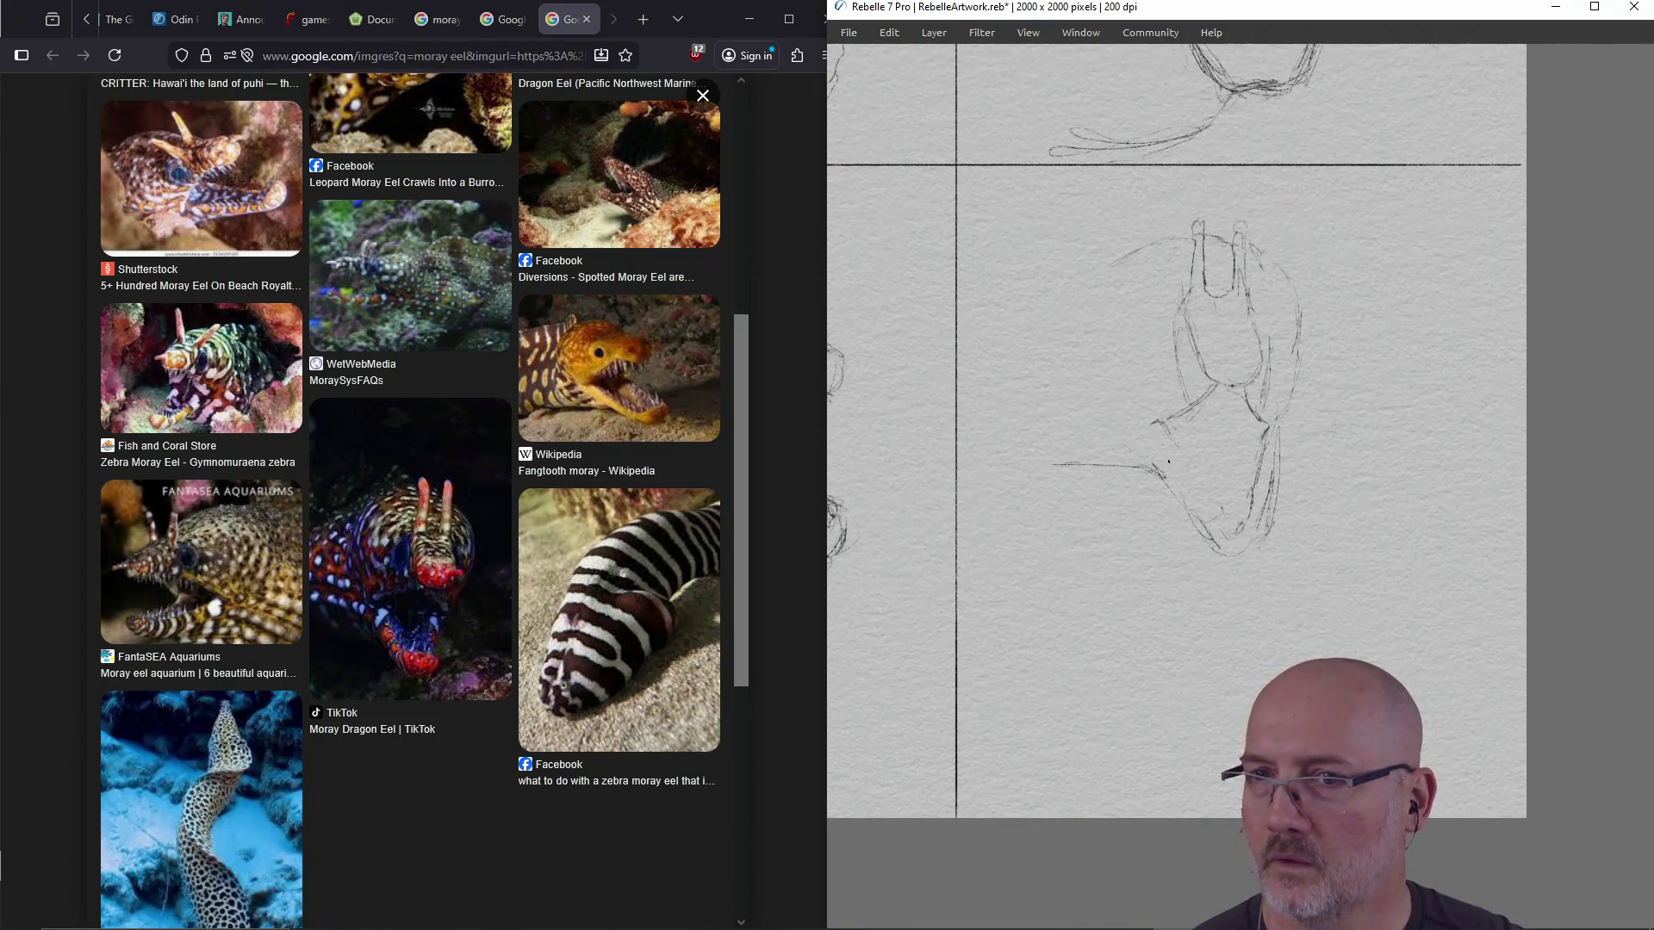
pyautogui.moveTo(1162, 448)
pyautogui.mouseDown()
pyautogui.moveTo(1208, 514)
pyautogui.moveTo(1251, 521)
pyautogui.mouseUp()
pyautogui.moveTo(1170, 433)
pyautogui.mouseDown()
pyautogui.moveTo(1184, 464)
pyautogui.moveTo(1244, 490)
pyautogui.mouseUp()
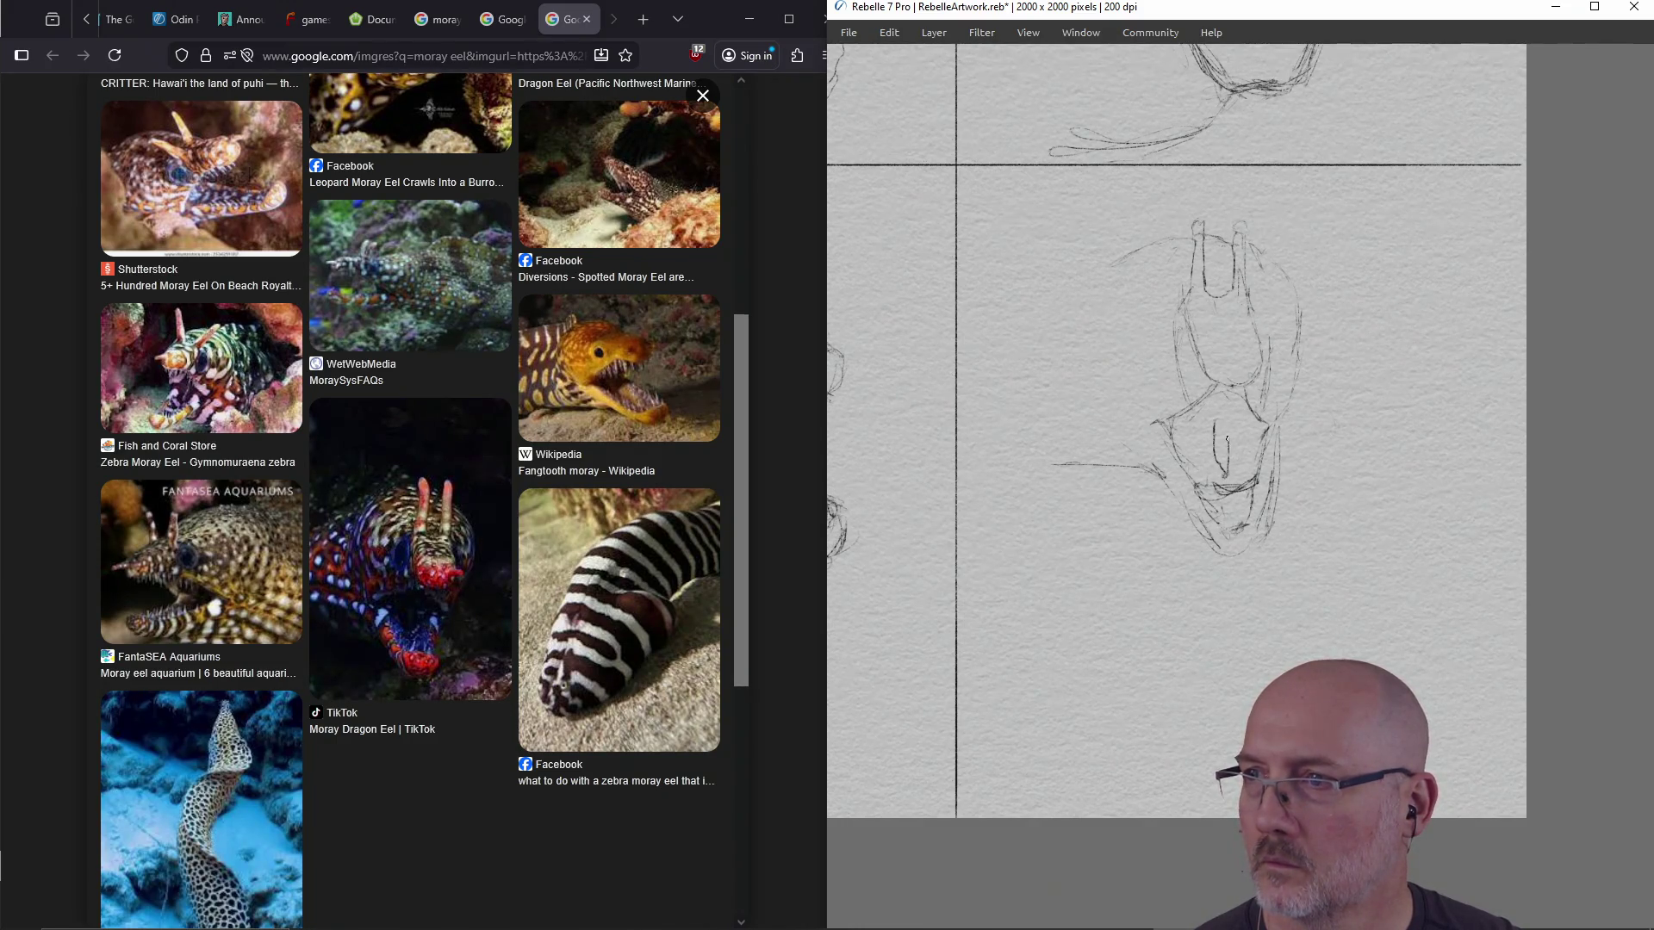
pyautogui.moveTo(1216, 418); pyautogui.dragTo(1222, 458)
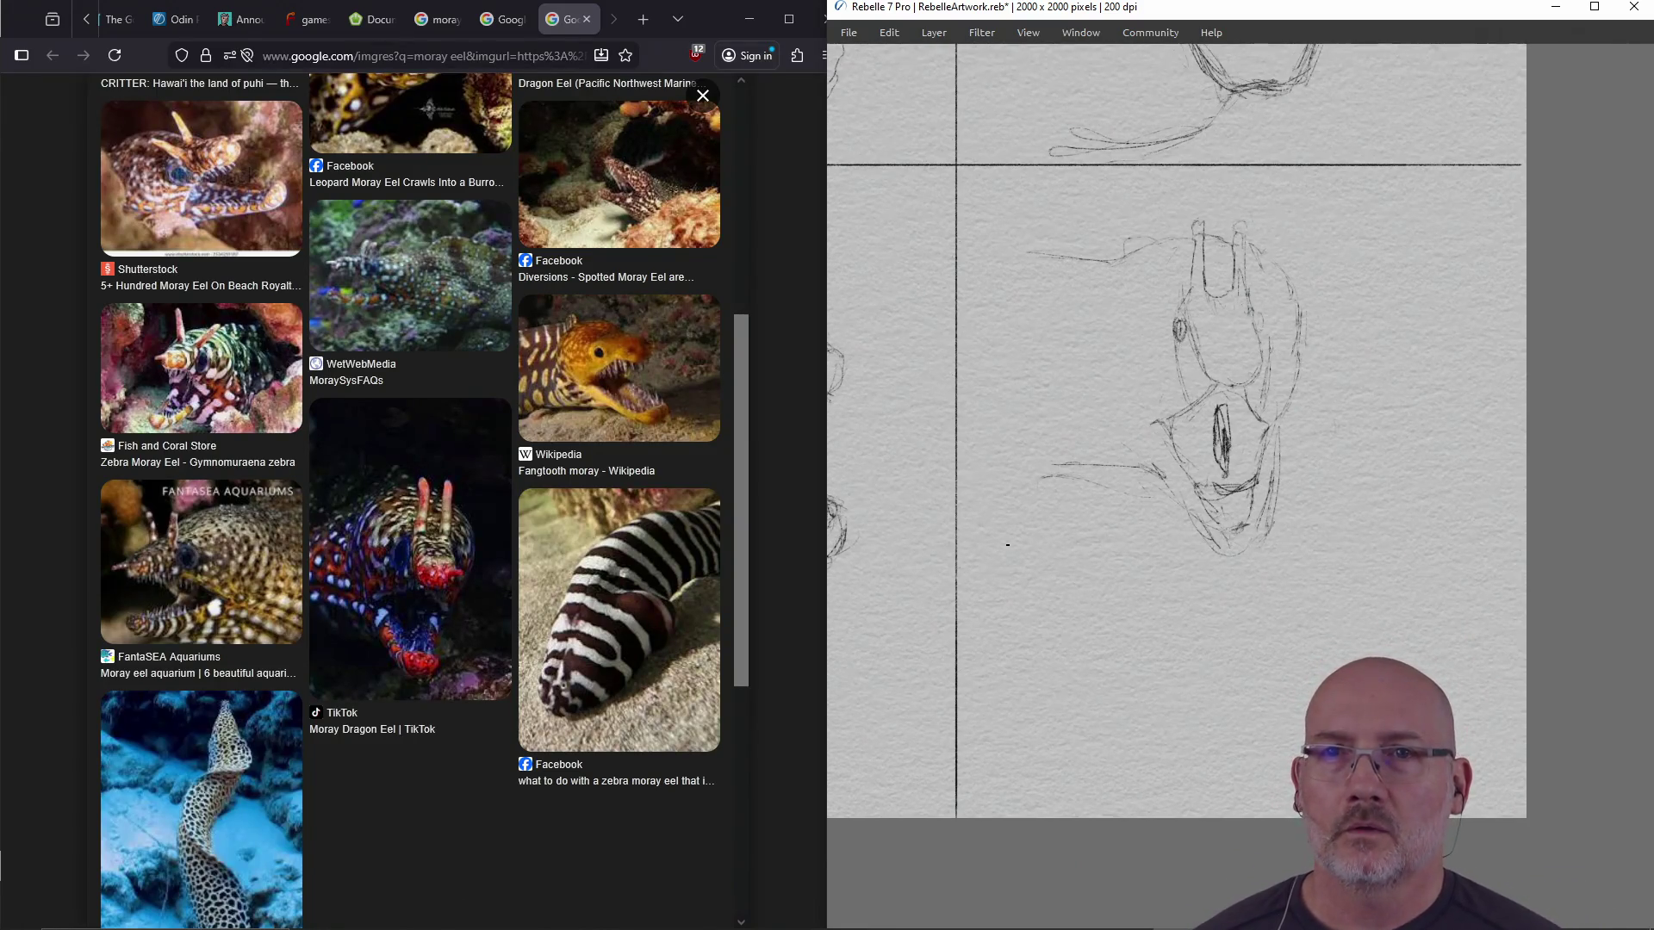
pyautogui.click(274, 288)
# Fit the whole four-panel sheet in view, maximize the Rebelle window and restore the side panels
pyautogui.scroll(3, 213, 379)
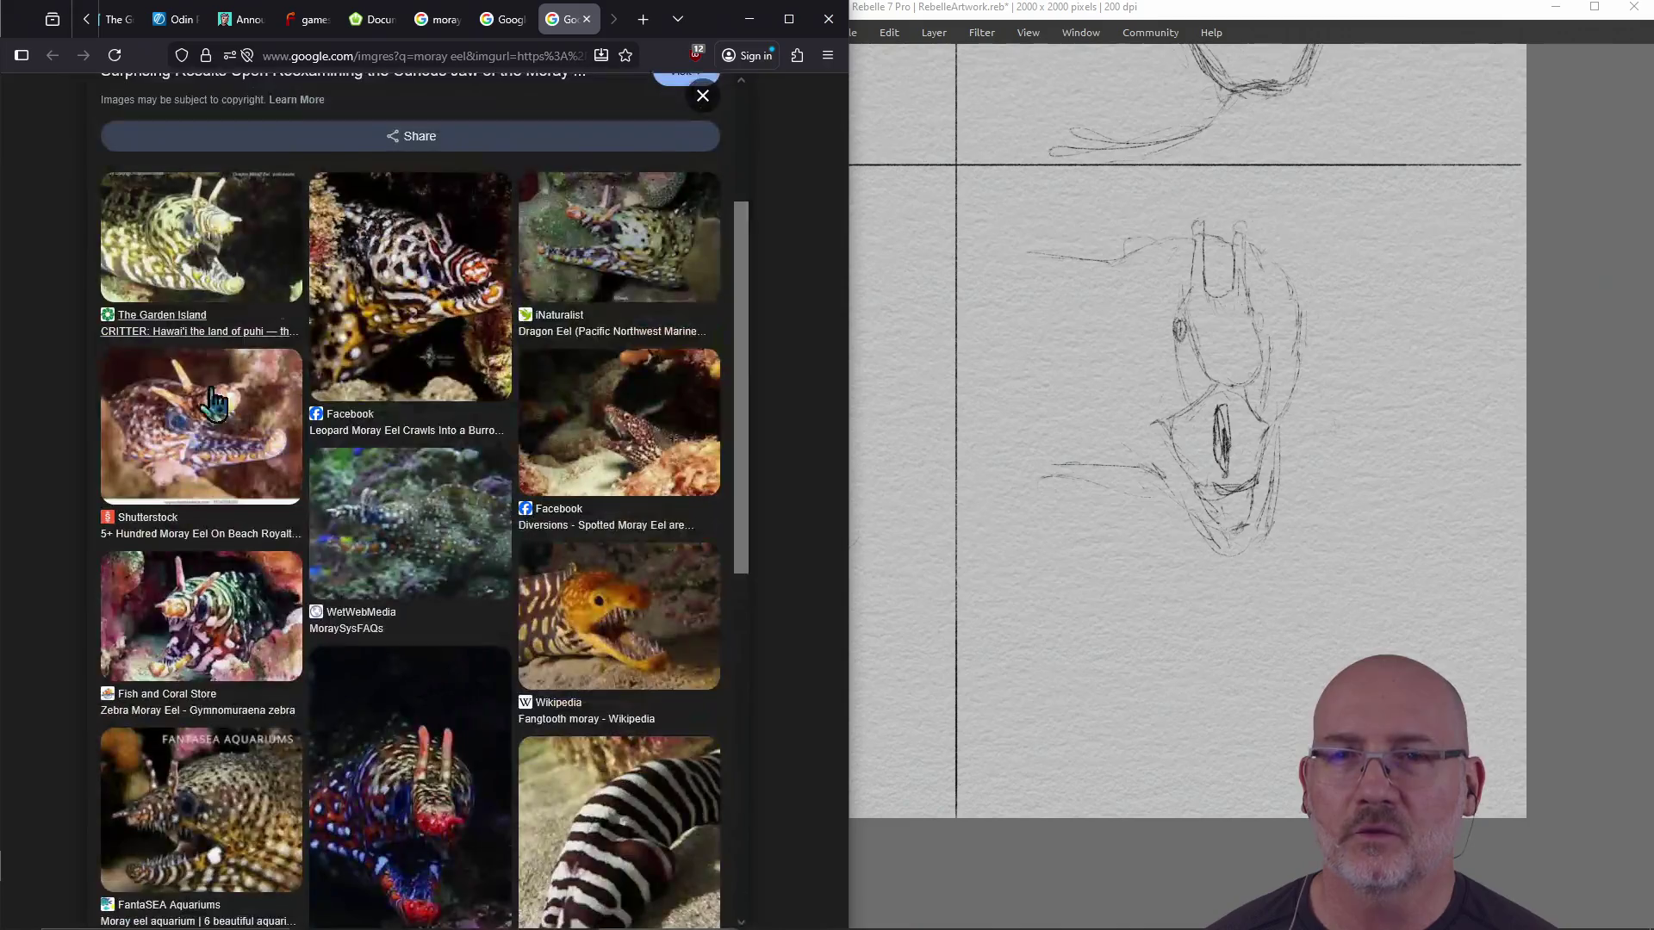
pyautogui.scroll(2, 258, 378)
pyautogui.click(1033, 459)
pyautogui.scroll(-5, 1253, 468)
pyautogui.moveTo(1217, 487); pyautogui.dragTo(1247, 480)
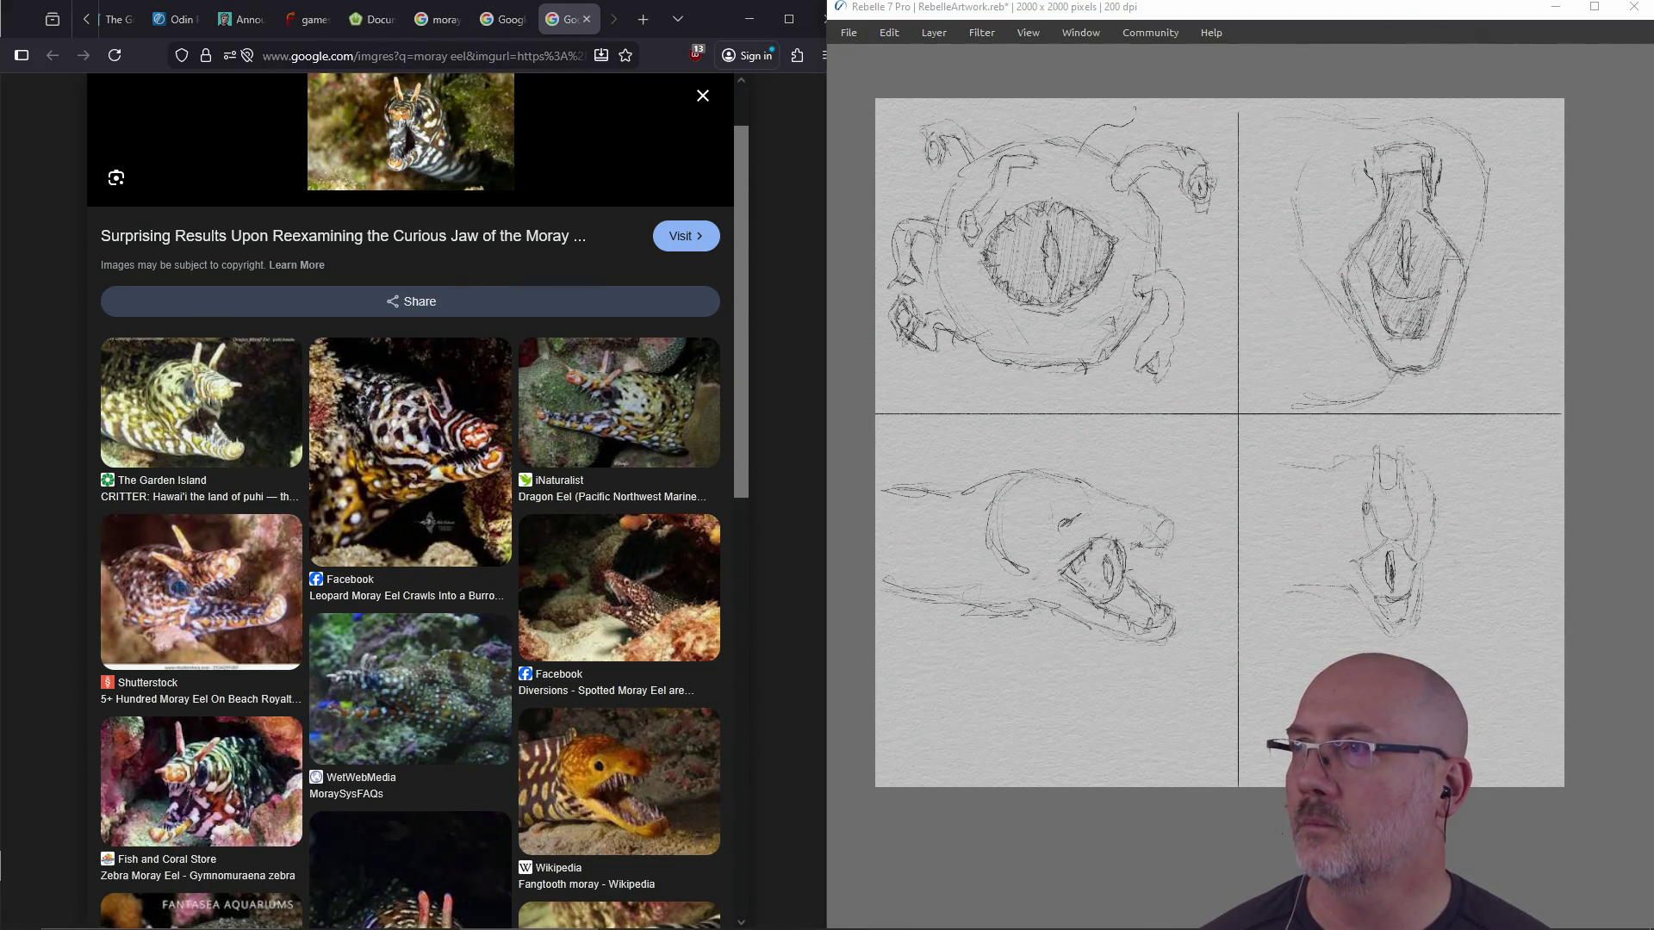
pyautogui.click(1594, 6)
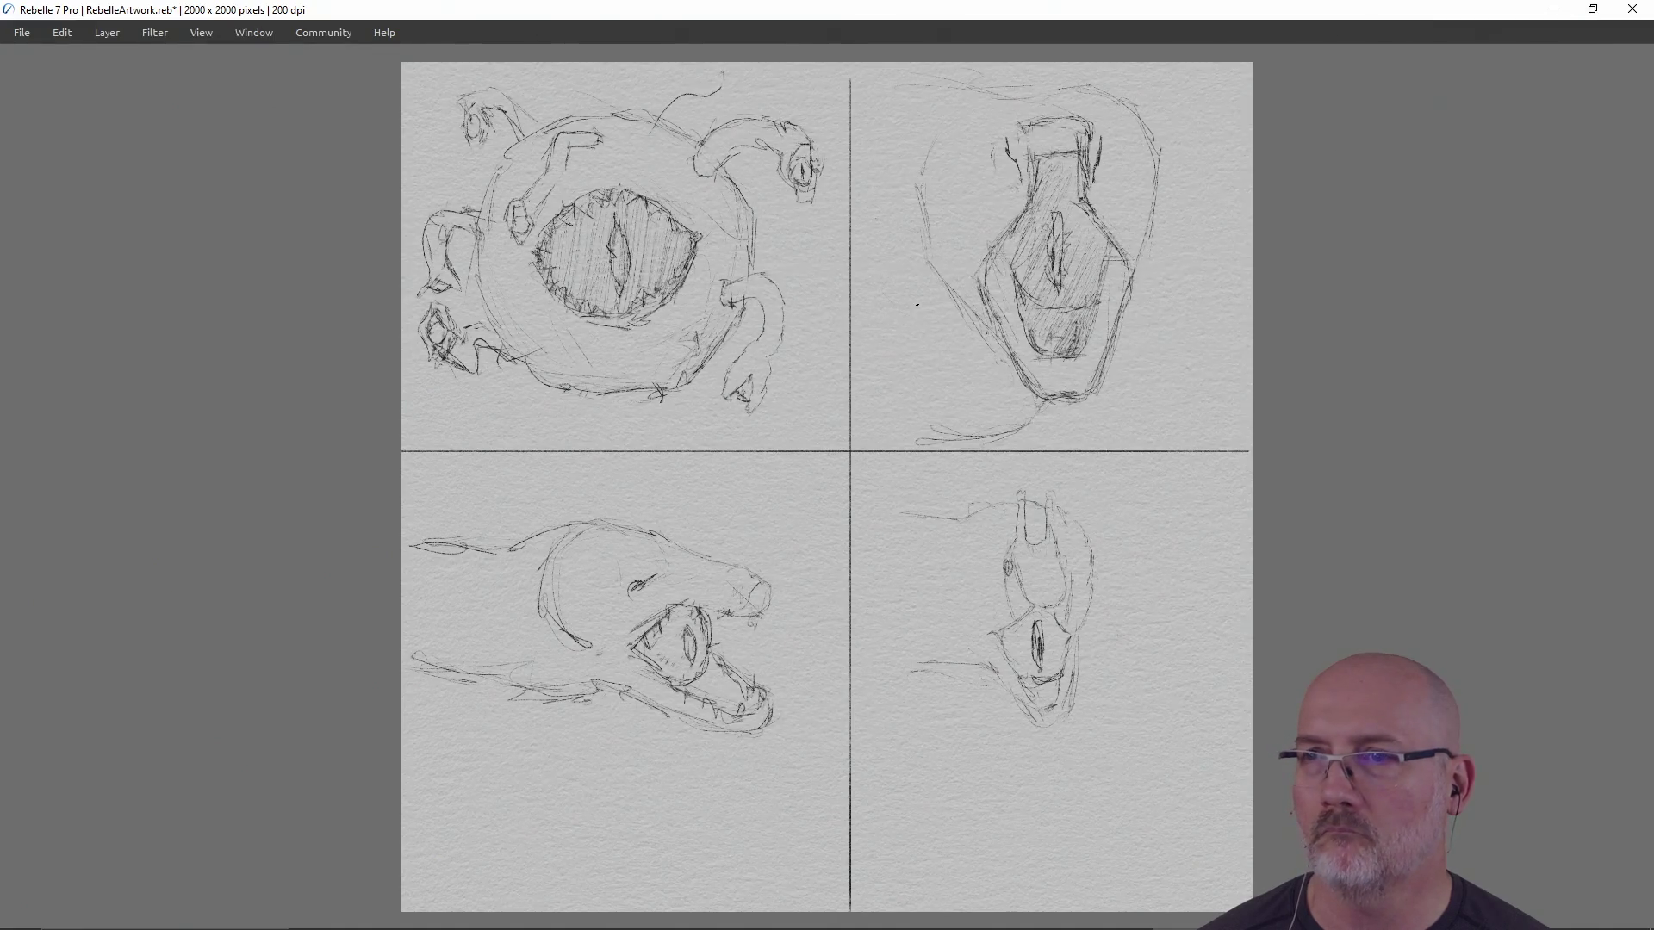
pyautogui.press('Tab')
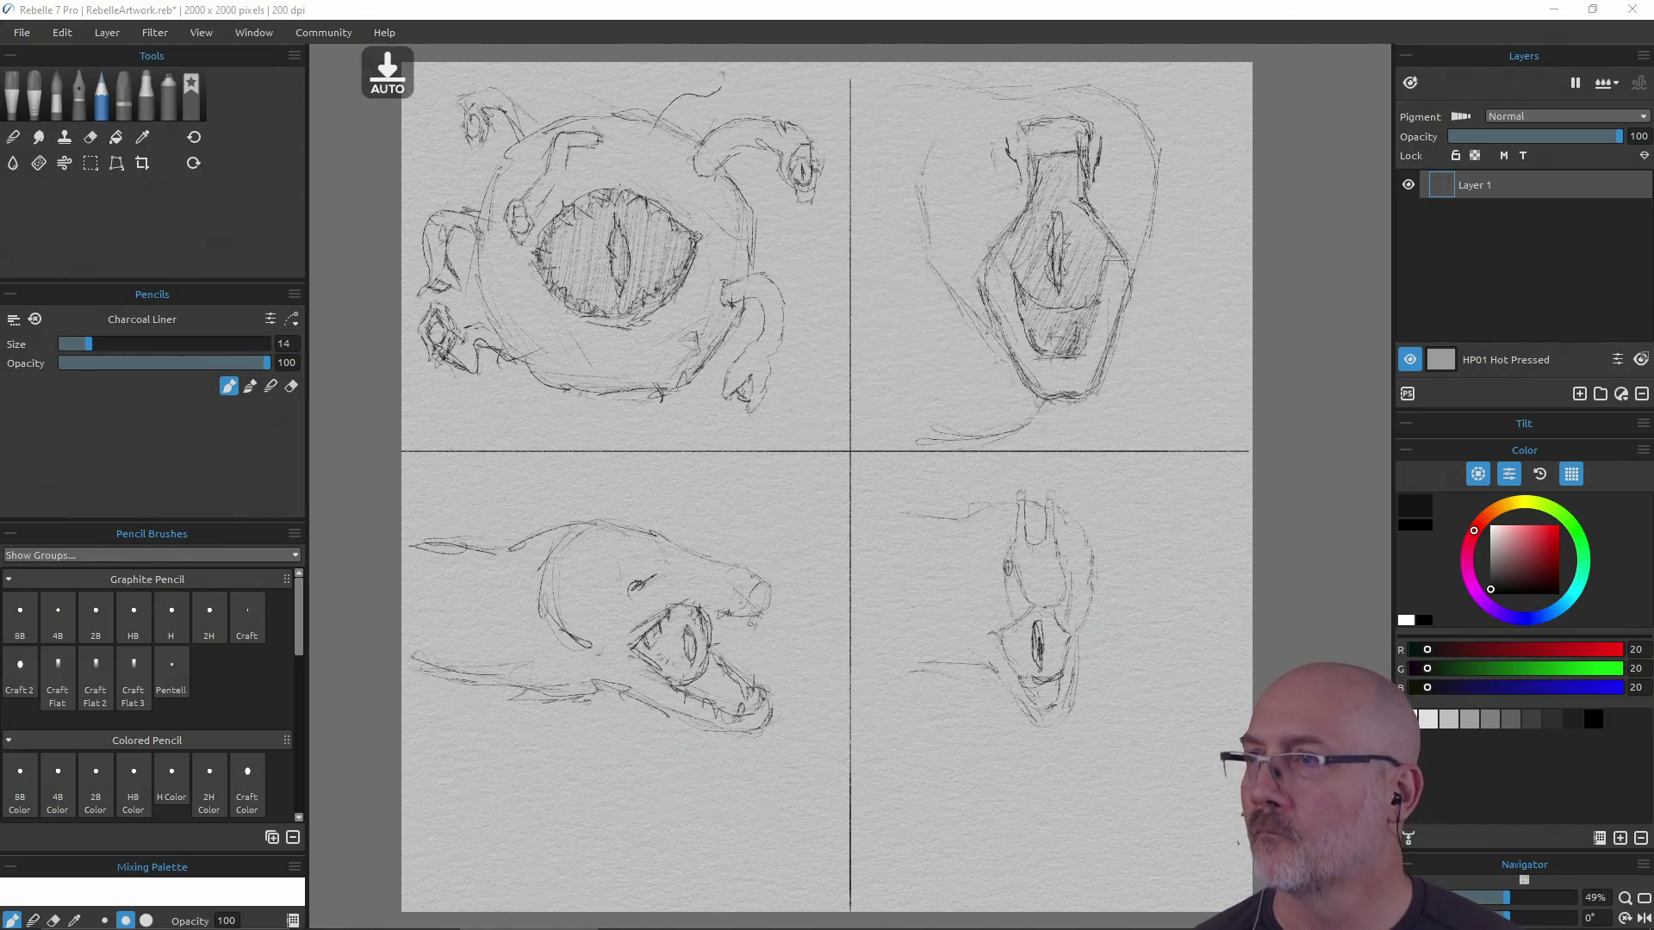
pyautogui.click(1476, 245)
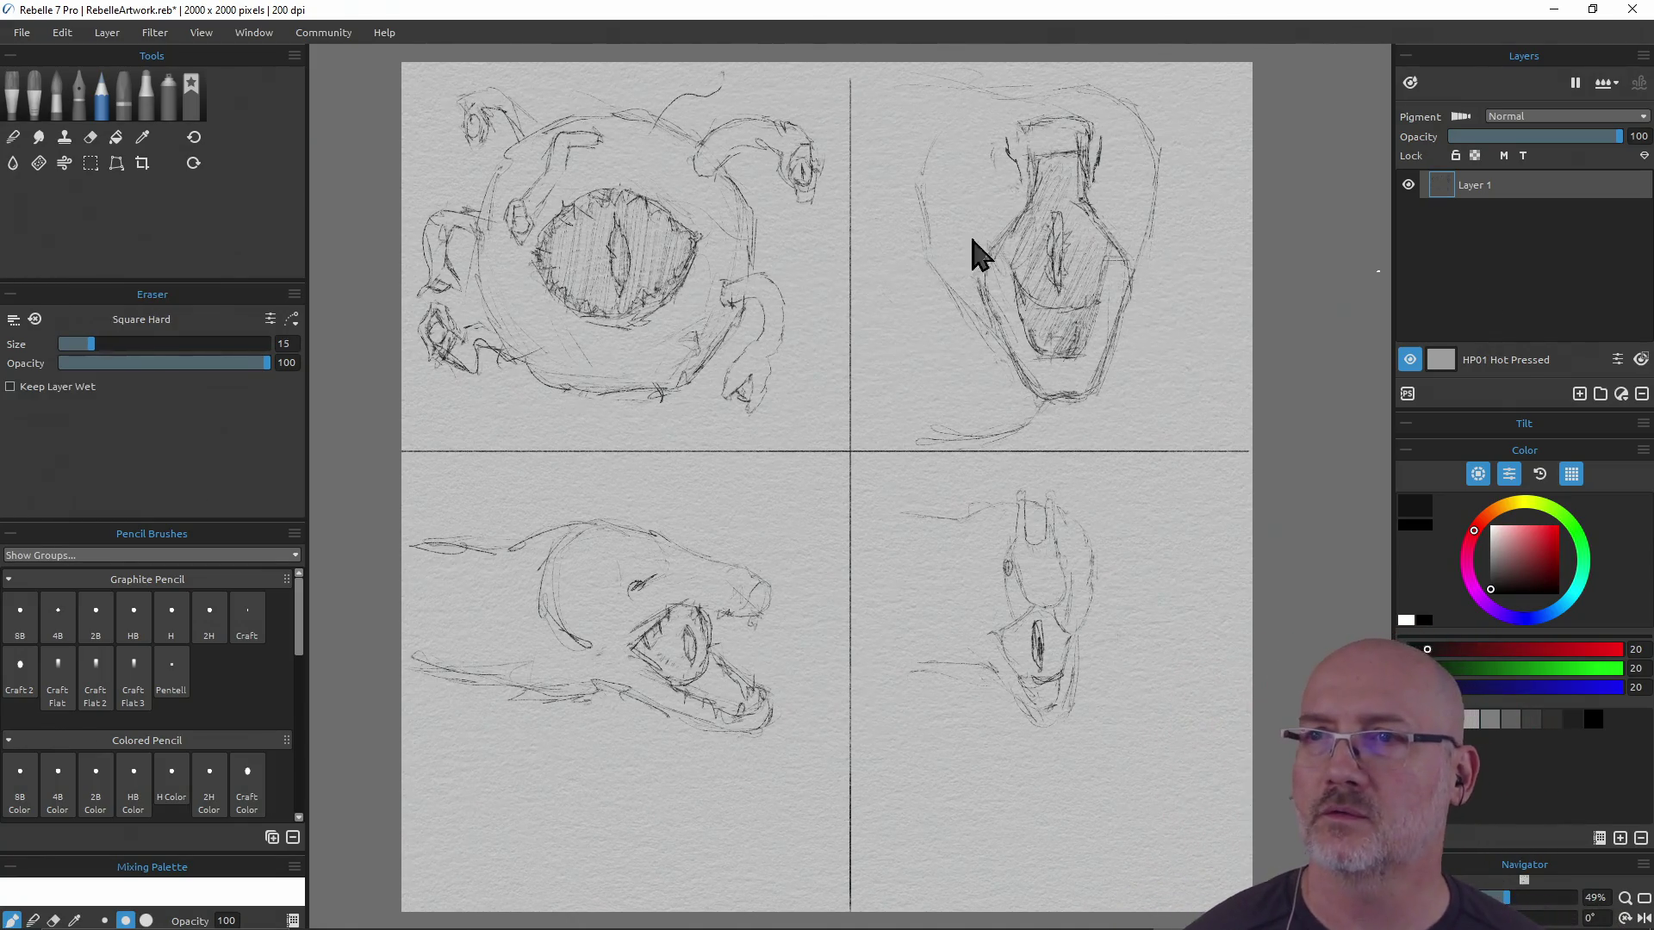
# Add a new layer above the drawing, renaming the original 'Sketch' and the new one 'Paint'
pyautogui.press('e')
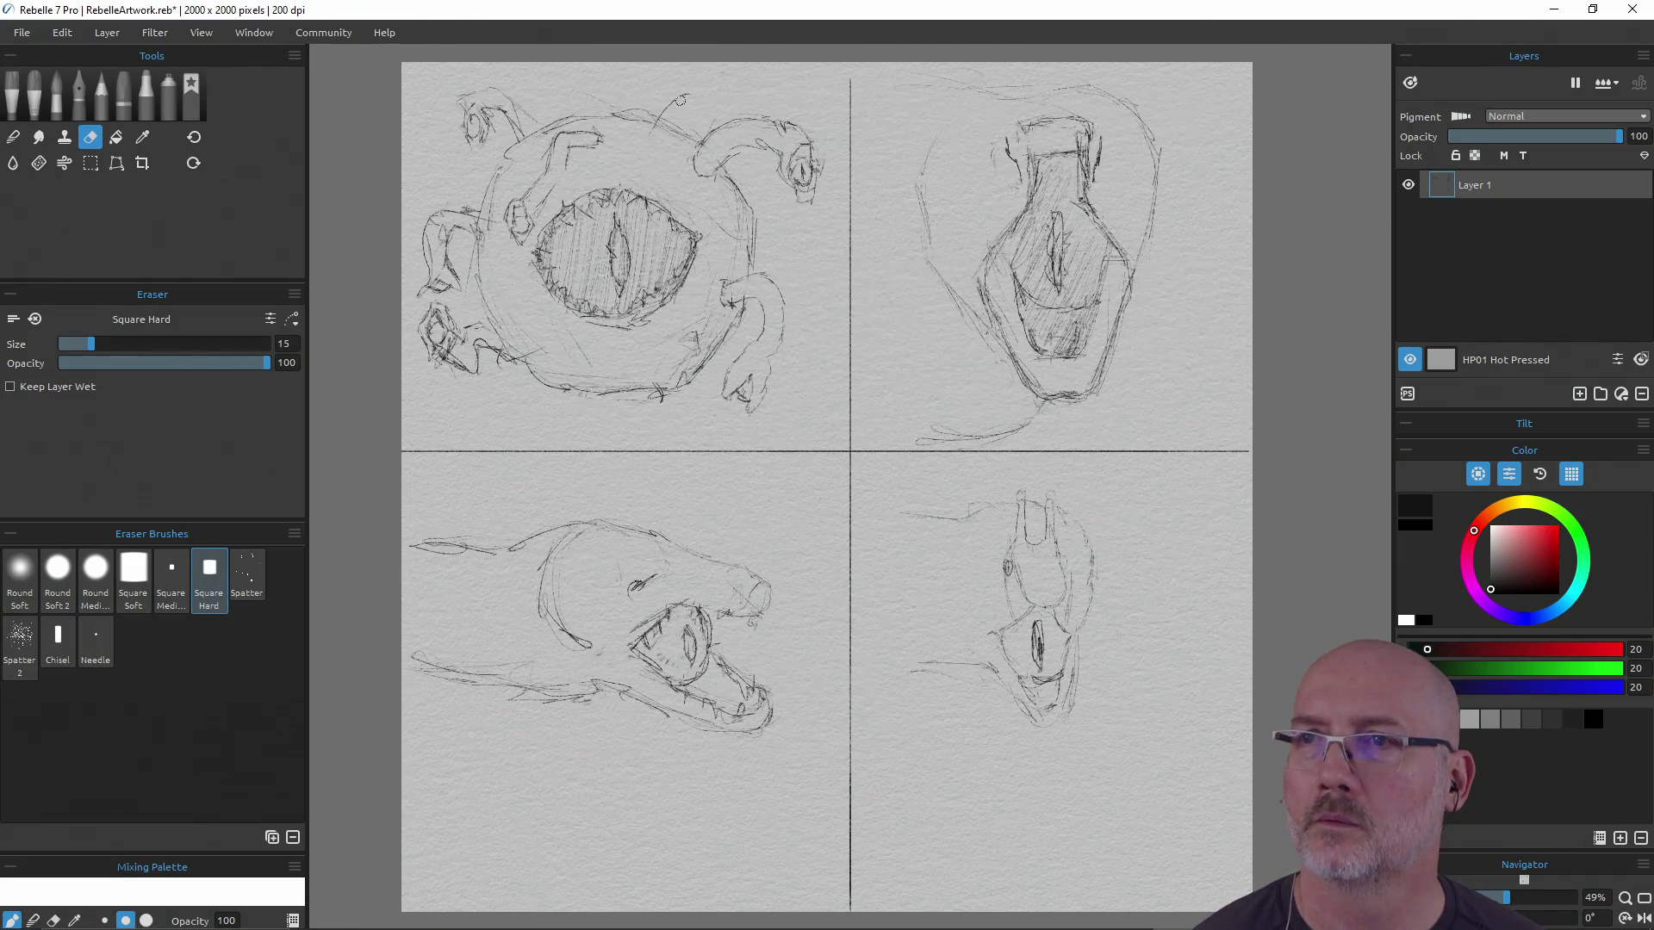
pyautogui.press('e')
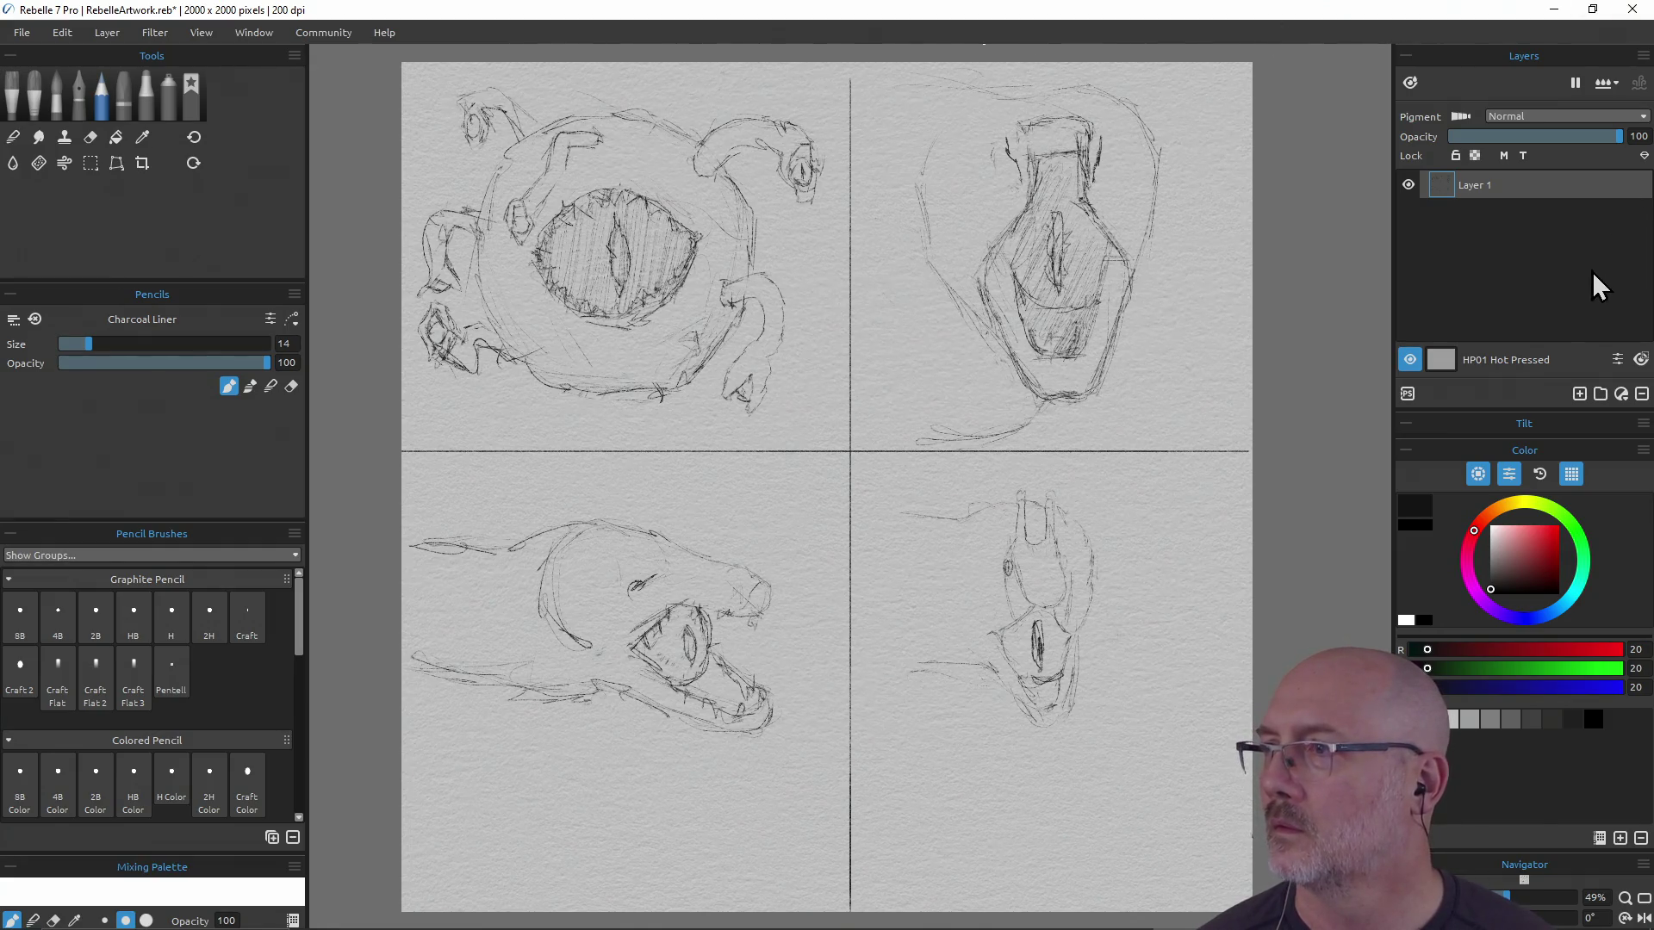
pyautogui.click(1578, 394)
pyautogui.doubleClick(1476, 213)
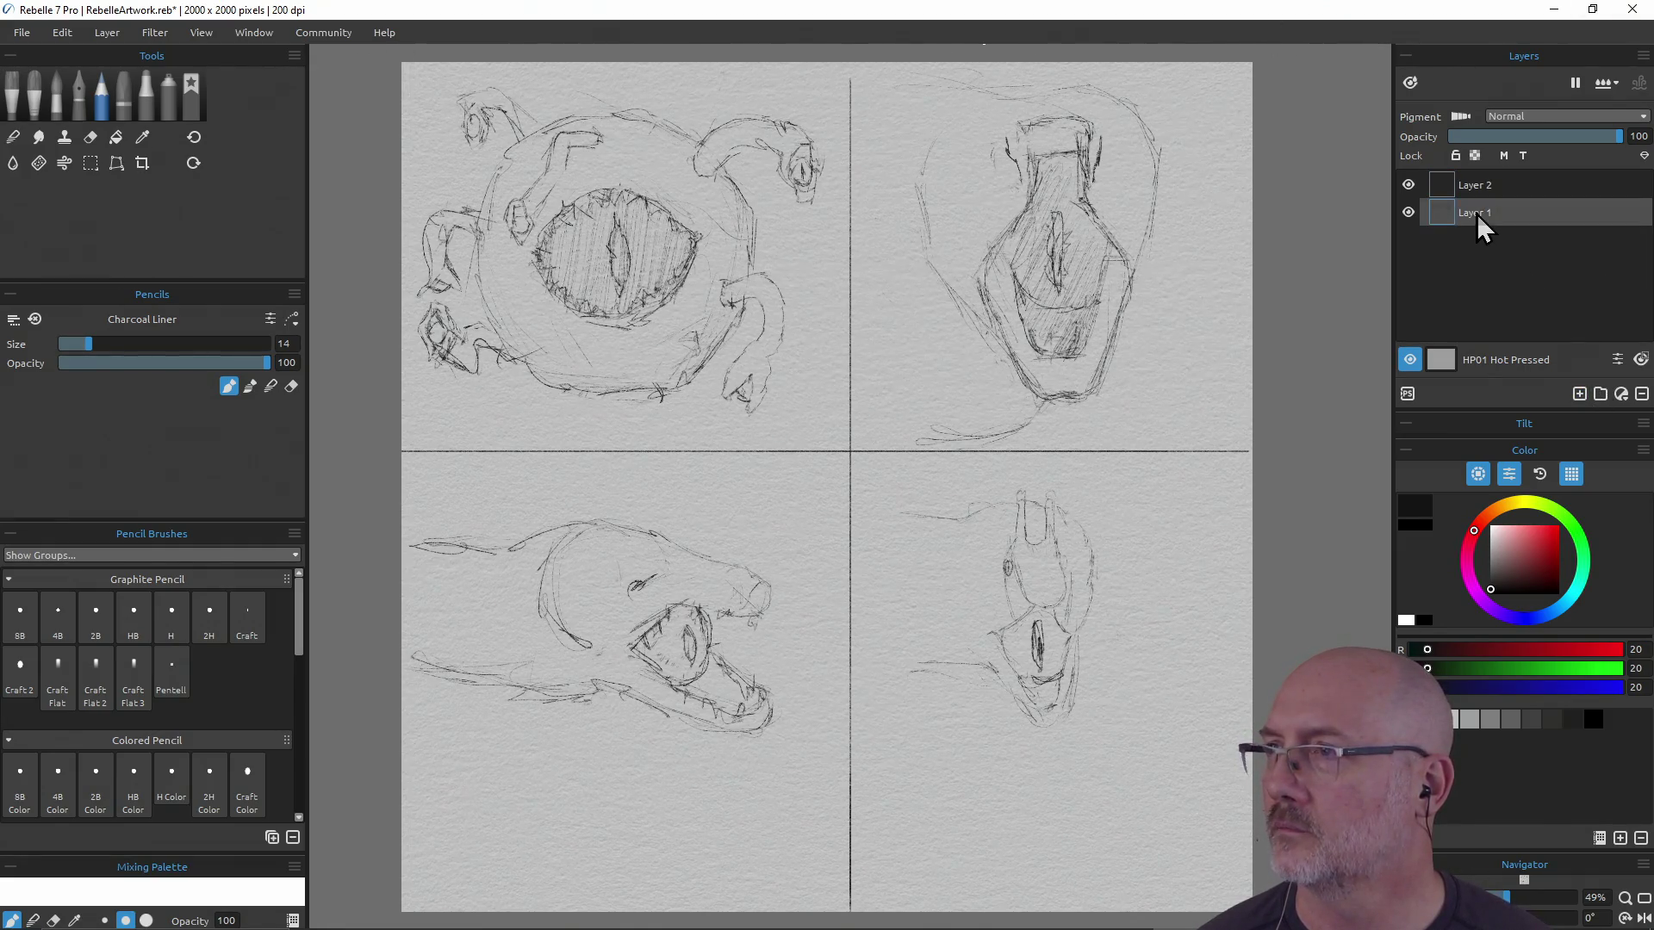
pyautogui.write('Sketch')
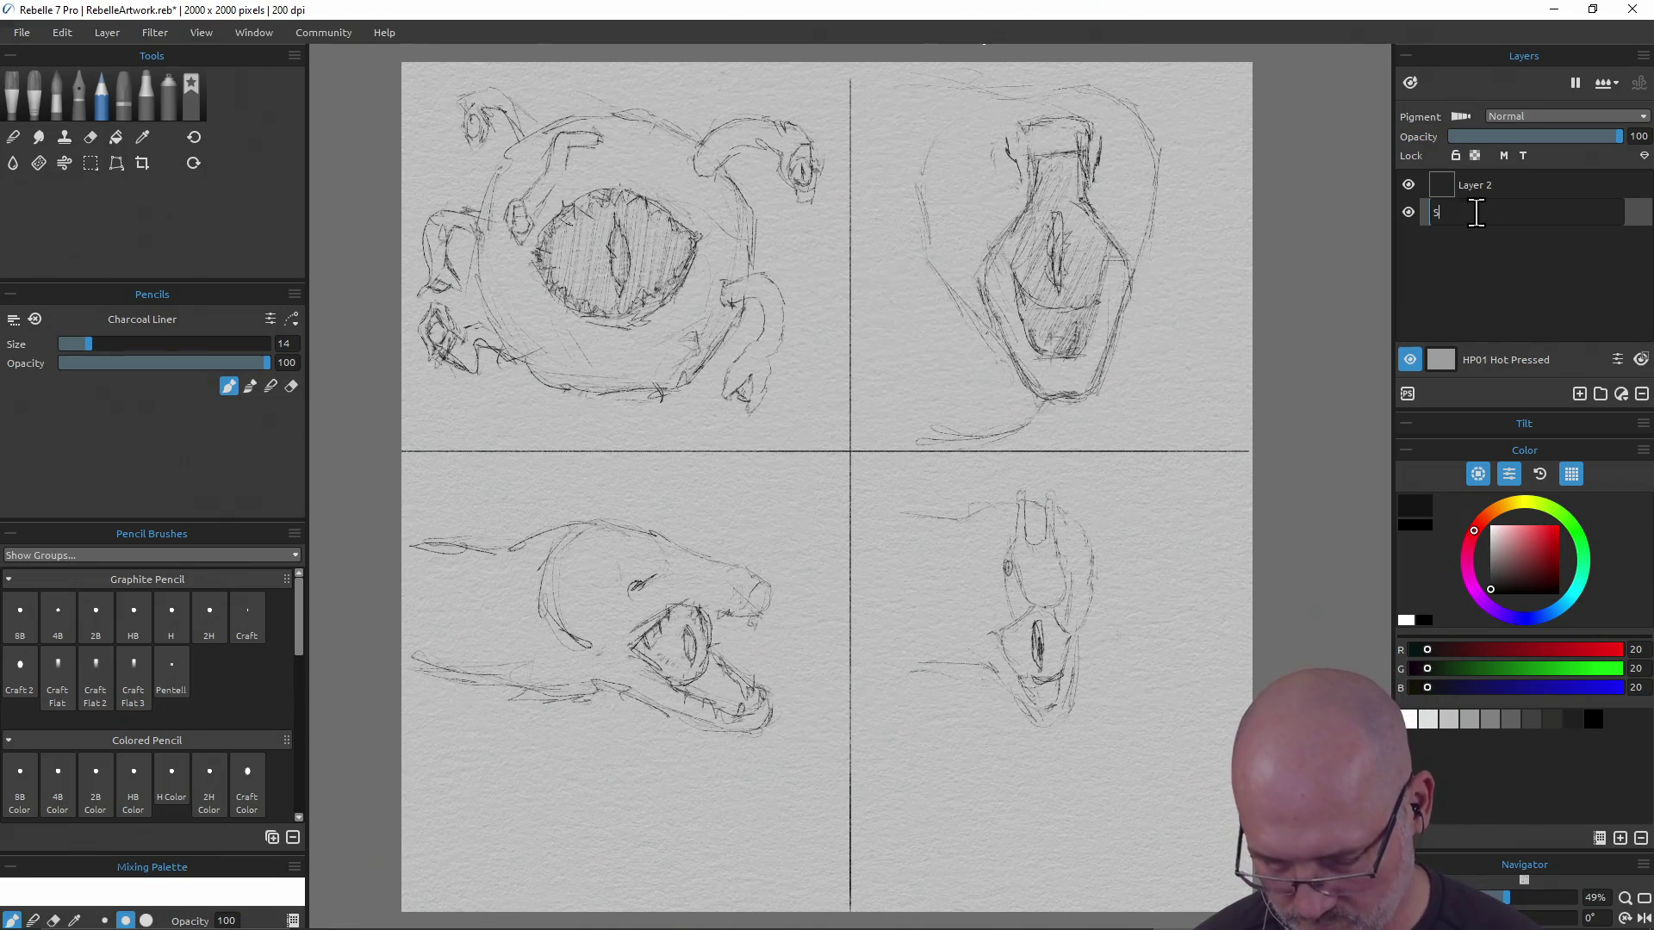
pyautogui.press('Return')
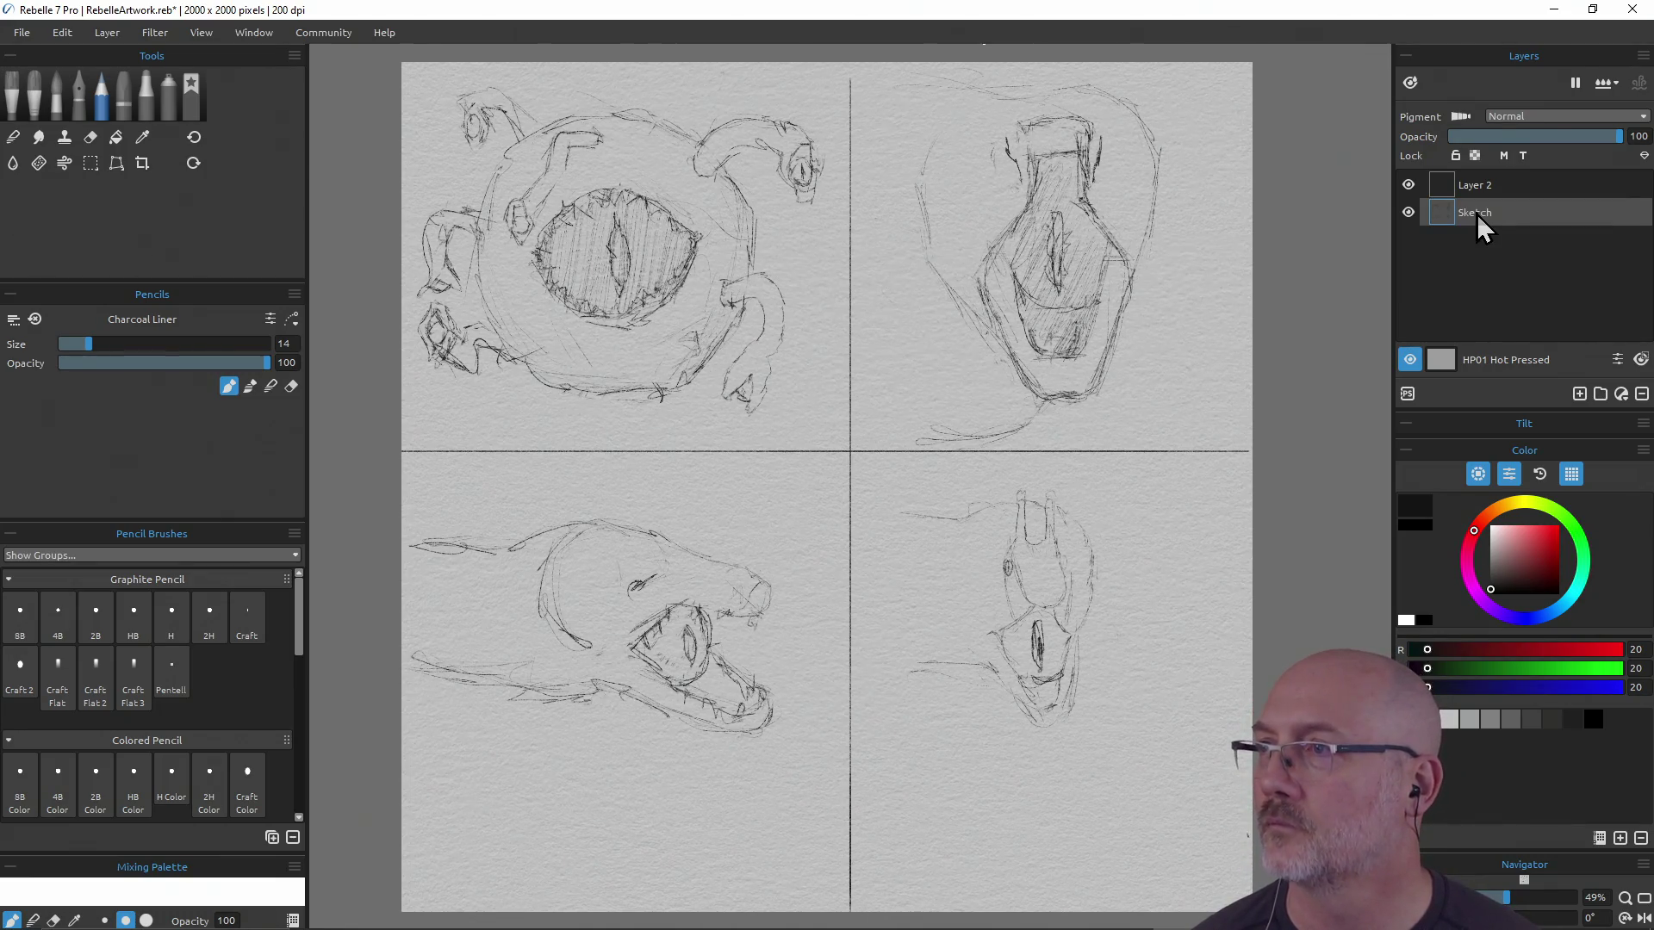
pyautogui.doubleClick(1463, 187)
pyautogui.write('Paint')
pyautogui.press('Return')
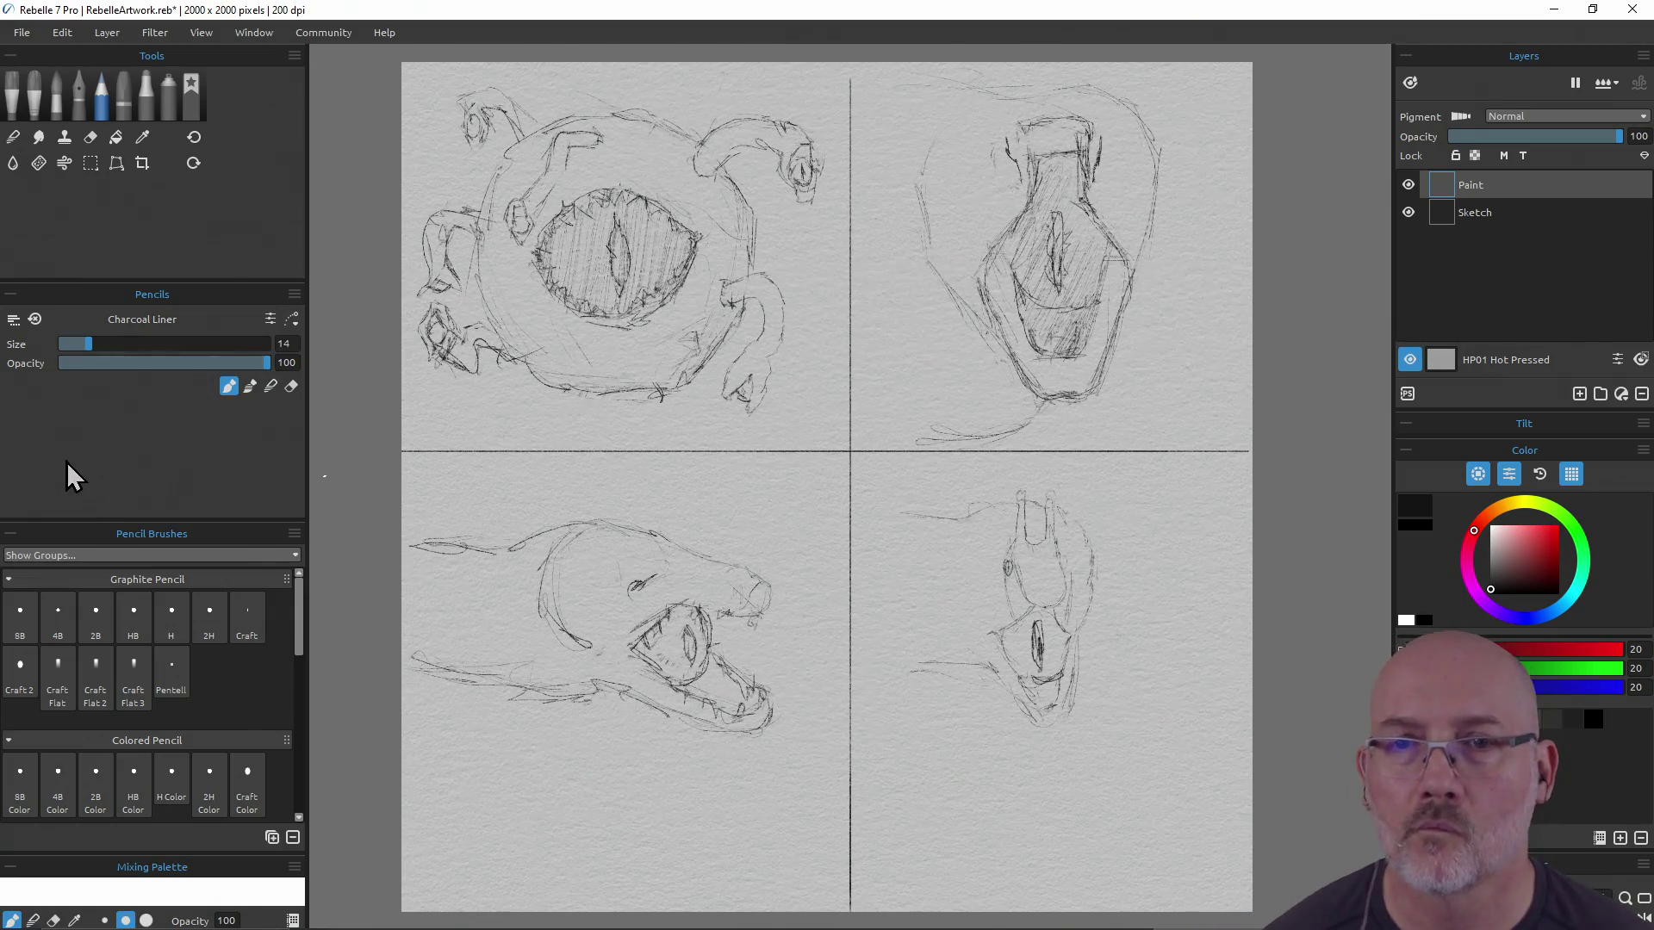
pyautogui.click(34, 93)
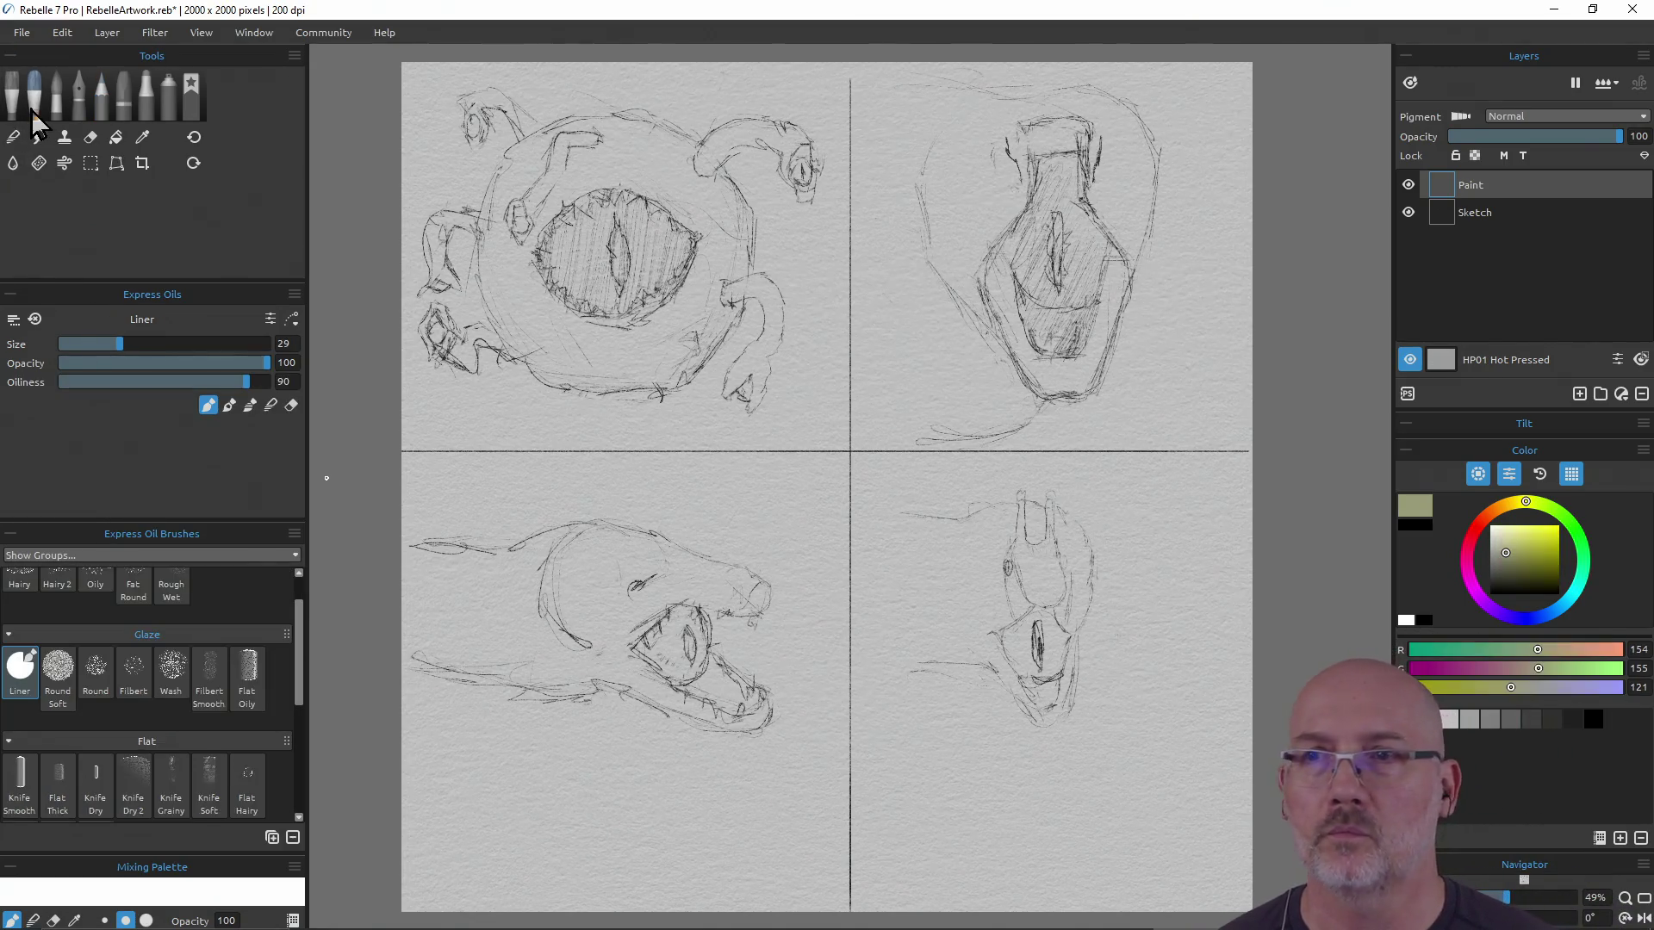
# Pick the Knife Smooth brush from the Express Oil Brushes list
pyautogui.scroll(-2, 112, 583)
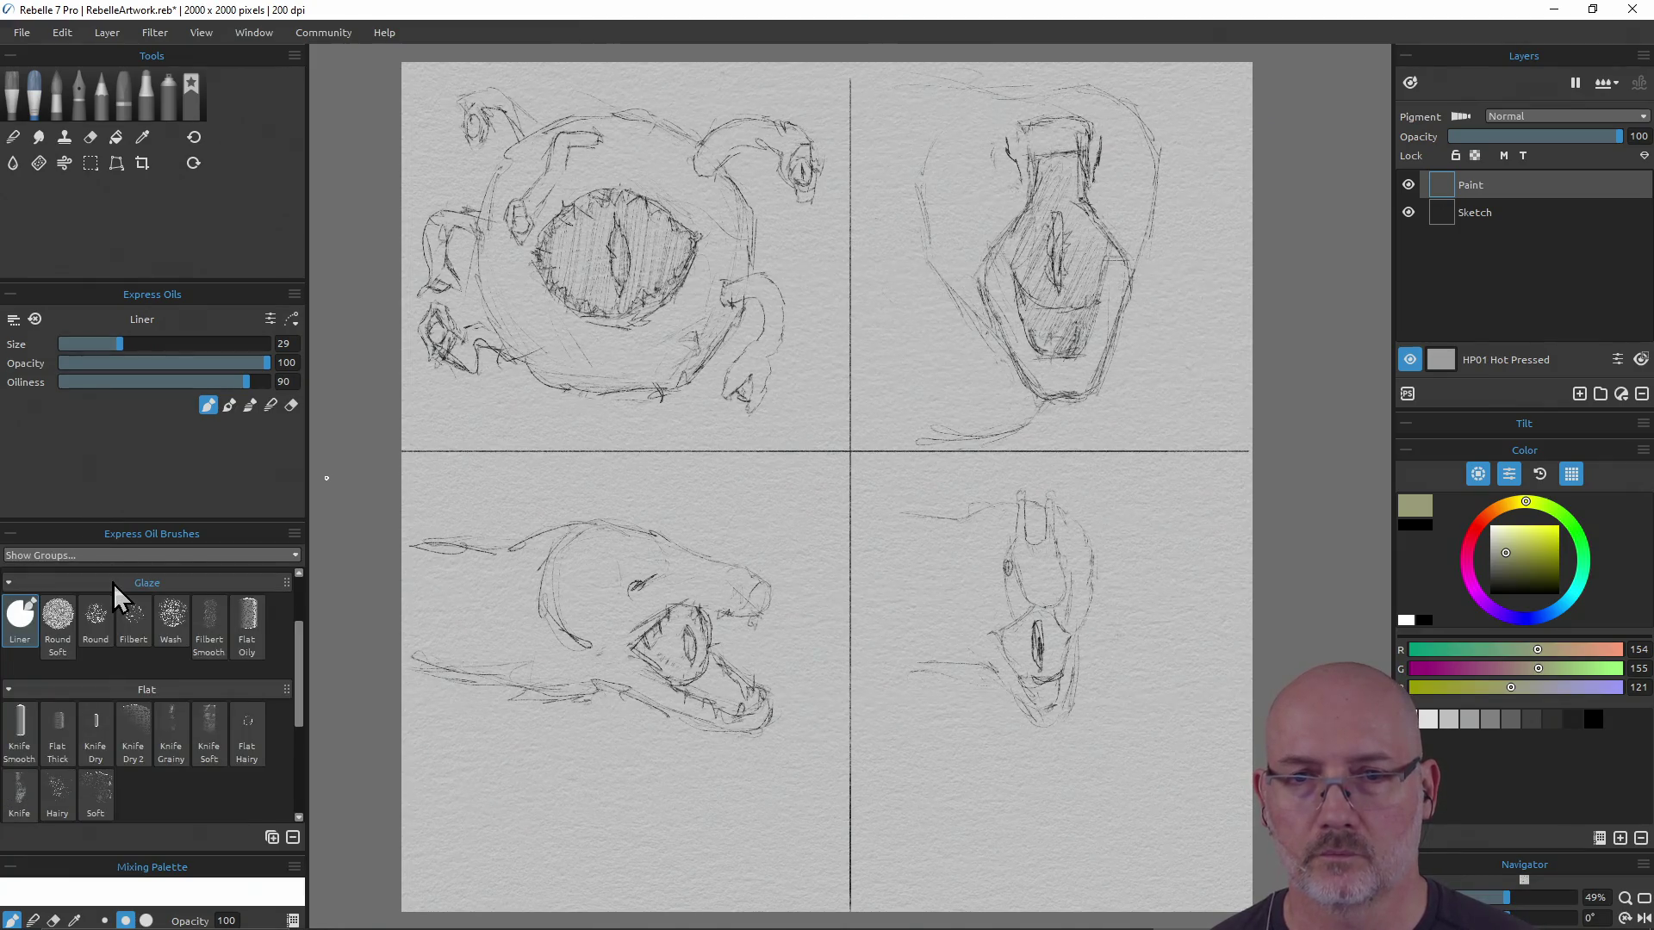
pyautogui.scroll(2, 112, 582)
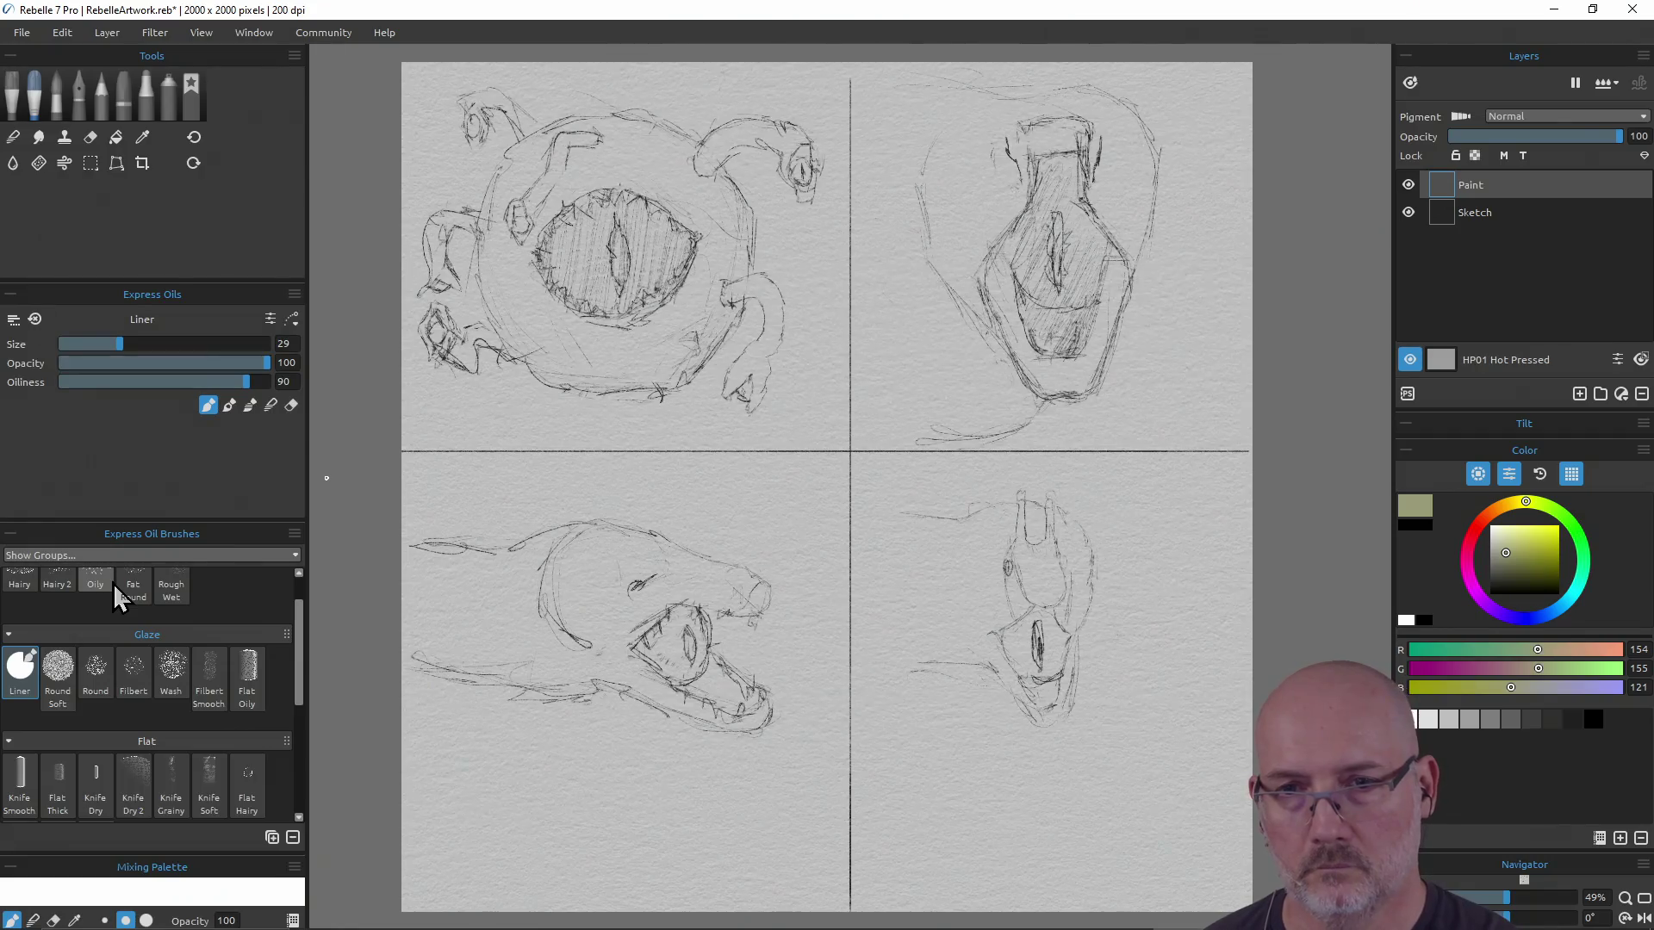
pyautogui.scroll(-6, 112, 582)
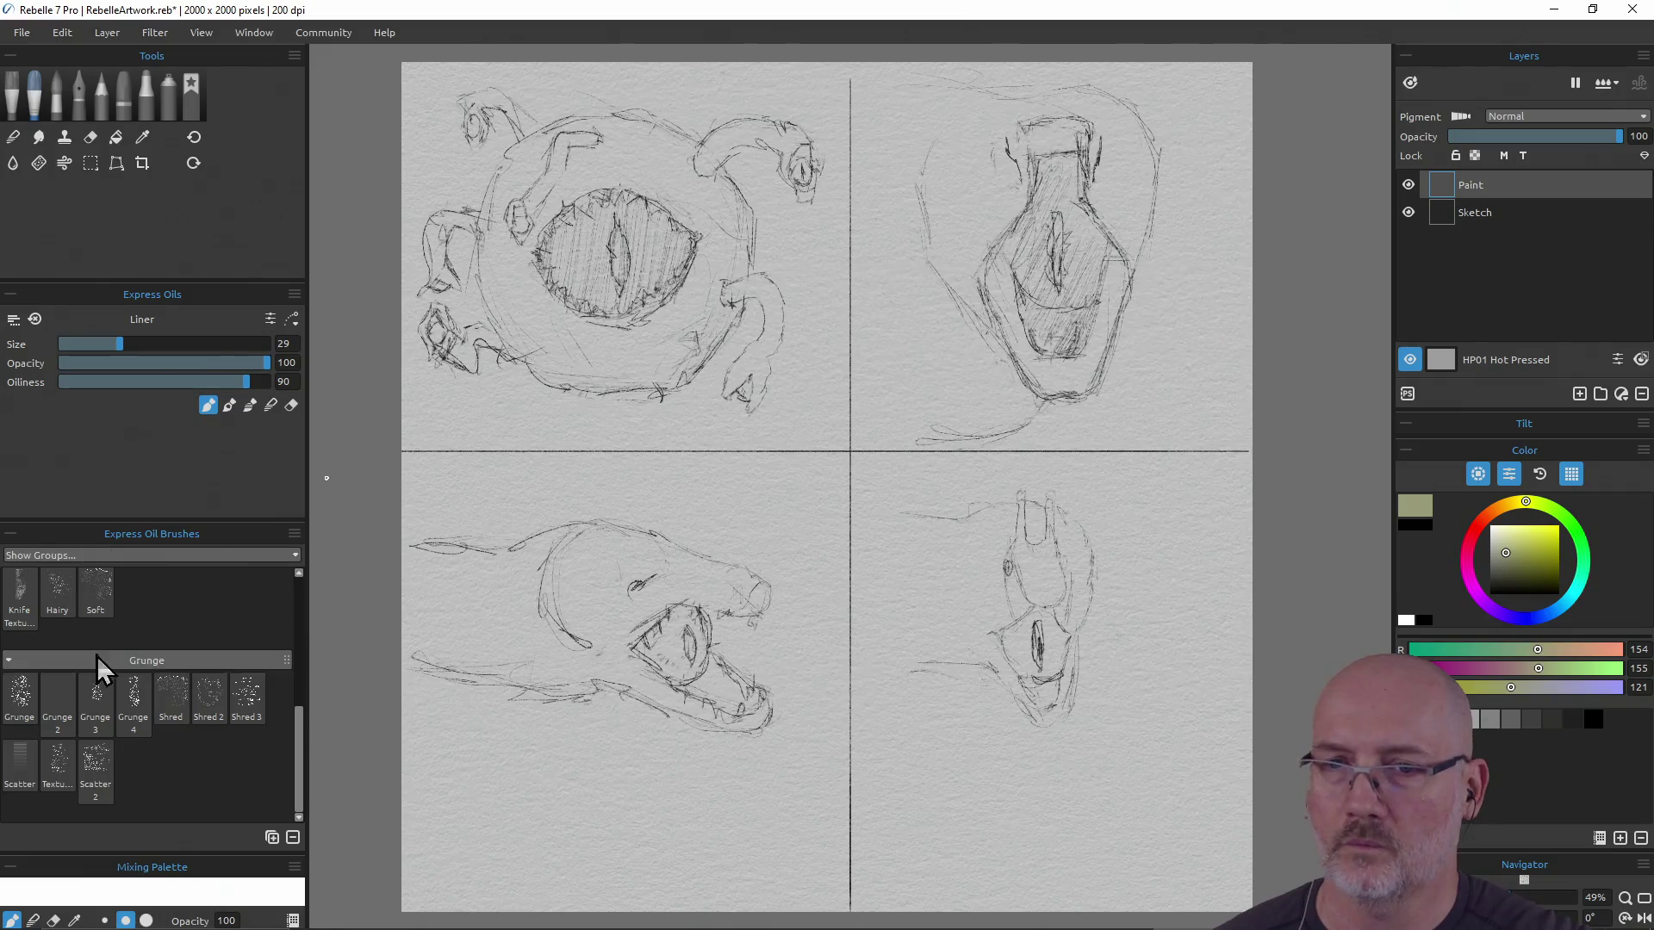
pyautogui.scroll(3, 192, 746)
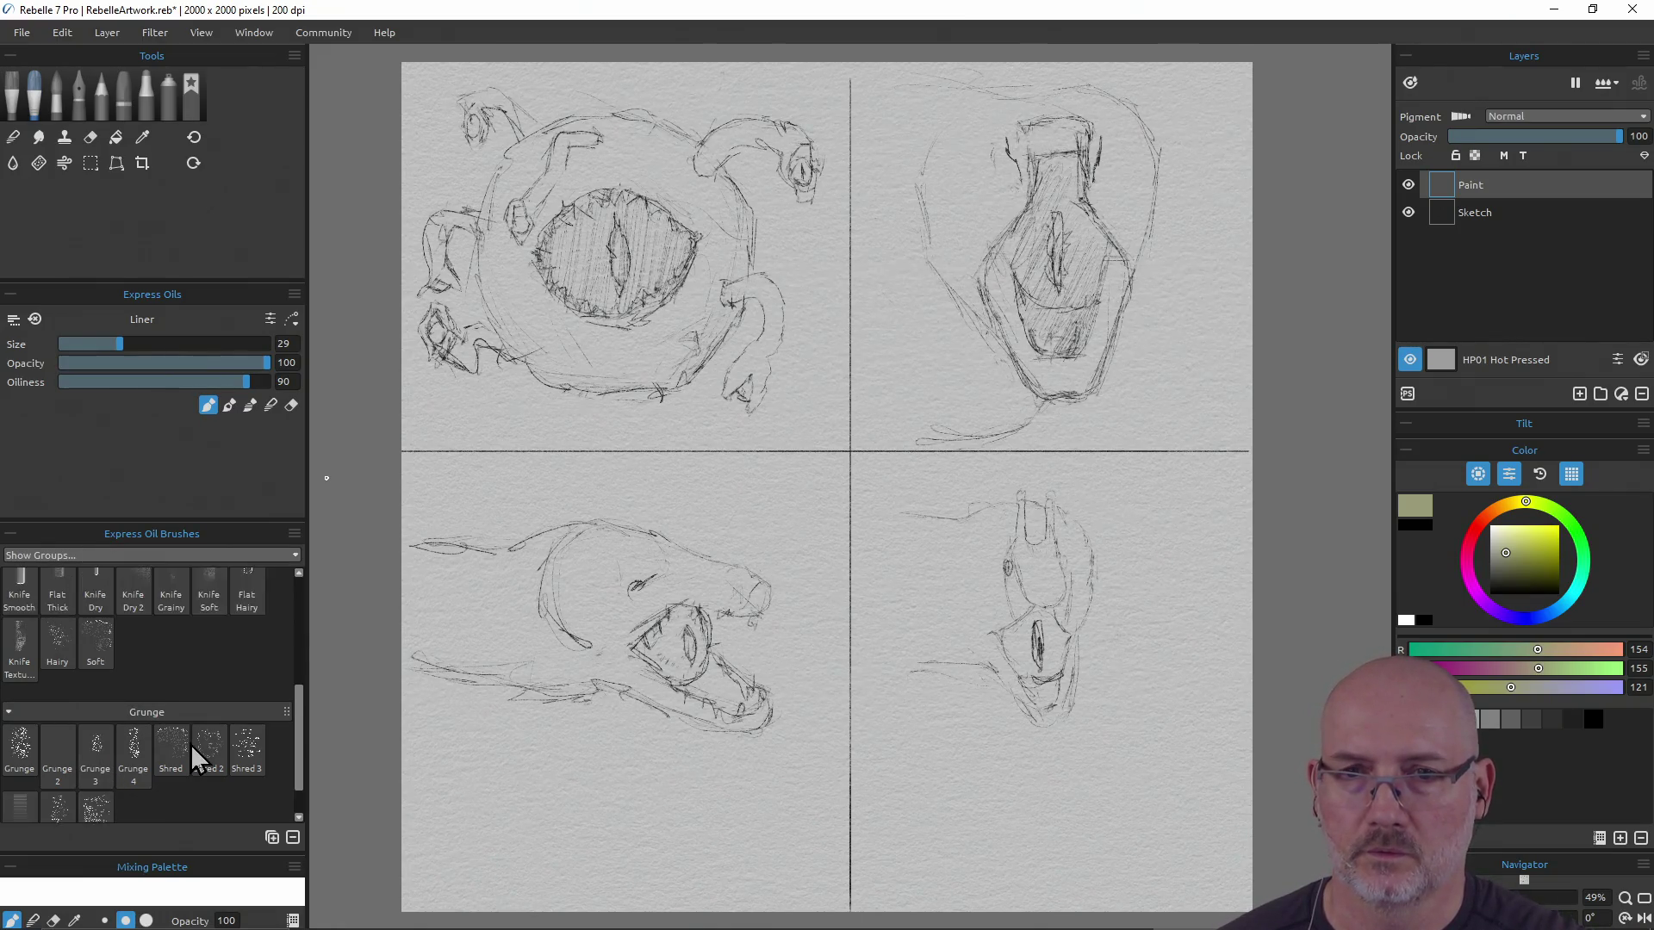
pyautogui.click(22, 729)
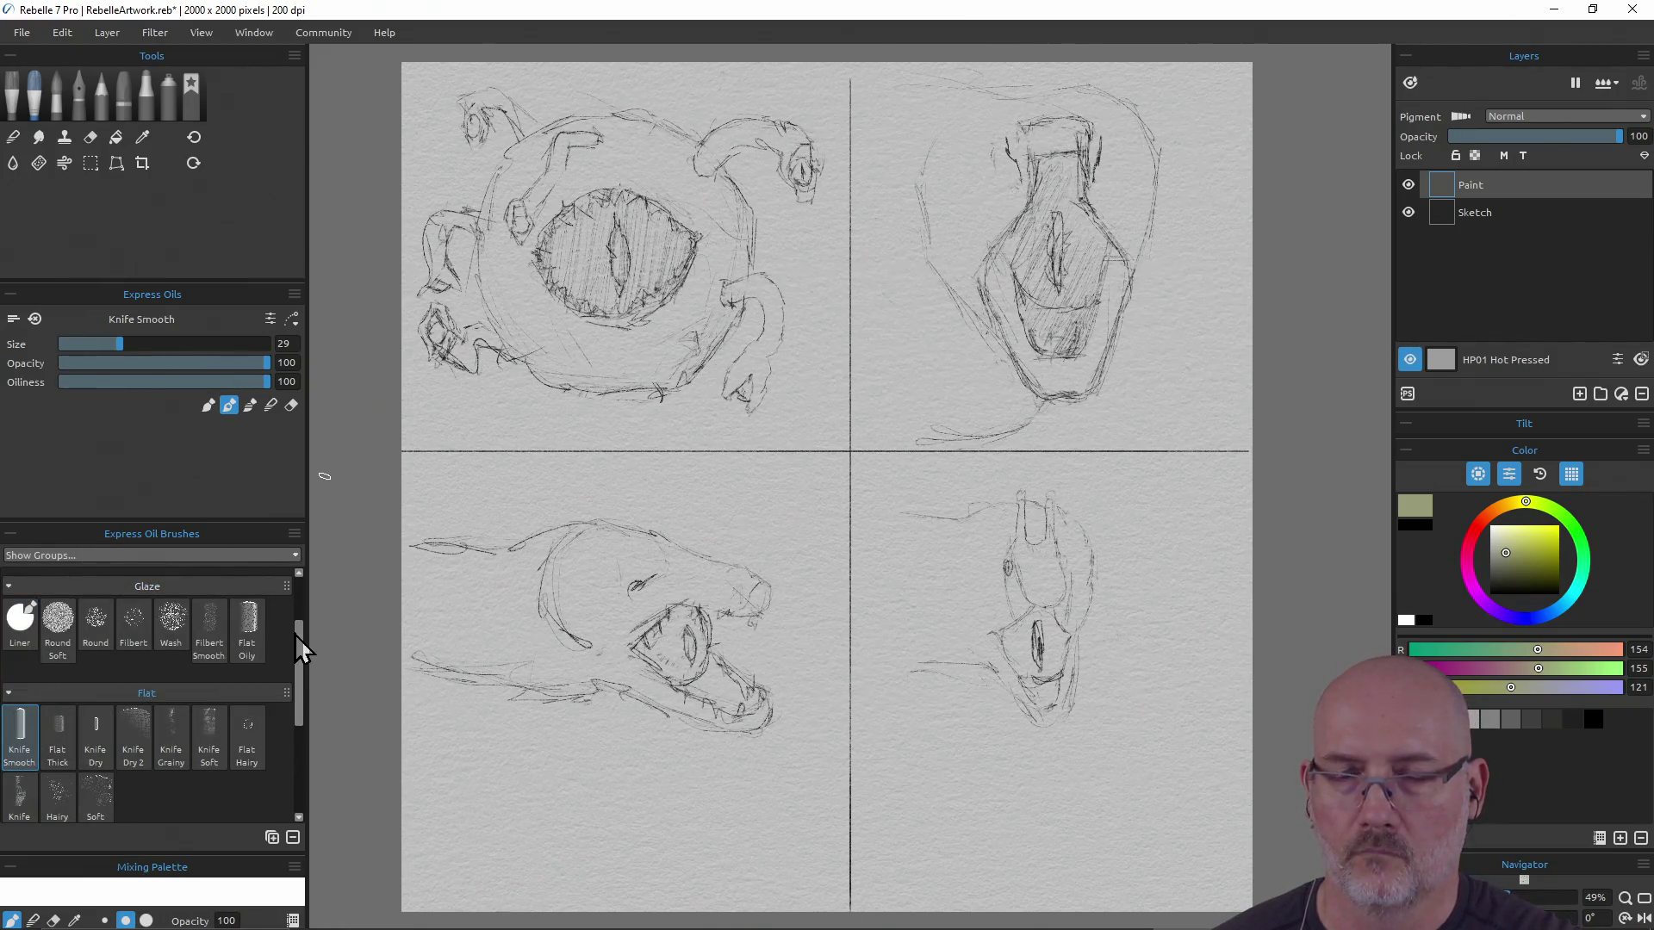
pyautogui.scroll(3, 162, 725)
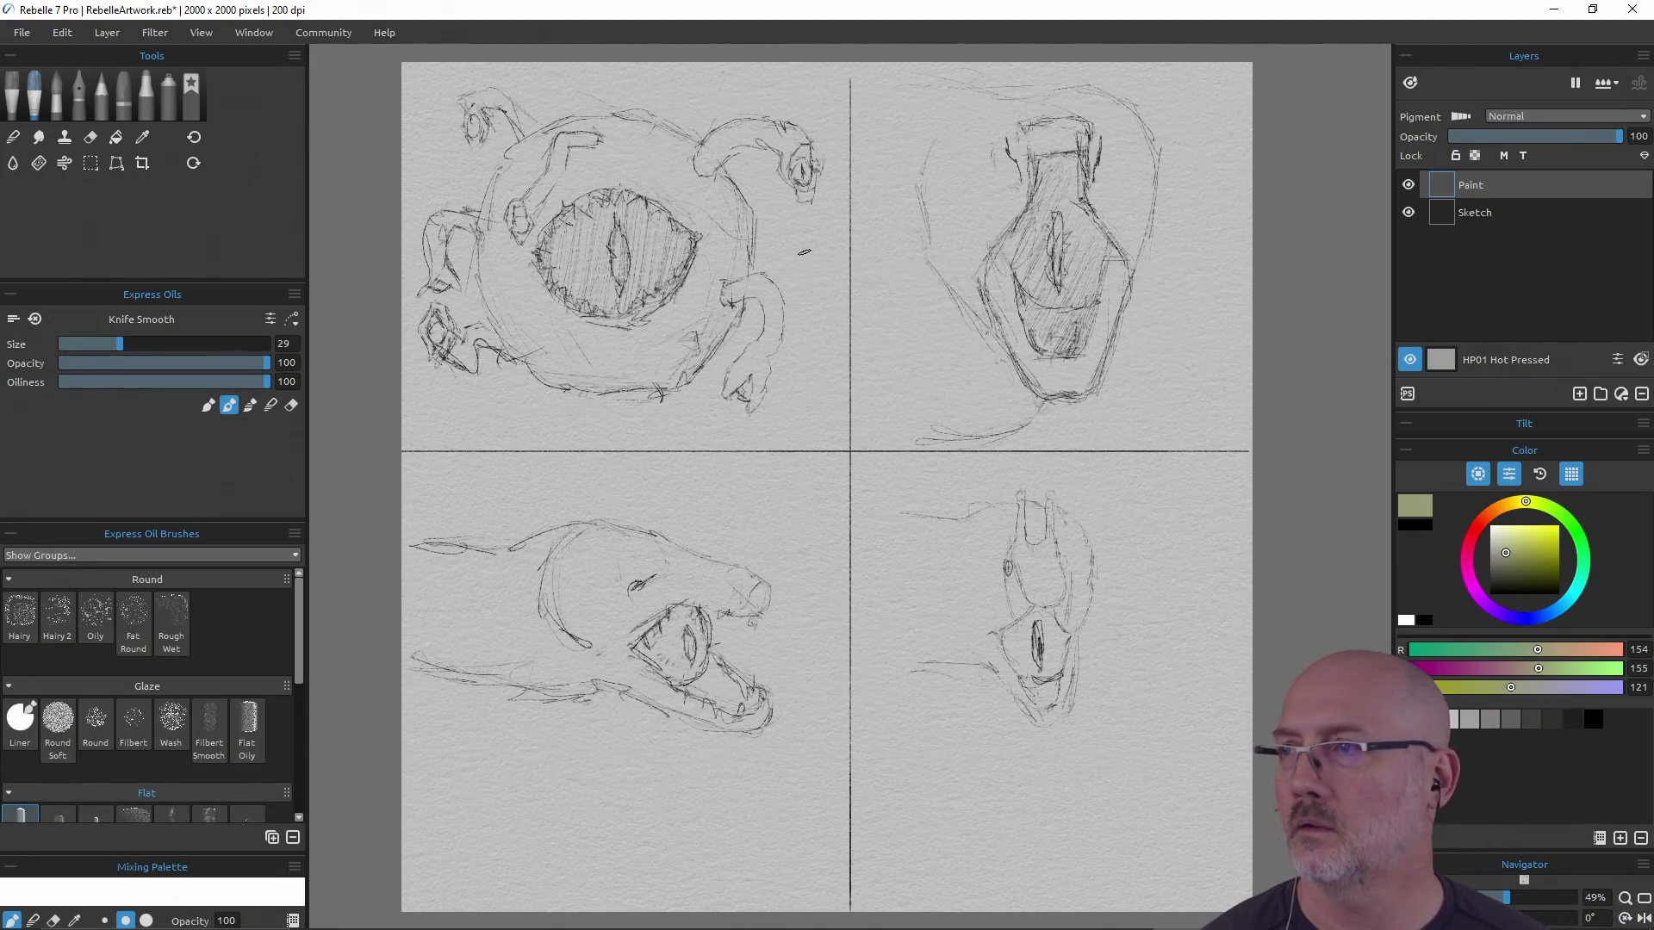
# Paint the 160 grey sample at the canvas bottom-left, undoing a stray light stroke
pyautogui.click(1532, 720)
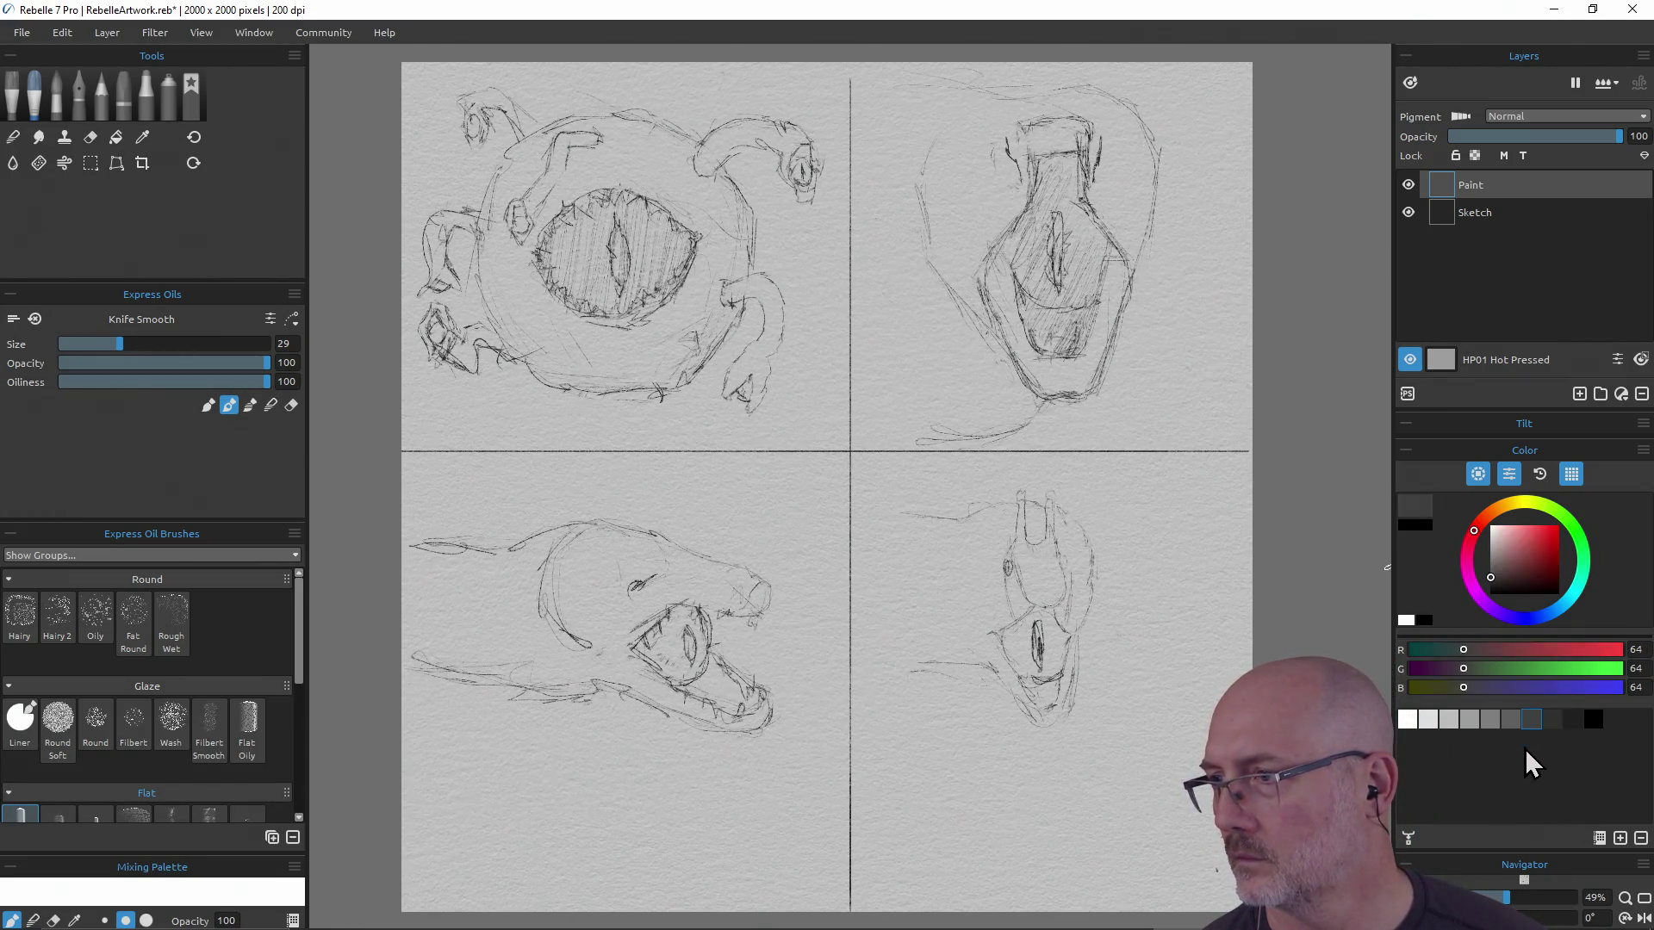
pyautogui.click(1431, 720)
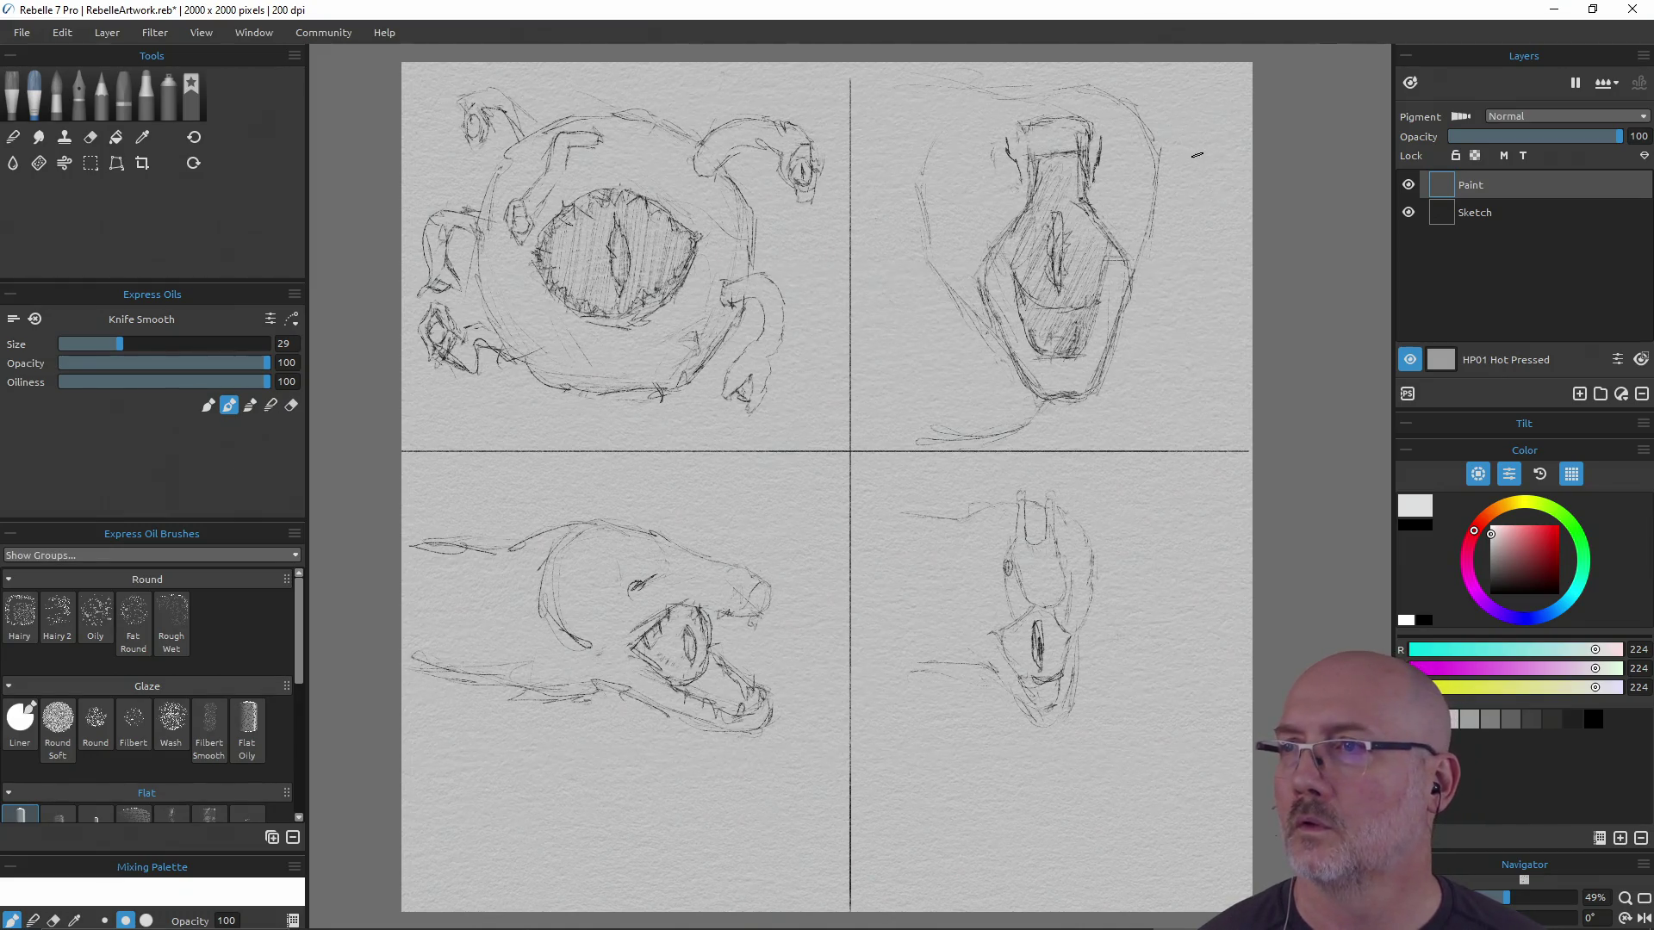
pyautogui.moveTo(1207, 94); pyautogui.dragTo(1203, 122)
pyautogui.hotkey('ctrl', 'z')
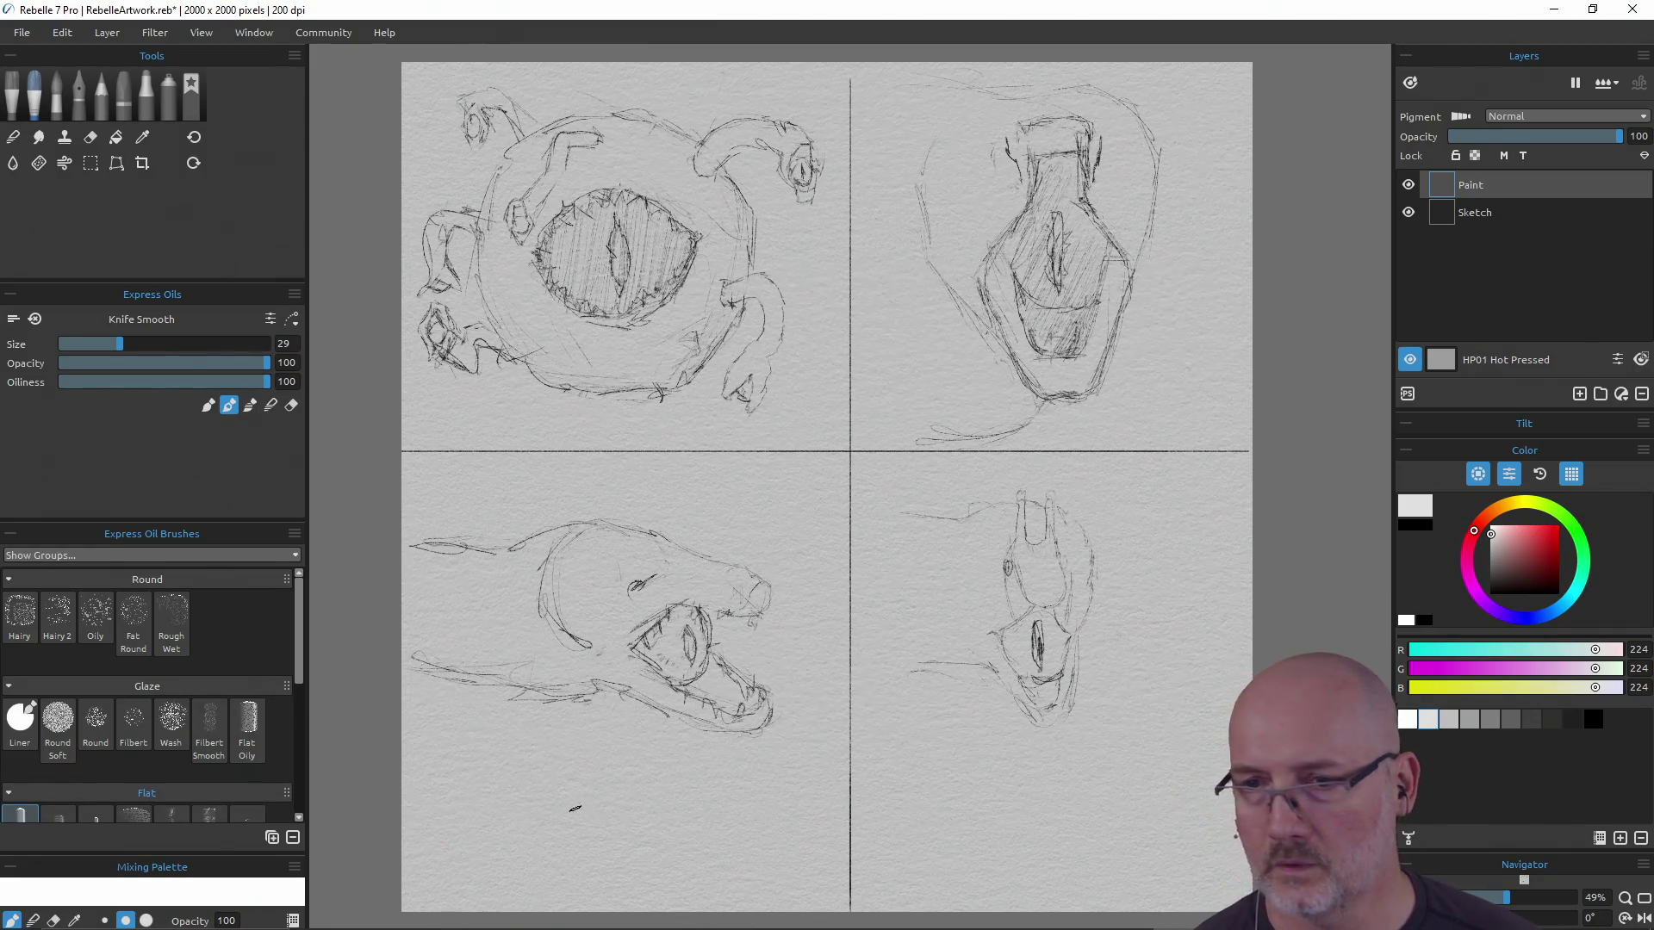
pyautogui.click(1450, 721)
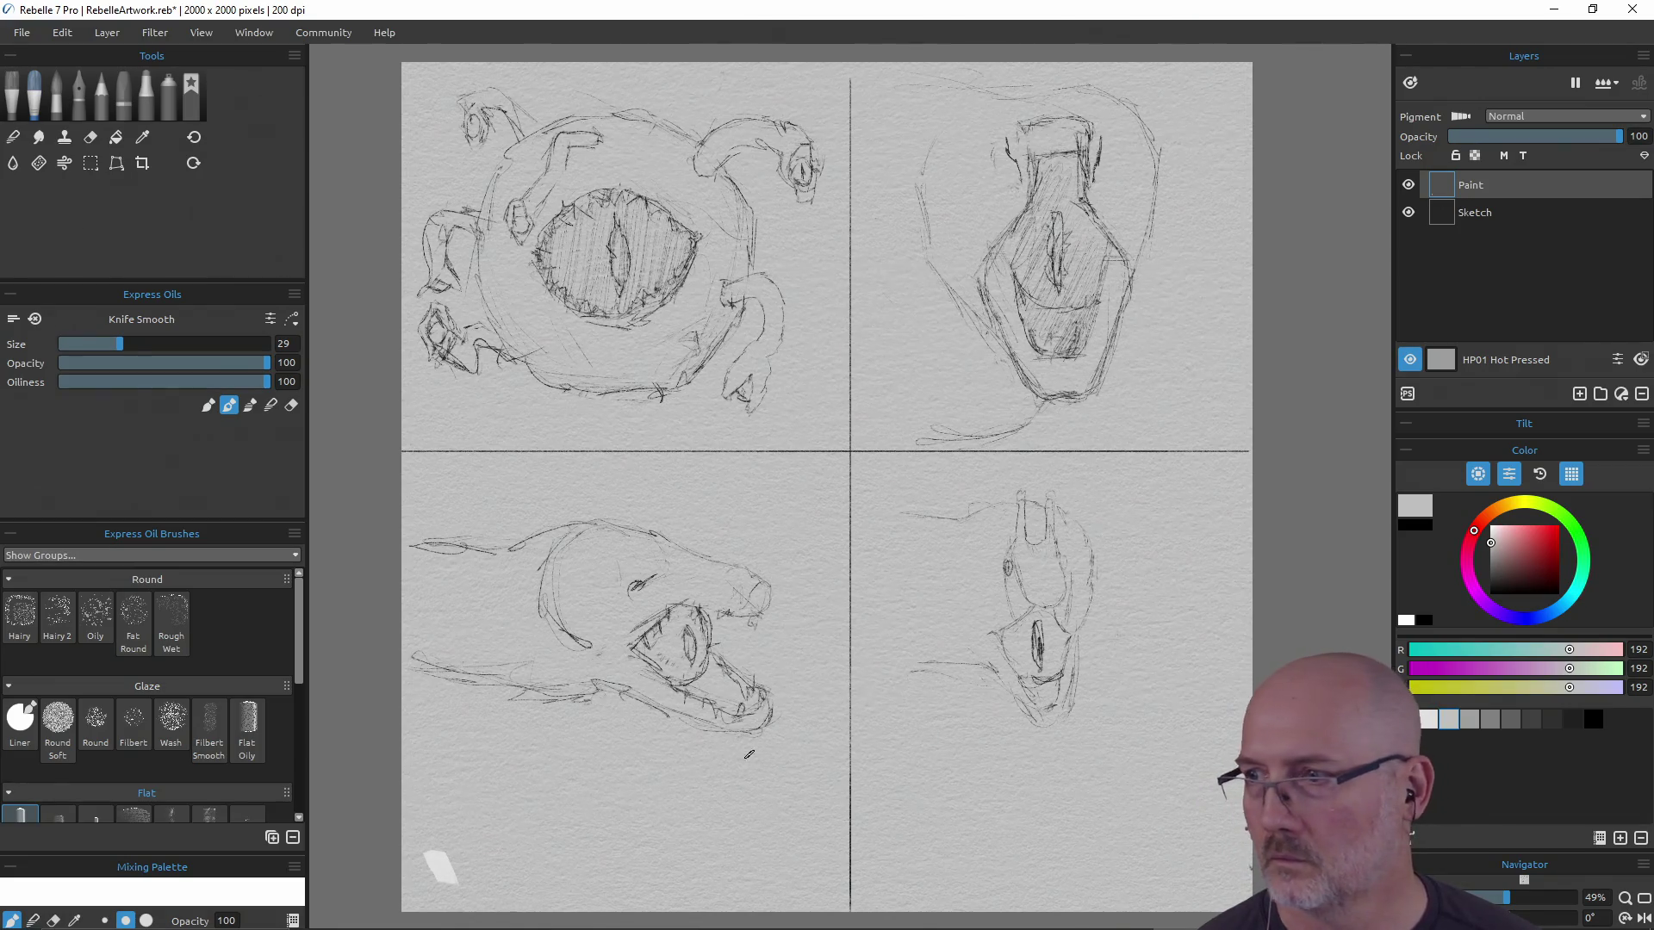
pyautogui.click(1468, 720)
pyautogui.moveTo(481, 851); pyautogui.dragTo(489, 869)
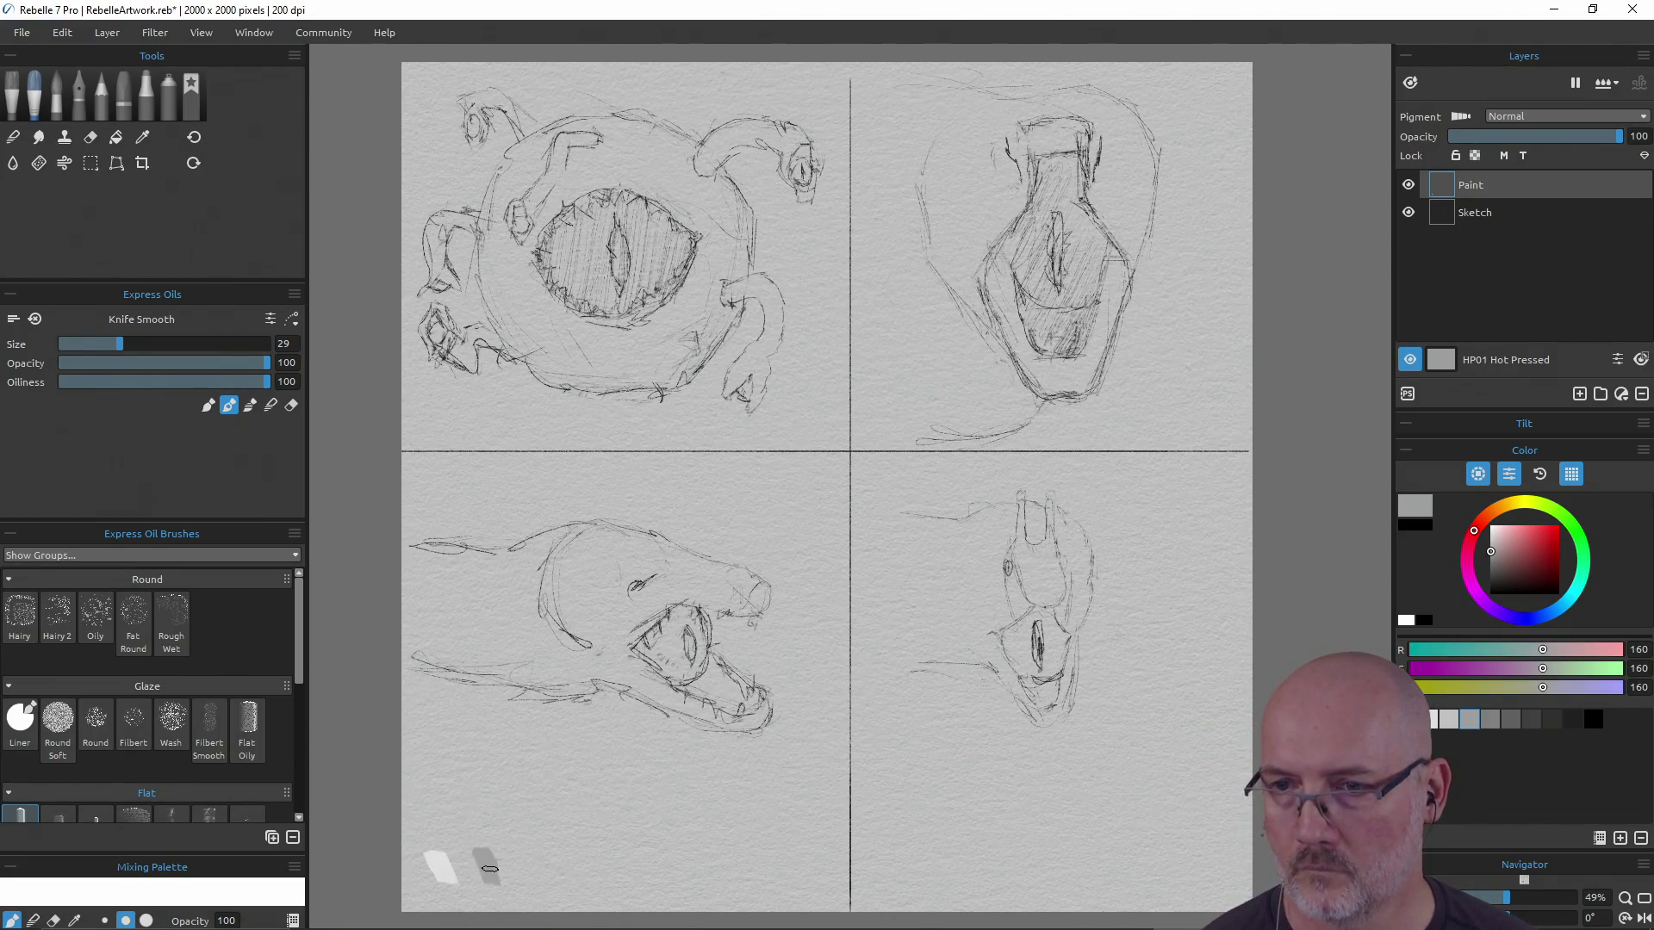
# Add 96 grey, 64 grey and black samples to finish the value scale
pyautogui.click(1512, 720)
pyautogui.moveTo(519, 848); pyautogui.dragTo(541, 878)
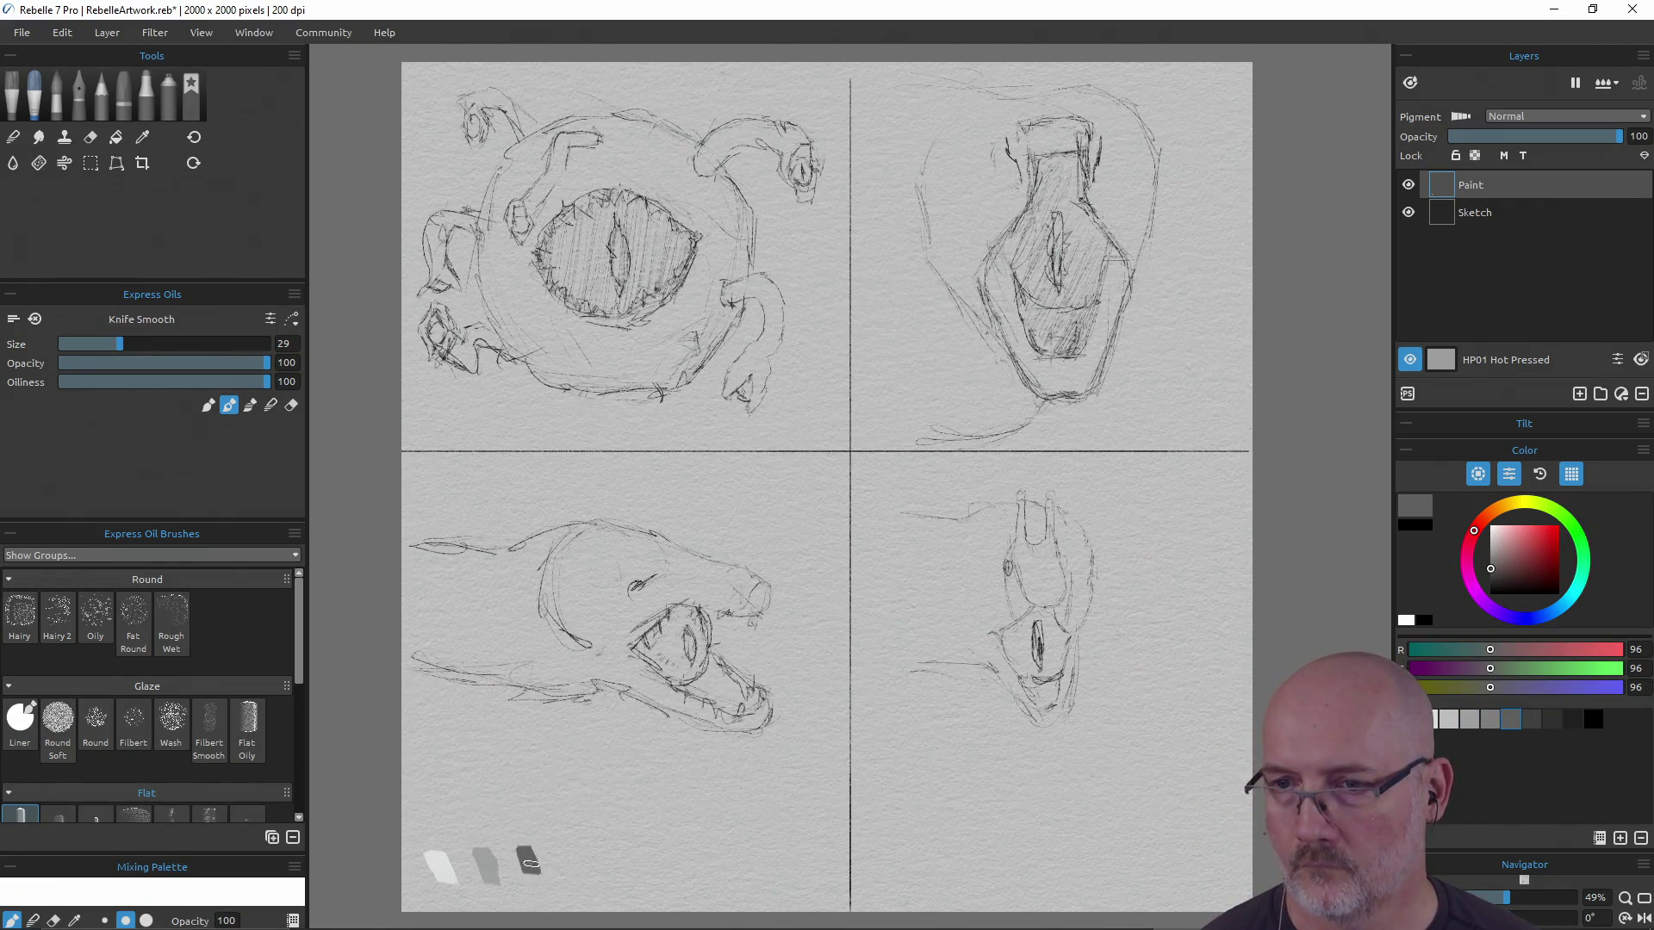
pyautogui.click(1532, 720)
pyautogui.moveTo(559, 844); pyautogui.dragTo(583, 883)
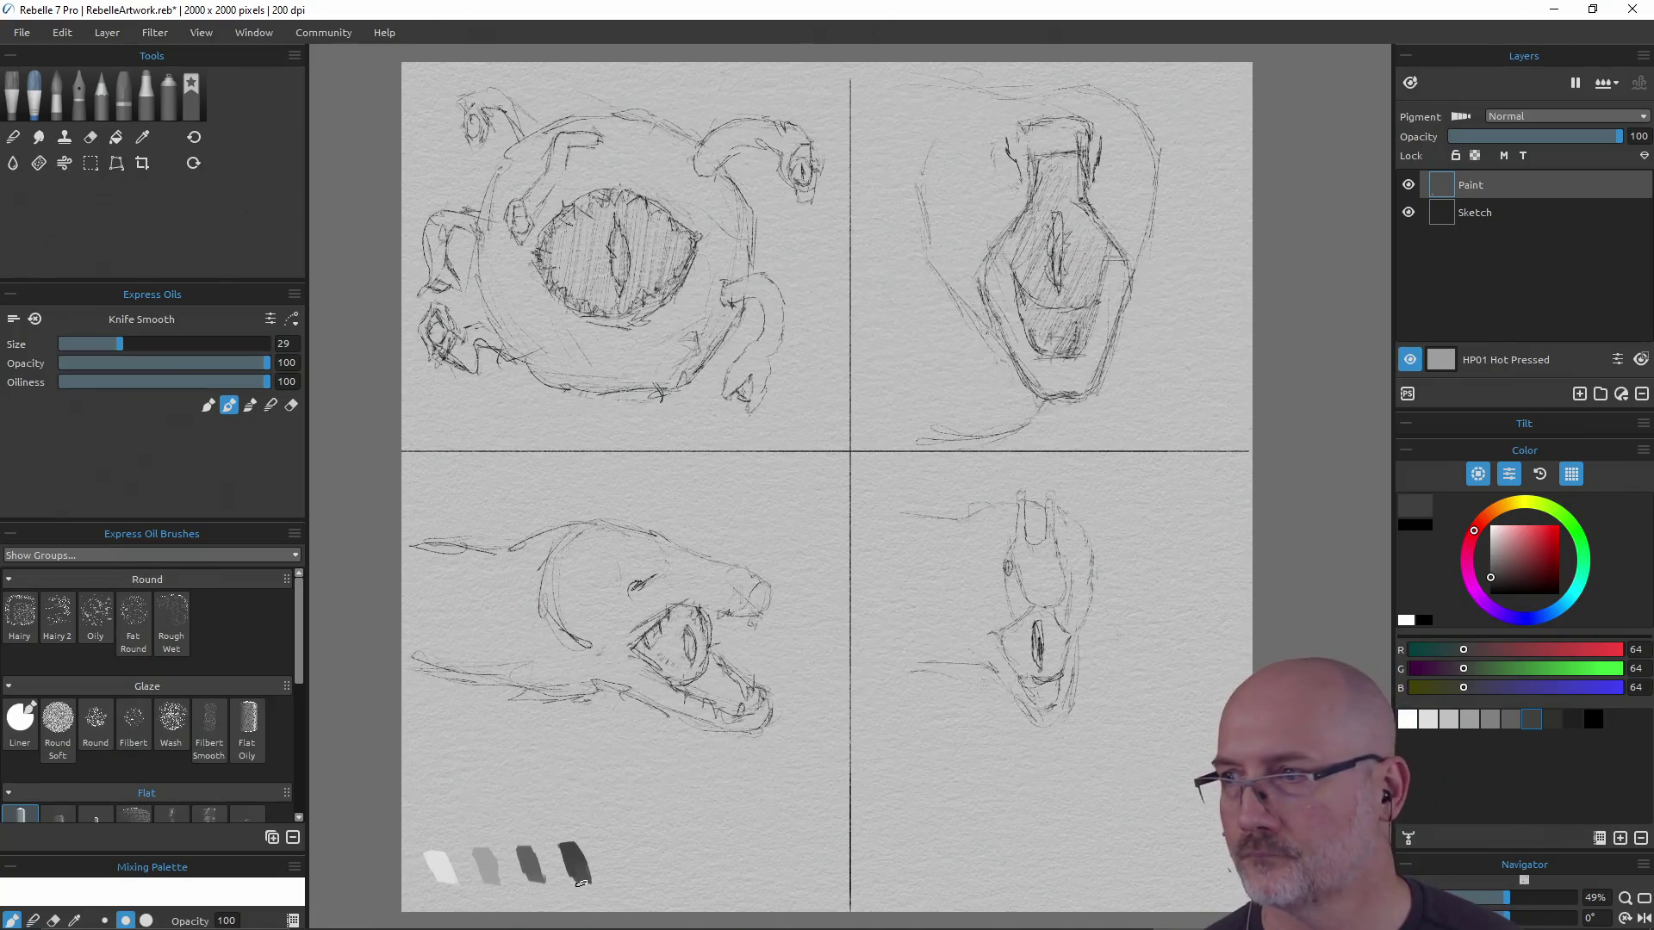
pyautogui.click(1593, 719)
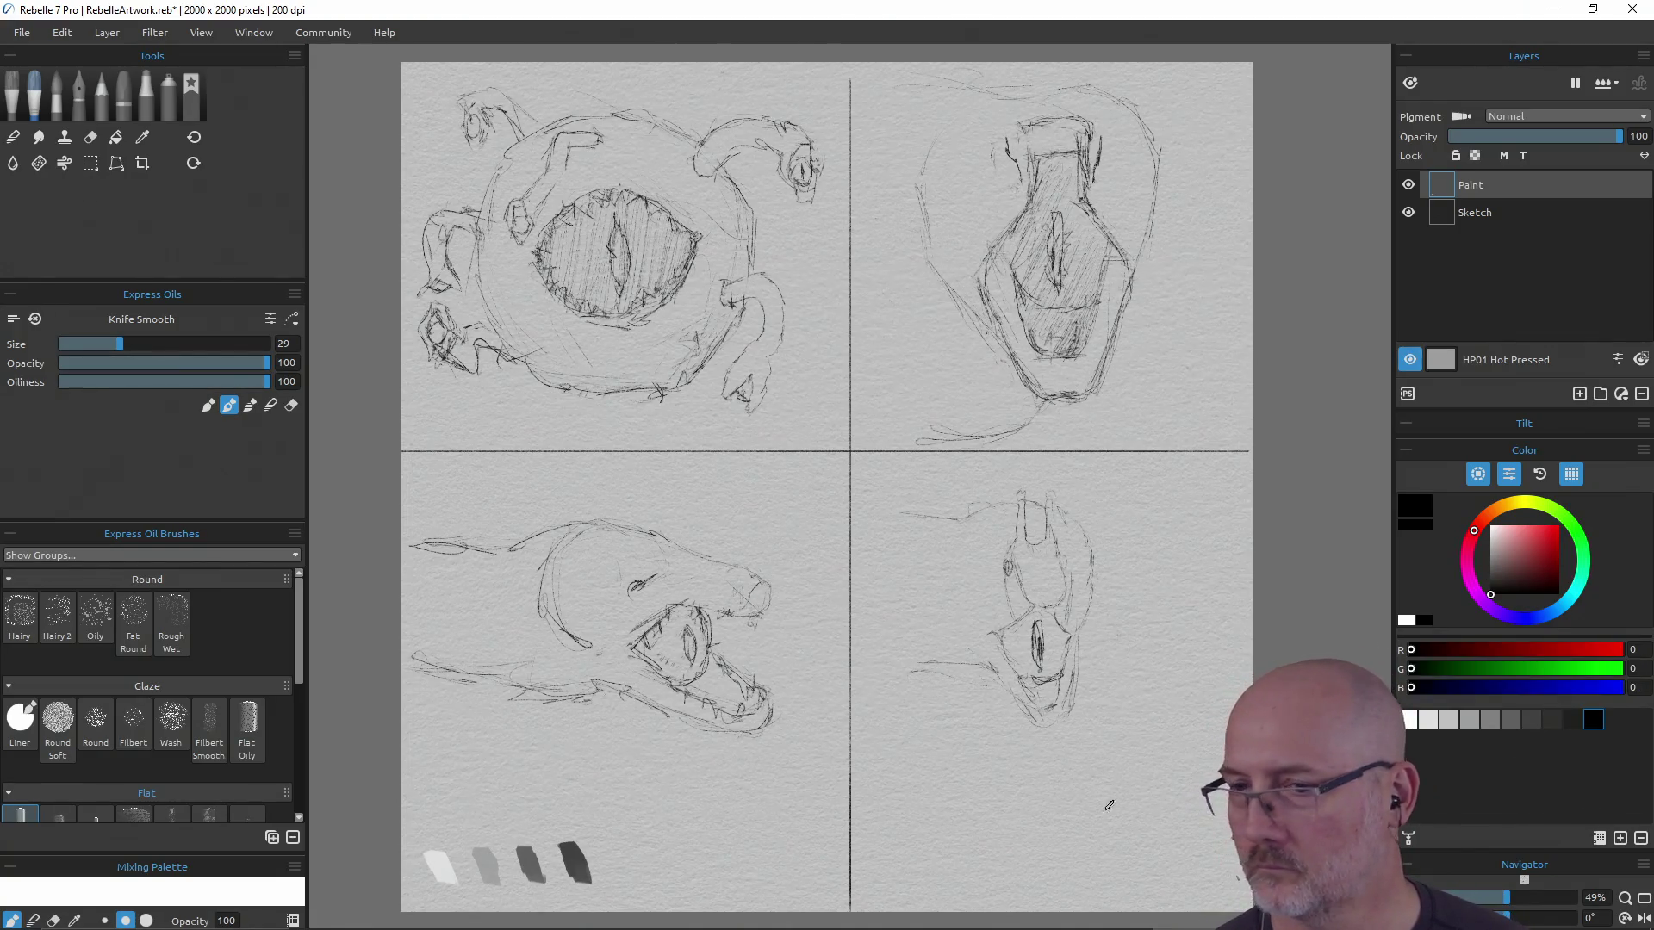
pyautogui.moveTo(616, 848); pyautogui.dragTo(622, 876)
pyautogui.keyDown('alt'); pyautogui.click(414, 75); pyautogui.keyUp('alt')
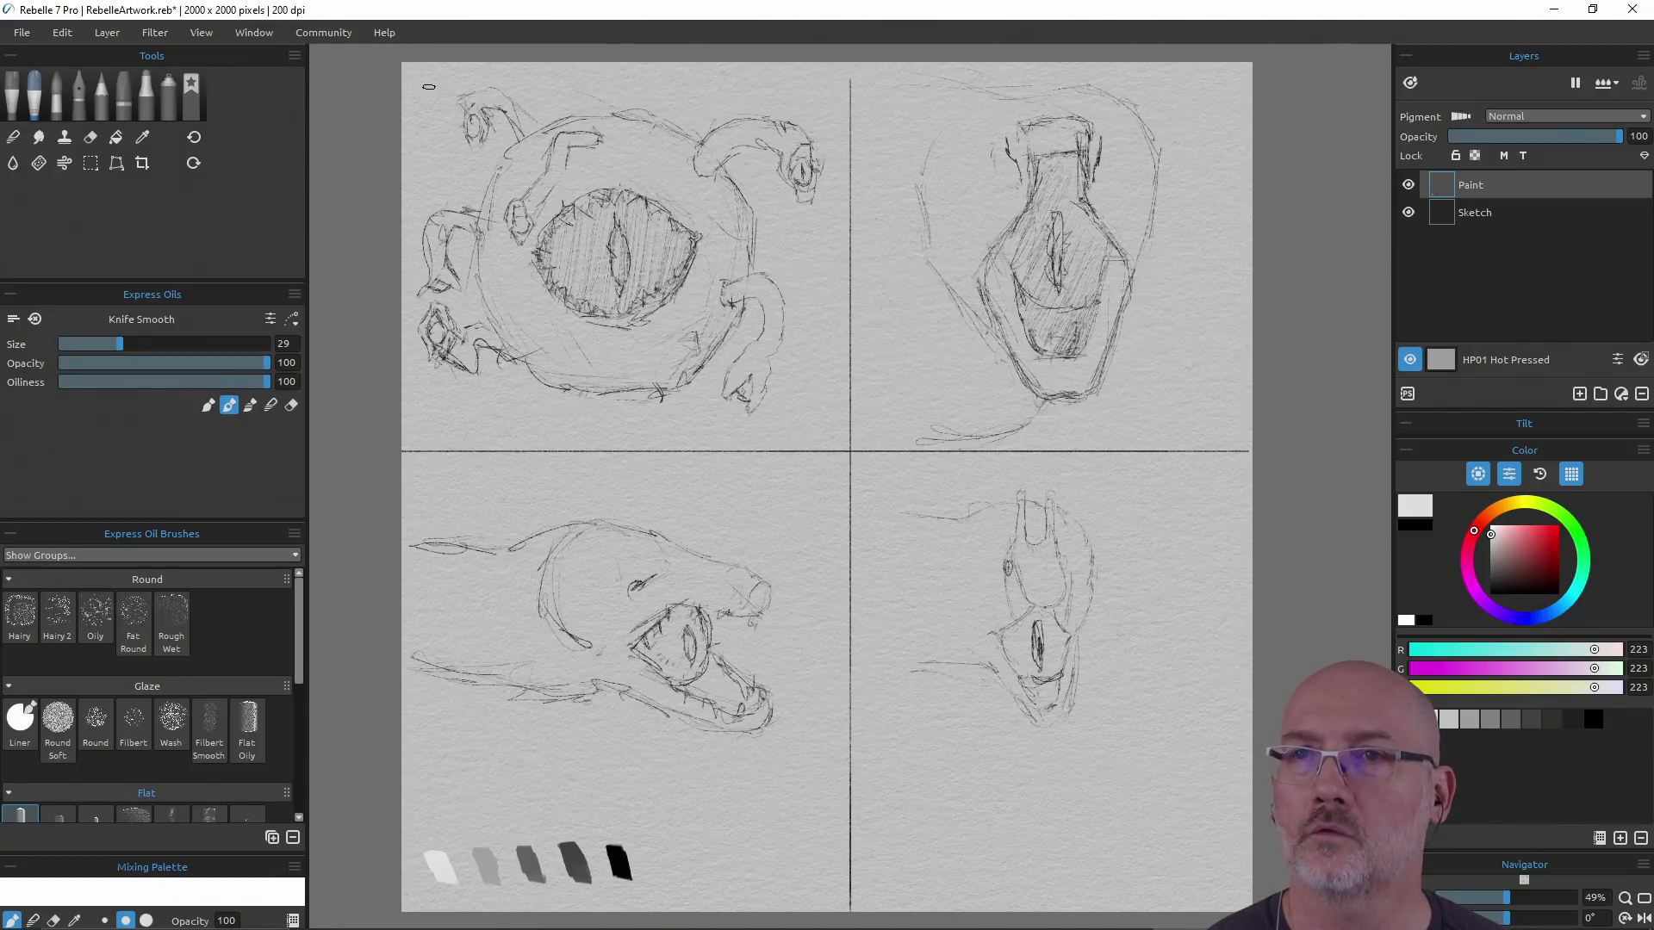
pyautogui.click(408, 76)
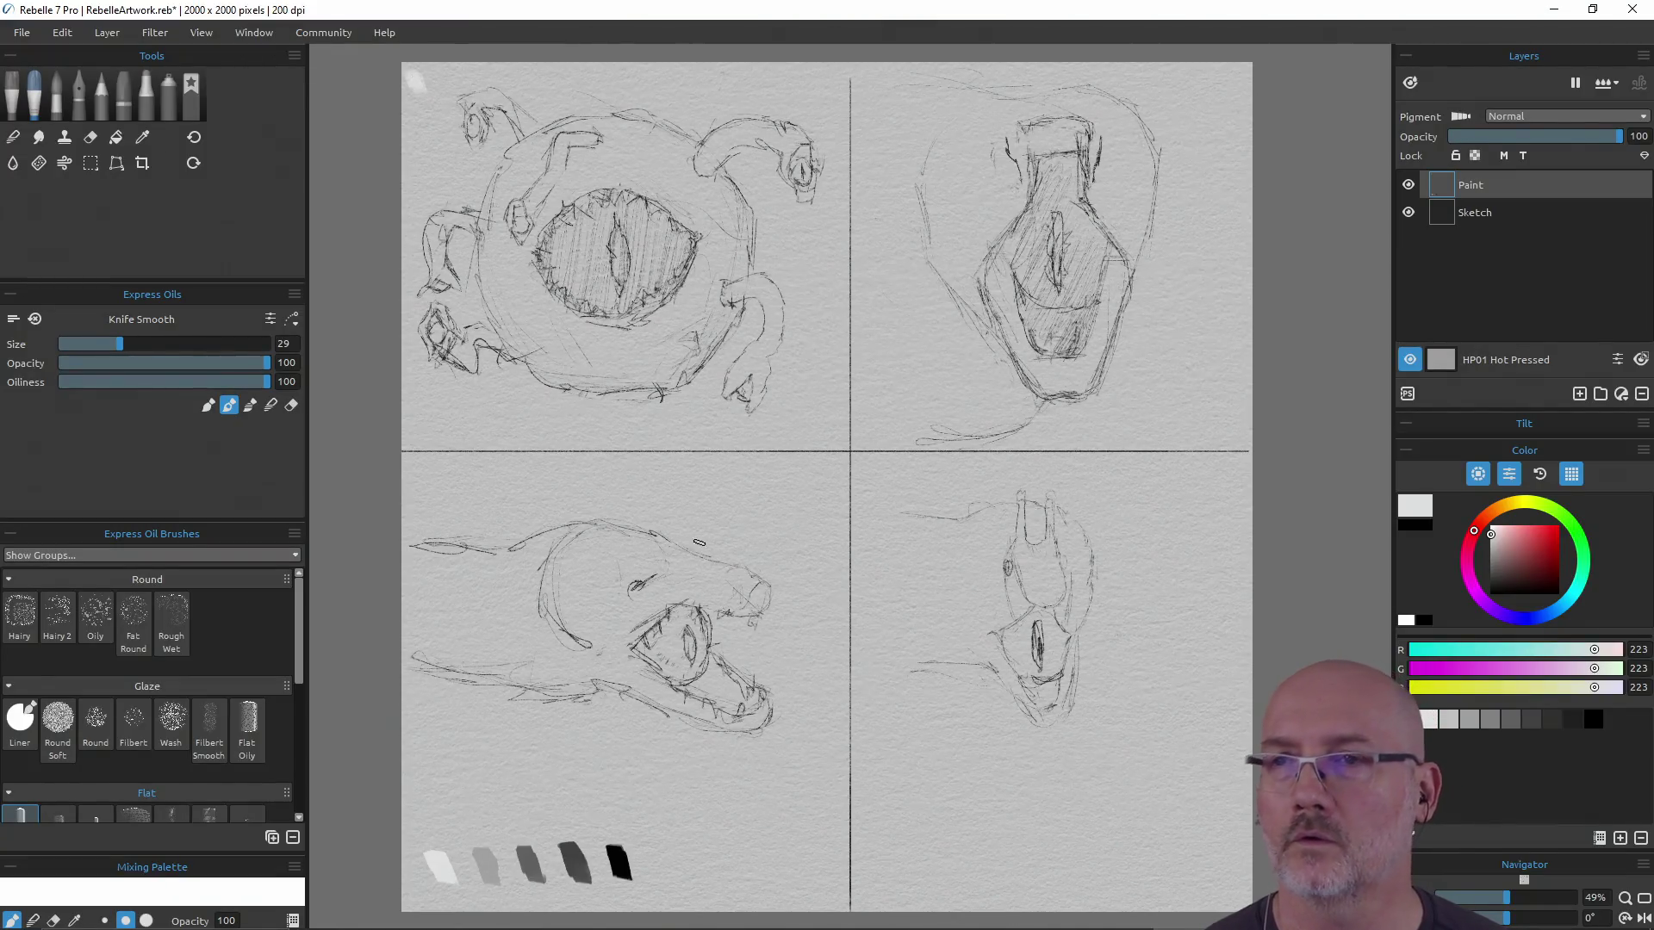
# Paint the body in mid grey, then a black slit pupil with a smaller brush
pyautogui.keyDown('alt'); pyautogui.click(482, 864); pyautogui.keyUp('alt')
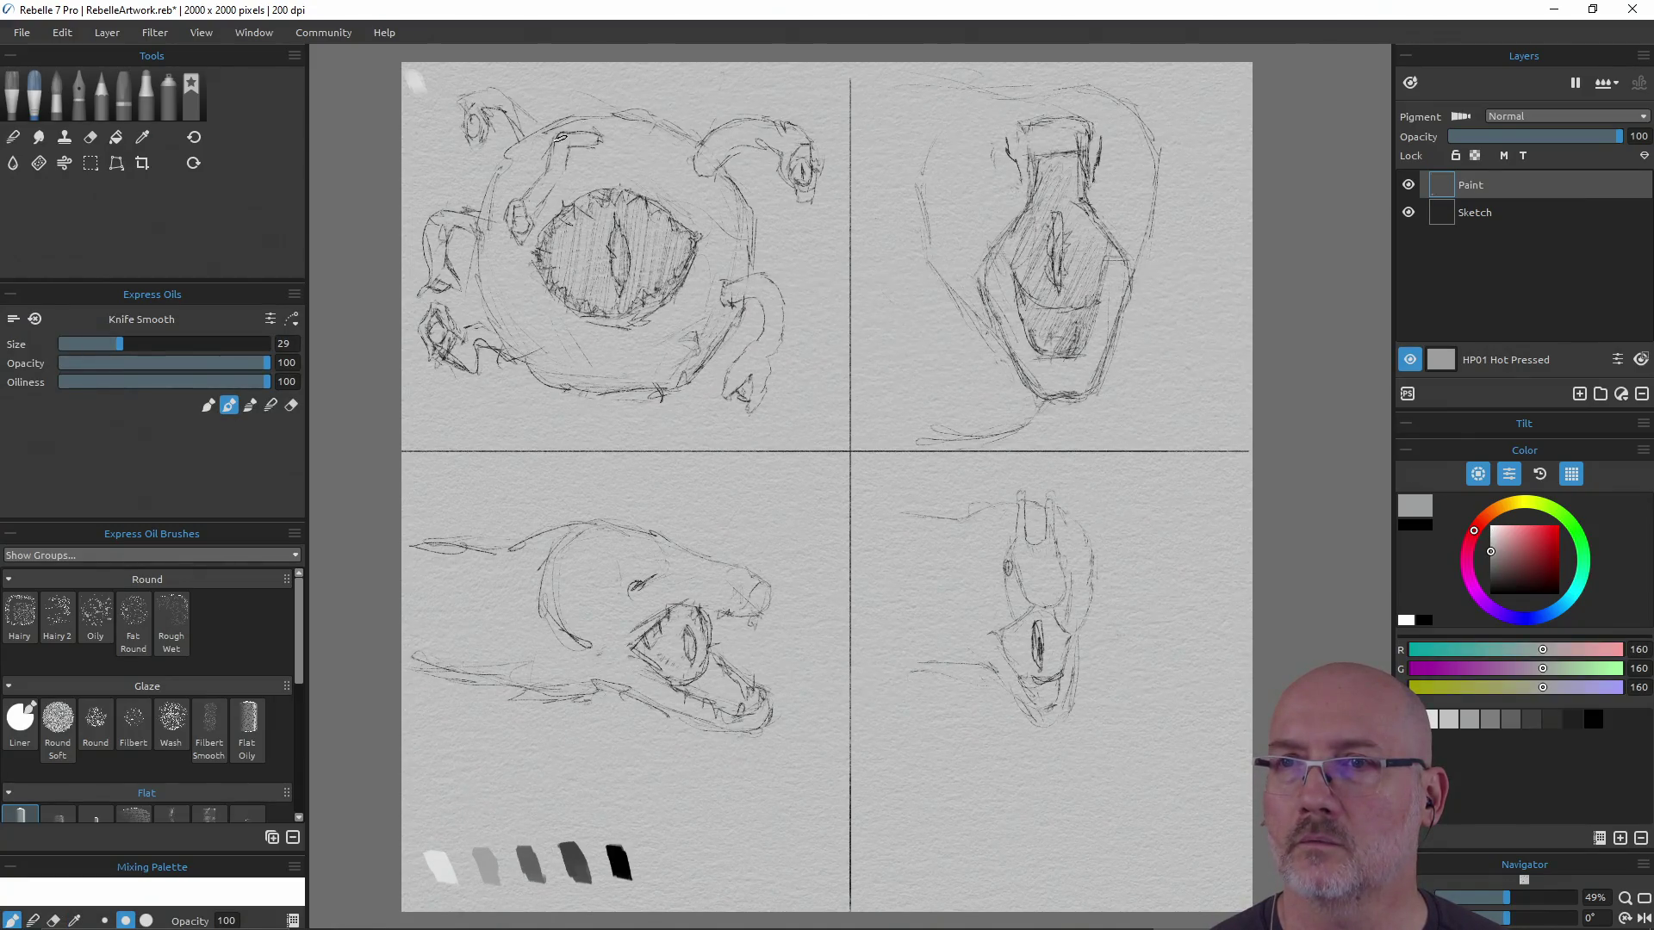
pyautogui.moveTo(544, 184); pyautogui.dragTo(558, 143)
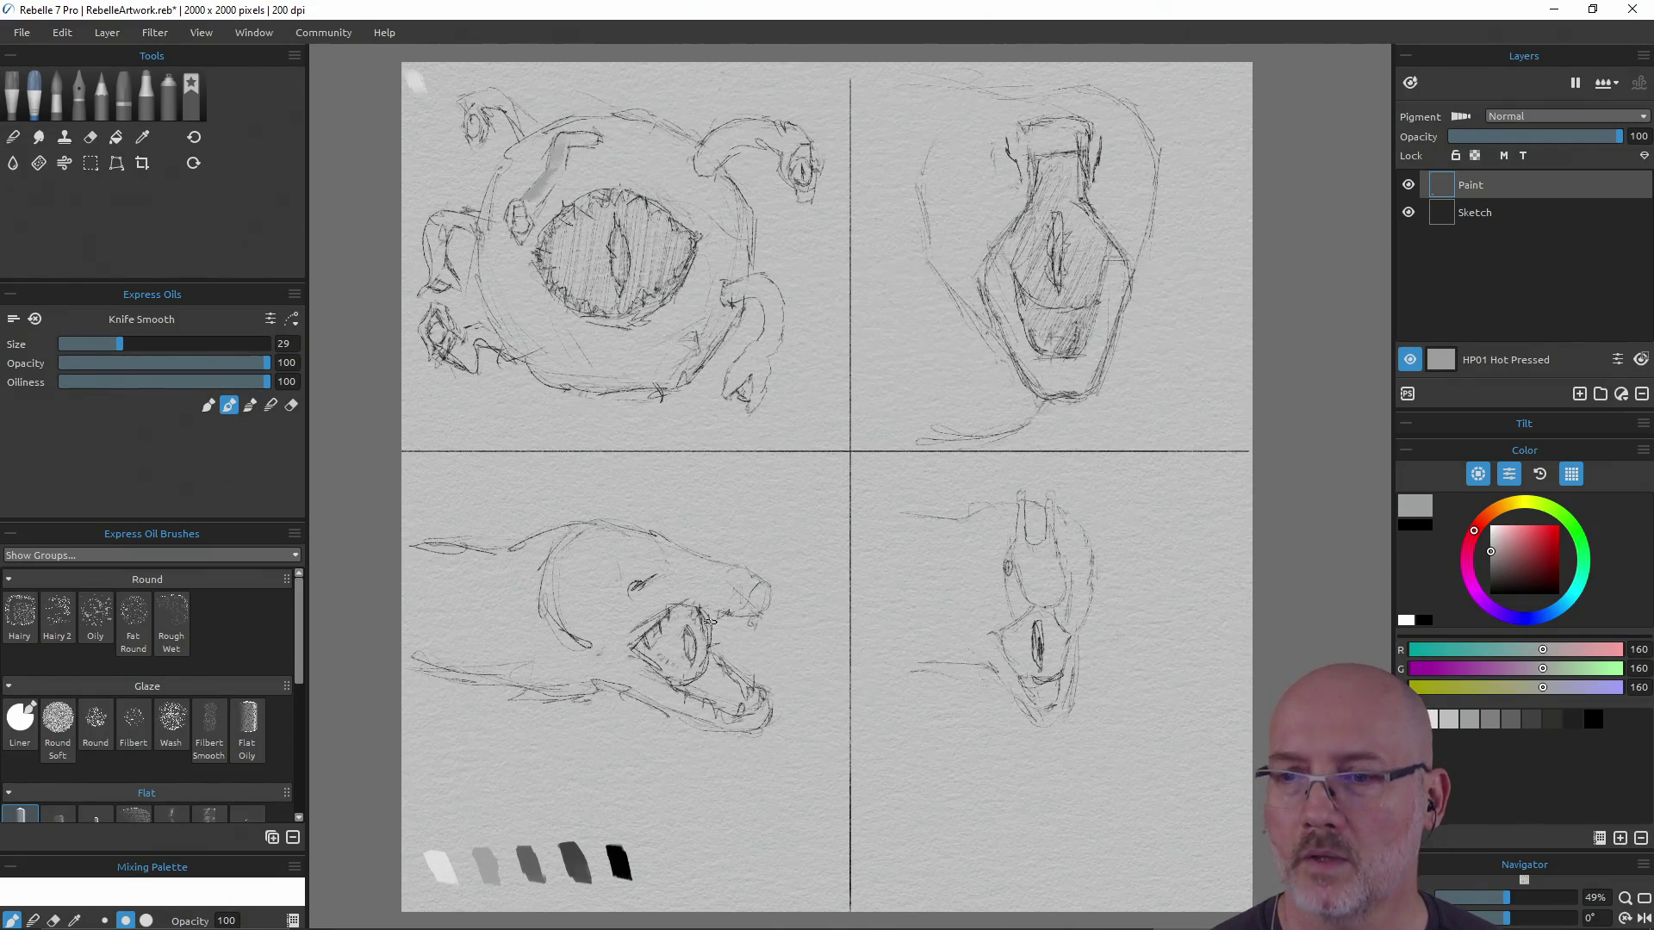
pyautogui.keyDown('alt'); pyautogui.click(609, 859); pyautogui.keyUp('alt')
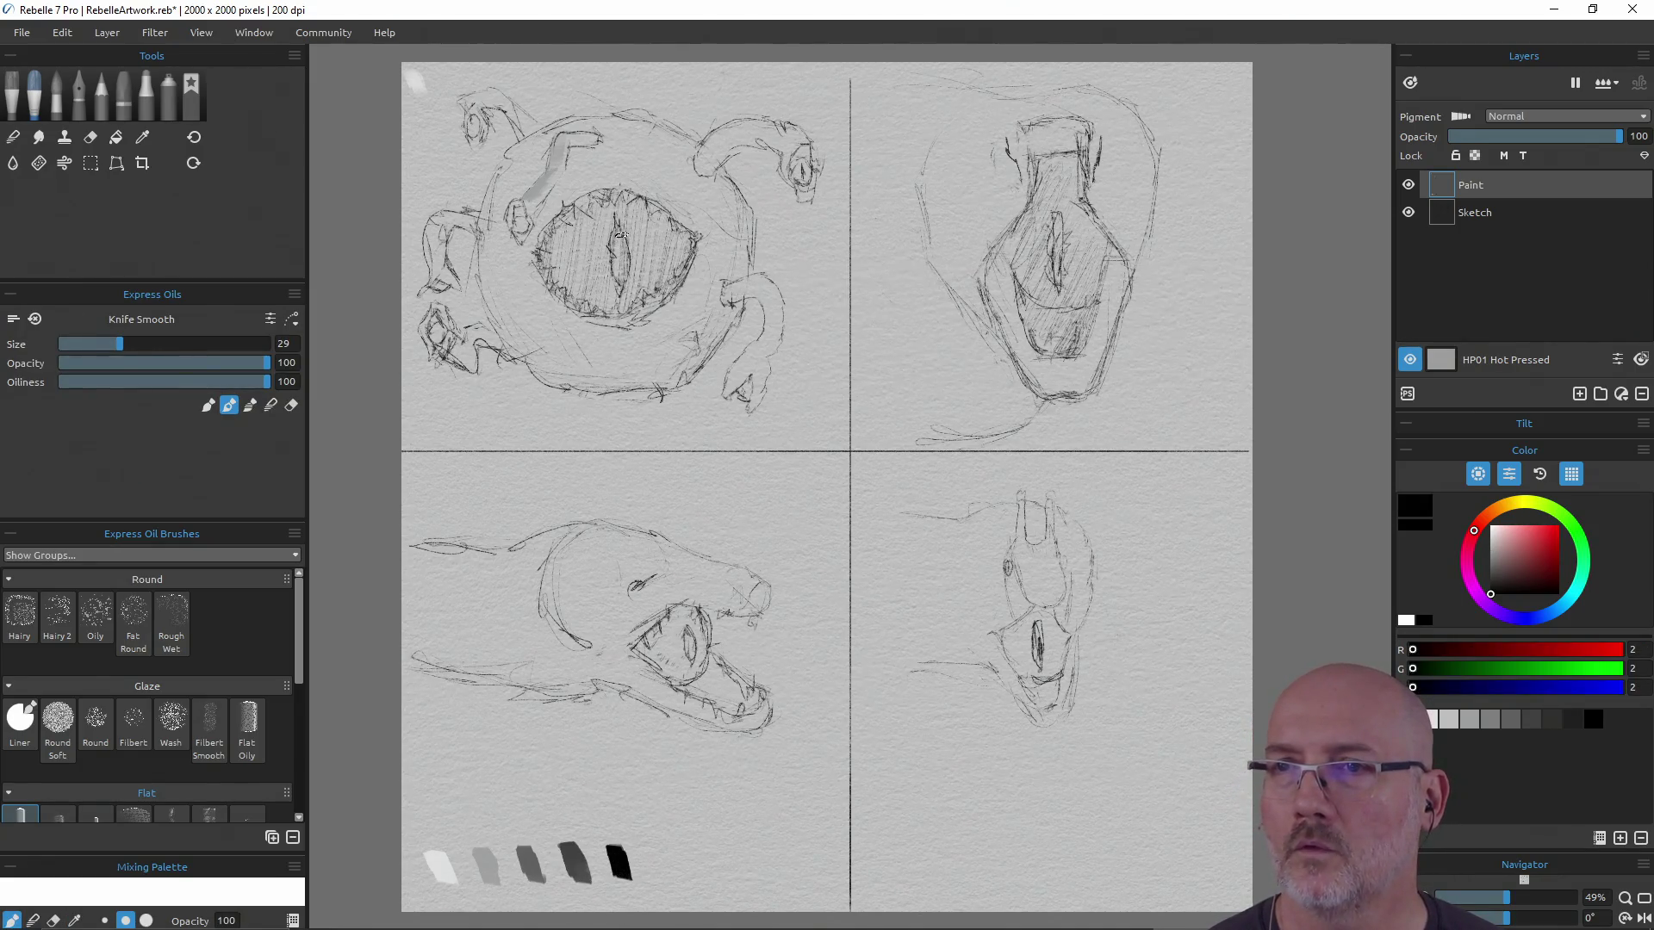
pyautogui.press('[')
pyautogui.press('[')
pyautogui.press('[')
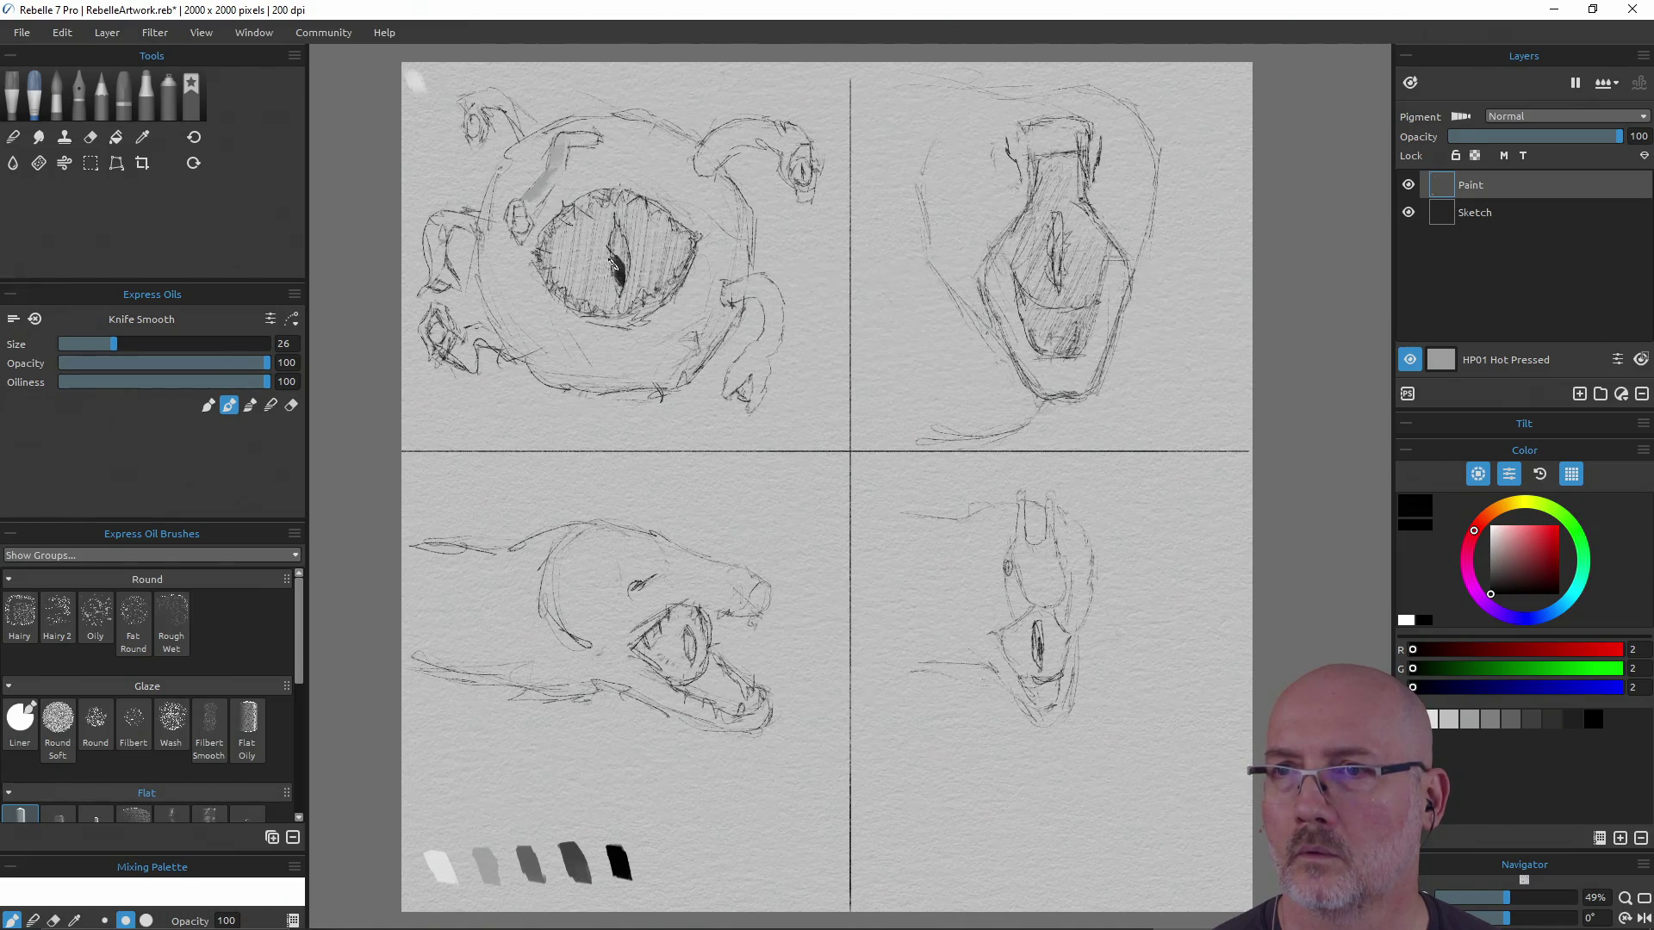
pyautogui.moveTo(615, 255)
pyautogui.mouseDown()
pyautogui.moveTo(616, 226)
pyautogui.moveTo(620, 280)
pyautogui.mouseUp()
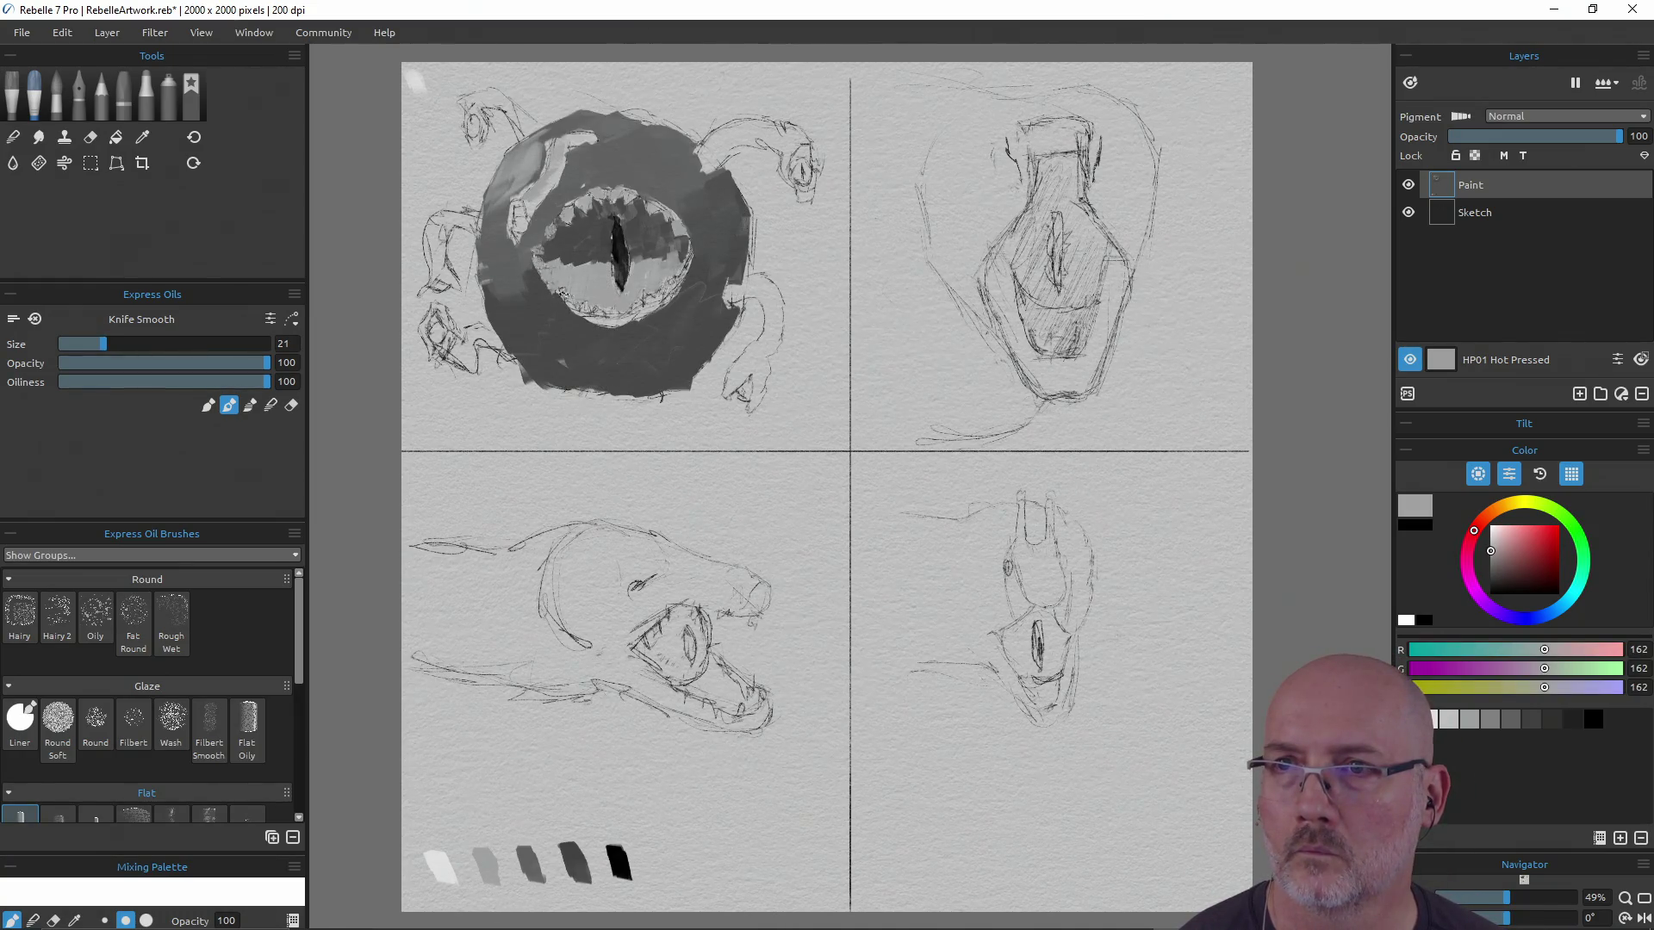
# Shade the iris, darkening its left part and lightening the lower area
pyautogui.keyDown('alt'); pyautogui.click(447, 866); pyautogui.keyUp('alt')
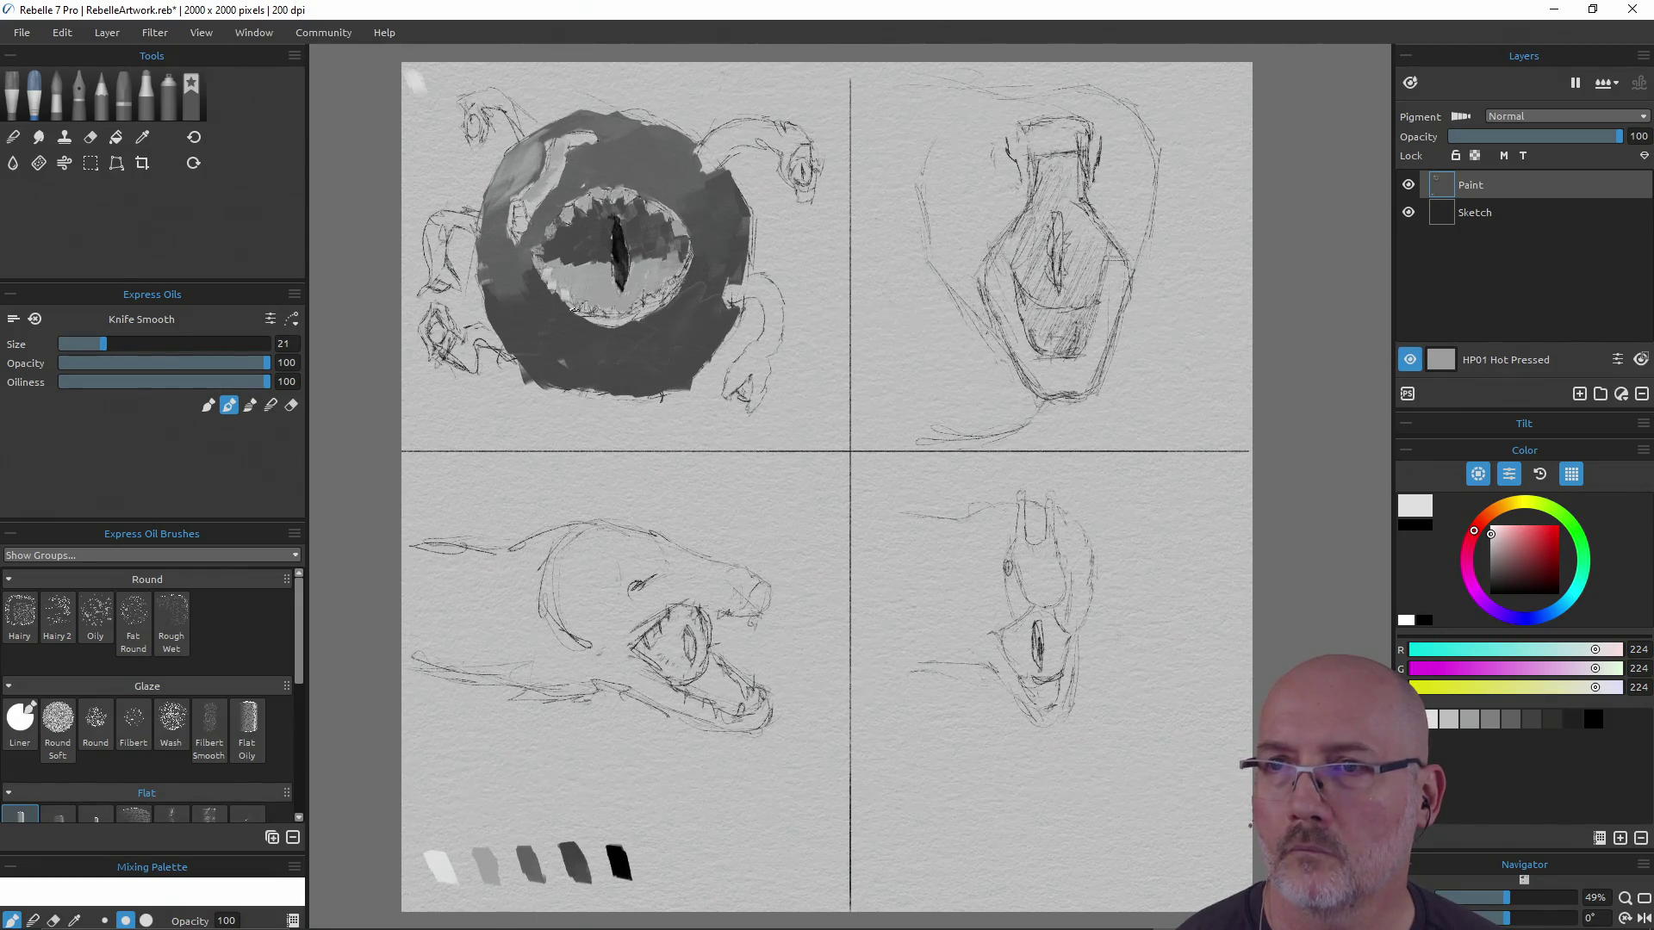
pyautogui.press('alt')
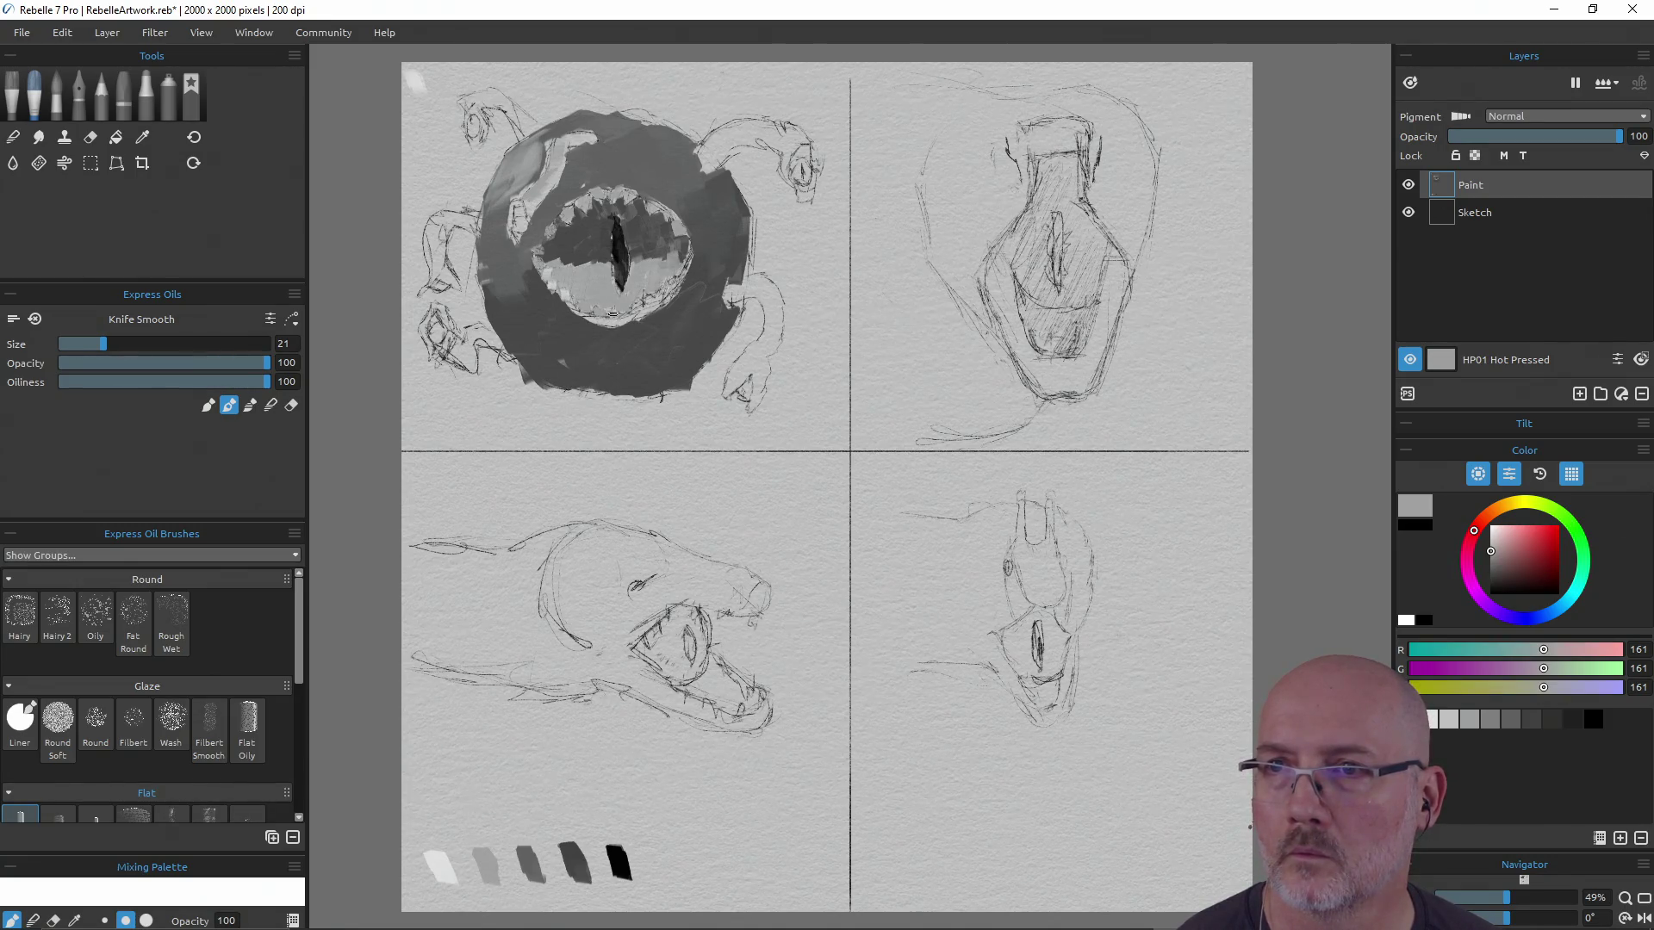
pyautogui.keyDown('alt'); pyautogui.click(529, 863); pyautogui.keyUp('alt')
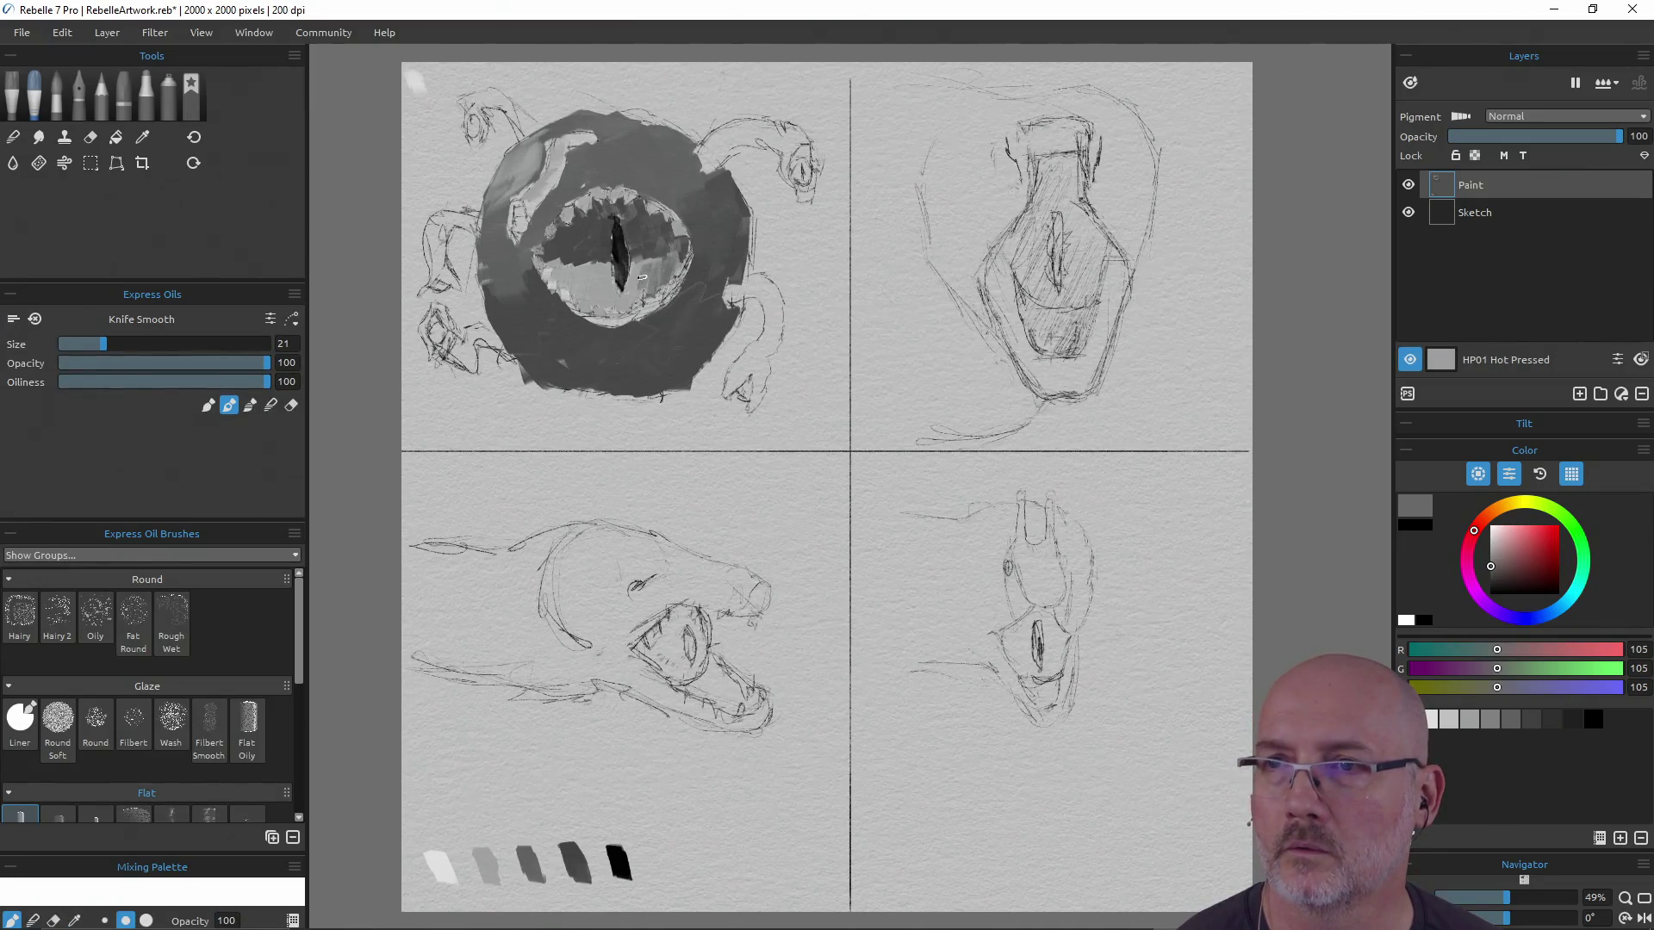
pyautogui.moveTo(573, 263)
pyautogui.mouseDown()
pyautogui.moveTo(555, 277)
pyautogui.moveTo(564, 258)
pyautogui.moveTo(588, 286)
pyautogui.mouseUp()
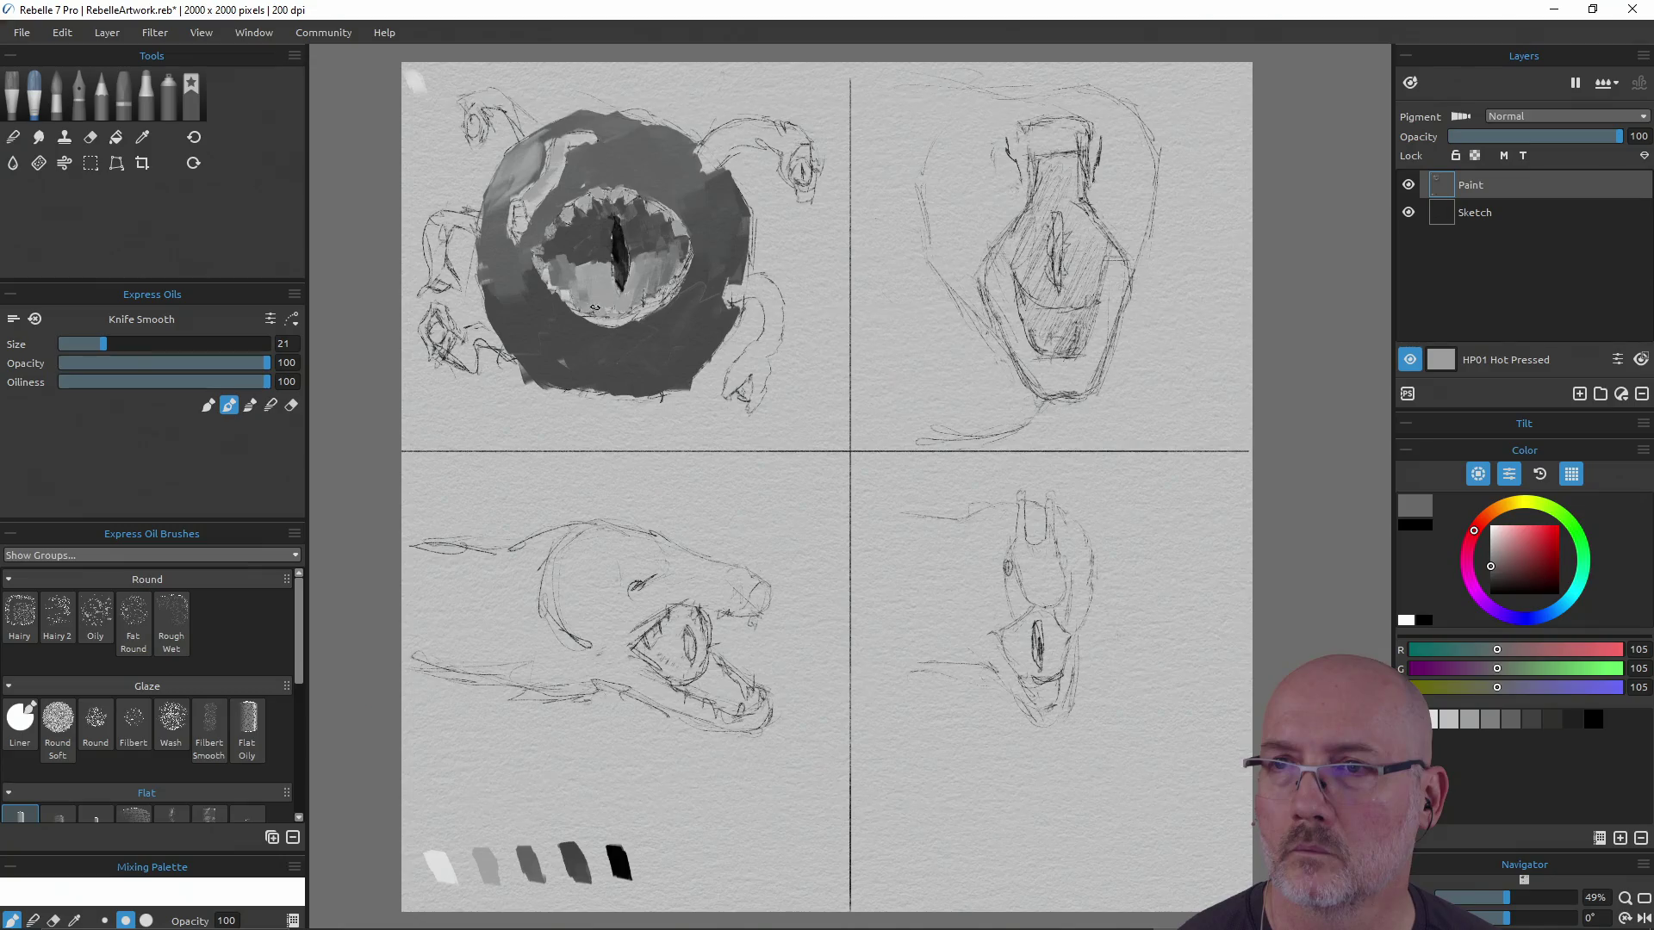
pyautogui.moveTo(628, 300)
pyautogui.mouseDown()
pyautogui.moveTo(636, 274)
pyautogui.moveTo(599, 310)
pyautogui.moveTo(594, 296)
pyautogui.moveTo(610, 299)
pyautogui.moveTo(608, 274)
pyautogui.moveTo(618, 296)
pyautogui.mouseUp()
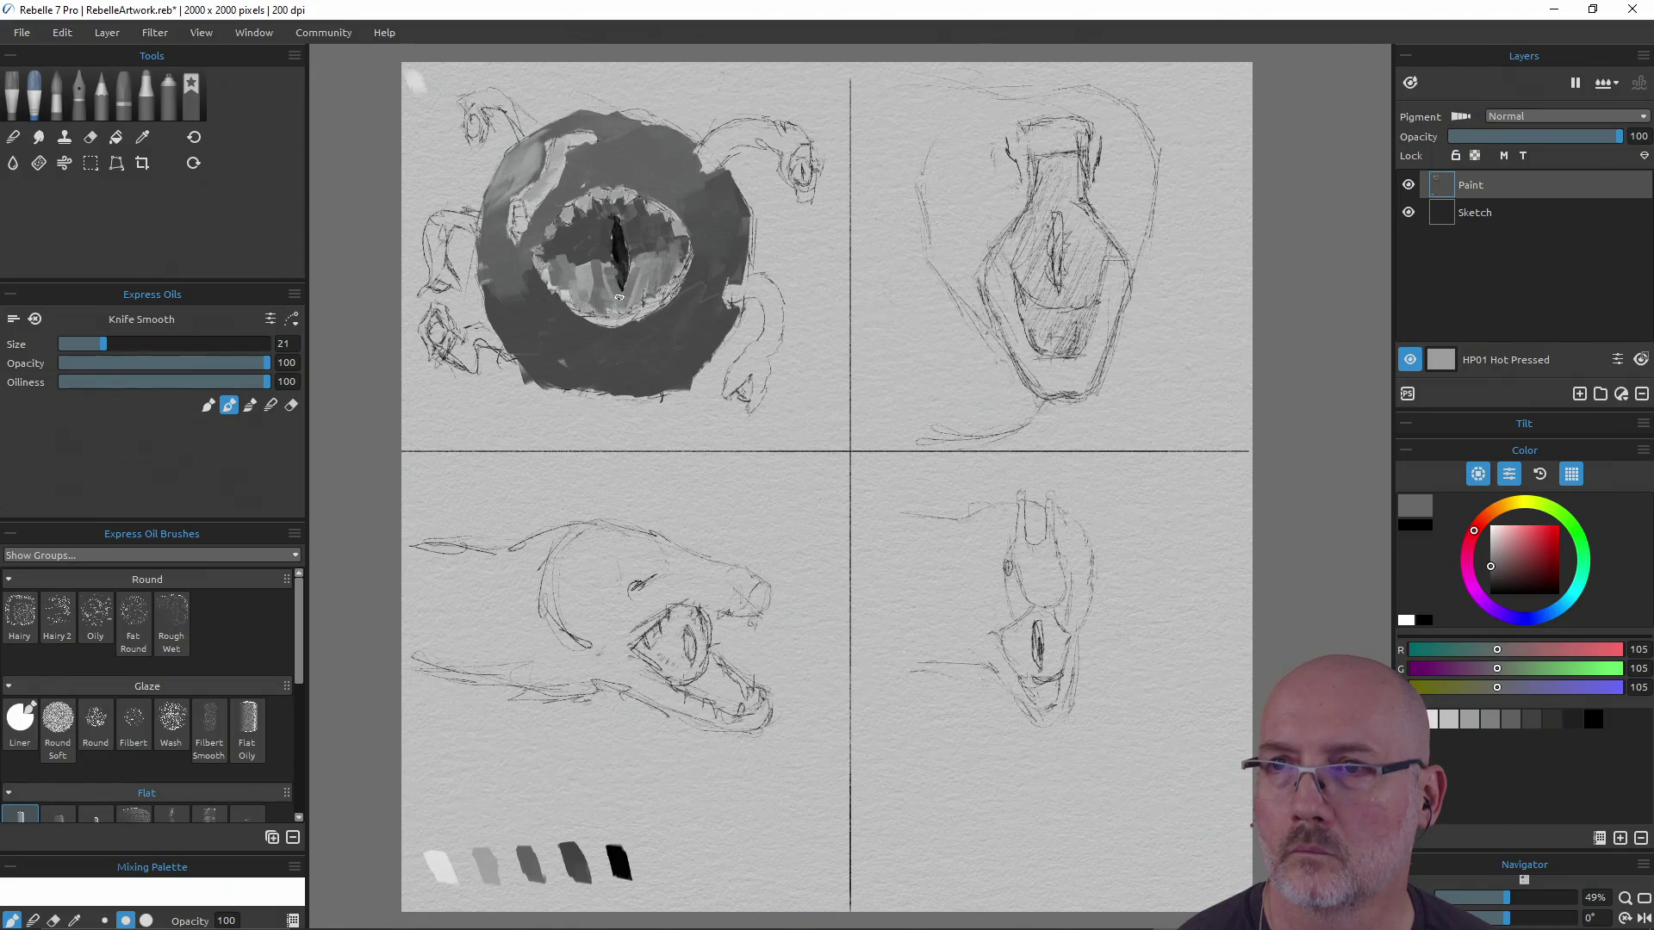
# Darken the pupil's right edge, blend the lower-left iris, and add light and dark strokes along the iris bottom
pyautogui.keyDown('alt'); pyautogui.click(632, 245); pyautogui.keyUp('alt')
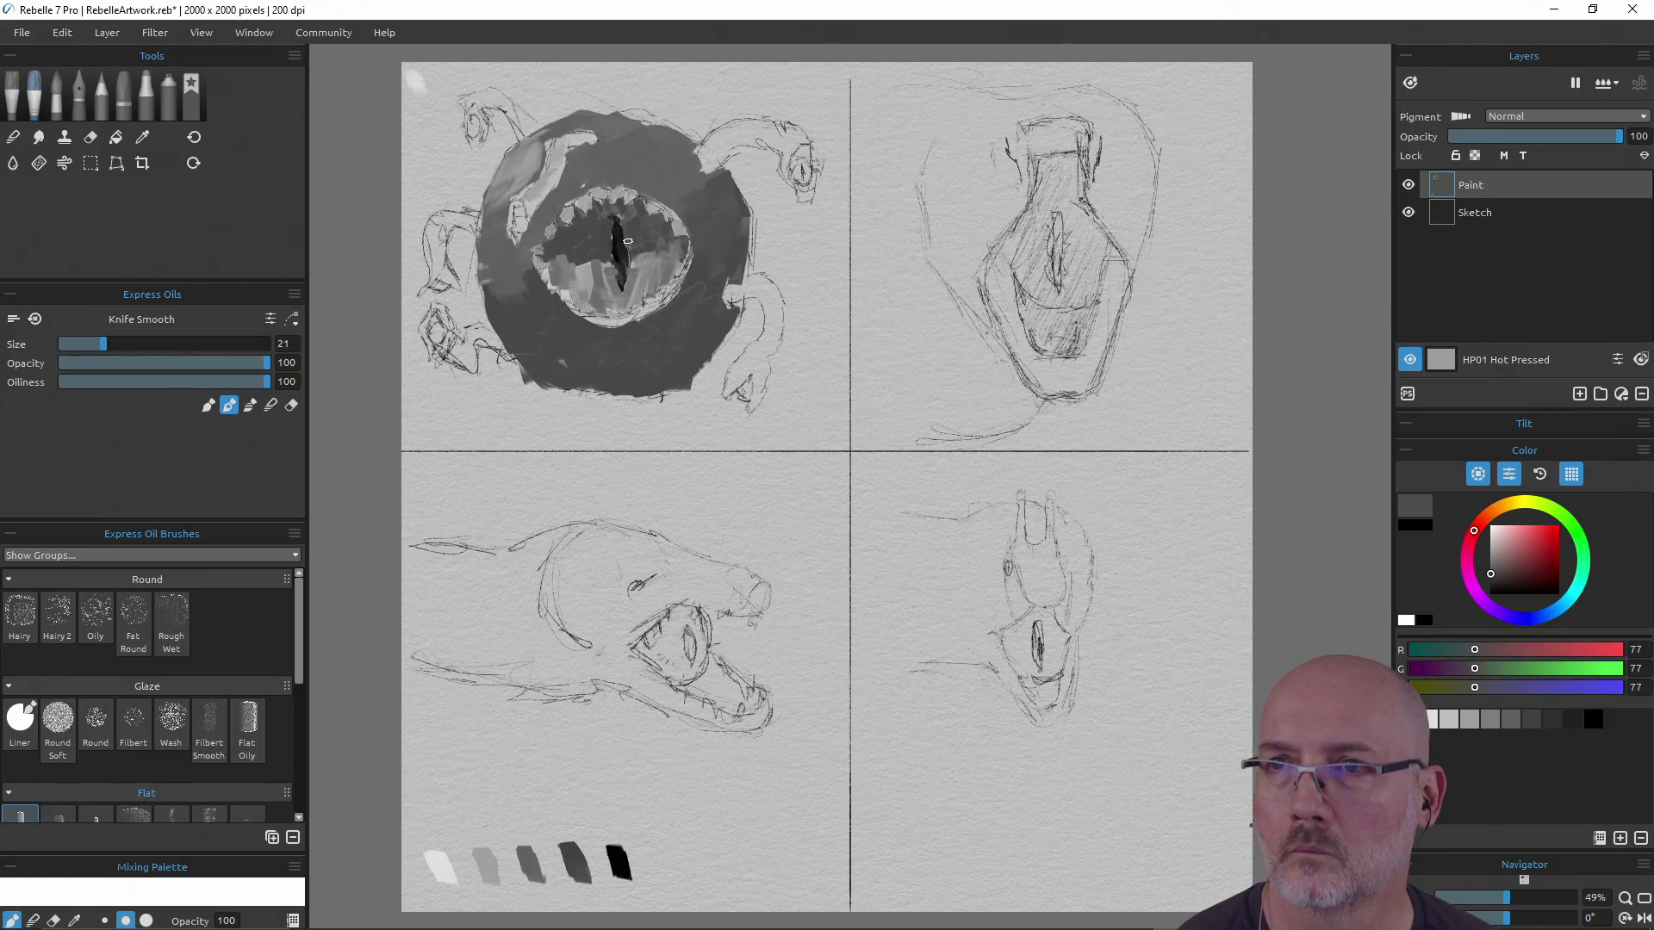
pyautogui.moveTo(631, 252); pyautogui.dragTo(630, 272)
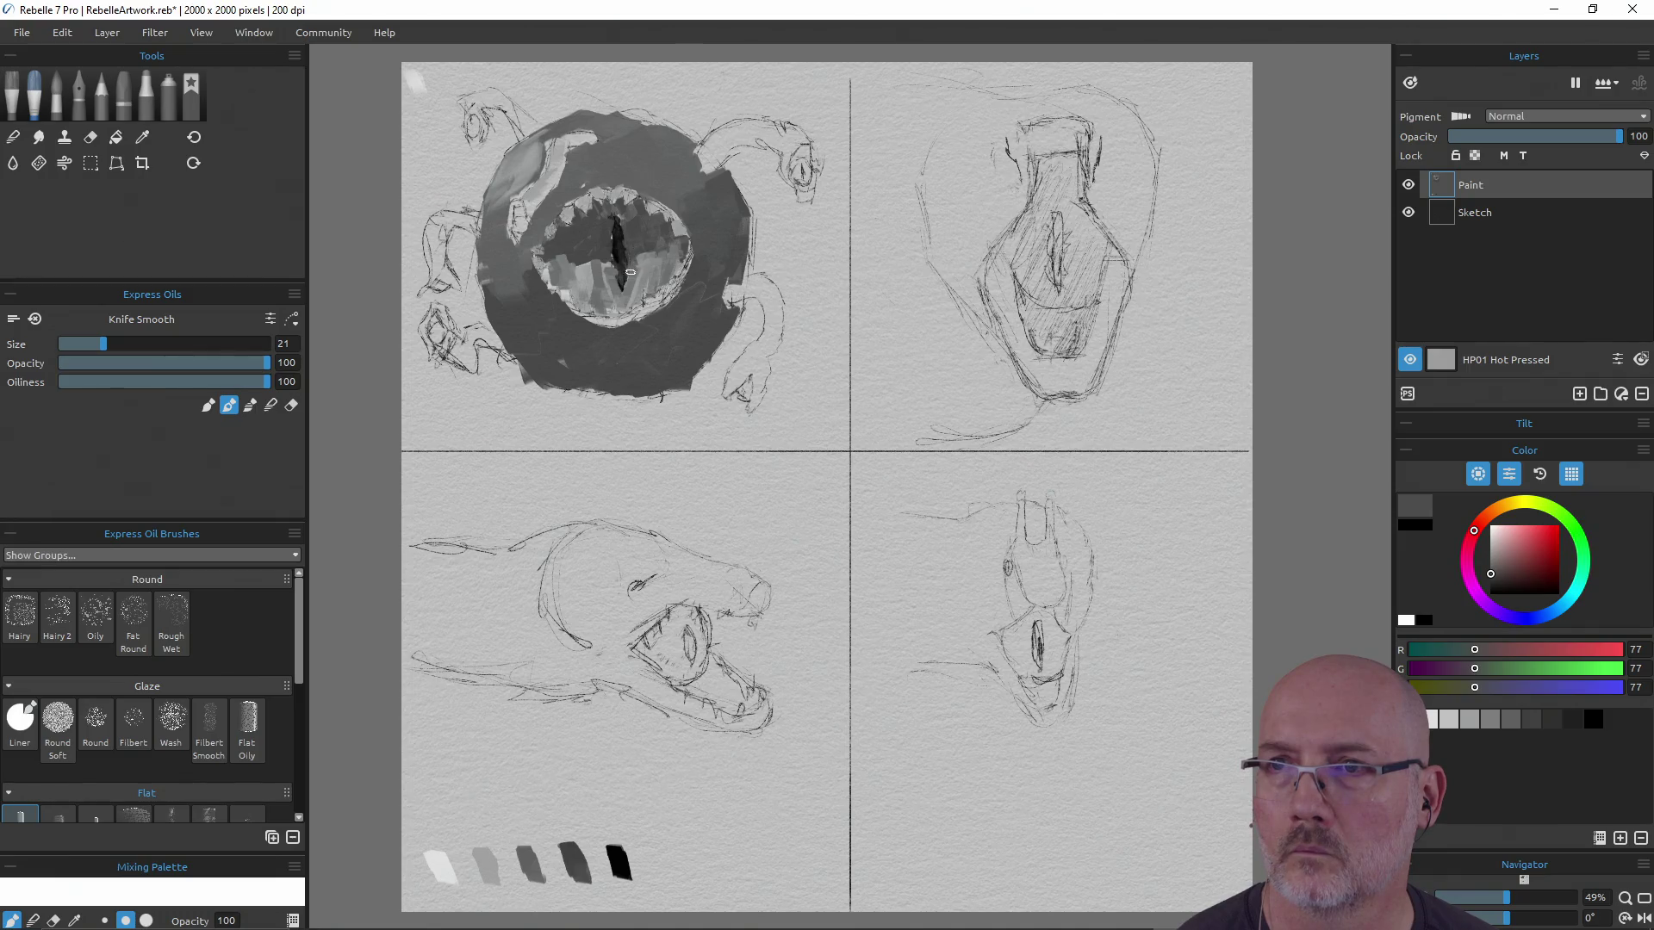
pyautogui.keyDown('alt'); pyautogui.click(584, 286); pyautogui.keyUp('alt')
pyautogui.moveTo(585, 286)
pyautogui.mouseDown()
pyautogui.moveTo(574, 276)
pyautogui.moveTo(572, 292)
pyautogui.moveTo(589, 269)
pyautogui.moveTo(612, 292)
pyautogui.moveTo(663, 274)
pyautogui.mouseUp()
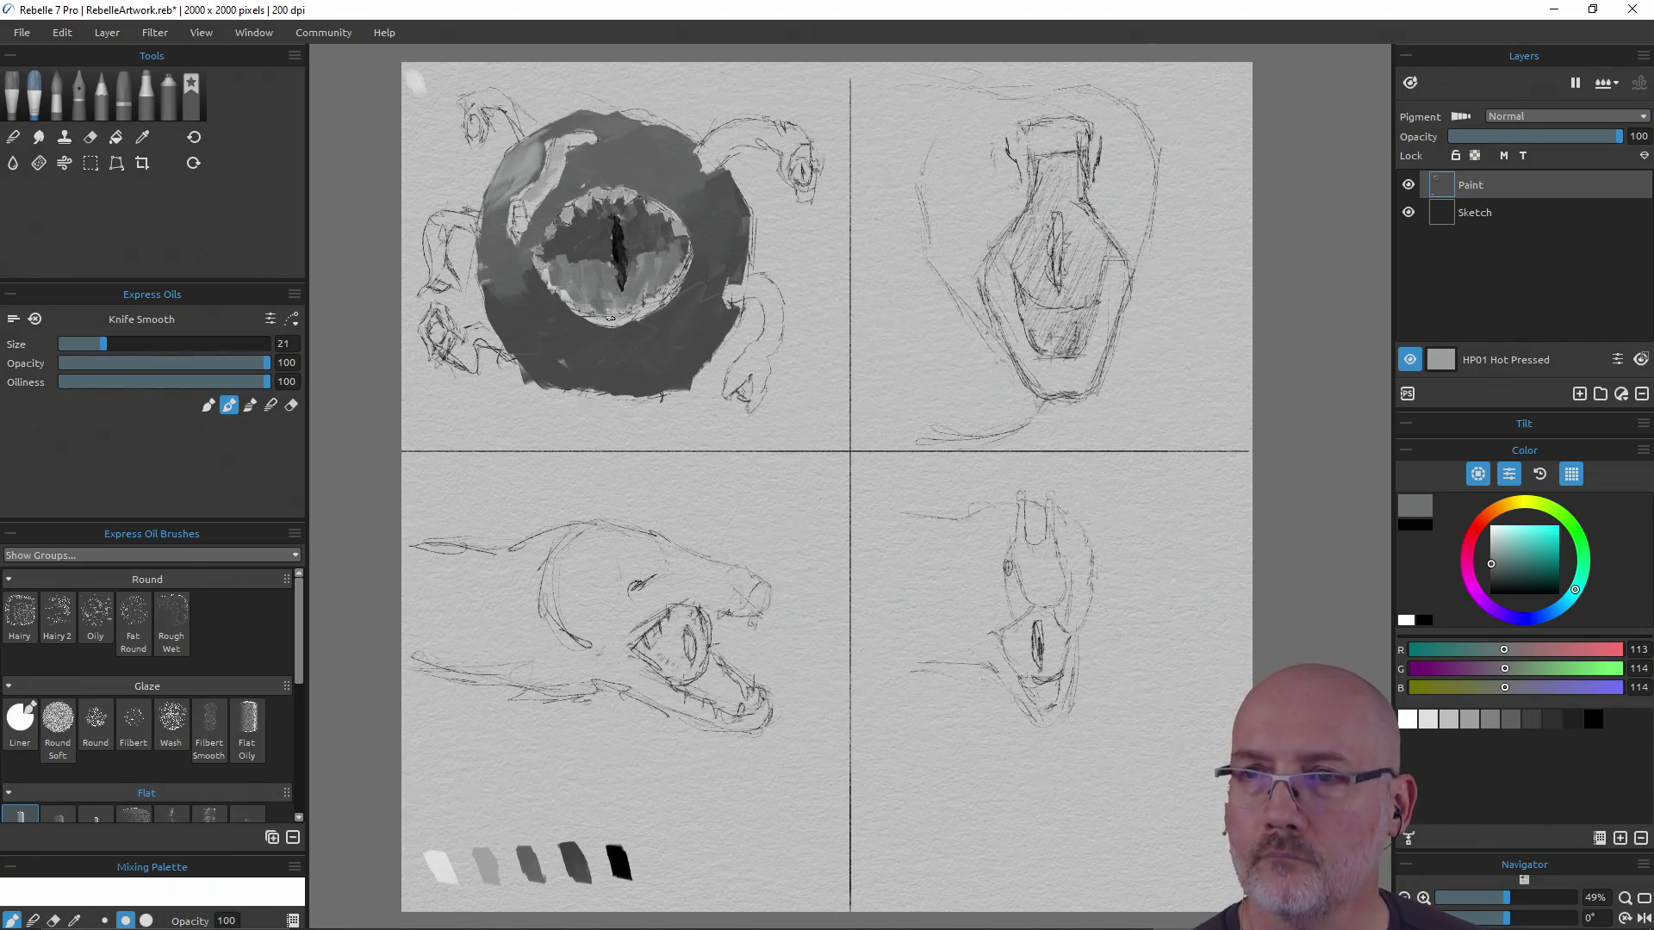
pyautogui.keyDown('alt'); pyautogui.click(485, 863); pyautogui.keyUp('alt')
pyautogui.moveTo(611, 318); pyautogui.dragTo(613, 303)
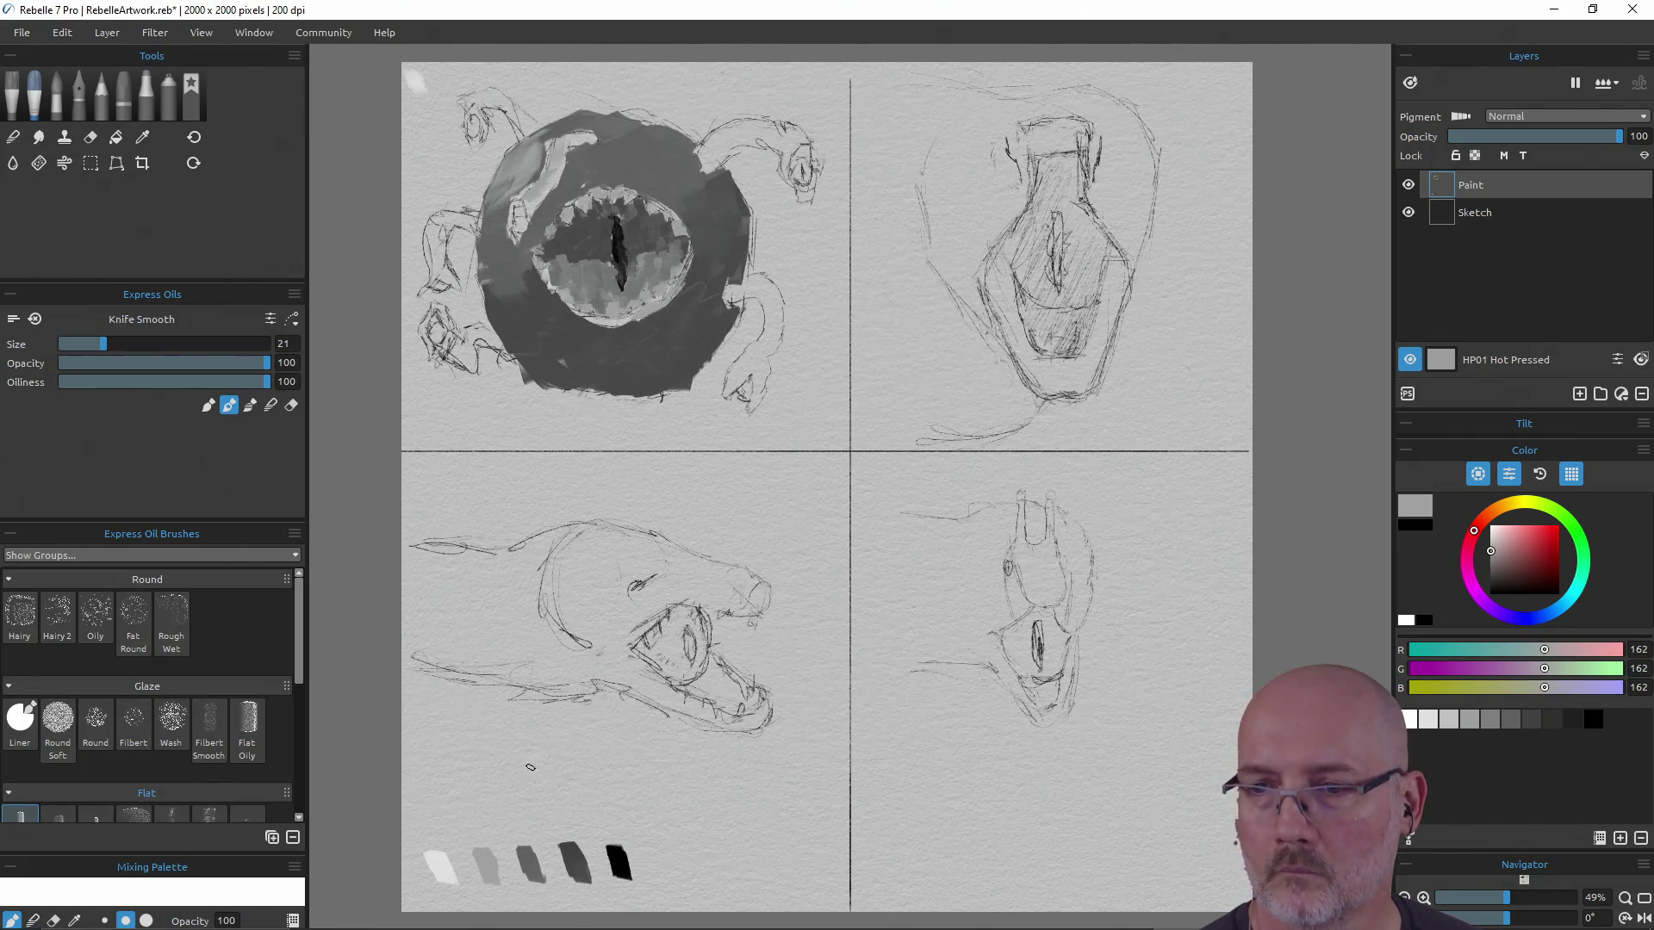
pyautogui.keyDown('alt'); pyautogui.click(527, 862); pyautogui.keyUp('alt')
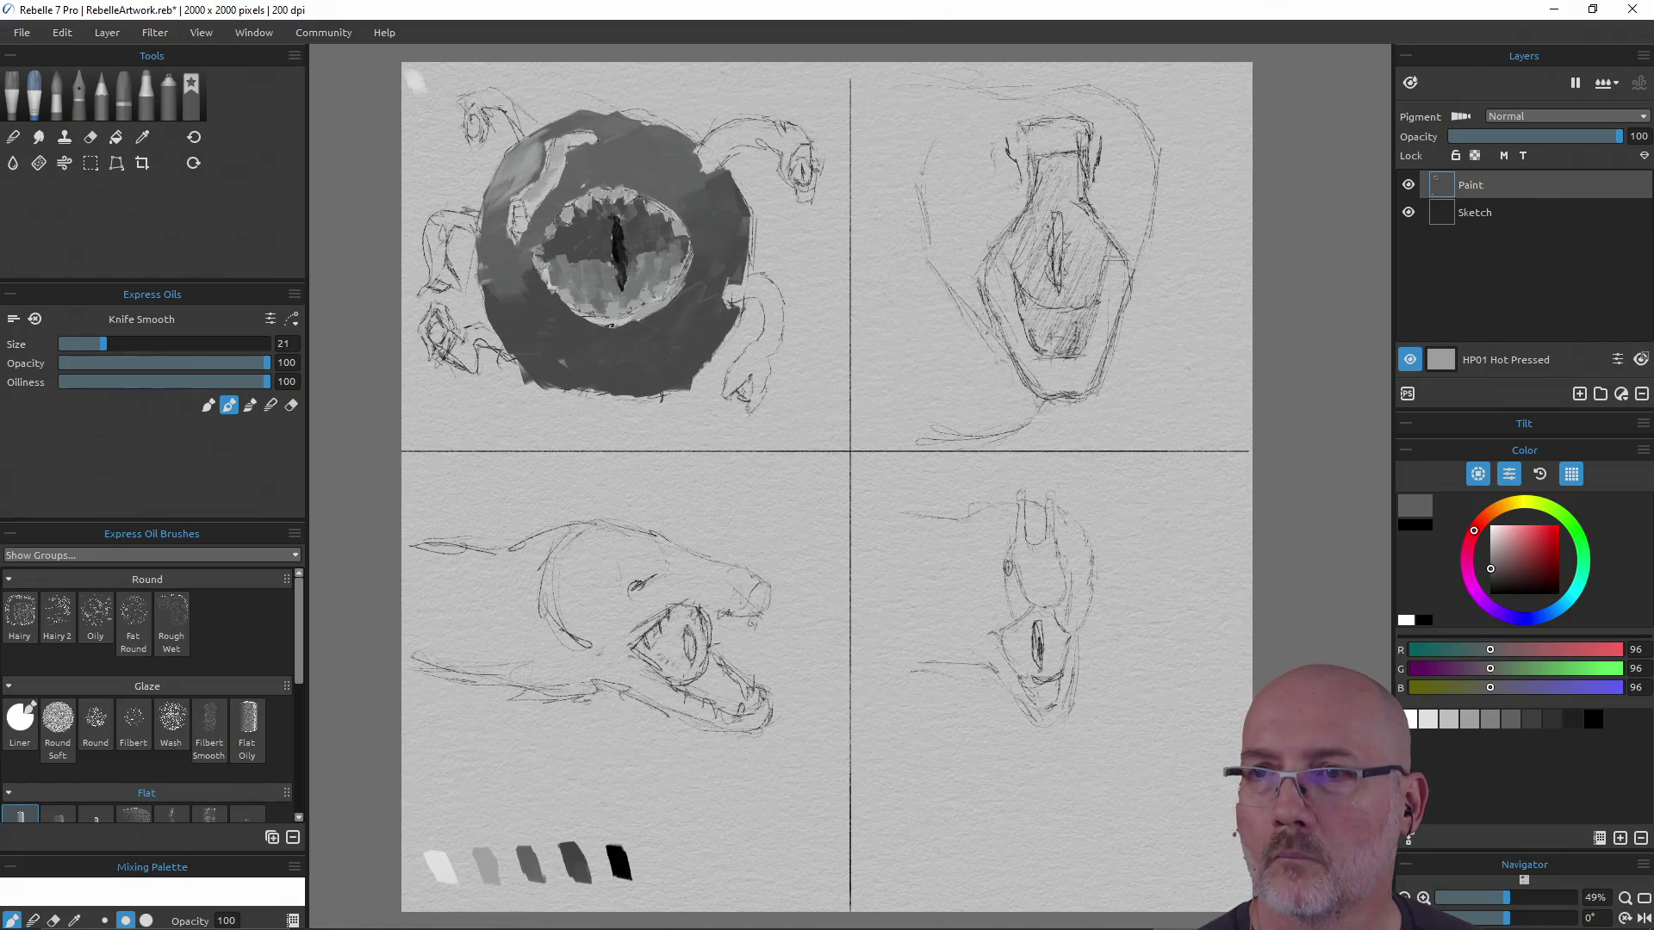
pyautogui.moveTo(626, 321)
pyautogui.mouseDown()
pyautogui.moveTo(689, 255)
pyautogui.moveTo(657, 312)
pyautogui.moveTo(667, 303)
pyautogui.moveTo(582, 319)
pyautogui.moveTo(558, 301)
pyautogui.moveTo(587, 318)
pyautogui.mouseUp()
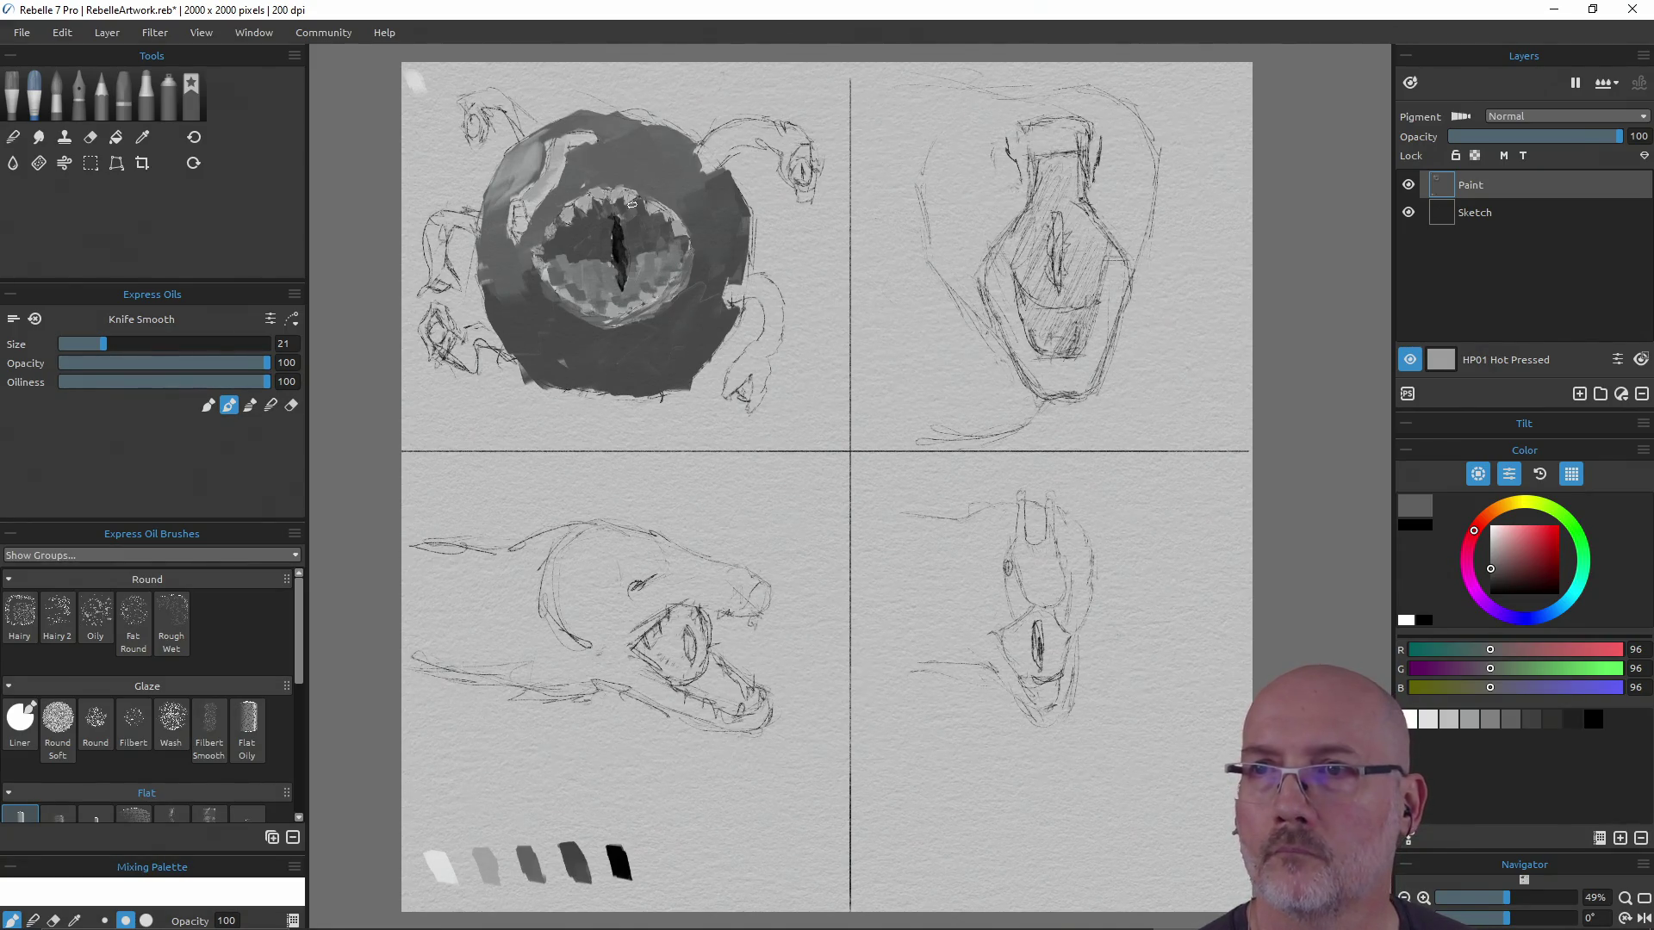
# Darken the upper iris beside the pupil and lengthen the pupil slit
pyautogui.keyDown('alt'); pyautogui.click(607, 852); pyautogui.keyUp('alt')
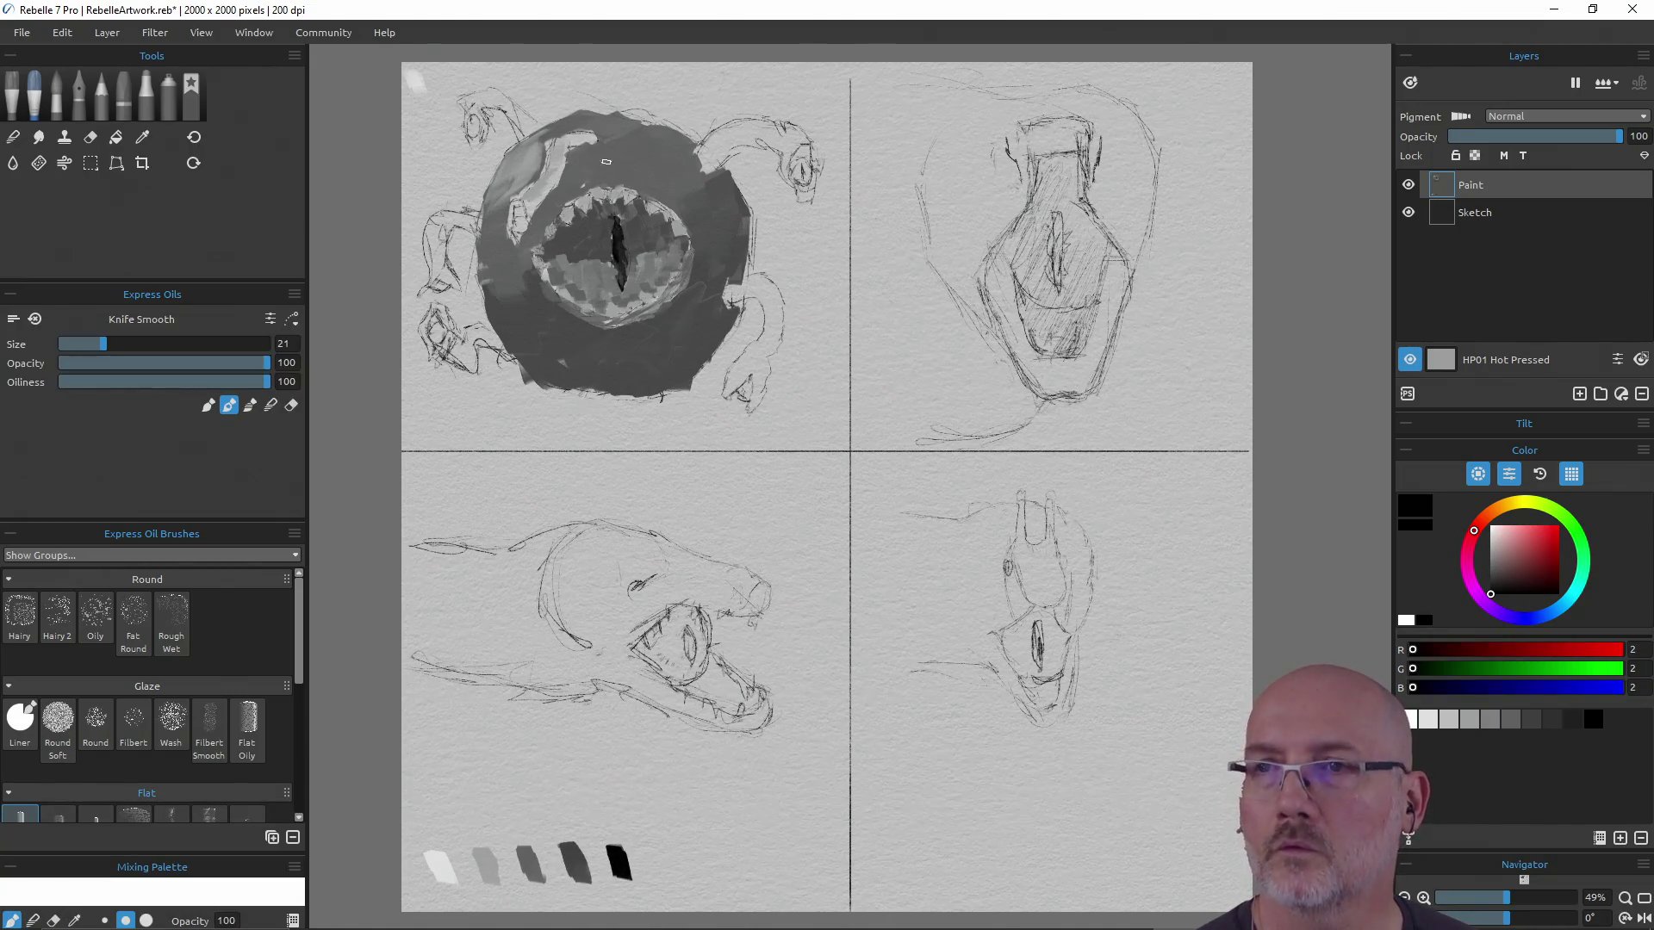
pyautogui.moveTo(593, 207); pyautogui.dragTo(609, 207)
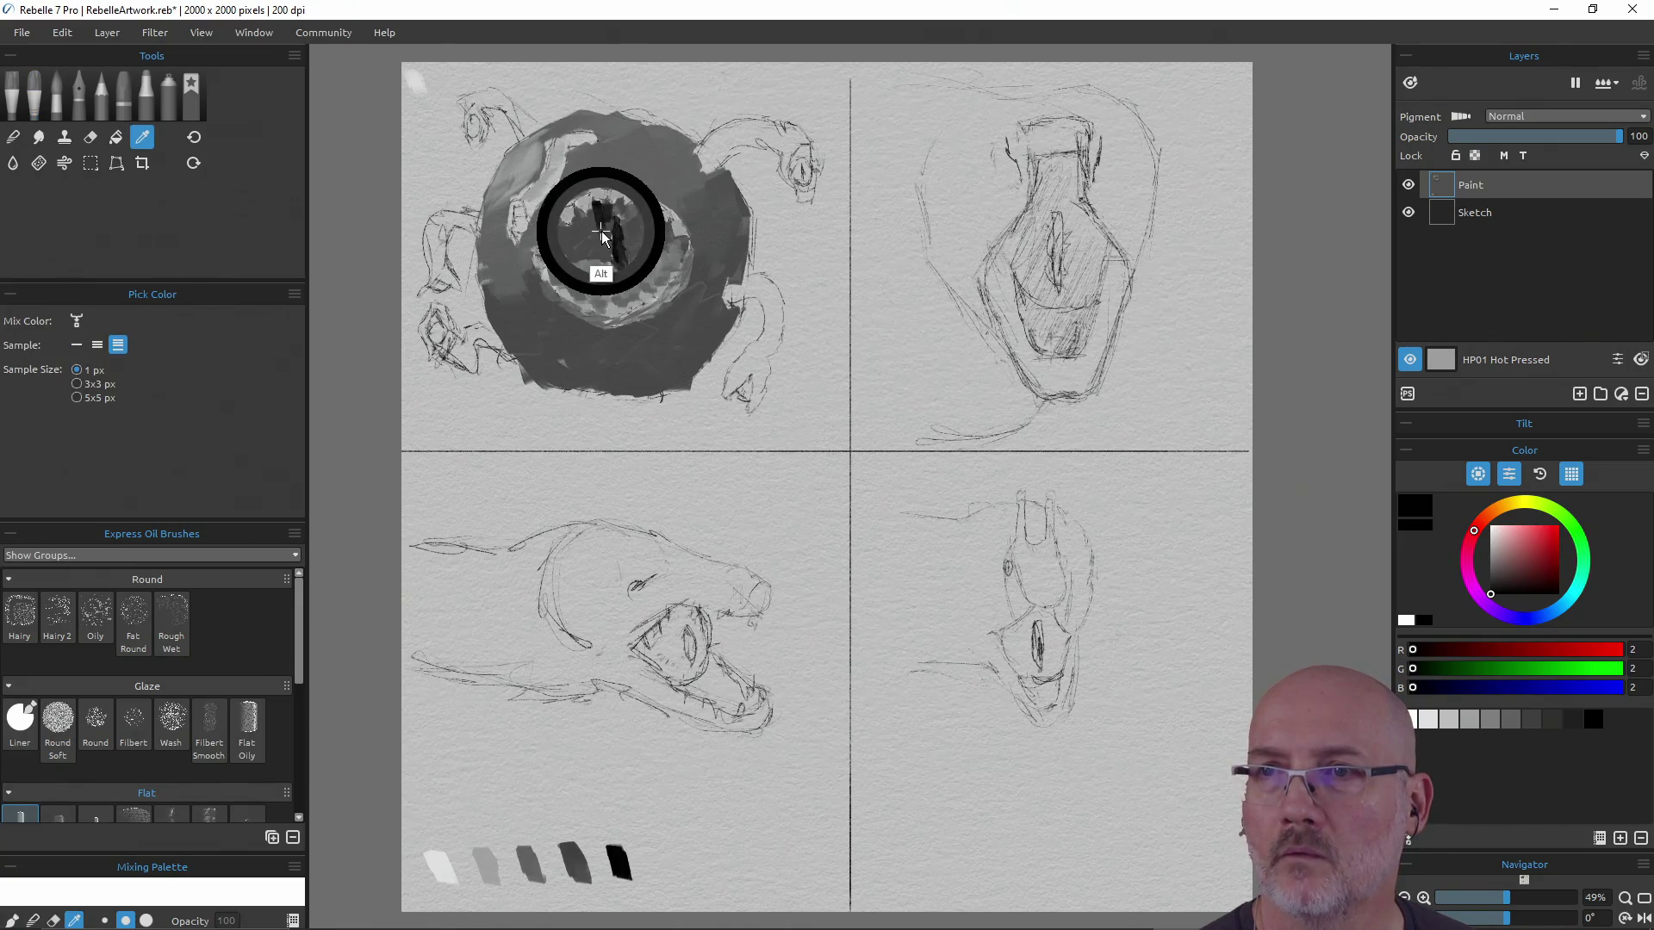
pyautogui.keyDown('alt'); pyautogui.click(601, 235); pyautogui.keyUp('alt')
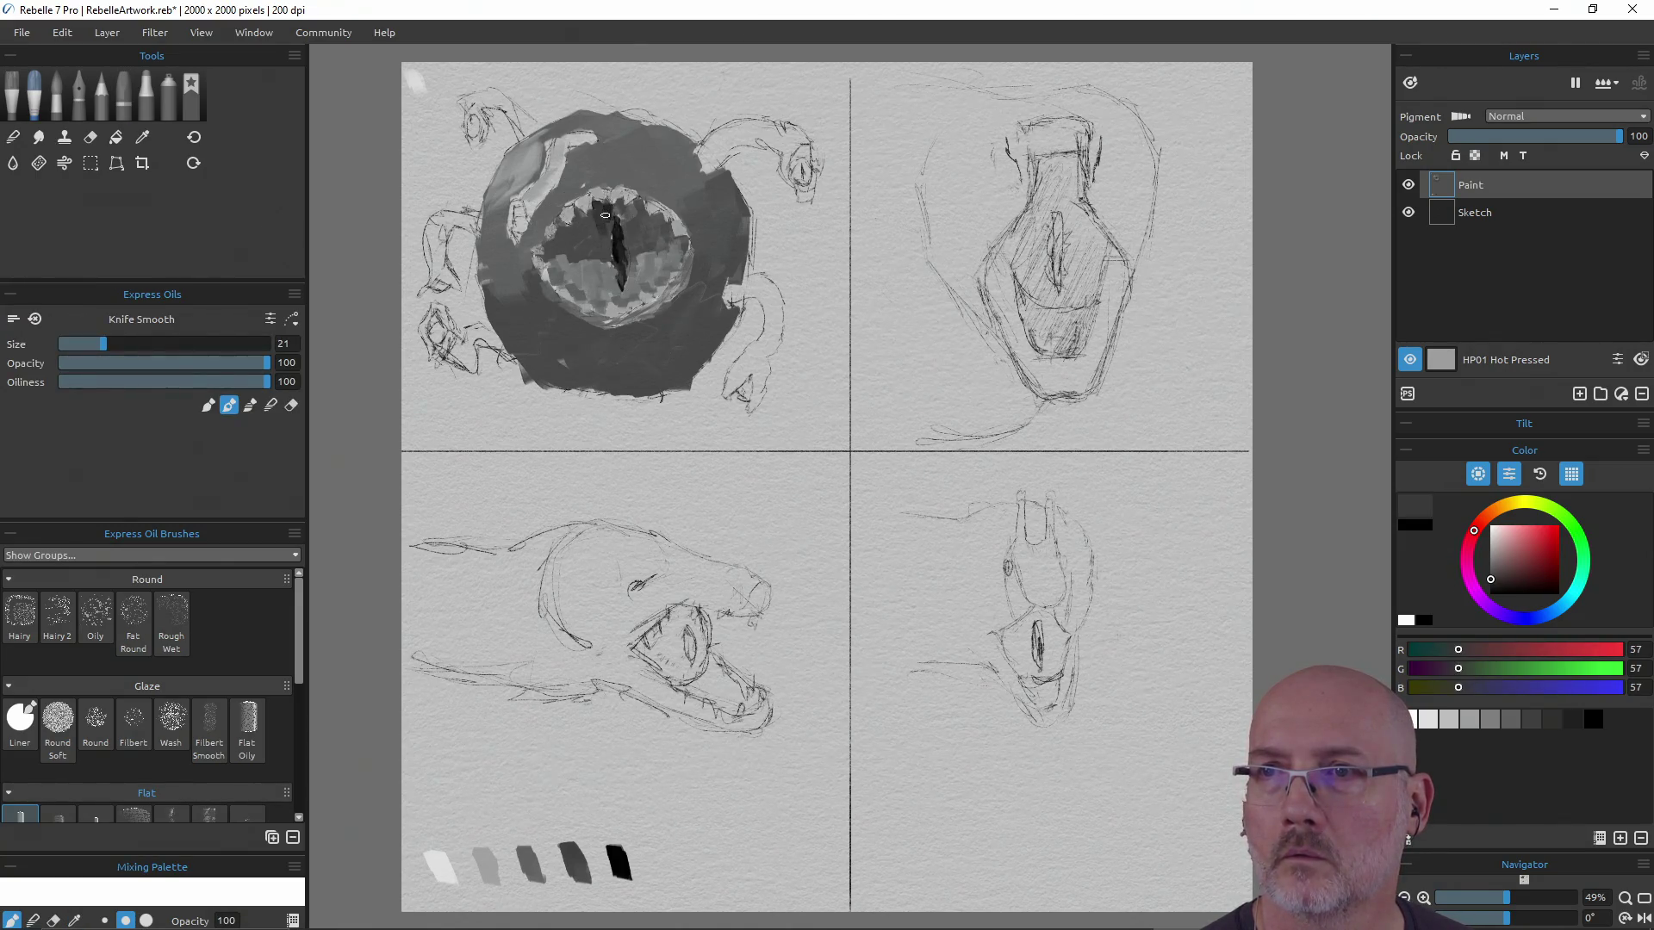
pyautogui.moveTo(617, 210); pyautogui.dragTo(626, 219)
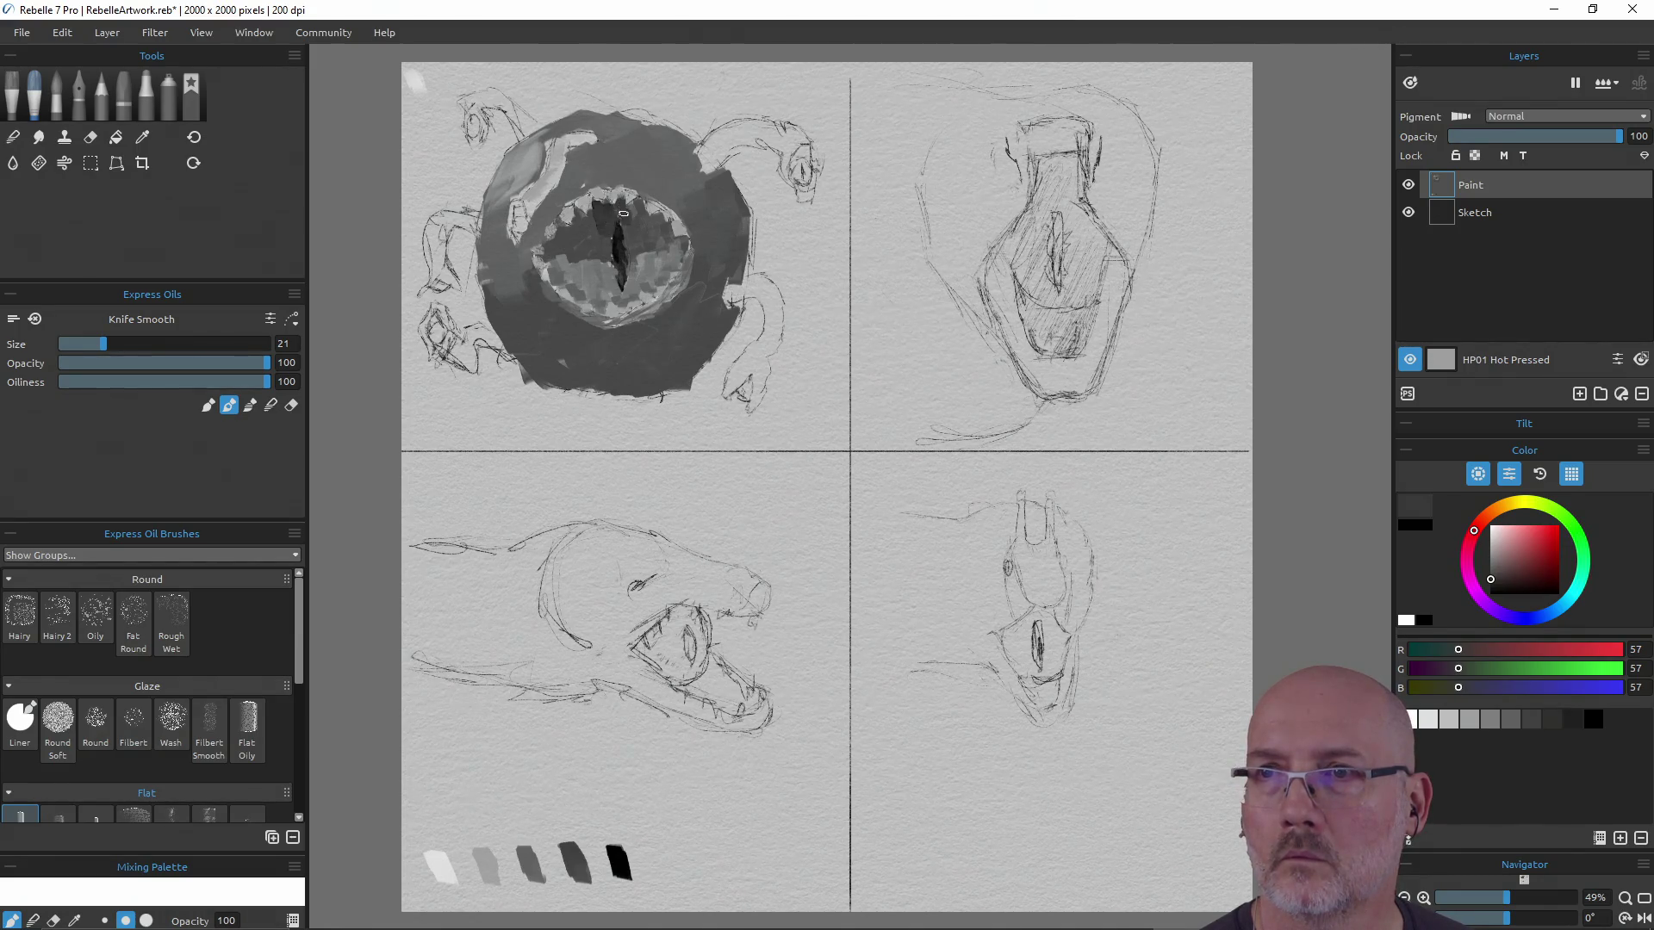
pyautogui.moveTo(630, 205); pyautogui.dragTo(638, 219)
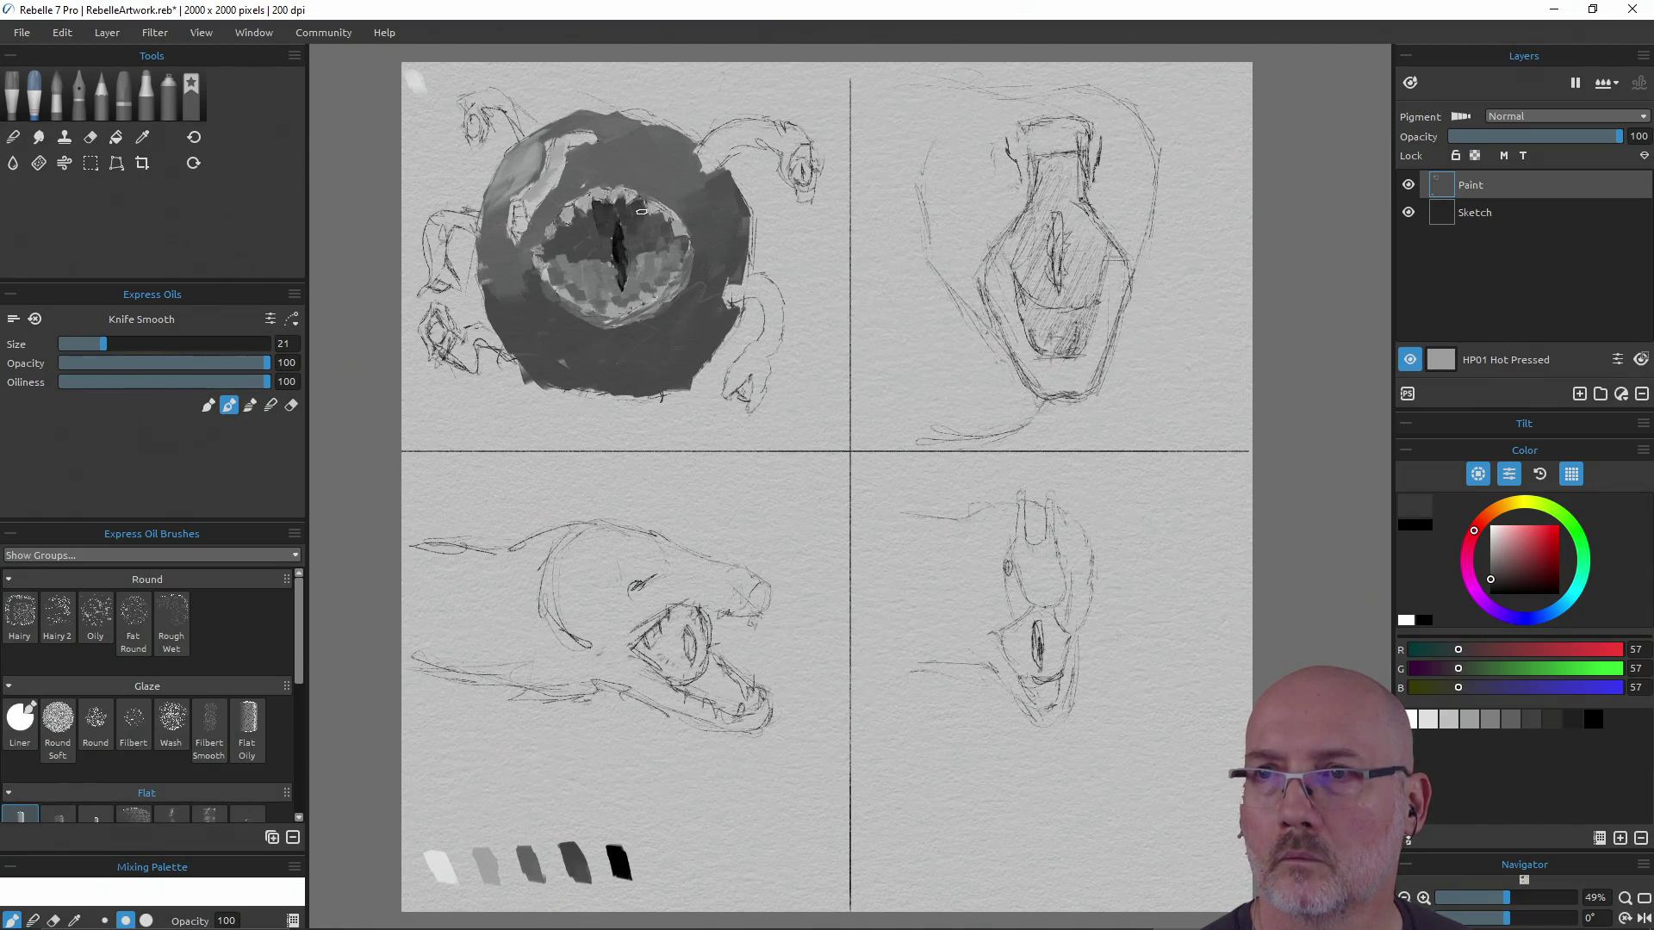
pyautogui.moveTo(662, 221)
pyautogui.mouseDown()
pyautogui.moveTo(576, 211)
pyautogui.moveTo(548, 249)
pyautogui.moveTo(603, 241)
pyautogui.mouseUp()
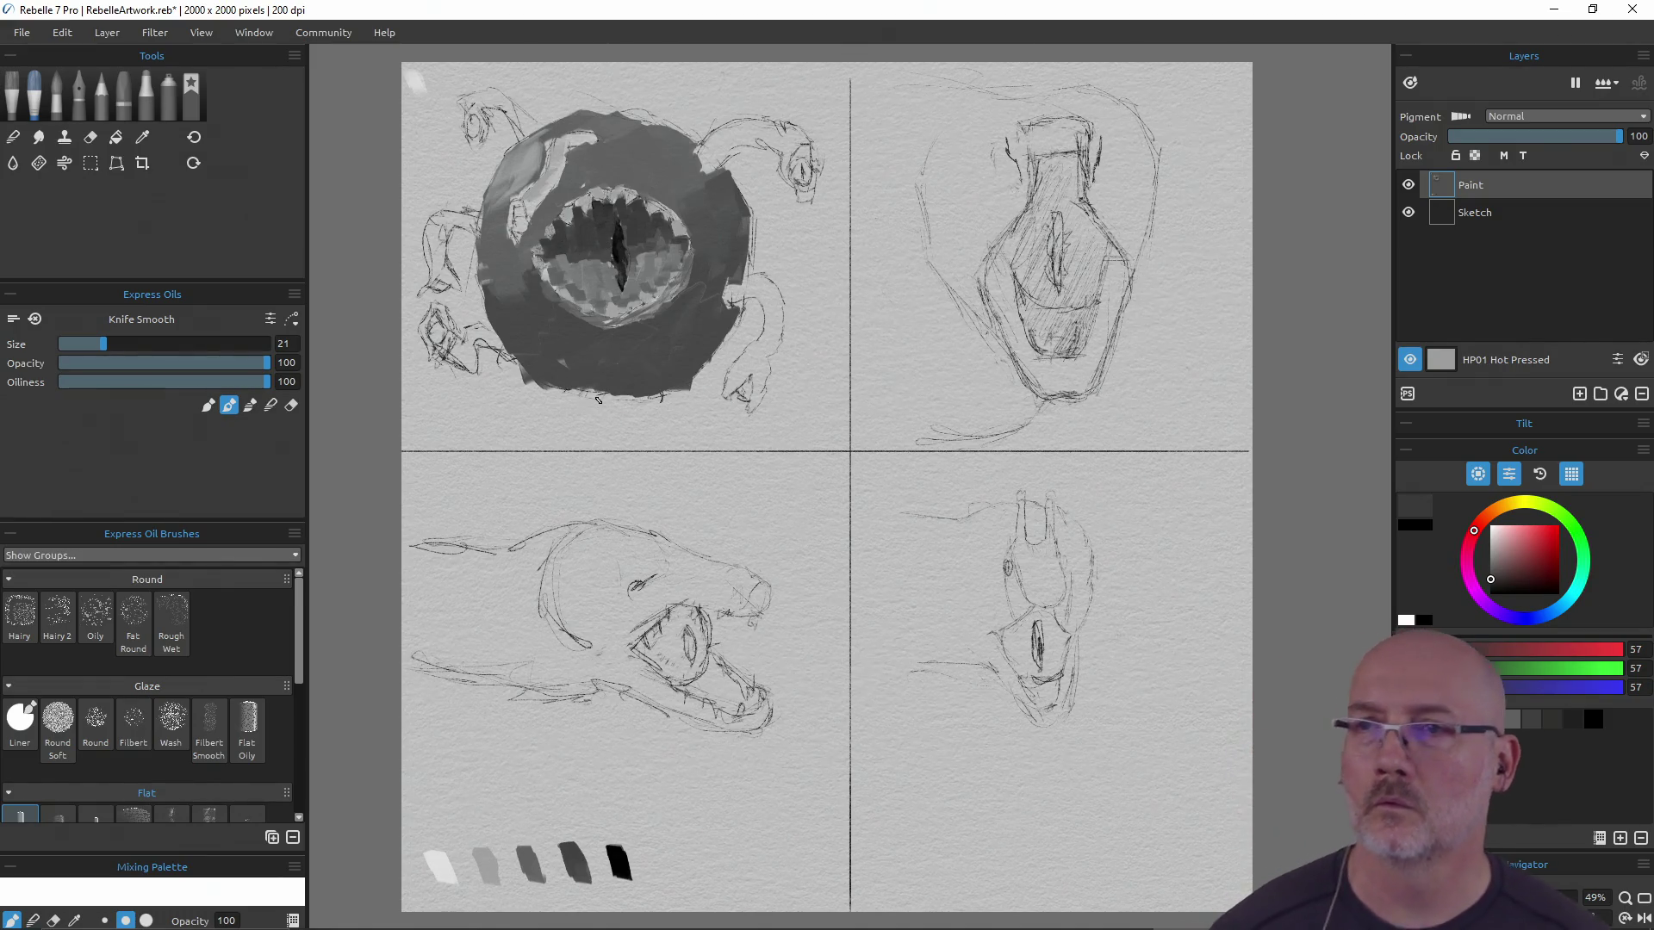
pyautogui.keyDown('alt'); pyautogui.click(655, 262); pyautogui.keyUp('alt')
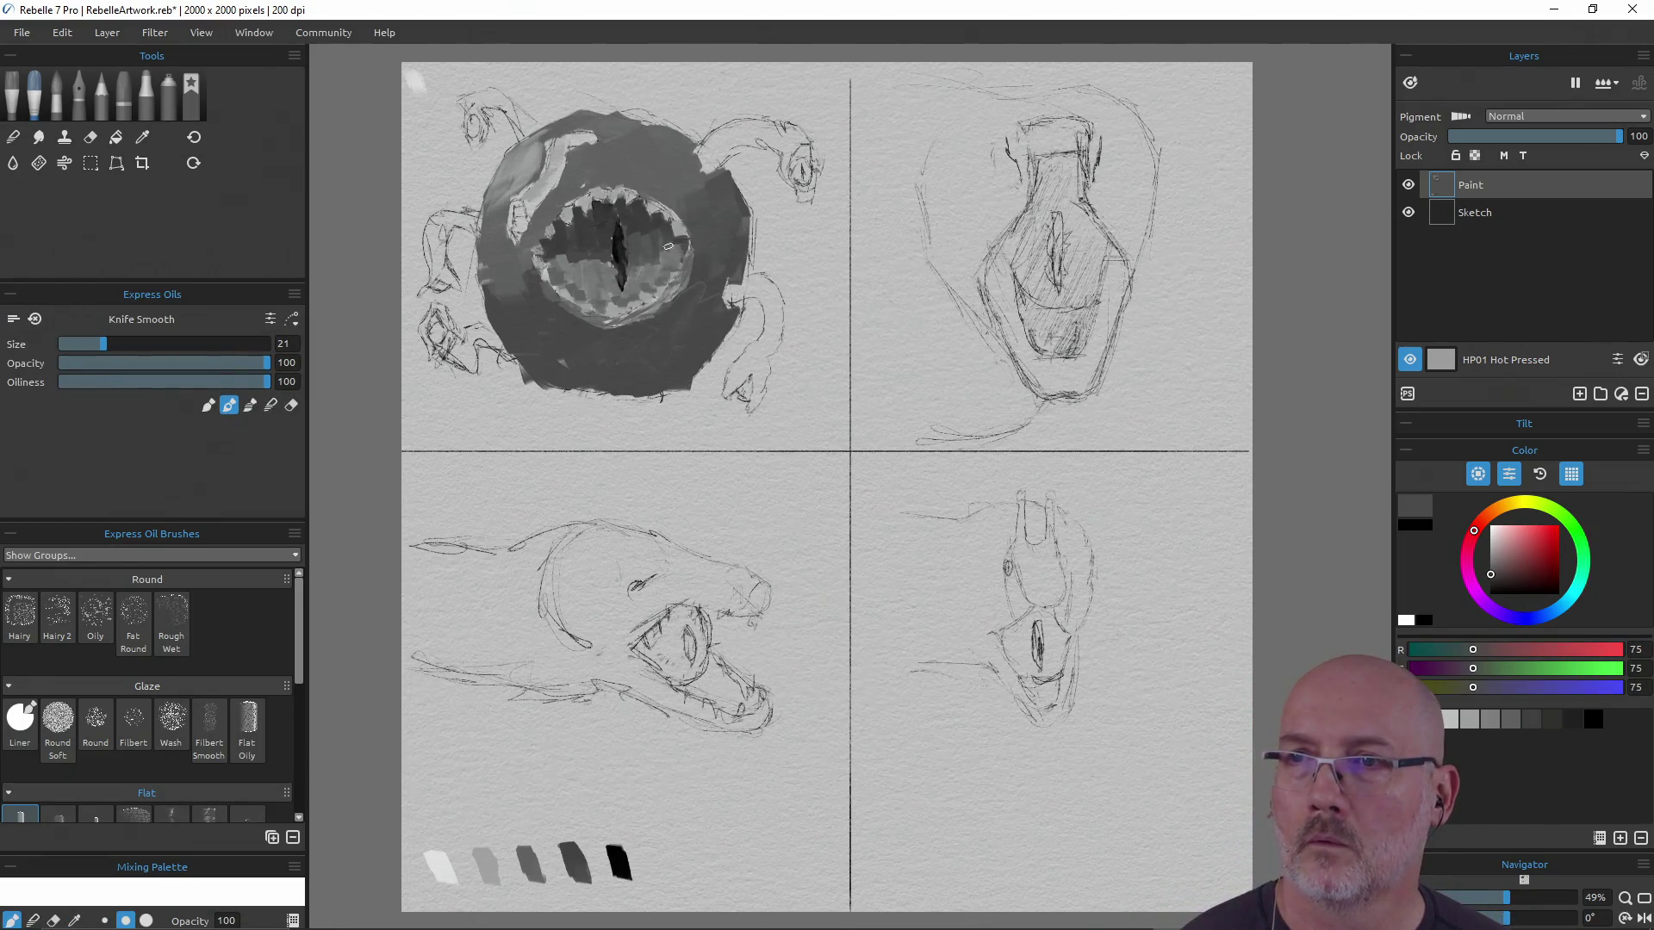
pyautogui.moveTo(611, 257)
pyautogui.mouseDown()
pyautogui.moveTo(553, 273)
pyautogui.moveTo(603, 273)
pyautogui.mouseUp()
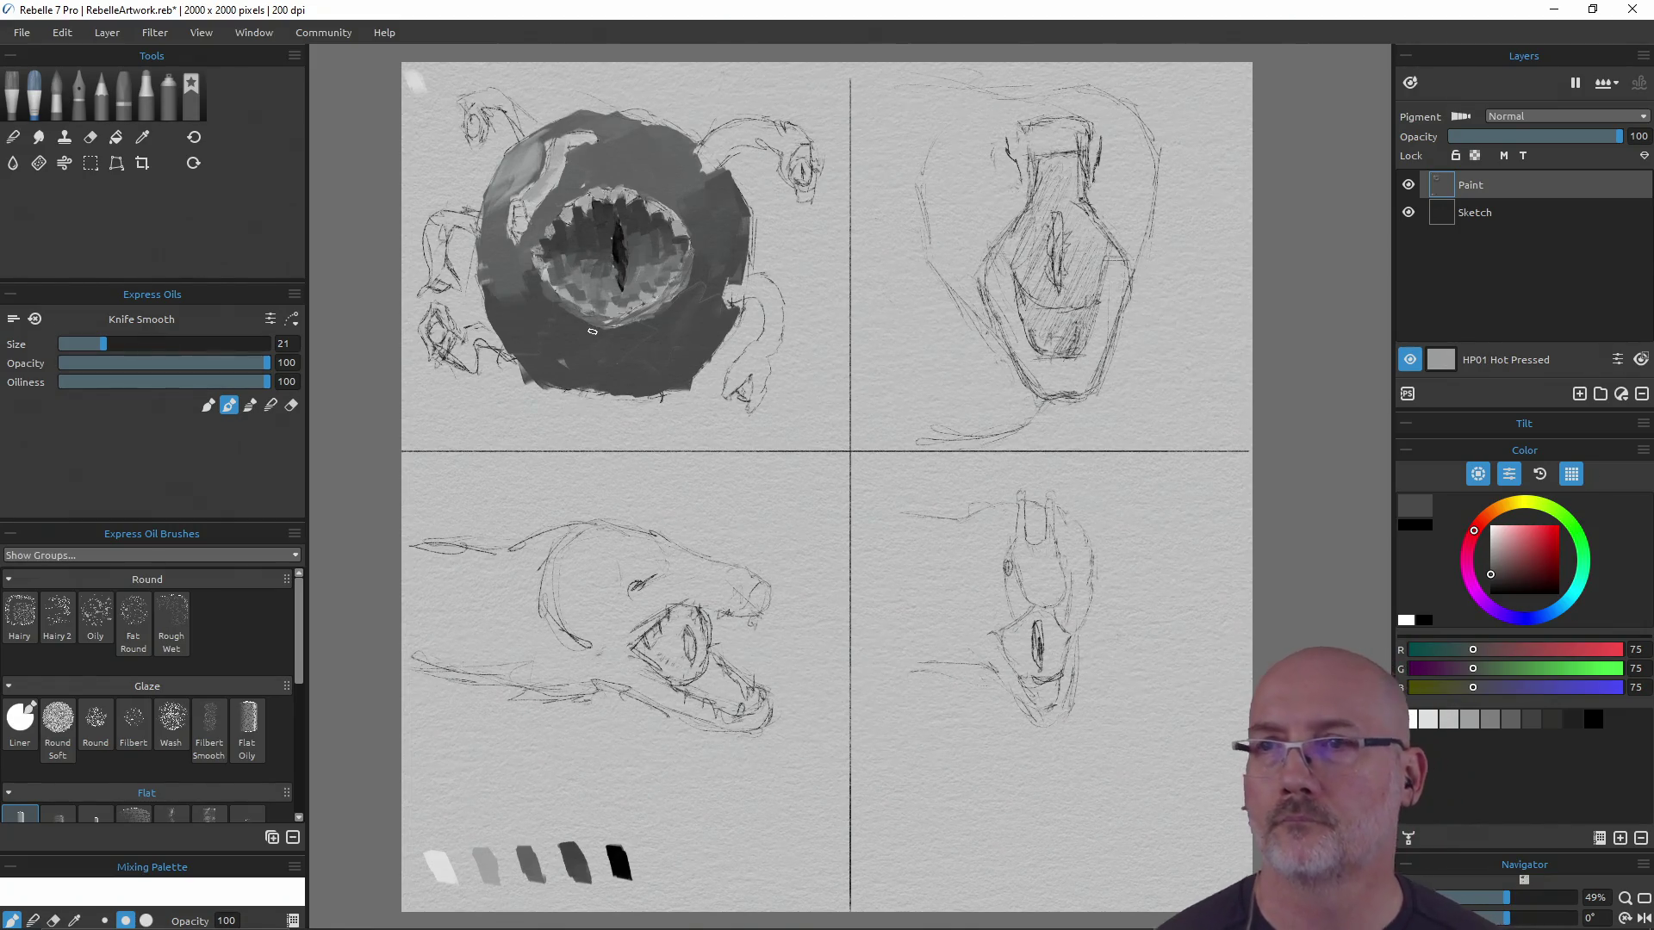
pyautogui.moveTo(619, 248); pyautogui.dragTo(612, 272)
# Dab dark grey onto the iris rim's right and left sides
pyautogui.keyDown('alt'); pyautogui.click(486, 864); pyautogui.keyUp('alt')
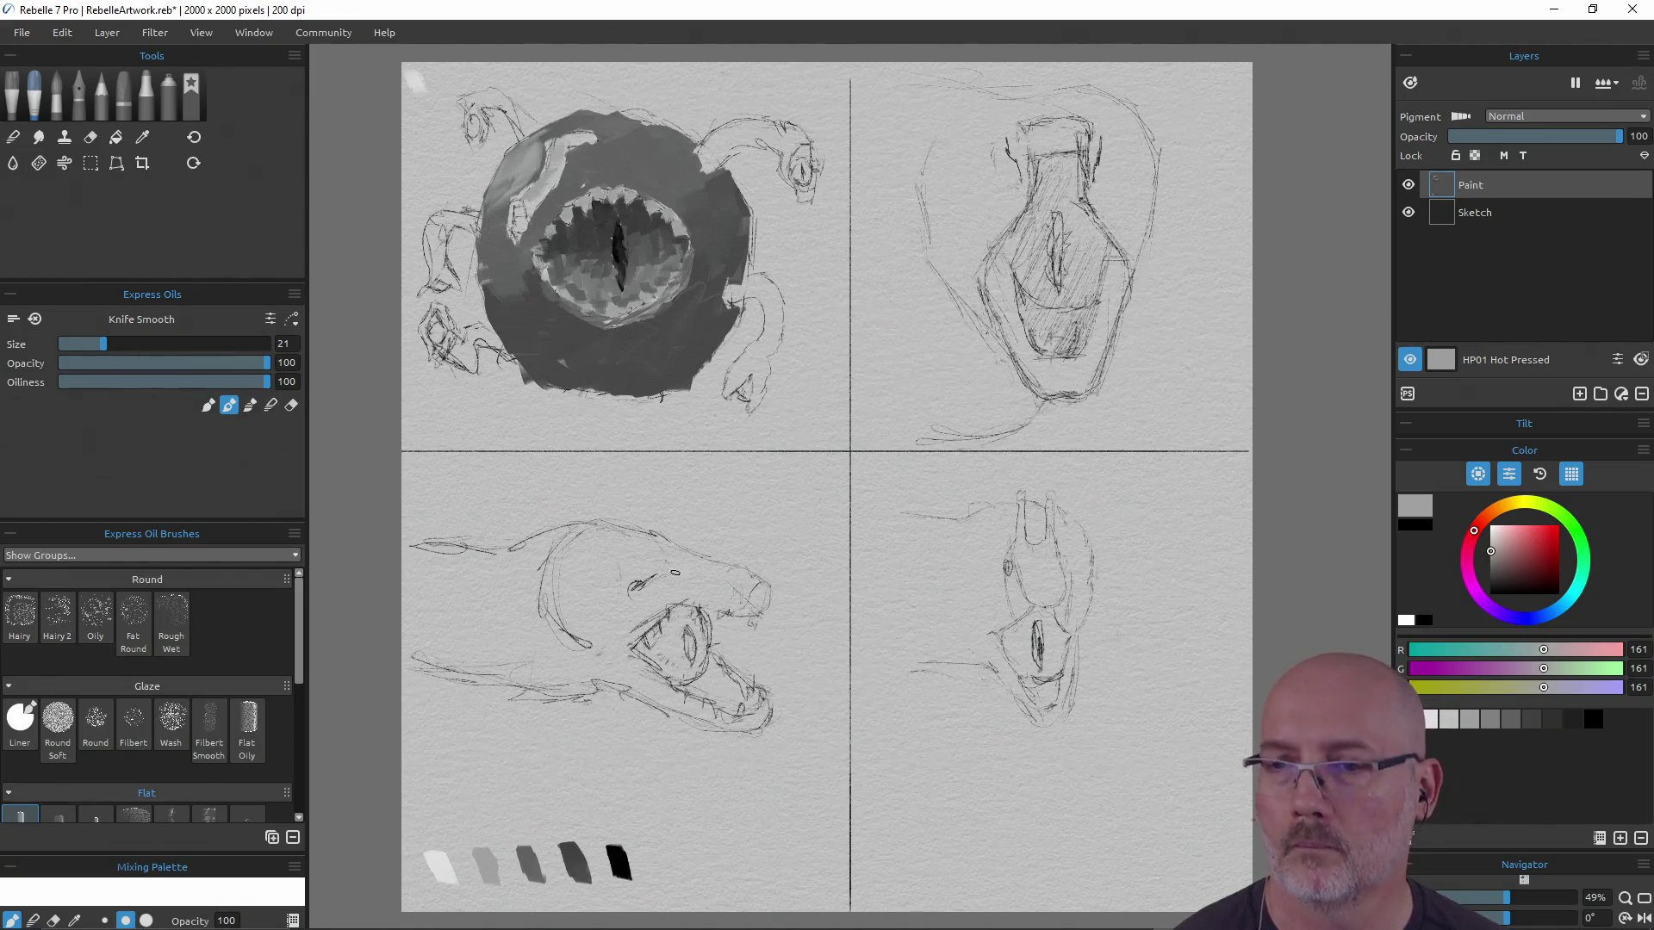
pyautogui.keyDown('alt'); pyautogui.click(575, 863); pyautogui.keyUp('alt')
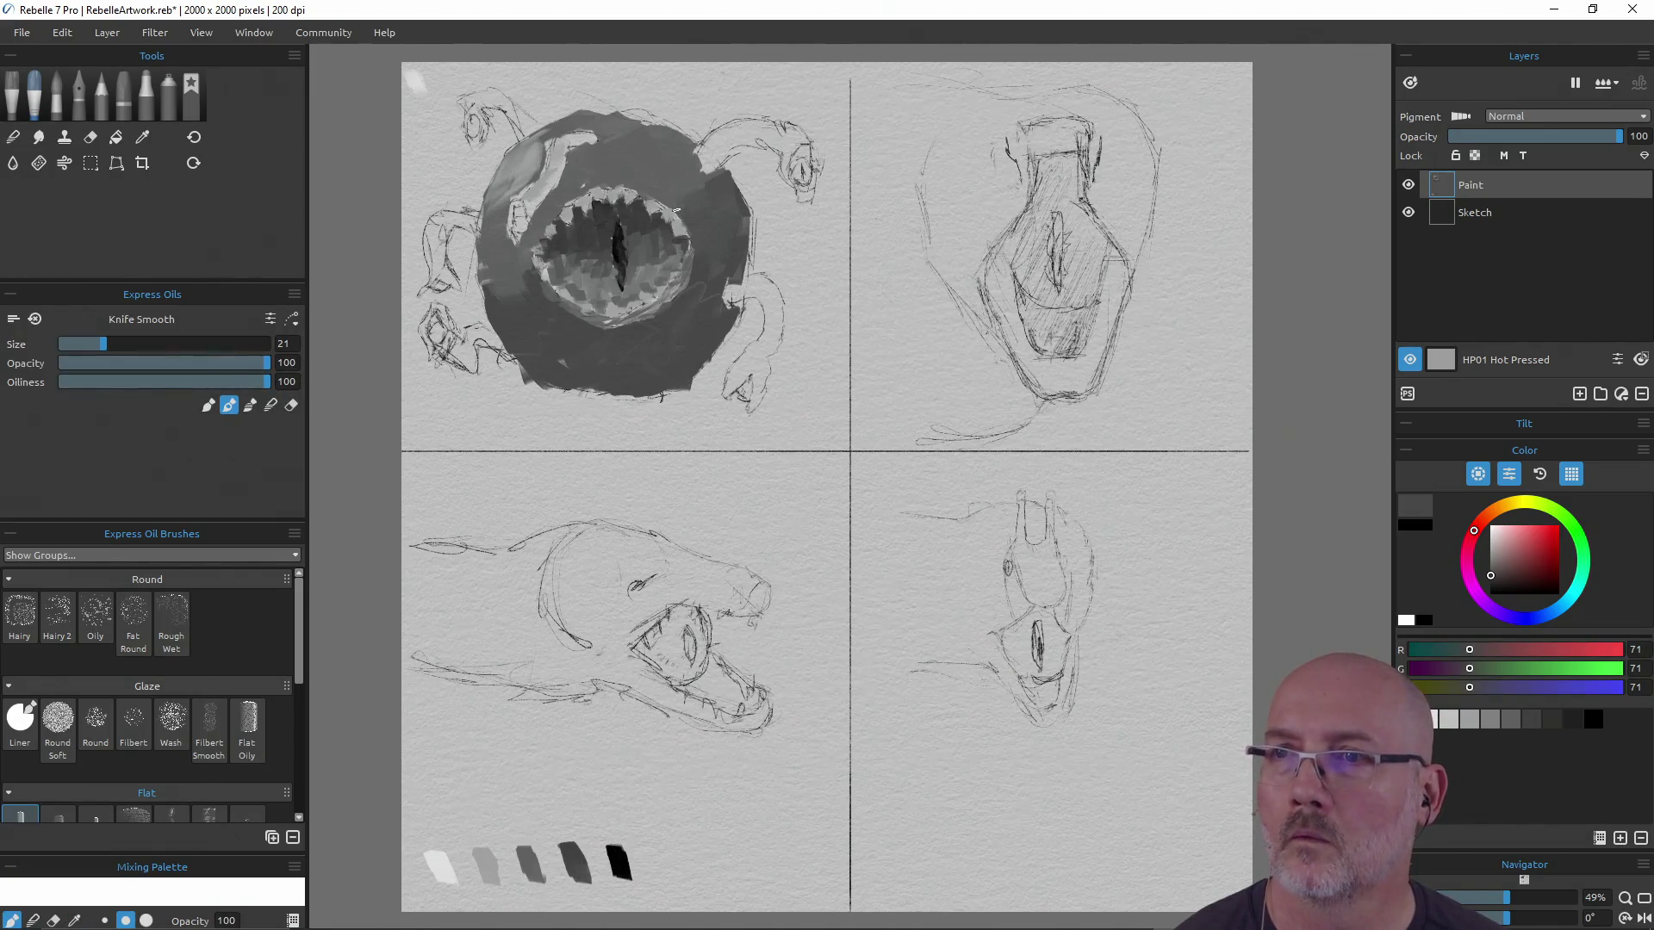
pyautogui.moveTo(682, 218); pyautogui.dragTo(640, 183)
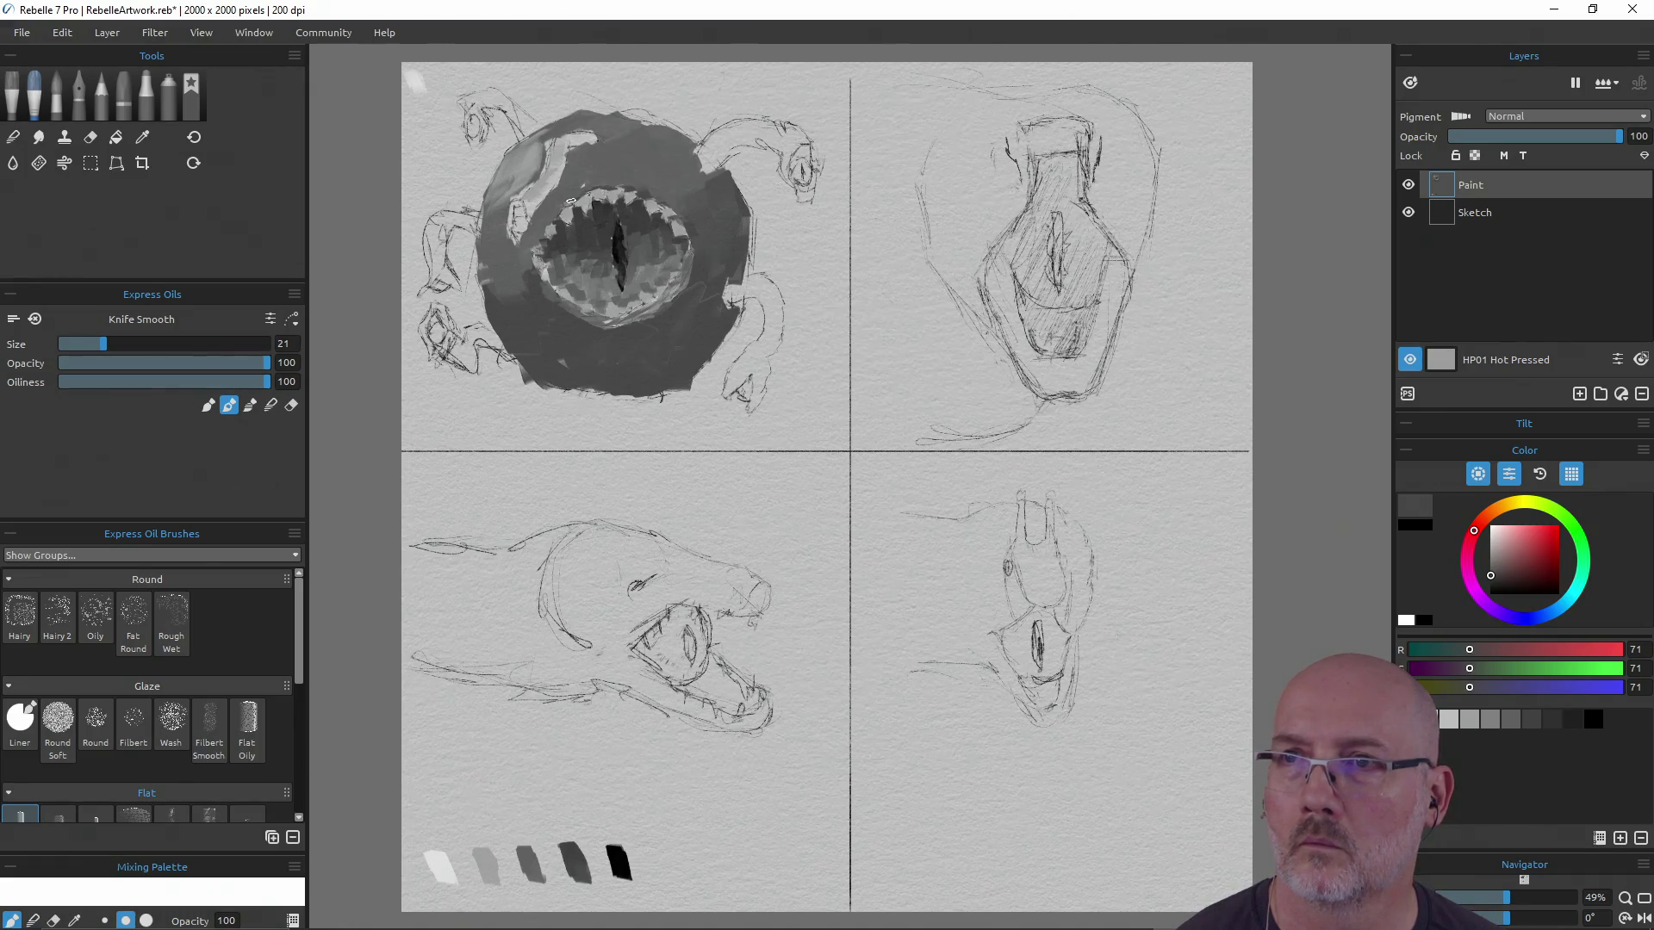
pyautogui.moveTo(560, 209); pyautogui.dragTo(534, 248)
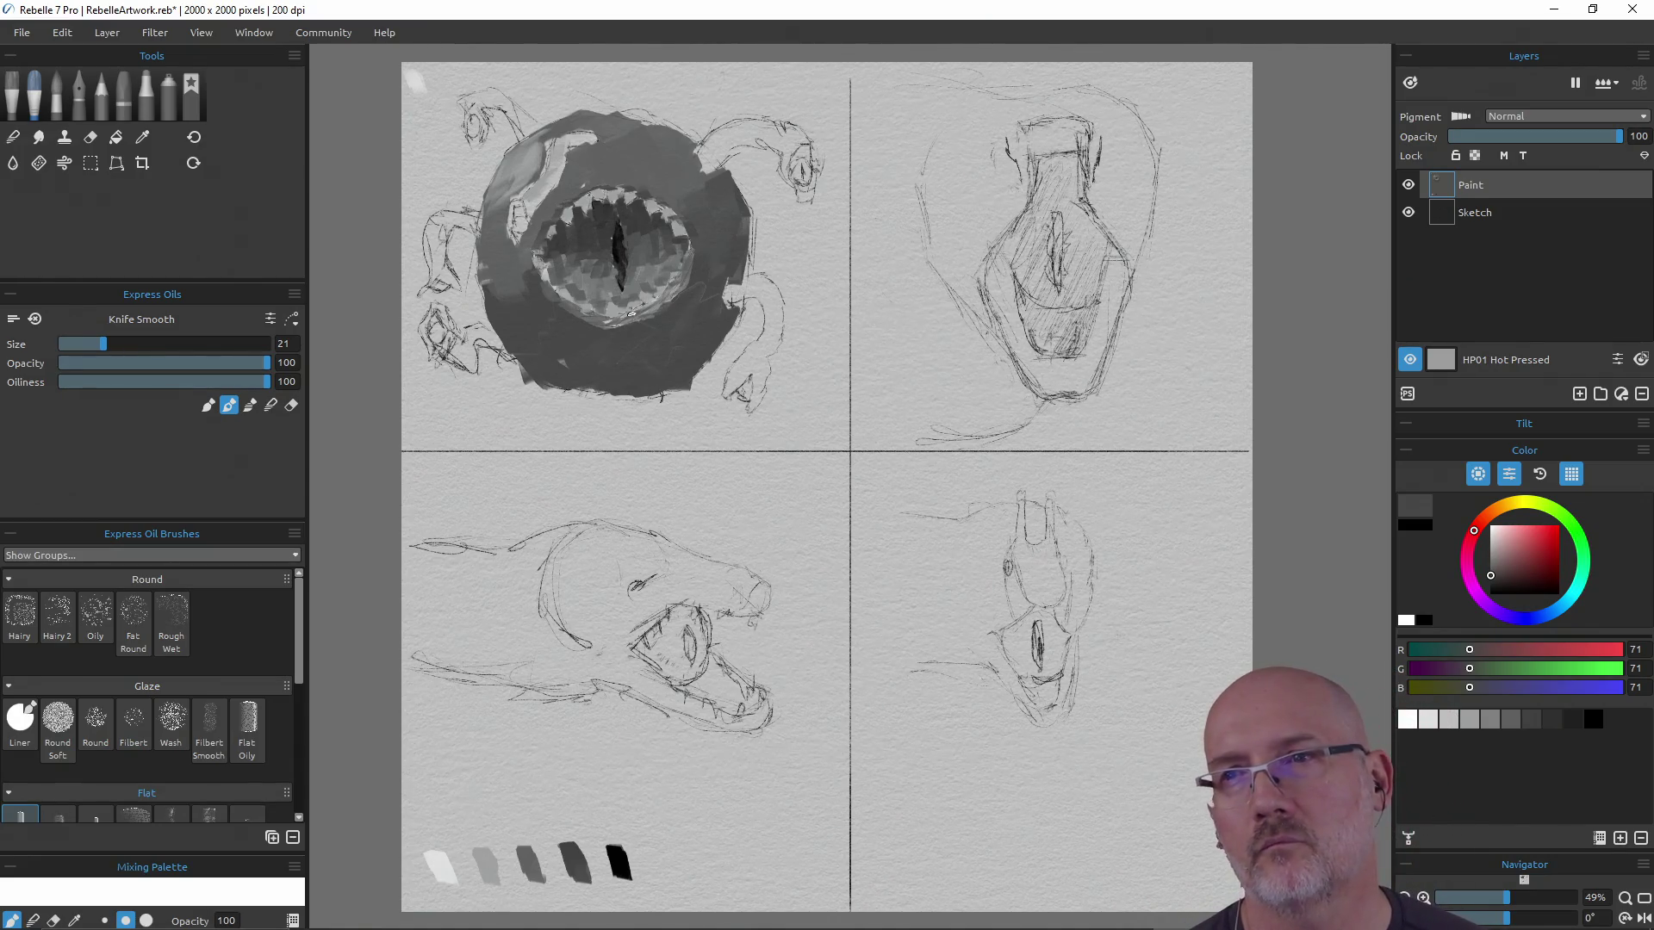
# Add a near-black 32 grey test dab beside the value swatches
pyautogui.keyDown('alt'); pyautogui.click(597, 285); pyautogui.keyUp('alt')
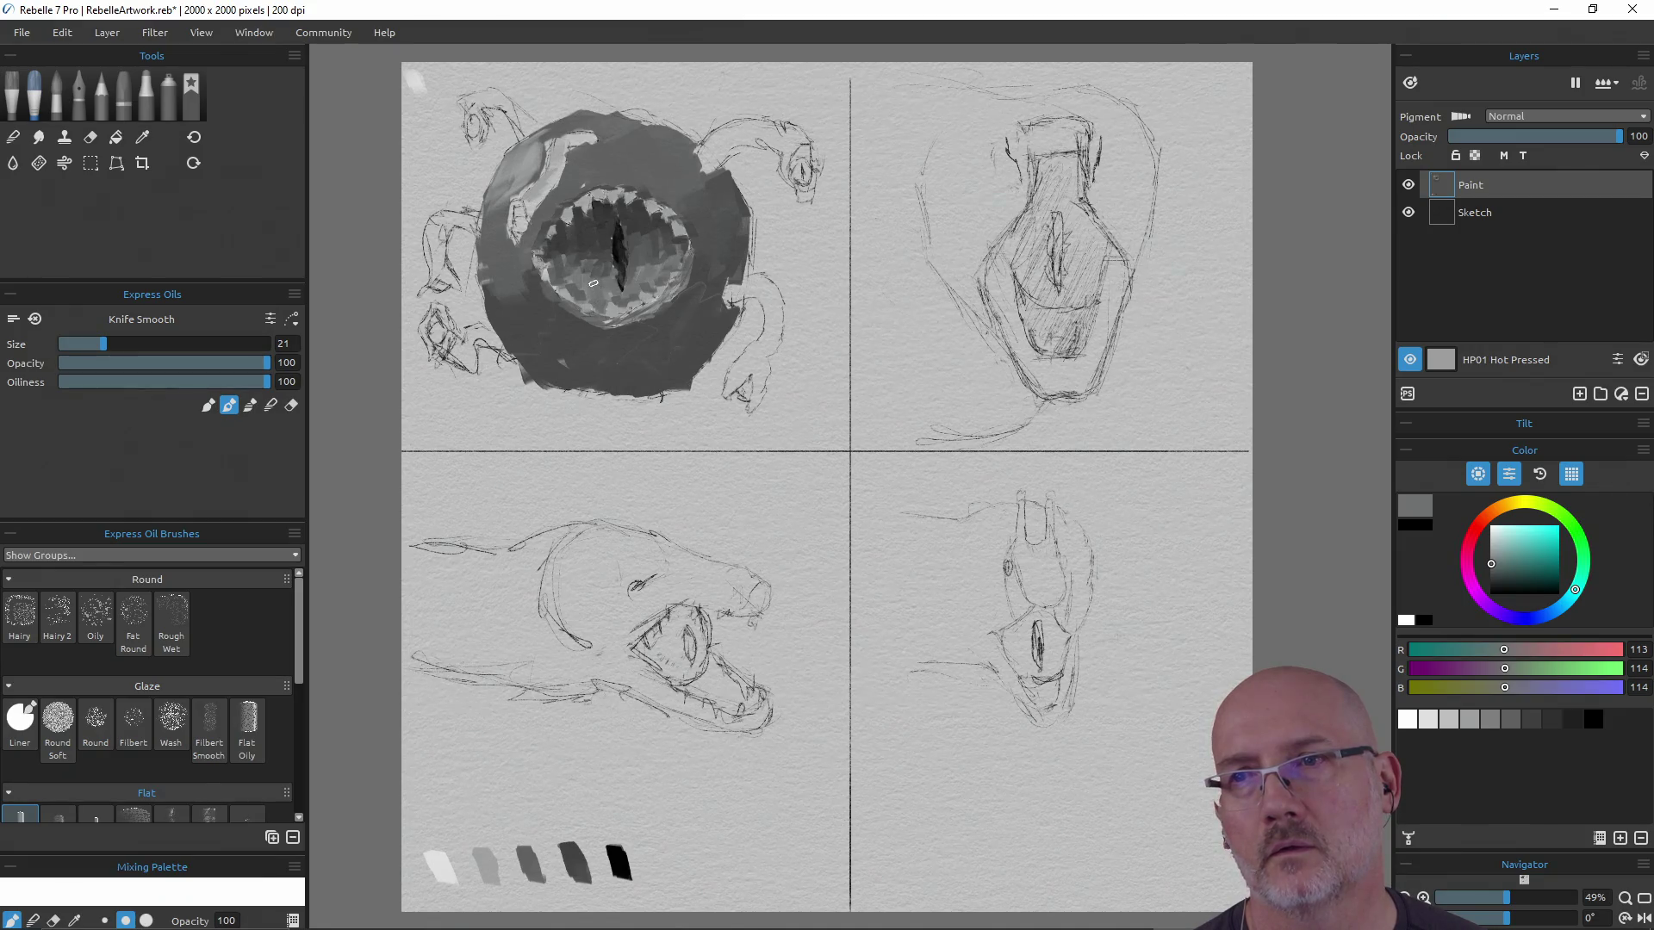
pyautogui.keyDown('alt'); pyautogui.click(605, 304); pyautogui.keyUp('alt')
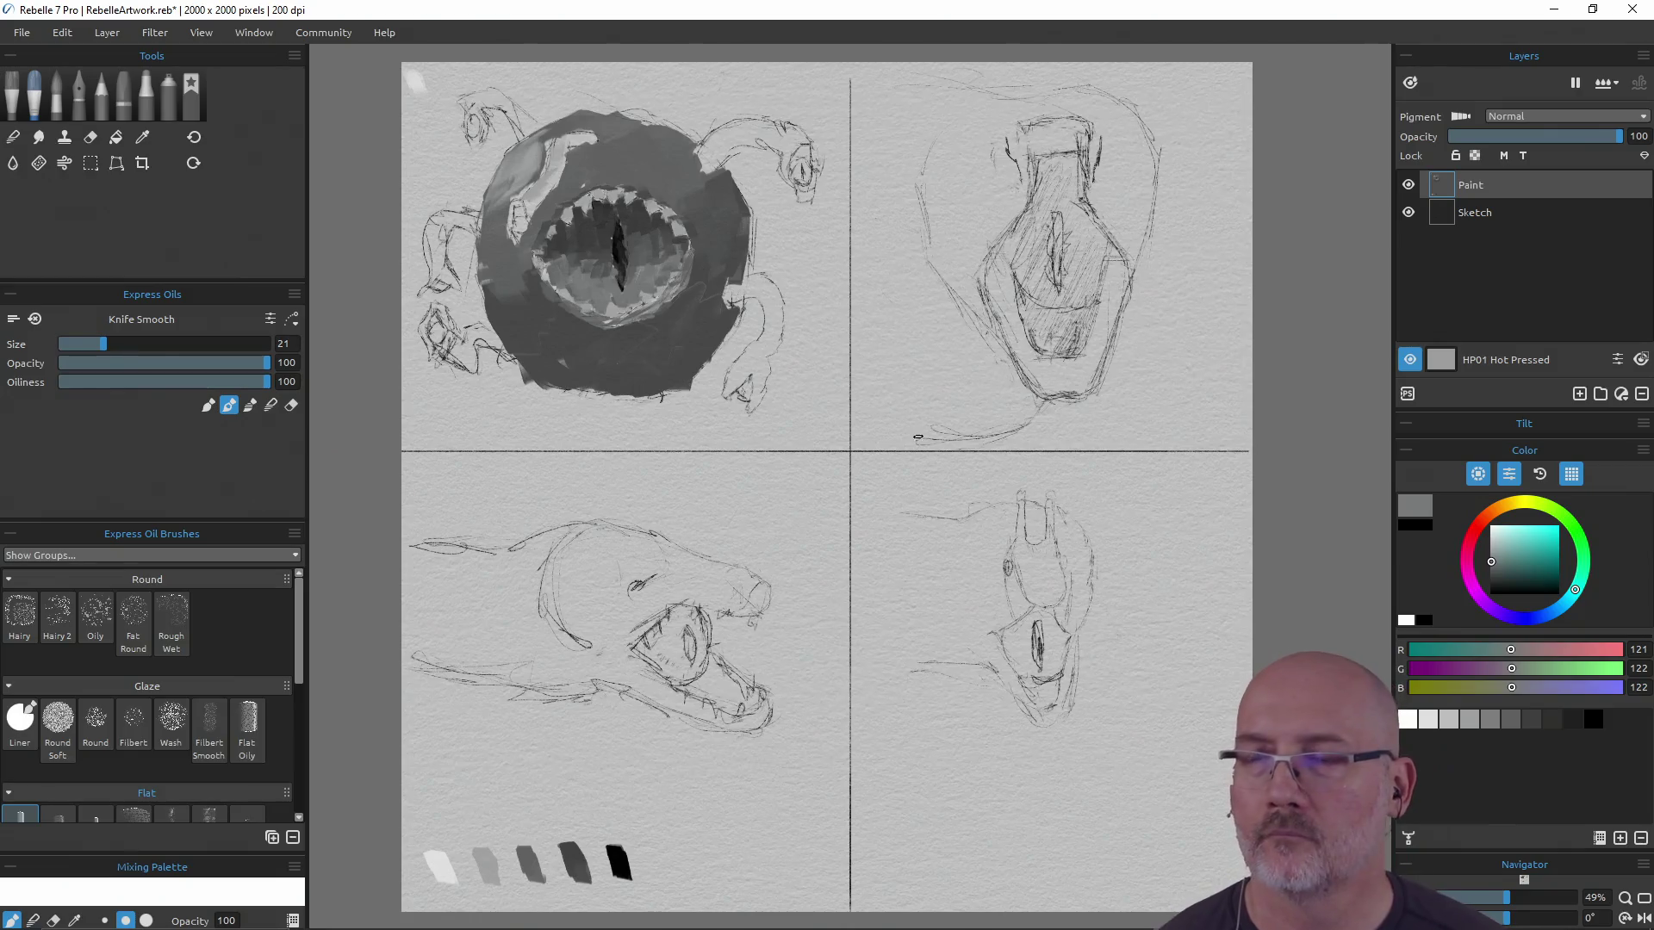
pyautogui.keyDown('alt'); pyautogui.click(577, 861); pyautogui.keyUp('alt')
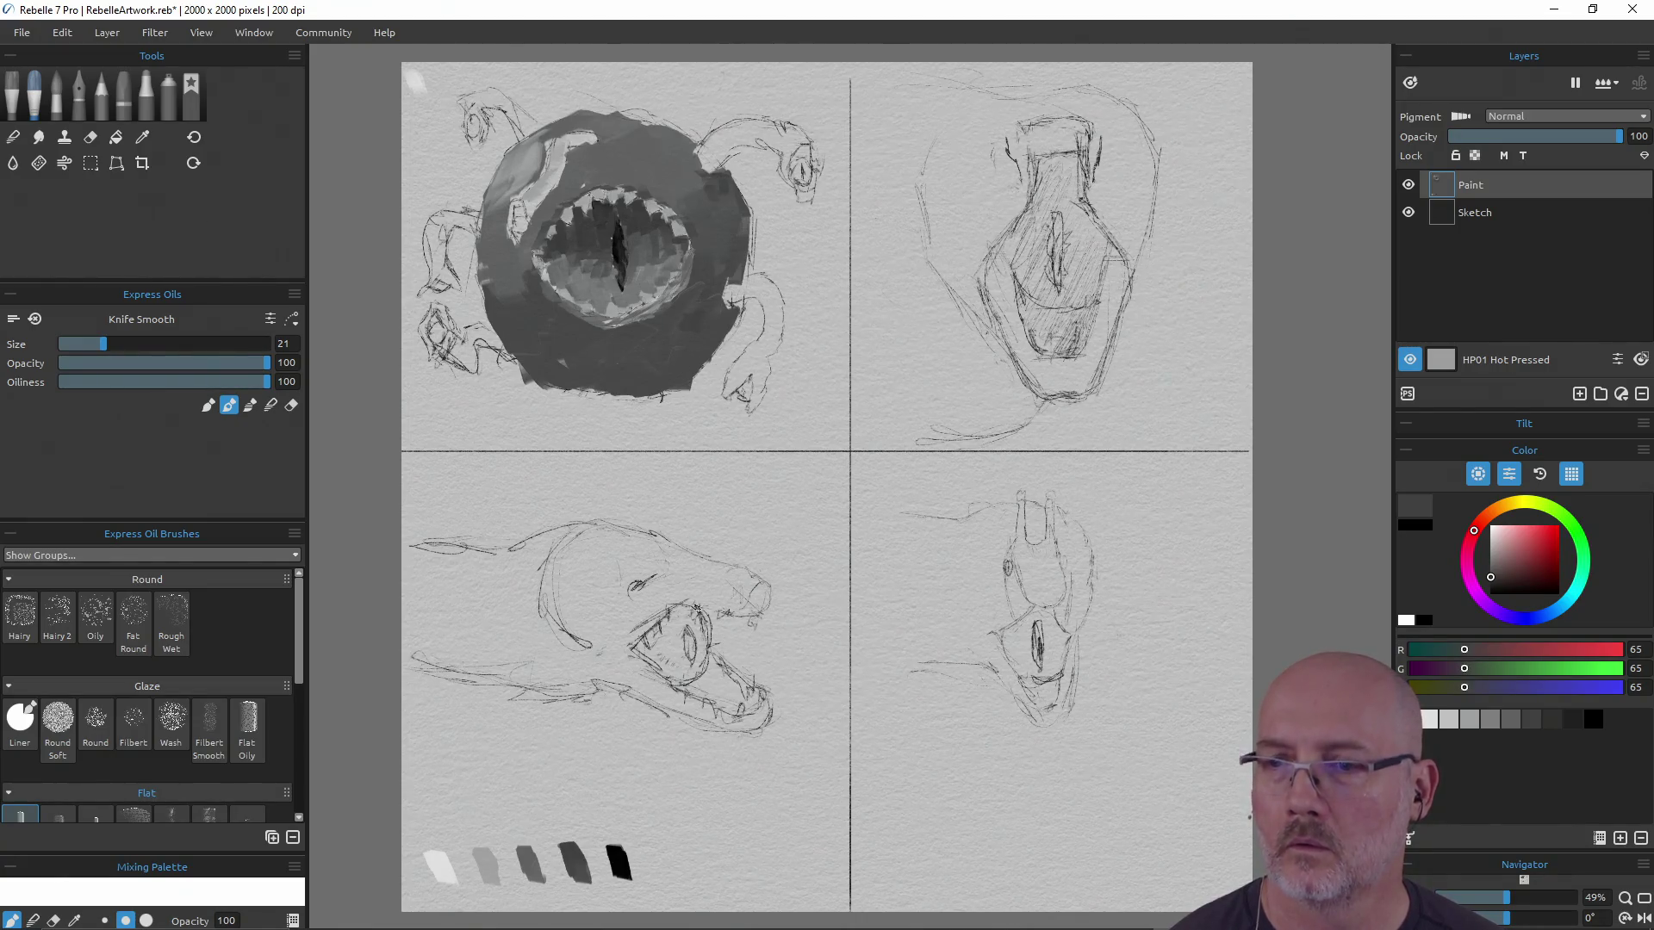
pyautogui.keyDown('alt'); pyautogui.click(585, 866); pyautogui.keyUp('alt')
pyautogui.keyDown('alt'); pyautogui.click(1571, 719); pyautogui.keyUp('alt')
pyautogui.moveTo(605, 875); pyautogui.dragTo(591, 848)
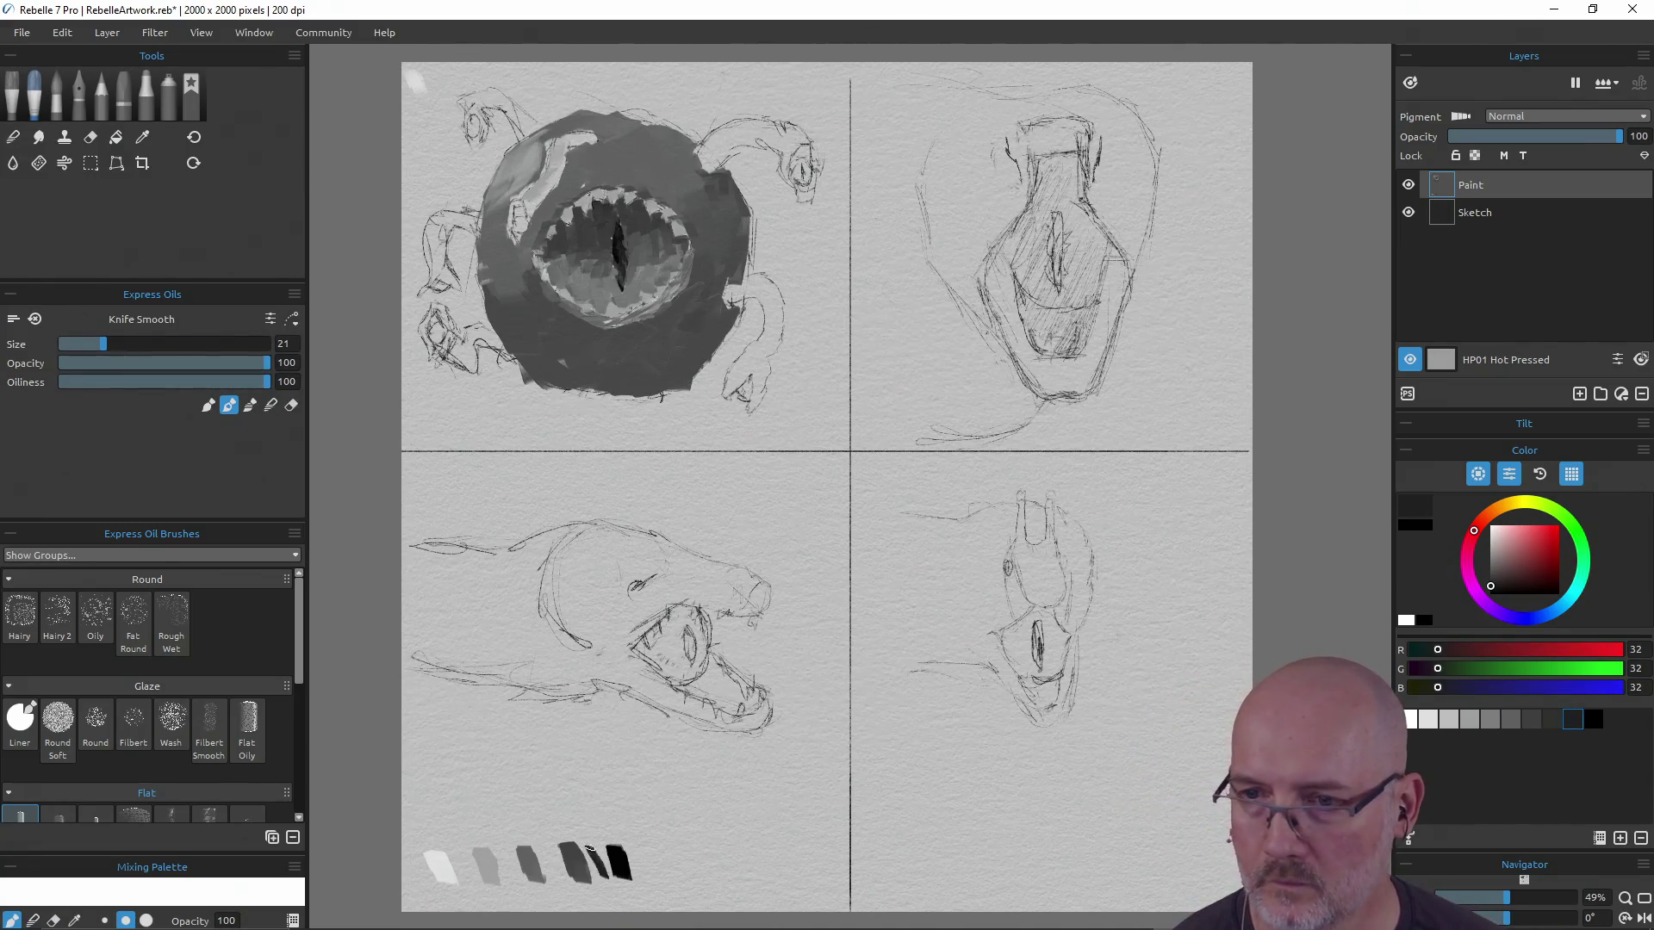
# Paint dark grey along the body's right edge and up into the tentacle
pyautogui.keyDown('alt'); pyautogui.click(600, 864); pyautogui.keyUp('alt')
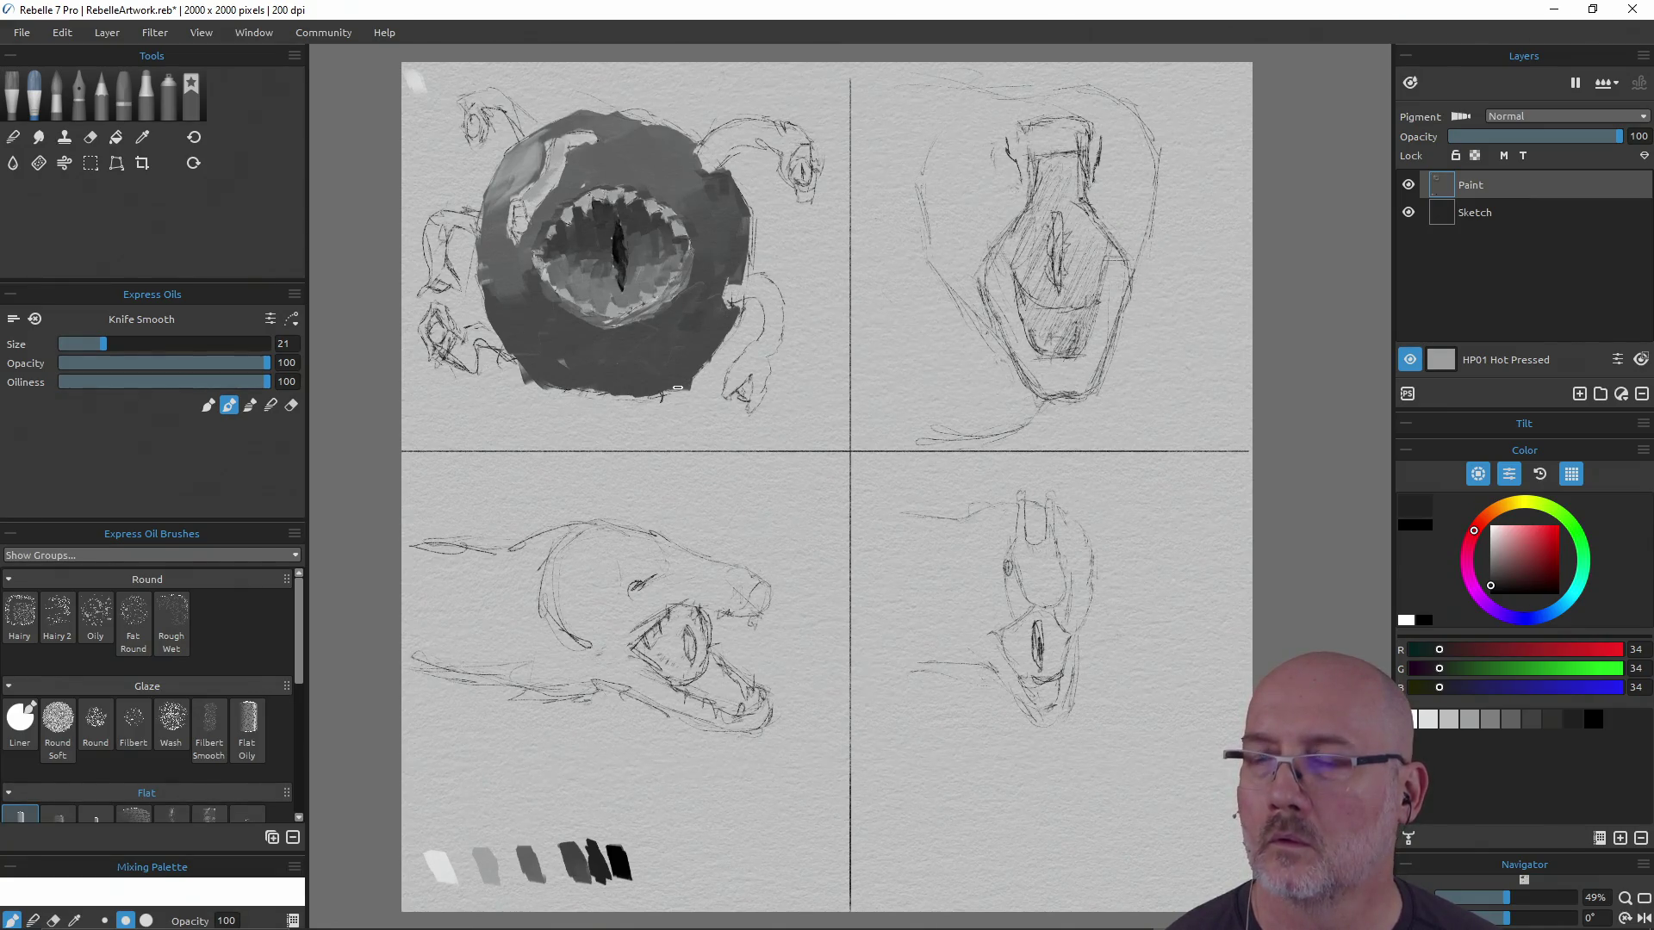
pyautogui.moveTo(726, 295)
pyautogui.mouseDown()
pyautogui.moveTo(772, 287)
pyautogui.moveTo(775, 340)
pyautogui.moveTo(768, 353)
pyautogui.moveTo(771, 307)
pyautogui.moveTo(727, 383)
pyautogui.moveTo(753, 366)
pyautogui.moveTo(755, 405)
pyautogui.moveTo(759, 285)
pyautogui.moveTo(730, 312)
pyautogui.moveTo(726, 290)
pyautogui.mouseUp()
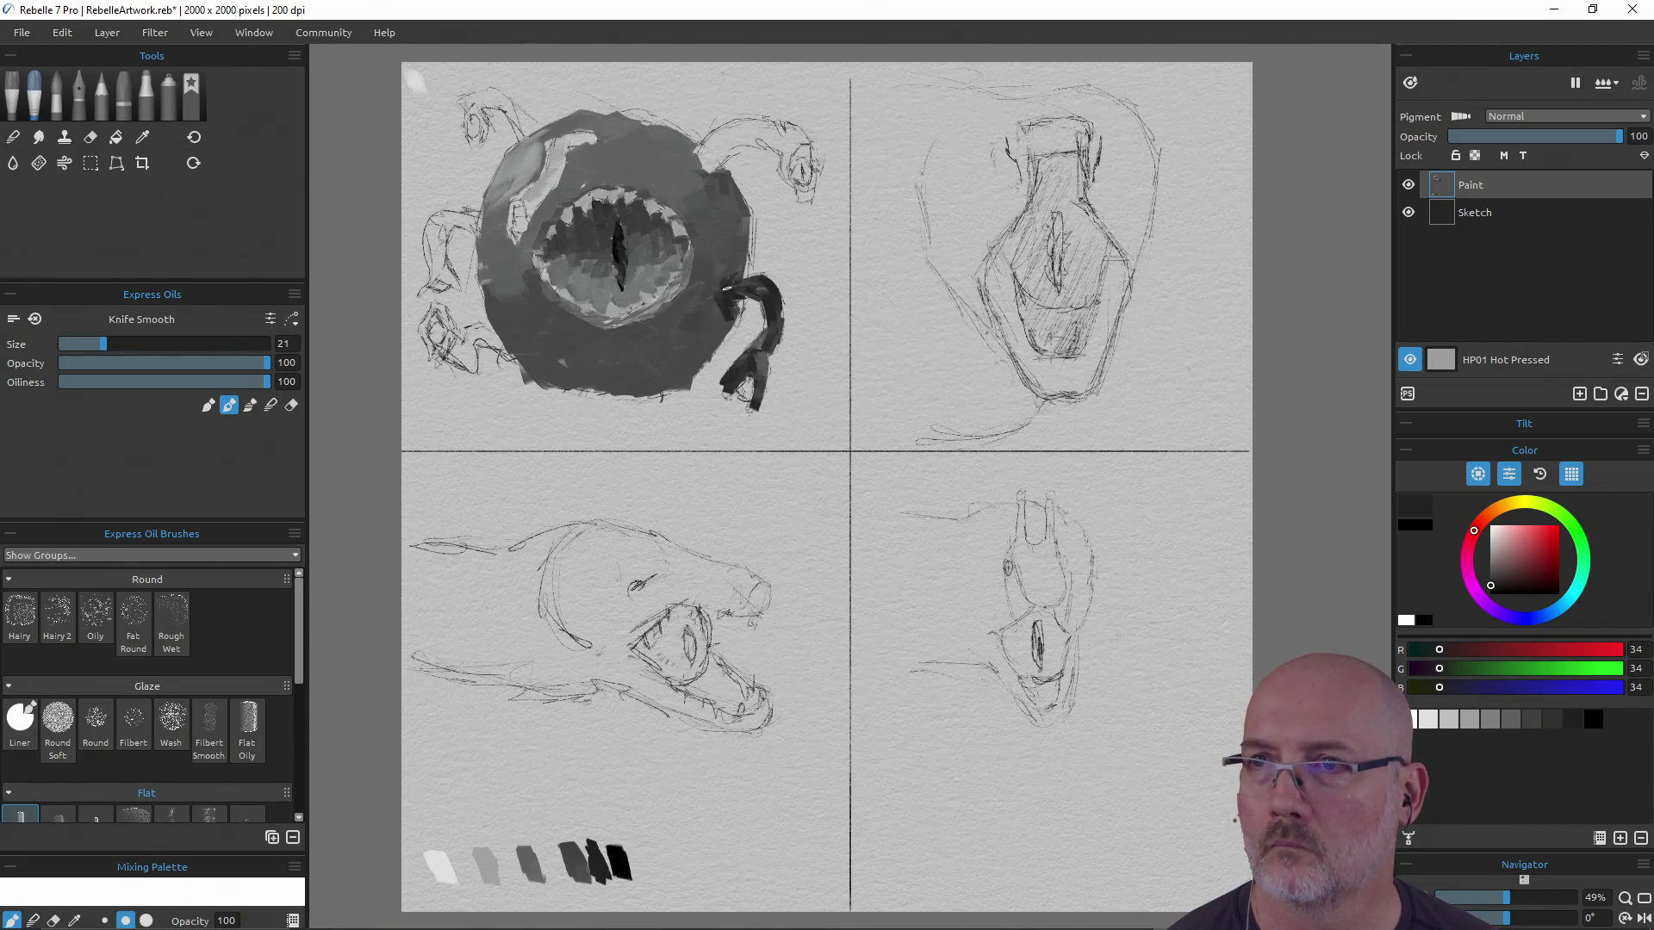
pyautogui.moveTo(713, 186)
pyautogui.mouseDown()
pyautogui.moveTo(708, 172)
pyautogui.moveTo(733, 203)
pyautogui.moveTo(725, 265)
pyautogui.mouseUp()
pyautogui.moveTo(711, 176); pyautogui.dragTo(763, 144)
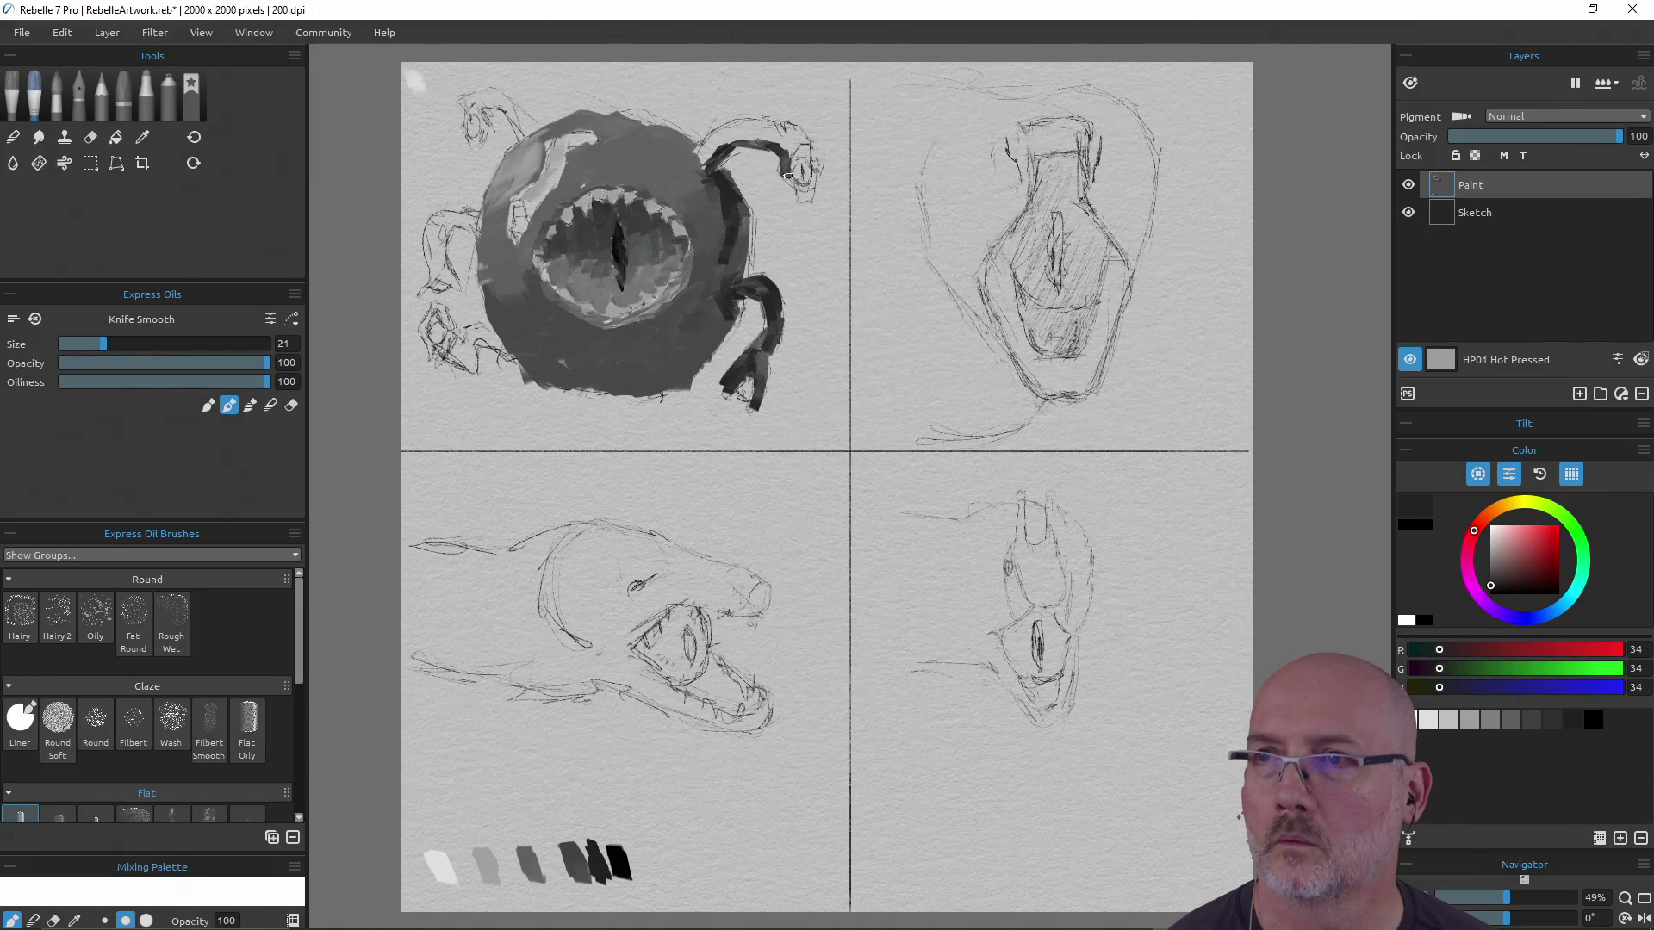
# Give the upper tentacle's tip a solid black eye
pyautogui.moveTo(797, 162); pyautogui.dragTo(804, 165)
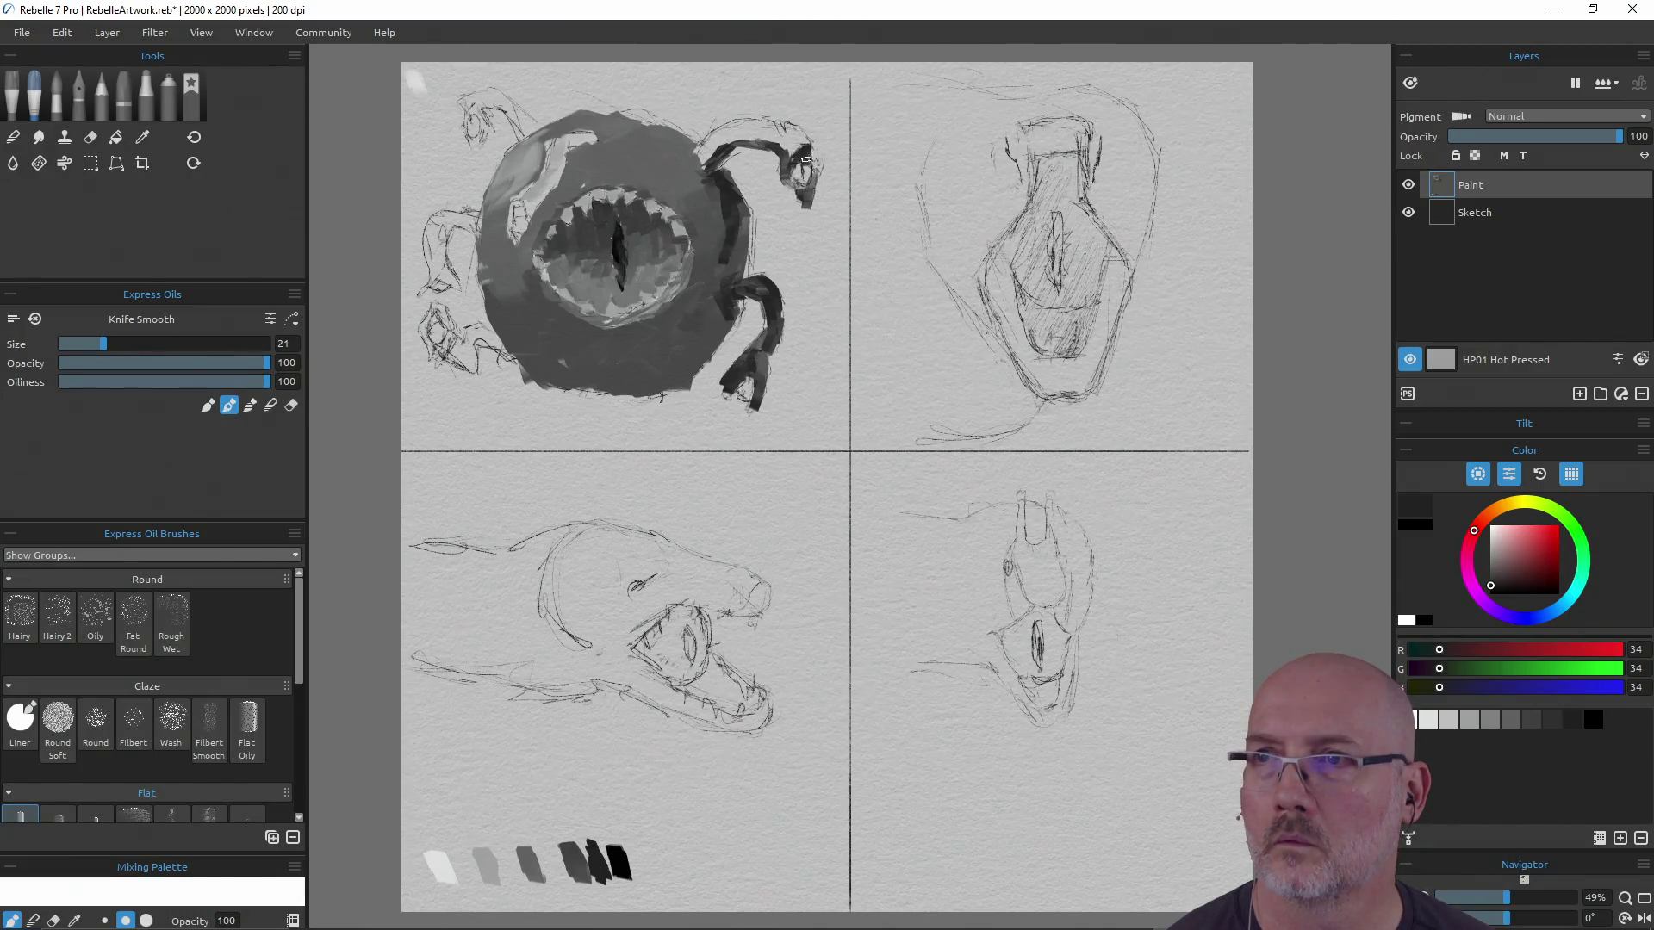
pyautogui.keyDown('alt'); pyautogui.click(609, 856); pyautogui.keyUp('alt')
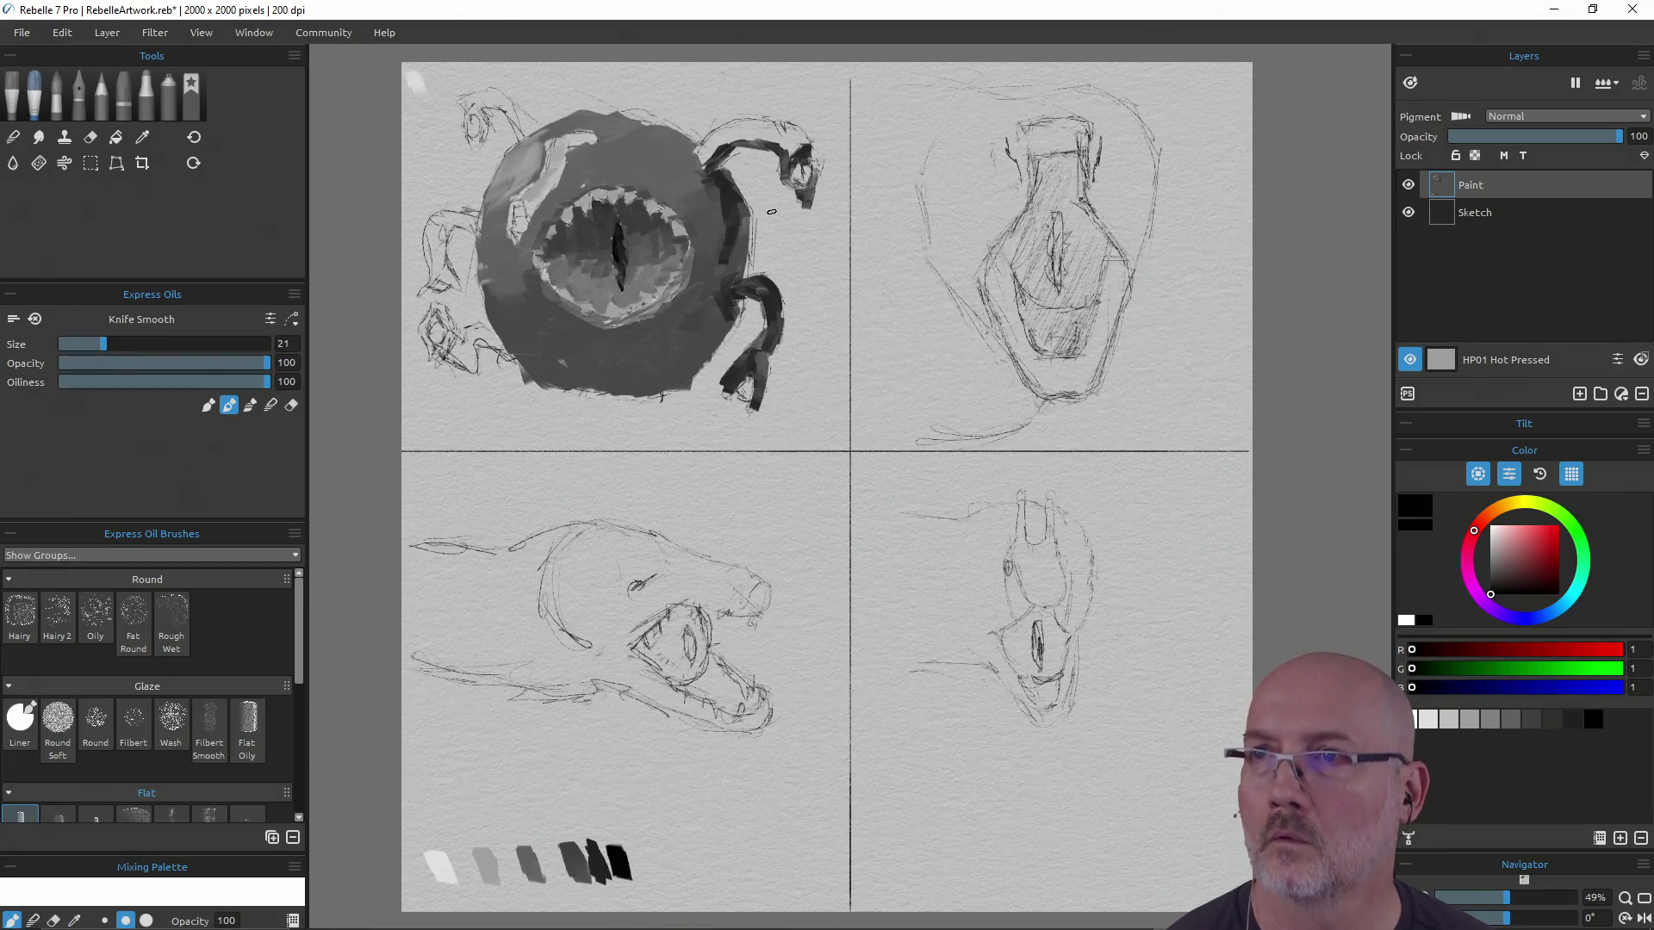
pyautogui.moveTo(799, 169); pyautogui.dragTo(801, 182)
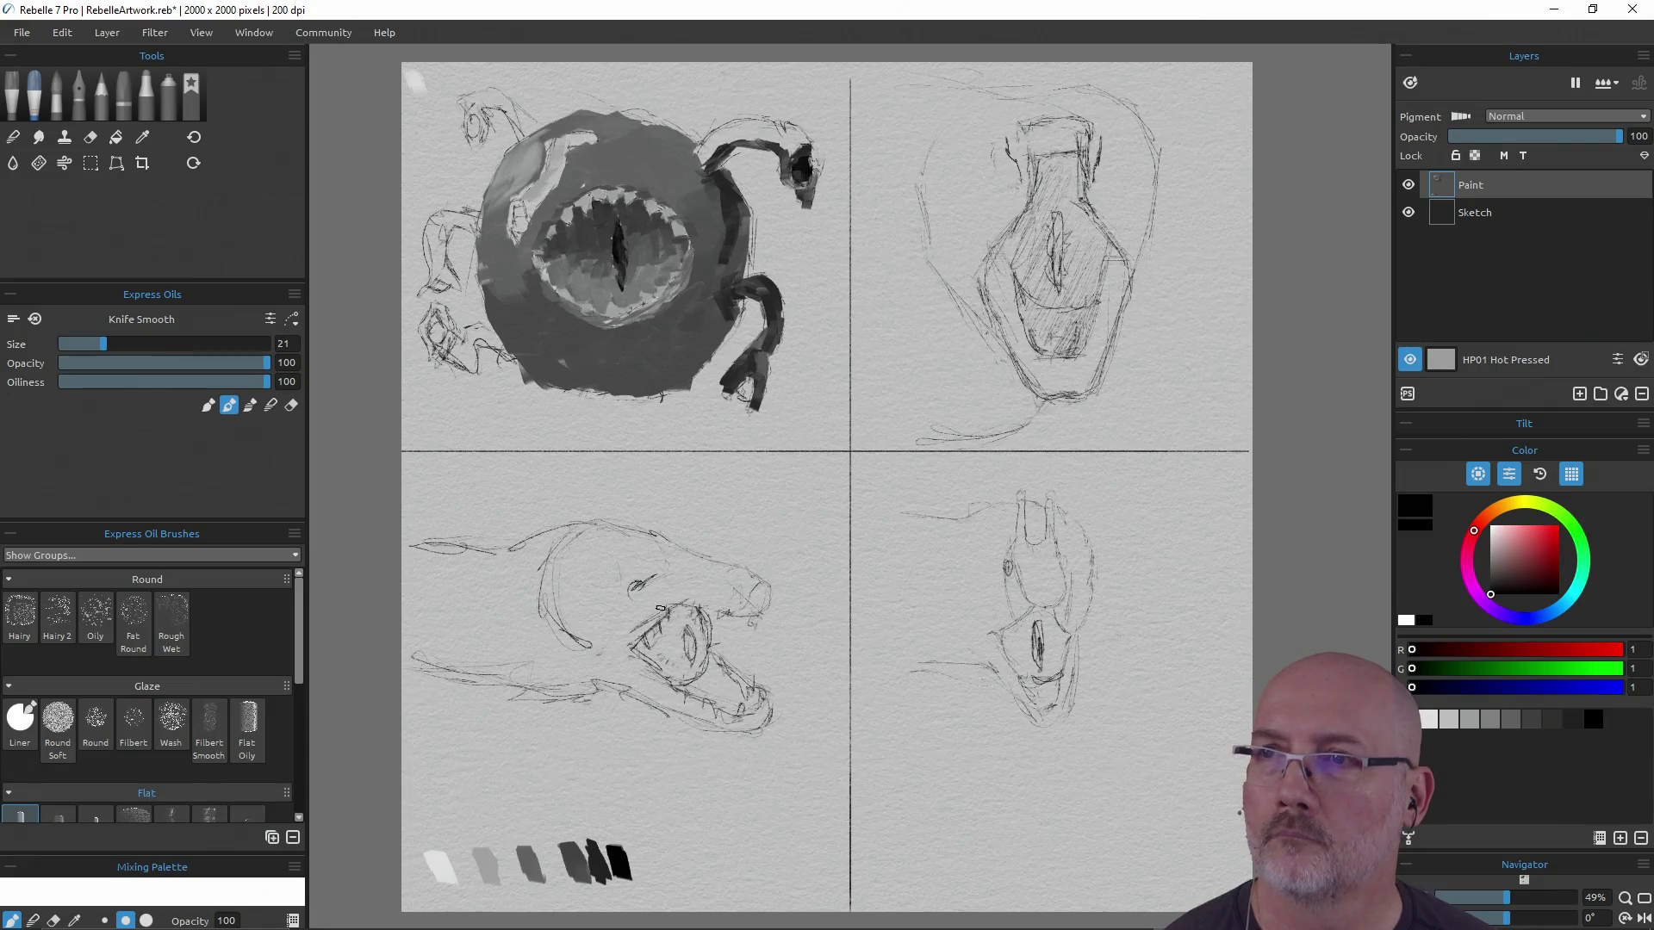
pyautogui.moveTo(594, 855); pyautogui.dragTo(609, 808)
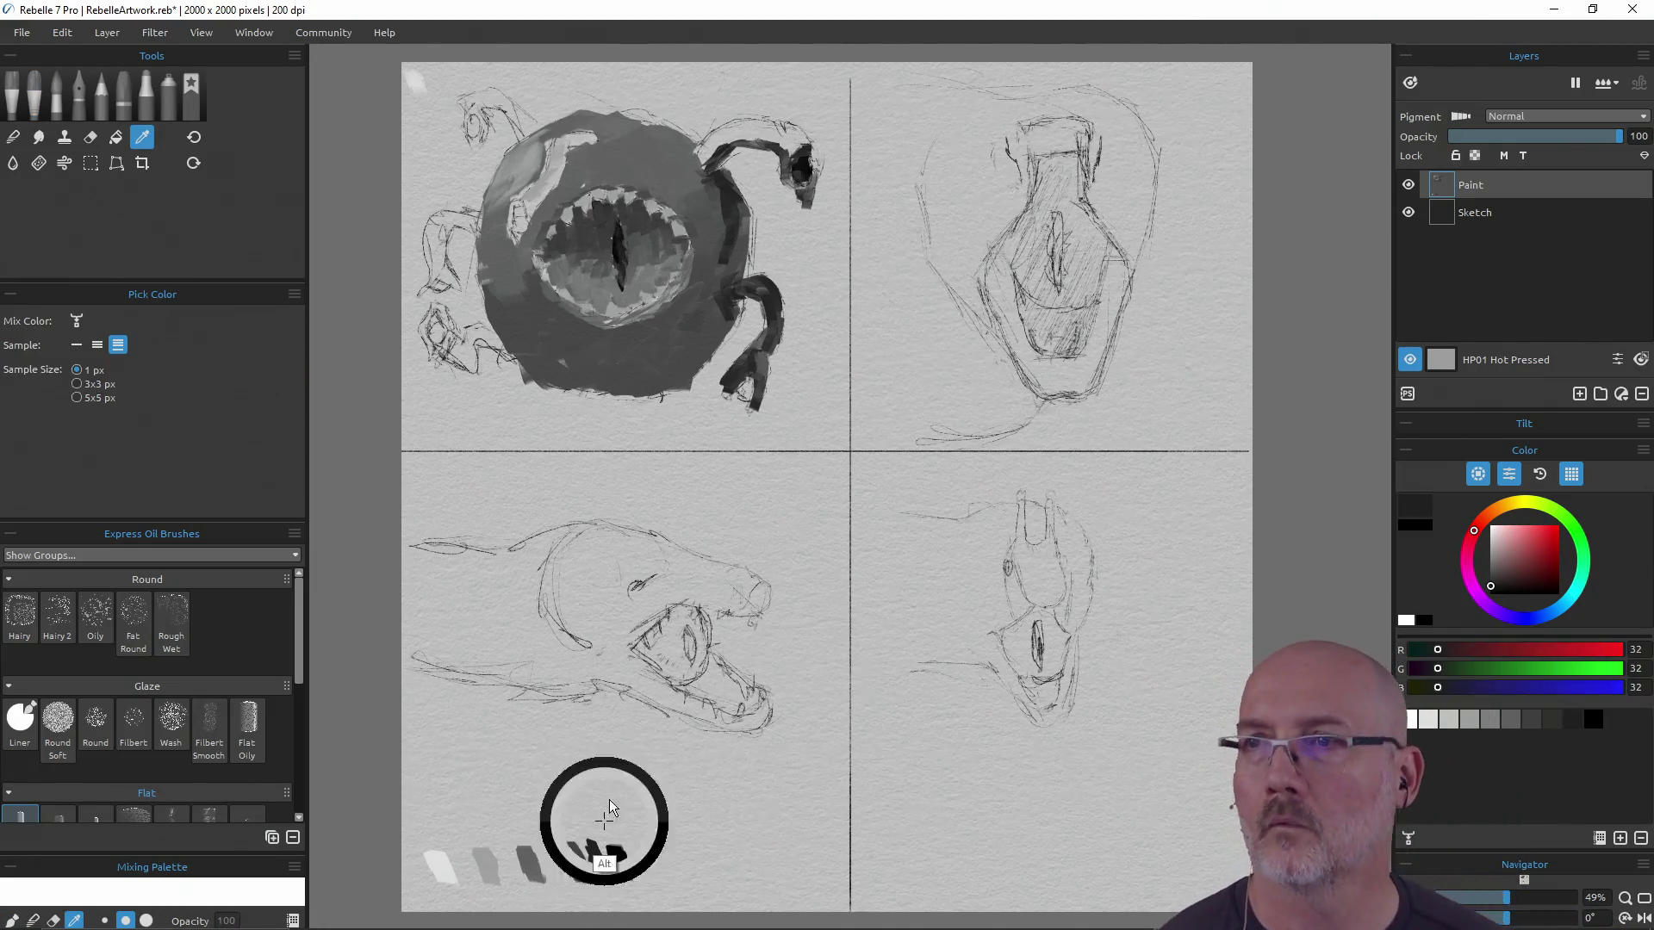
# Paint dark grey around the tentacle tip and along the upper tentacle
pyautogui.press('alt')
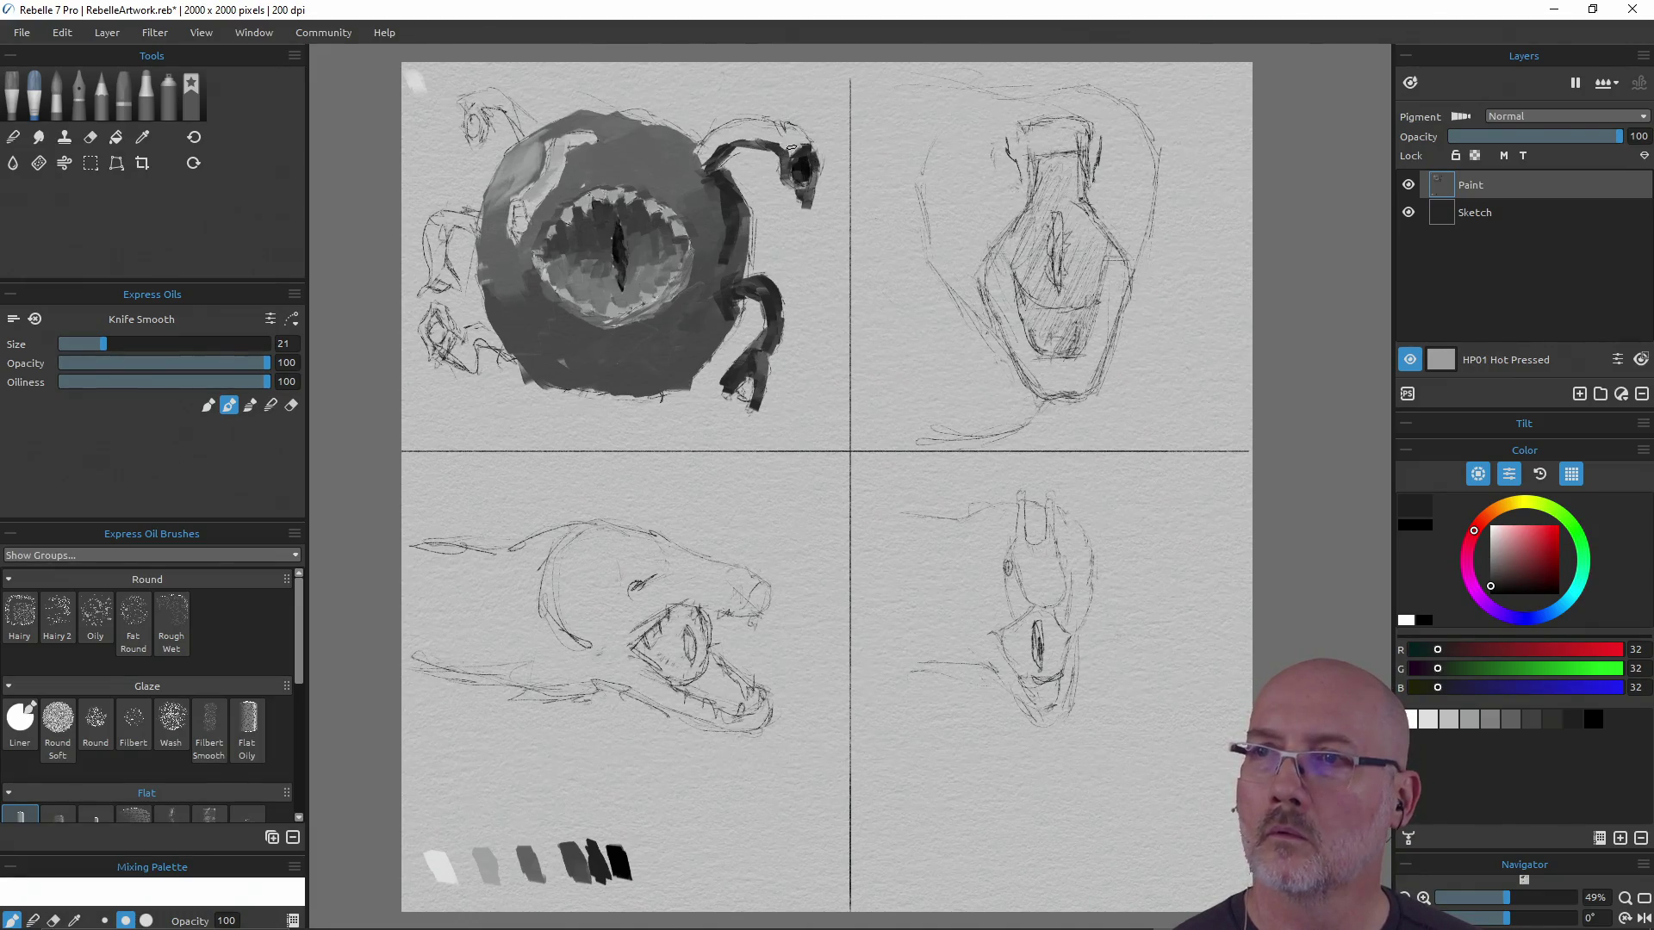
pyautogui.keyDown('alt'); pyautogui.click(572, 853); pyautogui.keyUp('alt')
pyautogui.moveTo(776, 137); pyautogui.dragTo(796, 131)
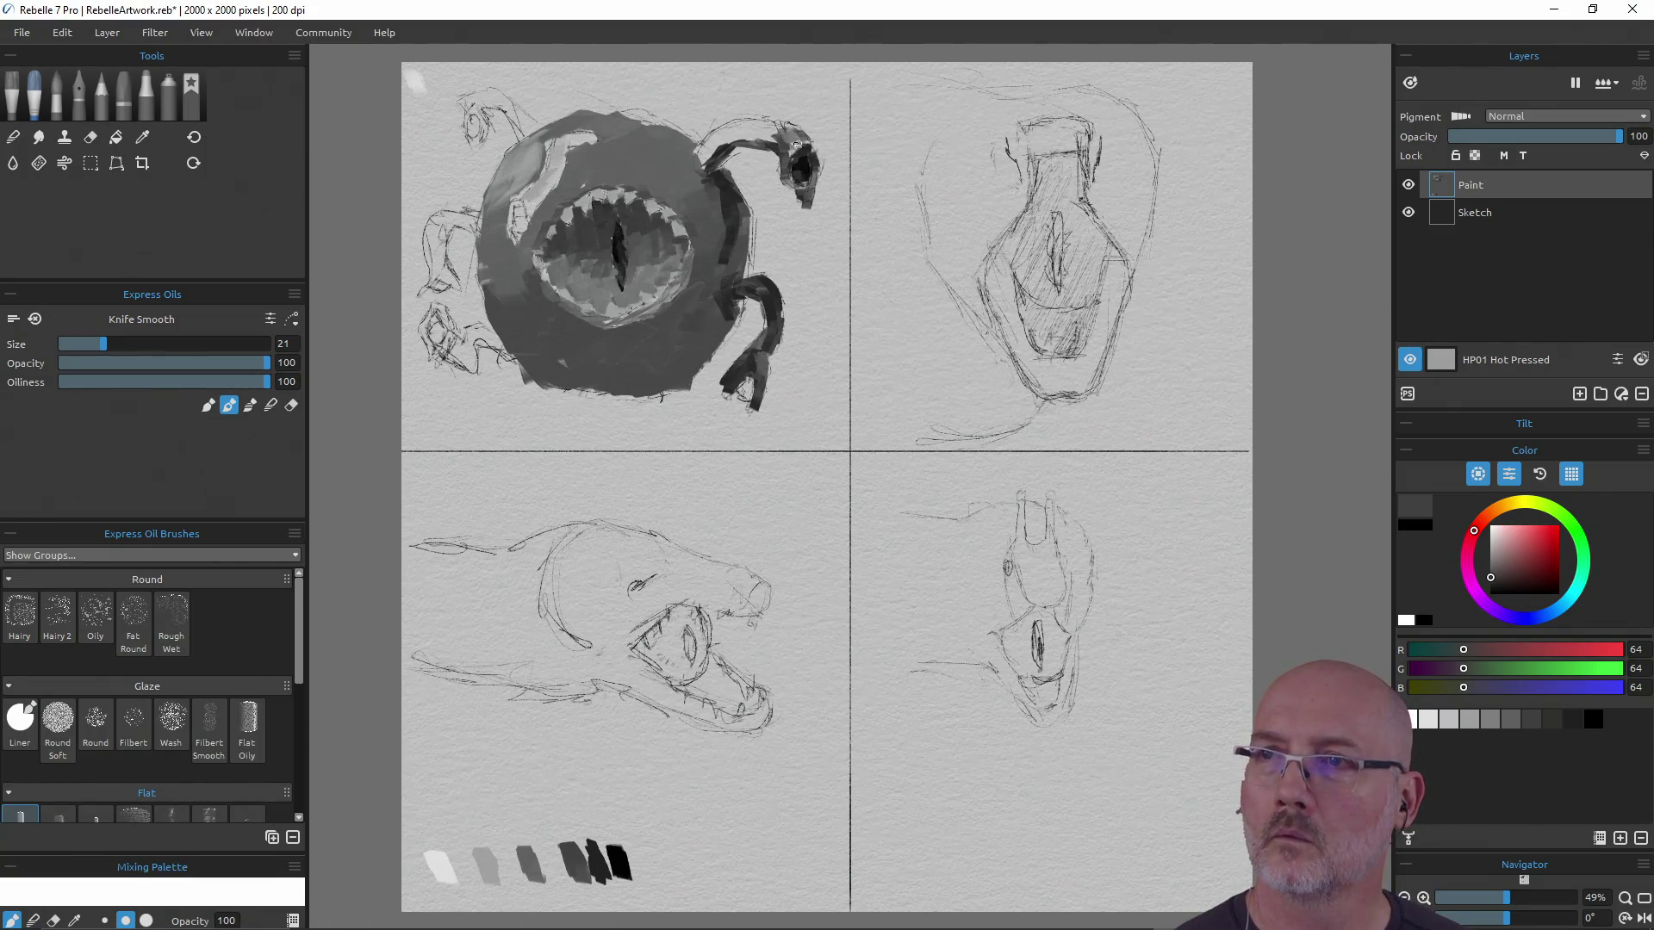
pyautogui.moveTo(698, 148)
pyautogui.mouseDown()
pyautogui.moveTo(746, 122)
pyautogui.moveTo(787, 129)
pyautogui.moveTo(721, 135)
pyautogui.moveTo(702, 160)
pyautogui.moveTo(711, 135)
pyautogui.moveTo(754, 125)
pyautogui.mouseUp()
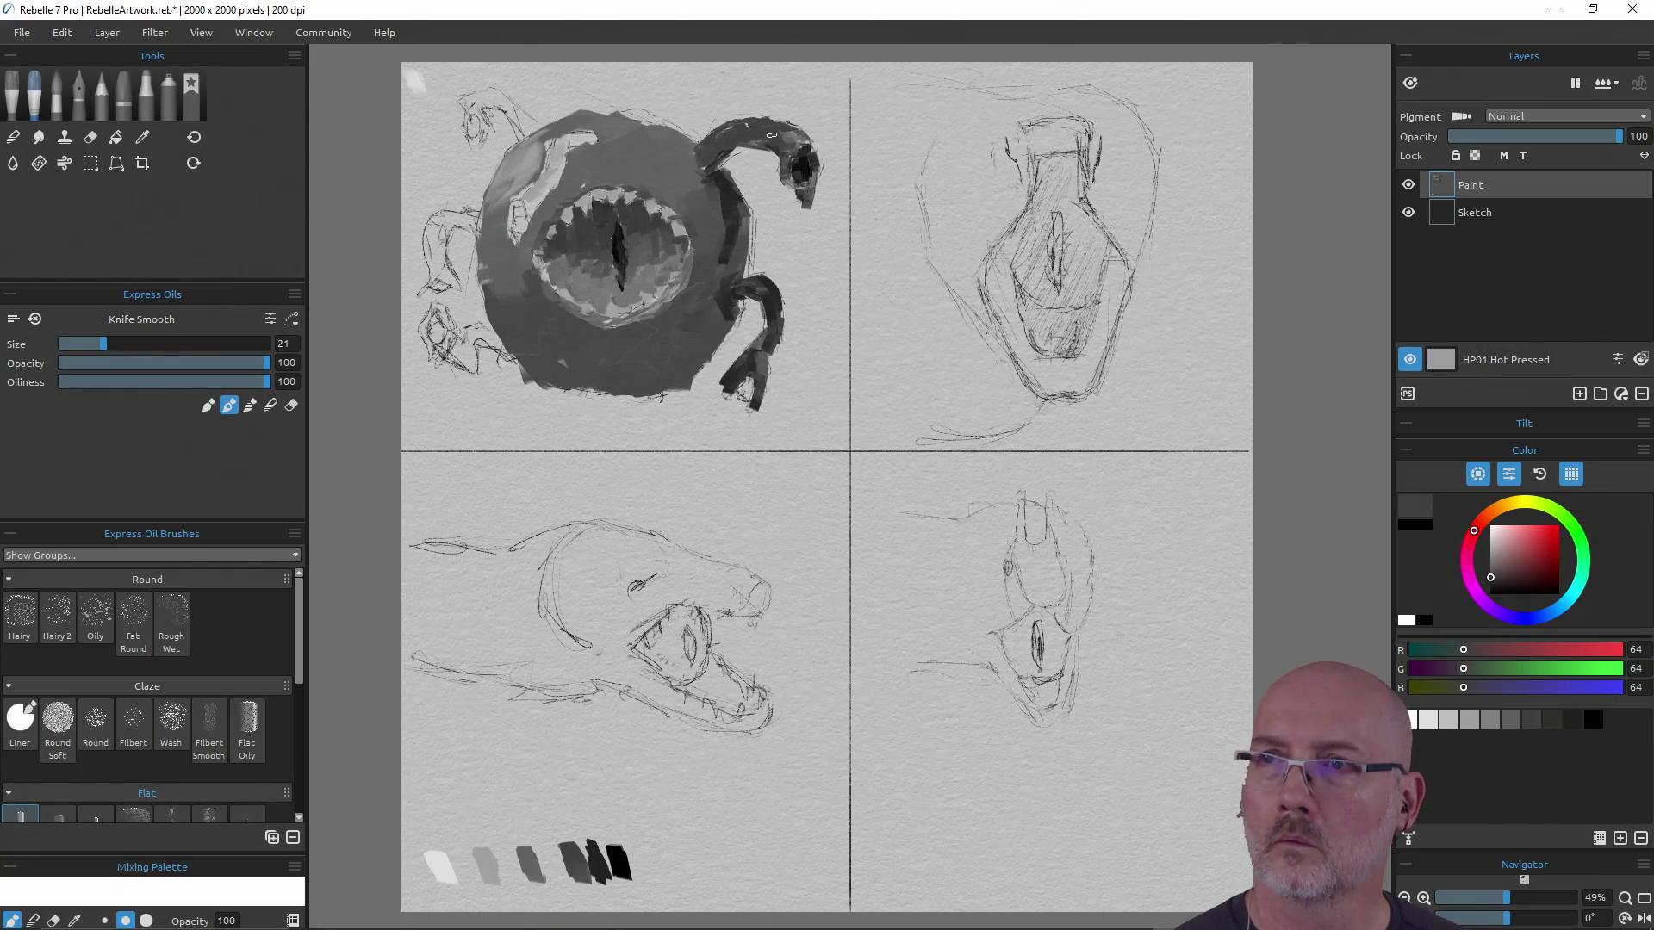
# Try a light highlight, repaint it dark grey, and smooth the tentacle's neck
pyautogui.keyDown('alt'); pyautogui.click(720, 155); pyautogui.keyUp('alt')
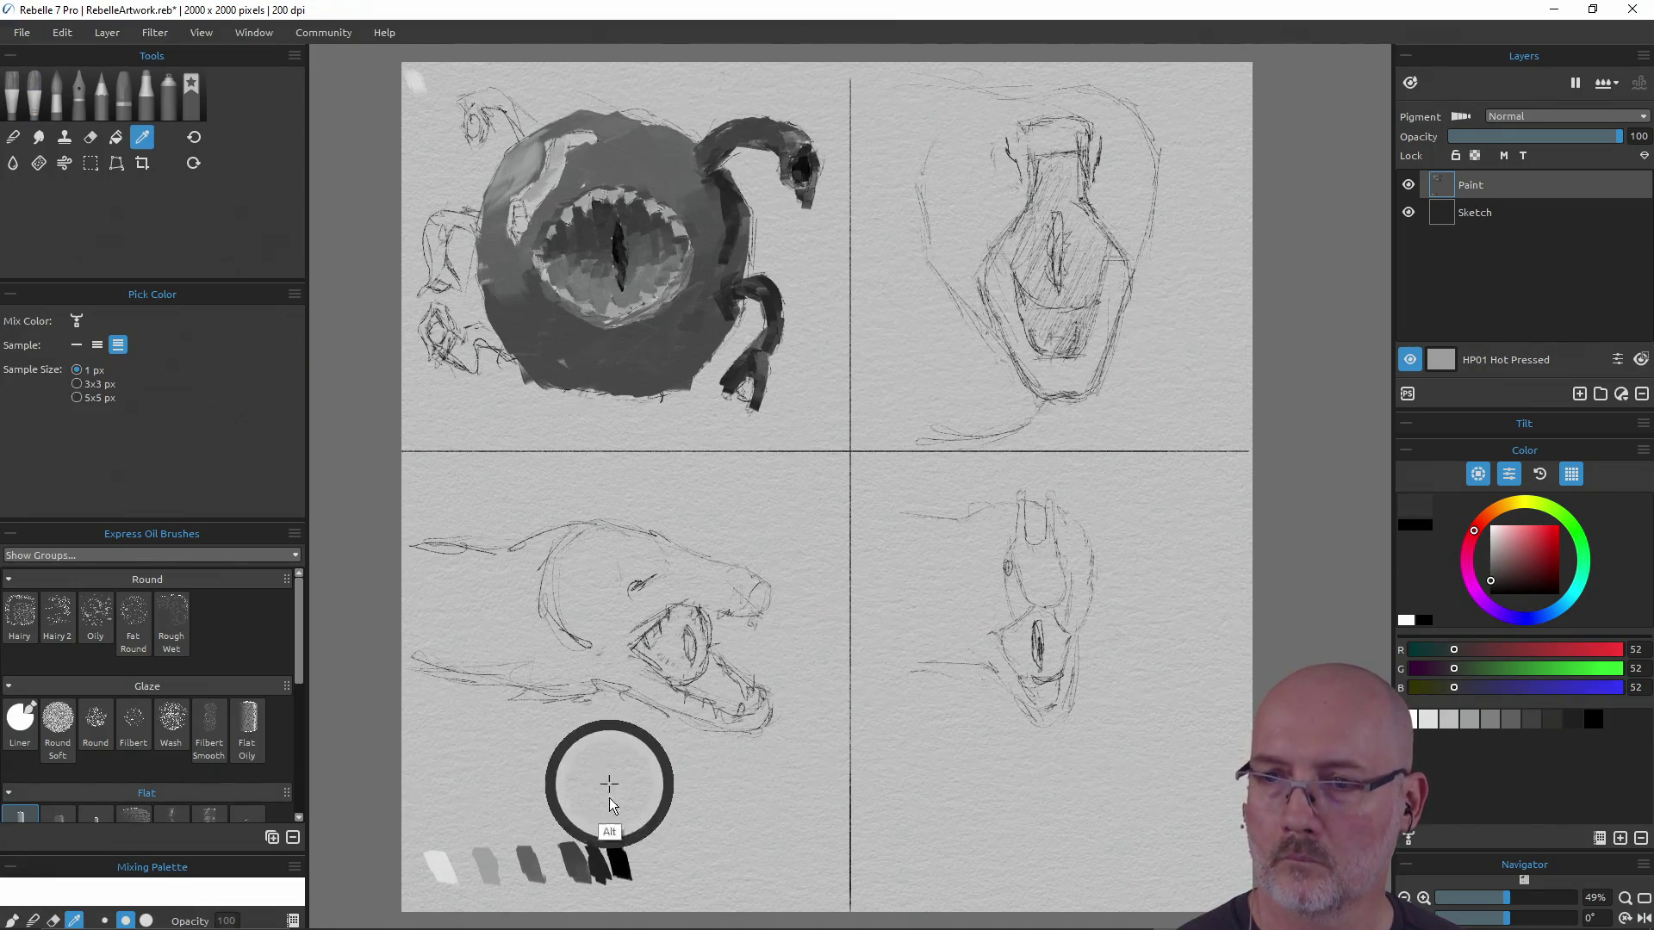
pyautogui.keyDown('alt'); pyautogui.click(594, 822); pyautogui.keyUp('alt')
pyautogui.moveTo(718, 167); pyautogui.dragTo(722, 157)
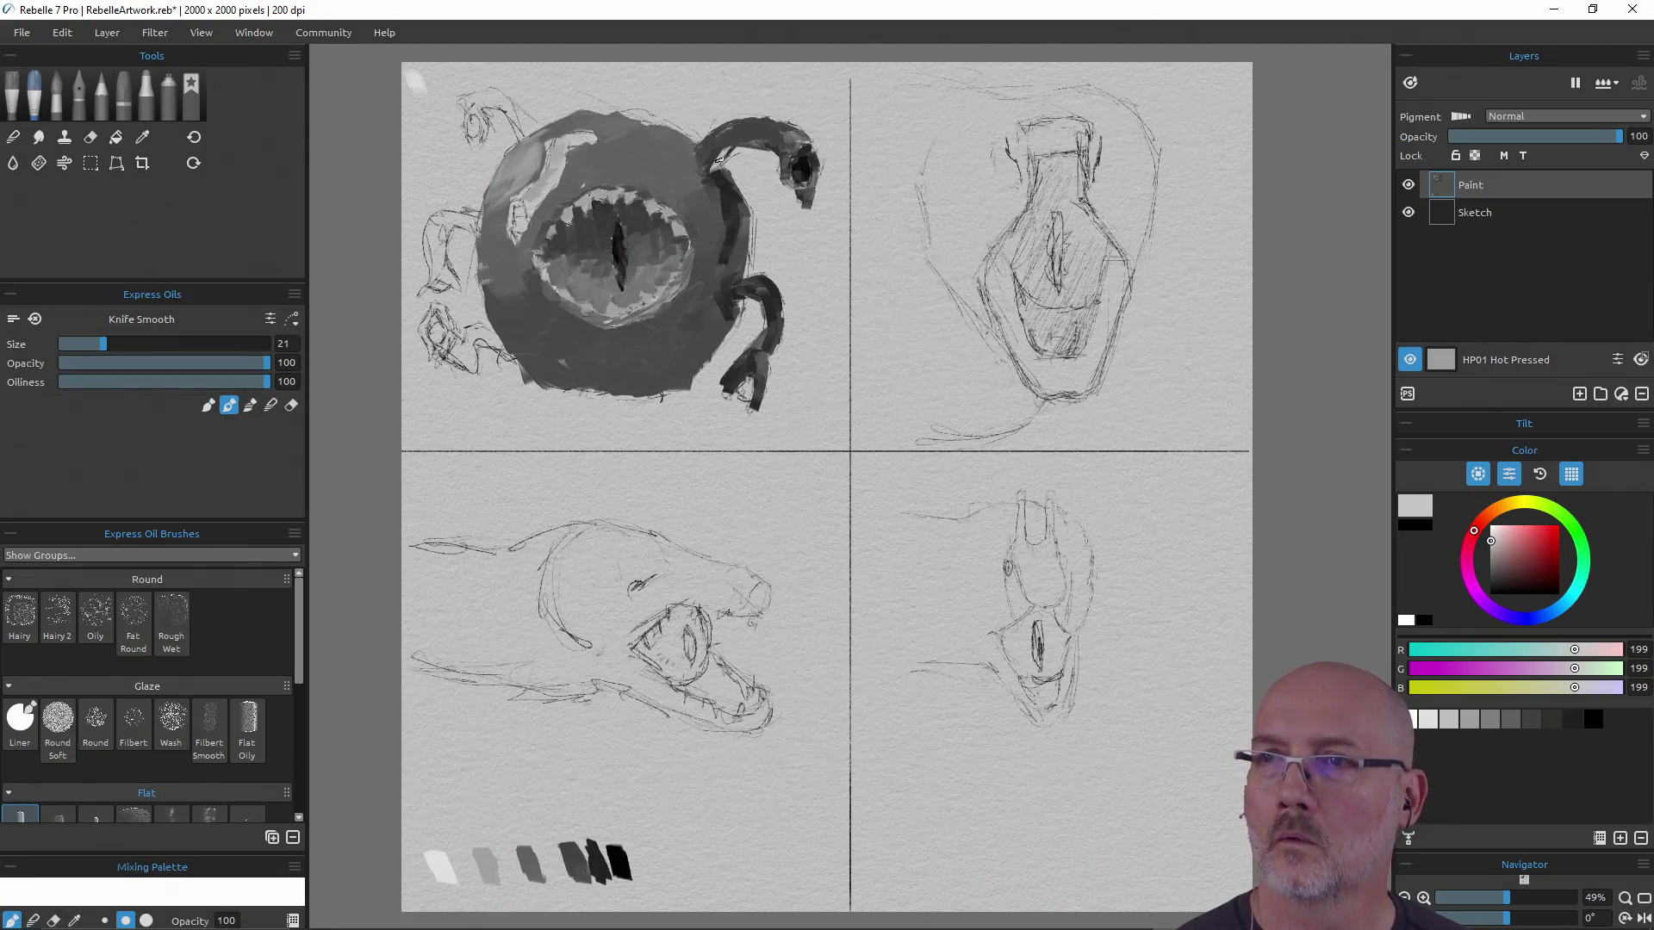
pyautogui.keyDown('alt'); pyautogui.click(594, 861); pyautogui.keyUp('alt')
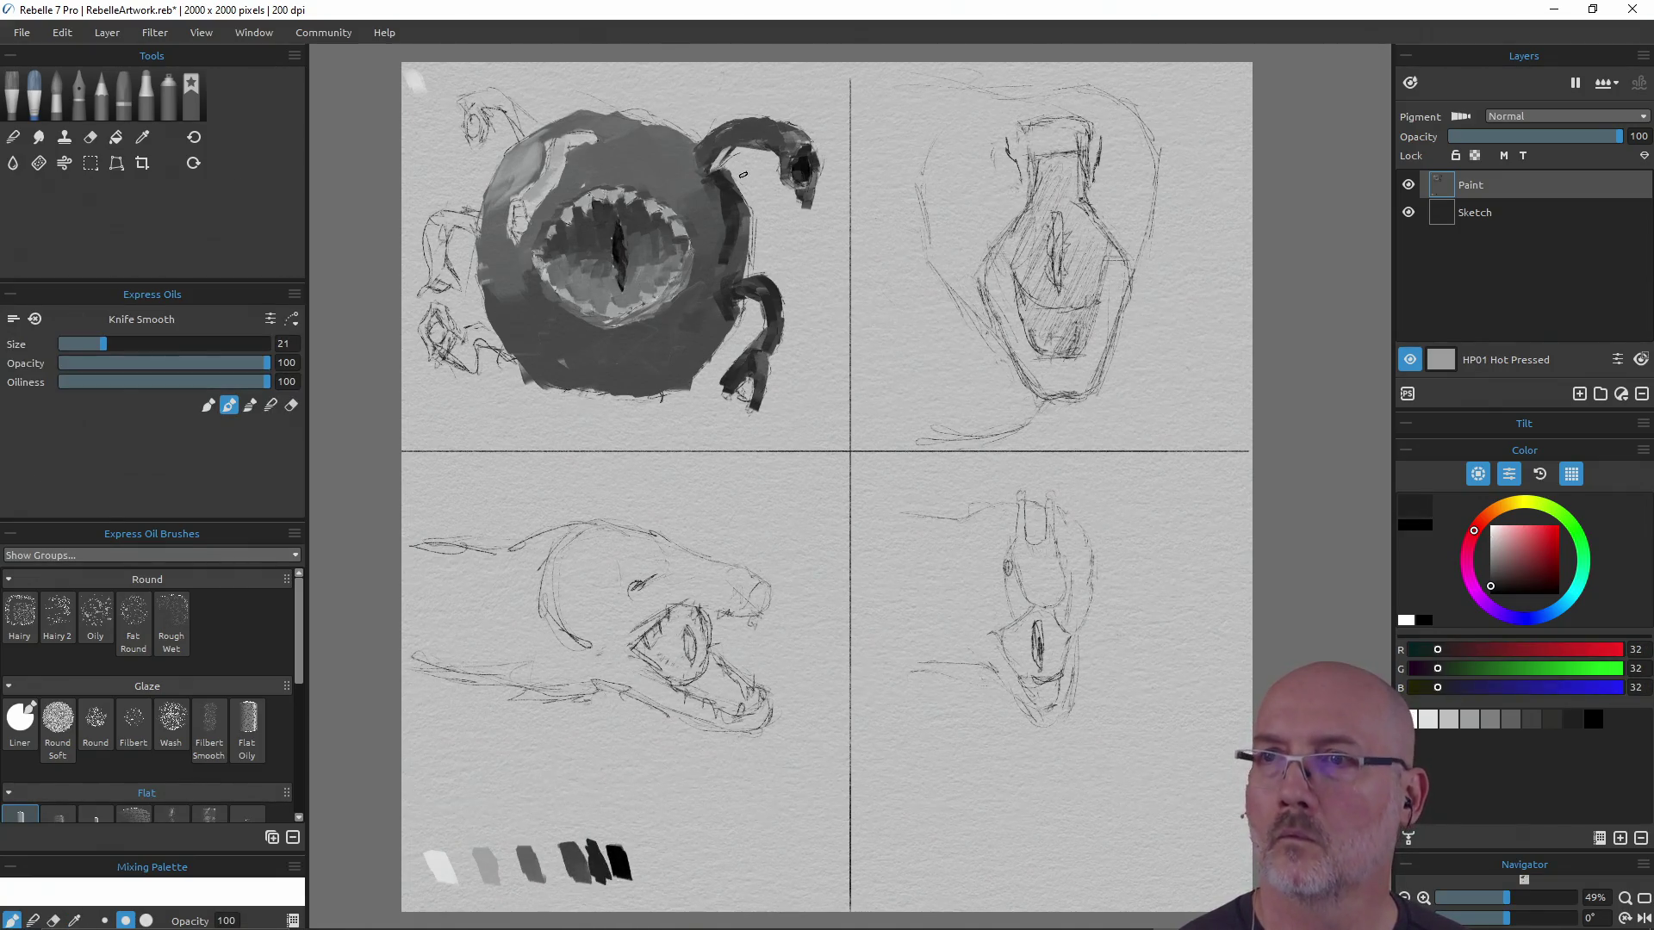
pyautogui.moveTo(714, 164)
pyautogui.mouseDown()
pyautogui.moveTo(764, 149)
pyautogui.moveTo(742, 134)
pyautogui.mouseUp()
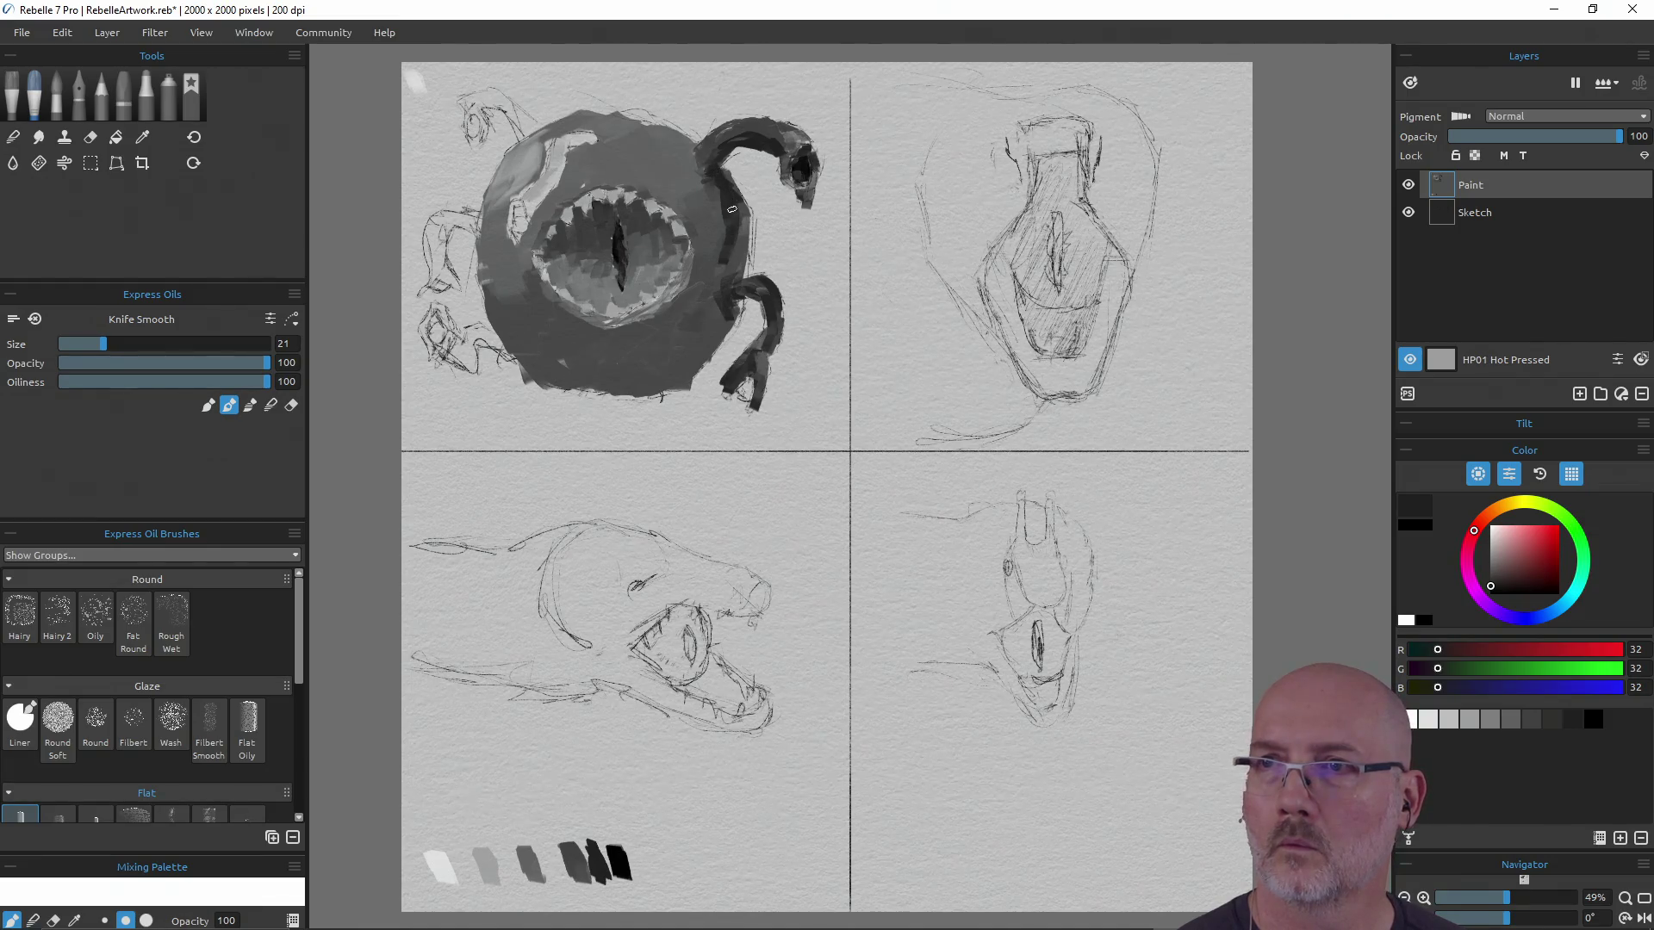
pyautogui.moveTo(729, 260); pyautogui.dragTo(729, 264)
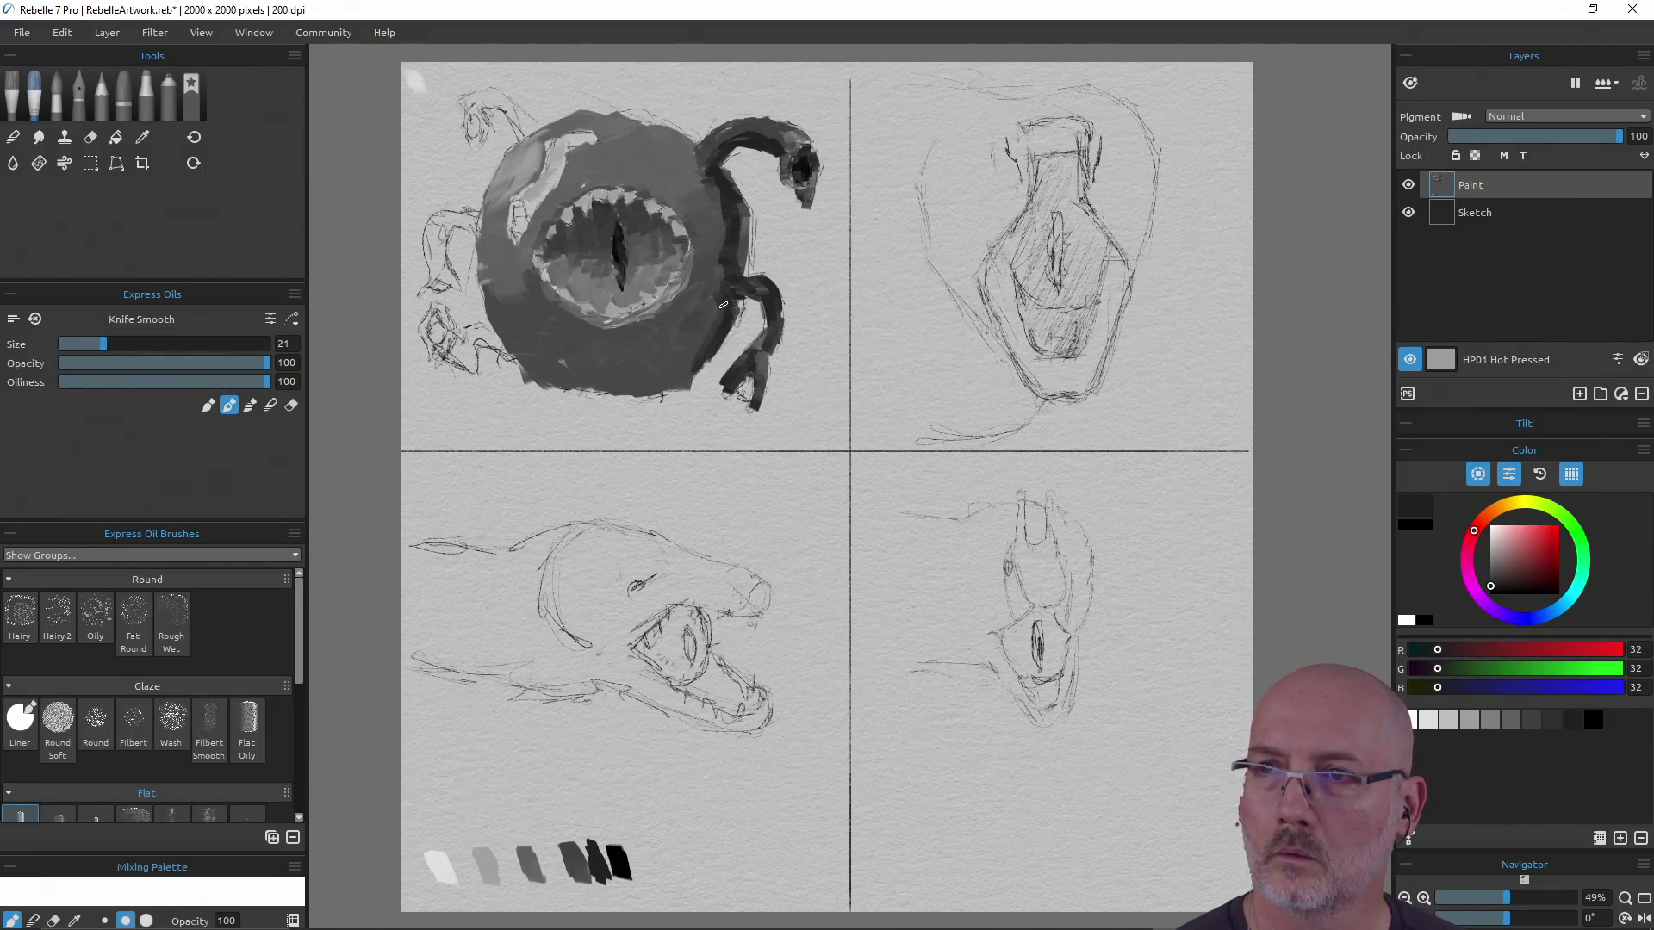
pyautogui.moveTo(743, 213)
pyautogui.mouseDown()
pyautogui.moveTo(718, 170)
pyautogui.moveTo(701, 259)
pyautogui.moveTo(721, 269)
pyautogui.mouseUp()
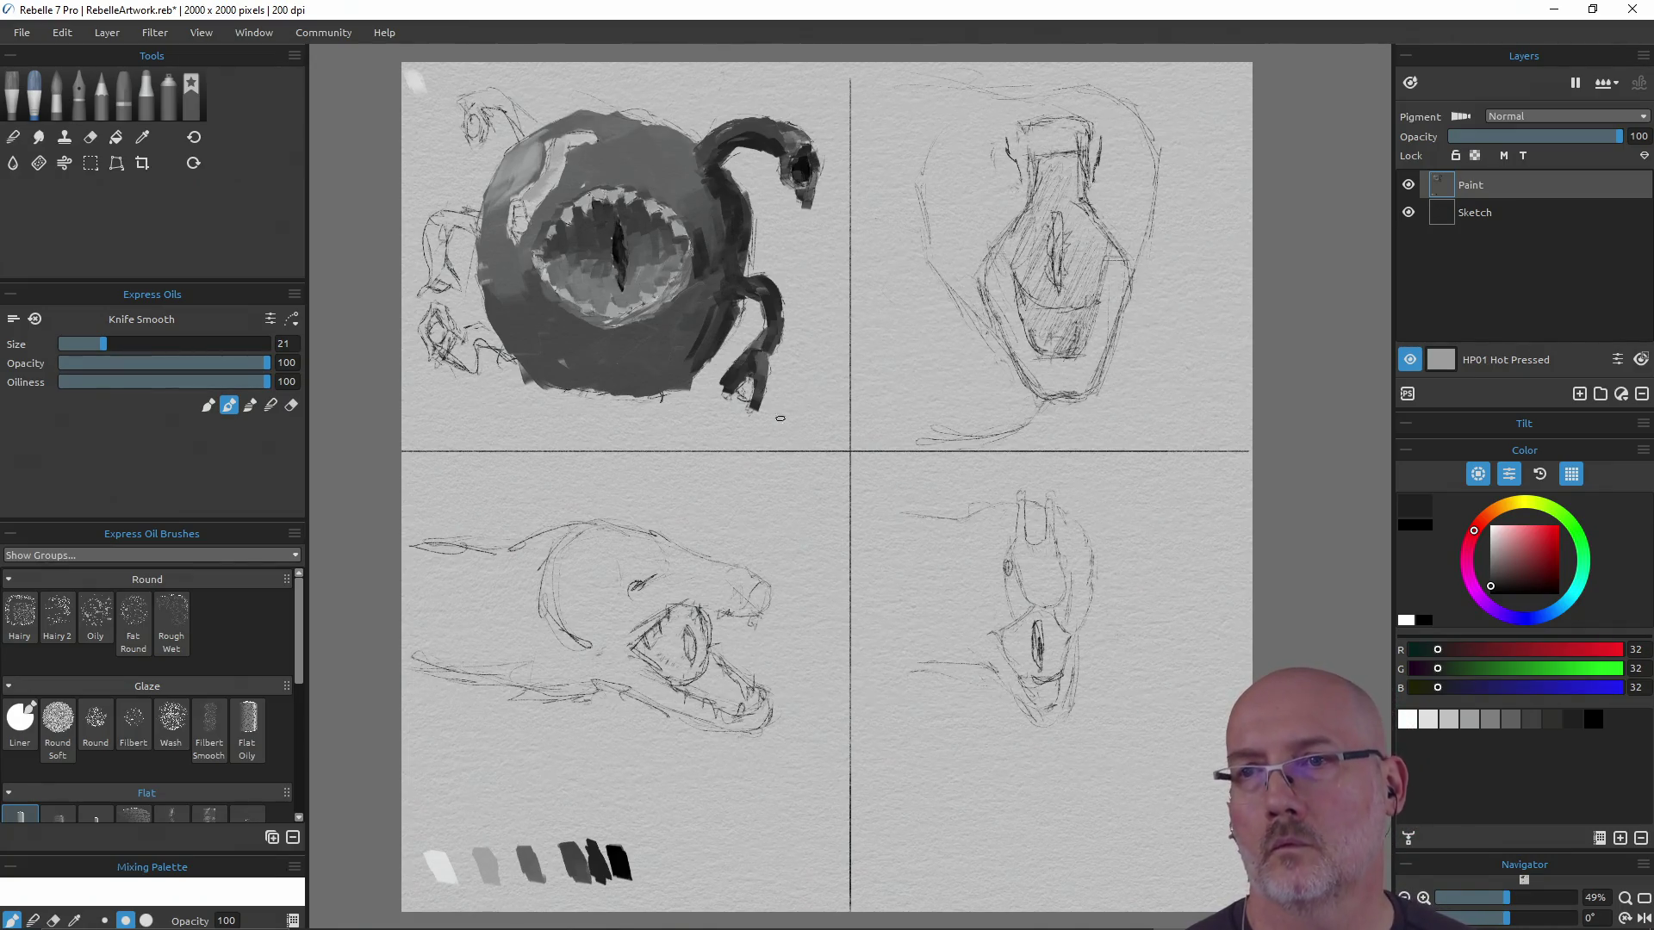
pyautogui.press('e')
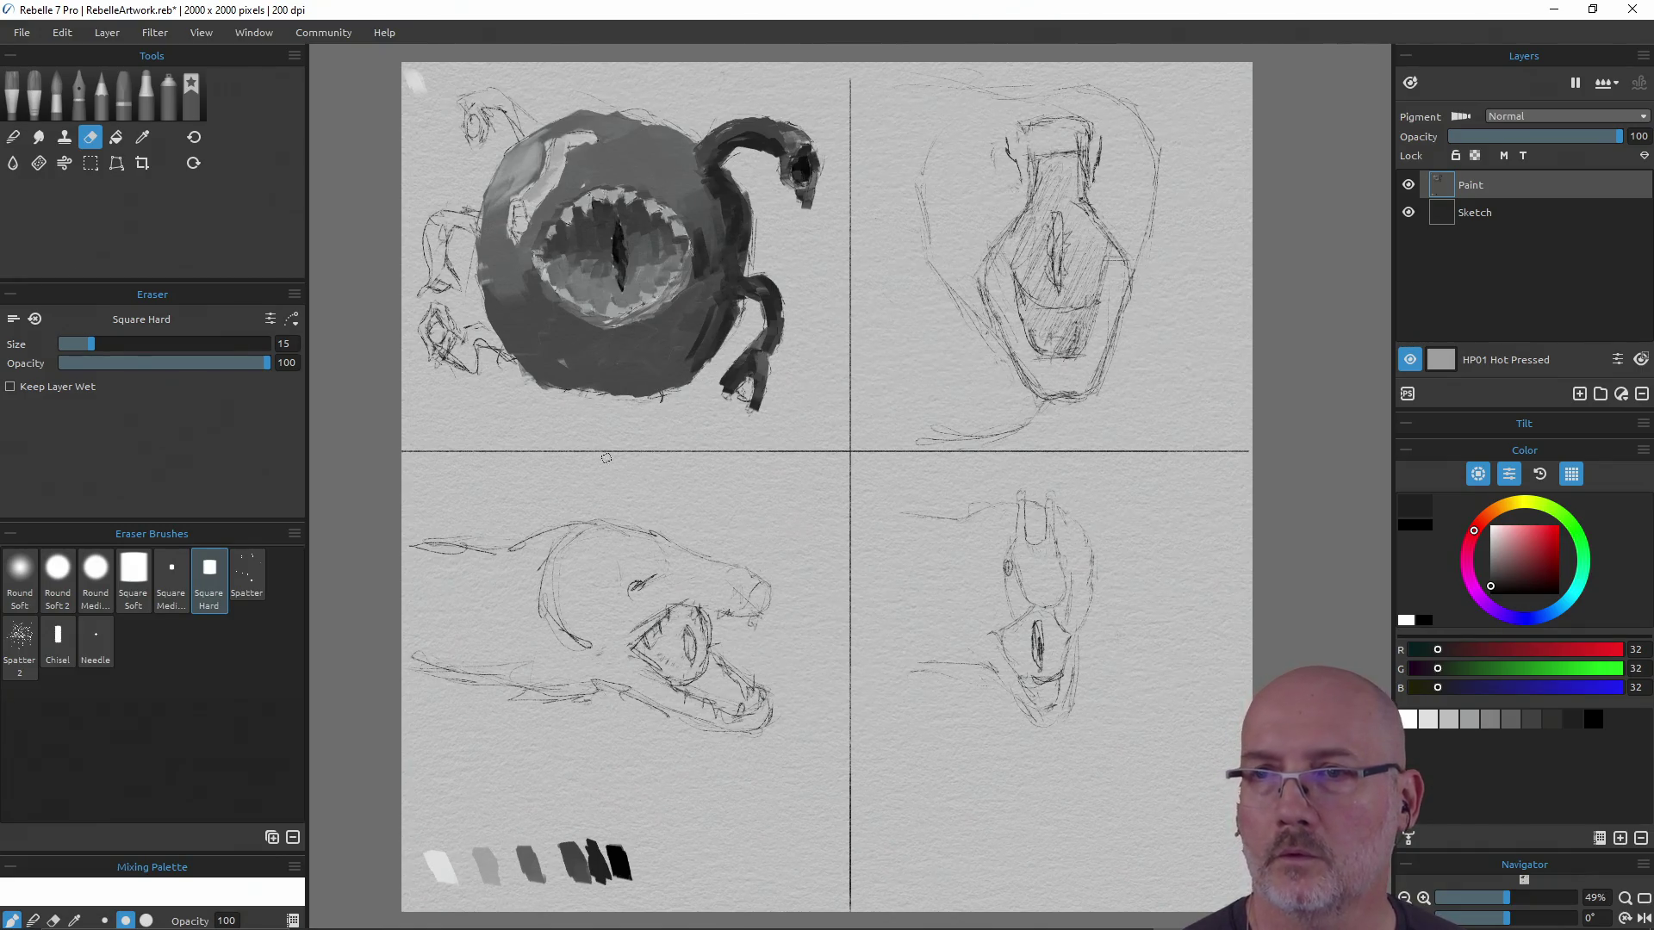
# Dab dark grey on the upper edge, then mid and dark grey strokes down the left rim
pyautogui.press('e')
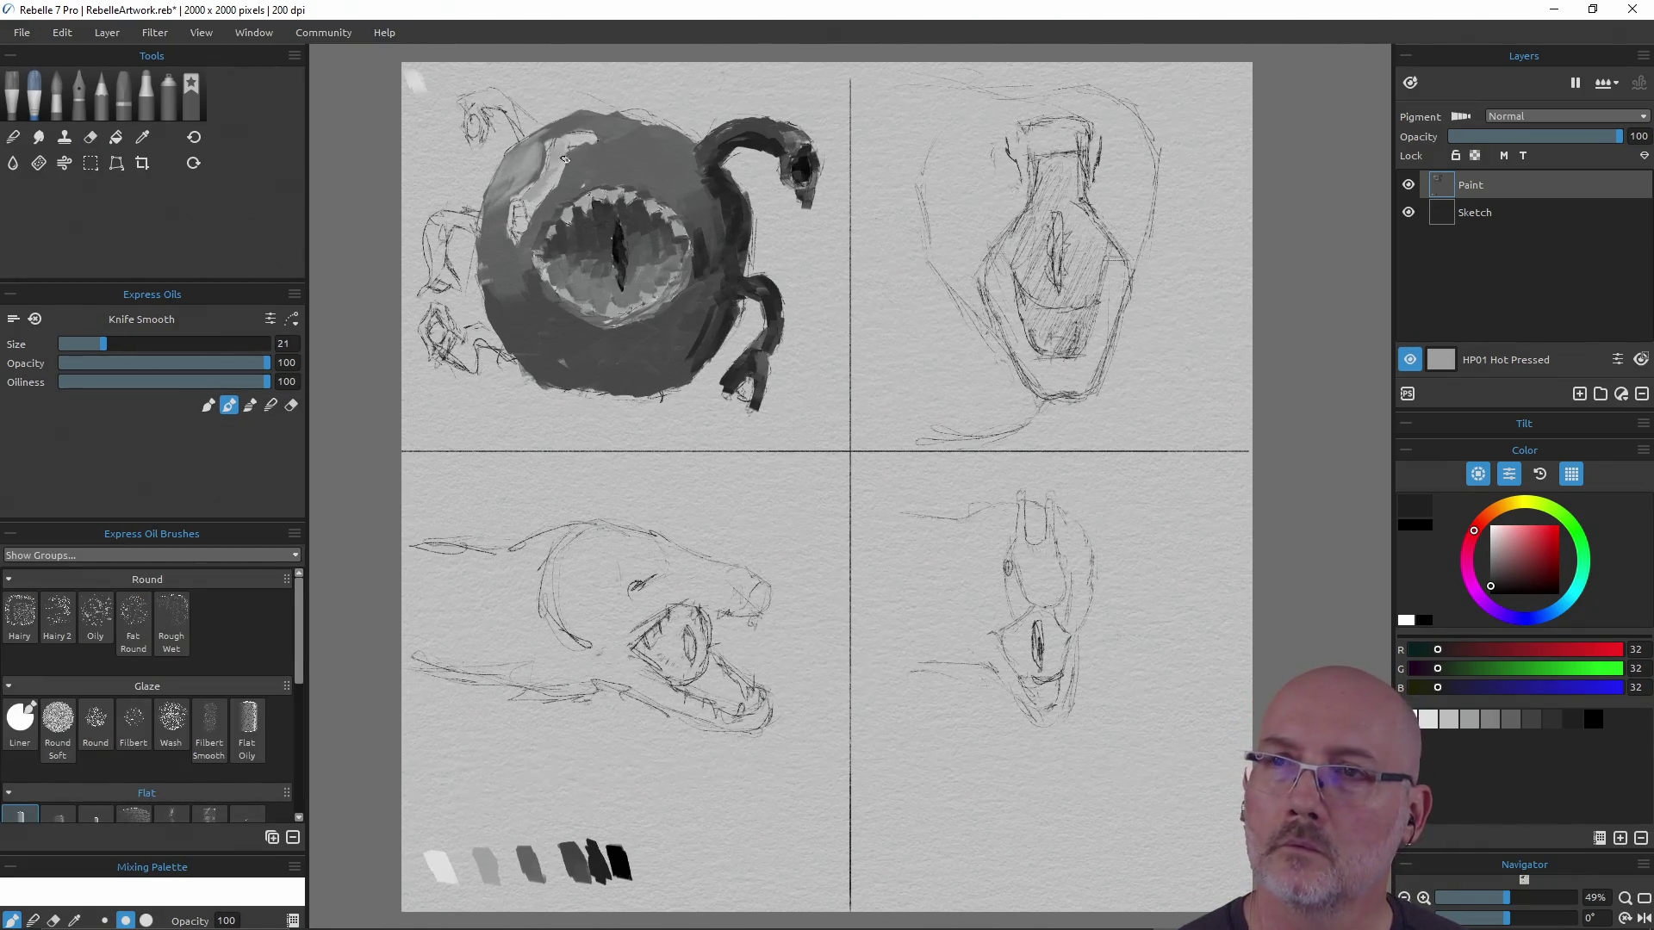
pyautogui.keyDown('alt'); pyautogui.click(754, 151); pyautogui.keyUp('alt')
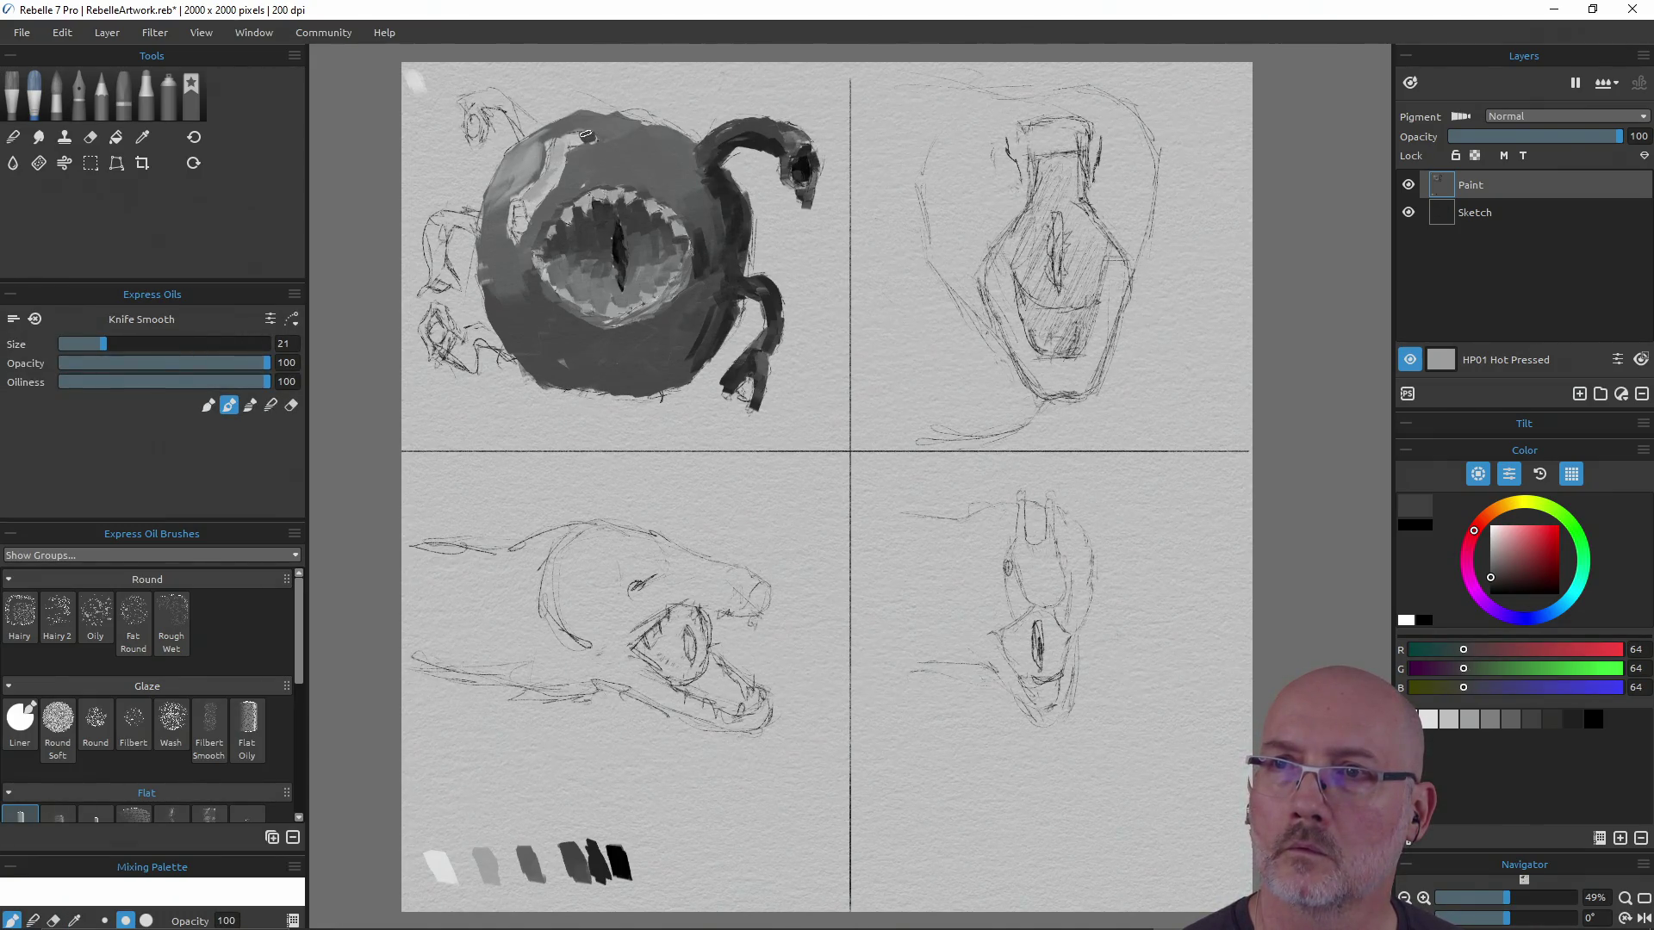
pyautogui.moveTo(589, 138)
pyautogui.mouseDown()
pyautogui.moveTo(568, 135)
pyautogui.moveTo(529, 211)
pyautogui.moveTo(552, 185)
pyautogui.mouseUp()
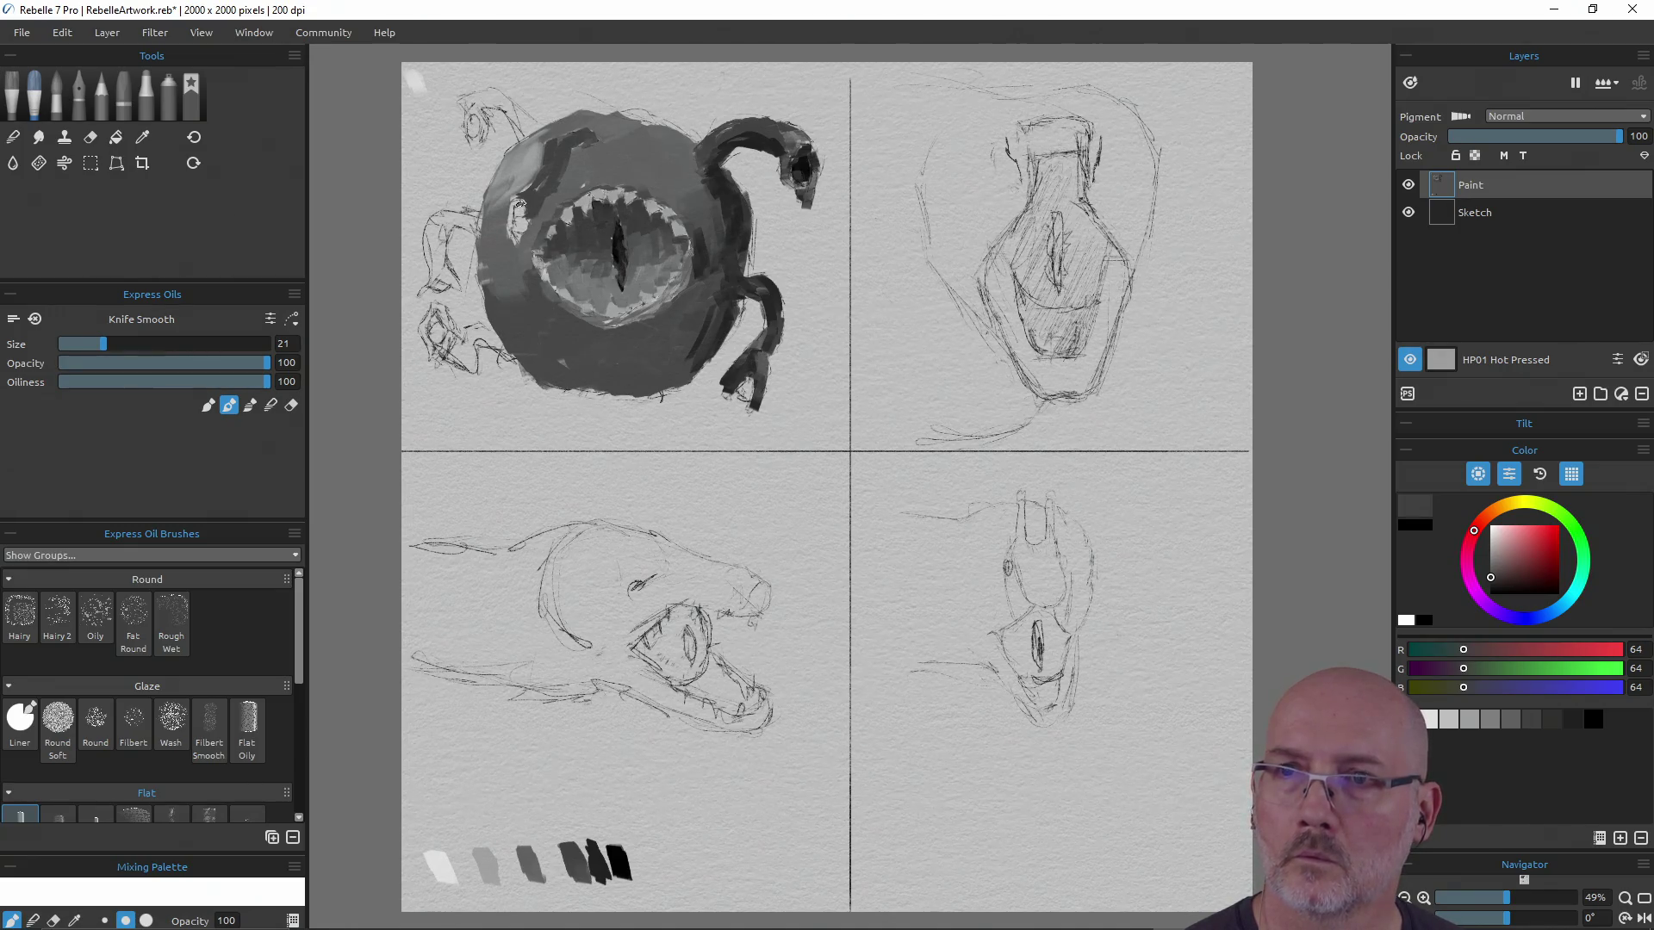
pyautogui.keyDown('alt'); pyautogui.click(522, 864); pyautogui.keyUp('alt')
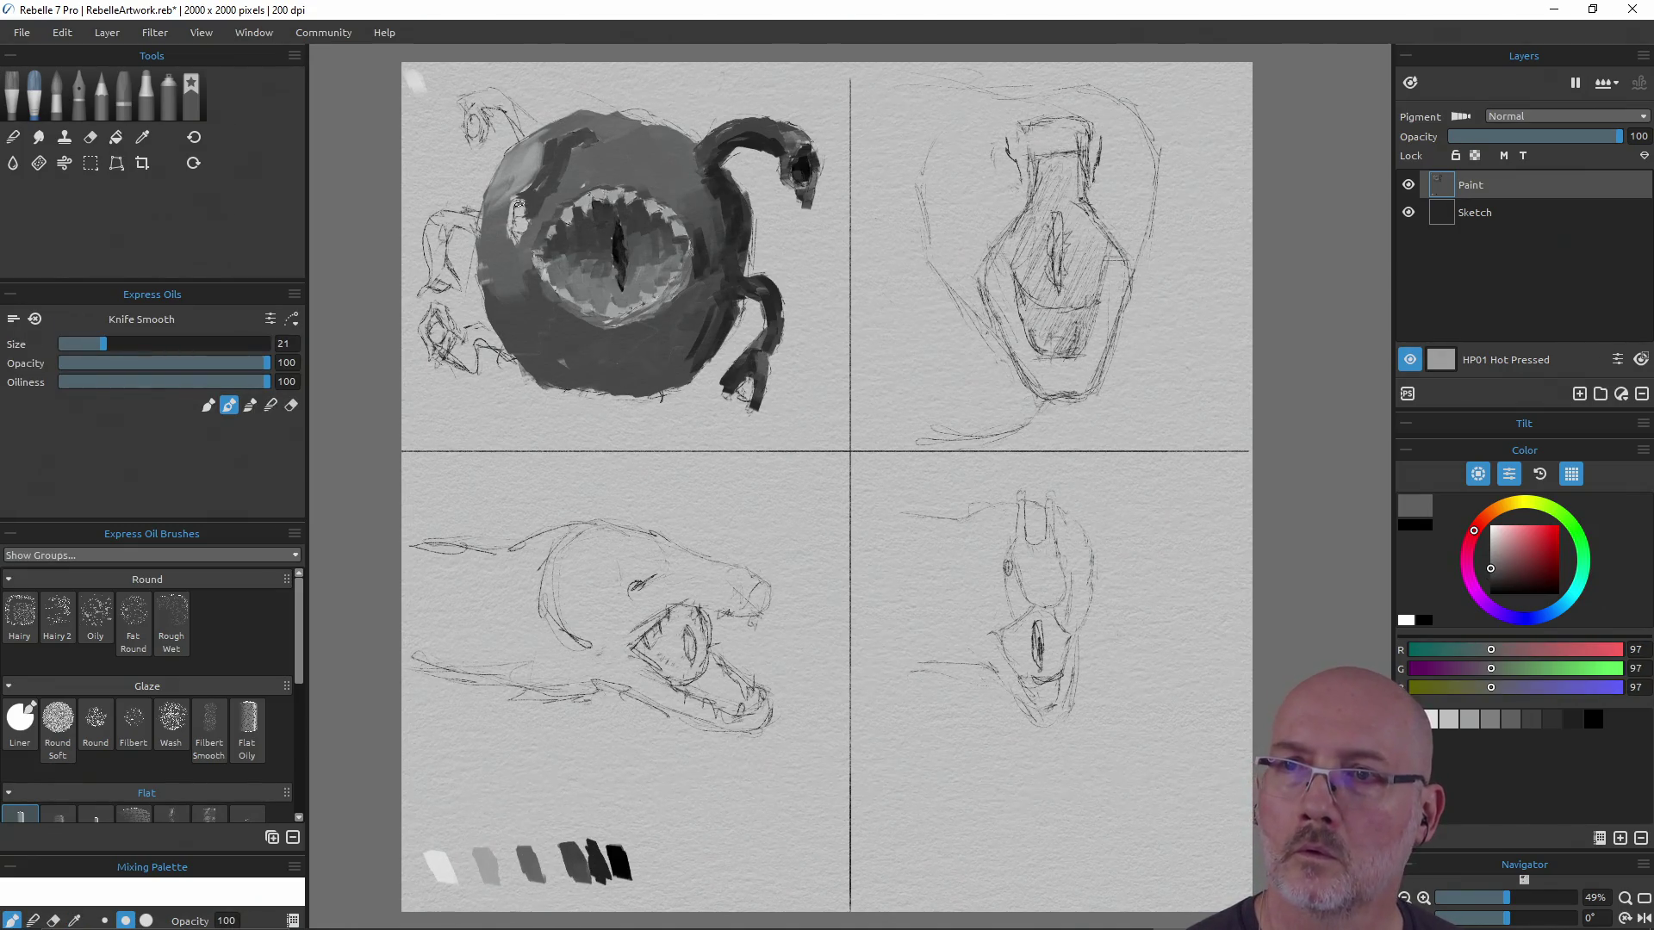
pyautogui.moveTo(514, 205); pyautogui.dragTo(509, 225)
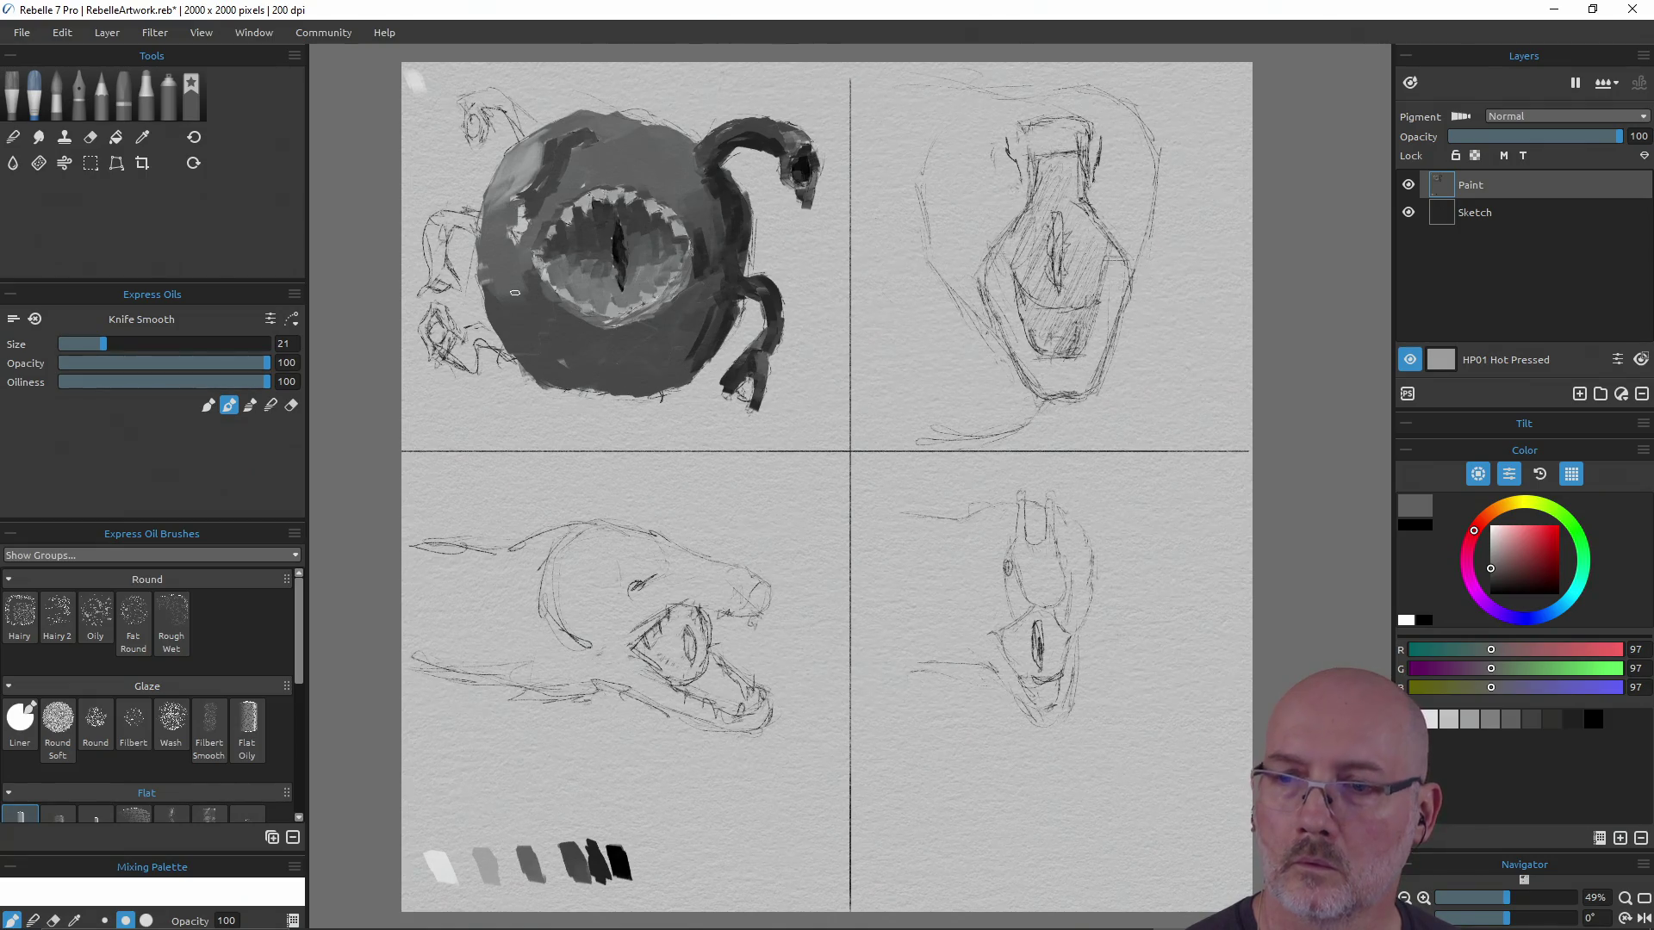
pyautogui.keyDown('alt'); pyautogui.click(573, 864); pyautogui.keyUp('alt')
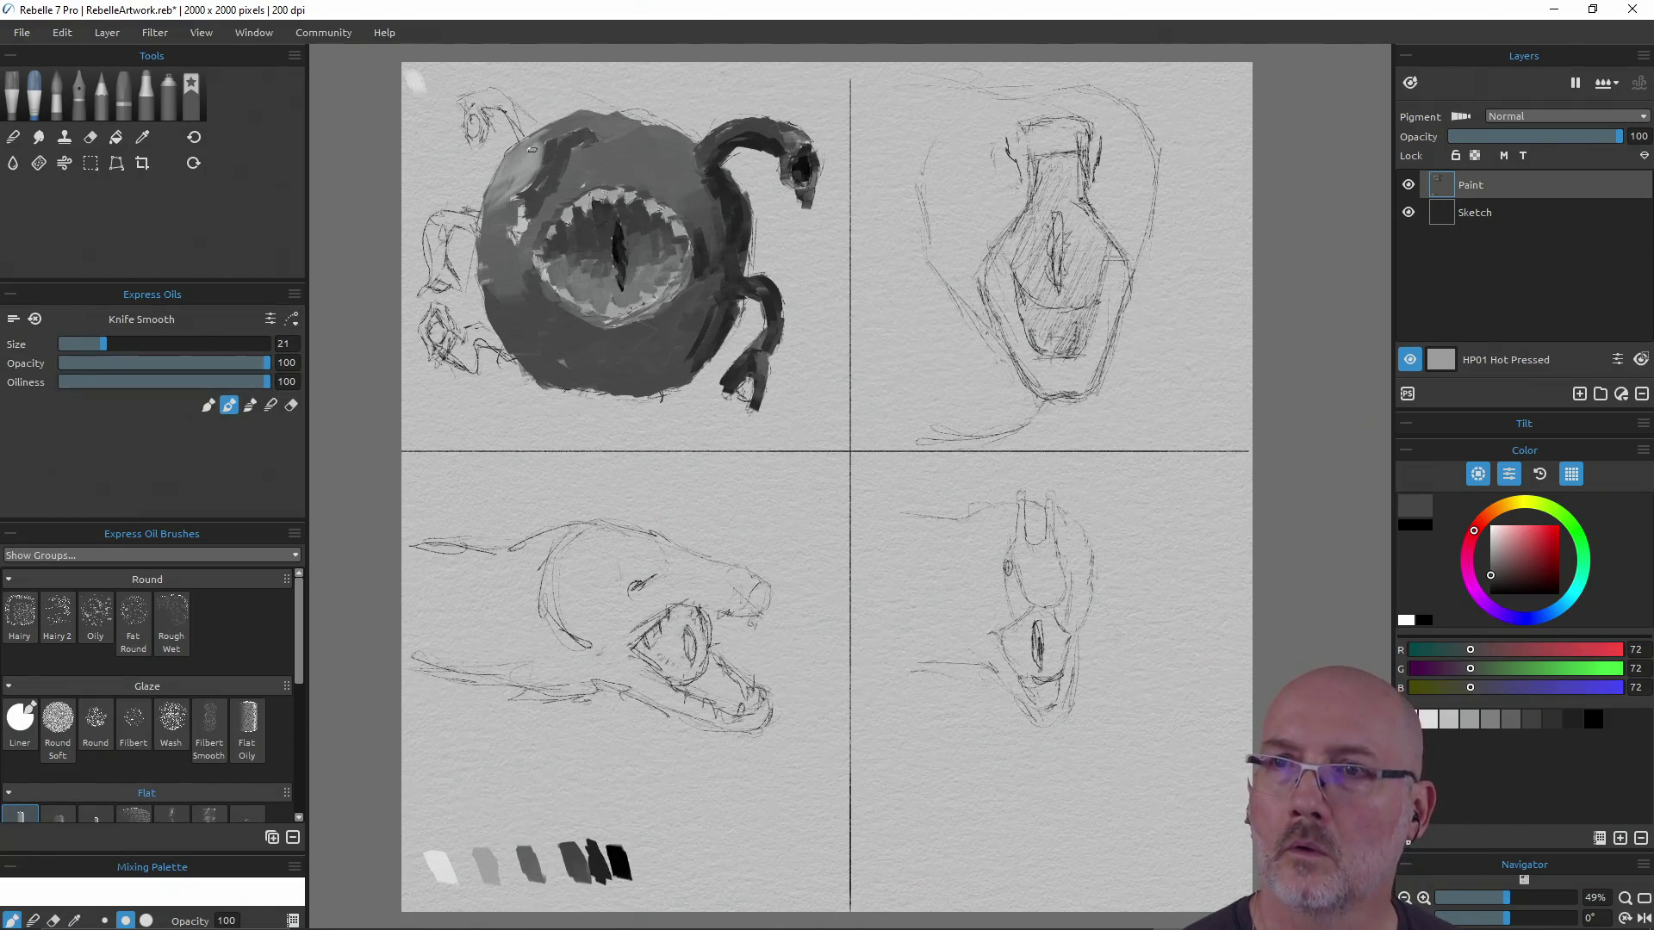
pyautogui.moveTo(506, 213)
pyautogui.mouseDown()
pyautogui.moveTo(521, 244)
pyautogui.moveTo(523, 212)
pyautogui.moveTo(520, 245)
pyautogui.mouseUp()
pyautogui.keyDown('alt'); pyautogui.click(615, 848); pyautogui.keyUp('alt')
pyautogui.keyDown('alt'); pyautogui.click(616, 859); pyautogui.keyUp('alt')
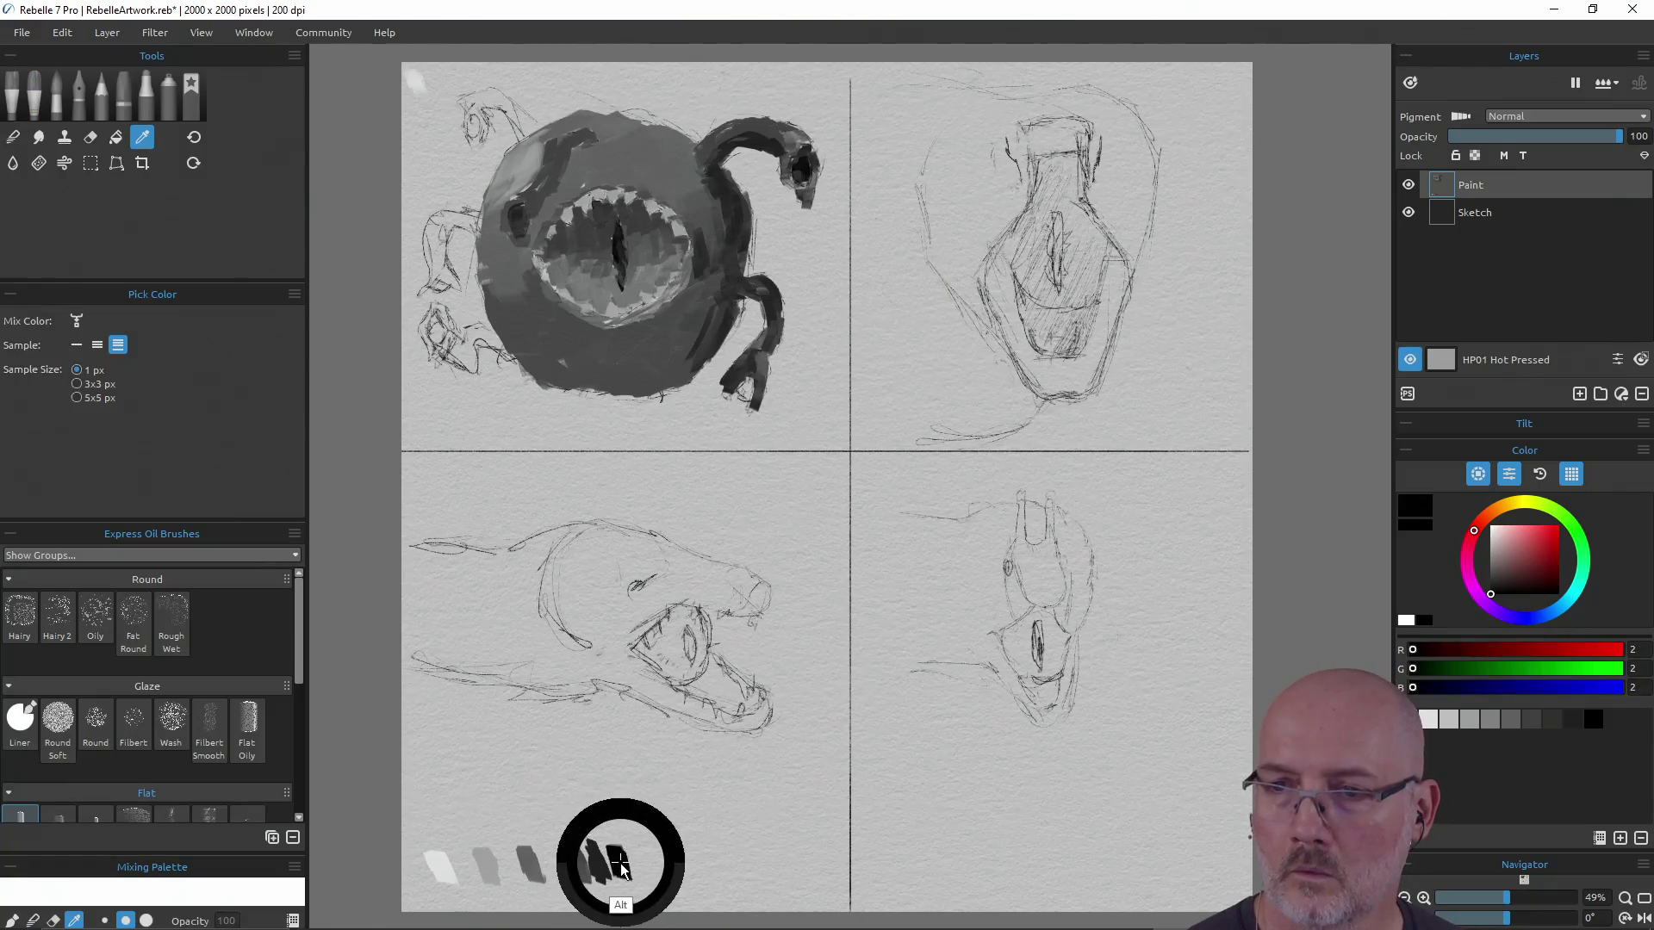
# Lay near-black, dark and mid-grey strokes along the upper-left rim, undoing one stray stroke
pyautogui.moveTo(518, 221); pyautogui.dragTo(516, 228)
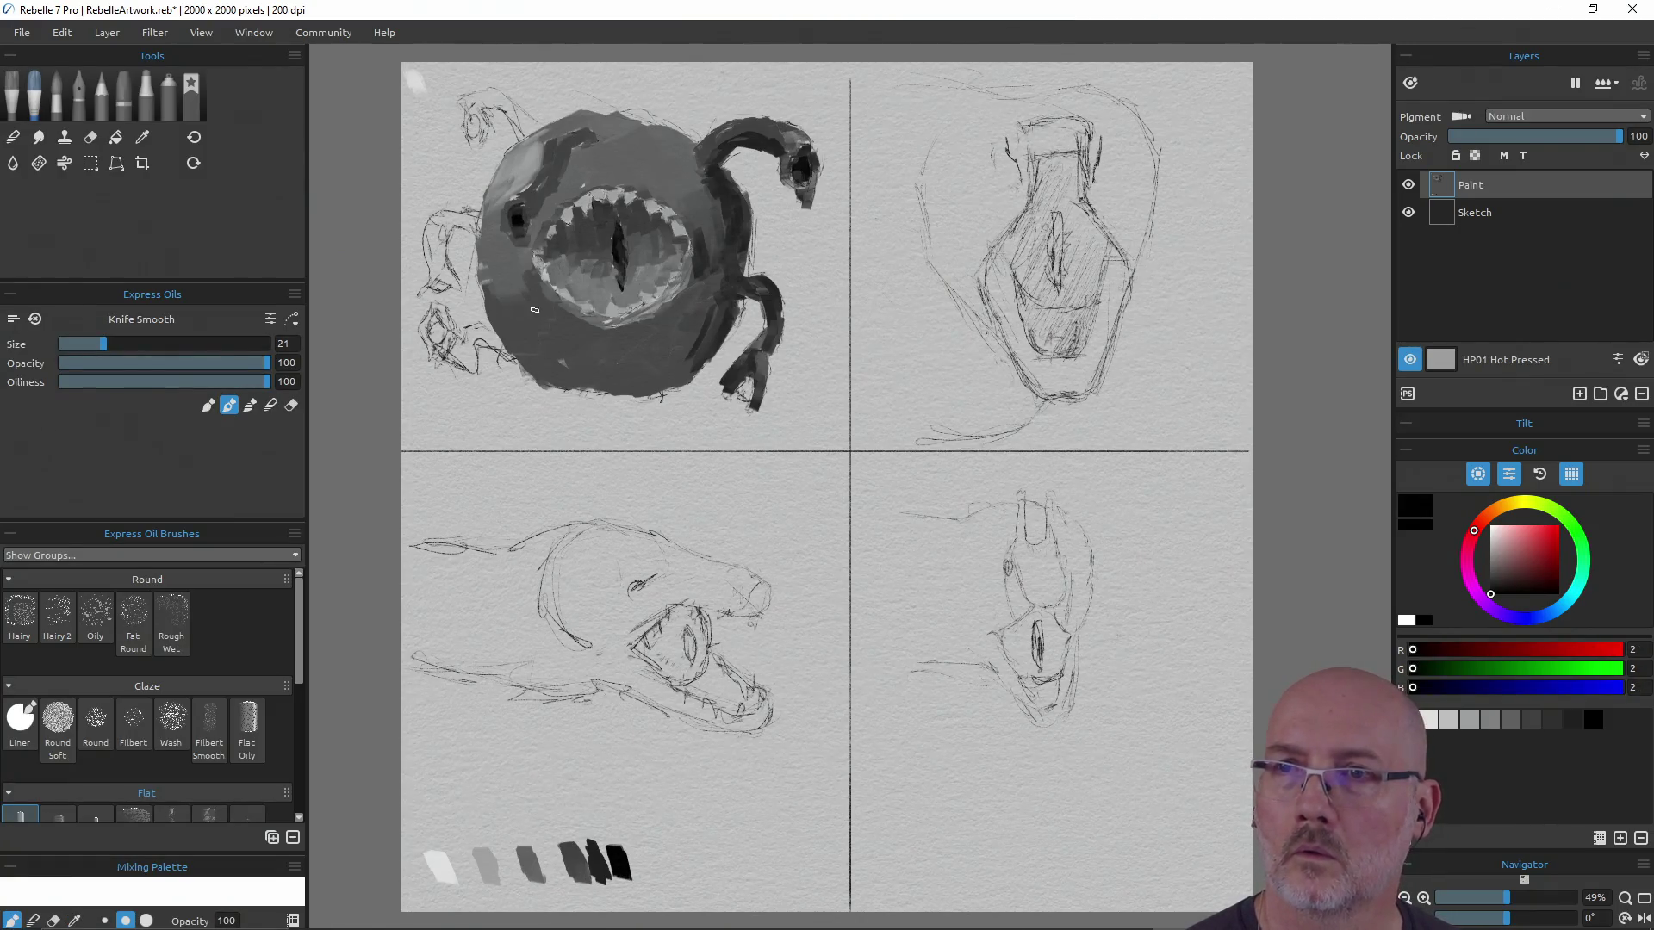
pyautogui.keyDown('alt'); pyautogui.click(594, 866); pyautogui.keyUp('alt')
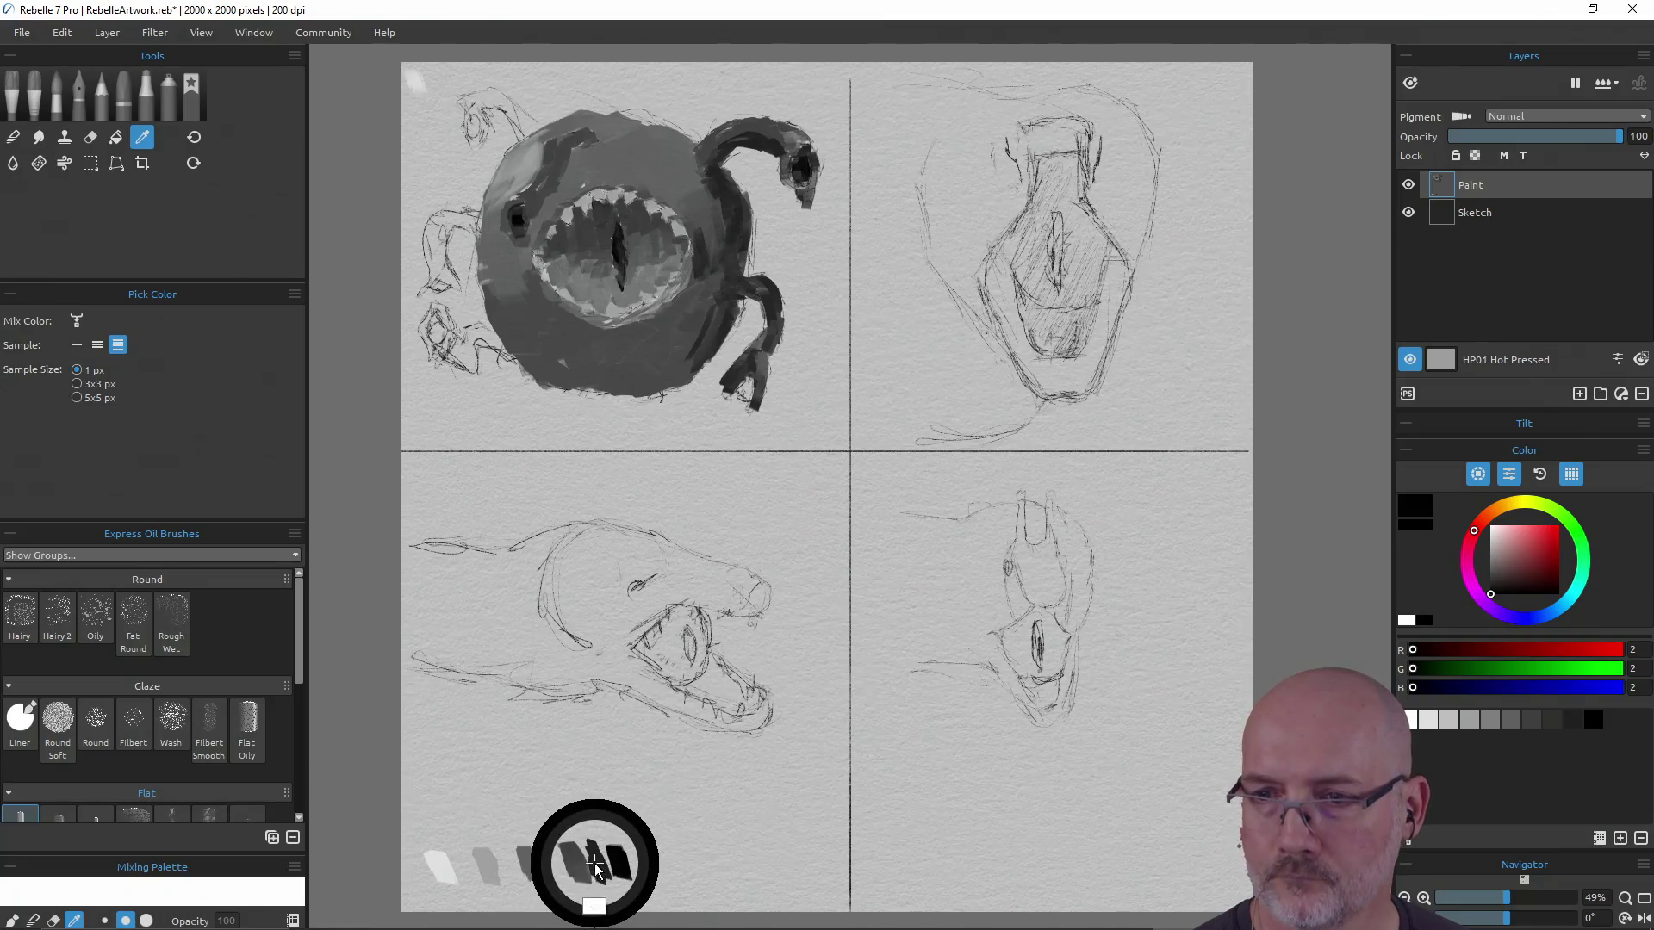
pyautogui.moveTo(578, 144)
pyautogui.mouseDown()
pyautogui.moveTo(591, 155)
pyautogui.moveTo(559, 218)
pyautogui.mouseUp()
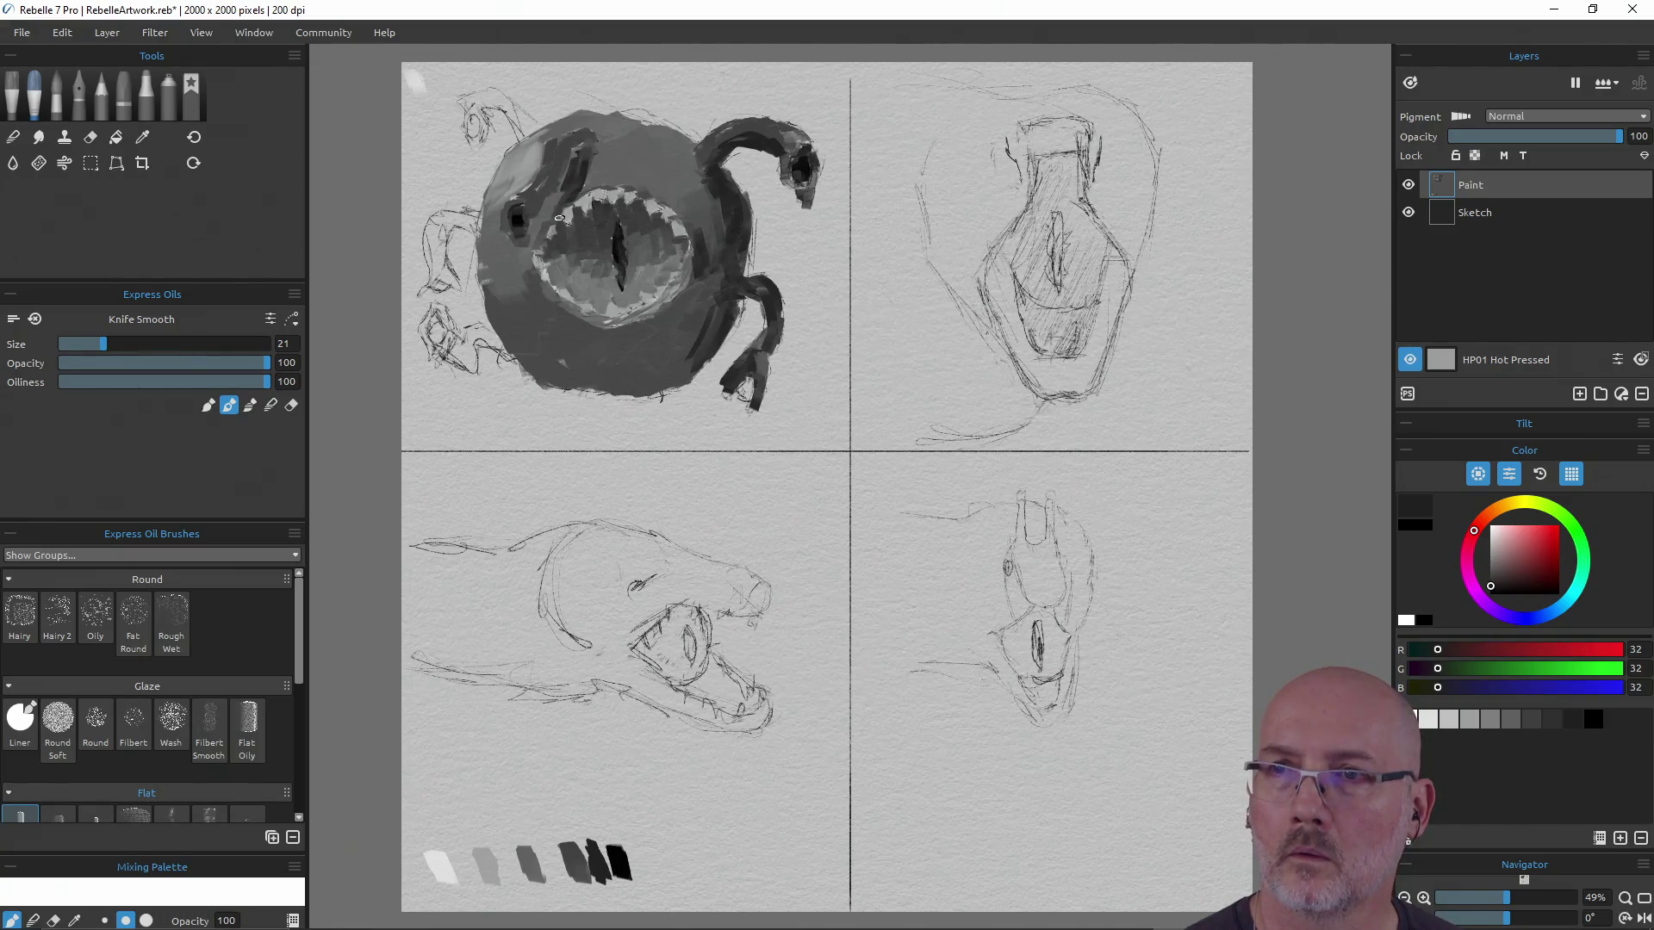
pyautogui.moveTo(562, 295)
pyautogui.mouseDown()
pyautogui.moveTo(564, 312)
pyautogui.moveTo(557, 256)
pyautogui.mouseUp()
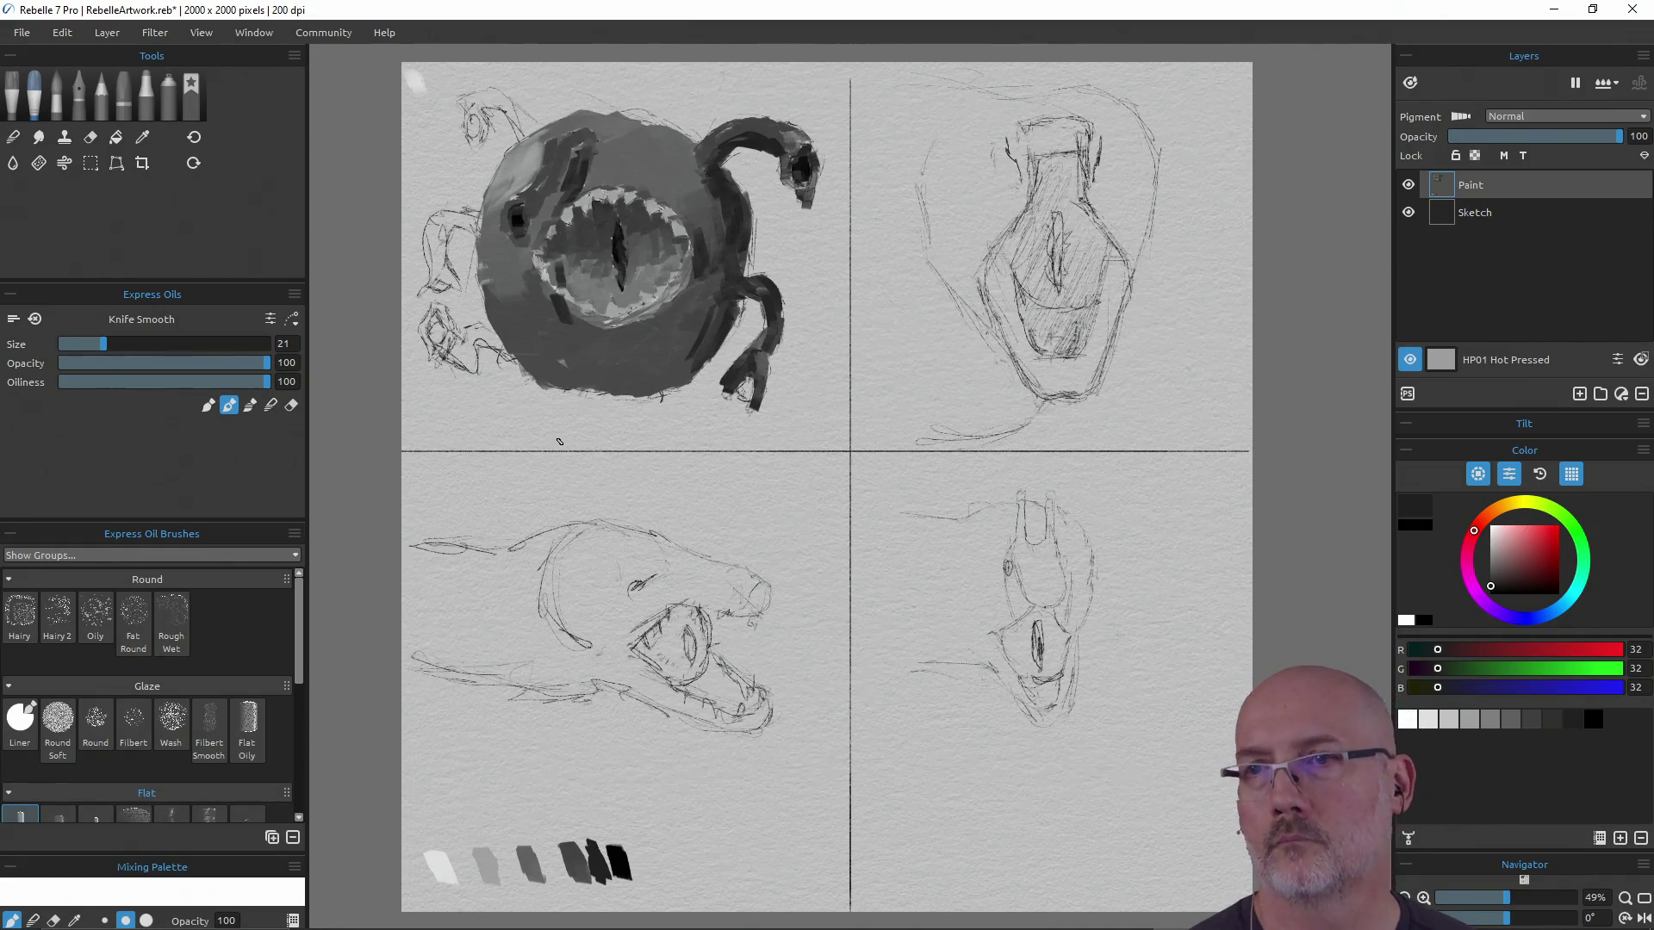
pyautogui.hotkey('ctrl', 'z')
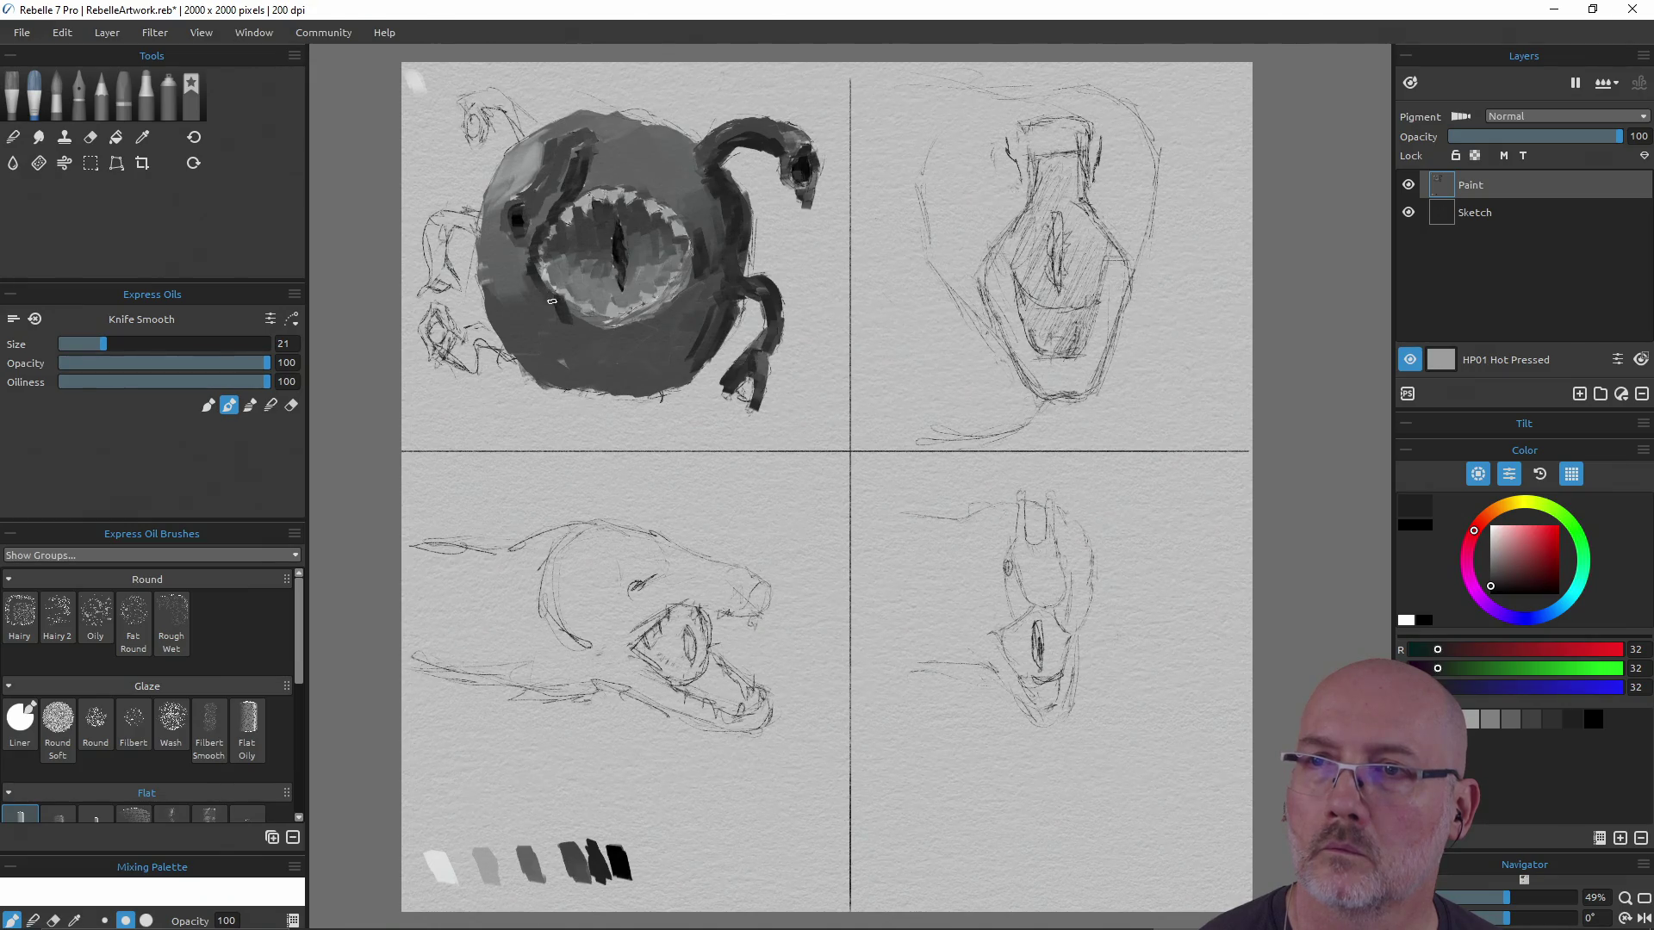
pyautogui.keyDown('alt'); pyautogui.click(554, 861); pyautogui.keyUp('alt')
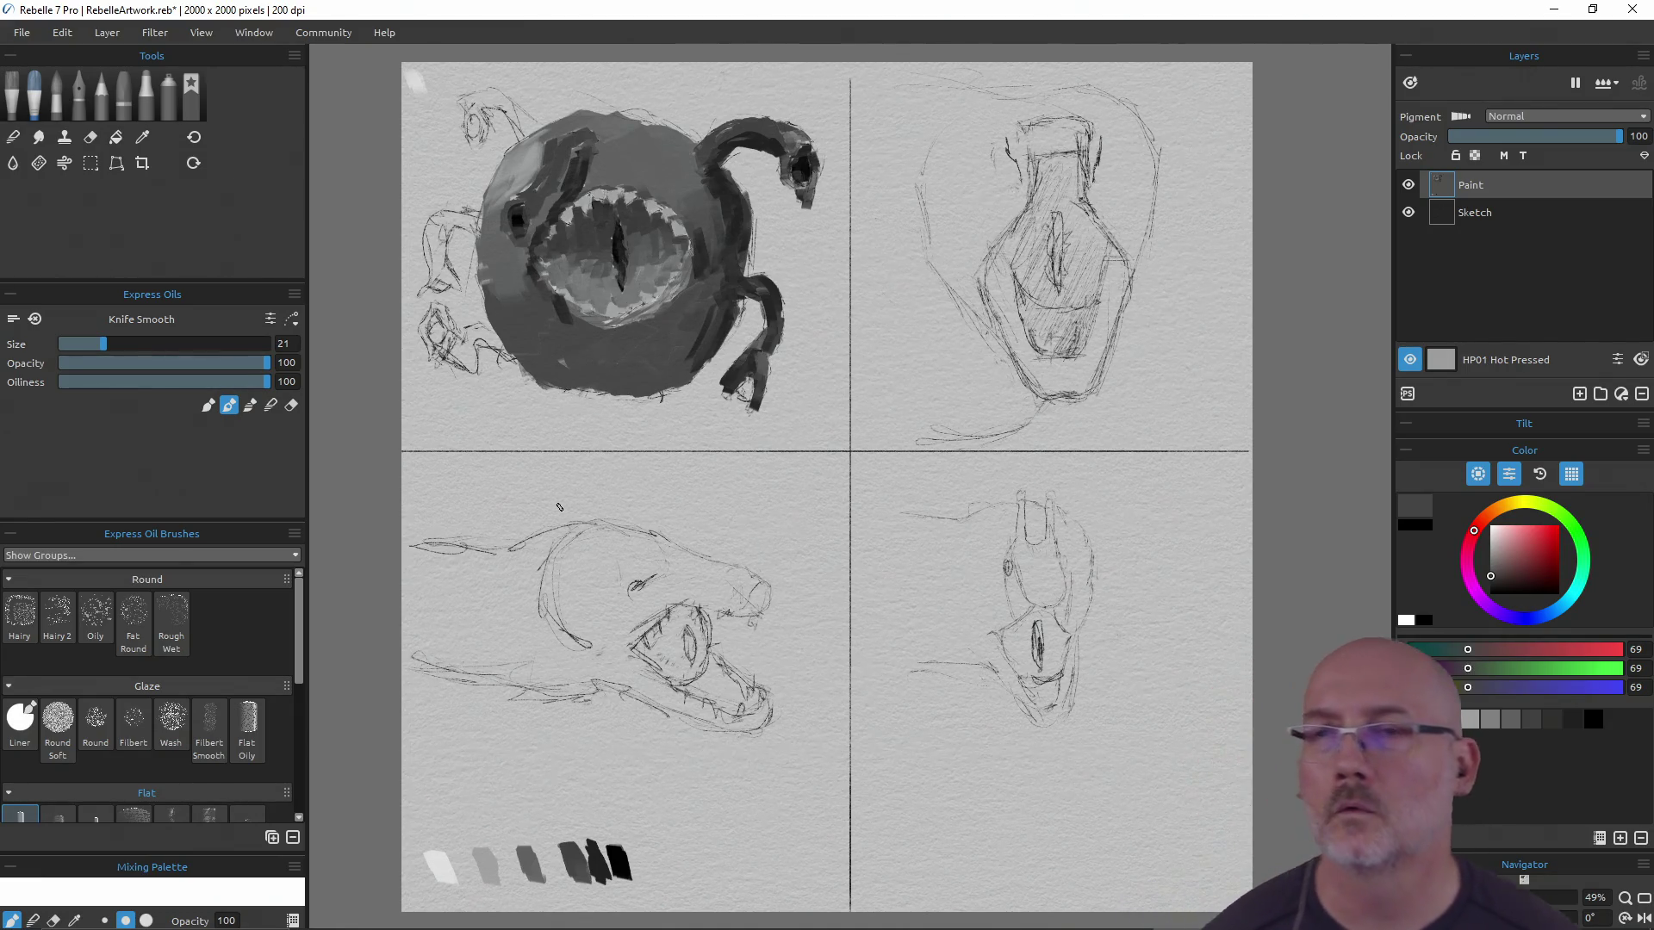
pyautogui.keyDown('alt'); pyautogui.click(590, 861); pyautogui.keyUp('alt')
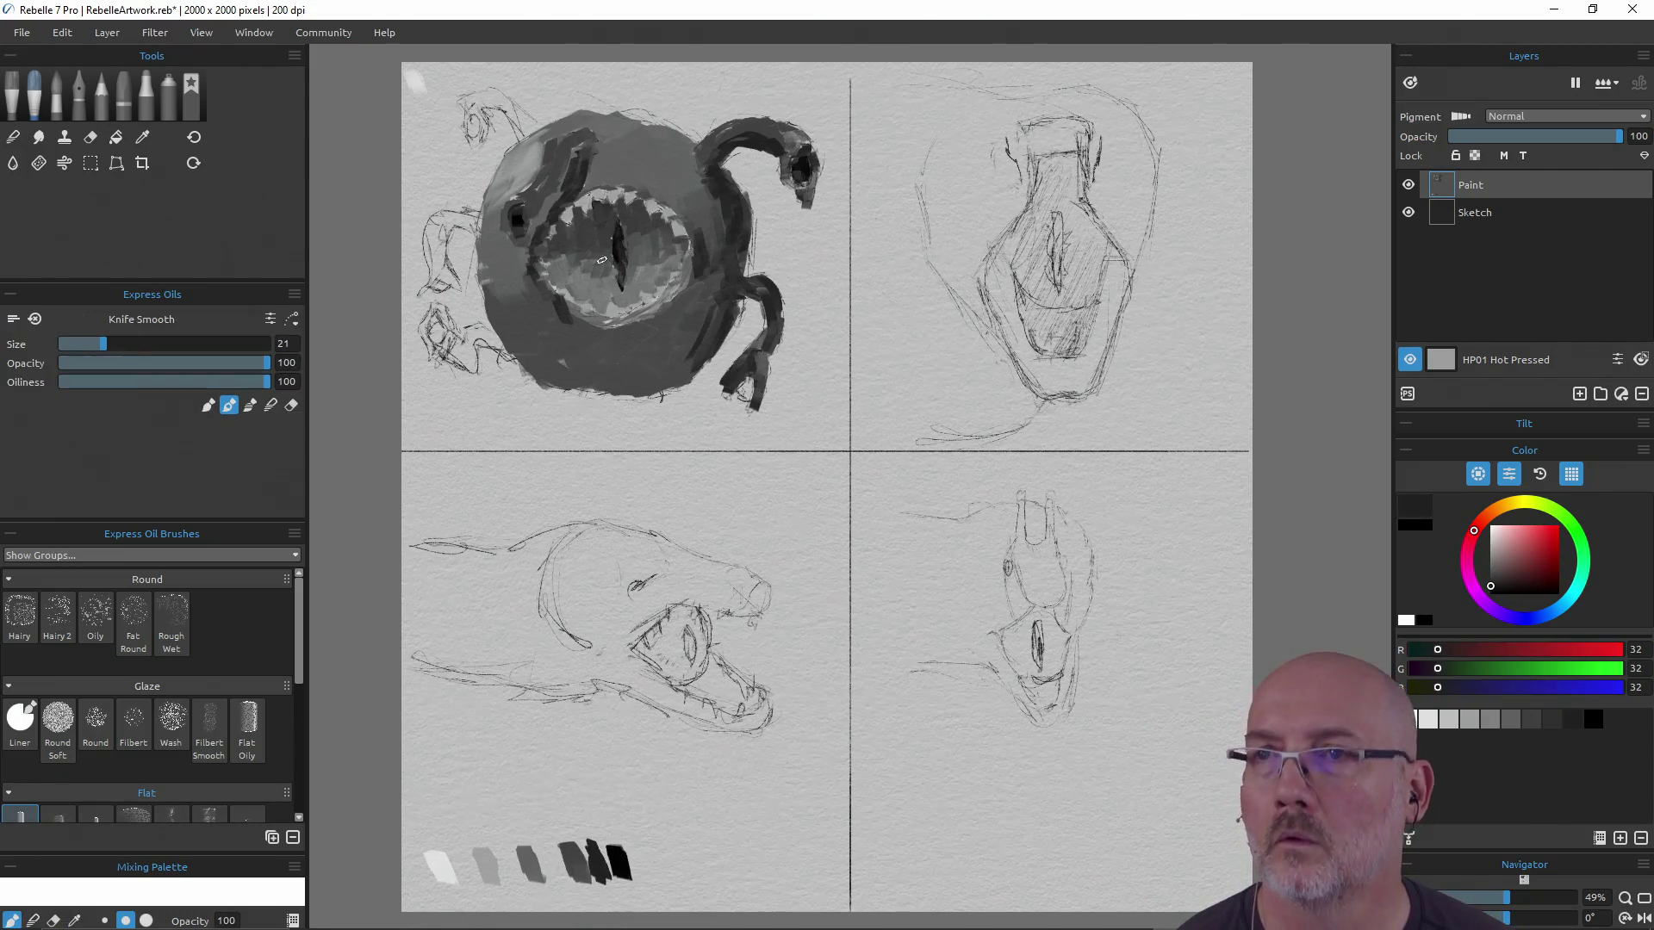
pyautogui.moveTo(532, 216)
pyautogui.mouseDown()
pyautogui.moveTo(575, 148)
pyautogui.moveTo(606, 138)
pyautogui.mouseUp()
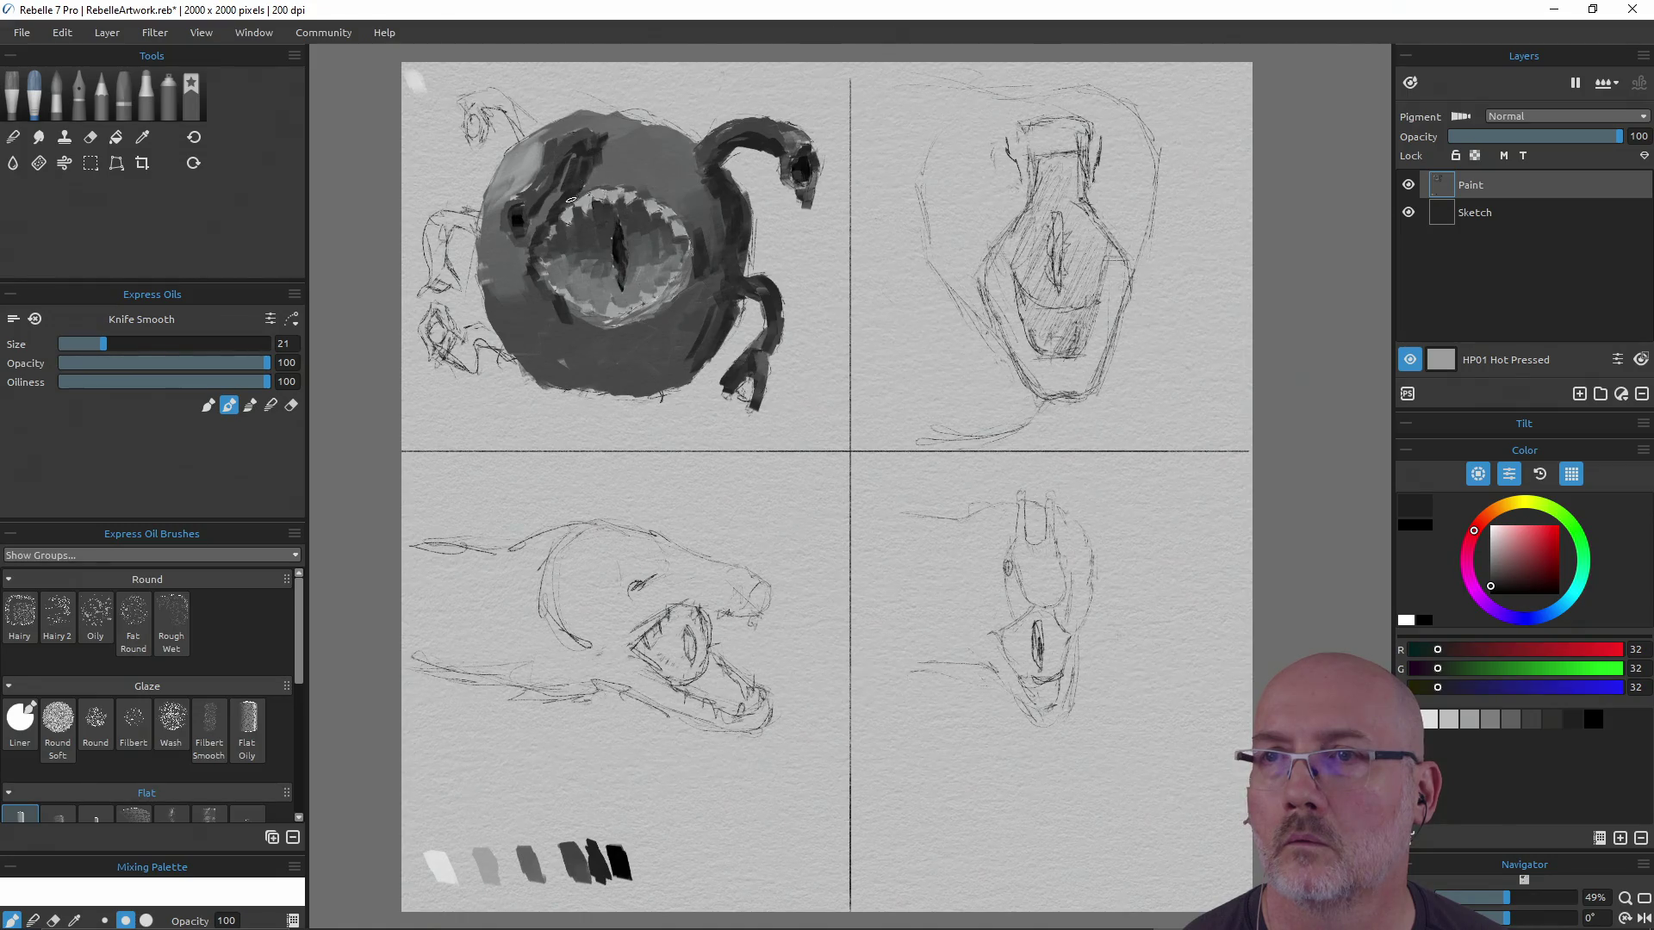
pyautogui.keyDown('alt'); pyautogui.click(597, 172); pyautogui.keyUp('alt')
pyautogui.moveTo(597, 171)
pyautogui.mouseDown()
pyautogui.moveTo(608, 125)
pyautogui.moveTo(591, 177)
pyautogui.moveTo(565, 175)
pyautogui.mouseUp()
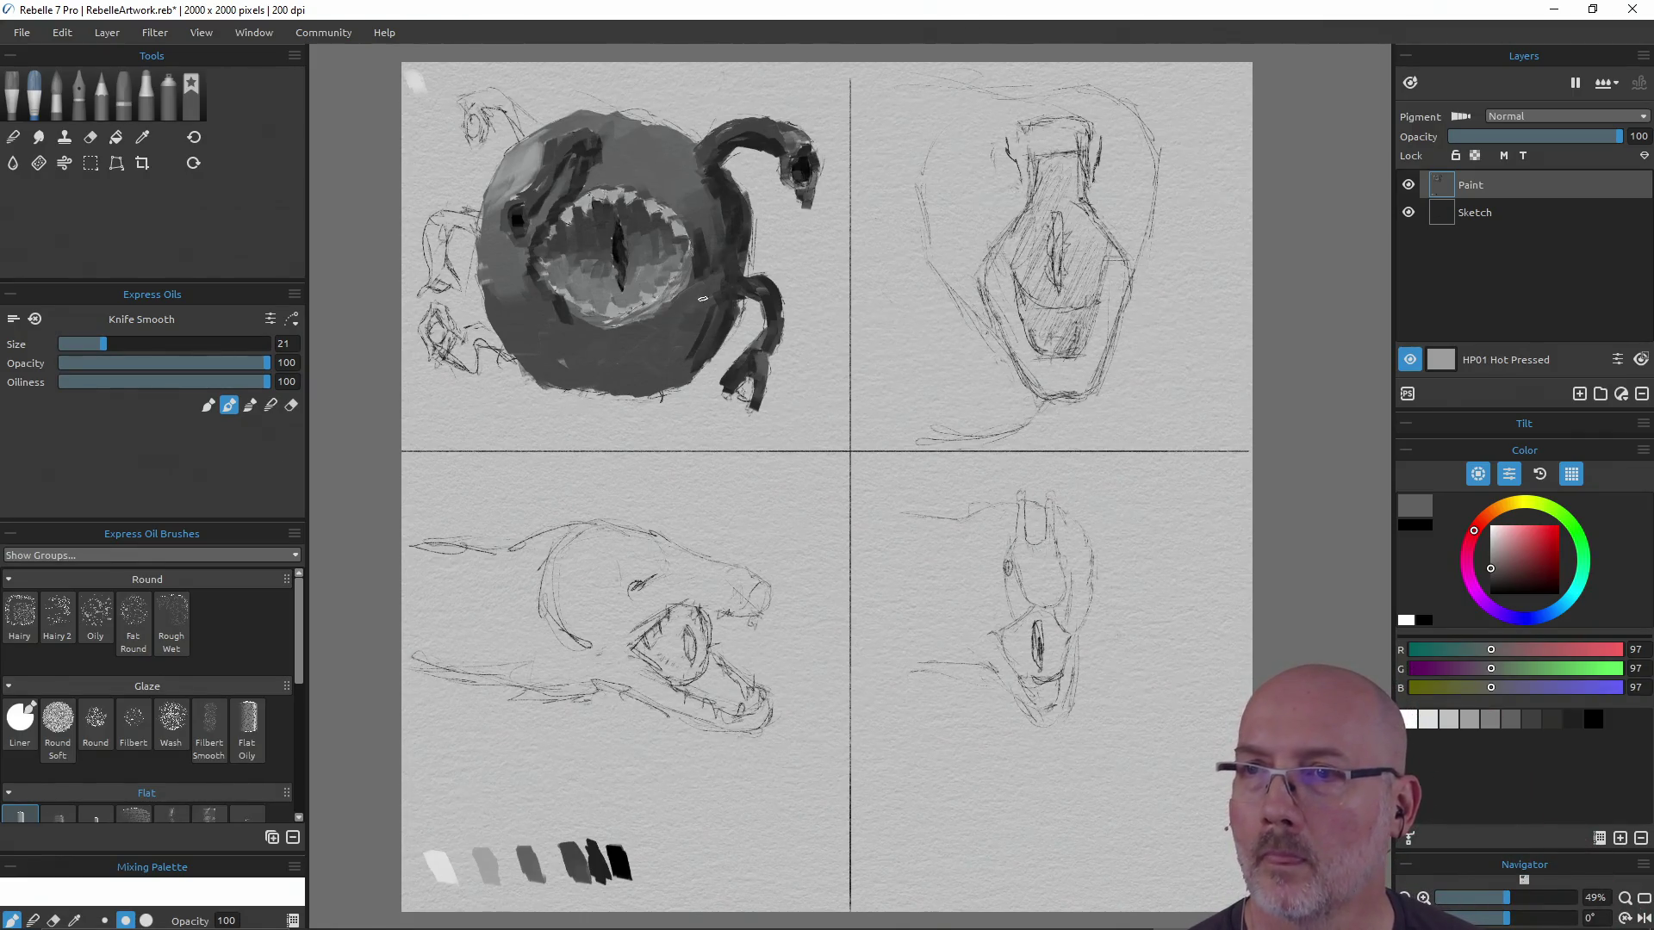
# Add a dark mark atop the horn and a dark stroke down the top-left tentacle
pyautogui.keyDown('alt'); pyautogui.click(572, 852); pyautogui.keyUp('alt')
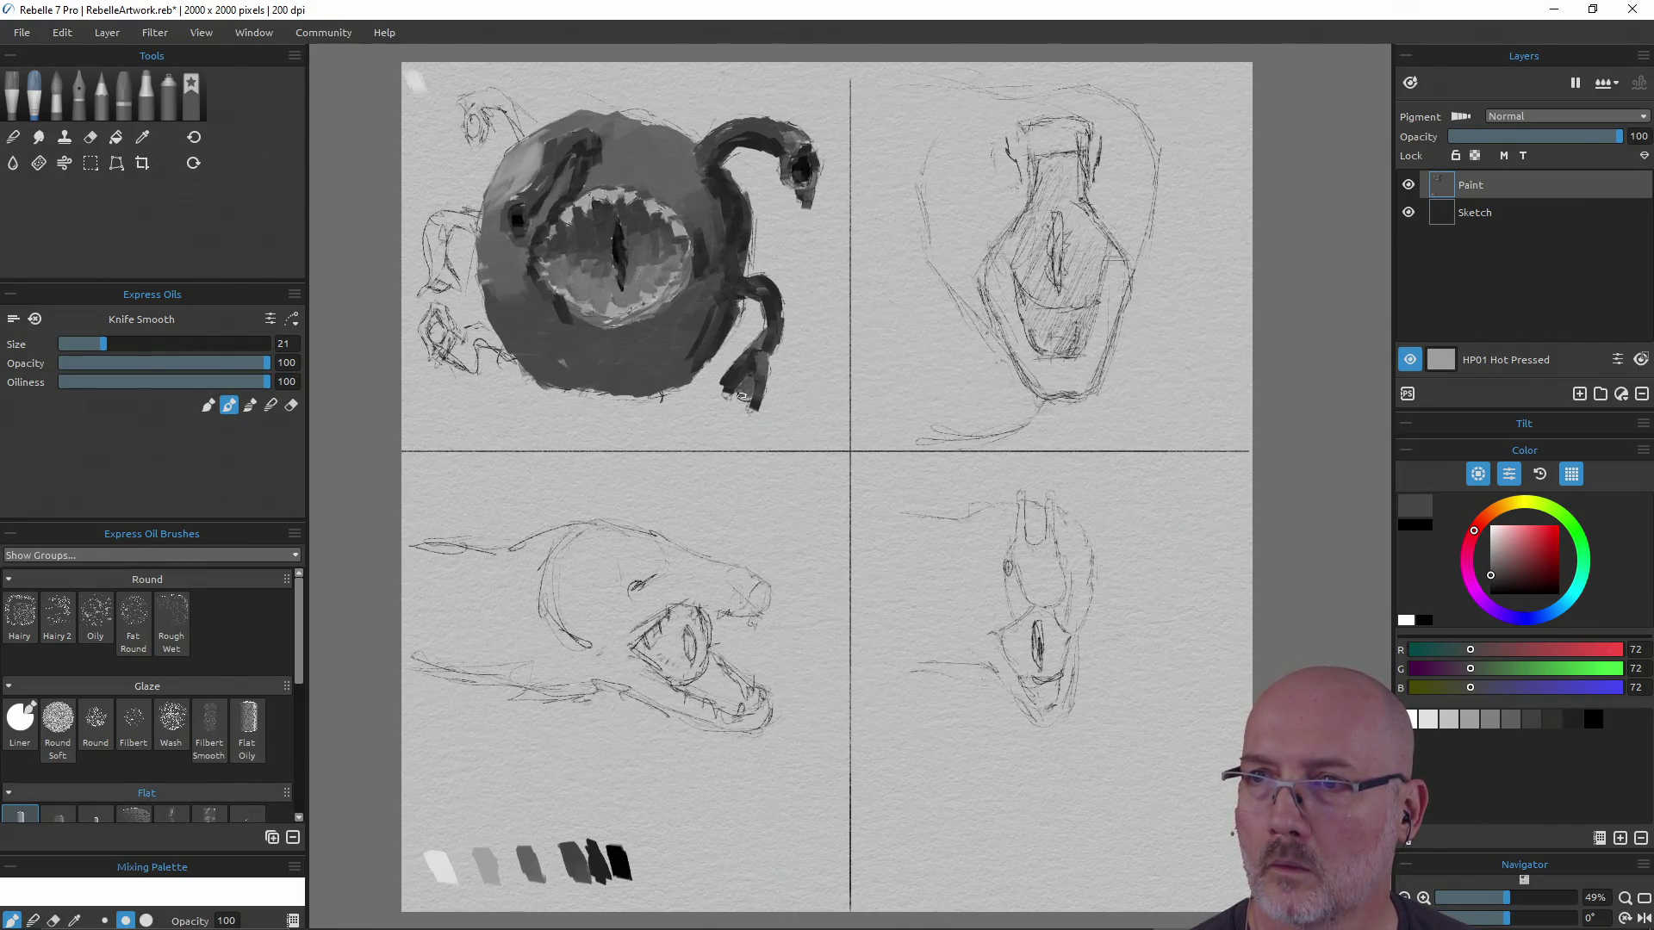
pyautogui.keyDown('alt'); pyautogui.click(729, 386); pyautogui.keyUp('alt')
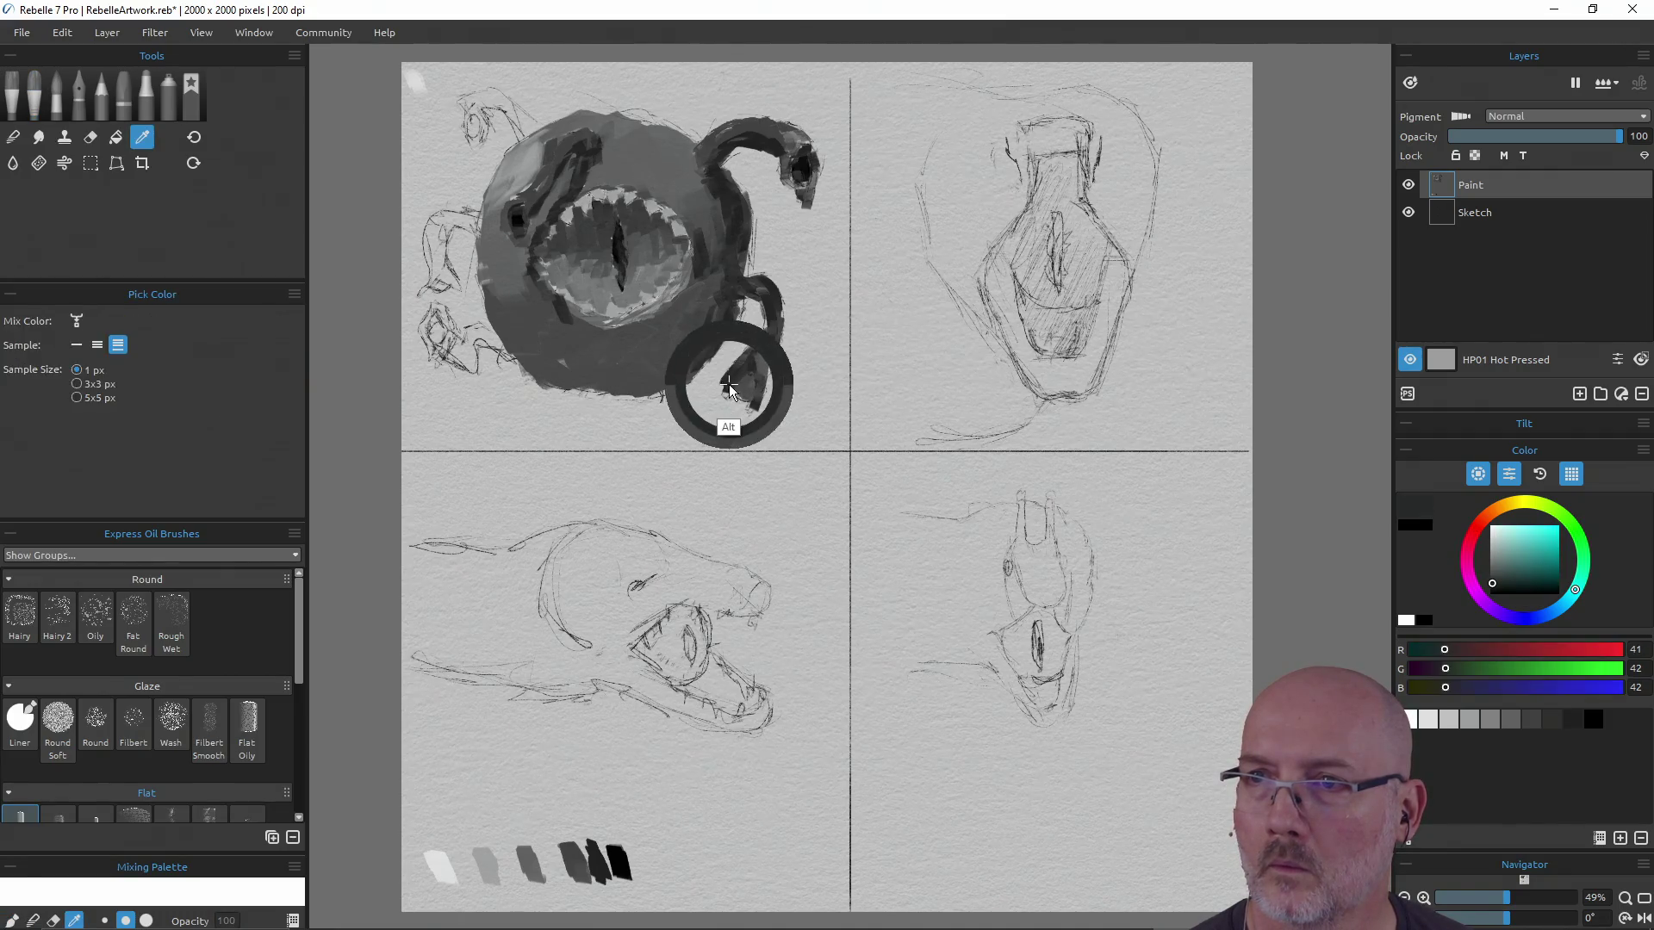
pyautogui.keyDown('alt'); pyautogui.click(616, 861); pyautogui.keyUp('alt')
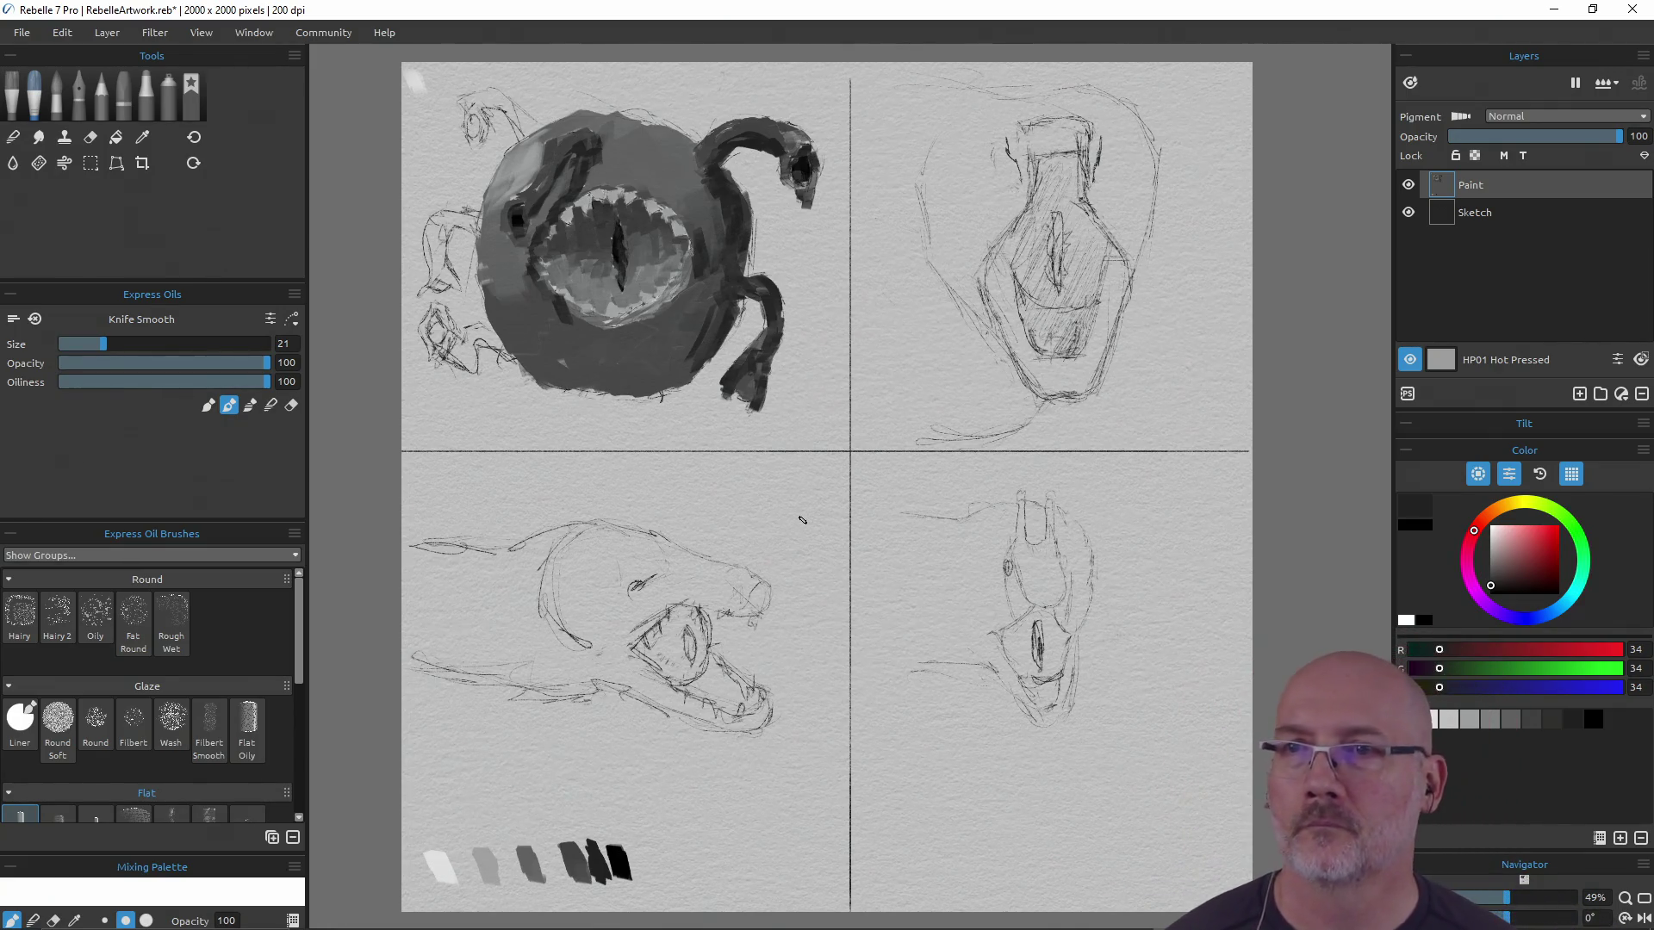
pyautogui.keyDown('alt'); pyautogui.click(534, 188); pyautogui.keyUp('alt')
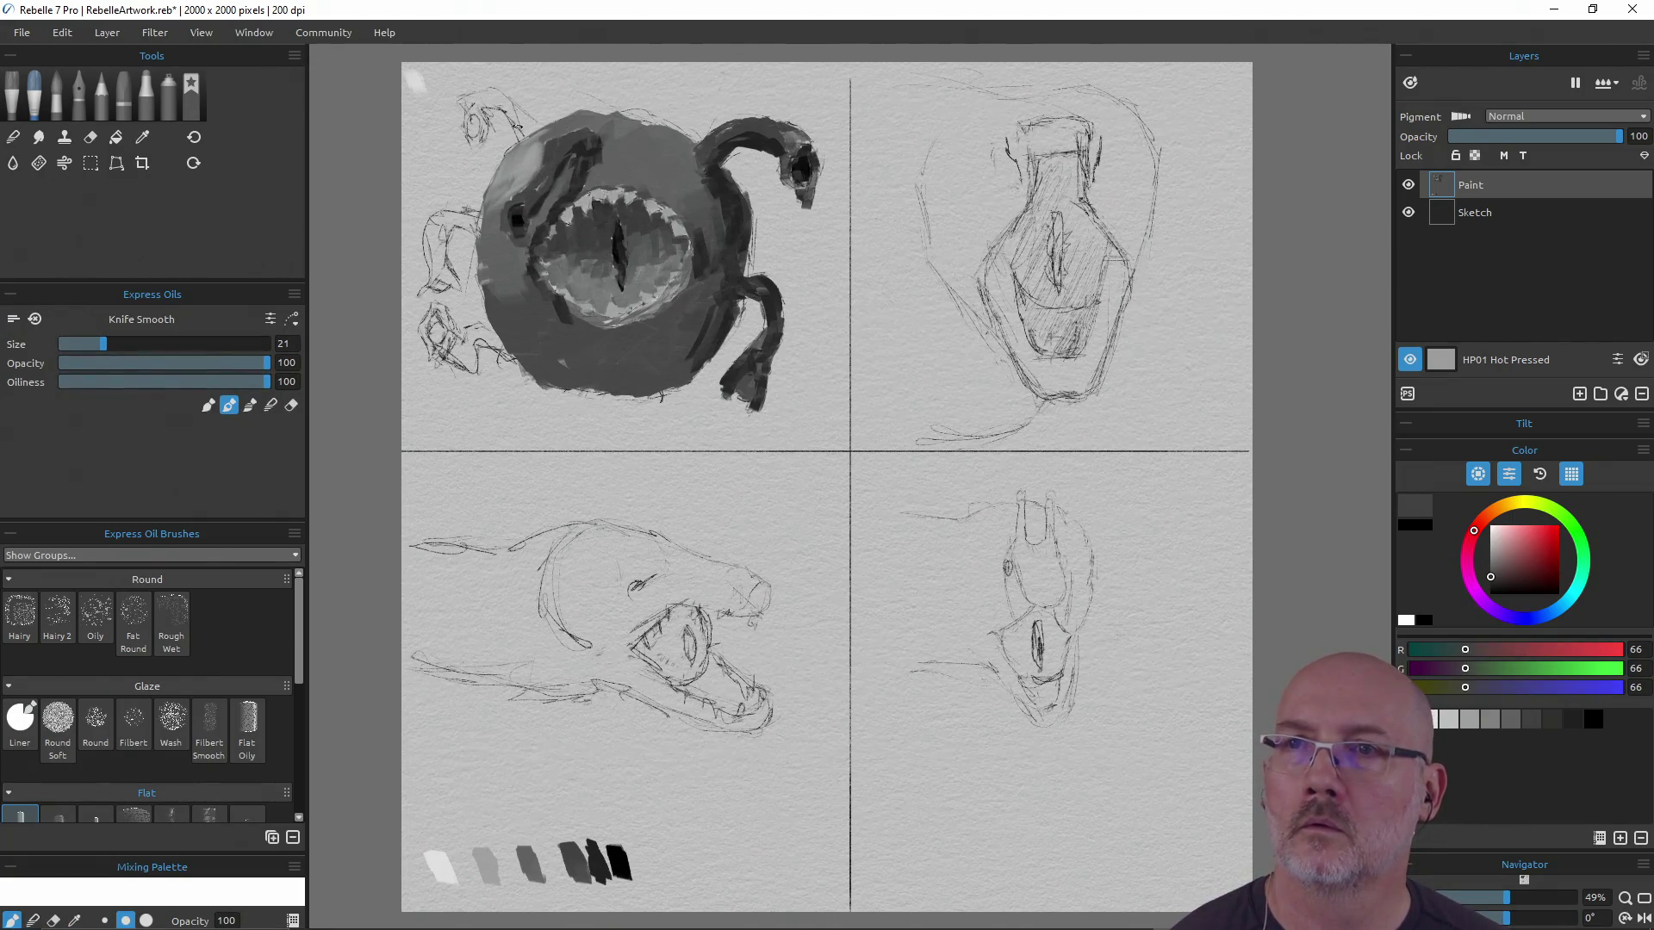
pyautogui.moveTo(466, 104)
pyautogui.mouseDown()
pyautogui.moveTo(506, 93)
pyautogui.moveTo(530, 122)
pyautogui.moveTo(500, 102)
pyautogui.moveTo(478, 149)
pyautogui.moveTo(465, 101)
pyautogui.mouseUp()
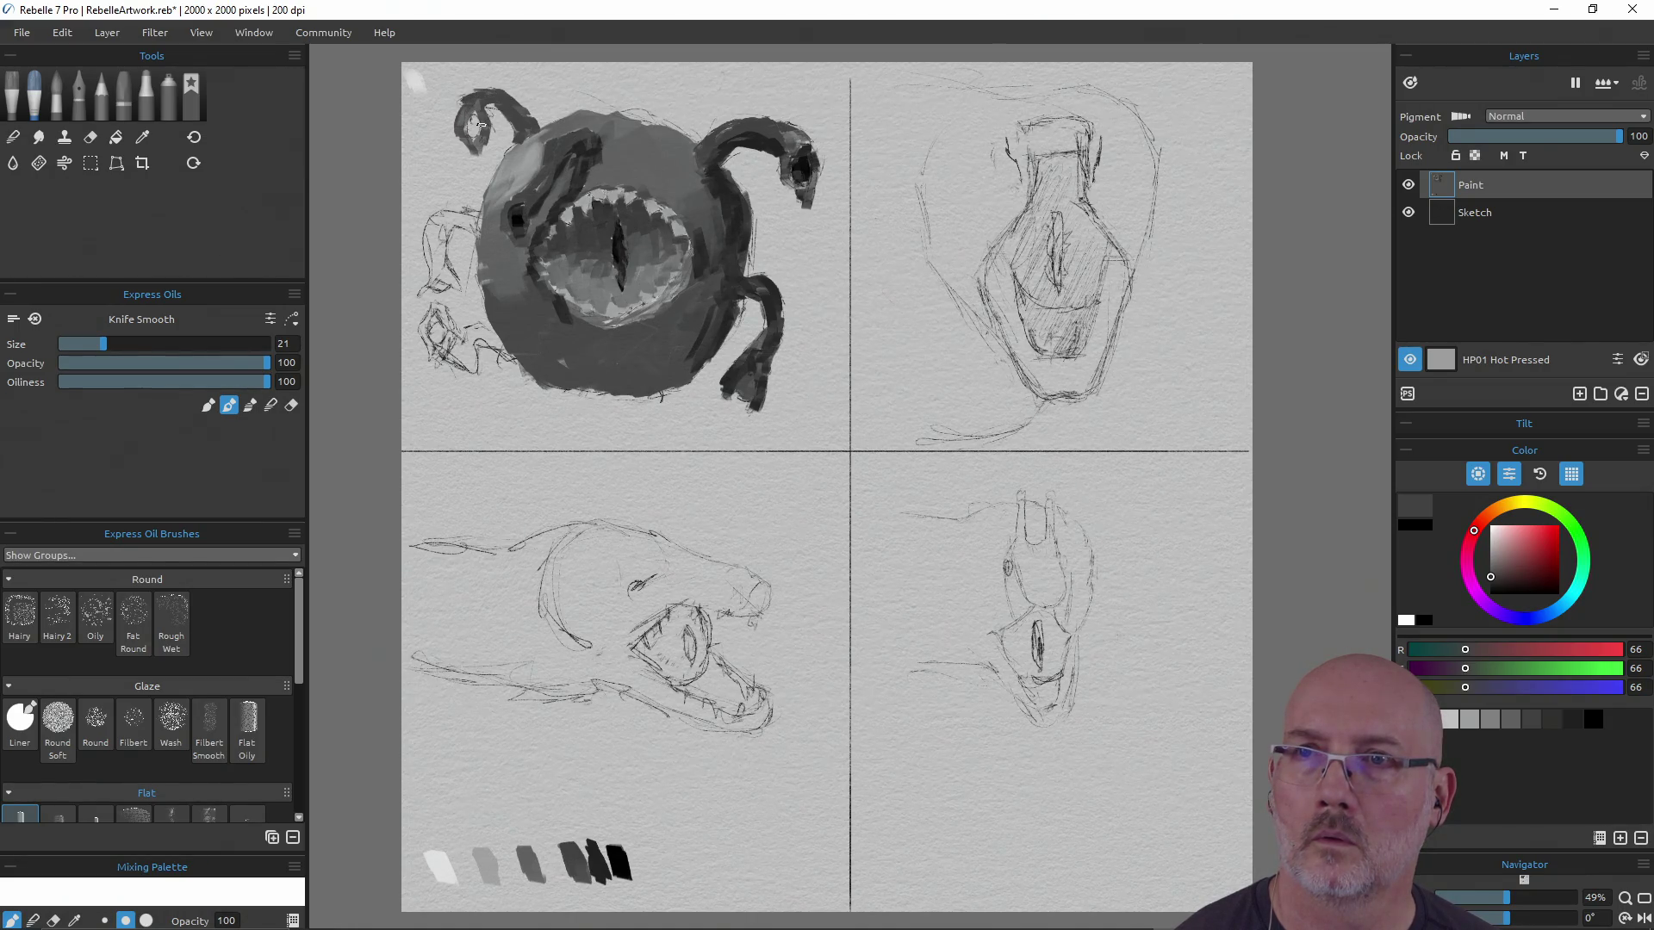
pyautogui.keyDown('alt'); pyautogui.click(612, 842); pyautogui.keyUp('alt')
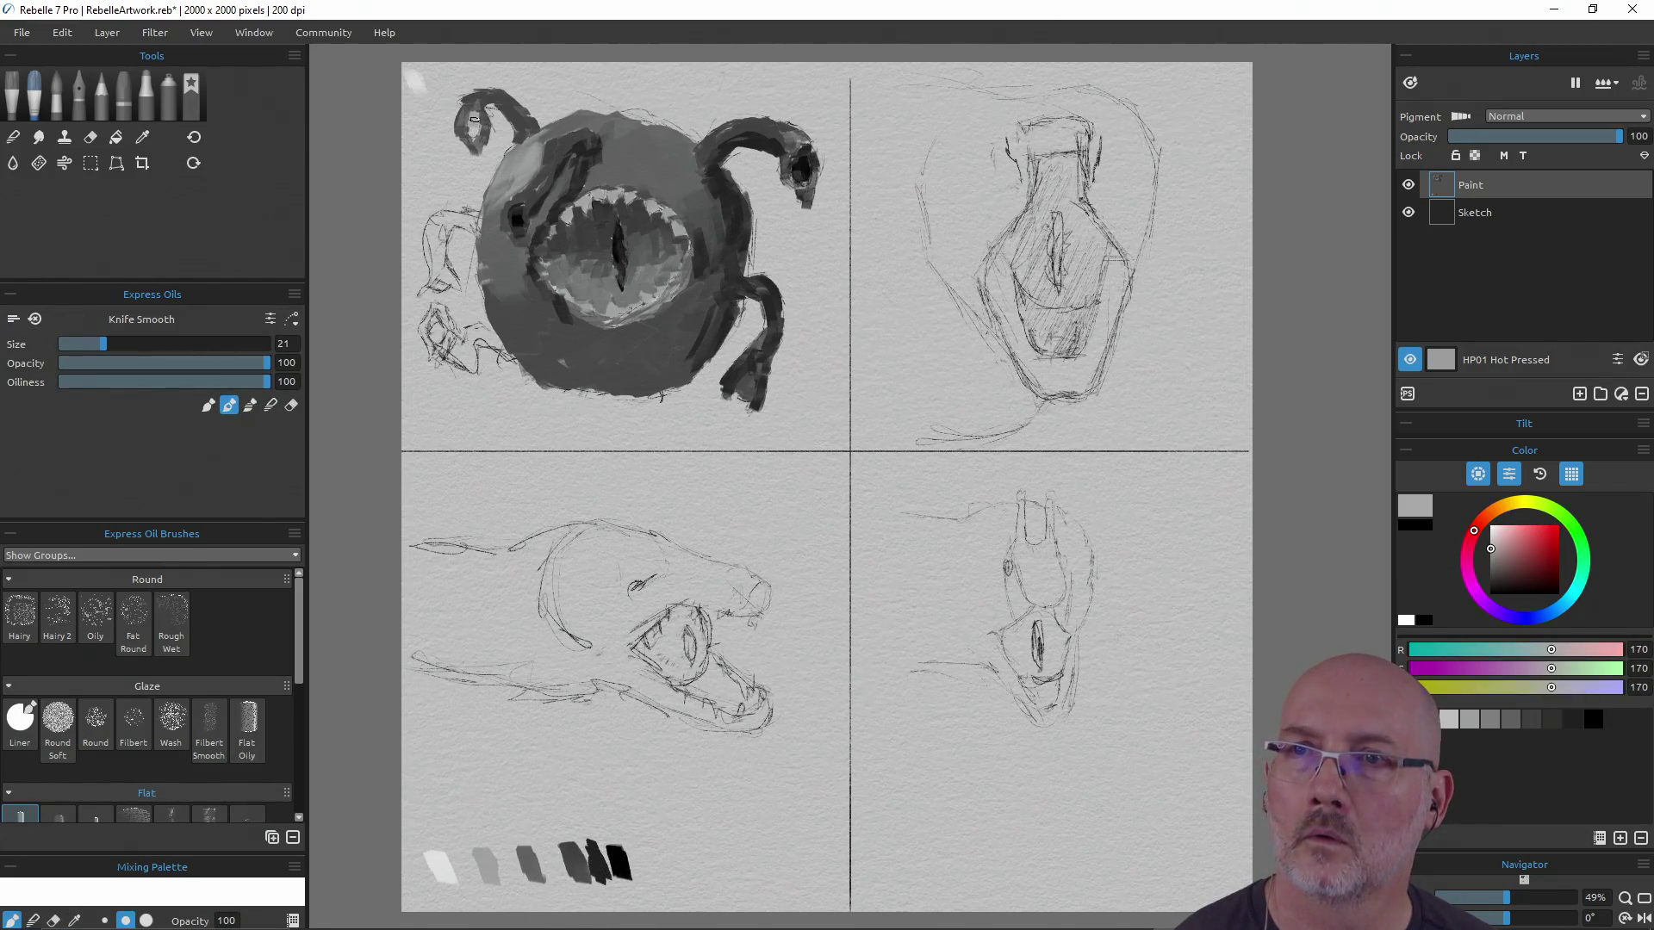
pyautogui.keyDown('alt'); pyautogui.click(594, 849); pyautogui.keyUp('alt')
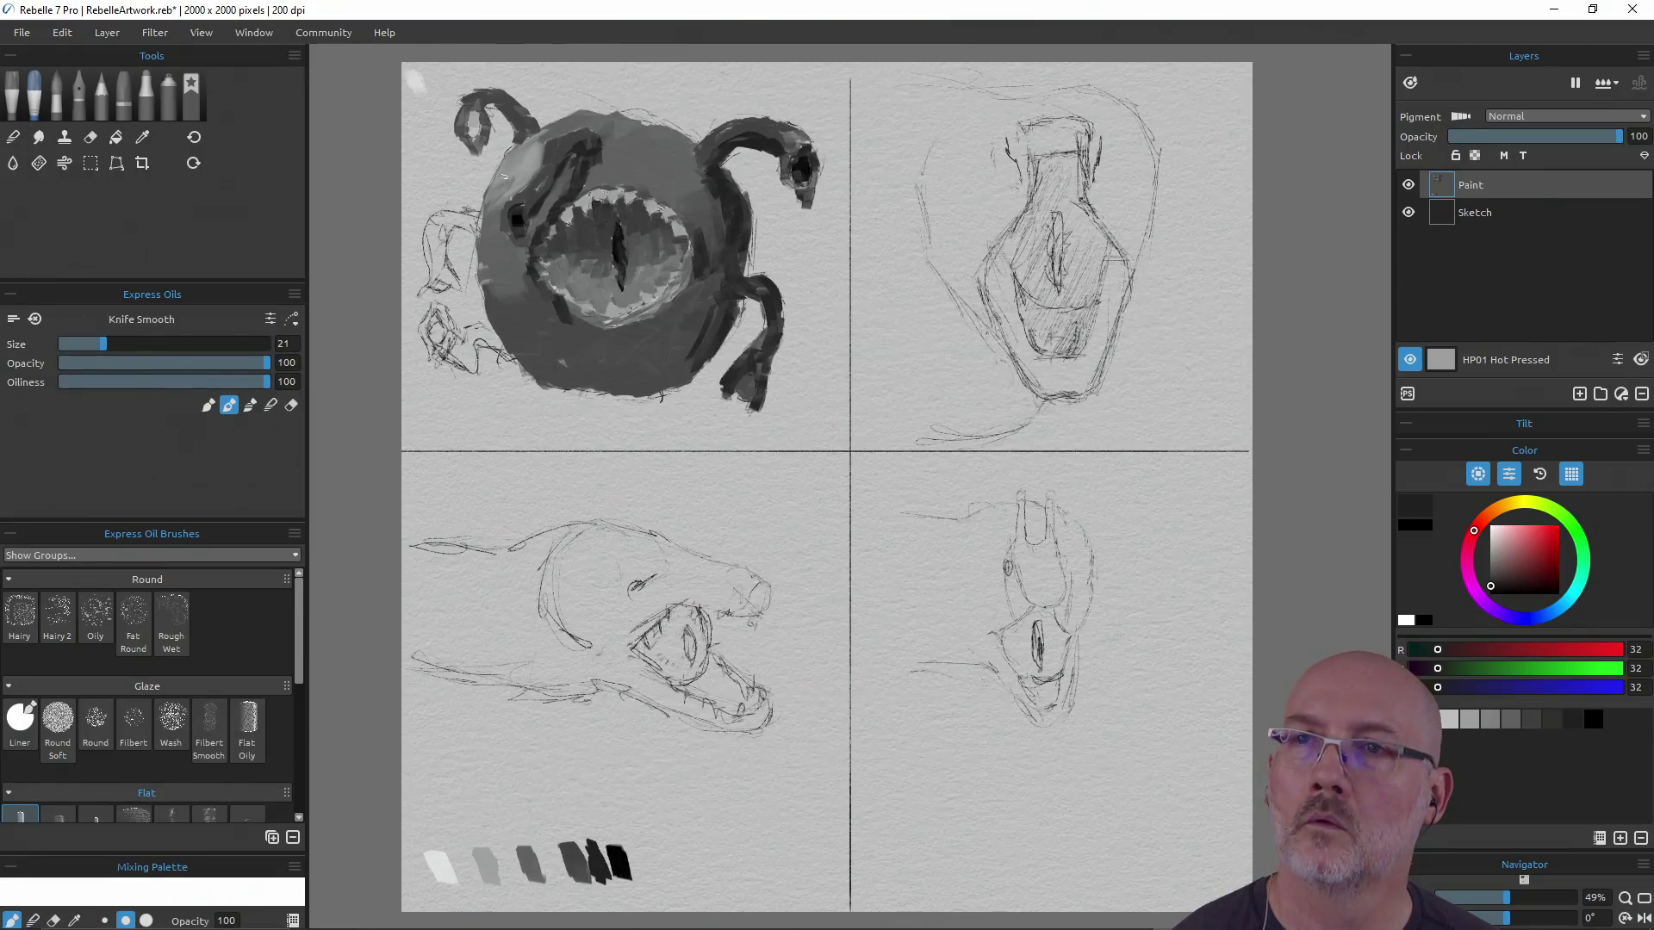
pyautogui.moveTo(474, 113); pyautogui.dragTo(472, 148)
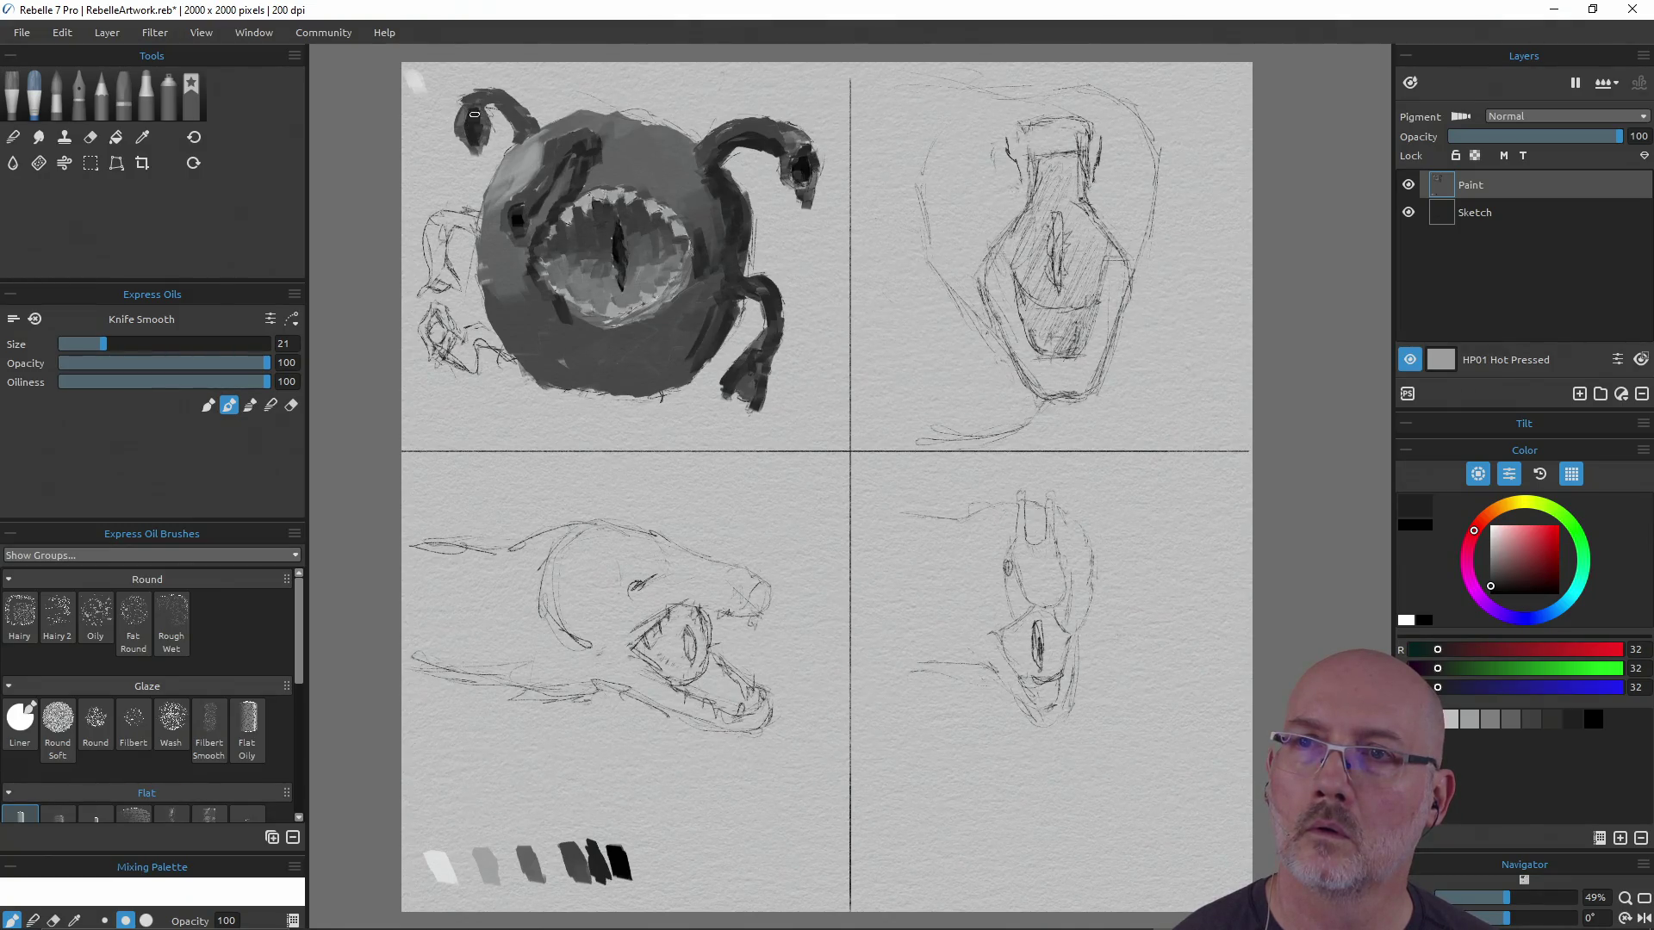
pyautogui.moveTo(569, 866)
pyautogui.mouseDown()
pyautogui.moveTo(591, 840)
pyautogui.moveTo(583, 805)
pyautogui.mouseUp()
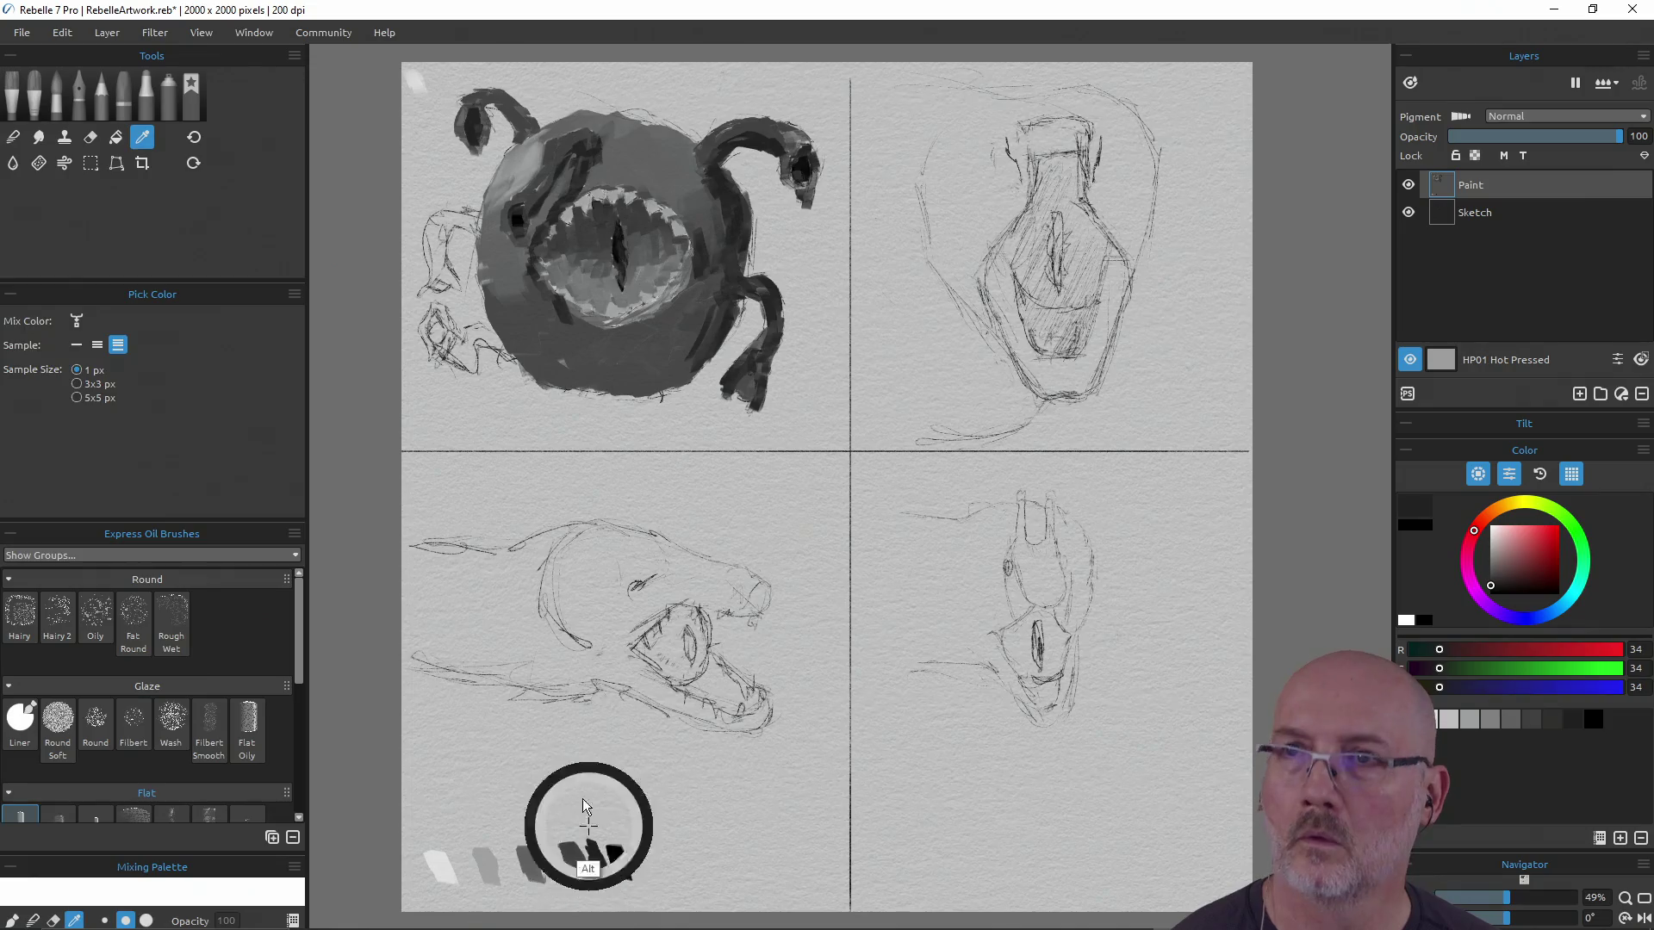
# Darken the top-left tentacle from tip to base, redoing two base strokes, then pick near-black
pyautogui.moveTo(482, 111); pyautogui.dragTo(479, 153)
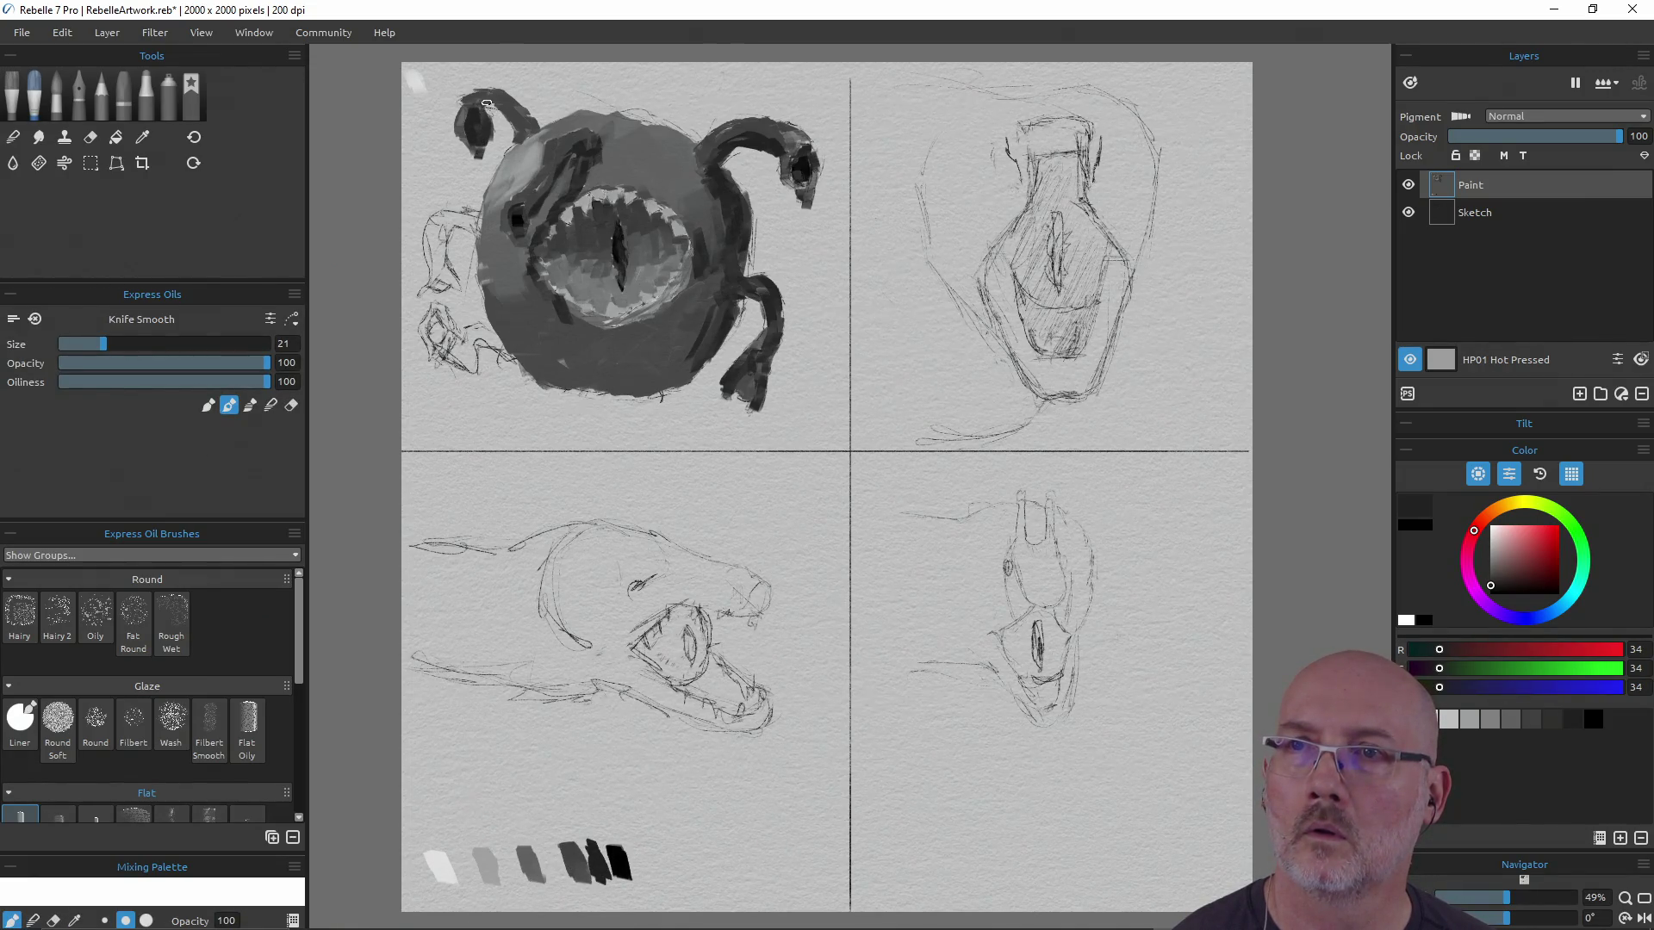
pyautogui.moveTo(482, 102); pyautogui.dragTo(510, 122)
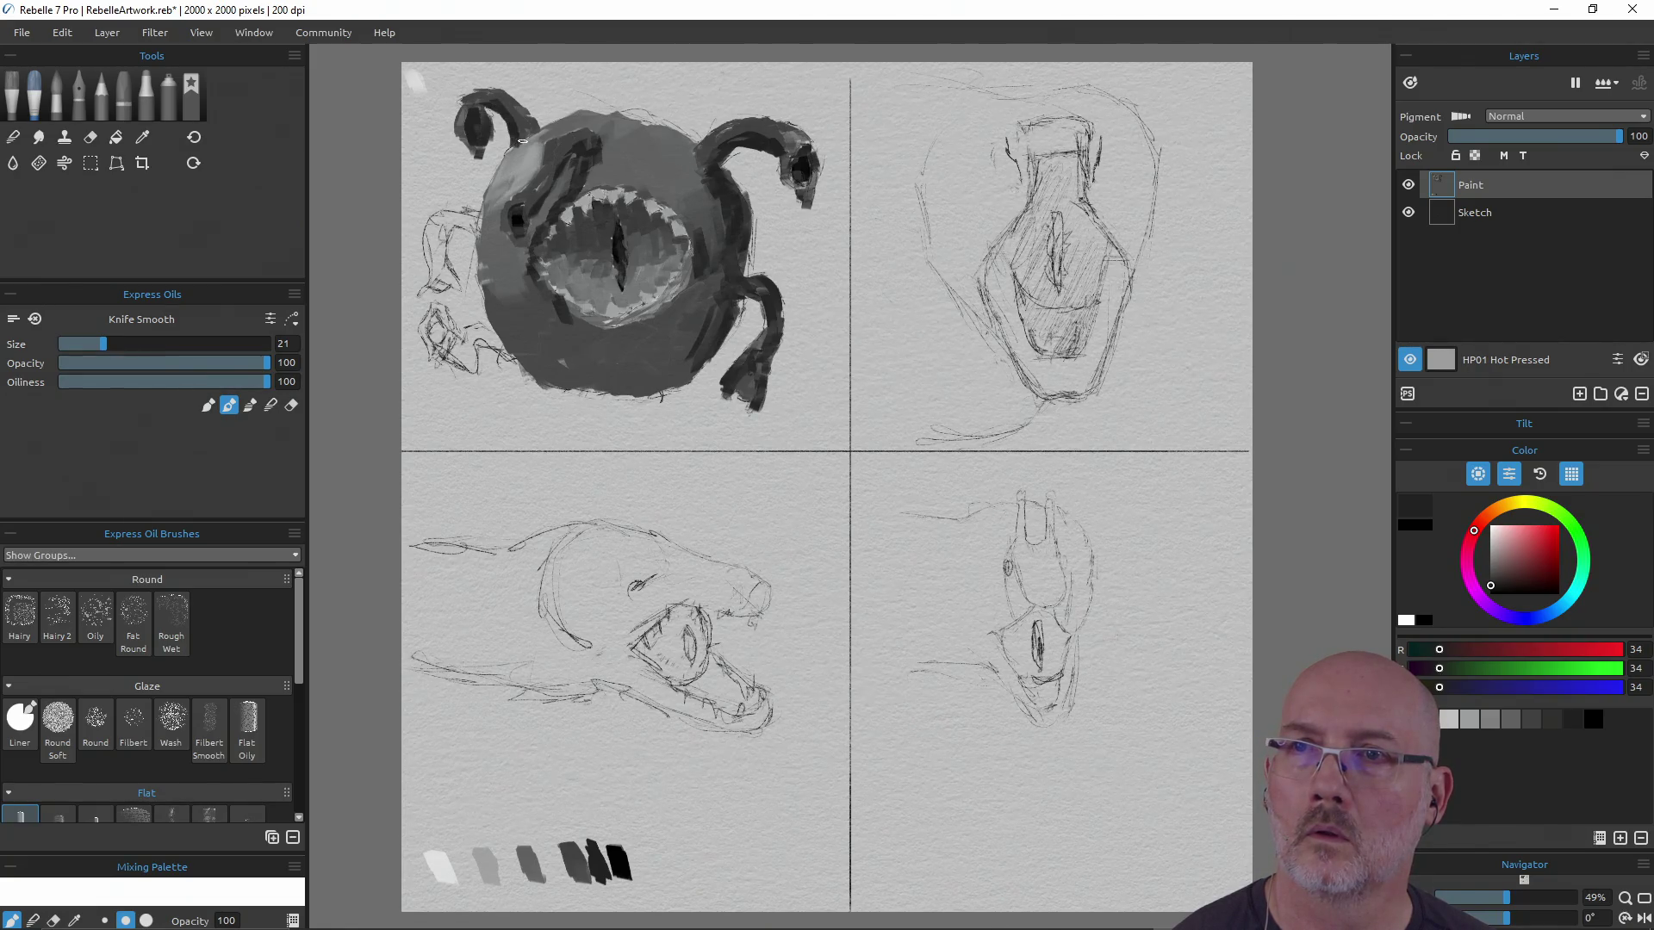
pyautogui.moveTo(510, 152)
pyautogui.mouseDown()
pyautogui.moveTo(521, 181)
pyautogui.moveTo(516, 146)
pyautogui.mouseUp()
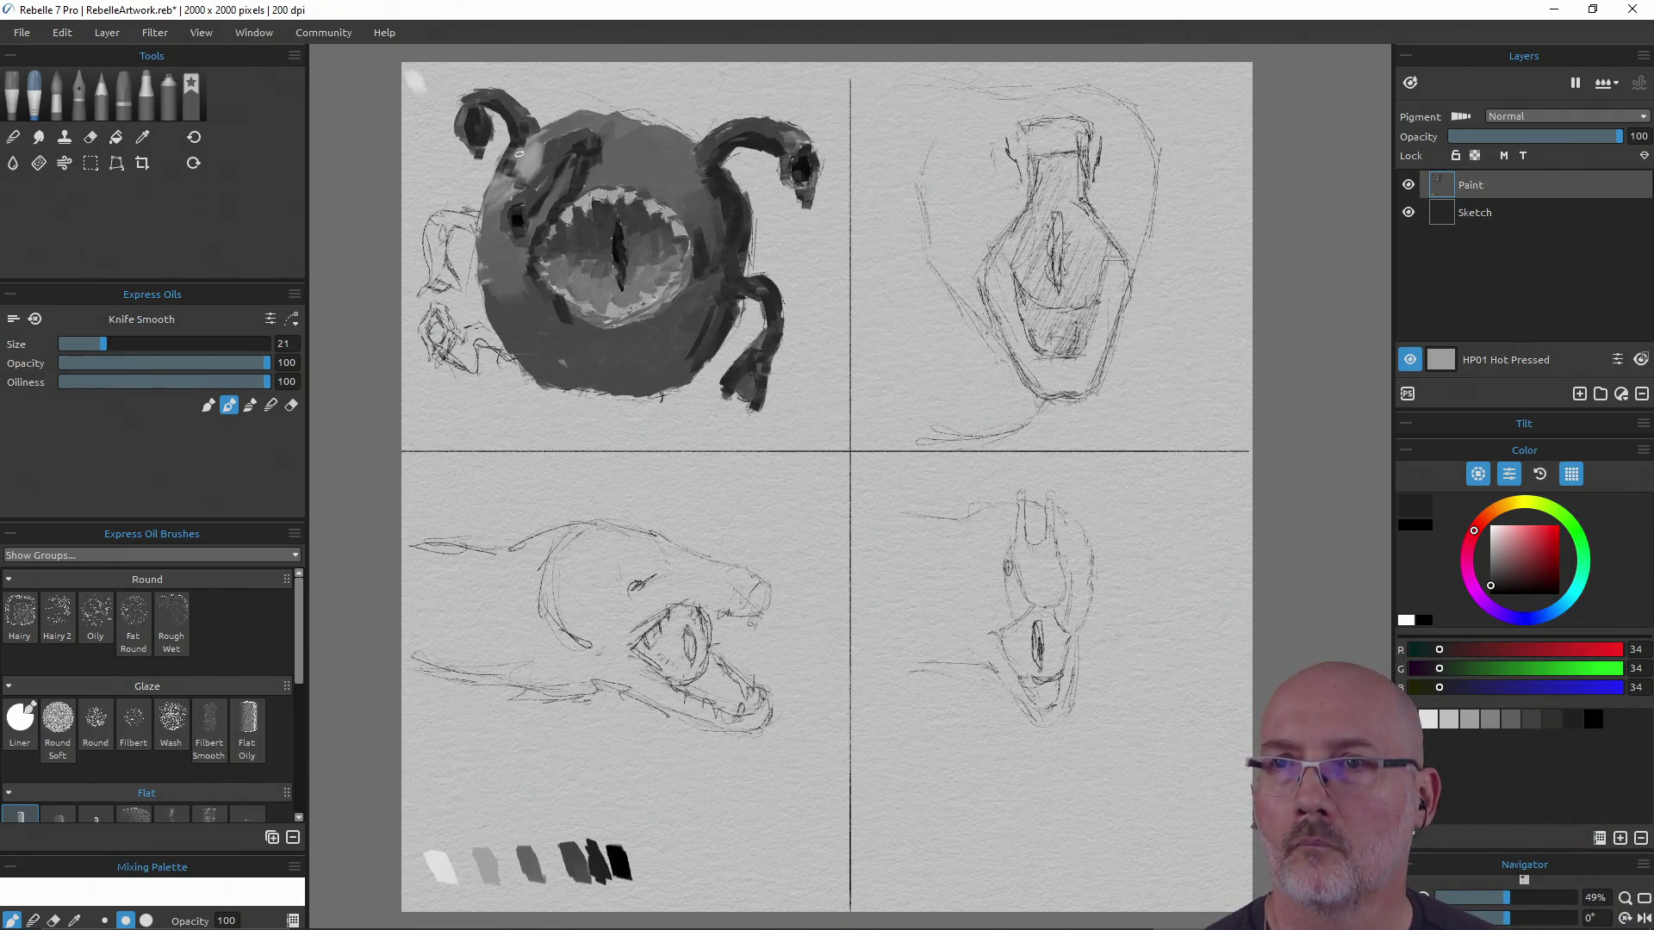
pyautogui.moveTo(517, 164); pyautogui.dragTo(529, 182)
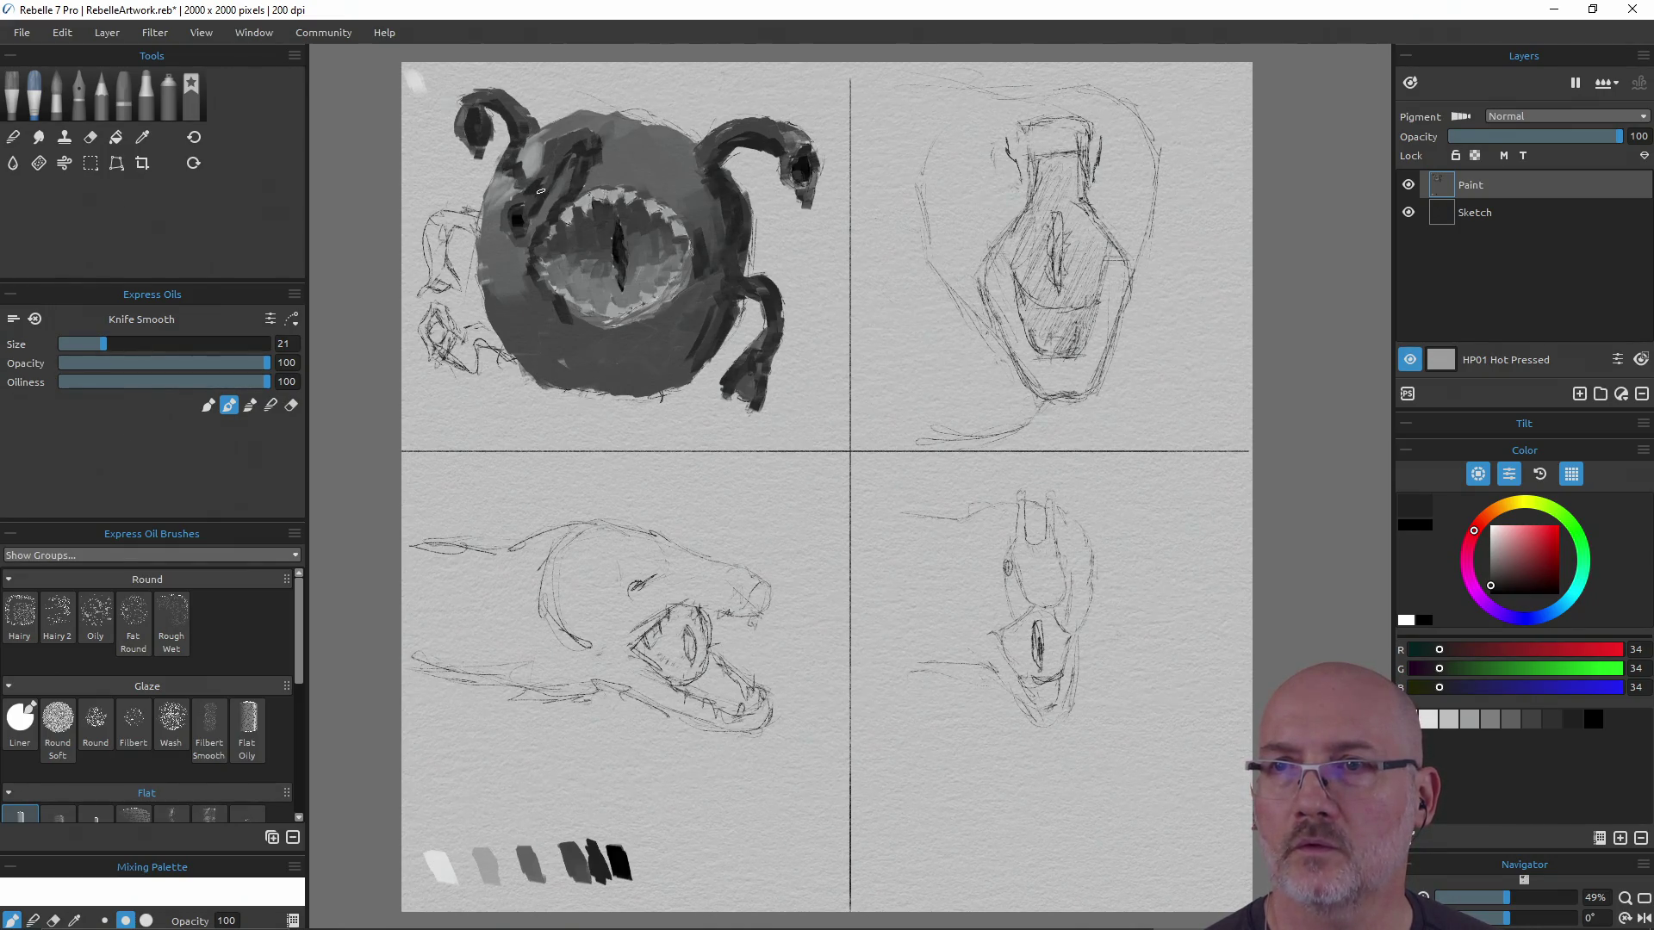
pyautogui.moveTo(511, 160); pyautogui.dragTo(525, 138)
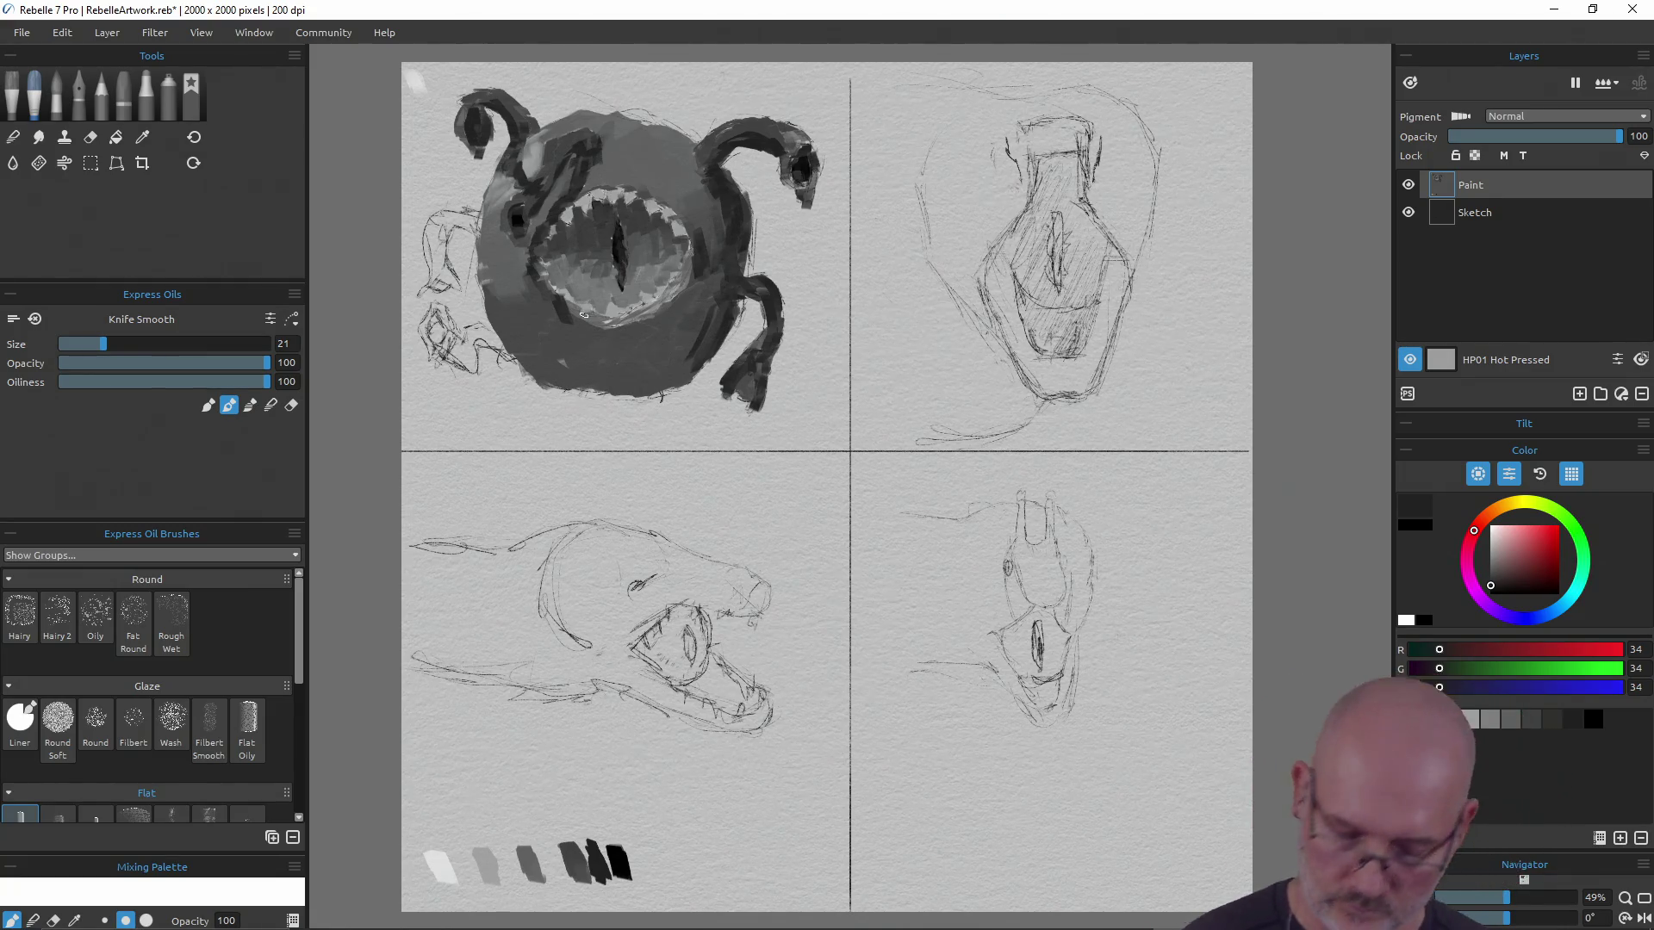
pyautogui.hotkey('ctrl', 'z')
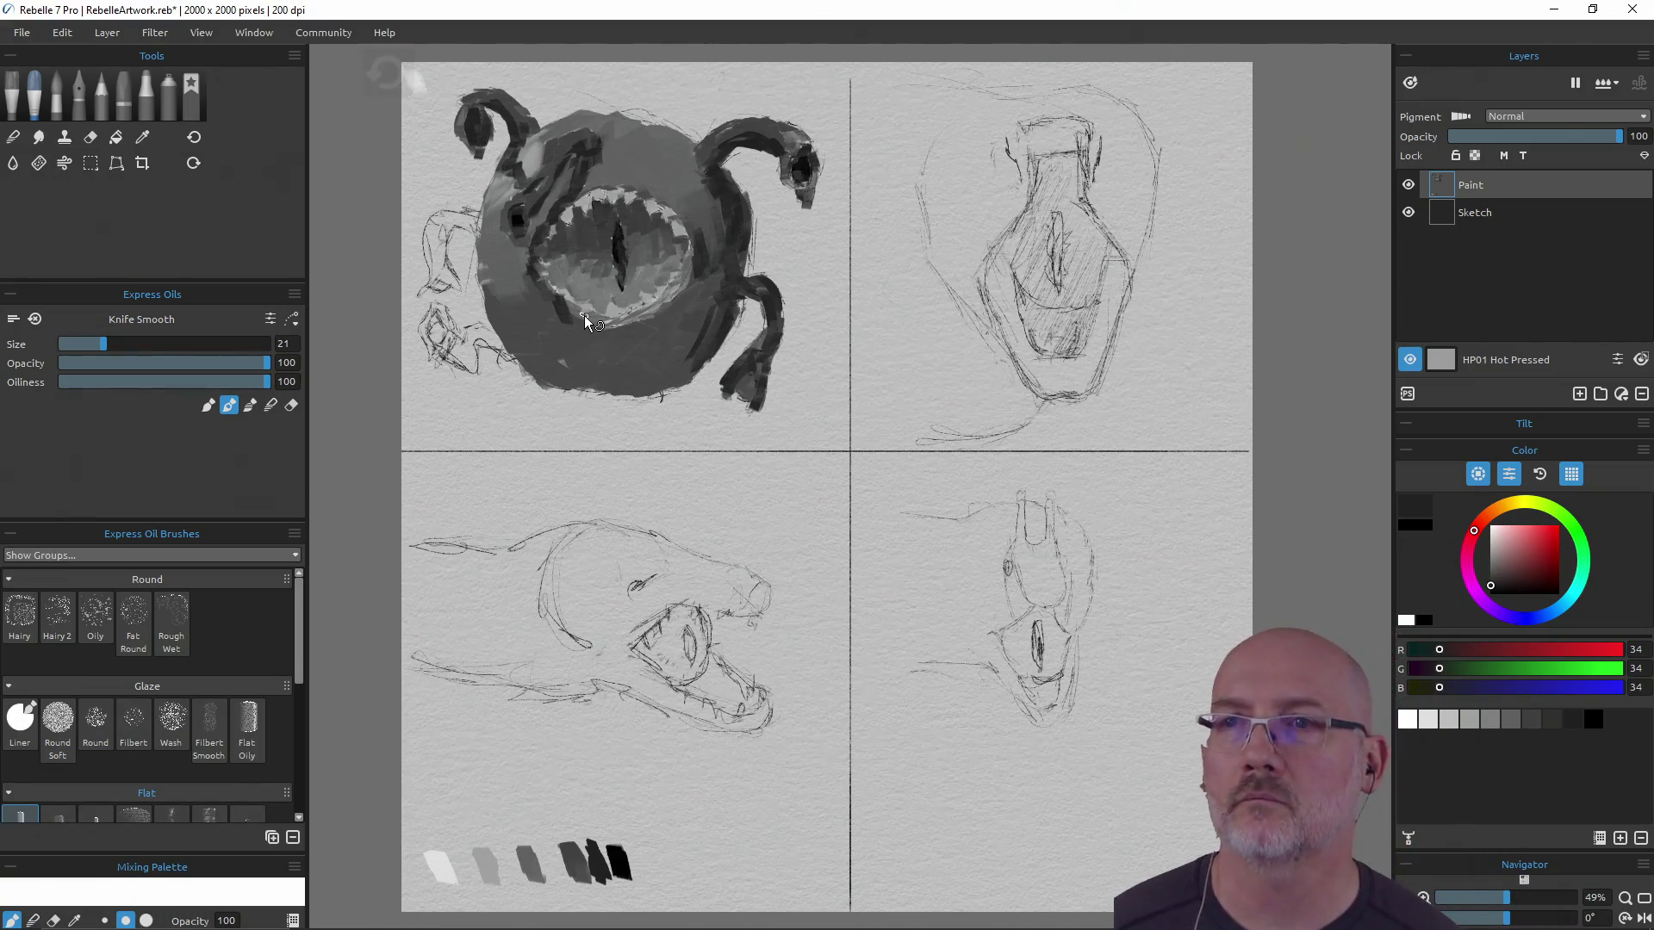
pyautogui.hotkey('ctrl', 'z')
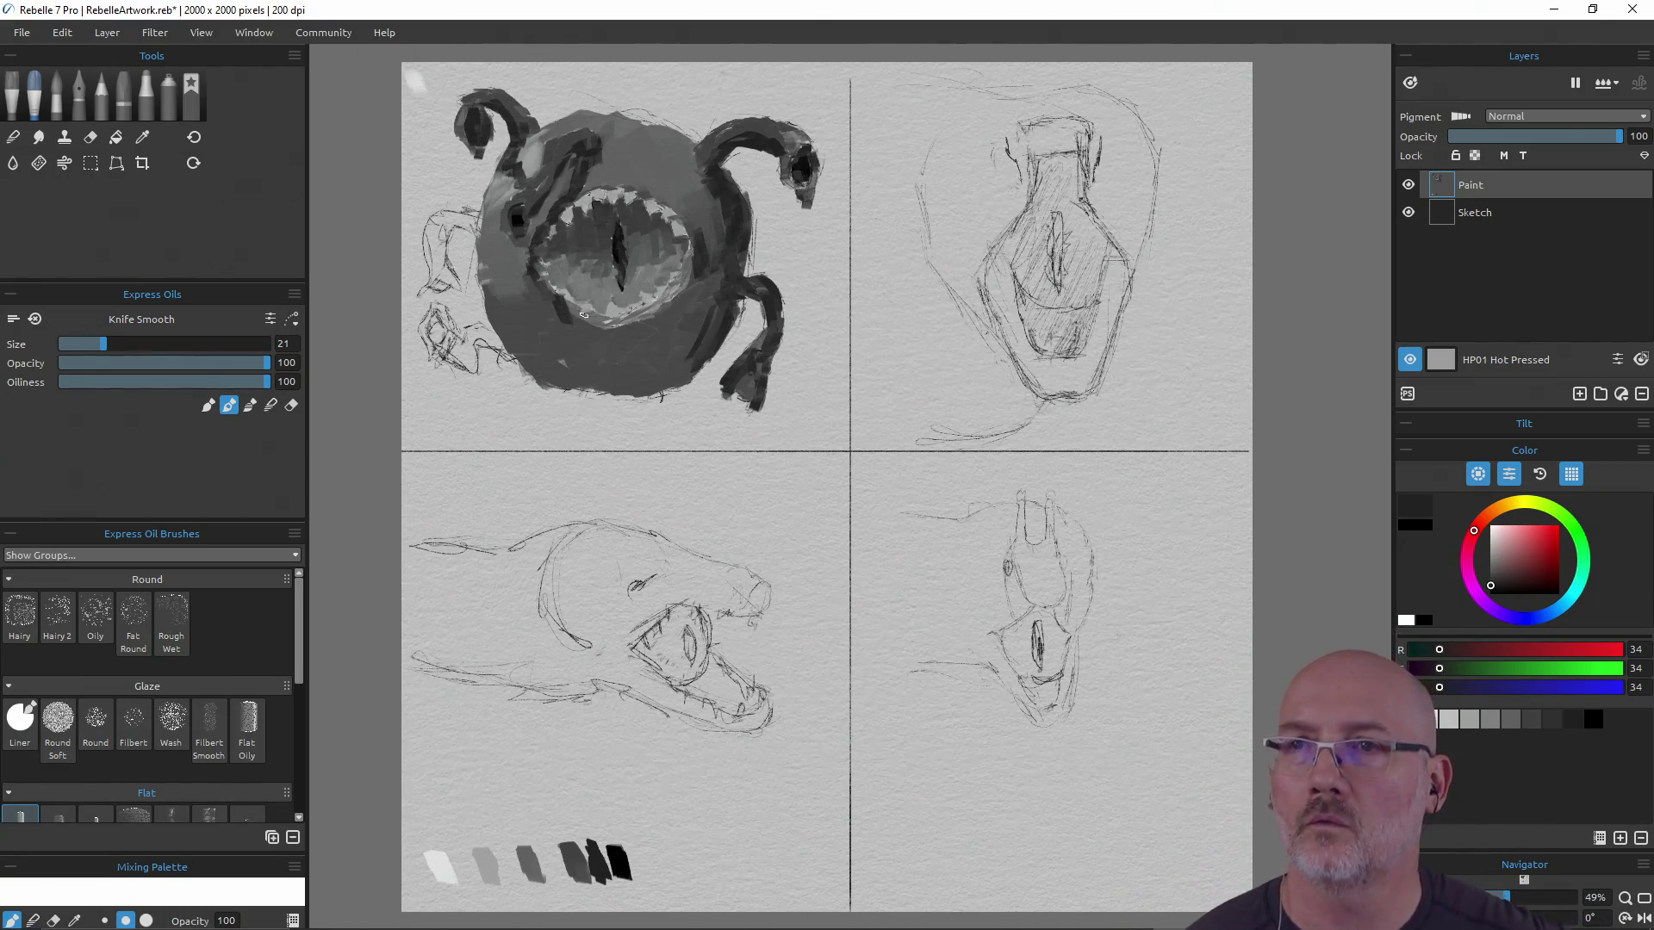
pyautogui.moveTo(526, 186); pyautogui.dragTo(550, 156)
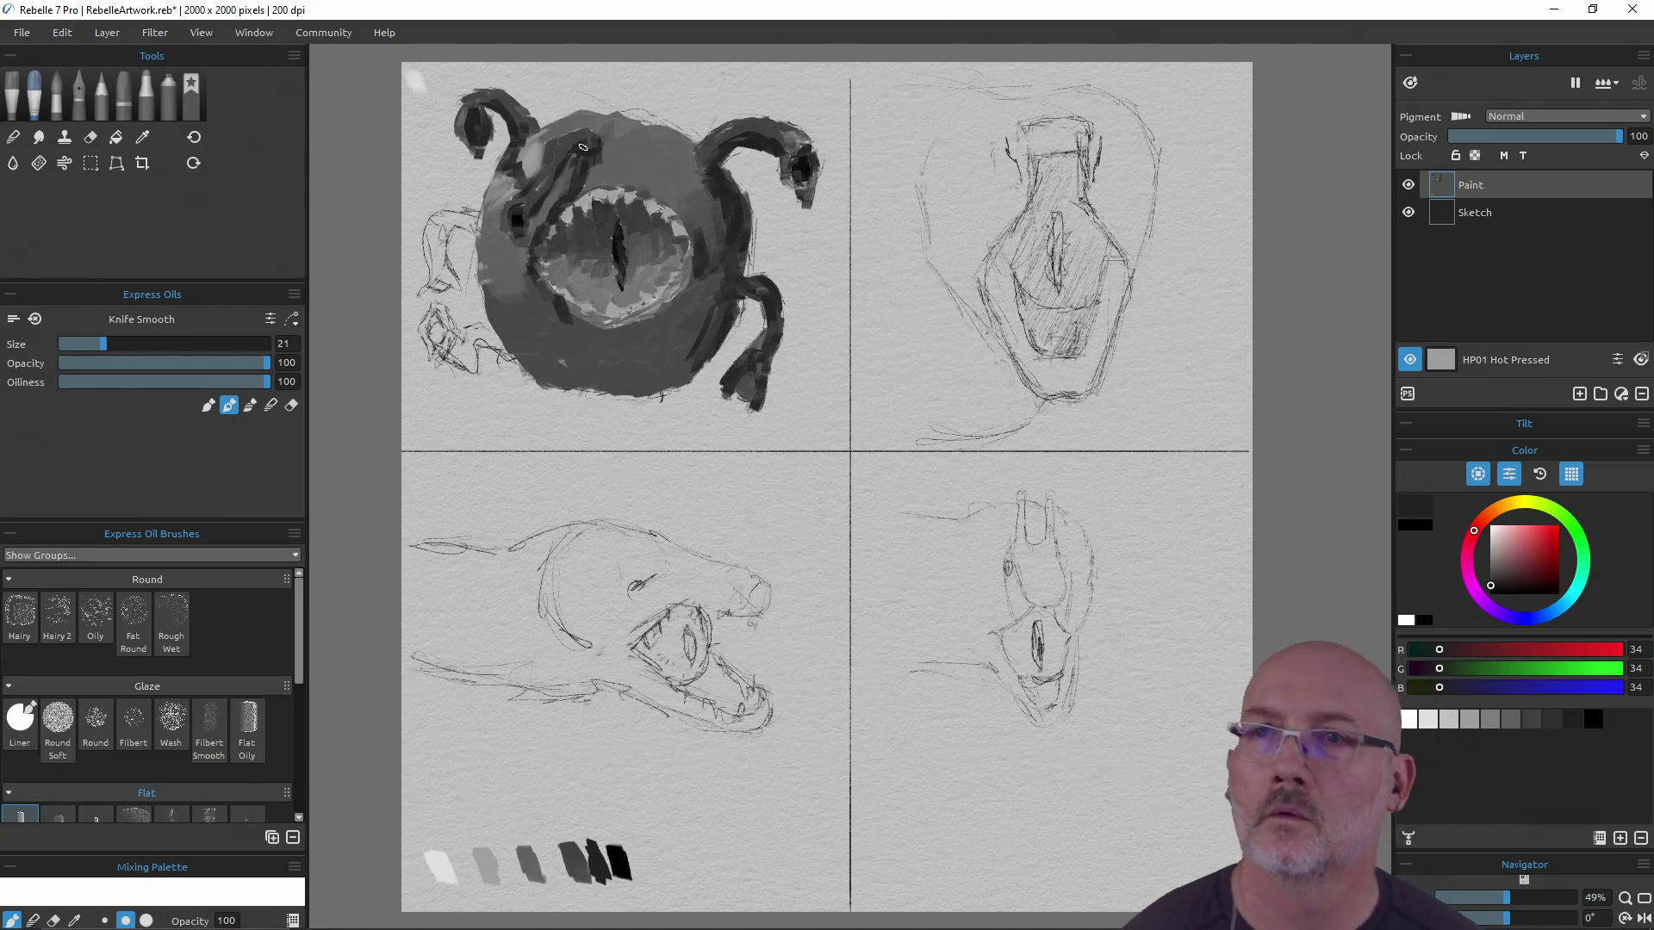
pyautogui.keyDown('alt'); pyautogui.click(618, 861); pyautogui.keyUp('alt')
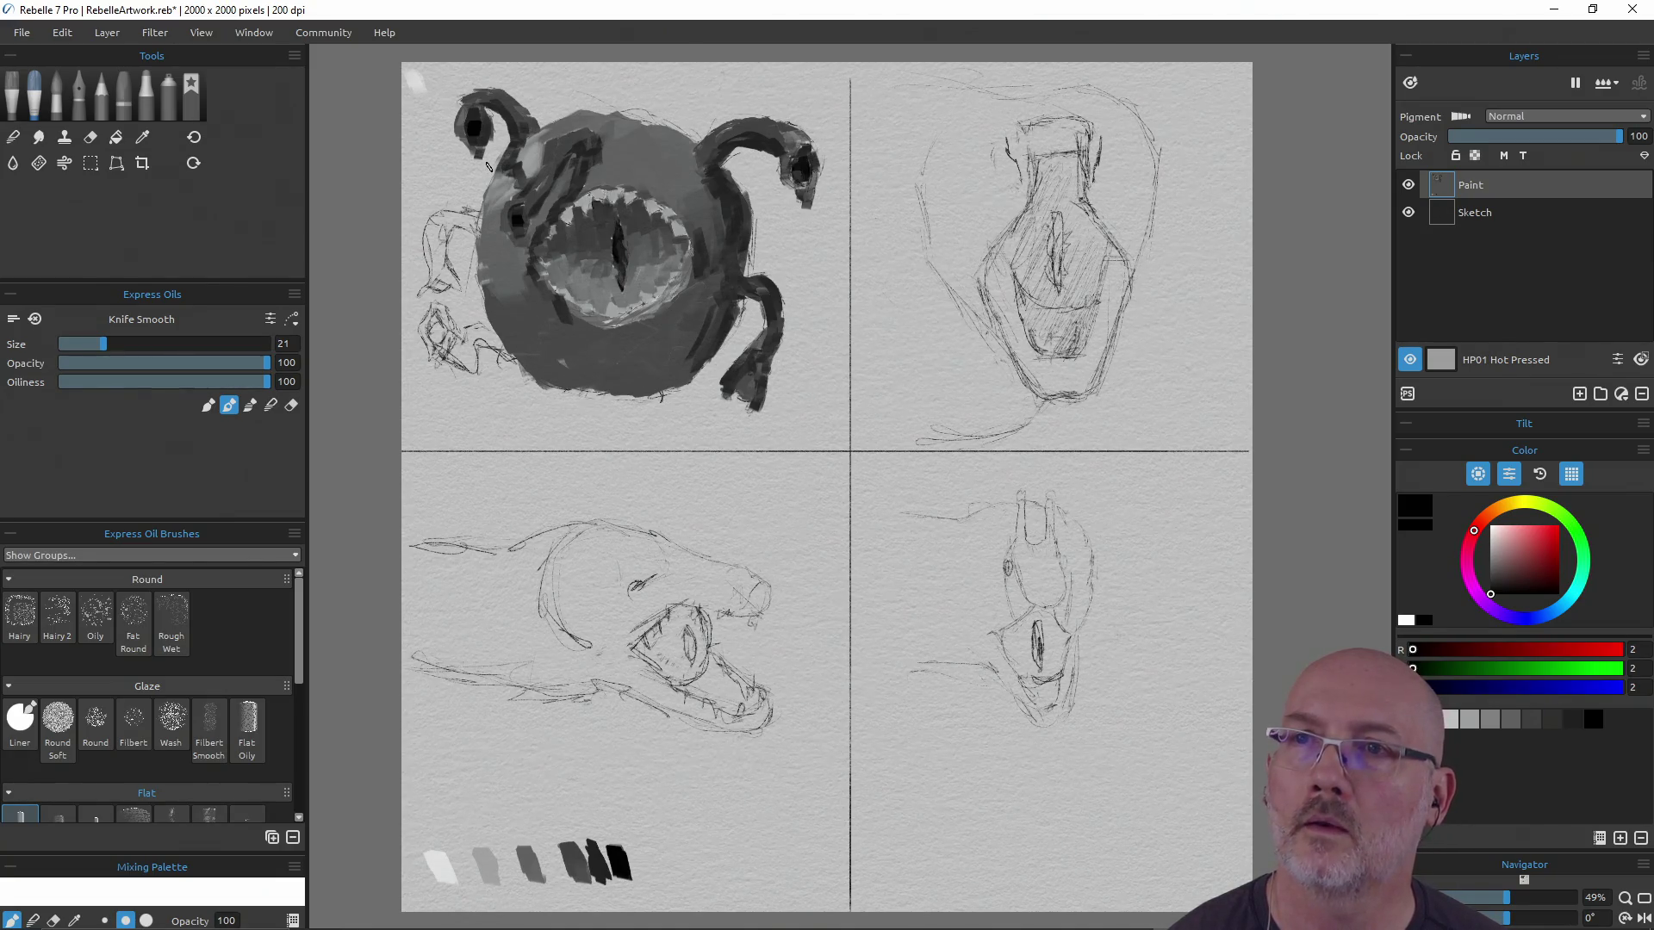
pyautogui.press('e')
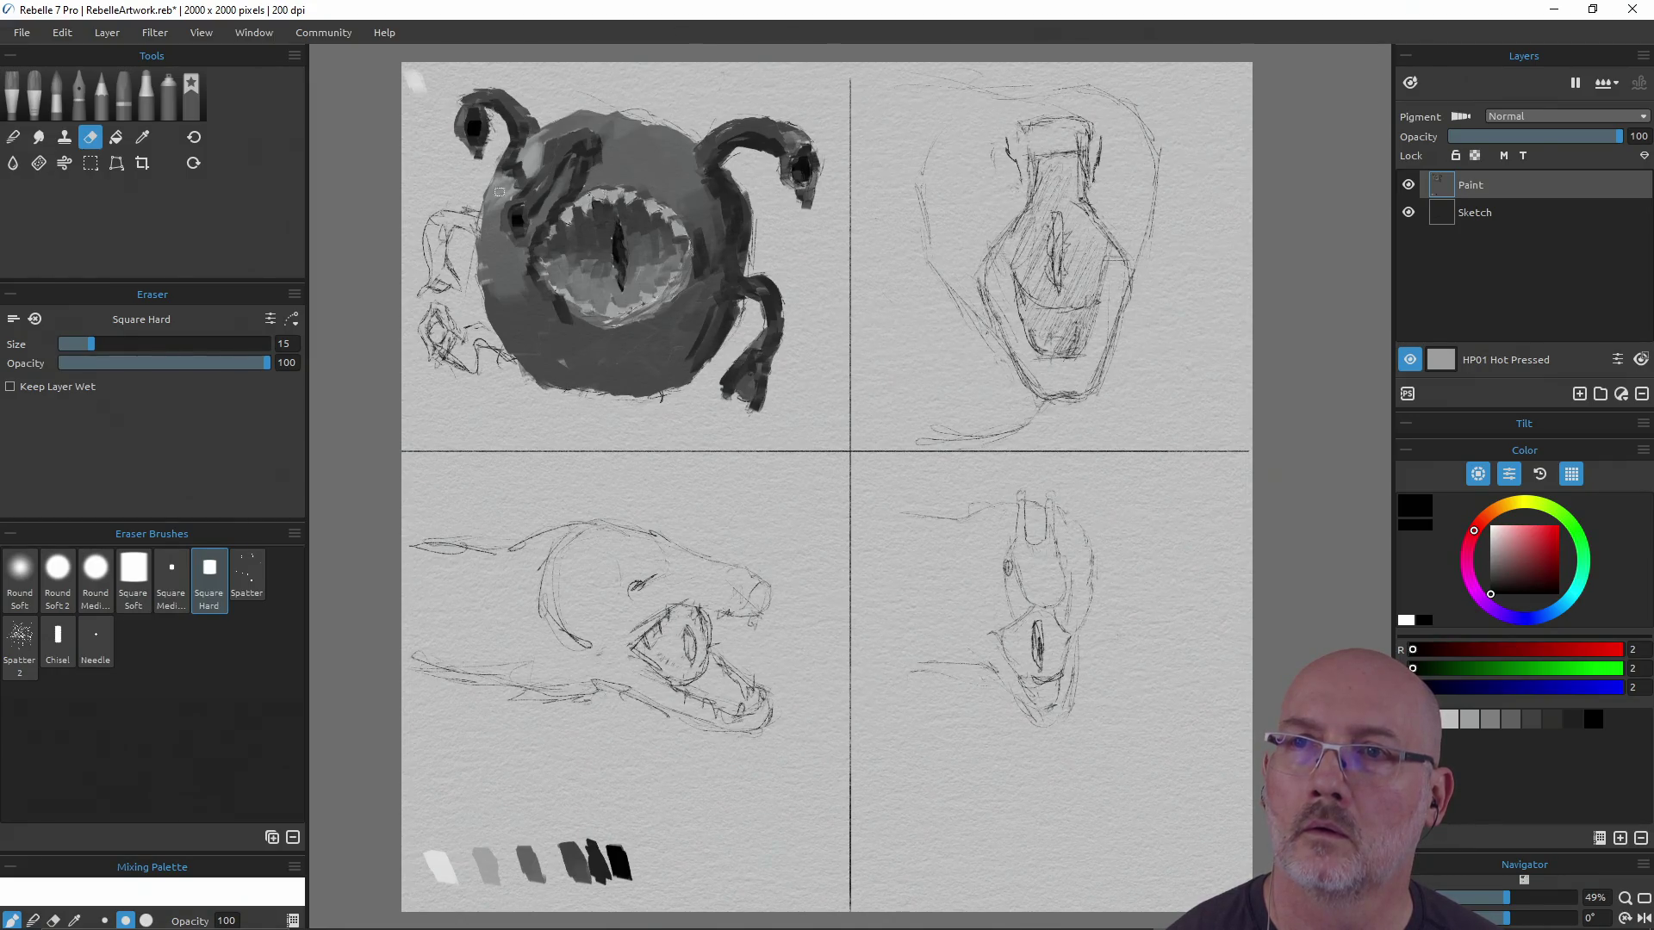
# Paint a dark patch at the left edge and thicken the lower-left tentacle downward
pyautogui.press('b')
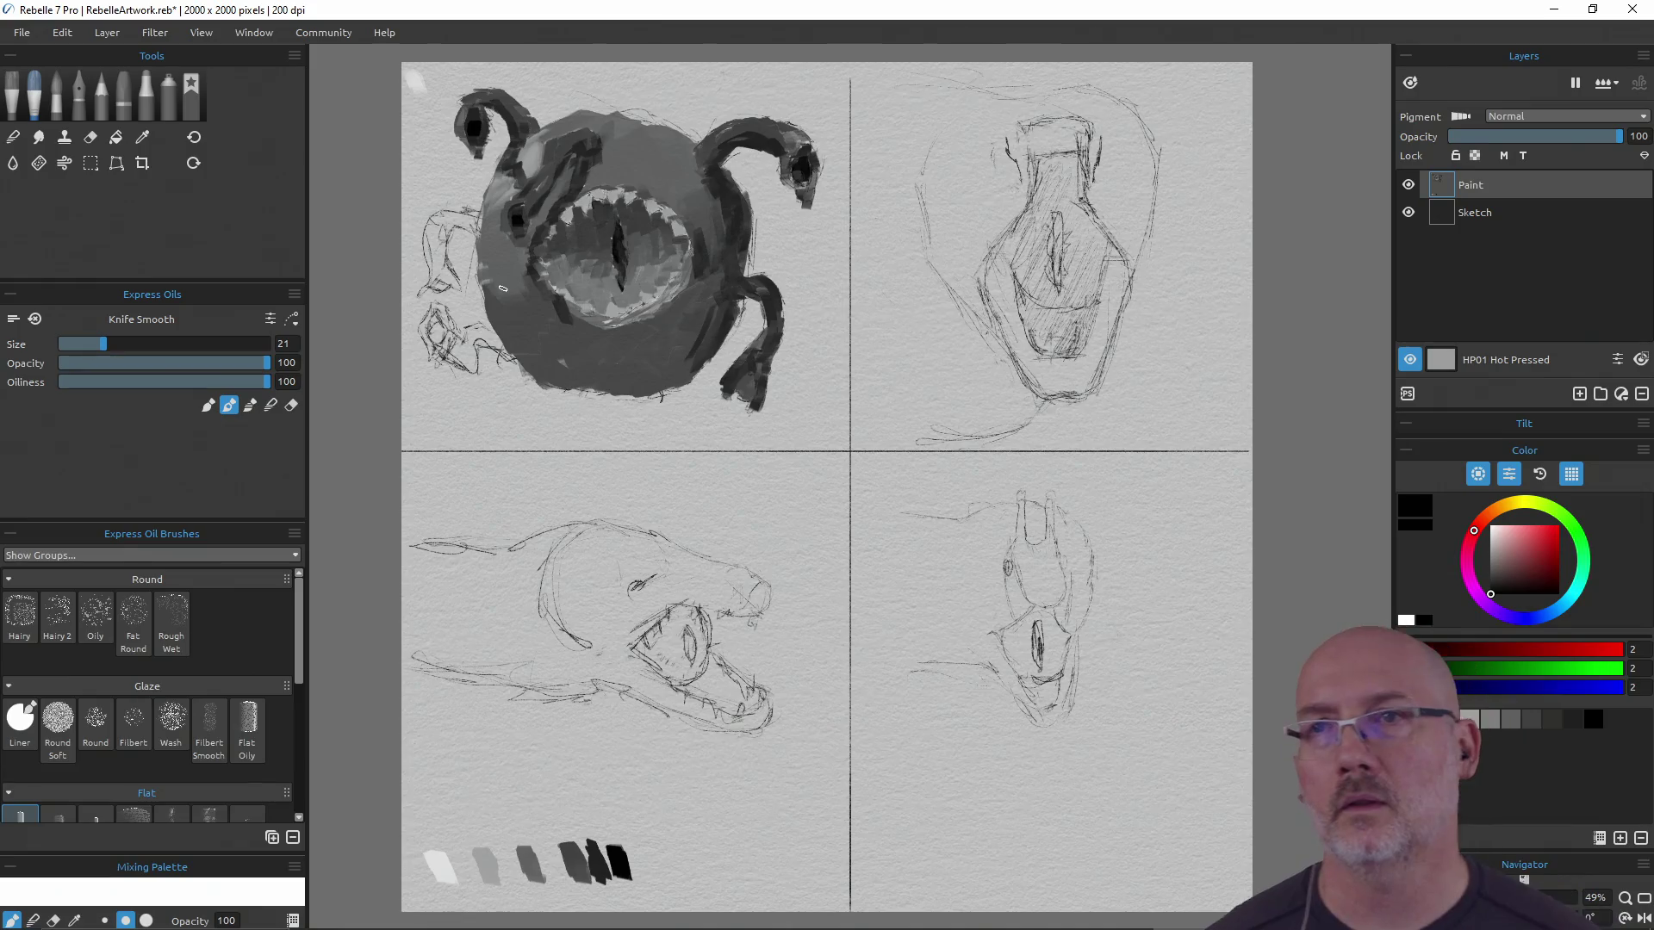
pyautogui.press('alt')
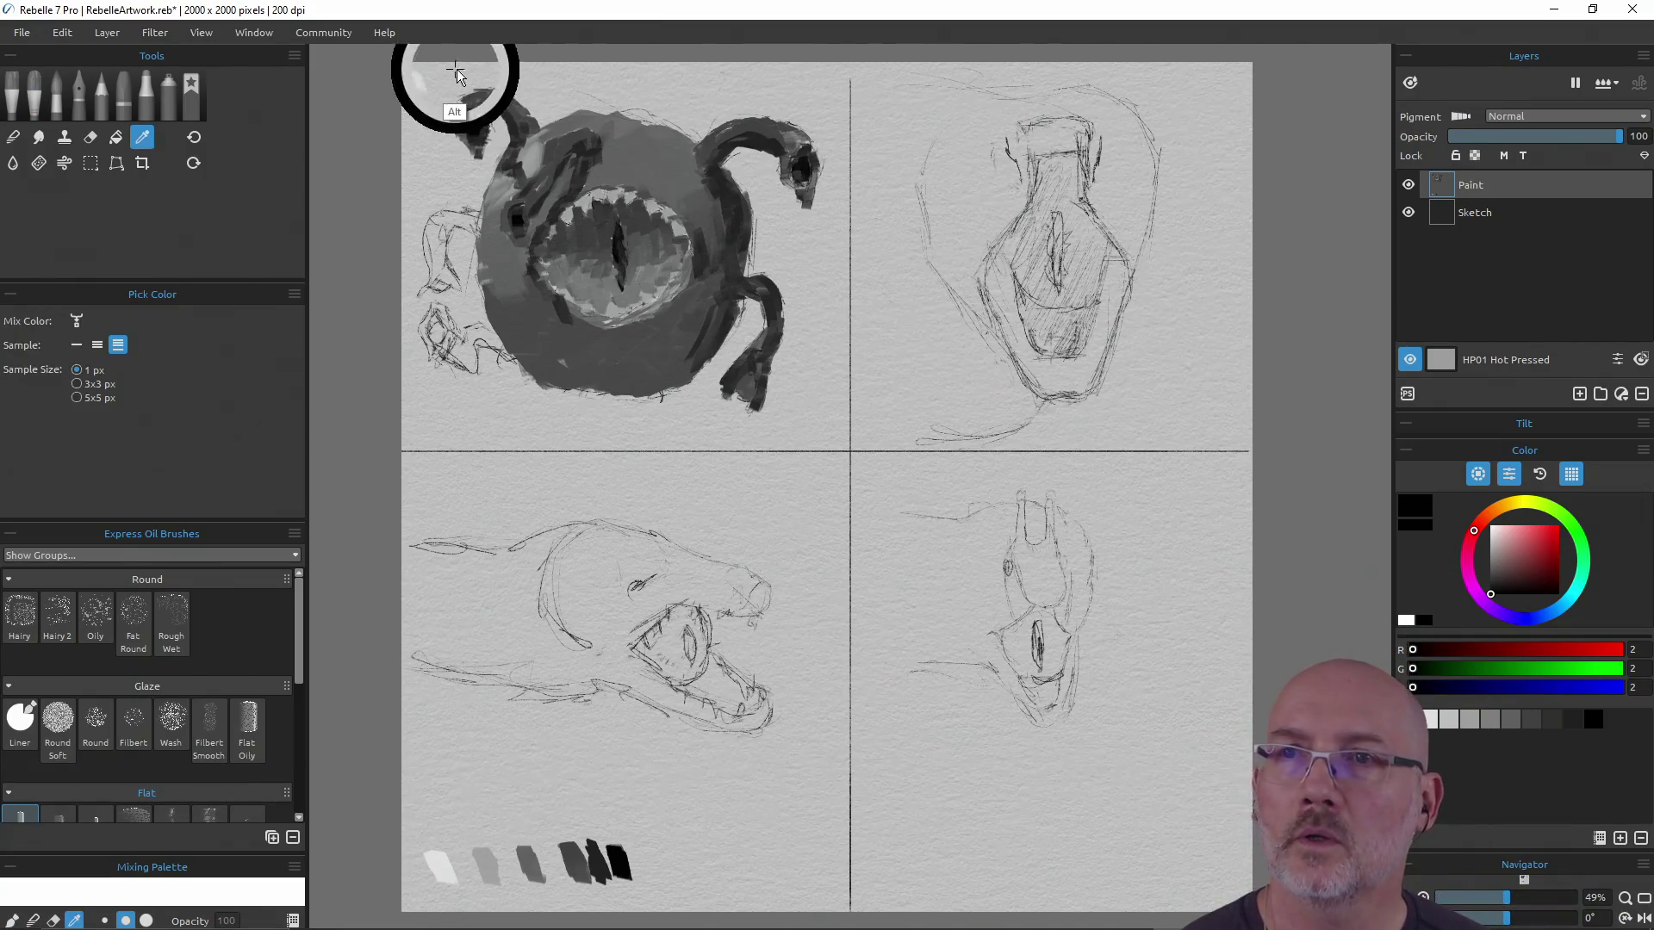
pyautogui.click(456, 74)
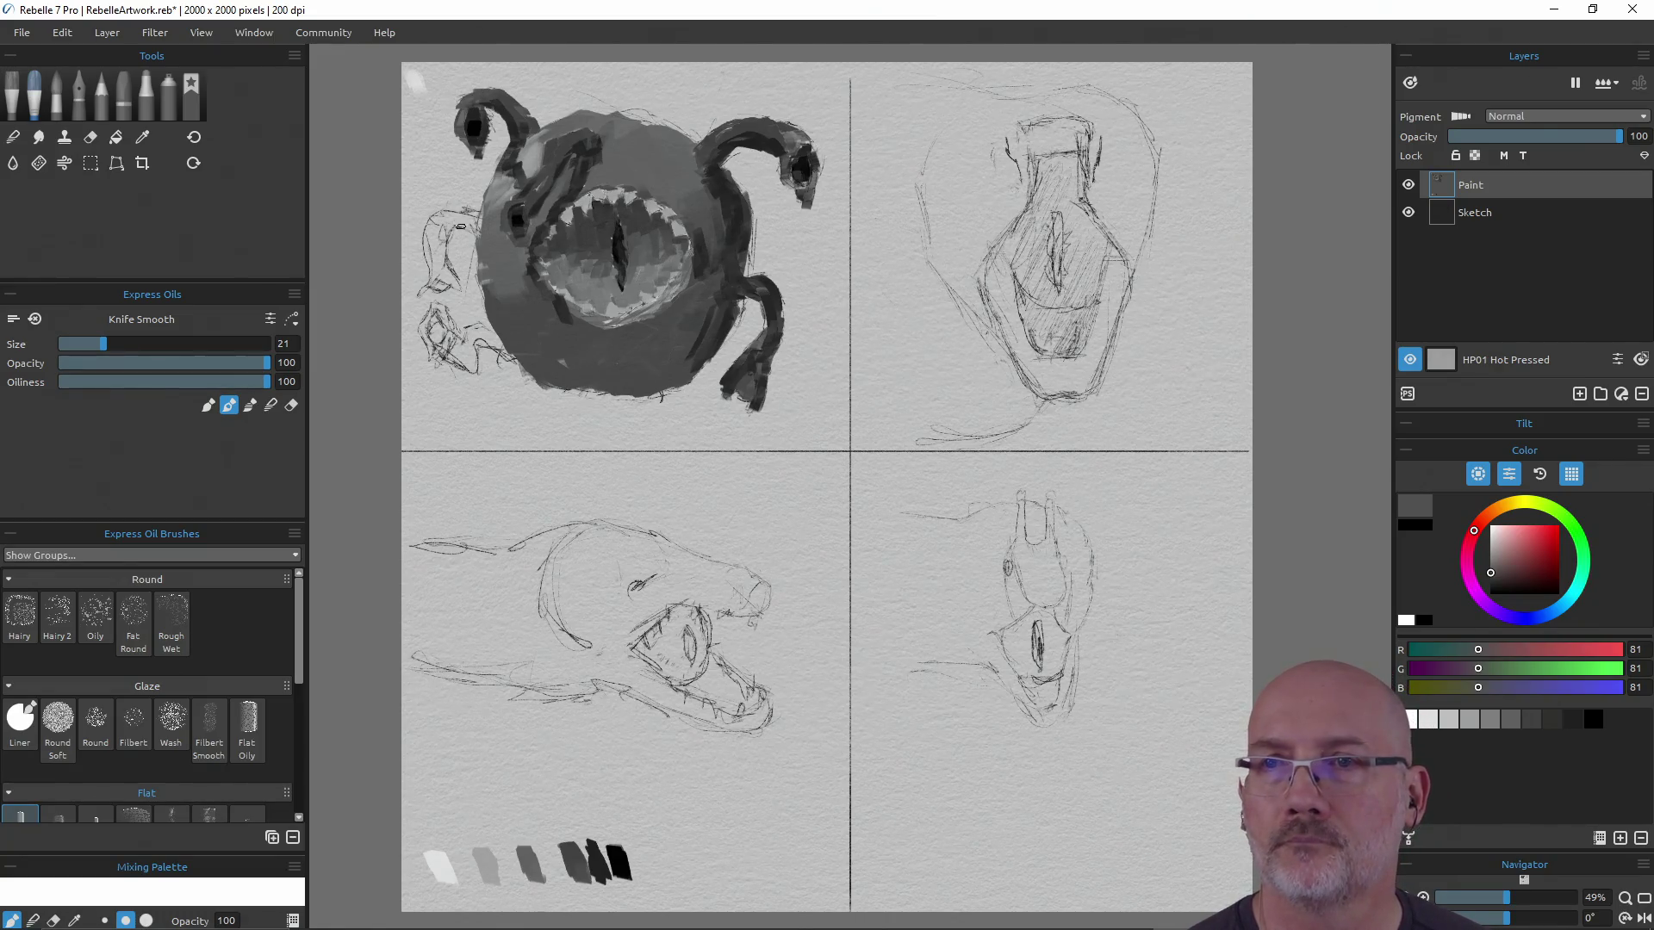
pyautogui.press('alt')
pyautogui.click(577, 862)
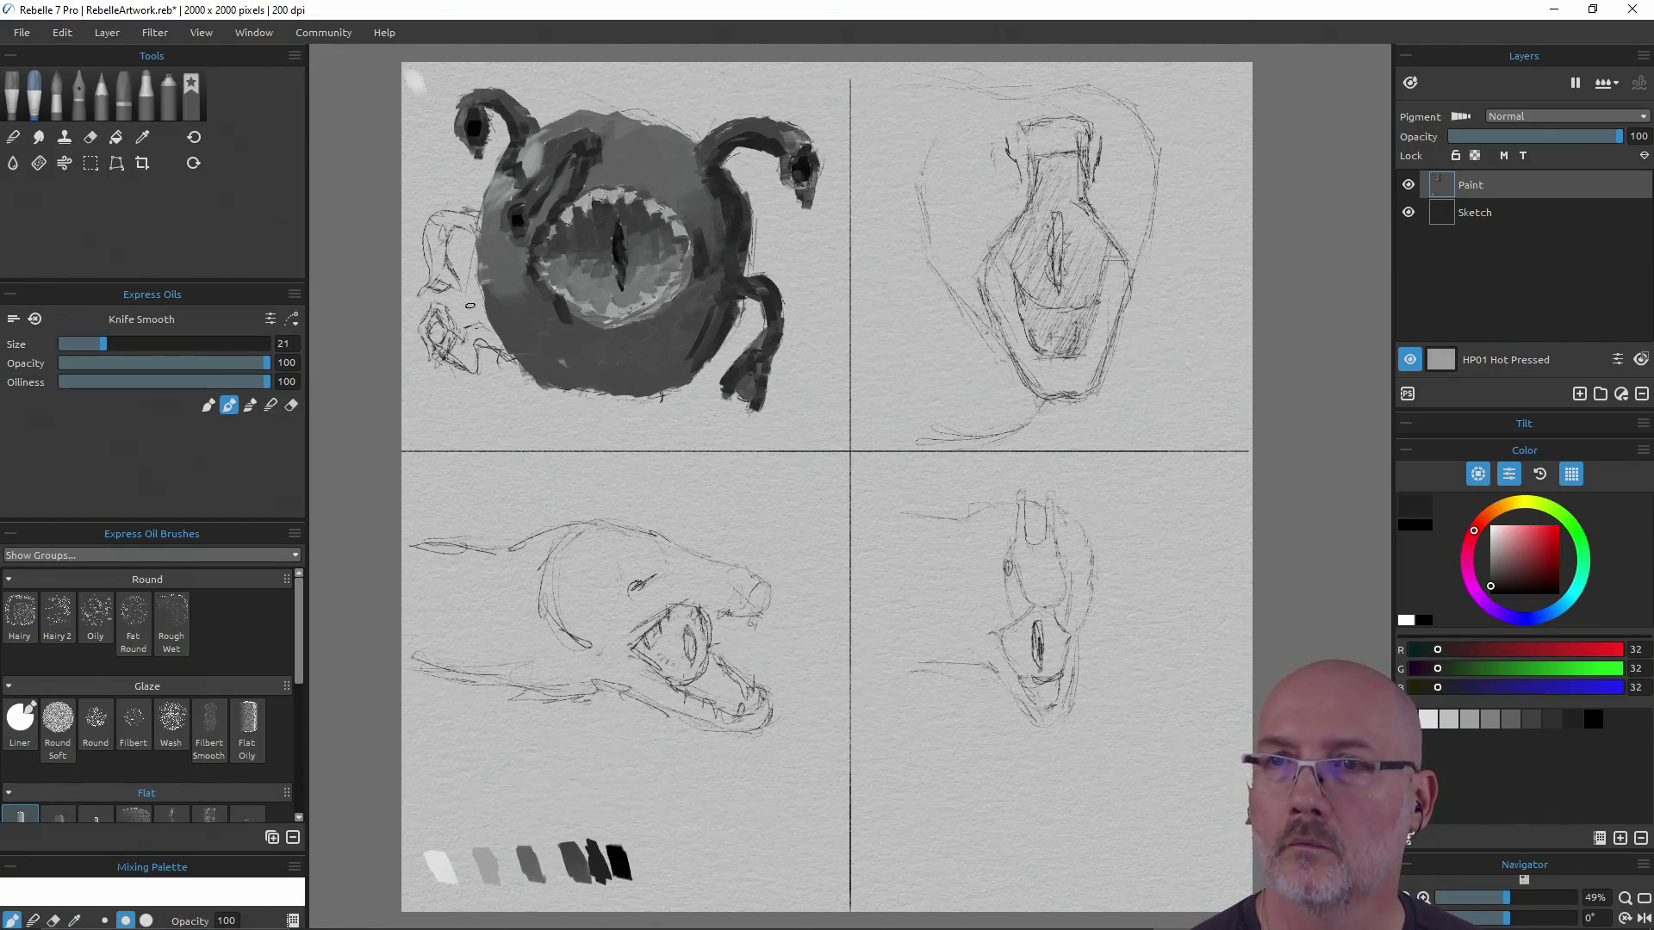
pyautogui.moveTo(477, 233)
pyautogui.mouseDown()
pyautogui.moveTo(435, 245)
pyautogui.moveTo(459, 291)
pyautogui.mouseUp()
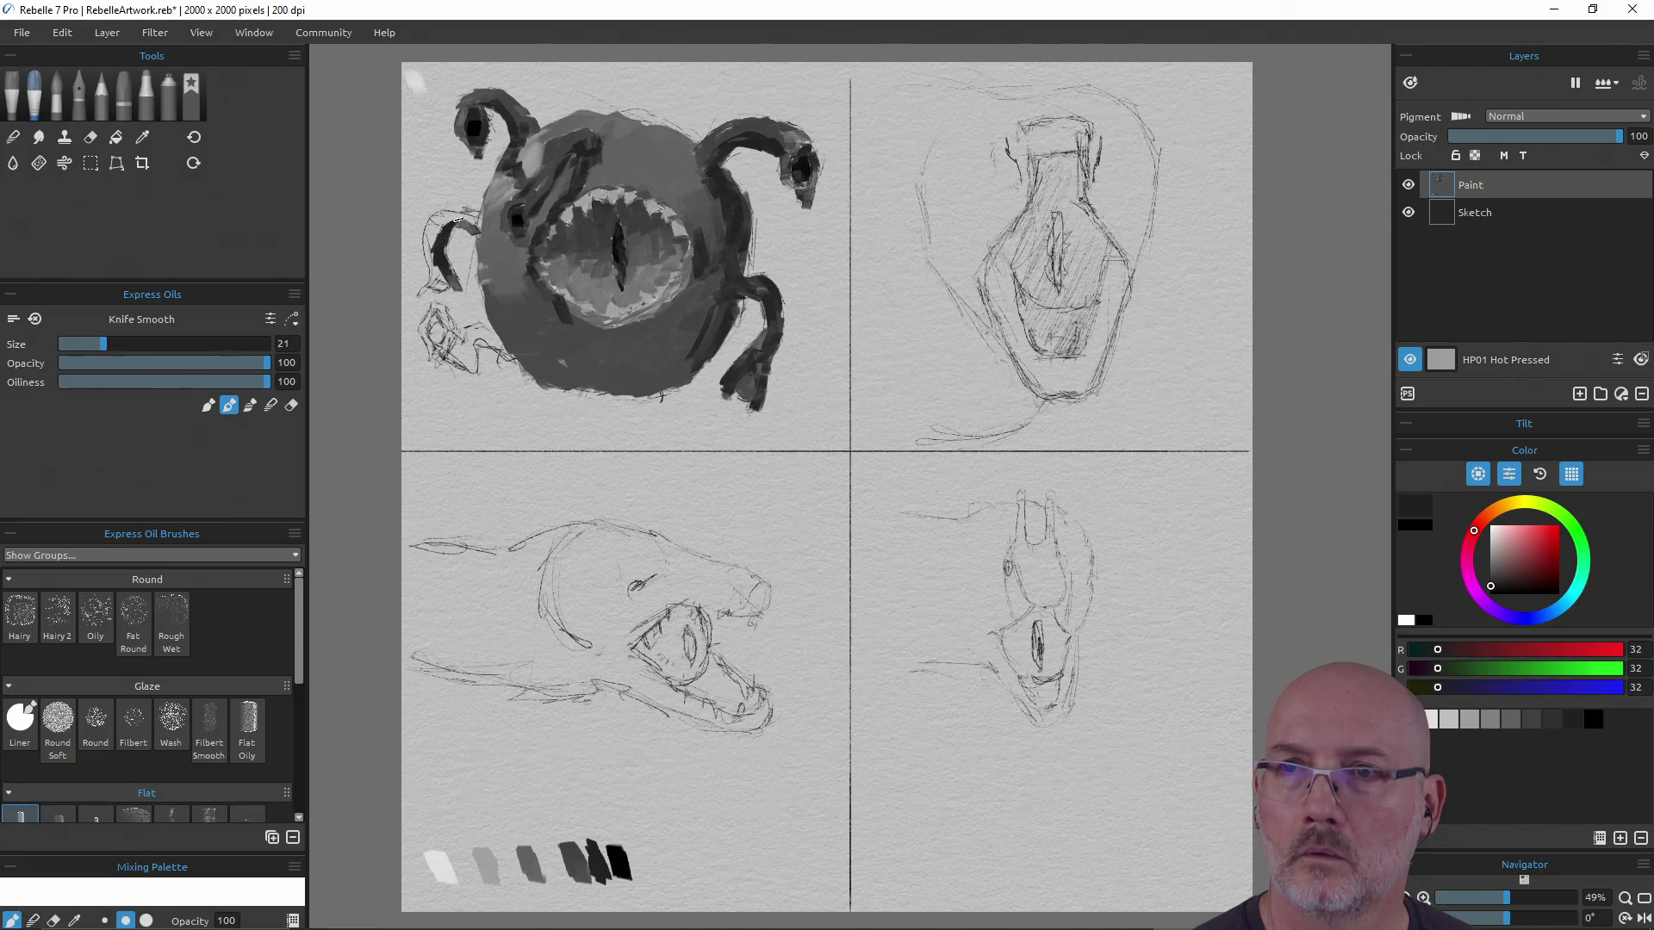
pyautogui.moveTo(462, 223); pyautogui.dragTo(445, 259)
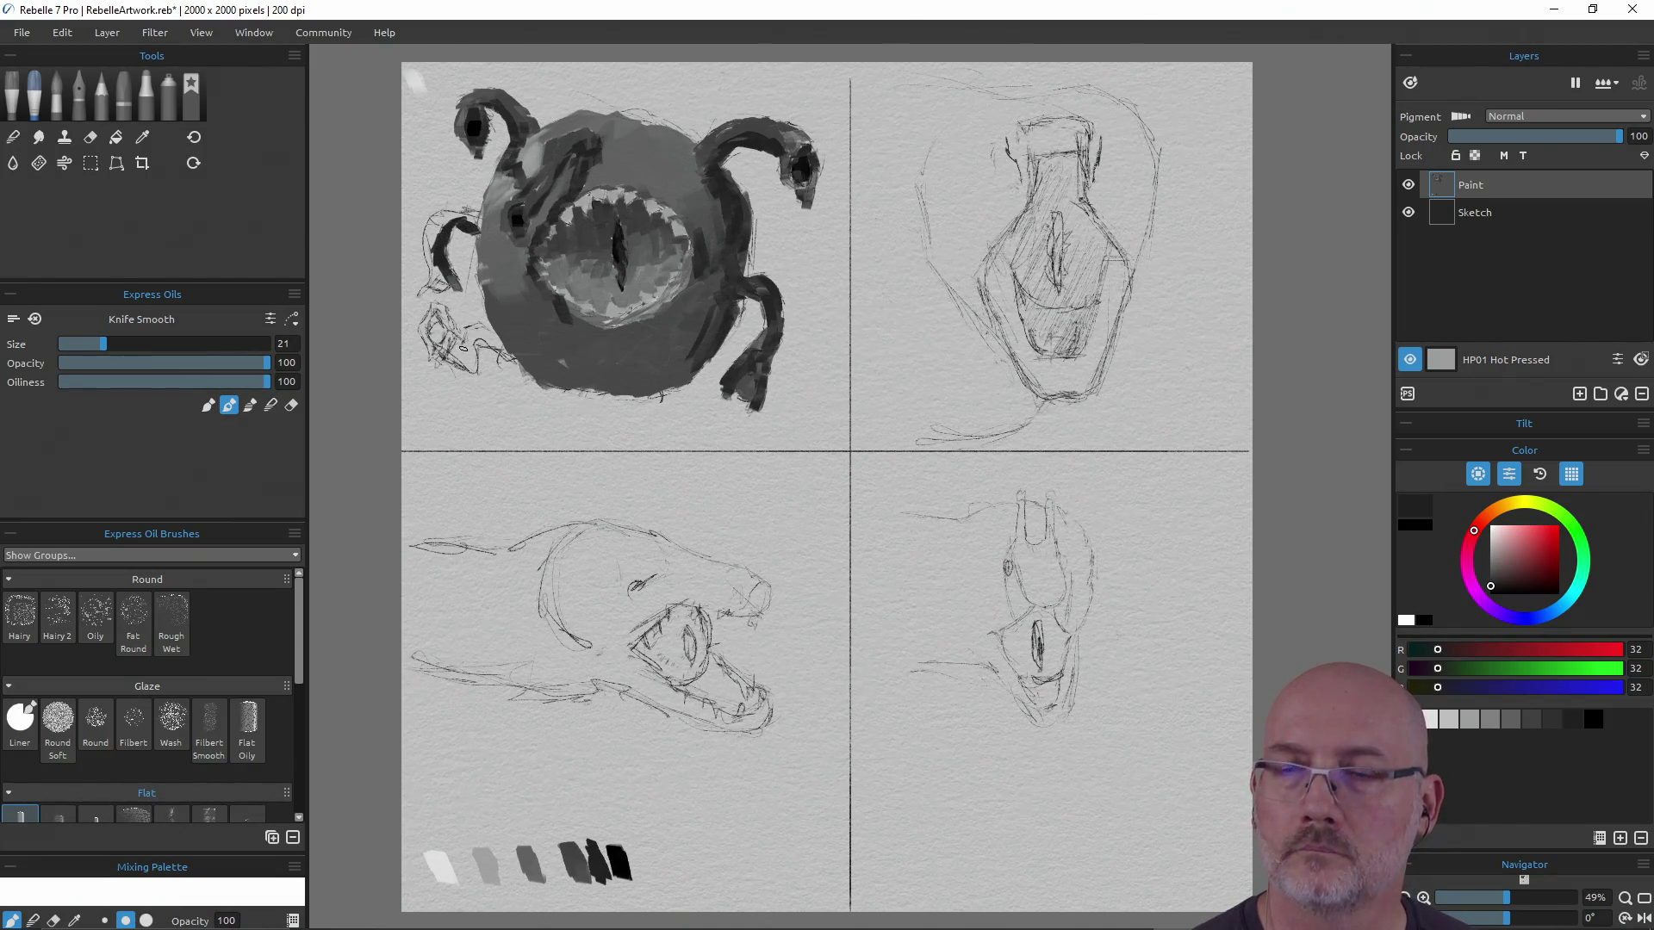
# Darken the left tentacle and extend its tip further down
pyautogui.keyDown('alt'); pyautogui.click(487, 243); pyautogui.keyUp('alt')
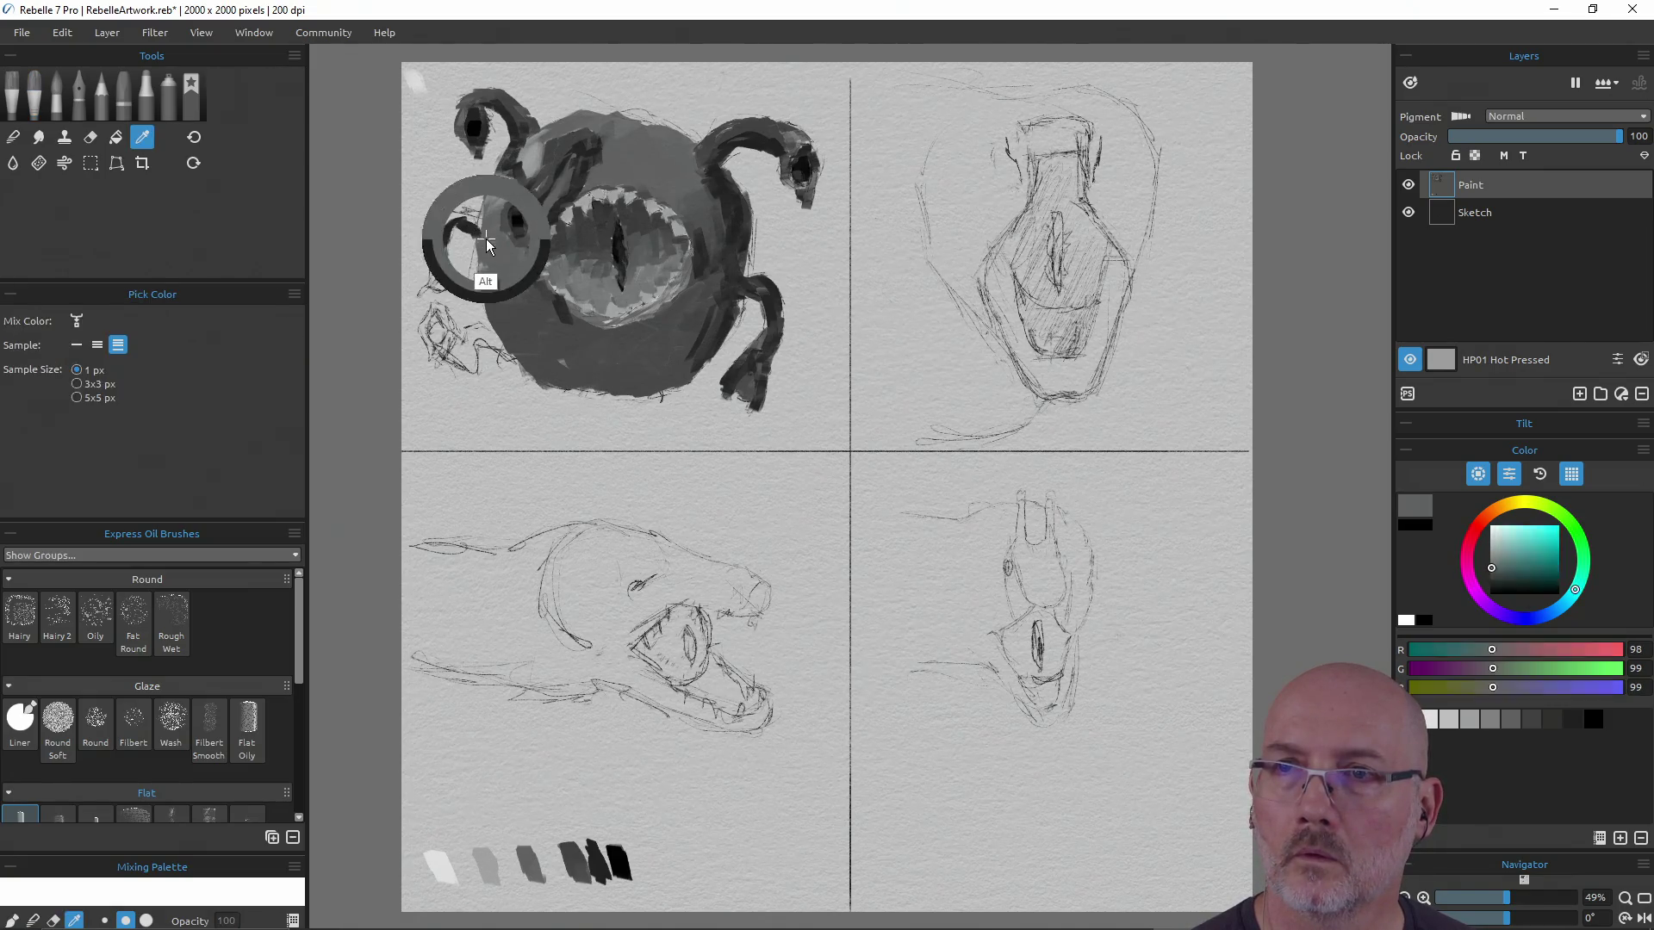
pyautogui.keyDown('alt'); pyautogui.click(476, 224); pyautogui.keyUp('alt')
pyautogui.keyDown('alt'); pyautogui.click(545, 803); pyautogui.keyUp('alt')
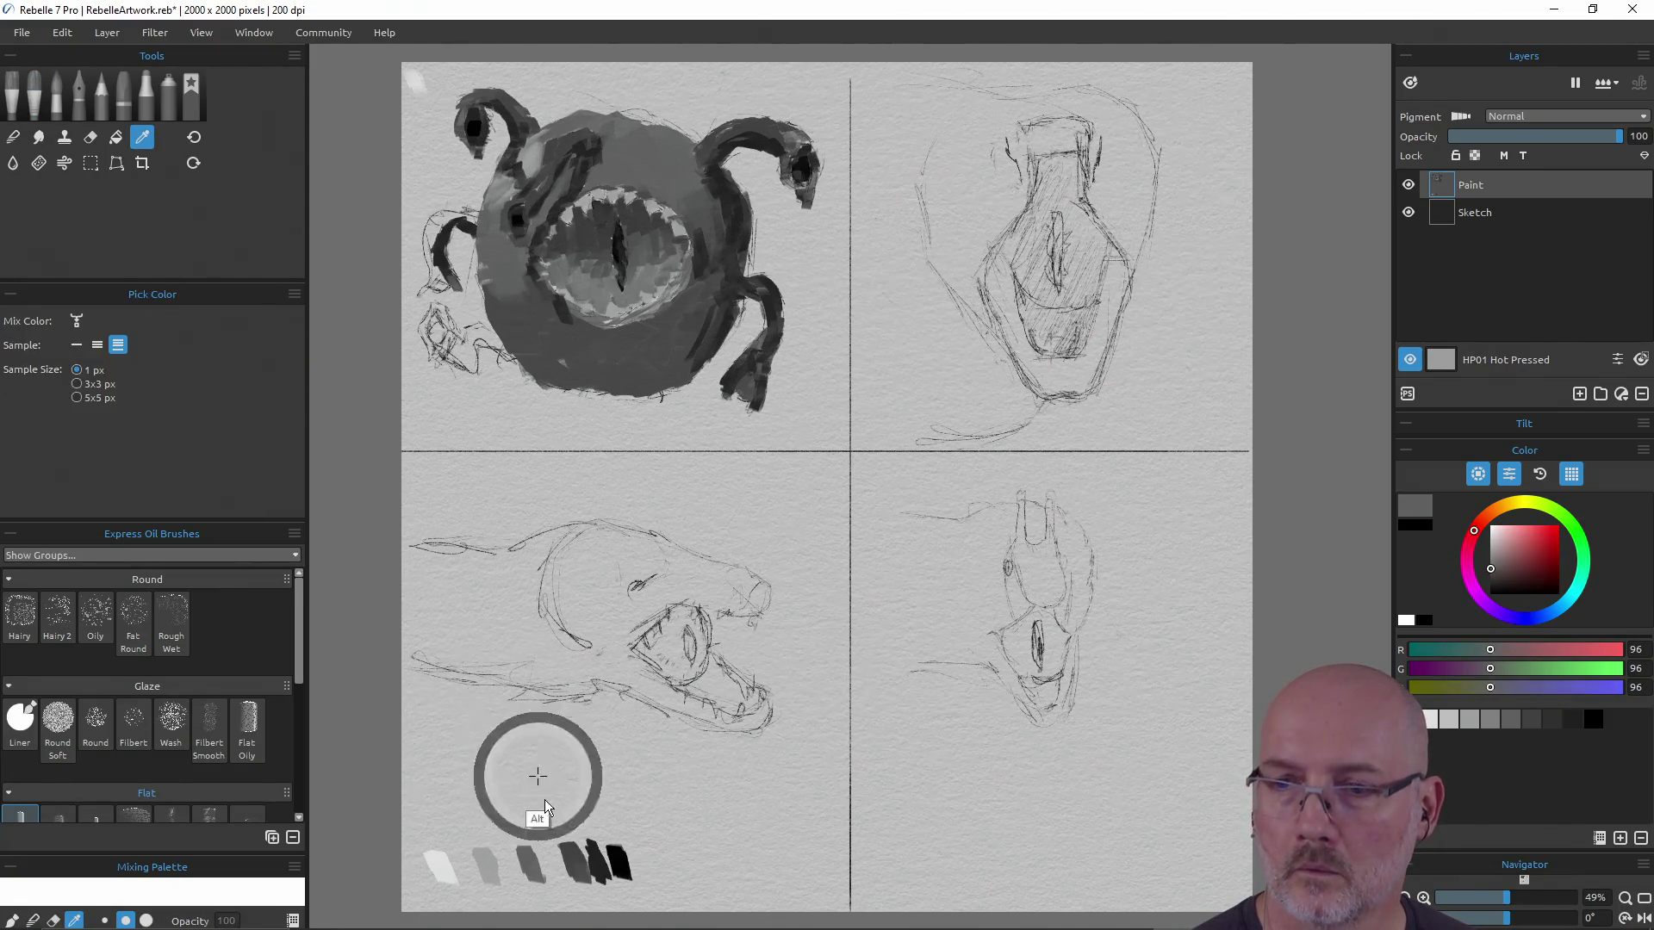
pyautogui.keyDown('alt'); pyautogui.click(572, 864); pyautogui.keyUp('alt')
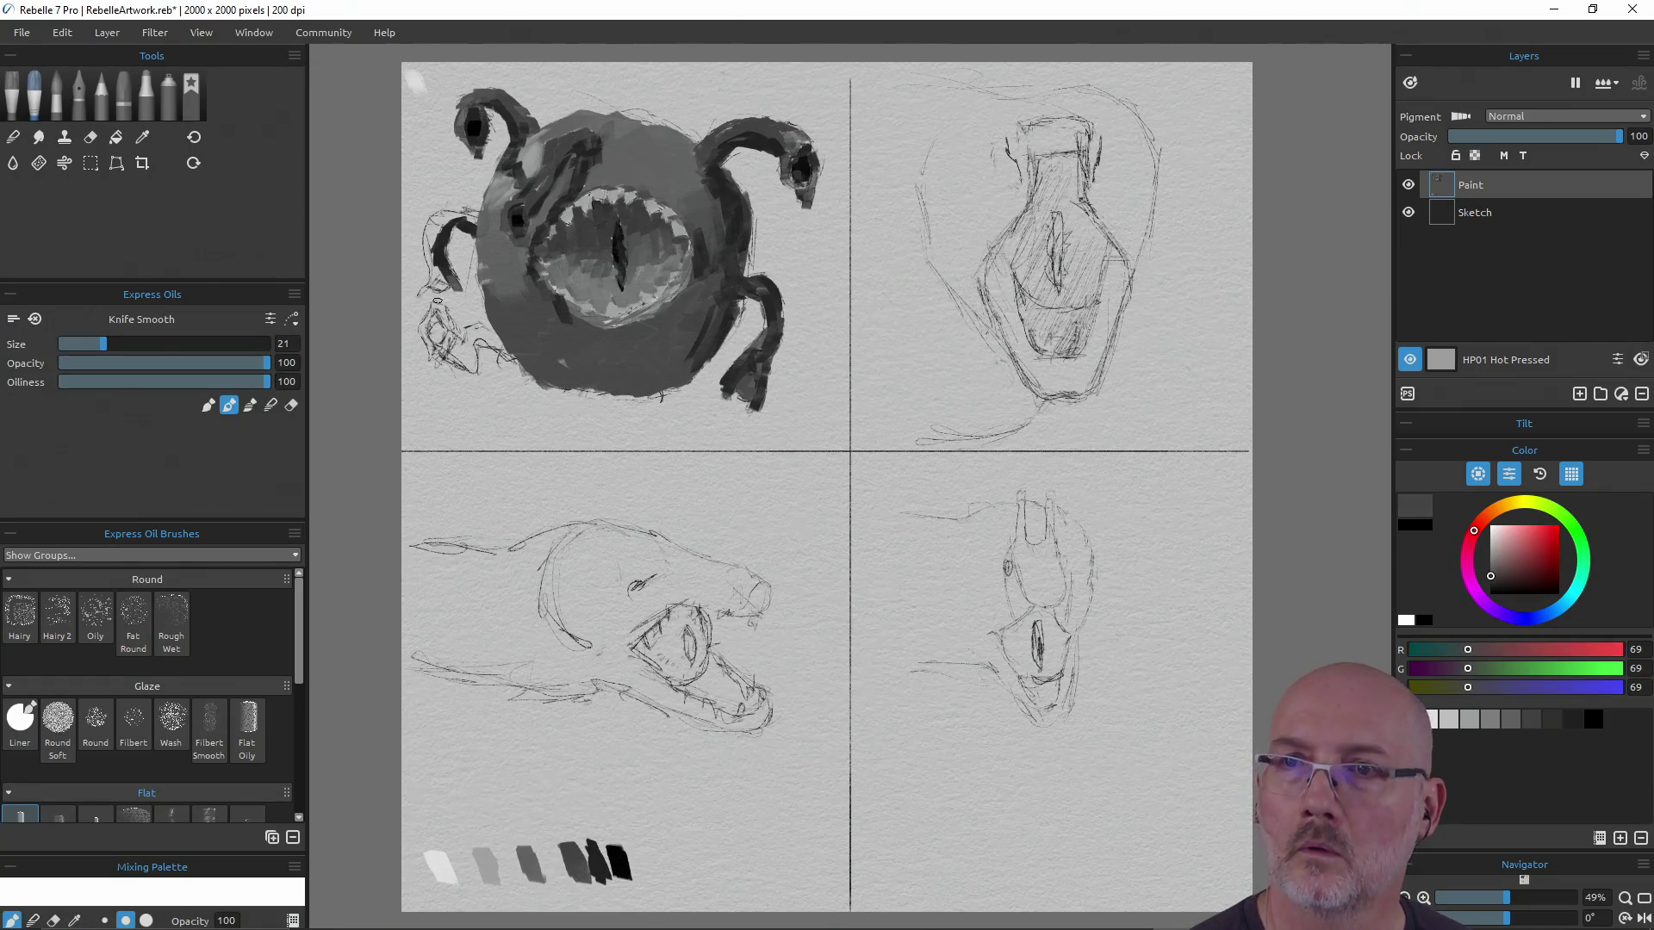
pyautogui.moveTo(479, 229)
pyautogui.mouseDown()
pyautogui.moveTo(481, 264)
pyautogui.moveTo(470, 218)
pyautogui.moveTo(428, 234)
pyautogui.moveTo(440, 224)
pyautogui.mouseUp()
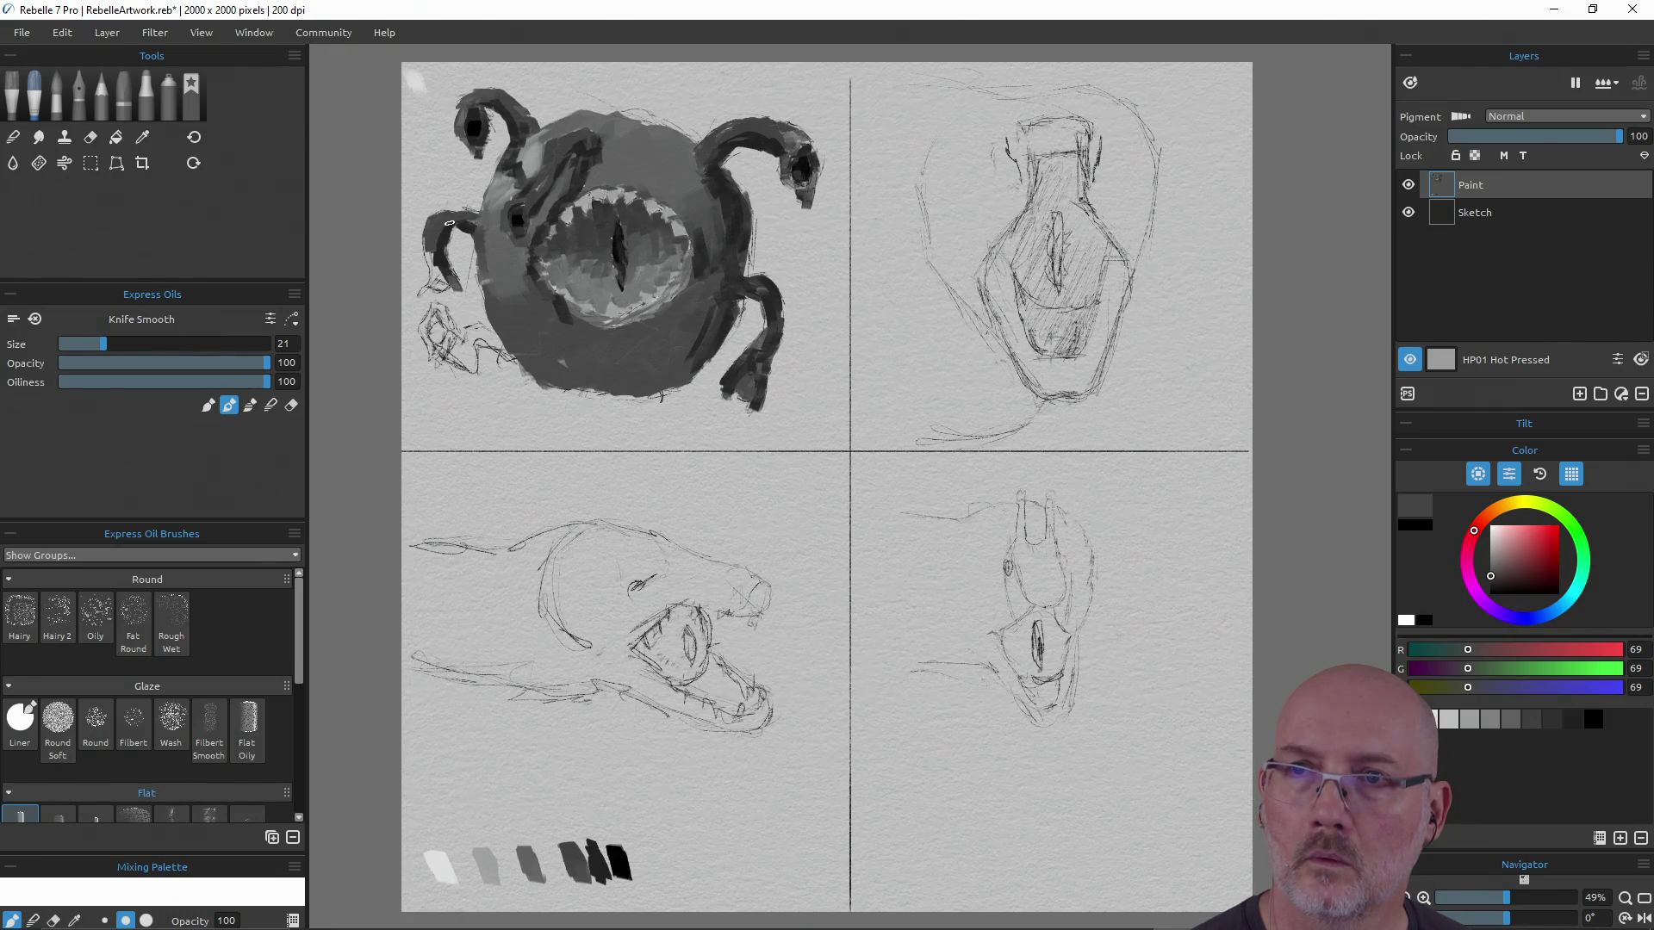
pyautogui.moveTo(429, 254); pyautogui.dragTo(426, 286)
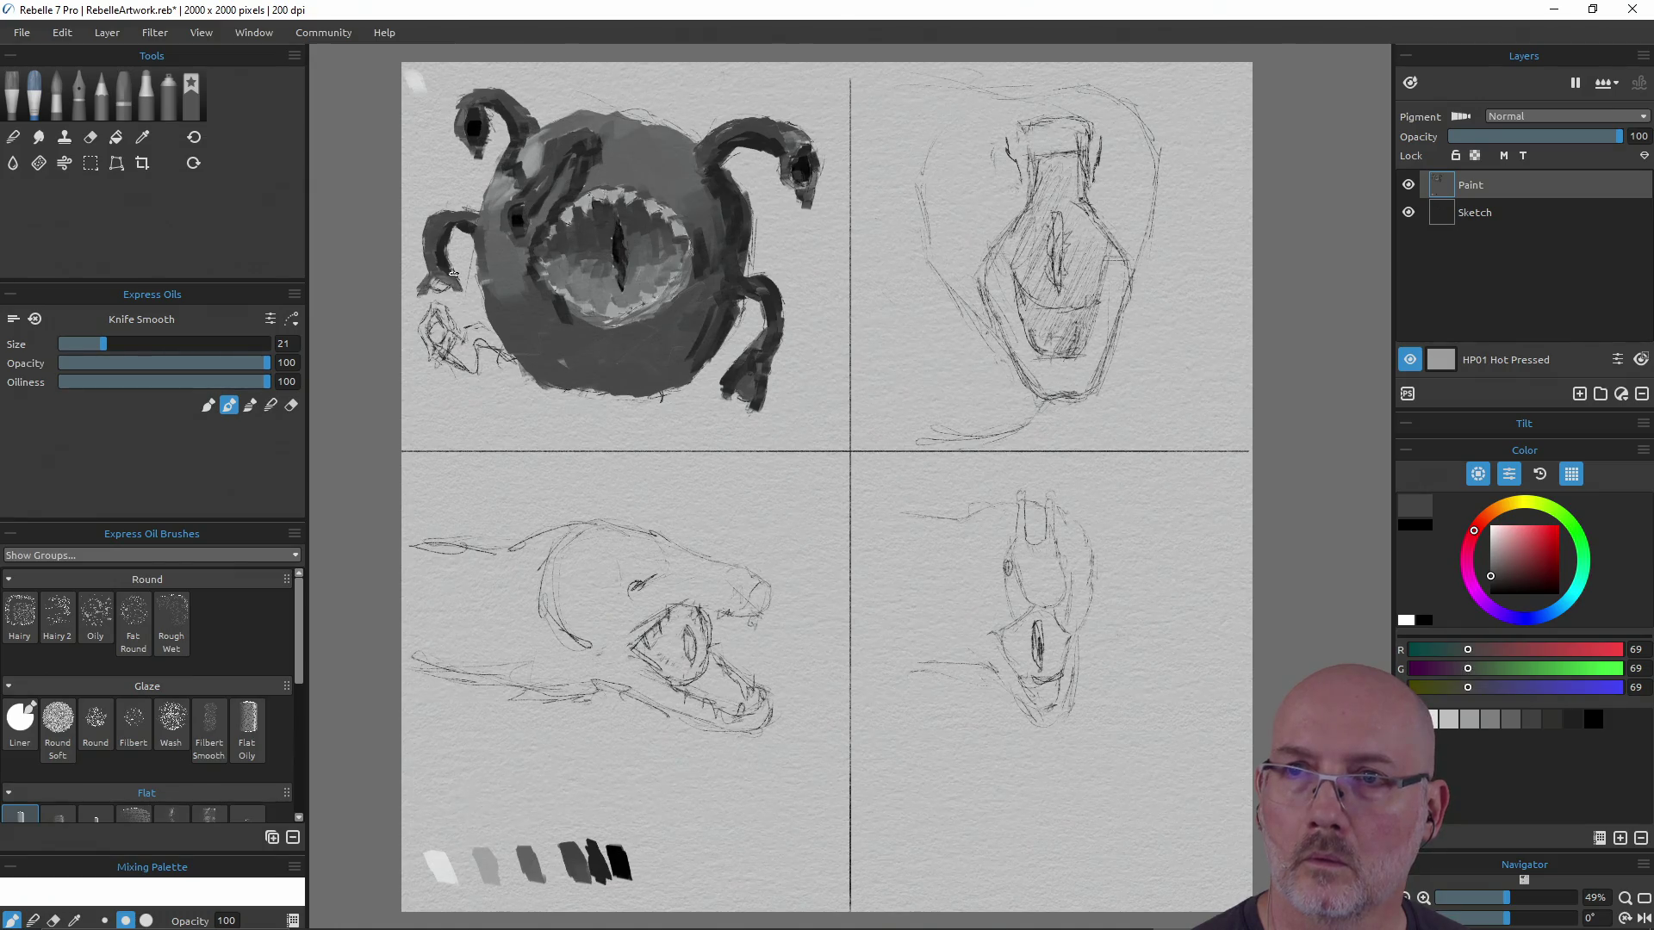
# Reshape the tentacle in dark grey and add a near-black accent at its tip
pyautogui.keyDown('alt'); pyautogui.click(443, 259); pyautogui.keyUp('alt')
pyautogui.keyDown('alt'); pyautogui.click(596, 867); pyautogui.keyUp('alt')
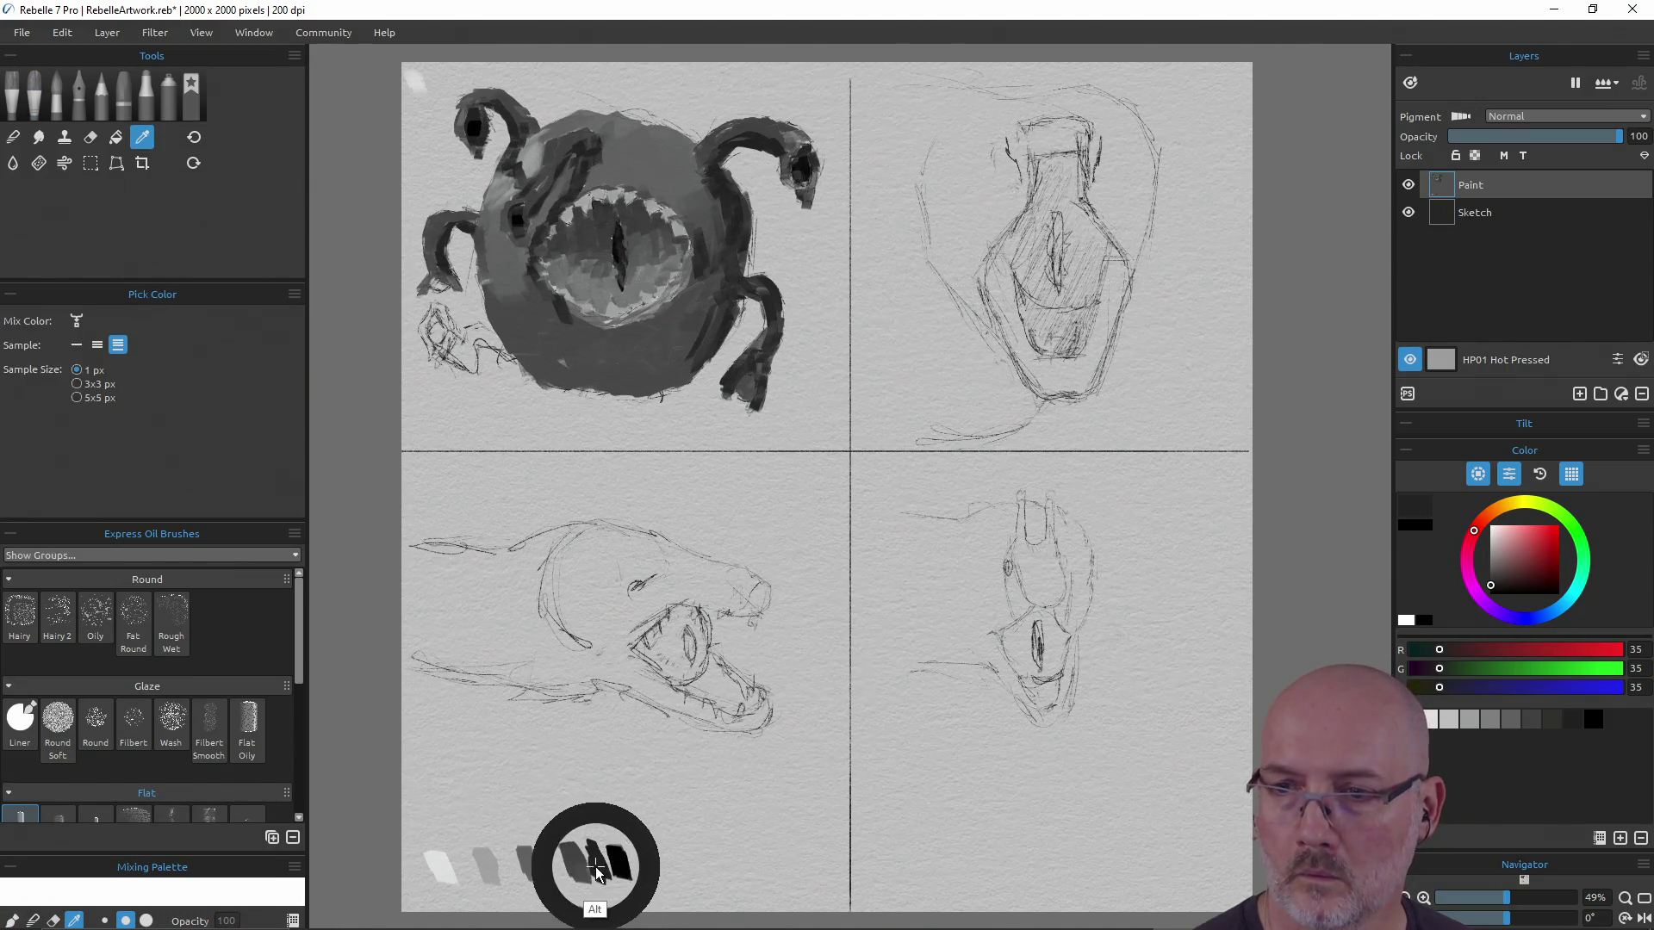
pyautogui.moveTo(453, 276)
pyautogui.mouseDown()
pyautogui.moveTo(457, 289)
pyautogui.moveTo(446, 230)
pyautogui.moveTo(463, 218)
pyautogui.mouseUp()
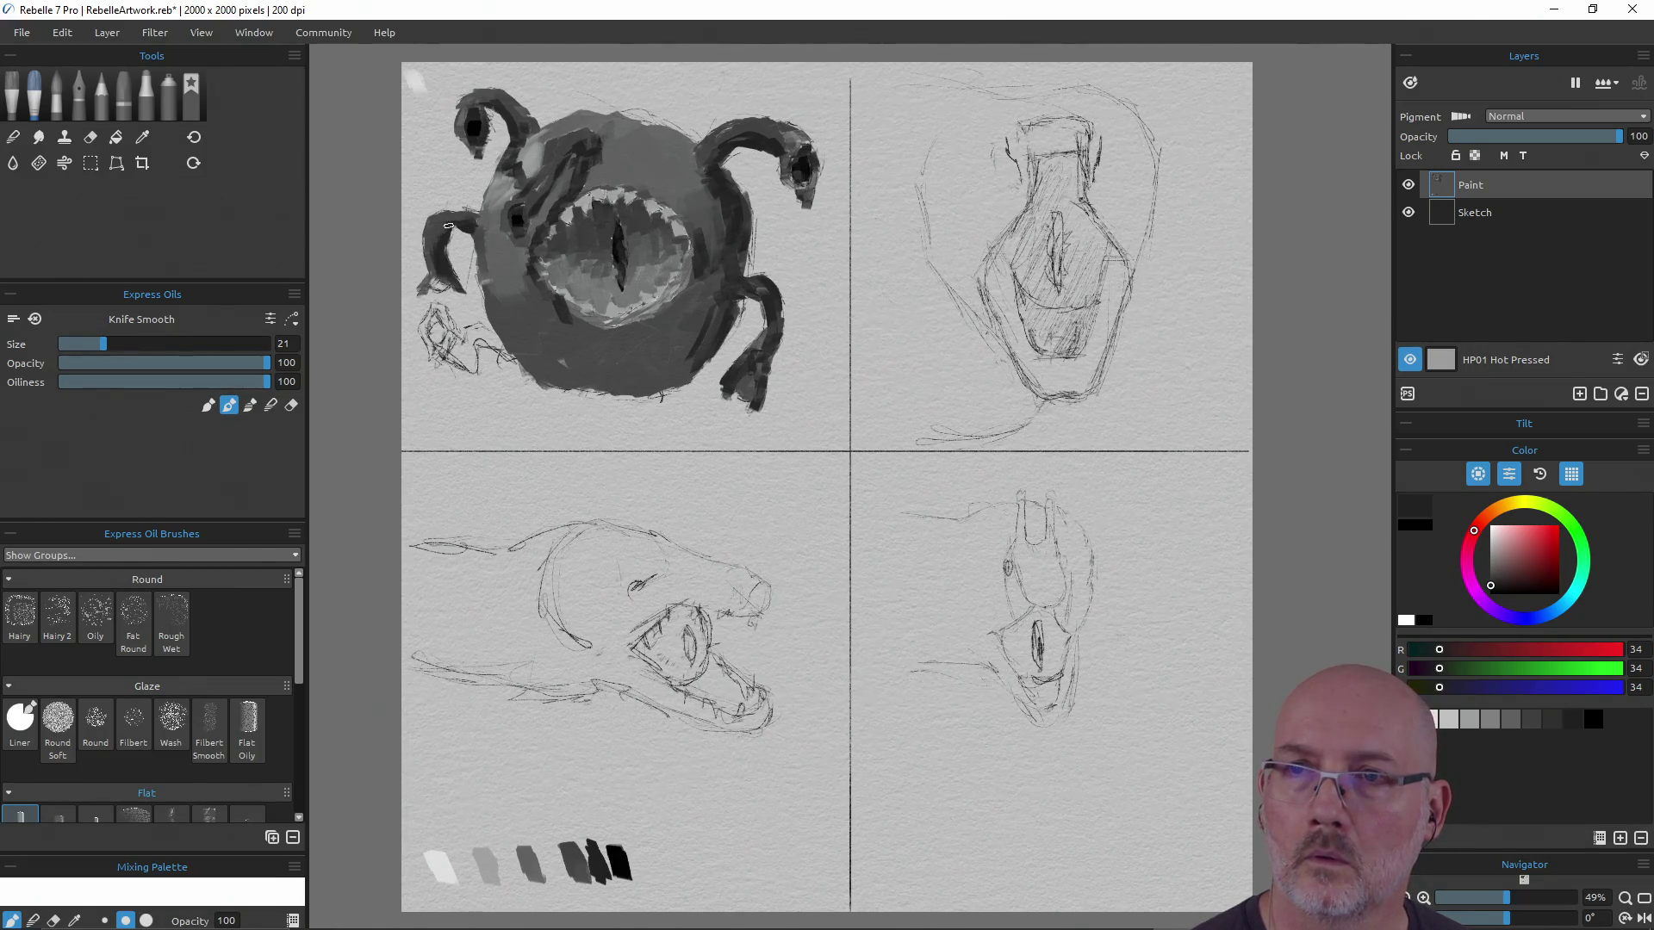
pyautogui.keyDown('alt'); pyautogui.click(609, 857); pyautogui.keyUp('alt')
pyautogui.moveTo(432, 288); pyautogui.dragTo(439, 286)
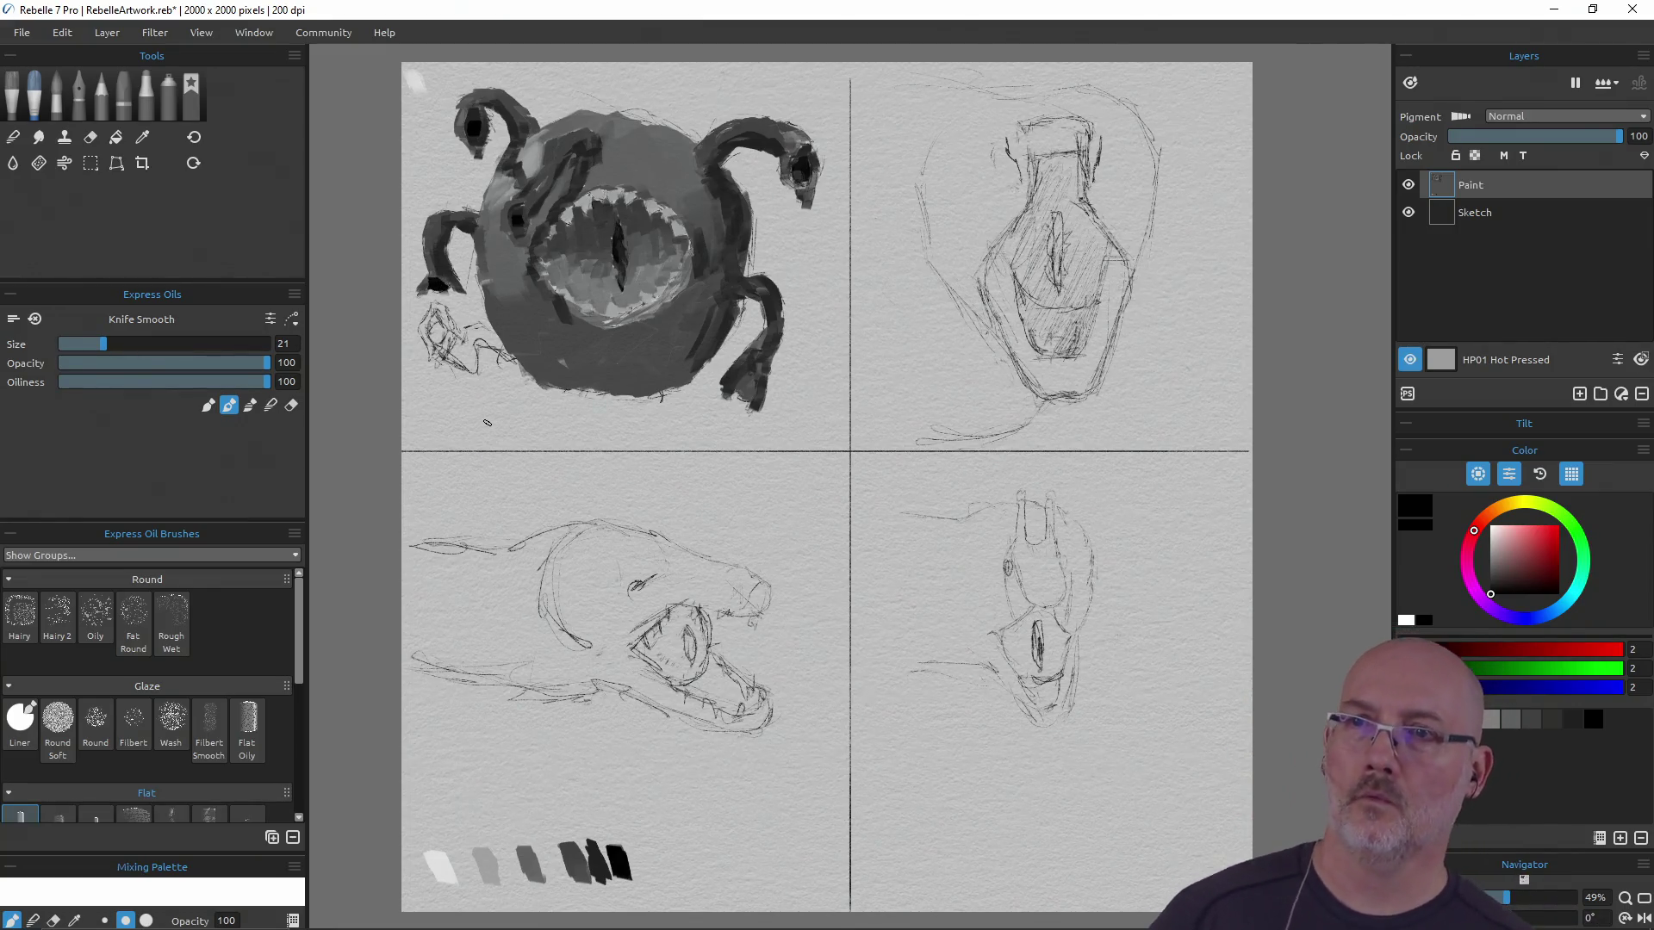
pyautogui.keyDown('alt'); pyautogui.click(576, 861); pyautogui.keyUp('alt')
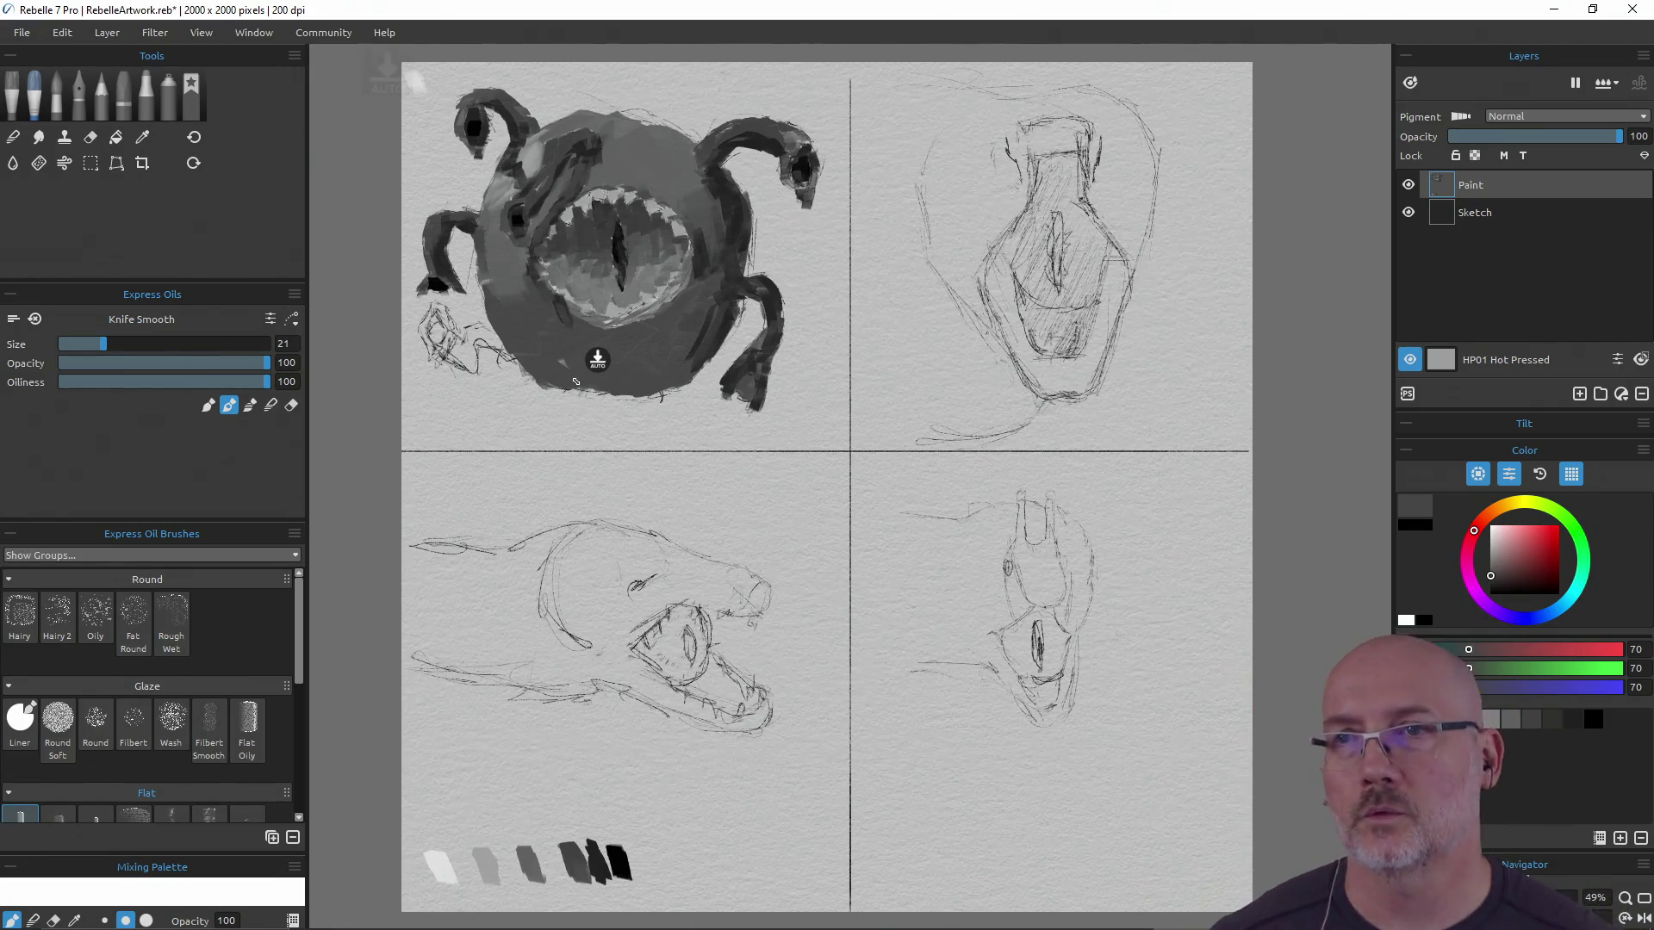
# Darken the lower-right tentacle tip with near-black from the value swatches
pyautogui.keyDown('alt'); pyautogui.click(527, 861); pyautogui.keyUp('alt')
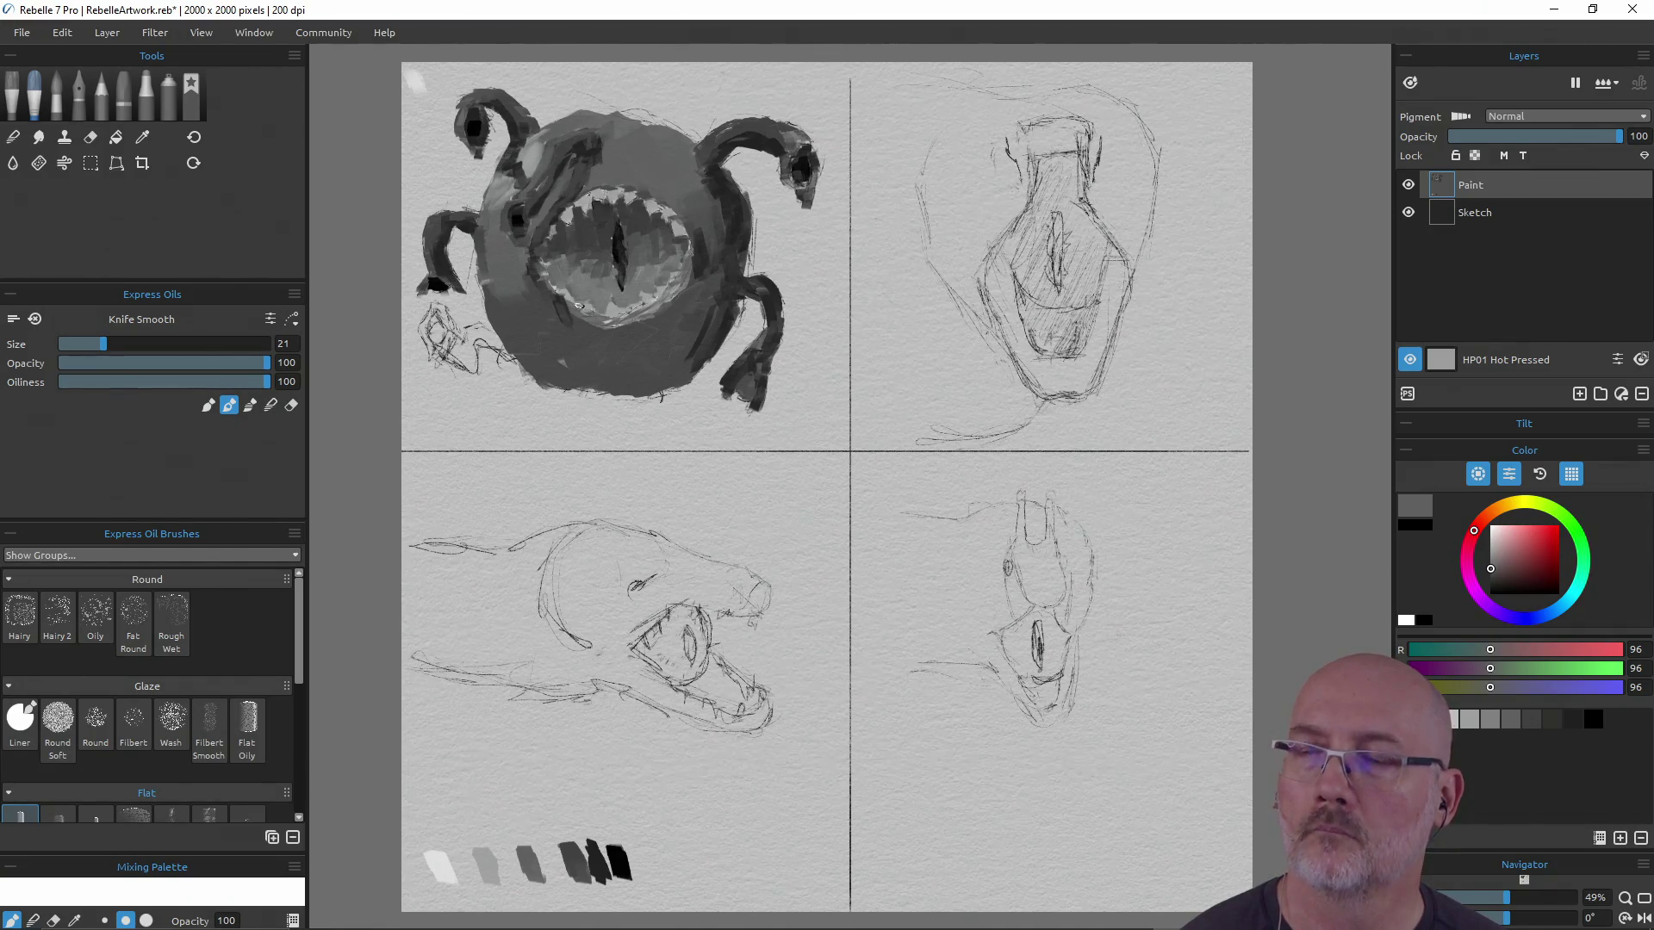
pyautogui.press('alt')
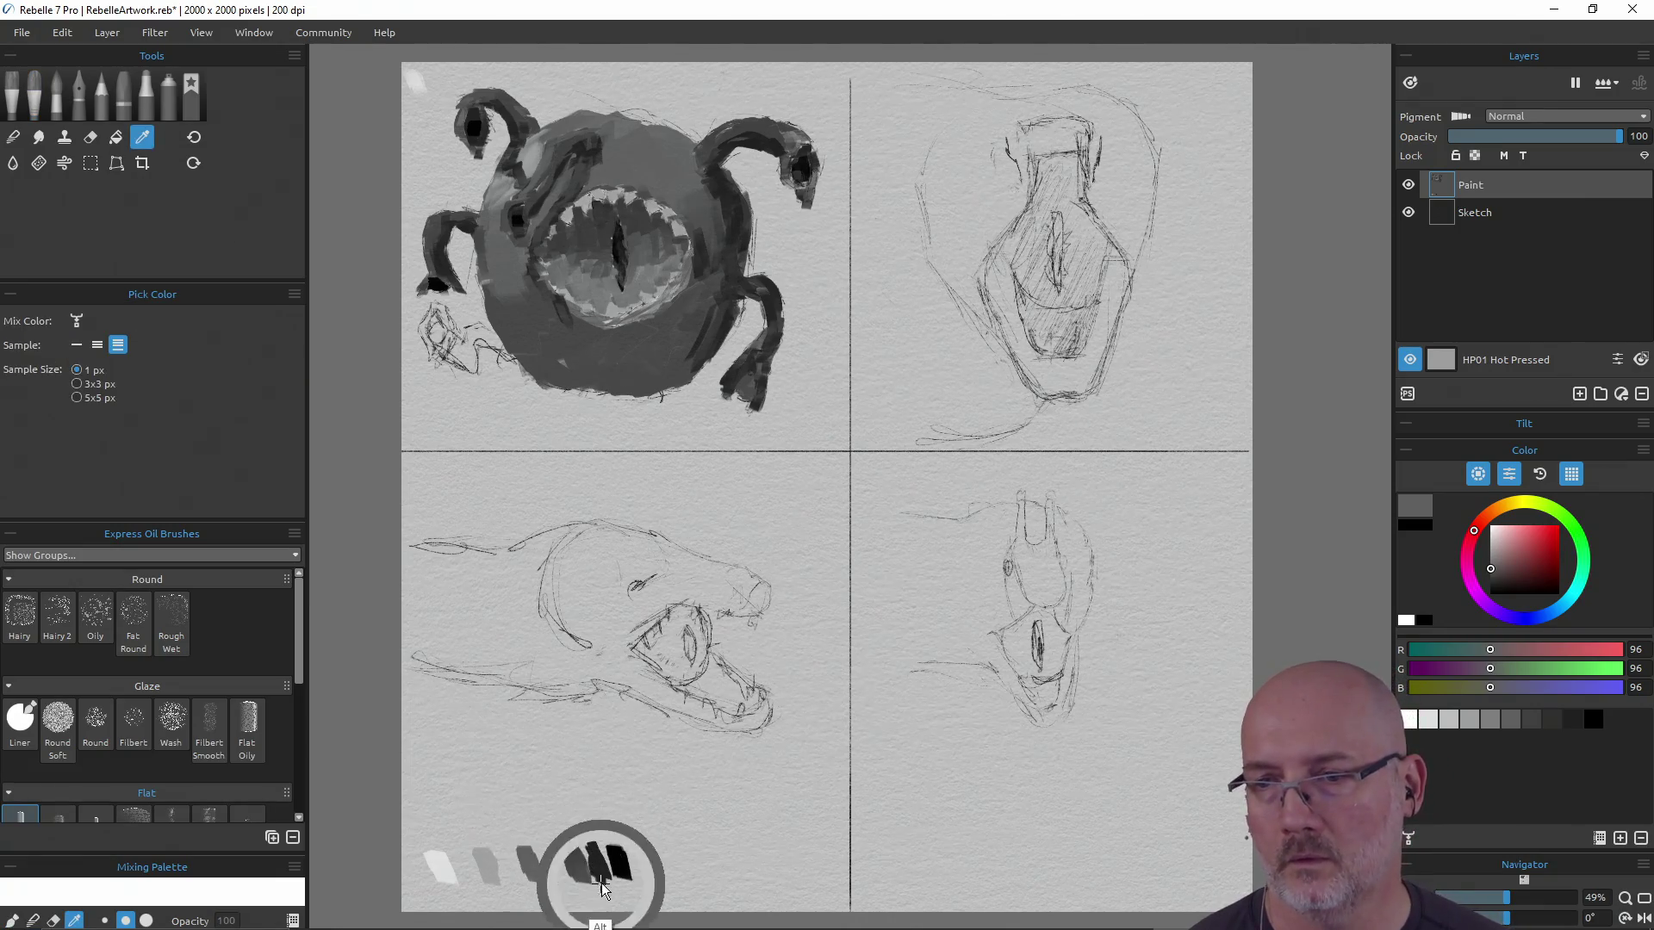
pyautogui.keyDown('alt'); pyautogui.click(577, 874); pyautogui.keyUp('alt')
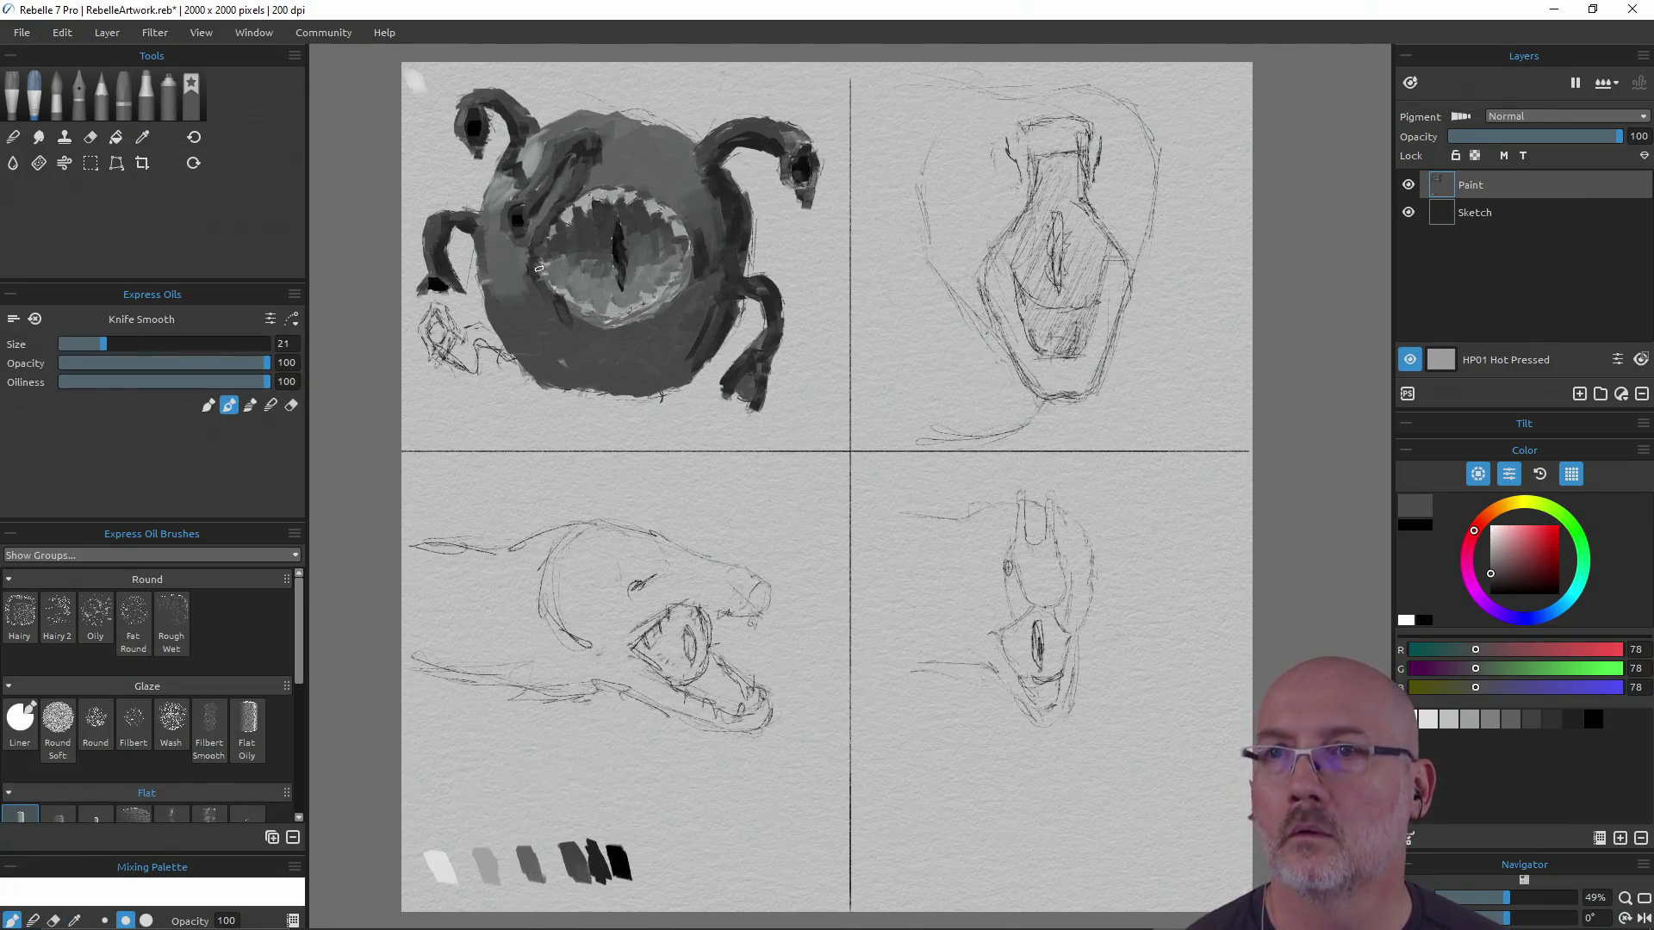
pyautogui.keyDown('alt'); pyautogui.click(540, 150); pyautogui.keyUp('alt')
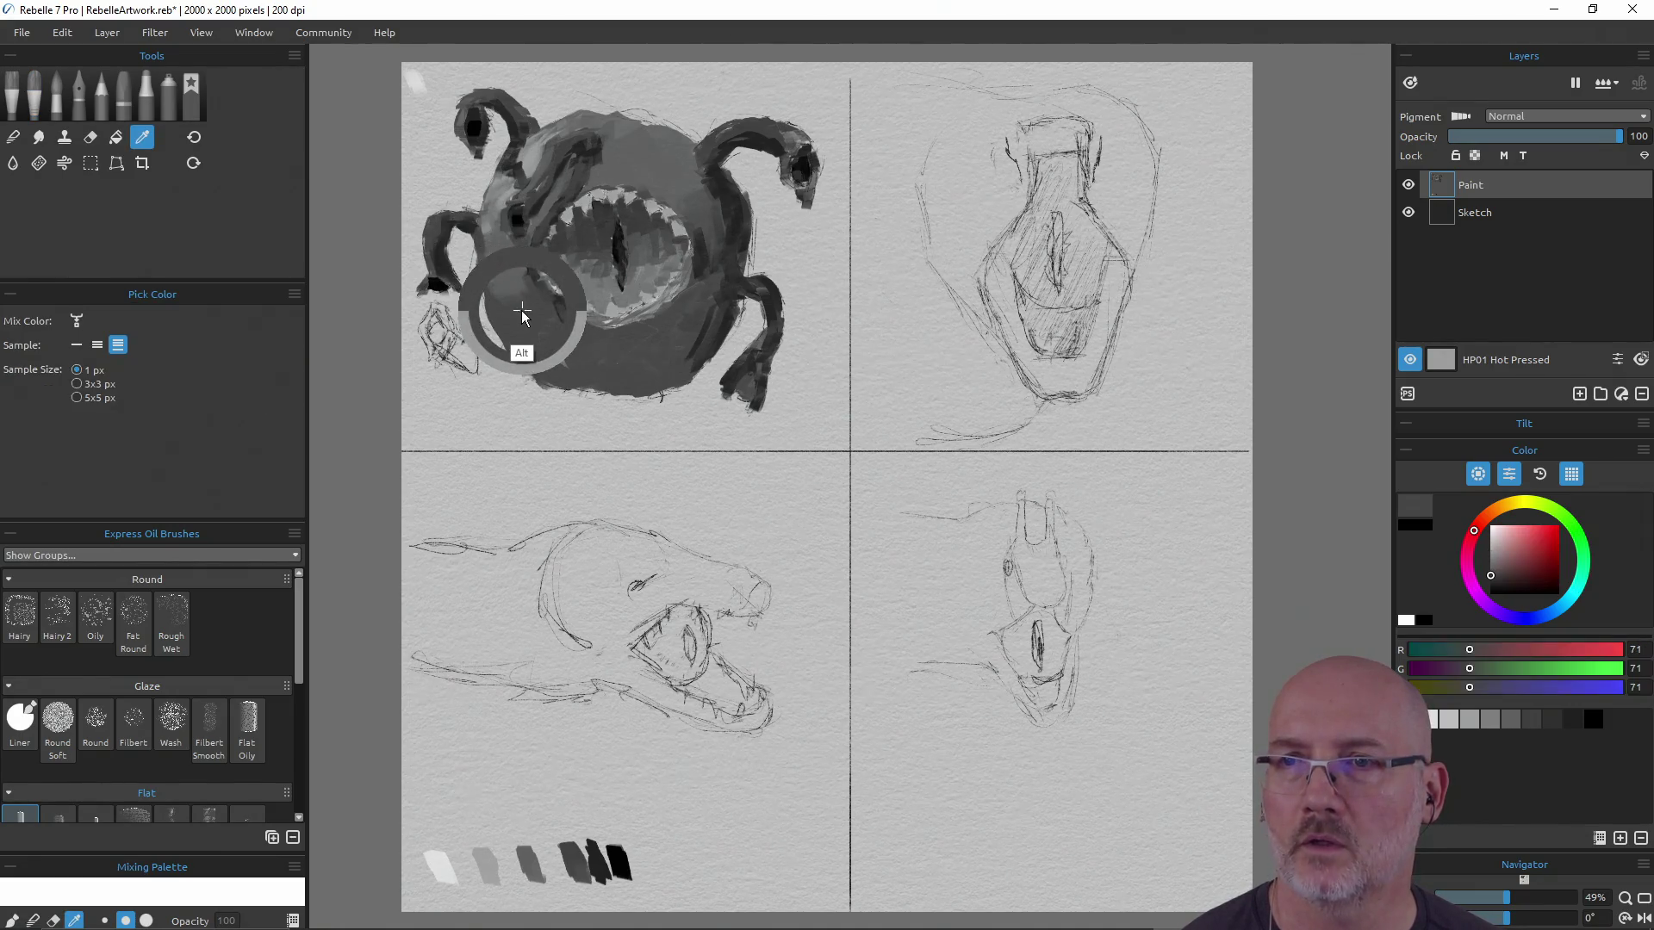
pyautogui.keyDown('alt'); pyautogui.click(500, 280); pyautogui.keyUp('alt')
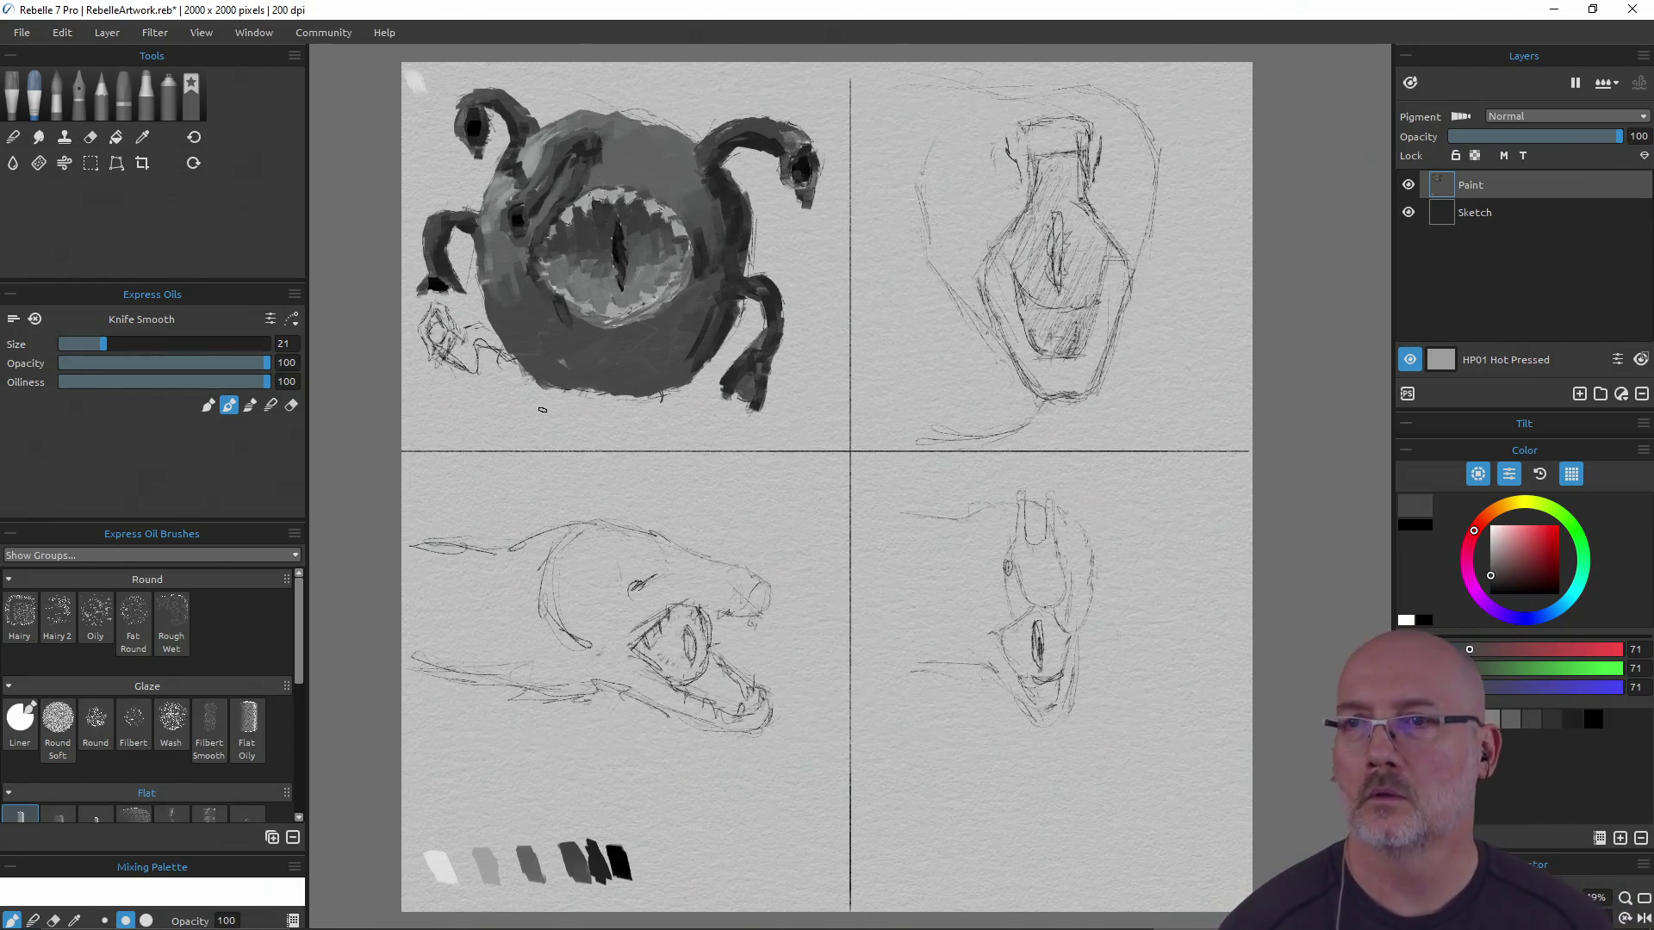
pyautogui.keyDown('alt'); pyautogui.click(637, 861); pyautogui.keyUp('alt')
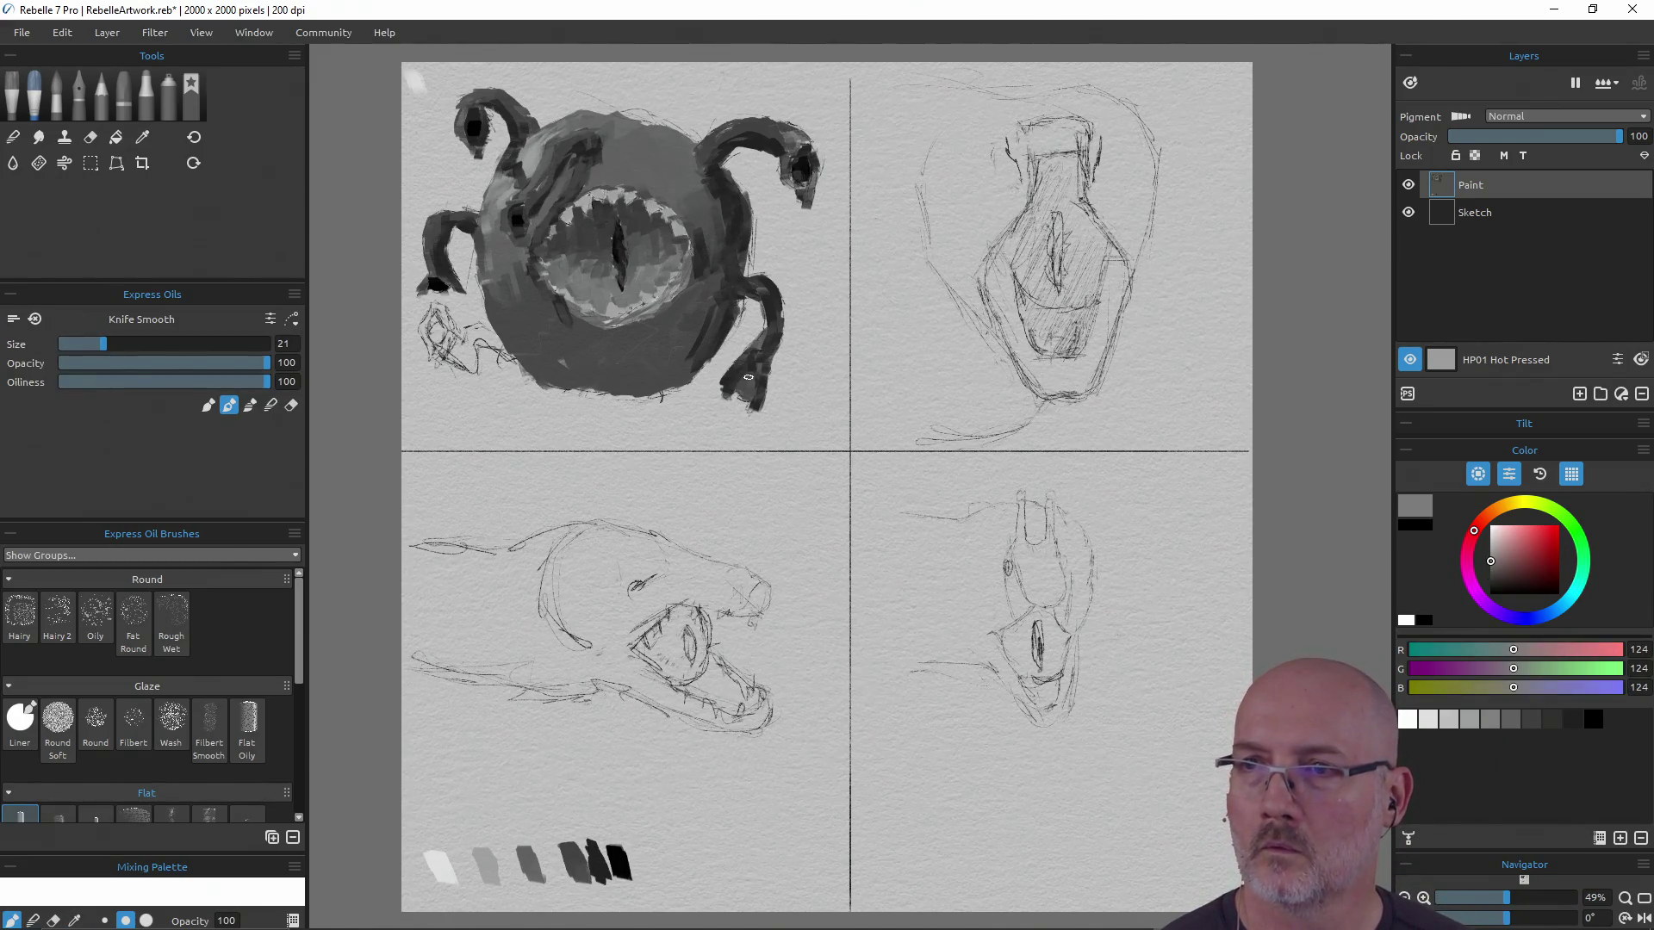
pyautogui.keyDown('alt'); pyautogui.click(616, 861); pyautogui.keyUp('alt')
pyautogui.moveTo(743, 387); pyautogui.dragTo(751, 388)
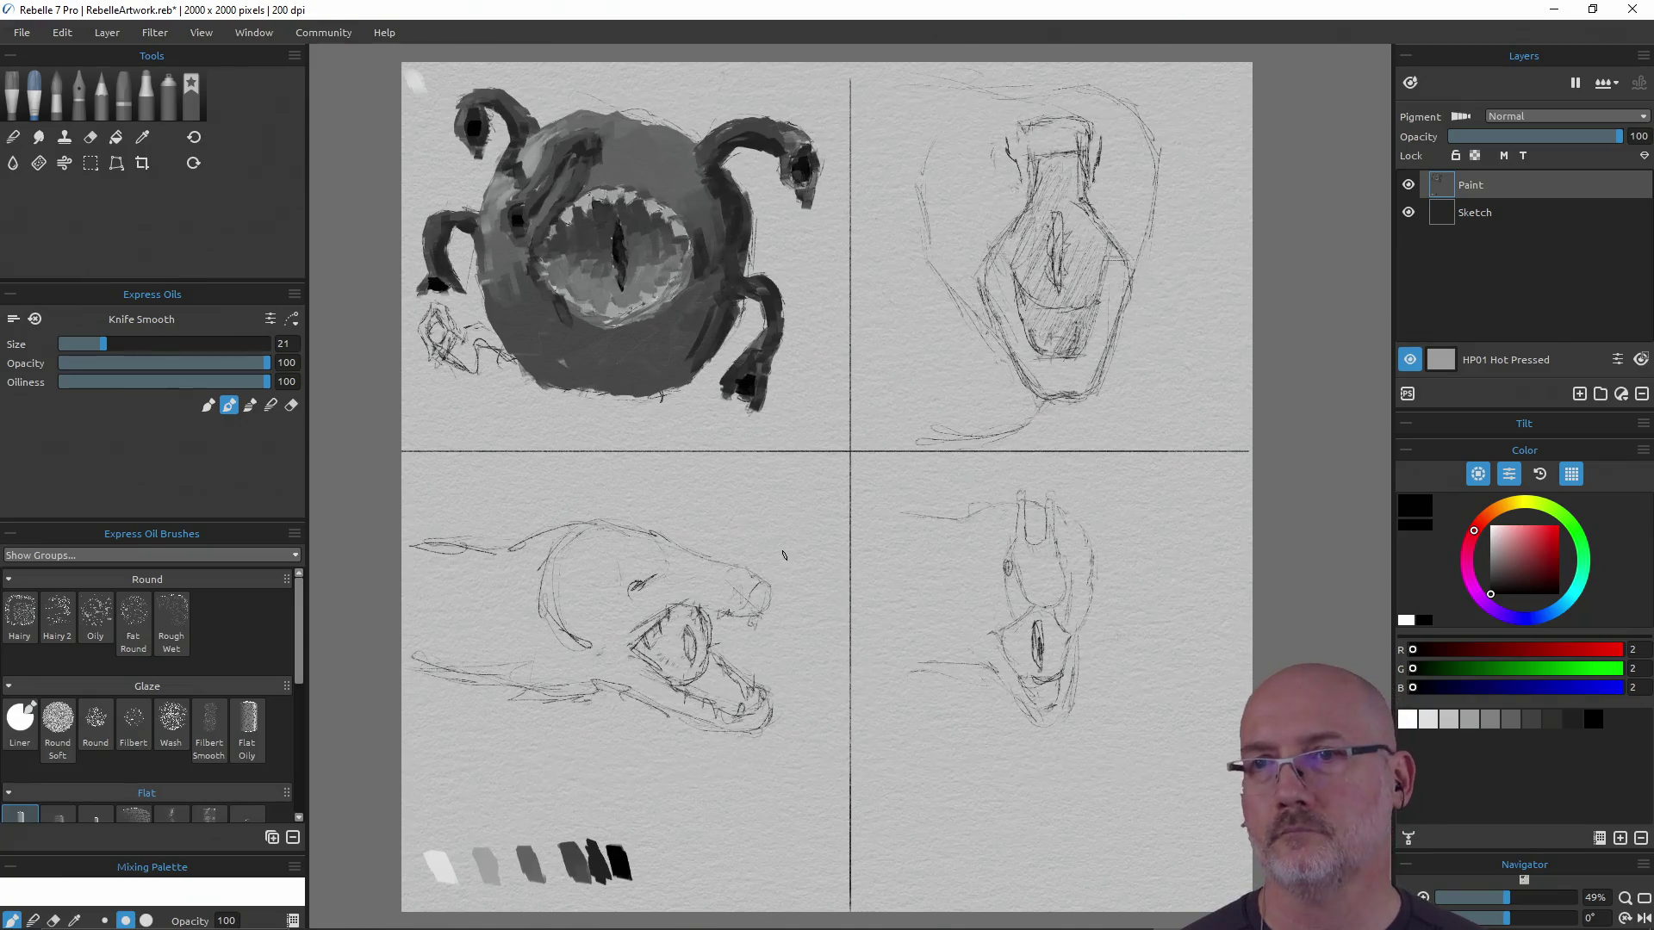
# Shade the creature's underside in dark grey 32 with an enlarged brush
pyautogui.keyDown('alt'); pyautogui.click(591, 860); pyautogui.keyUp('alt')
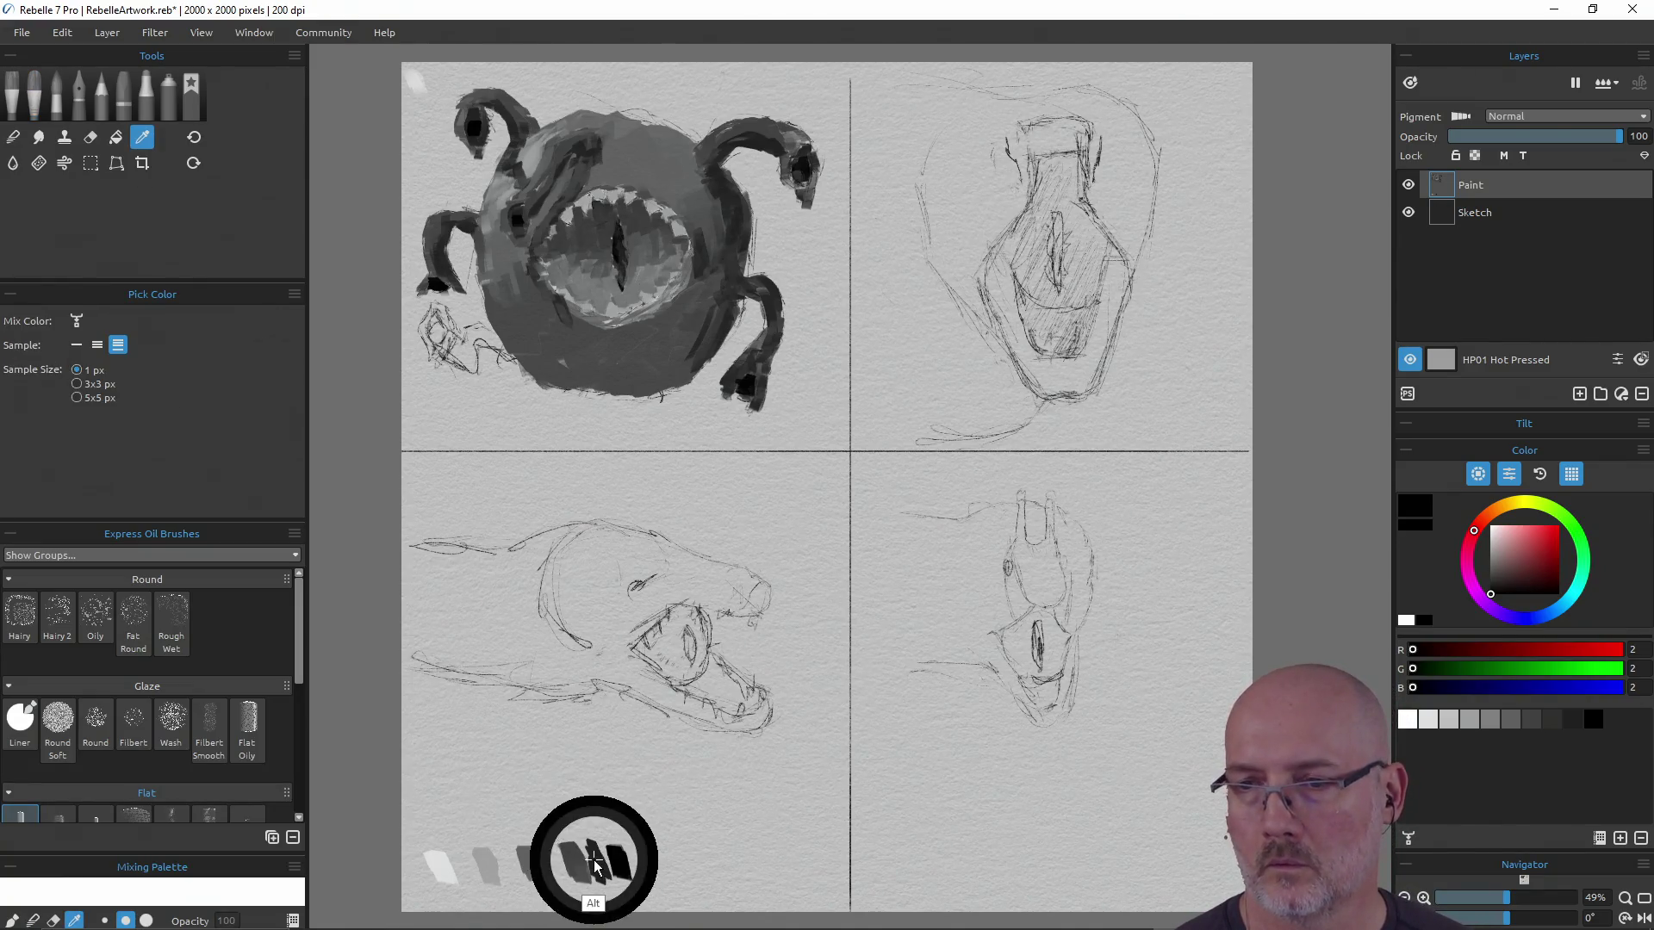
pyautogui.moveTo(585, 360)
pyautogui.mouseDown()
pyautogui.moveTo(669, 403)
pyautogui.moveTo(646, 373)
pyautogui.moveTo(685, 357)
pyautogui.moveTo(708, 310)
pyautogui.moveTo(658, 354)
pyautogui.moveTo(560, 344)
pyautogui.moveTo(595, 388)
pyautogui.moveTo(659, 357)
pyautogui.moveTo(603, 345)
pyautogui.moveTo(671, 321)
pyautogui.moveTo(543, 341)
pyautogui.moveTo(663, 337)
pyautogui.moveTo(706, 297)
pyautogui.moveTo(693, 347)
pyautogui.moveTo(571, 364)
pyautogui.mouseUp()
pyautogui.keyDown('alt'); pyautogui.click(517, 343); pyautogui.keyUp('alt')
pyautogui.keyDown('alt'); pyautogui.click(620, 366); pyautogui.keyUp('alt')
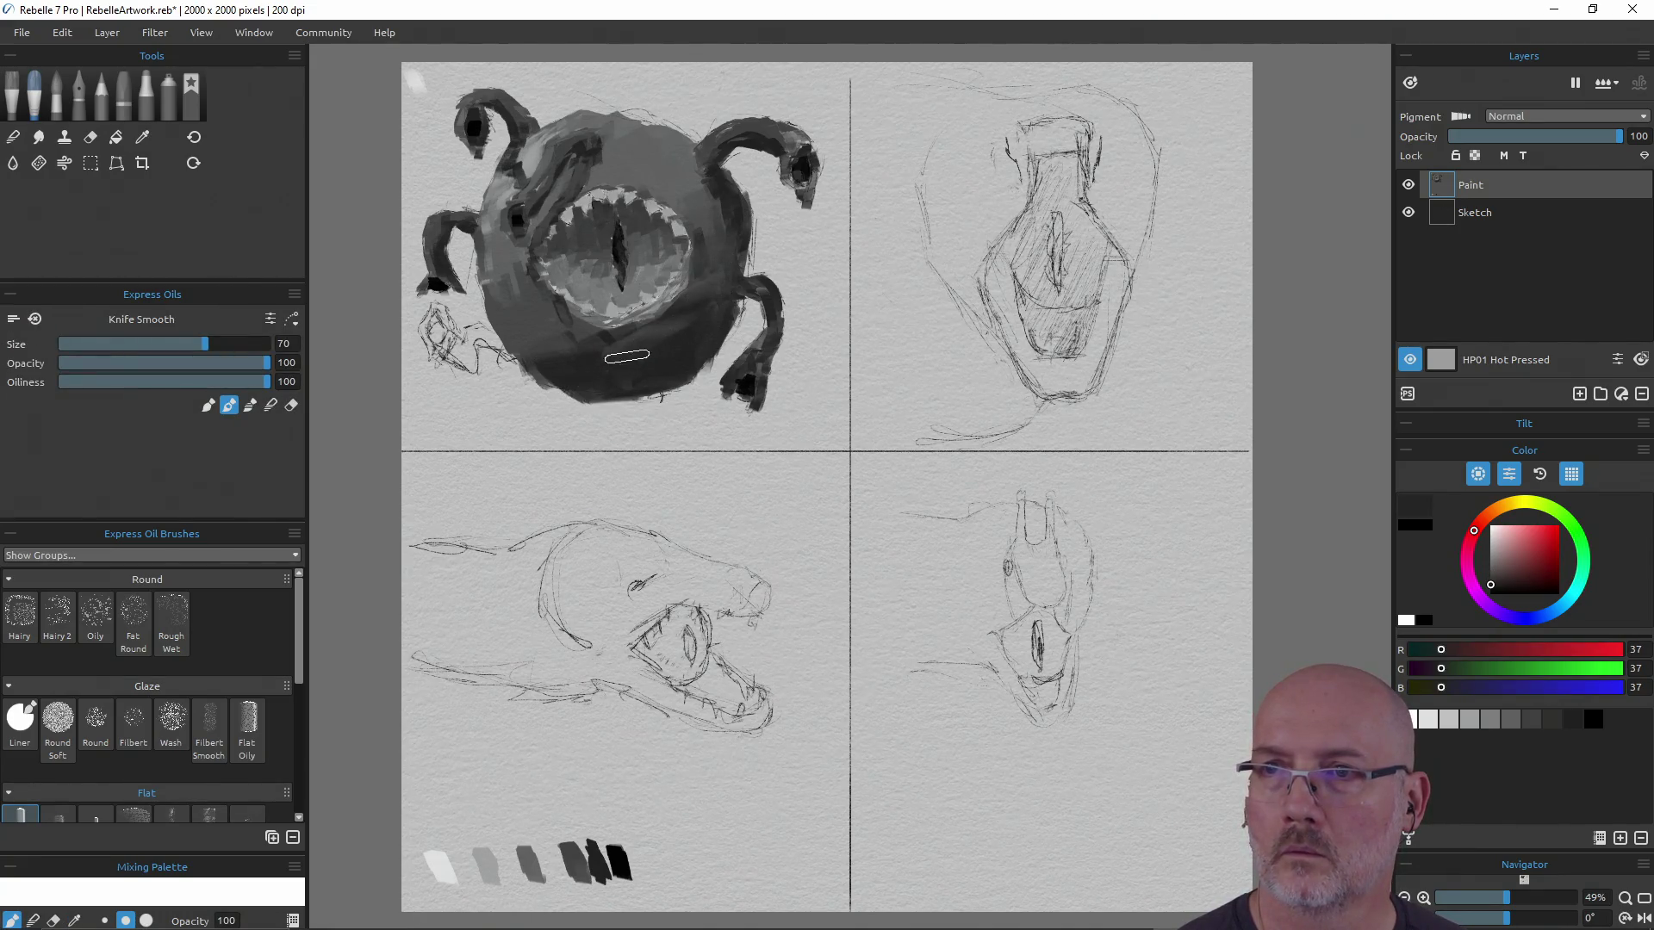
# Shrink the brush to size 23, undo a stray mark, and paint black gaps between the upper teeth
pyautogui.keyDown('alt'); pyautogui.click(594, 857); pyautogui.keyUp('alt')
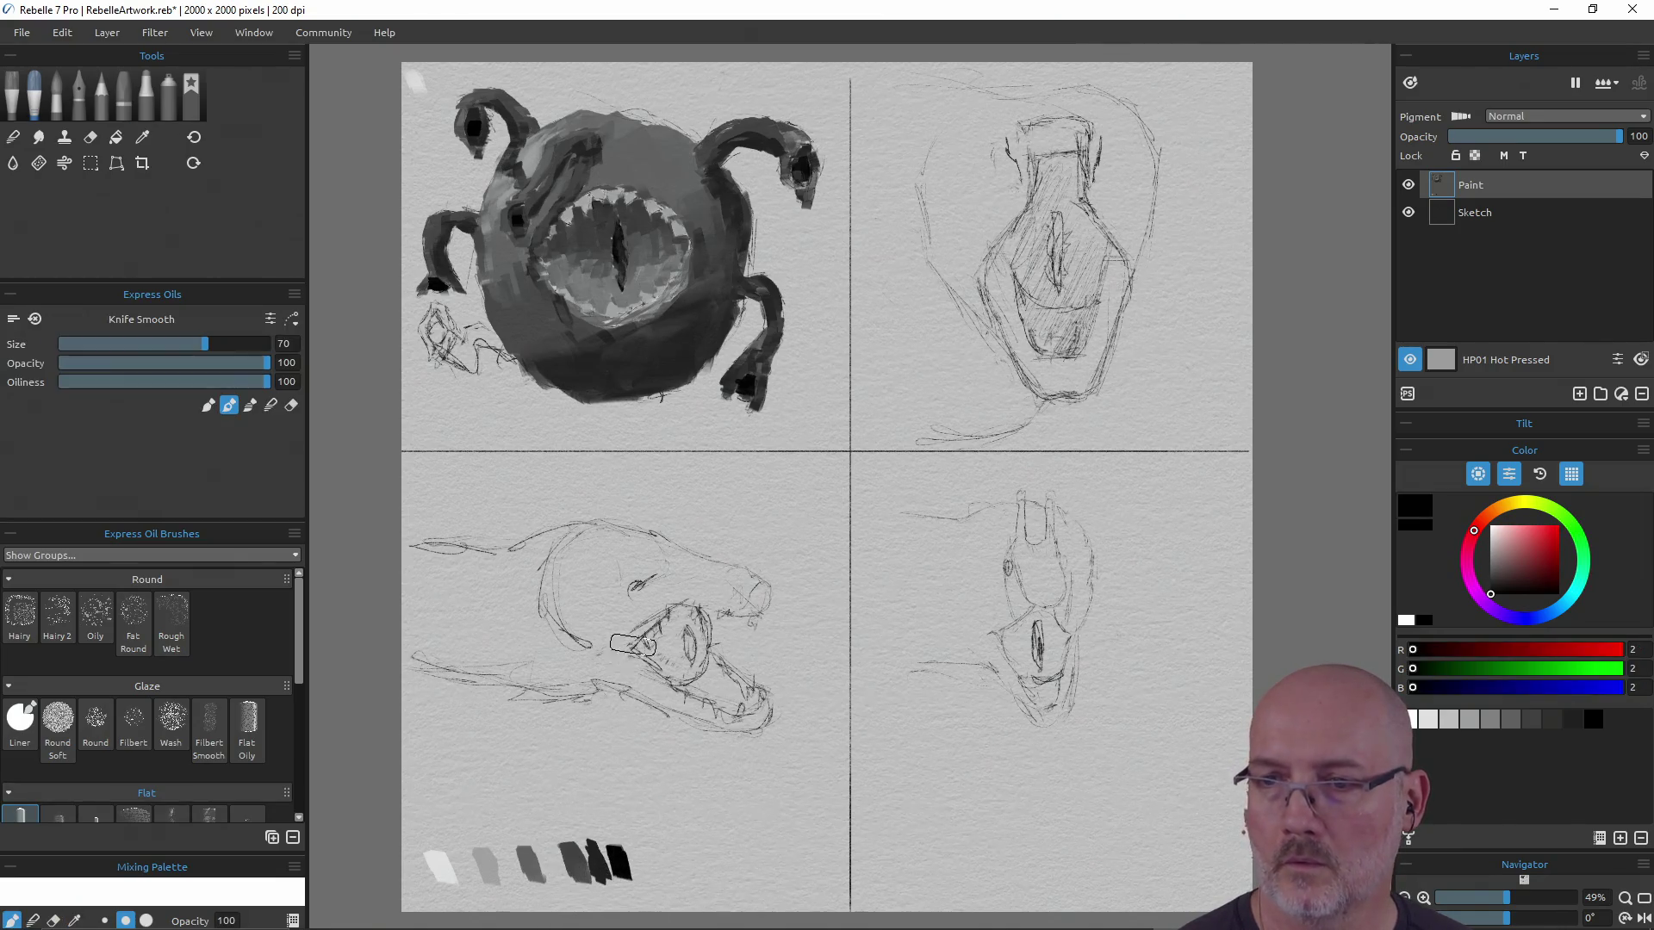
pyautogui.press('ctrl')
pyautogui.keyDown('ctrl'); pyautogui.moveTo(569, 491); pyautogui.dragTo(548, 474); pyautogui.keyUp('ctrl')
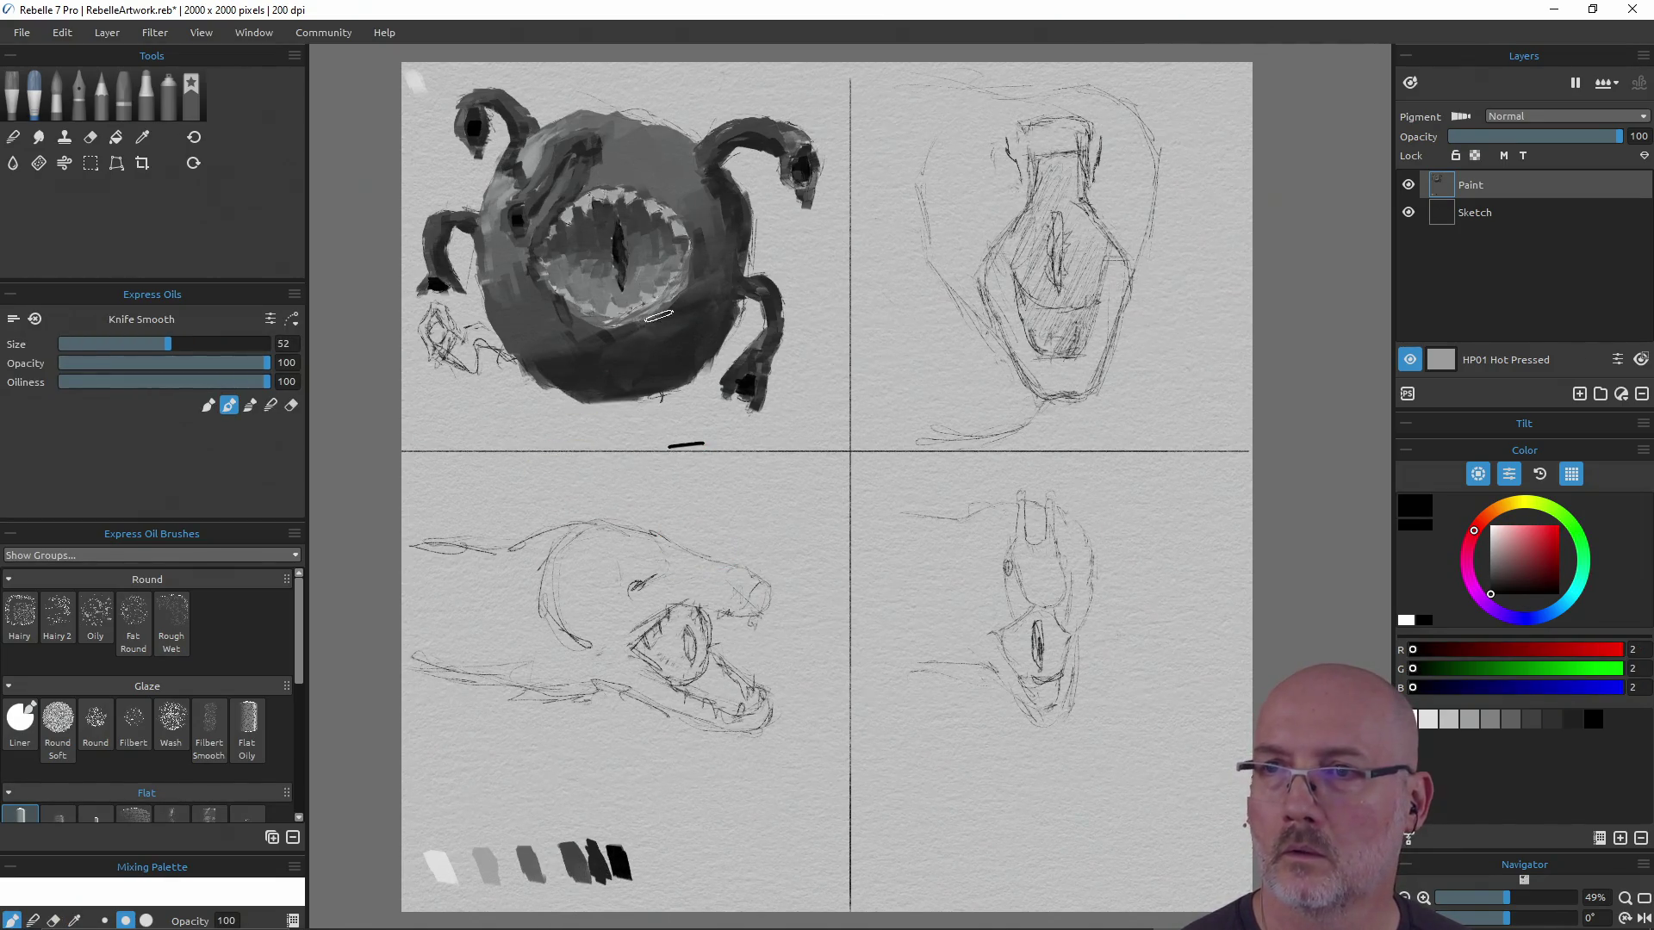
pyautogui.press('ctrl')
pyautogui.keyDown('ctrl'); pyautogui.moveTo(683, 392); pyautogui.dragTo(669, 307); pyautogui.keyUp('ctrl')
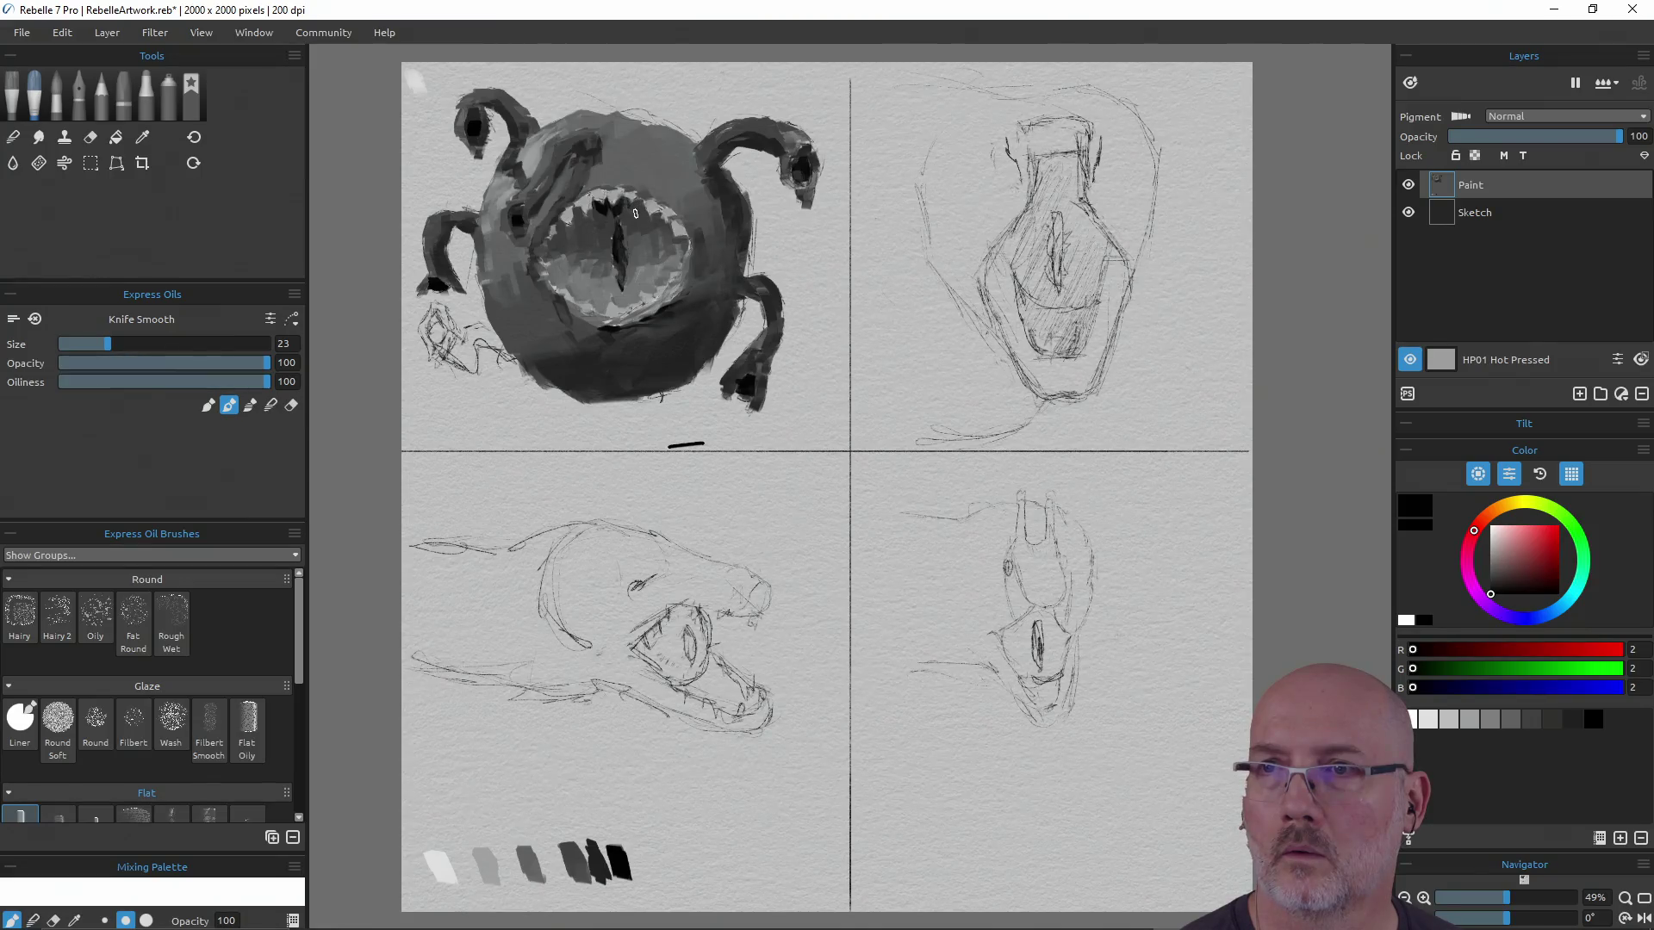
pyautogui.hotkey('ctrl', 'z')
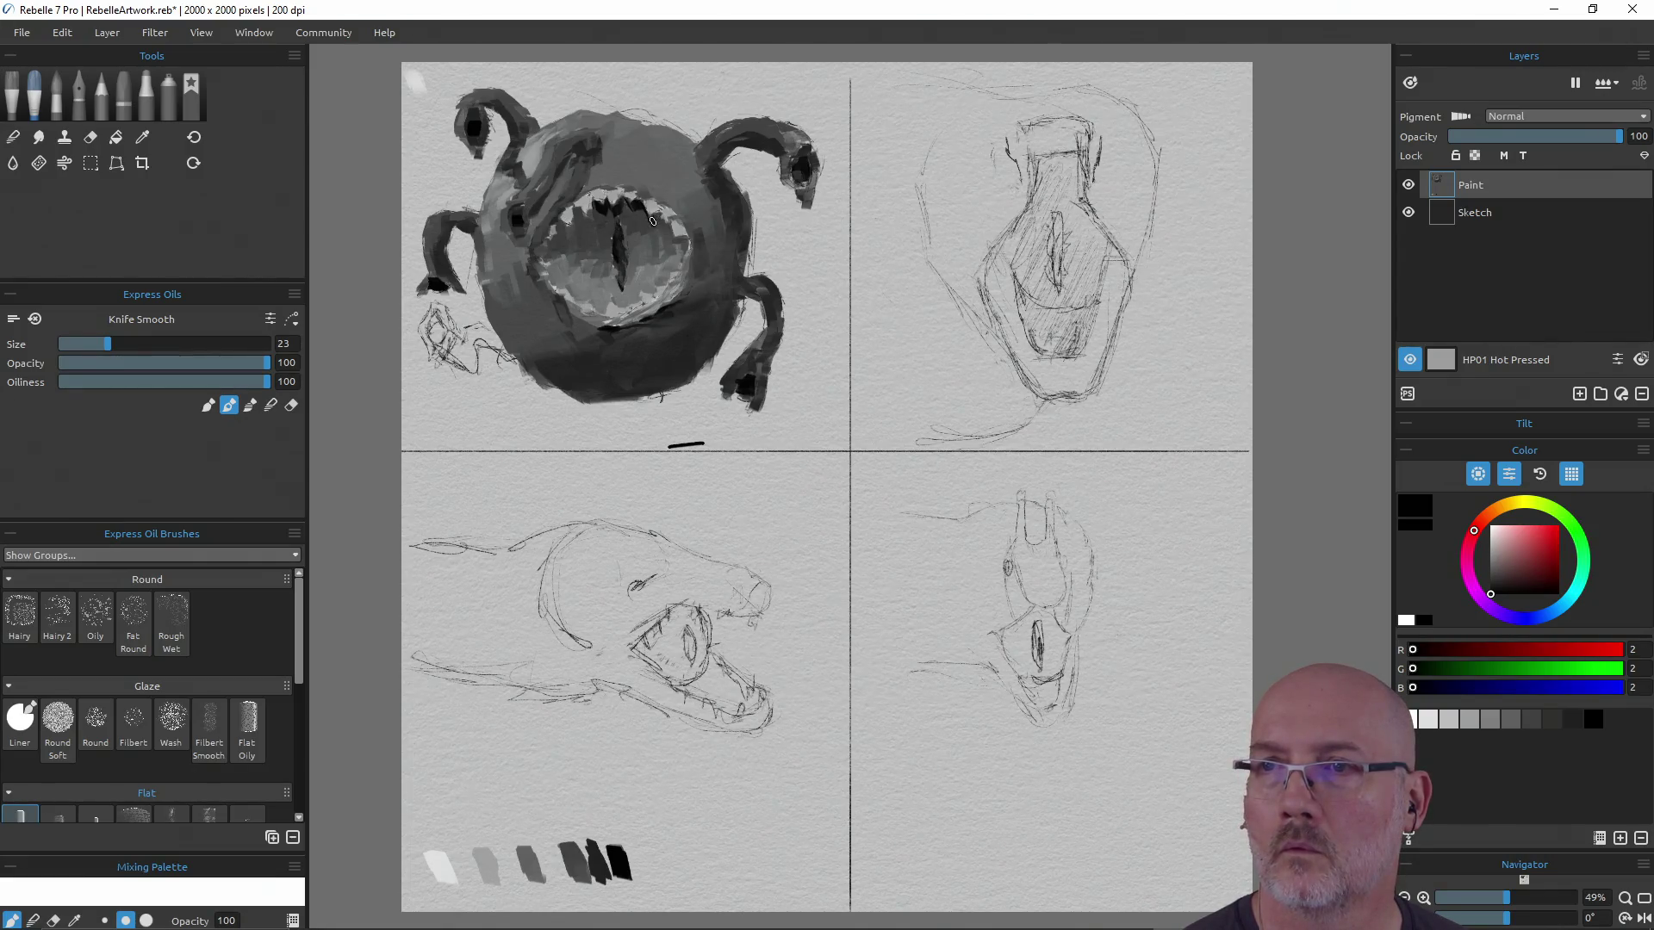
pyautogui.moveTo(638, 209)
pyautogui.mouseDown()
pyautogui.moveTo(584, 216)
pyautogui.moveTo(556, 244)
pyautogui.mouseUp()
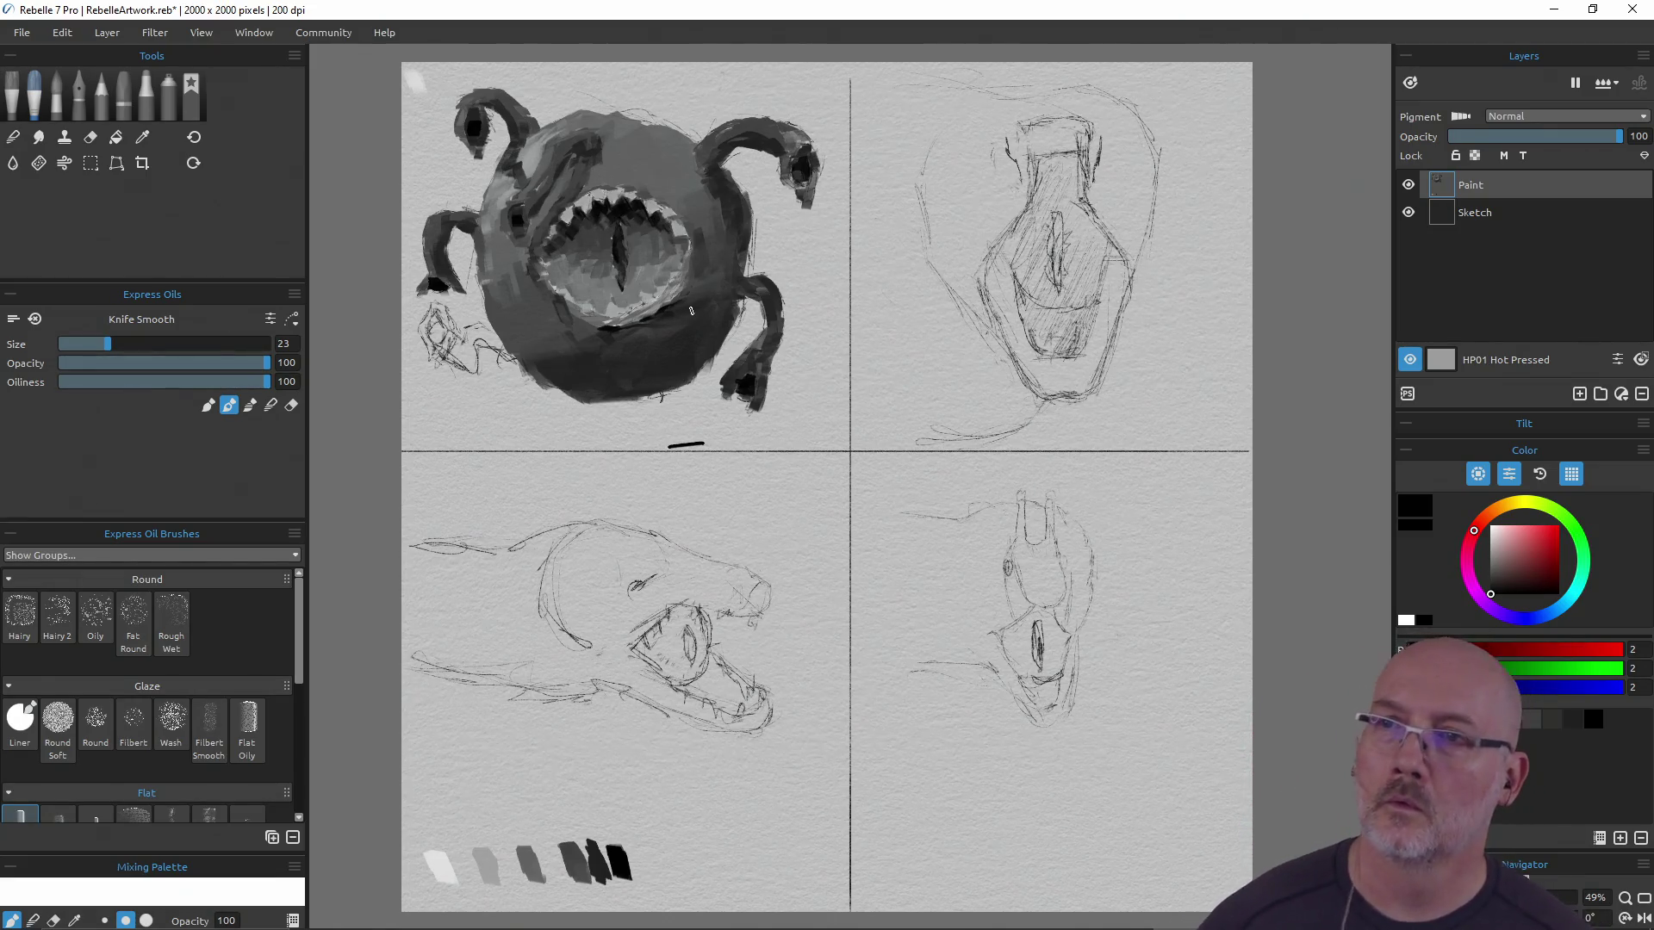
pyautogui.keyDown('alt'); pyautogui.click(636, 234); pyautogui.keyUp('alt')
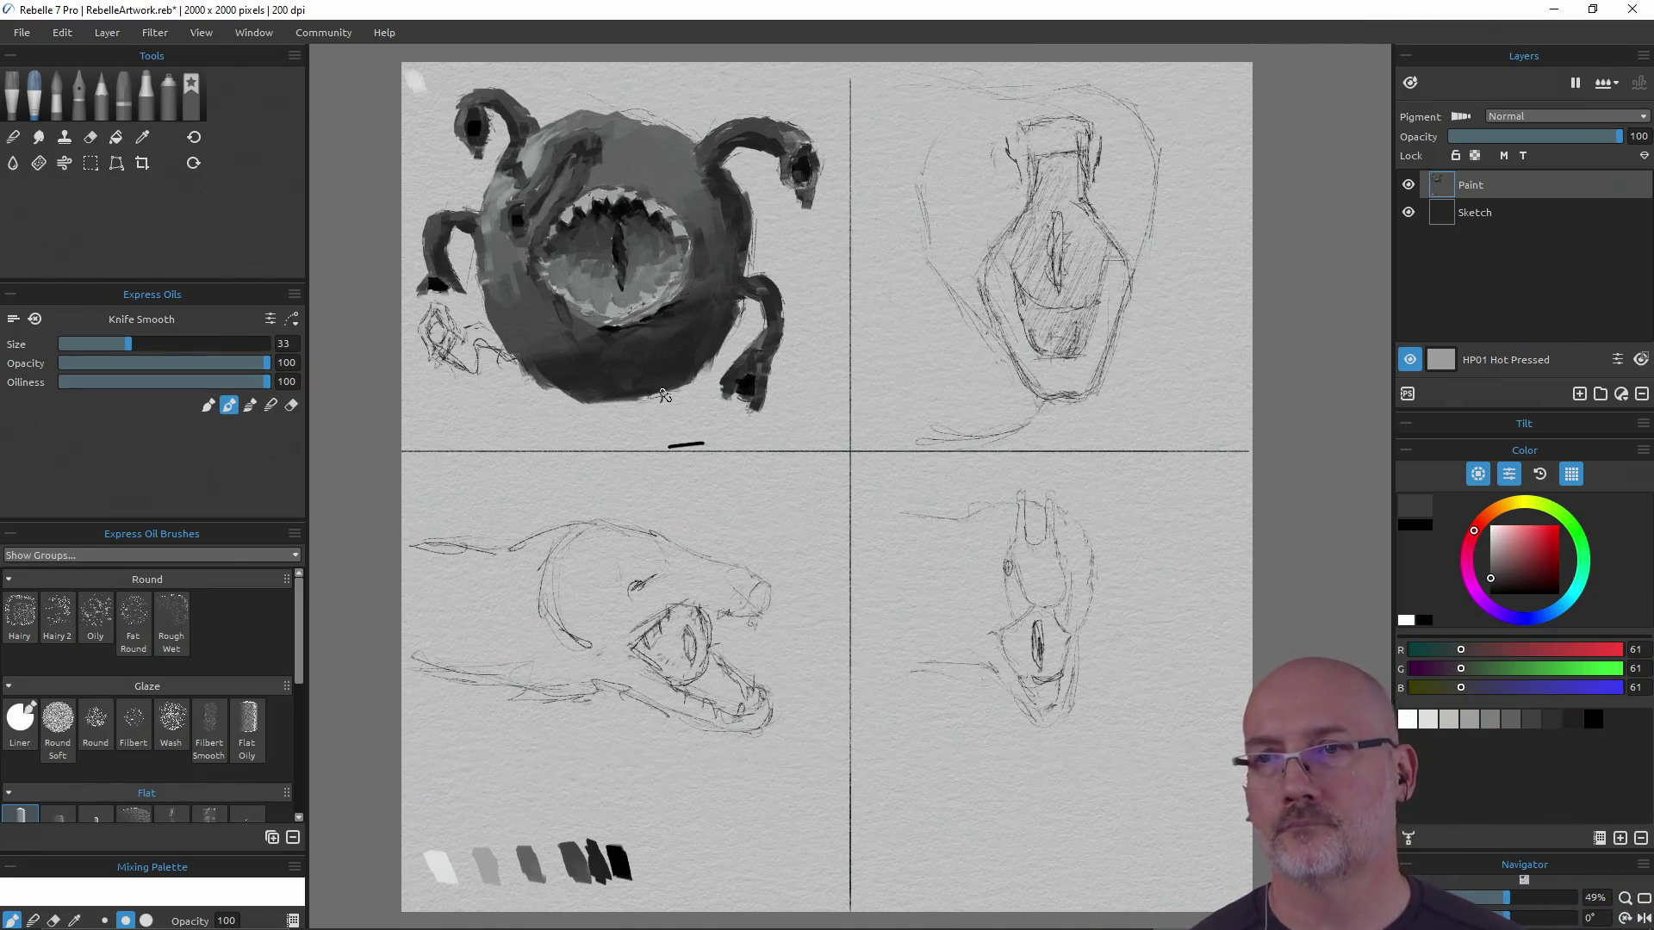
# Lighten and soften the eye slit with sampled light greys at brush size 15
pyautogui.keyDown('alt'); pyautogui.click(597, 243); pyautogui.keyUp('alt')
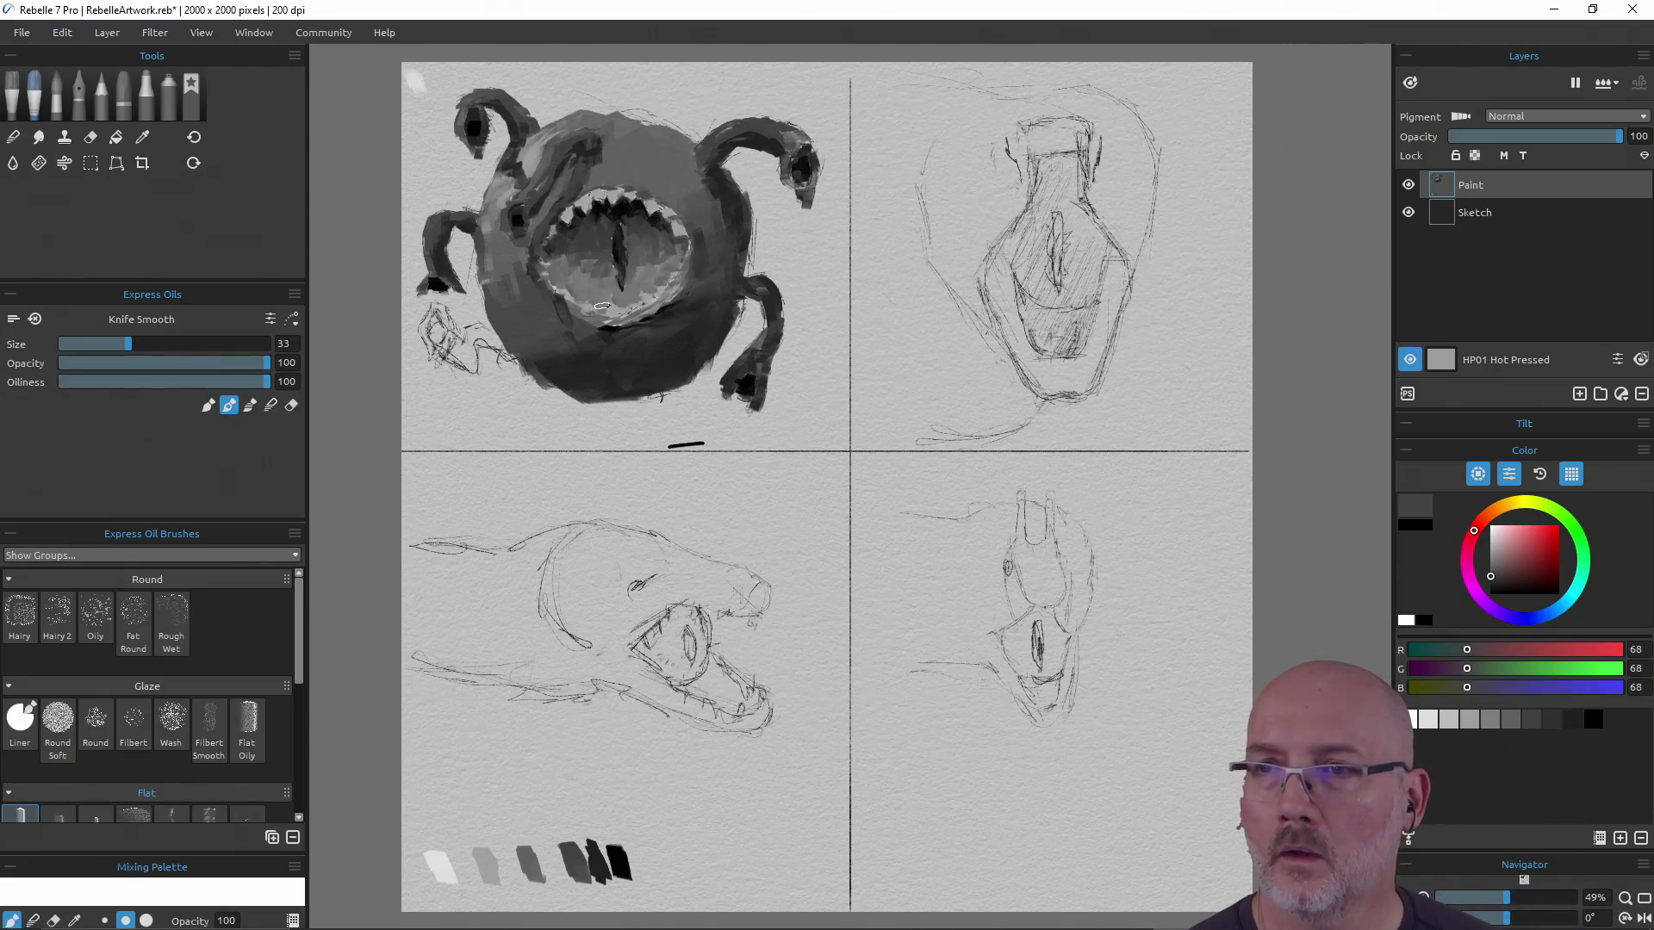
pyautogui.moveTo(601, 305); pyautogui.dragTo(588, 296)
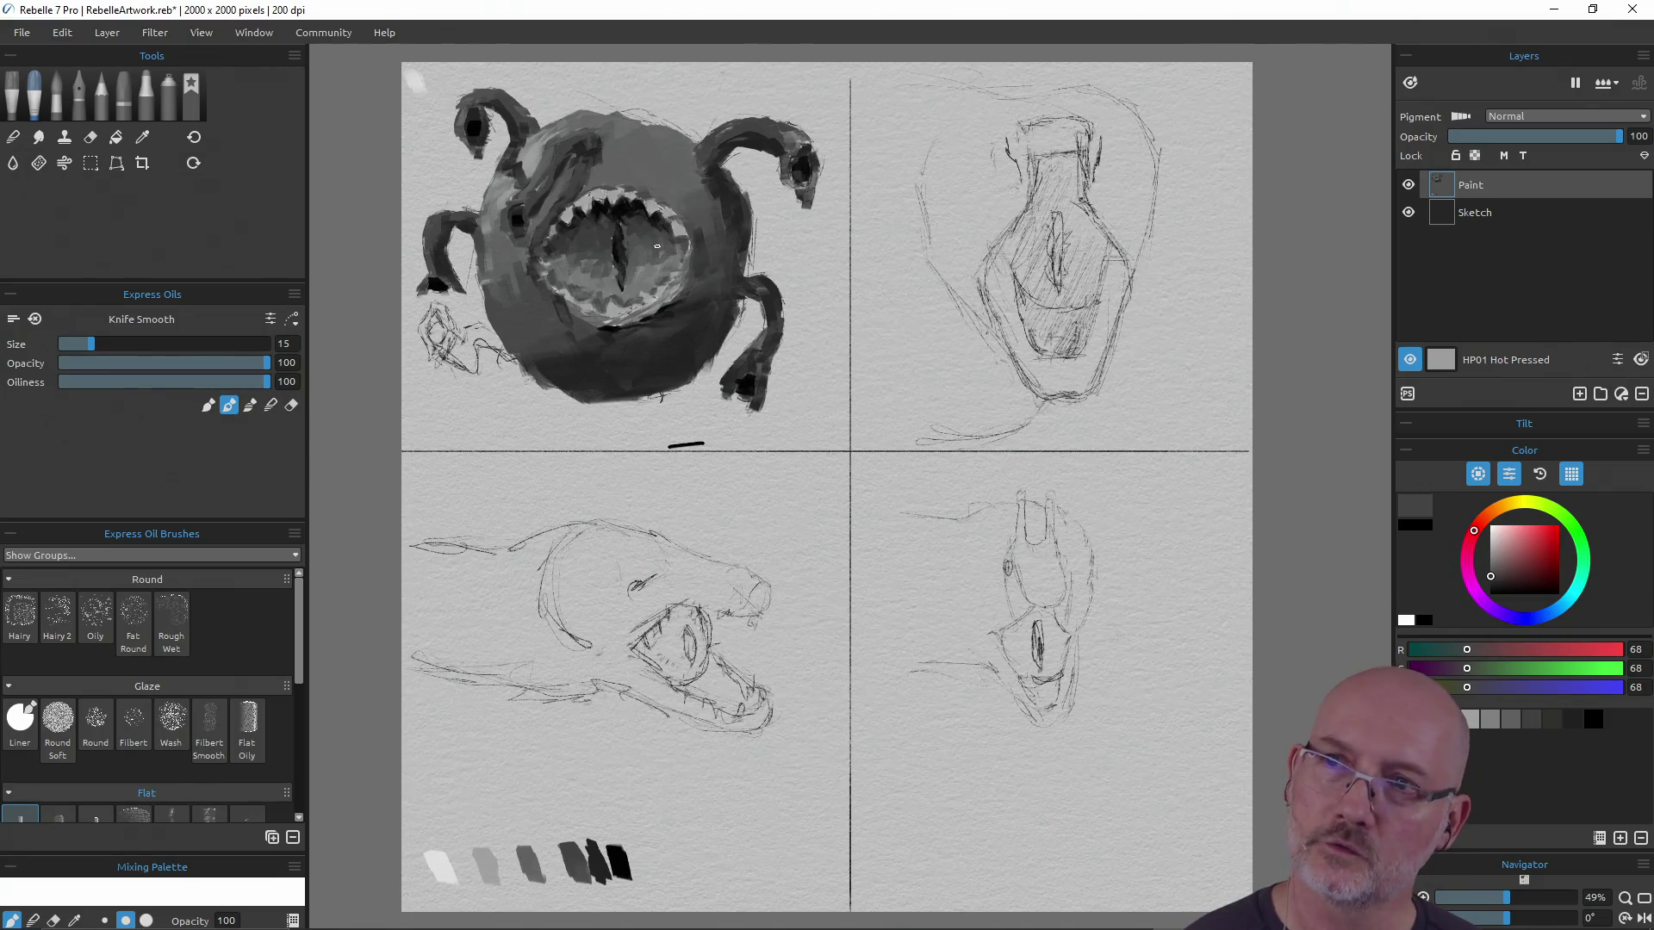
pyautogui.keyDown('alt'); pyautogui.click(649, 277); pyautogui.keyUp('alt')
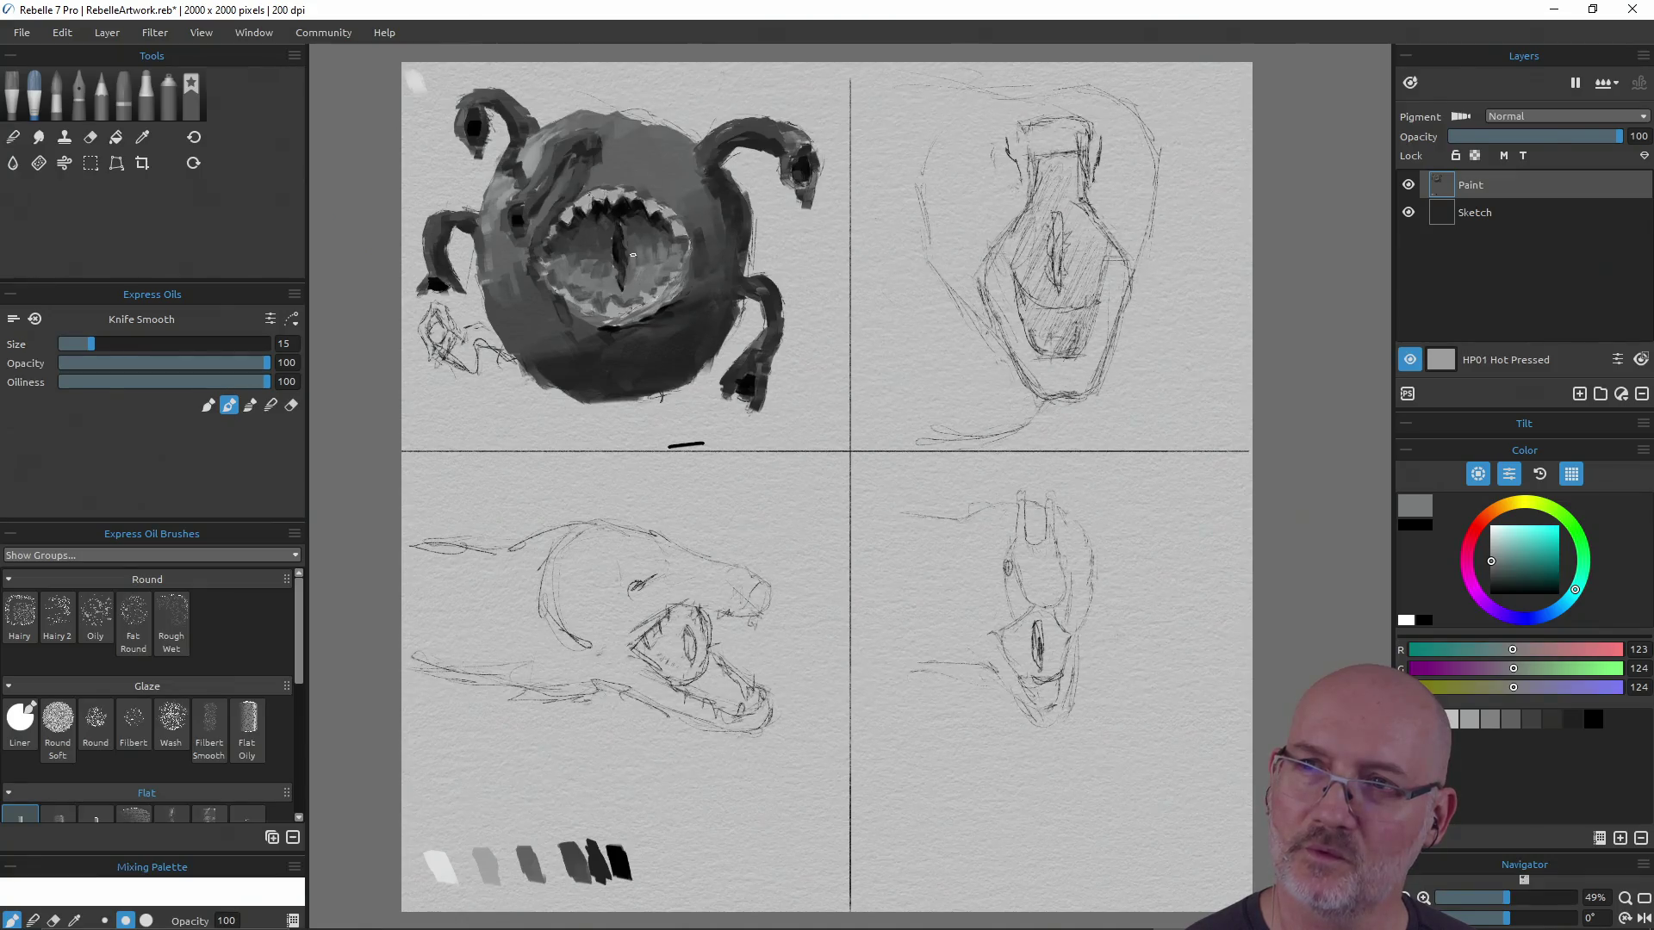
pyautogui.moveTo(601, 271); pyautogui.dragTo(609, 268)
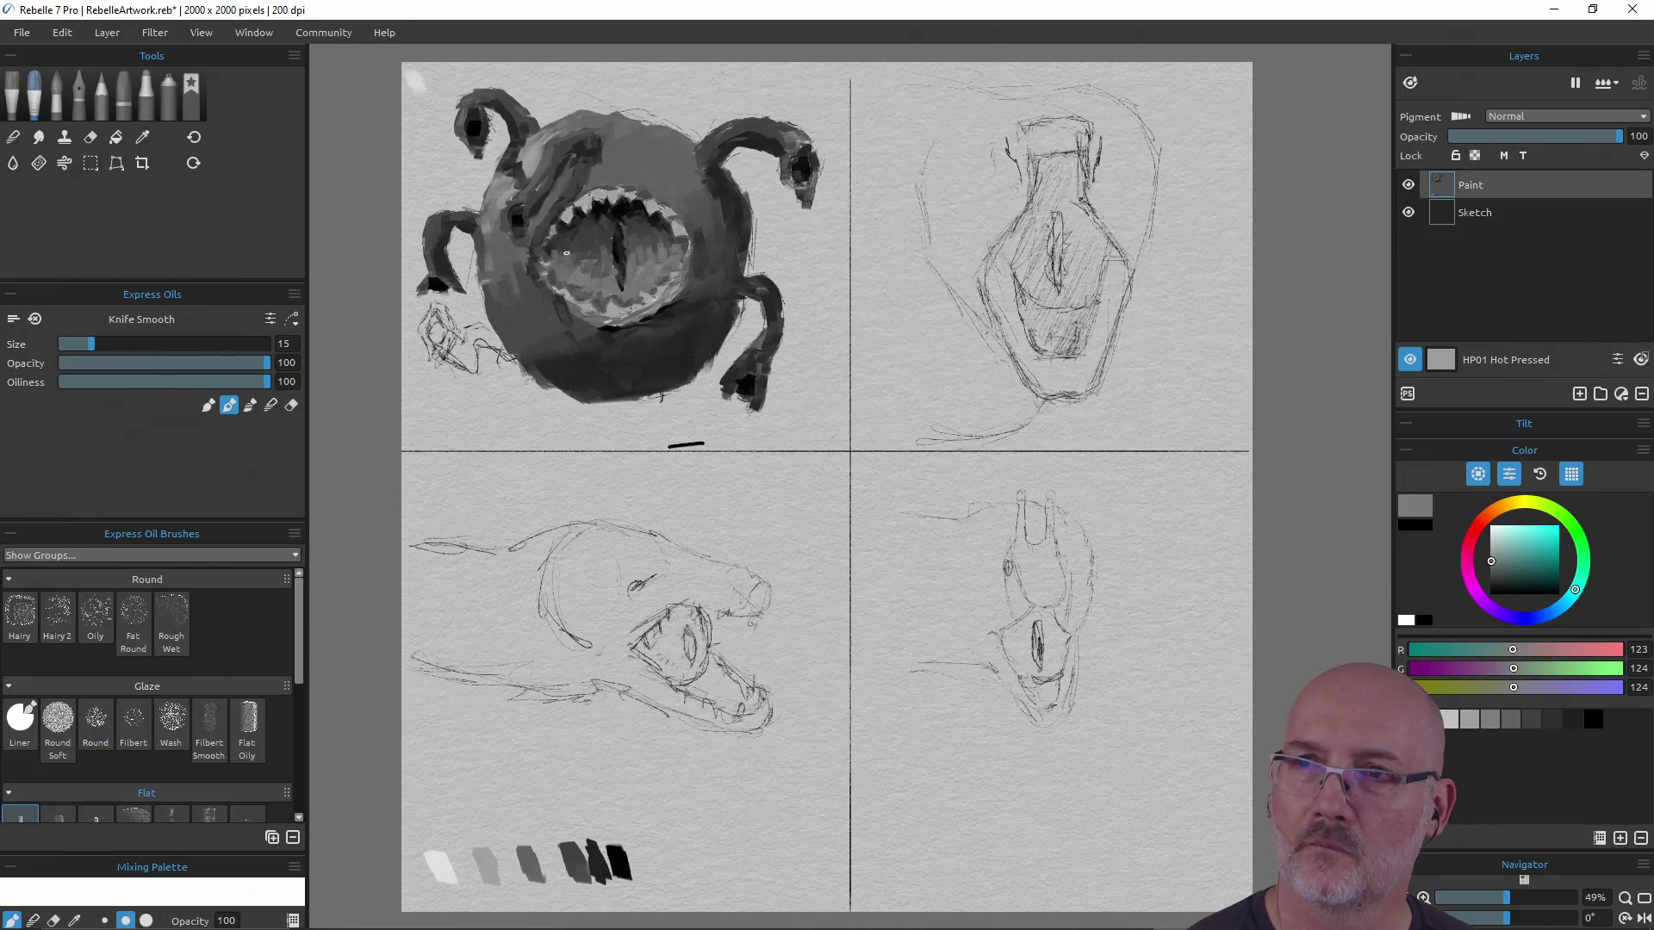
pyautogui.moveTo(583, 257); pyautogui.dragTo(590, 269)
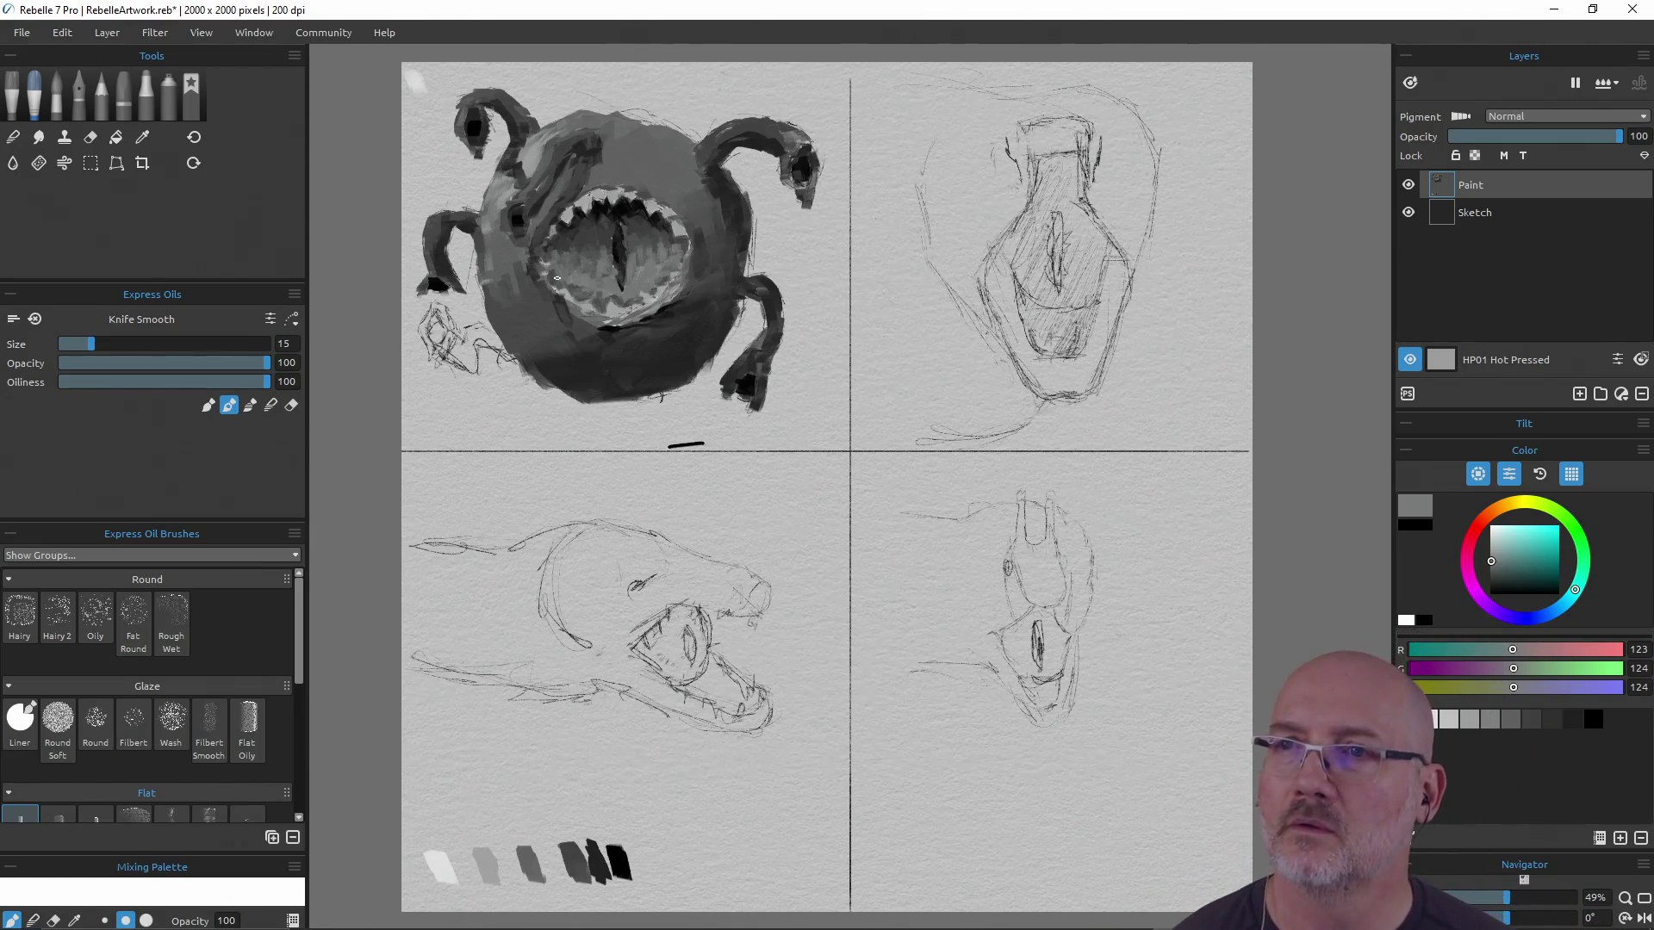
# Sample dark, light and mid greys from the mouth for further refinement
pyautogui.keyDown('alt'); pyautogui.click(614, 286); pyautogui.keyUp('alt')
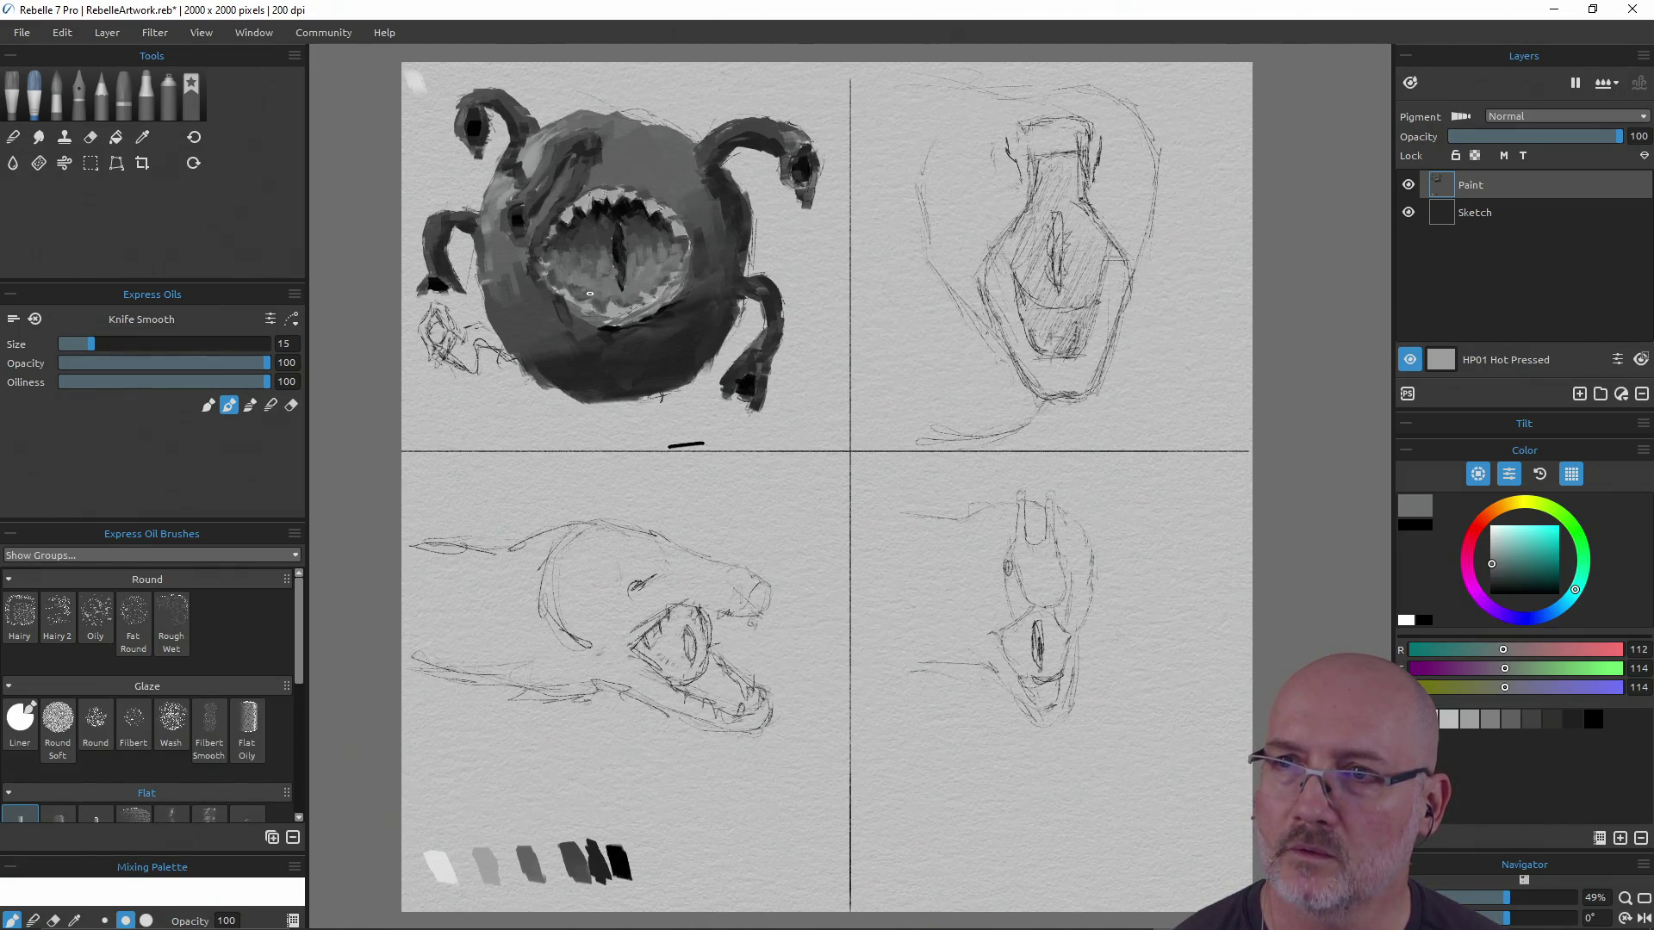
pyautogui.keyDown('alt'); pyautogui.click(645, 238); pyautogui.keyUp('alt')
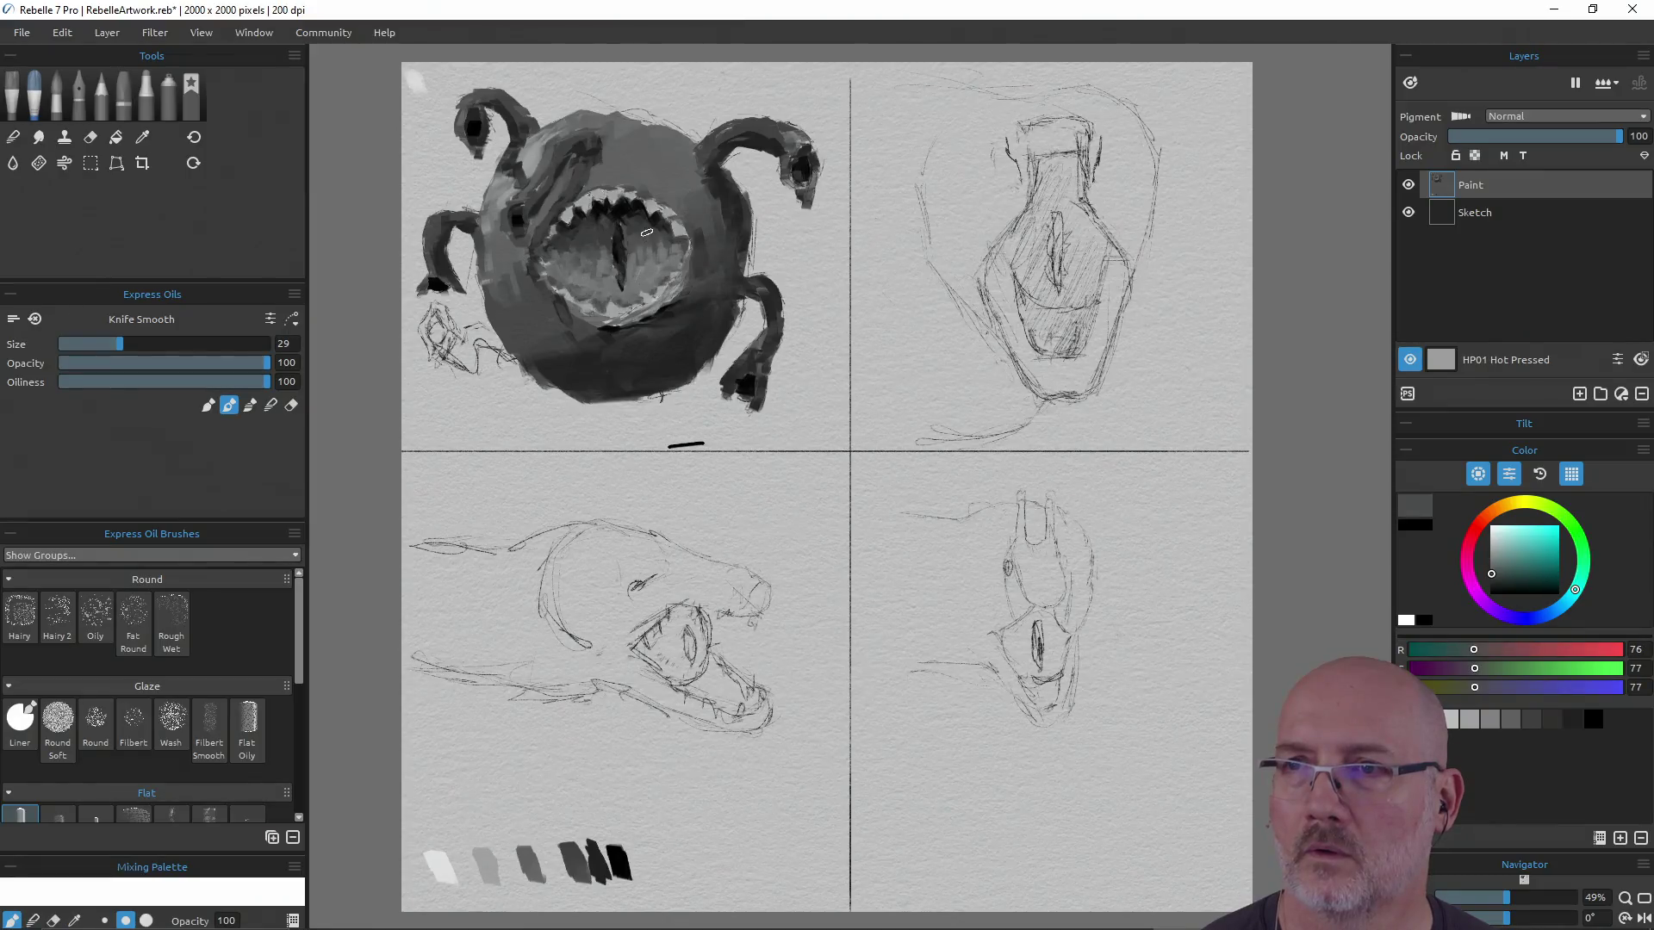
pyautogui.keyDown('alt'); pyautogui.click(654, 267); pyautogui.keyUp('alt')
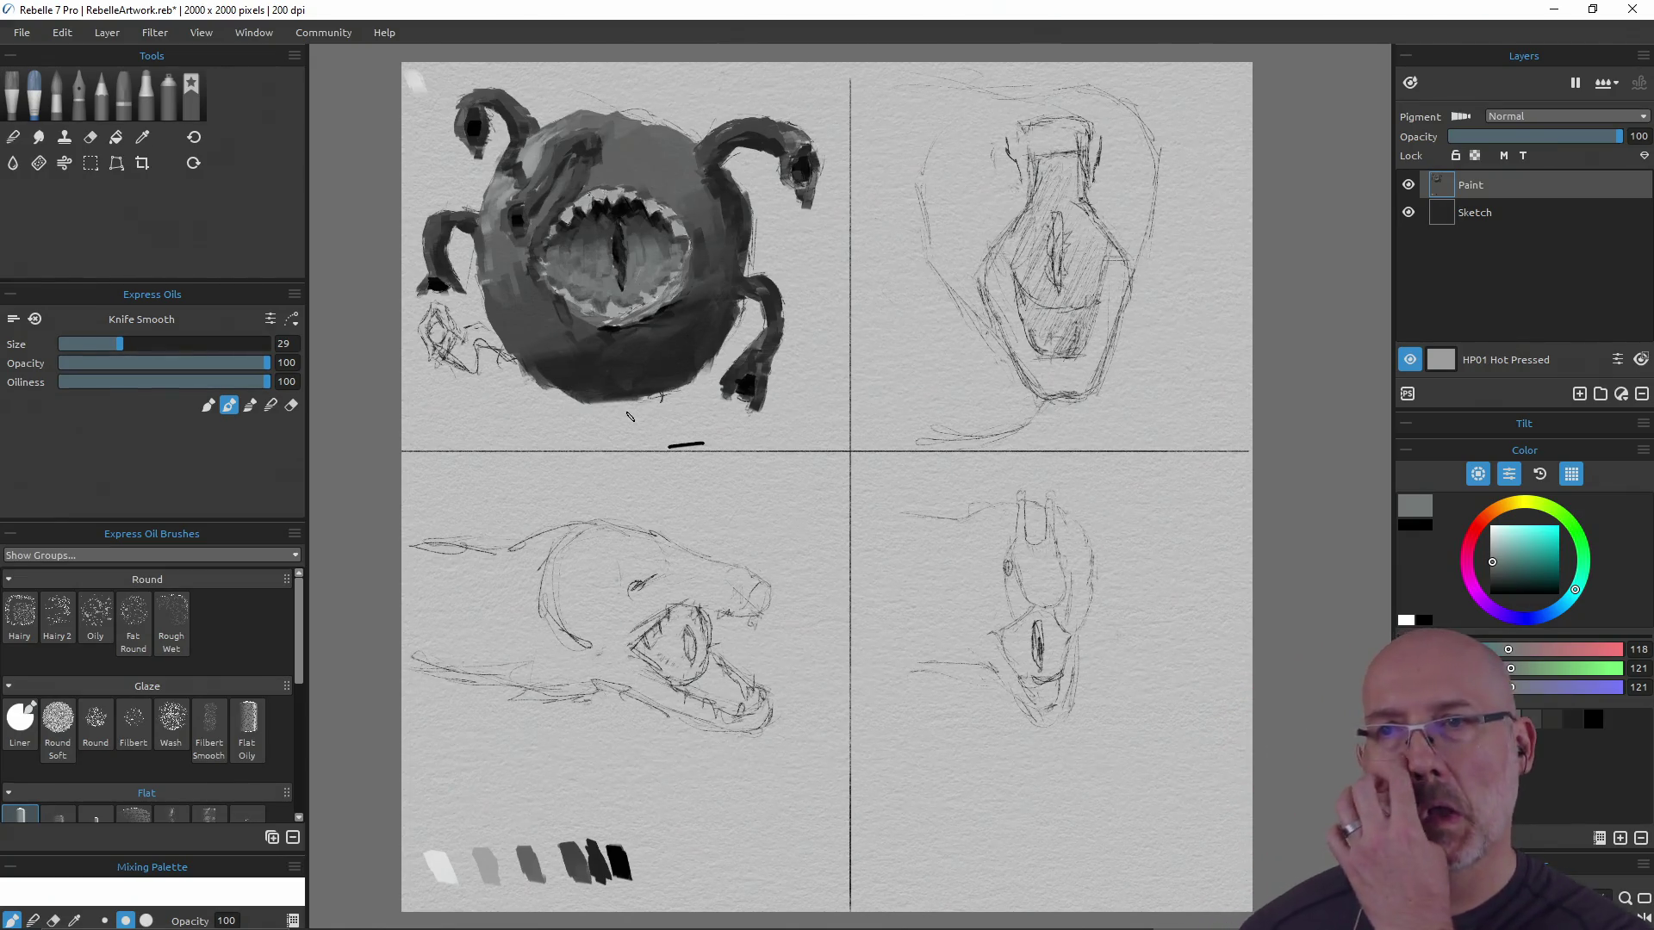
pyautogui.press('alt')
pyautogui.keyDown('alt'); pyautogui.click(589, 233); pyautogui.keyUp('alt')
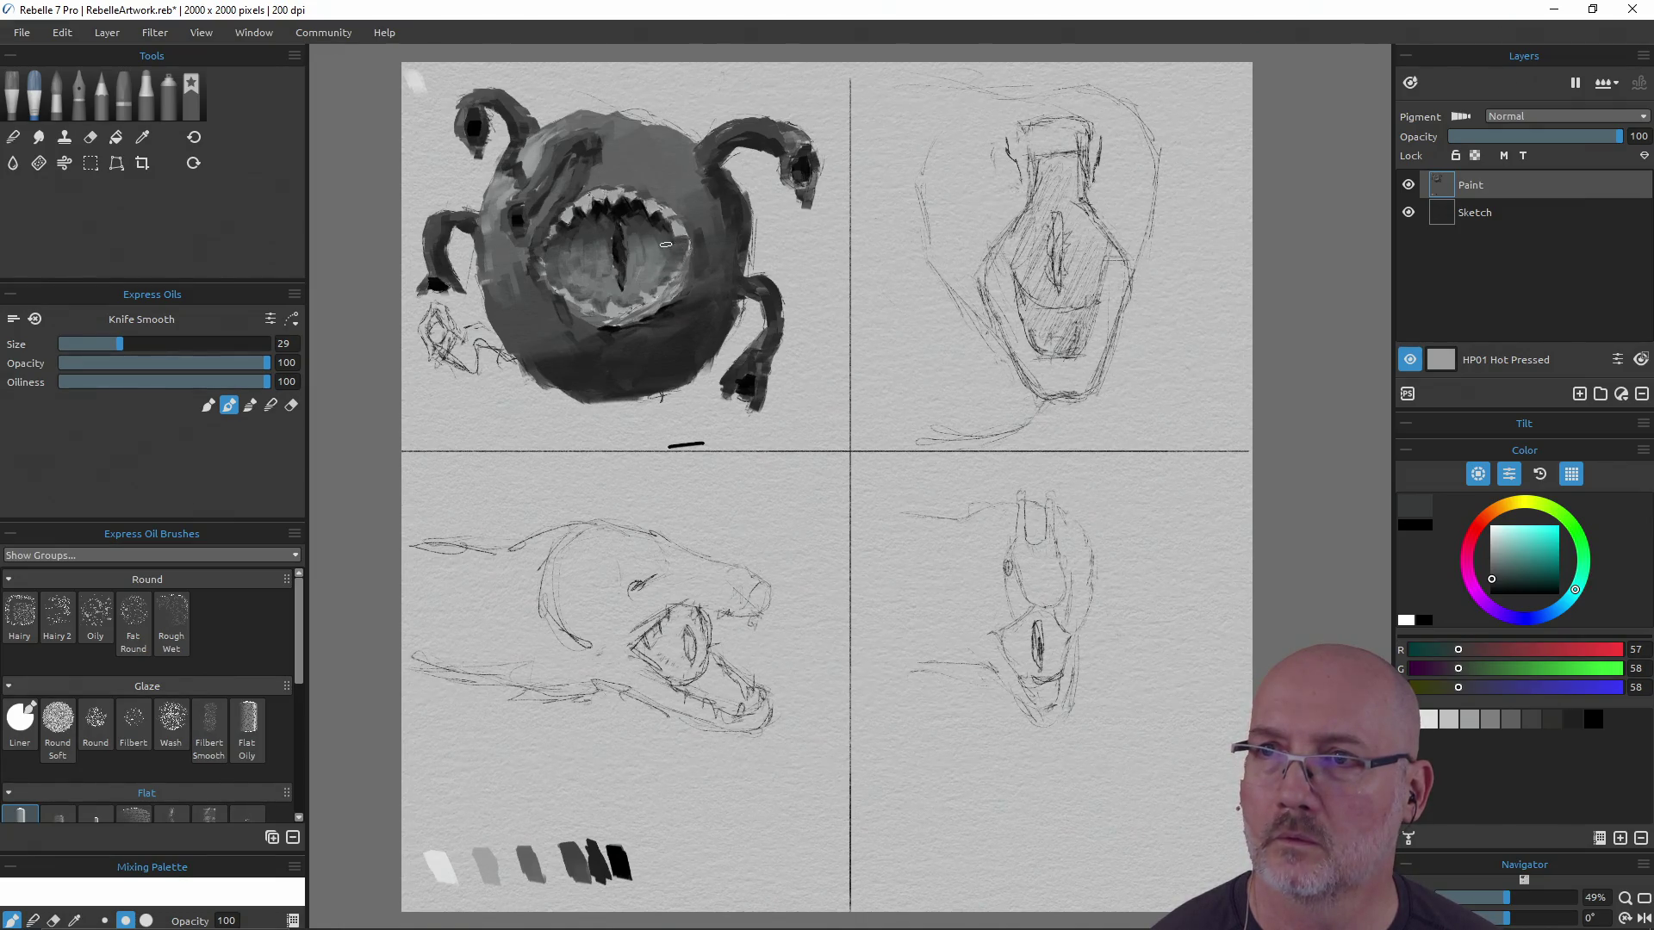
pyautogui.keyDown('alt'); pyautogui.click(572, 283); pyautogui.keyUp('alt')
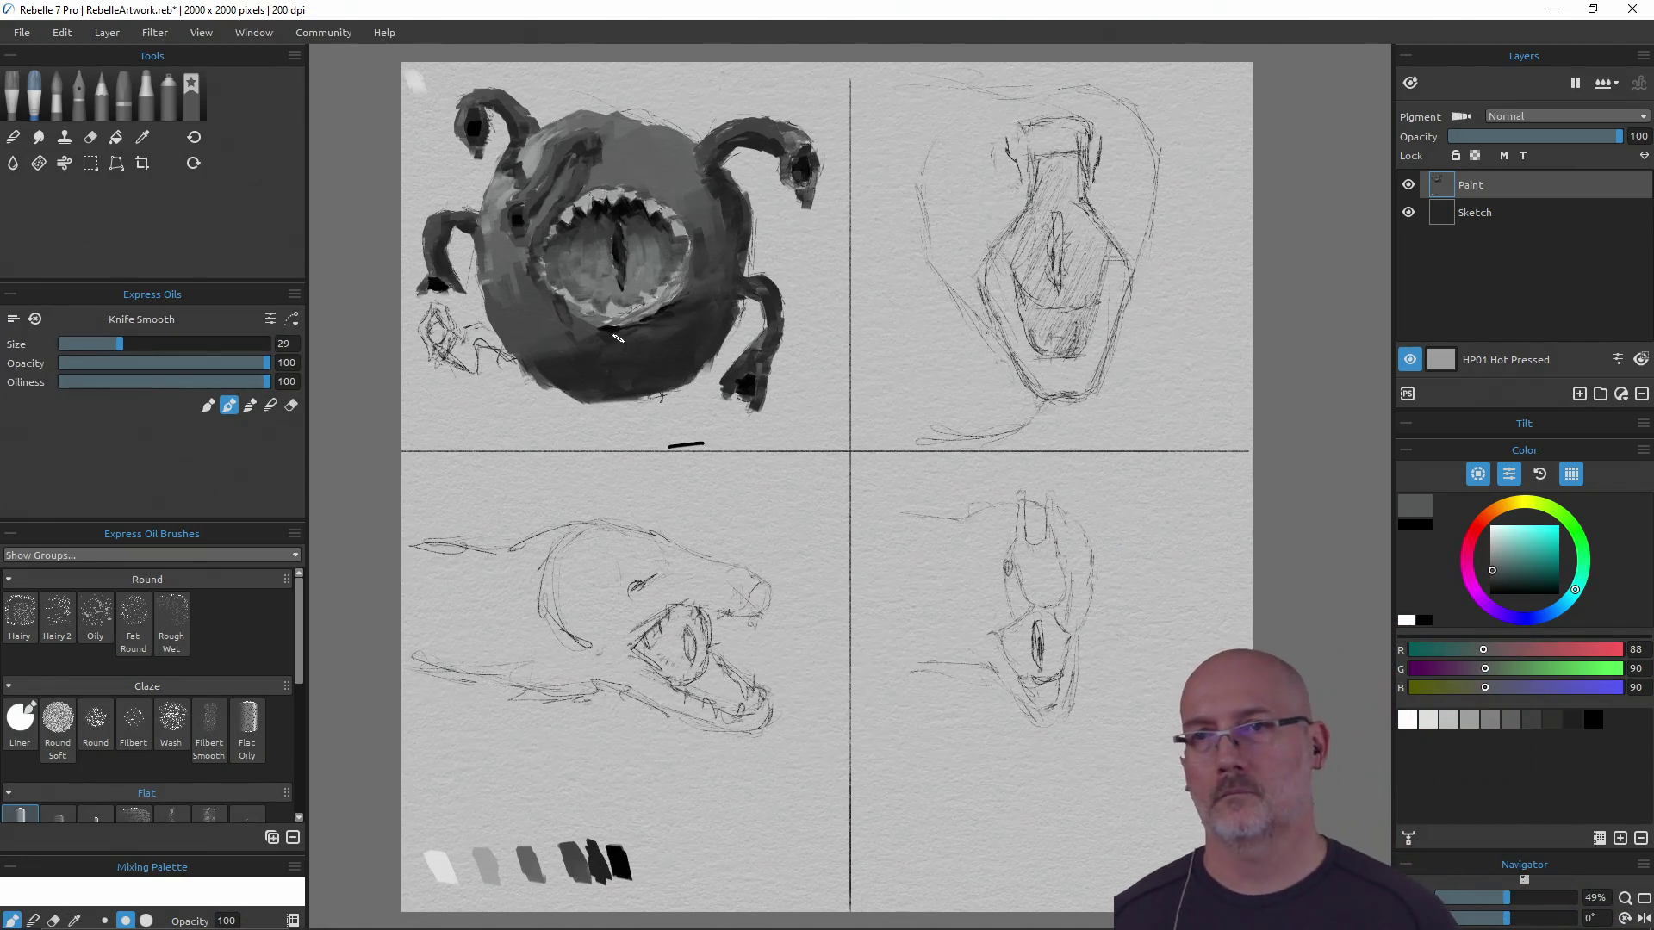
# Paint black strokes over the lower-left sketch with the brush at size 14
pyautogui.keyDown('alt'); pyautogui.click(620, 254); pyautogui.keyUp('alt')
pyautogui.keyDown('alt'); pyautogui.click(607, 857); pyautogui.keyUp('alt')
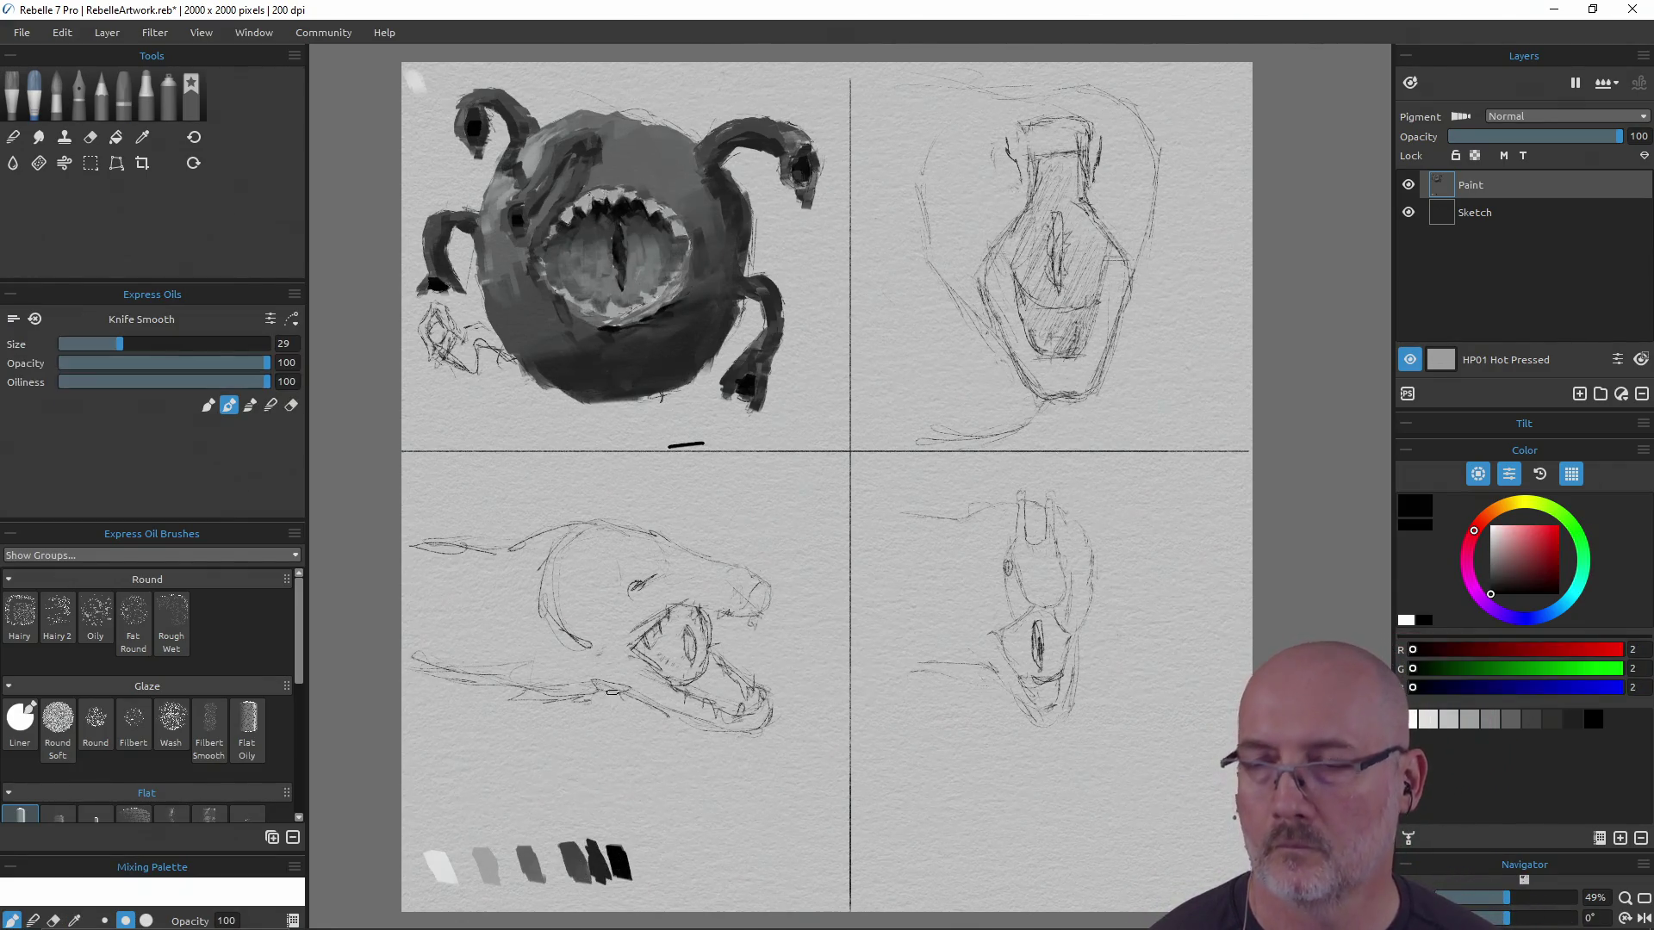
pyautogui.moveTo(620, 255); pyautogui.dragTo(609, 233)
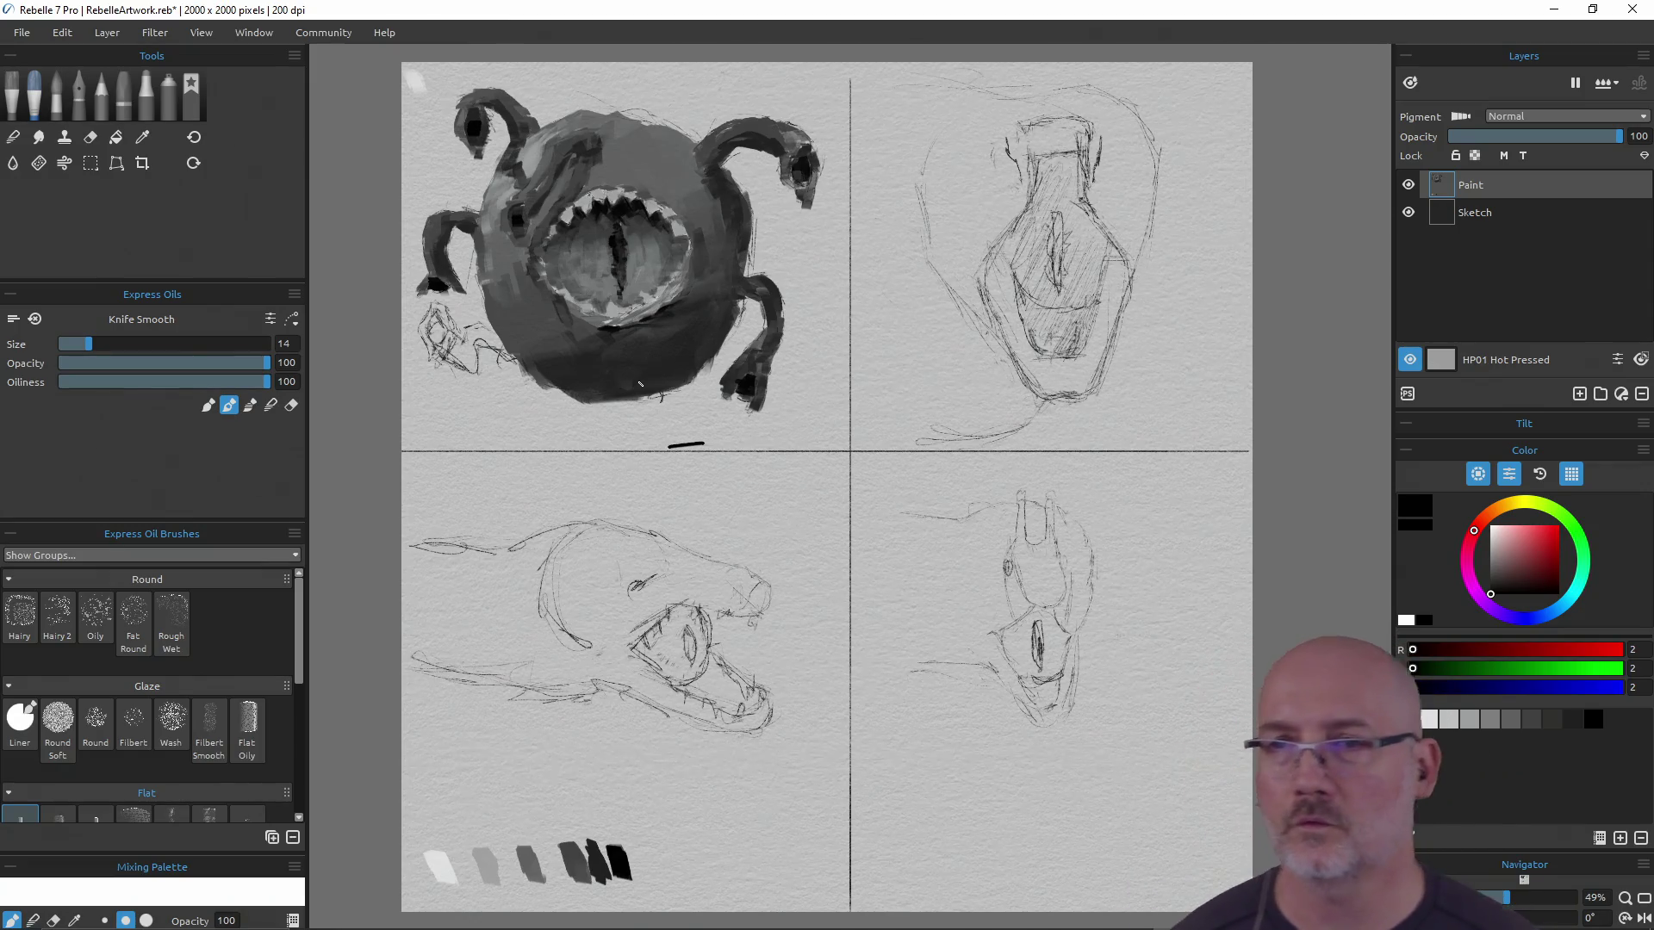
pyautogui.moveTo(601, 867); pyautogui.dragTo(591, 813)
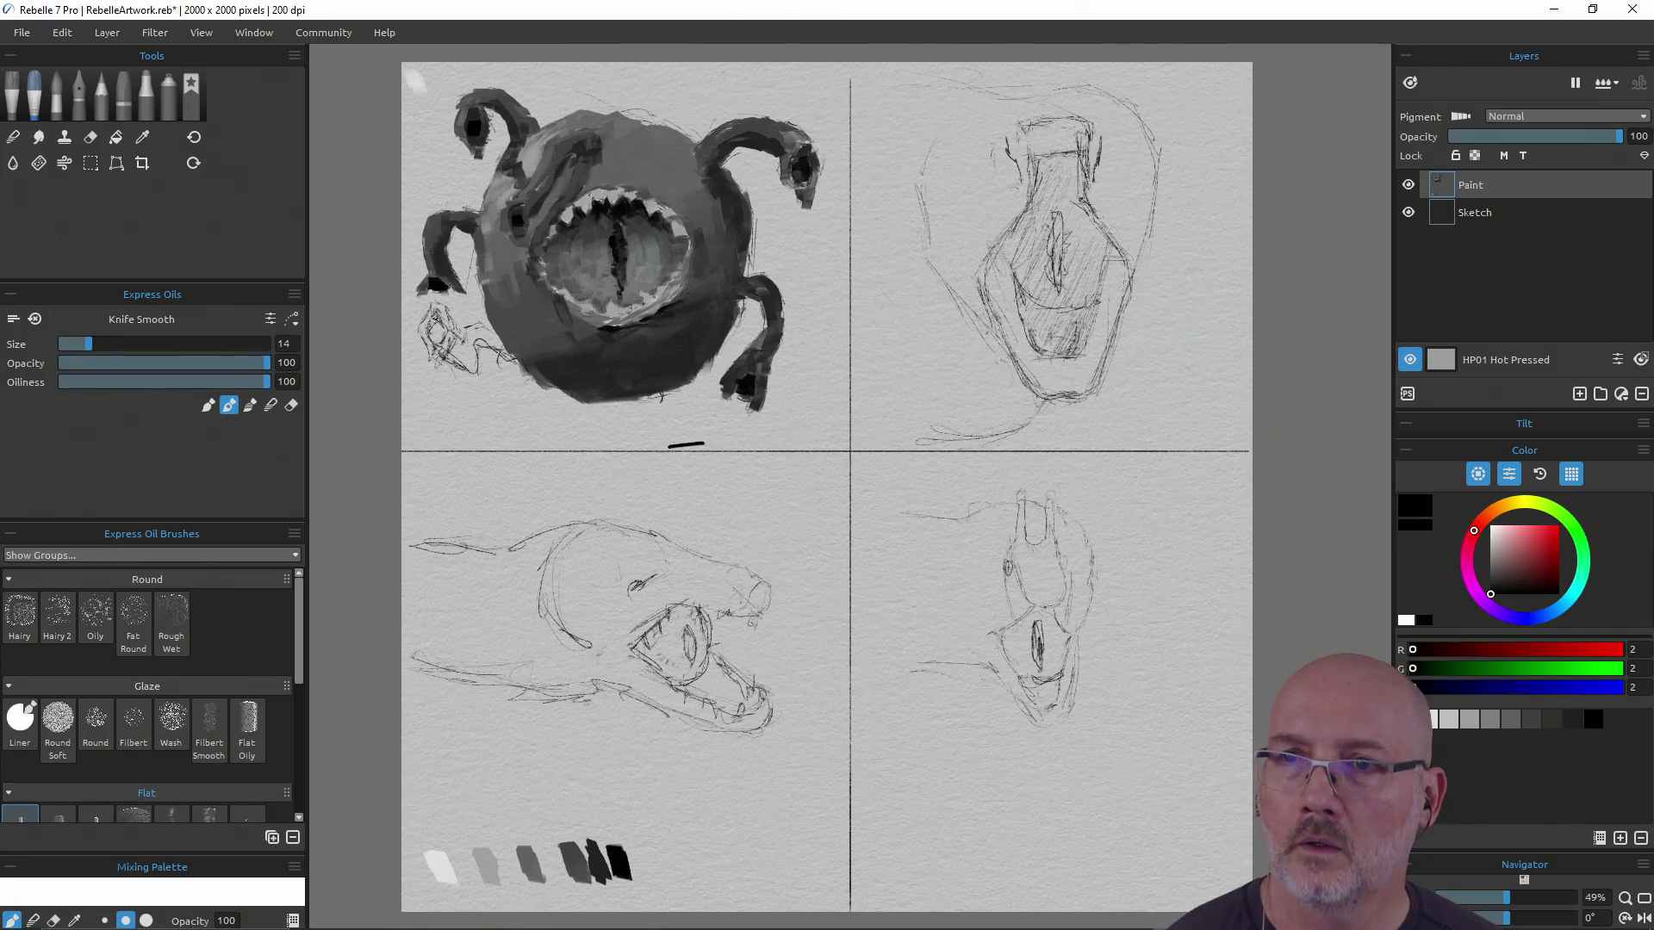
pyautogui.moveTo(440, 324)
pyautogui.mouseDown()
pyautogui.moveTo(436, 346)
pyautogui.moveTo(436, 327)
pyautogui.mouseUp()
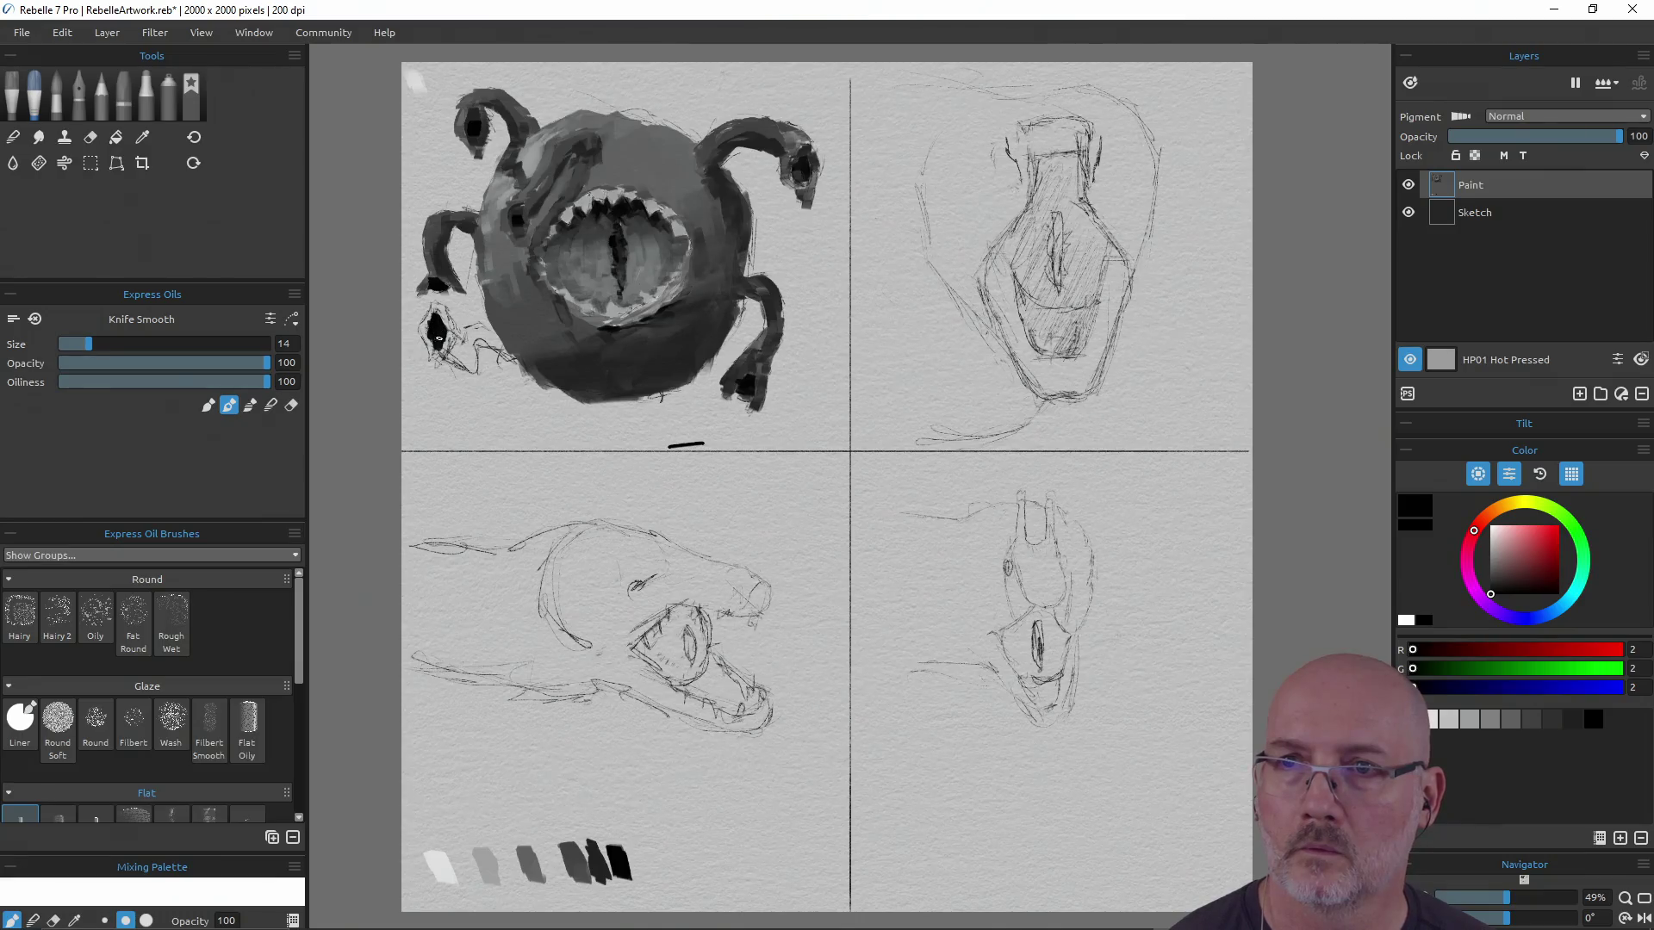
# Build up the lower-left claw with dark and mid grey dabs and strokes
pyautogui.moveTo(590, 868); pyautogui.dragTo(590, 868)
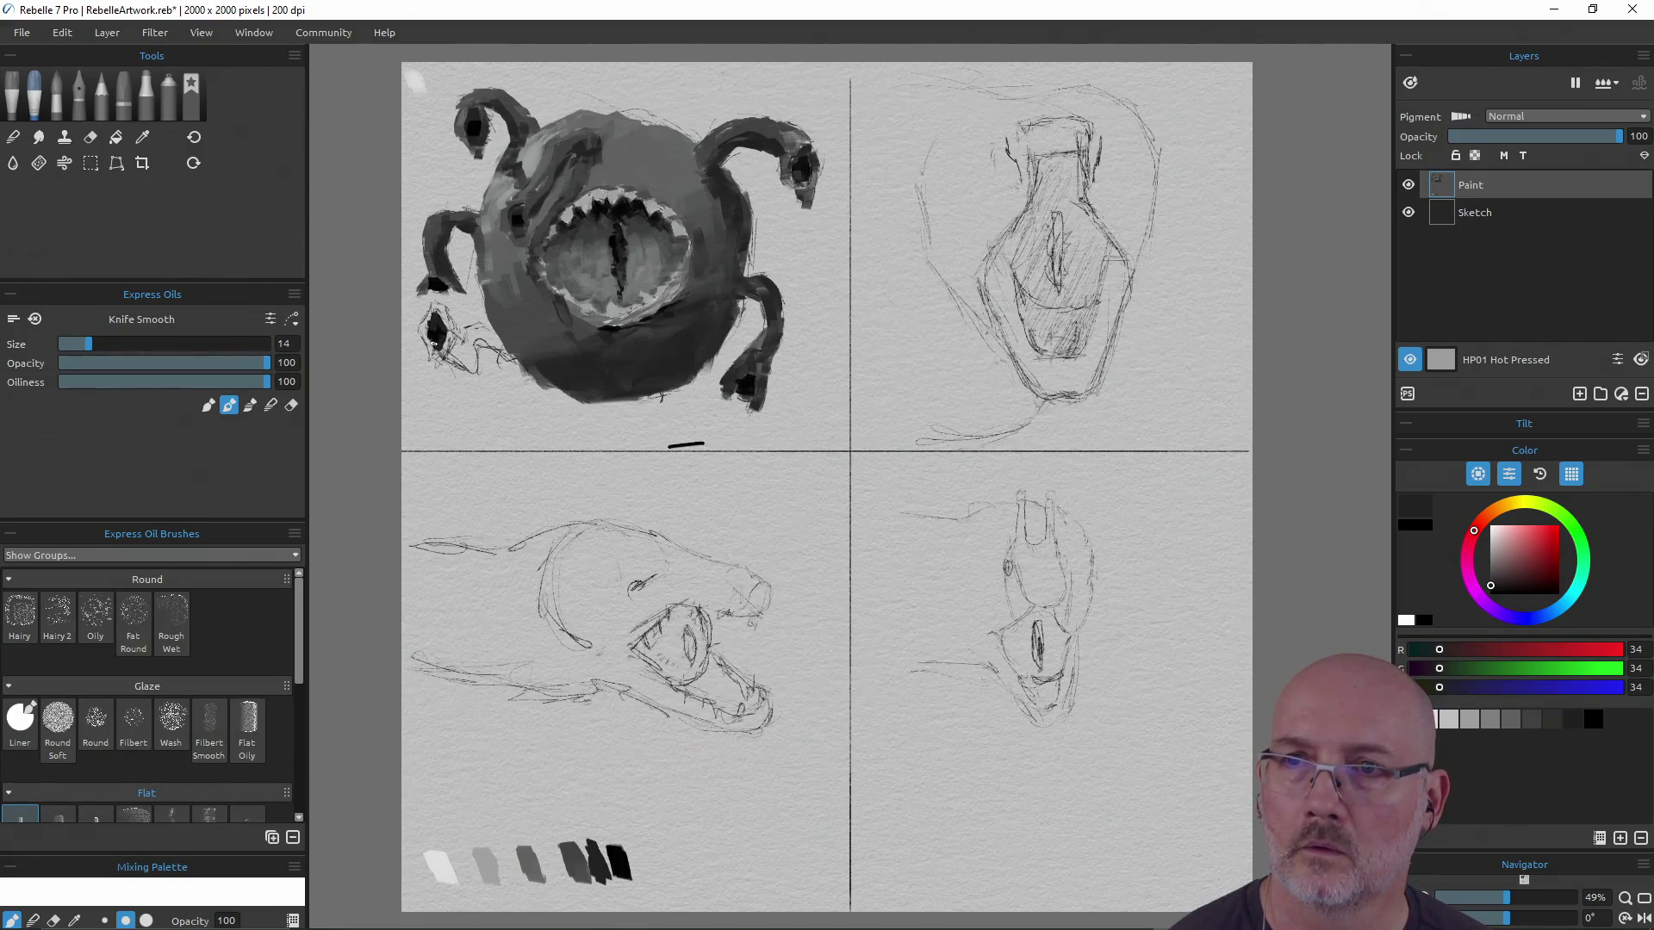
pyautogui.moveTo(627, 886); pyautogui.dragTo(609, 870)
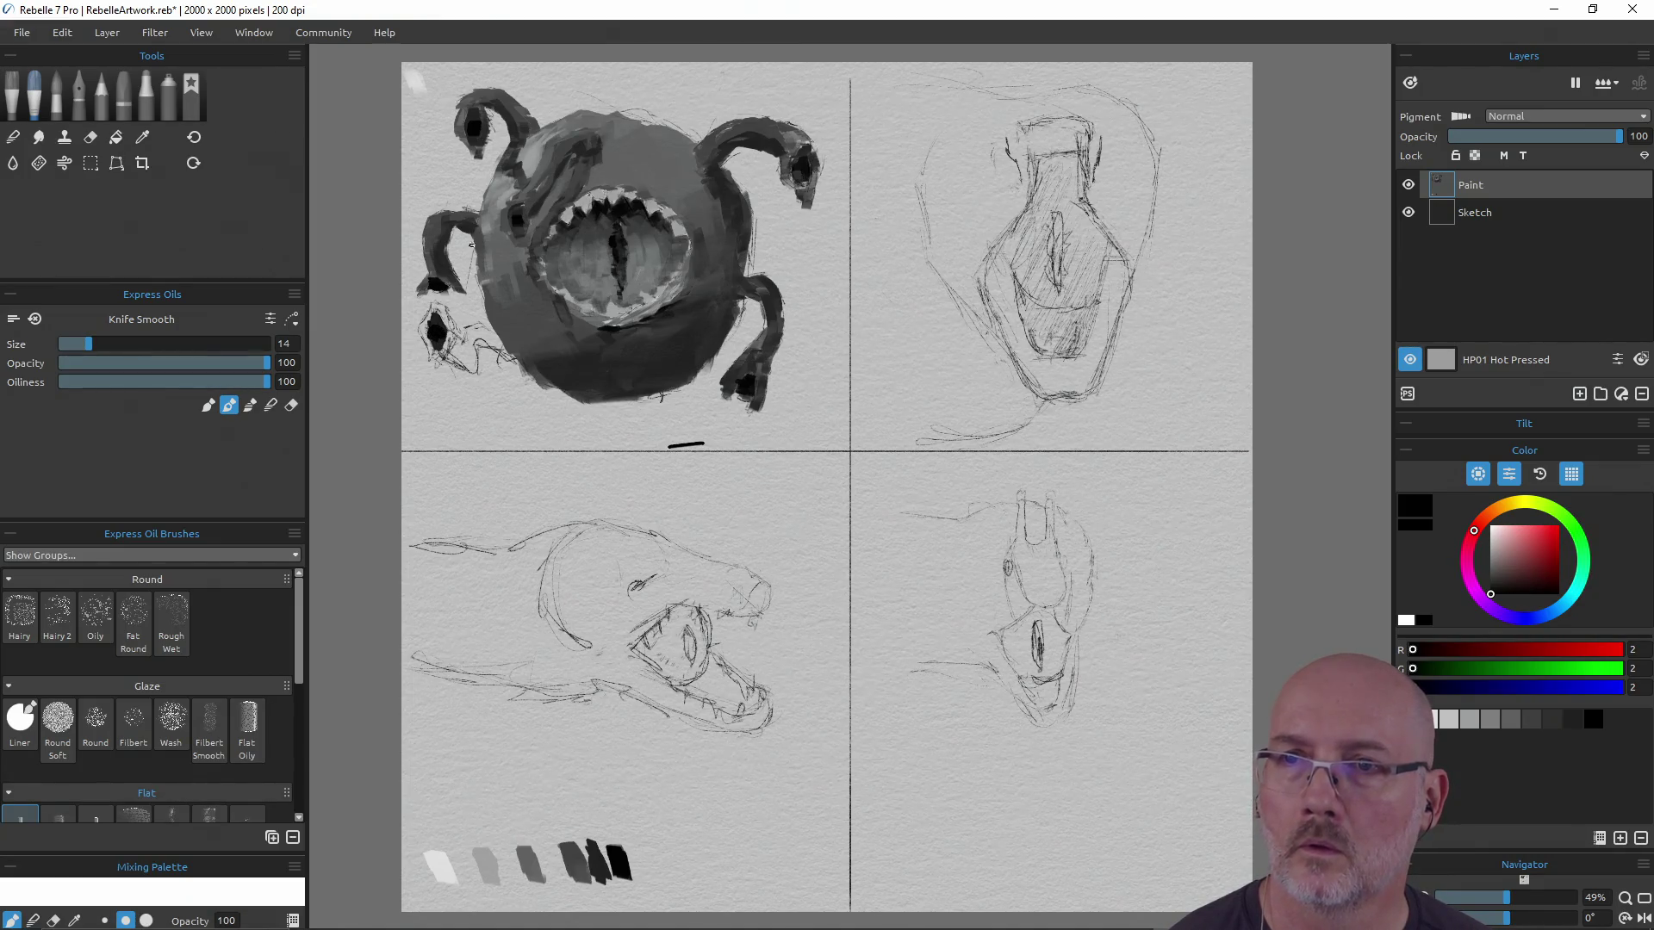
pyautogui.moveTo(591, 865); pyautogui.dragTo(591, 865)
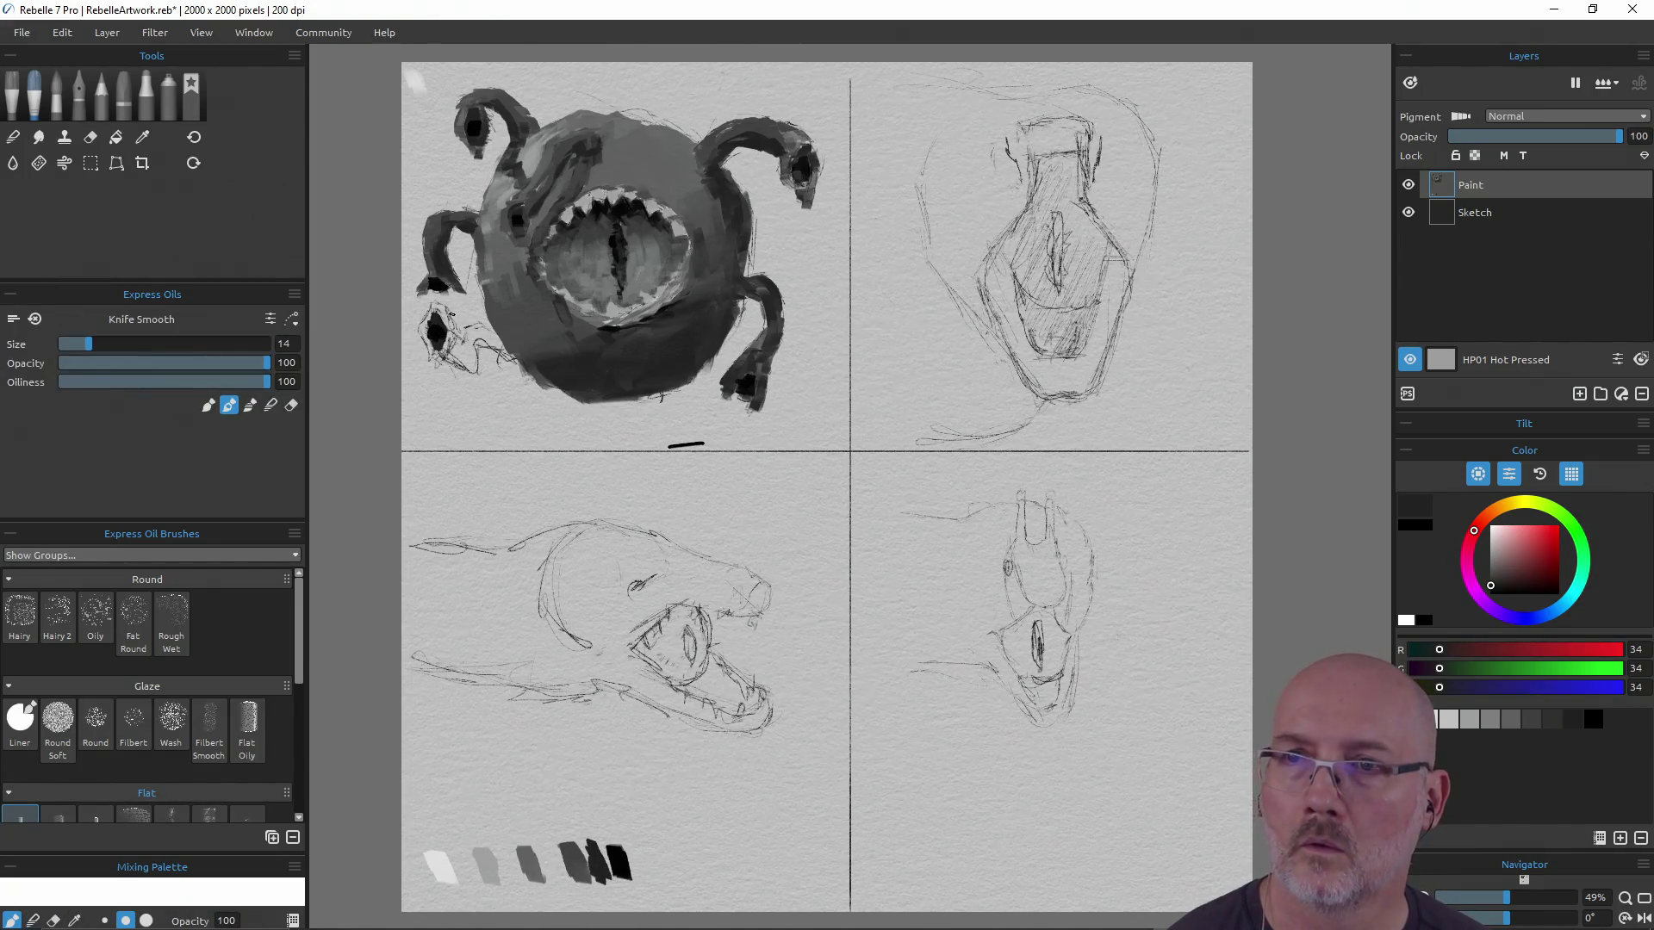
pyautogui.moveTo(443, 356); pyautogui.dragTo(444, 349)
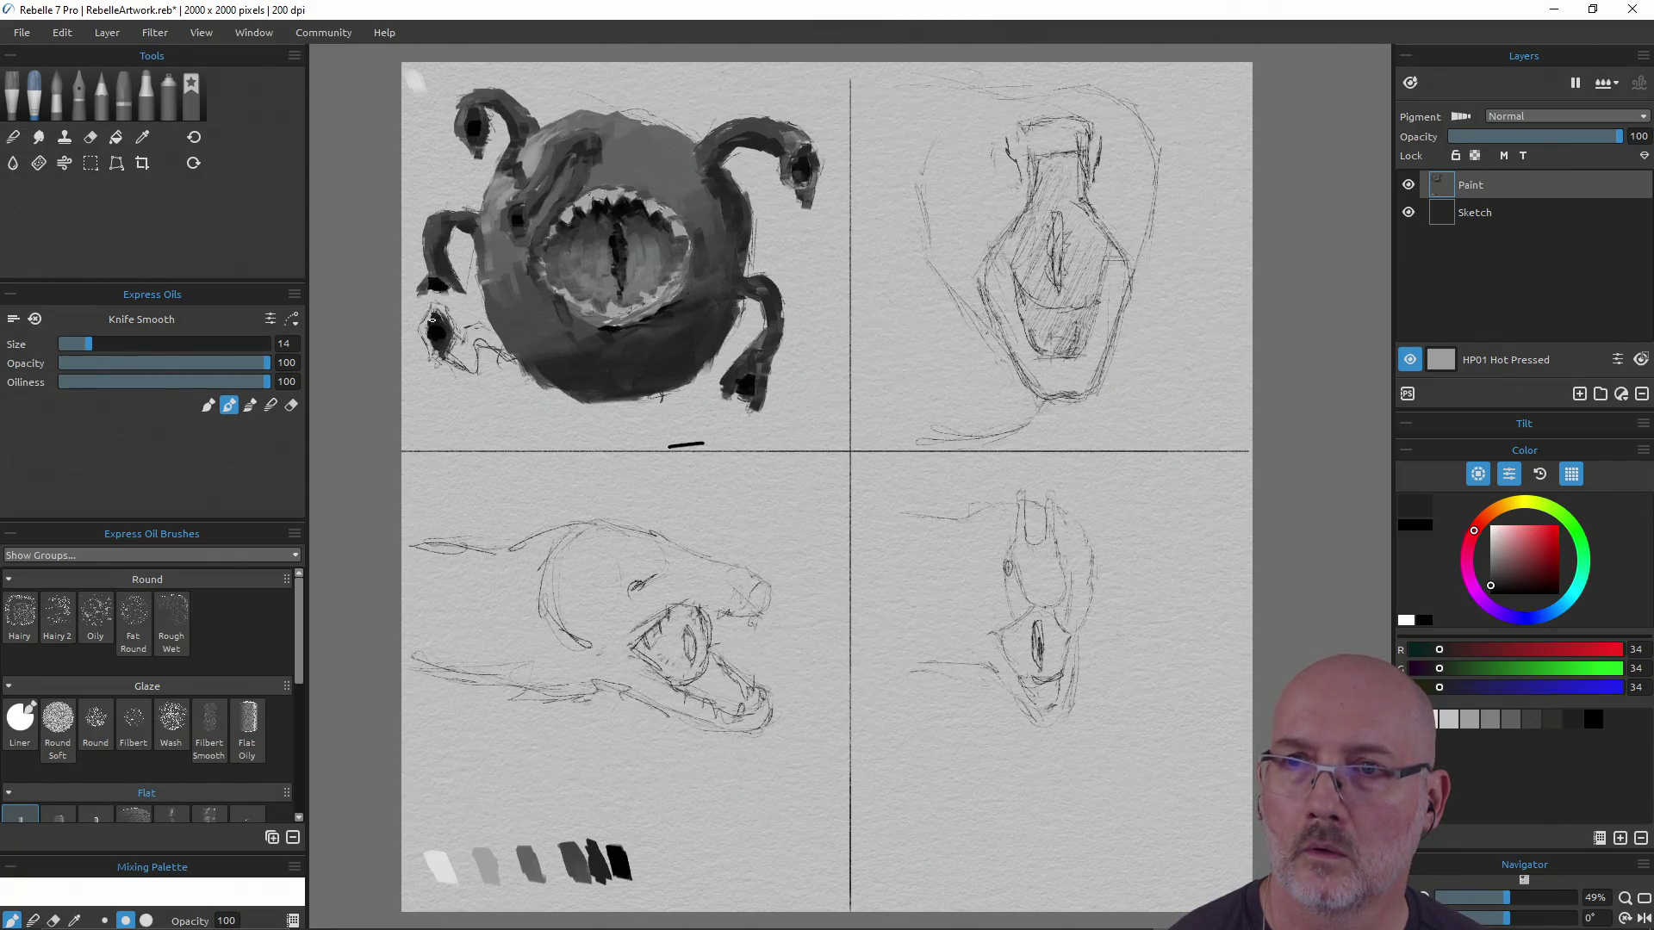
pyautogui.moveTo(555, 877)
pyautogui.mouseDown()
pyautogui.moveTo(534, 856)
pyautogui.moveTo(572, 856)
pyautogui.mouseUp()
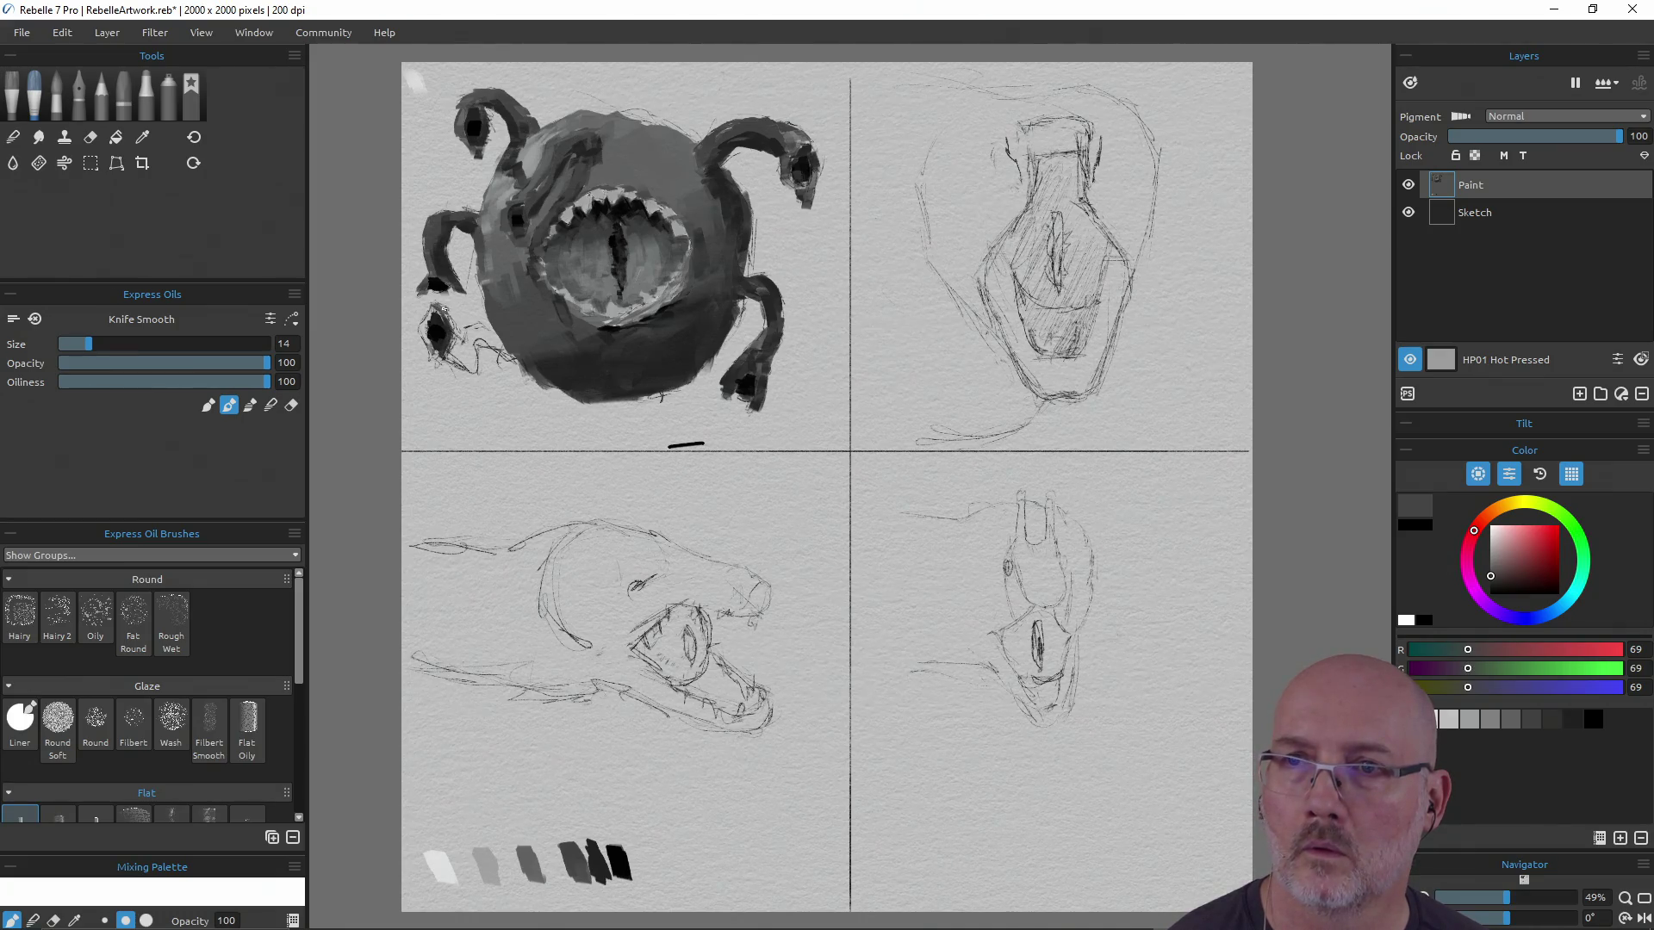
pyautogui.moveTo(445, 310)
pyautogui.mouseDown()
pyautogui.moveTo(450, 354)
pyautogui.moveTo(423, 329)
pyautogui.moveTo(433, 306)
pyautogui.mouseUp()
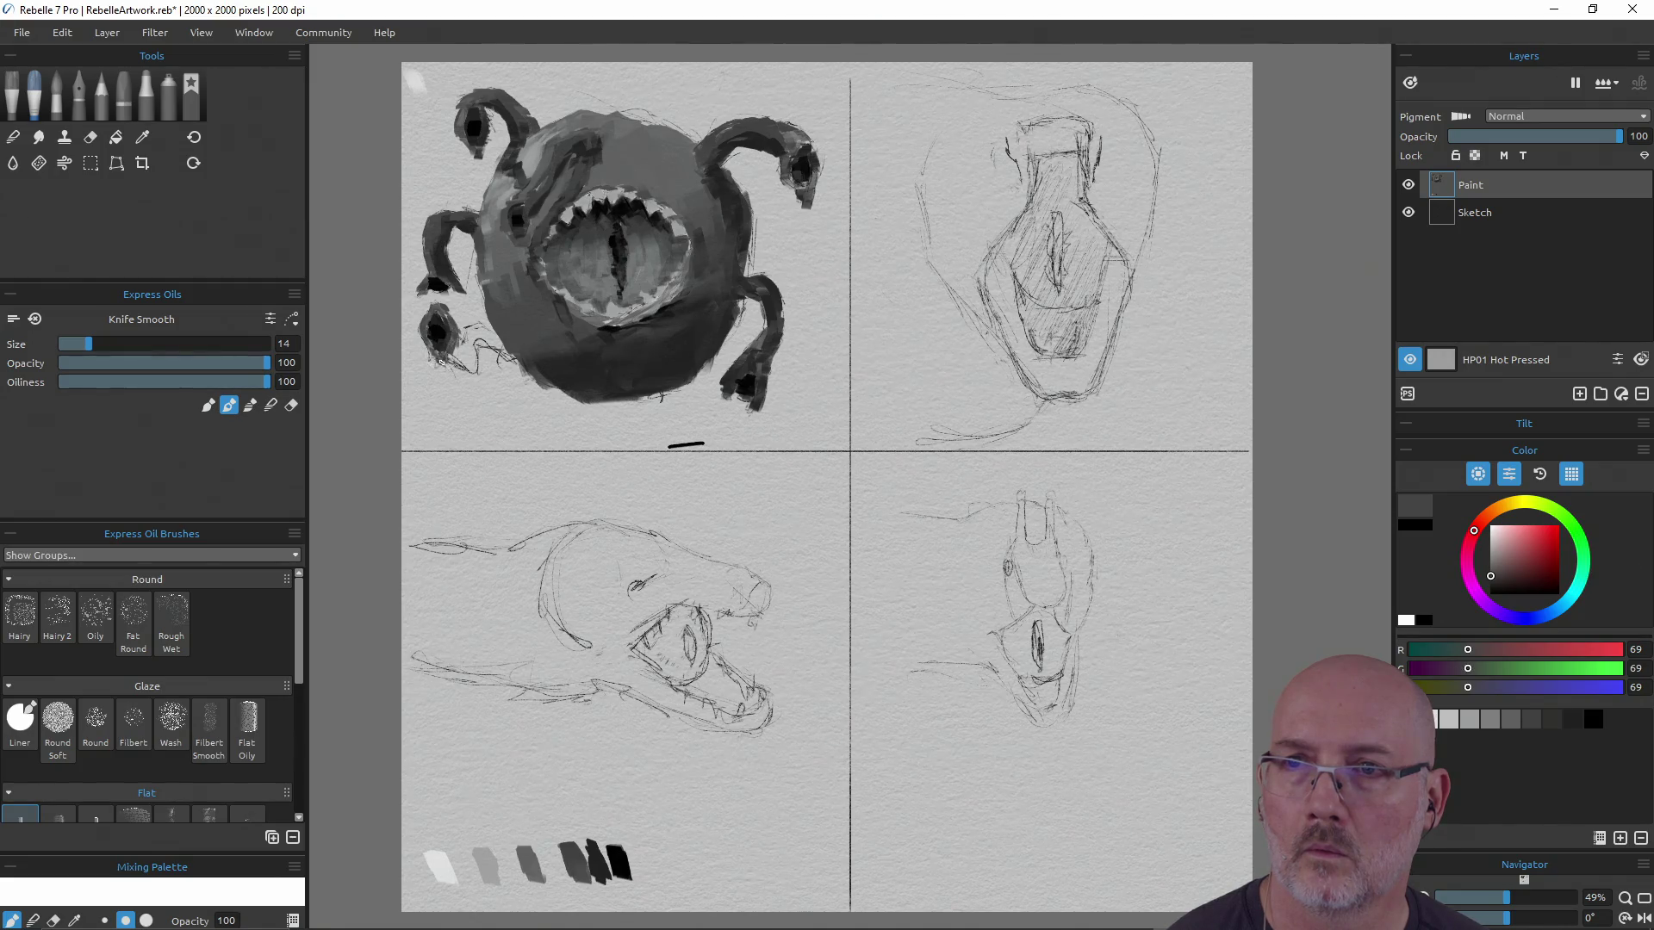
pyautogui.moveTo(430, 349)
pyautogui.mouseDown()
pyautogui.moveTo(519, 380)
pyautogui.moveTo(472, 365)
pyautogui.moveTo(479, 330)
pyautogui.moveTo(493, 337)
pyautogui.moveTo(460, 349)
pyautogui.mouseUp()
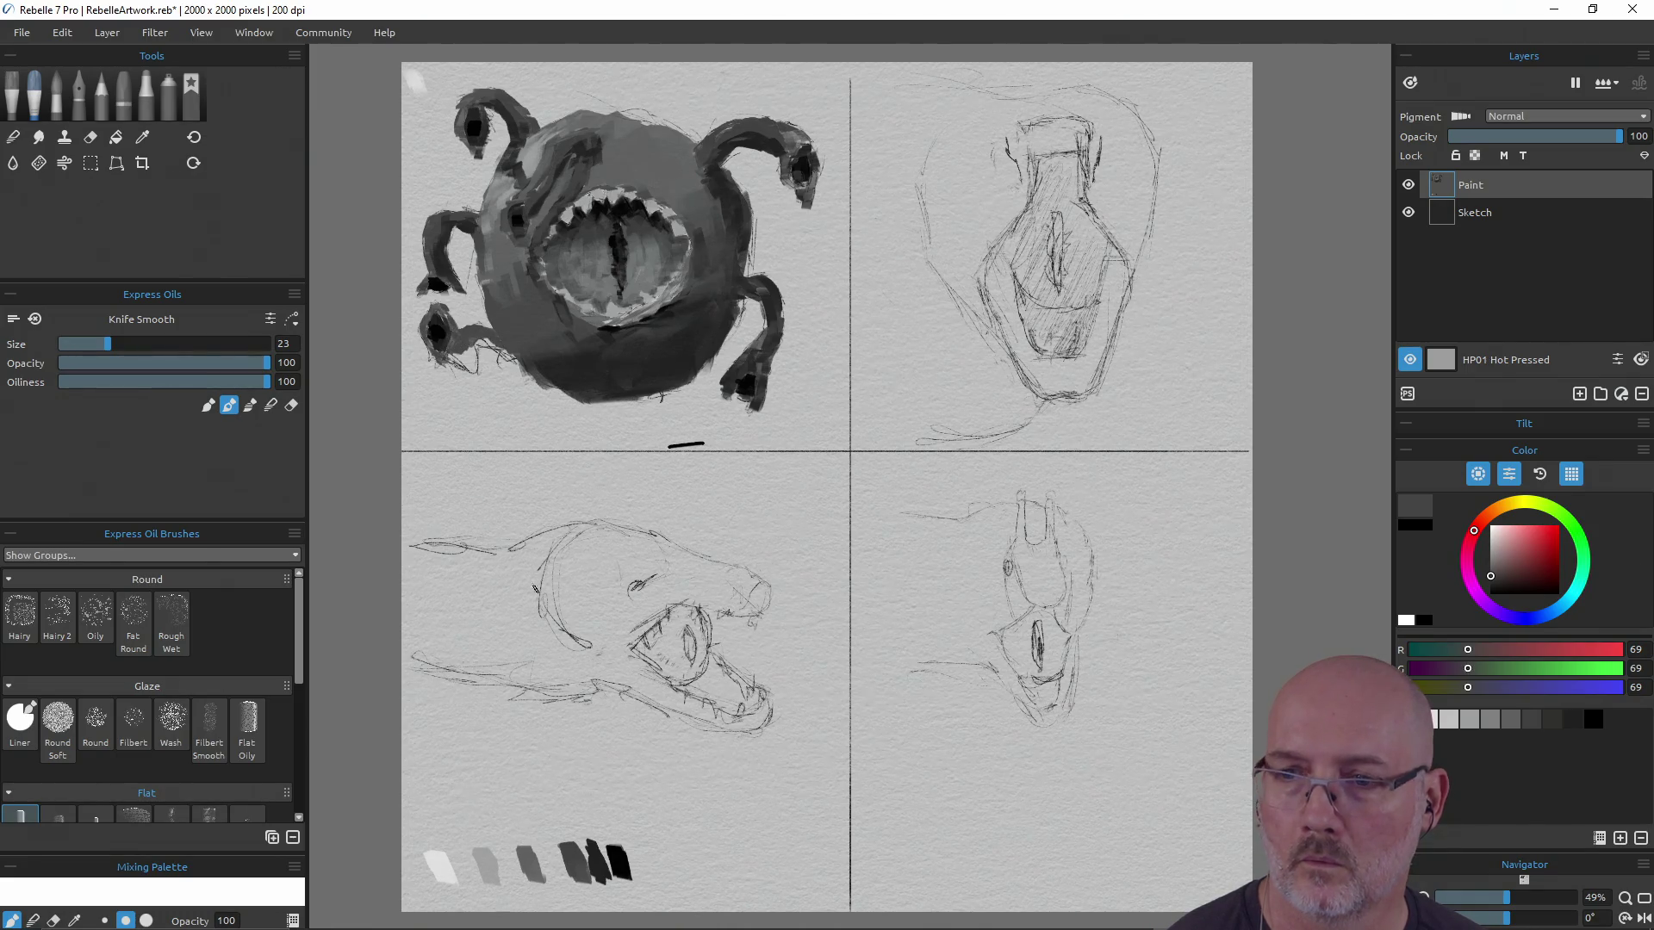
# Thicken the lower-left claw with dark grey strokes, then bring up Save As (Ctrl+Shift+S)
pyautogui.keyDown('alt'); pyautogui.click(590, 861); pyautogui.keyUp('alt')
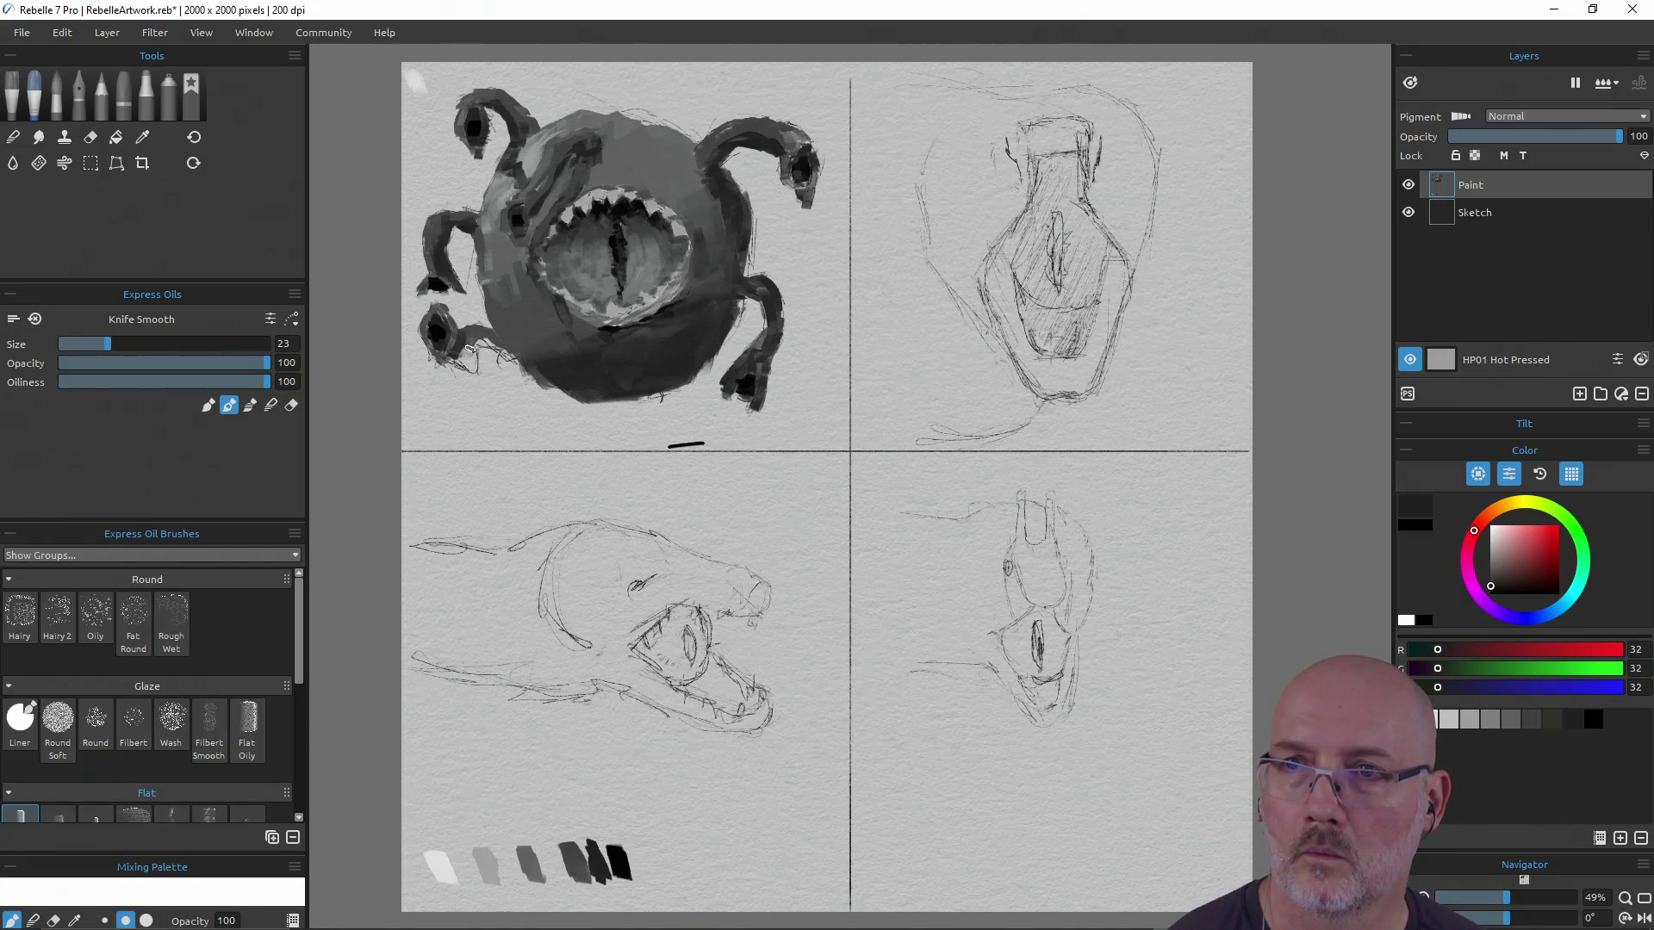
pyautogui.moveTo(463, 348)
pyautogui.mouseDown()
pyautogui.moveTo(463, 367)
pyautogui.moveTo(489, 341)
pyautogui.moveTo(509, 355)
pyautogui.mouseUp()
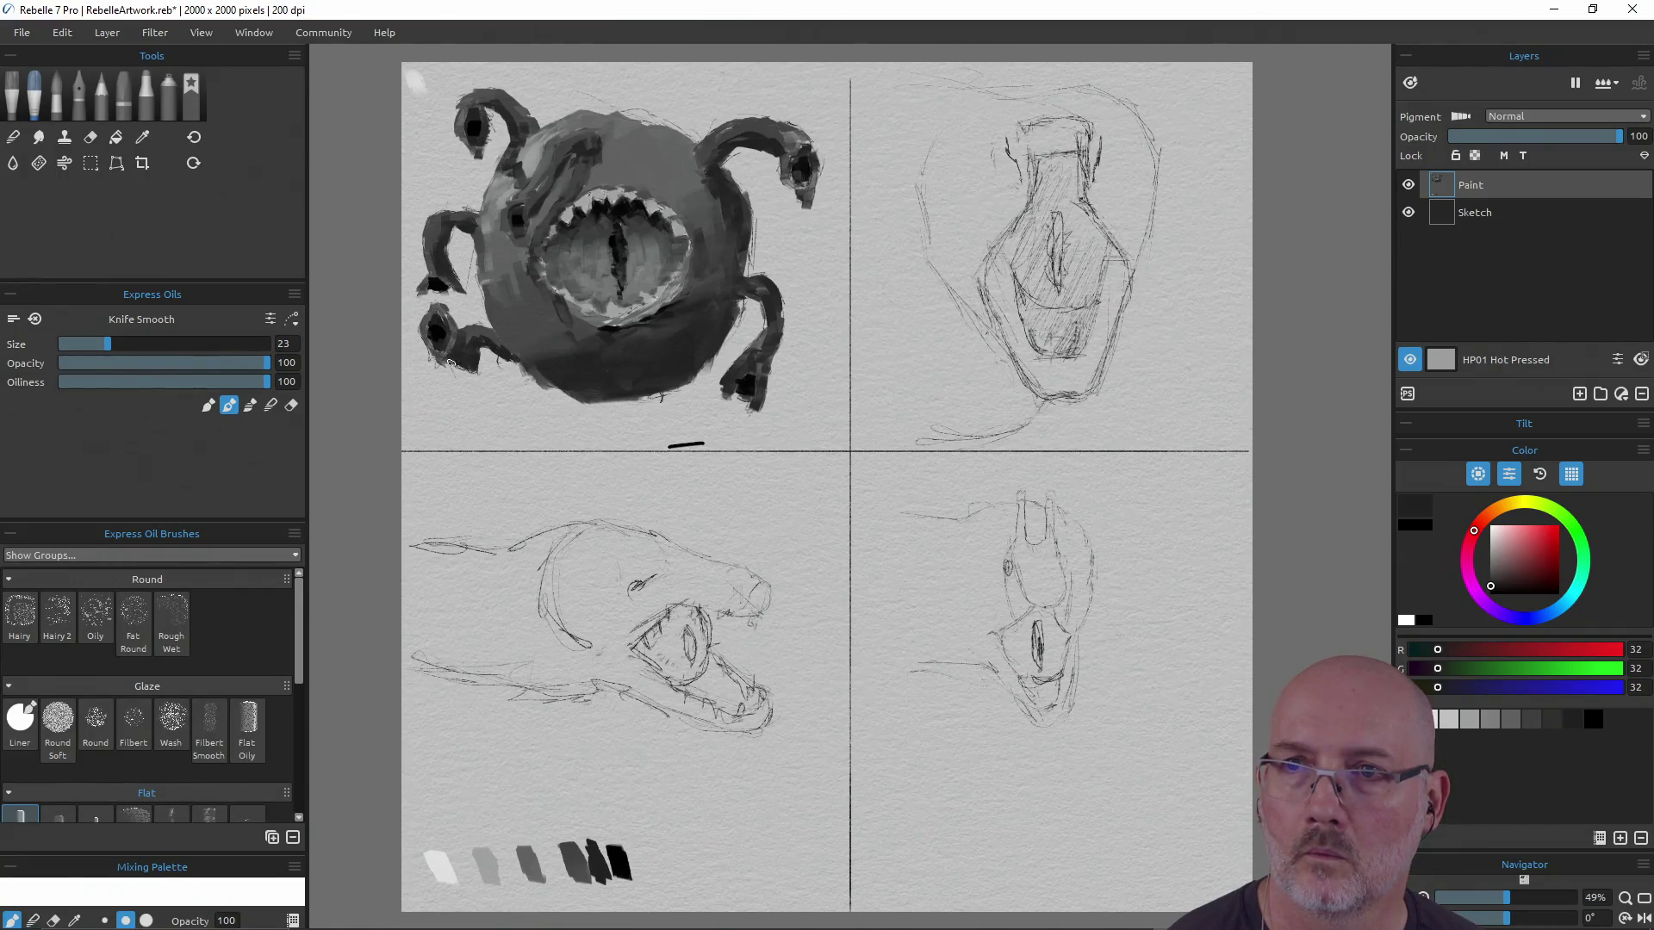
pyautogui.keyDown('alt'); pyautogui.click(561, 815); pyautogui.keyUp('alt')
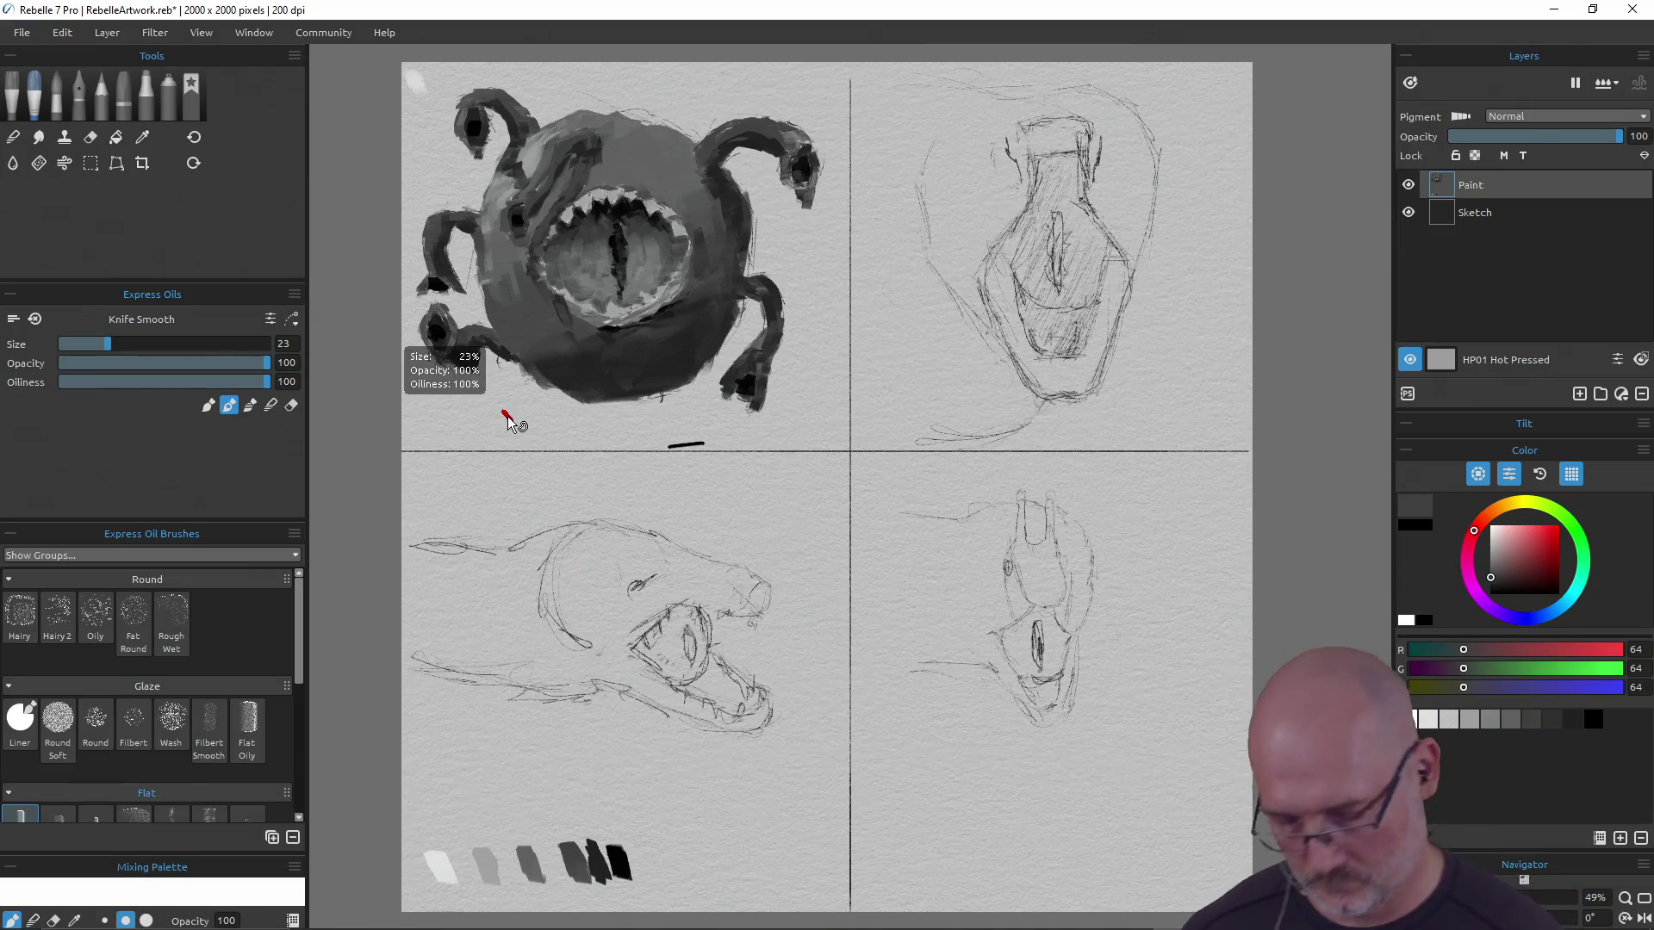
pyautogui.hotkey('ctrl', 'shift', 's')
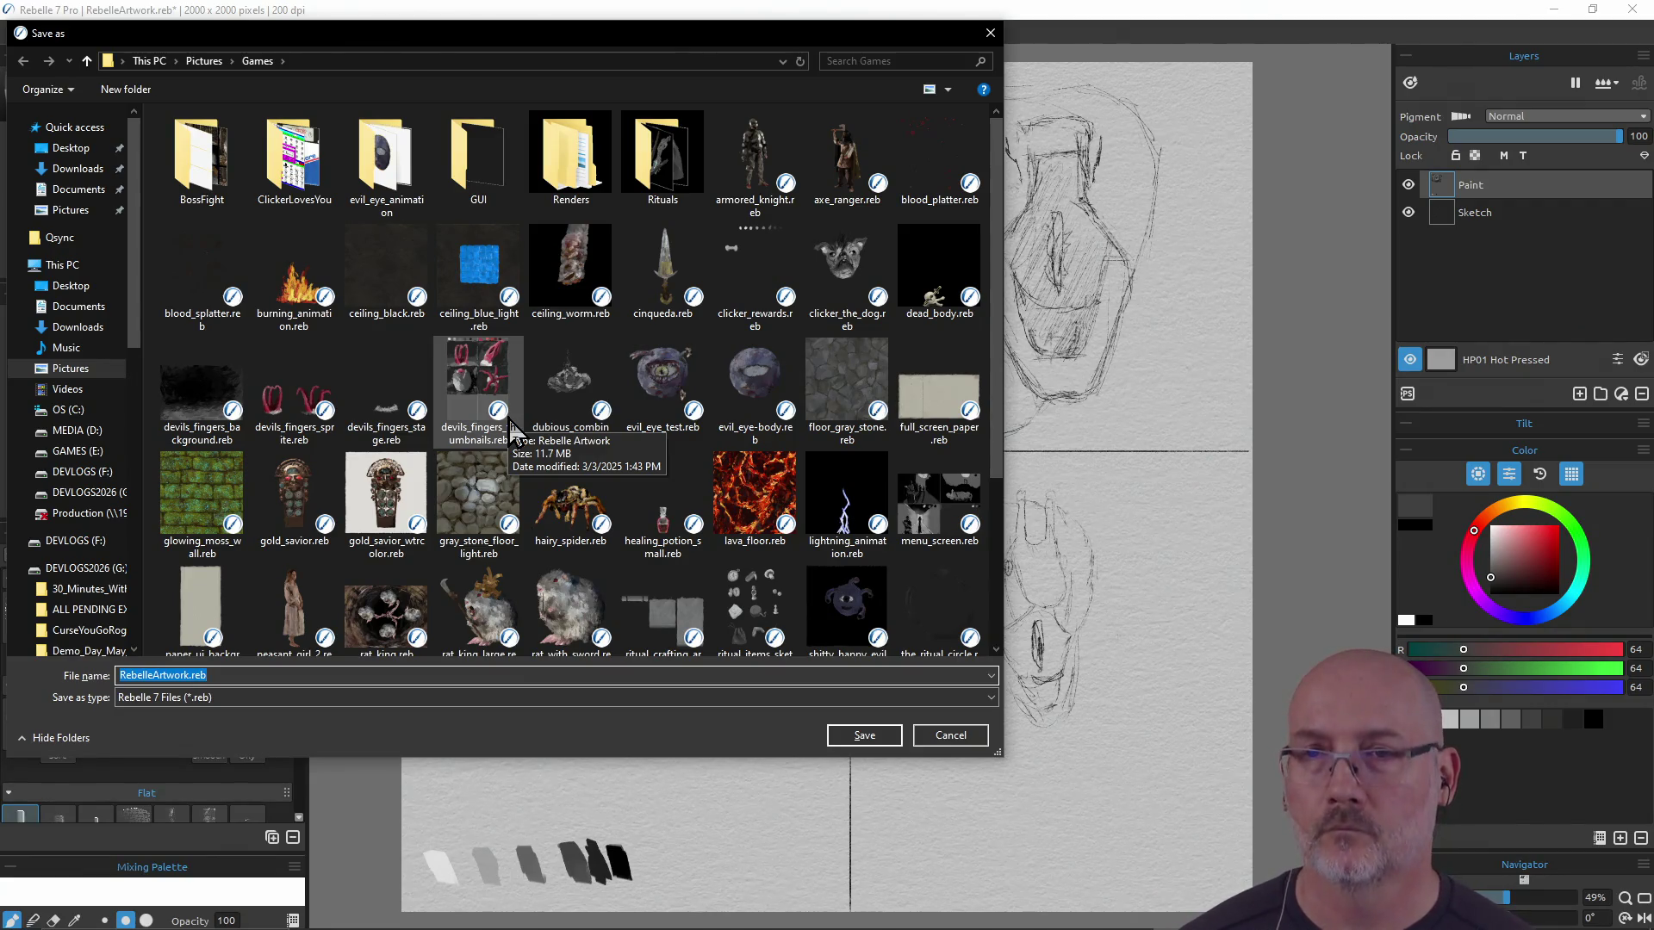
pyautogui.write('e')
# Save the page as evil_eye.reb in the Pictures > Games folder
pyautogui.press('BackSpace')
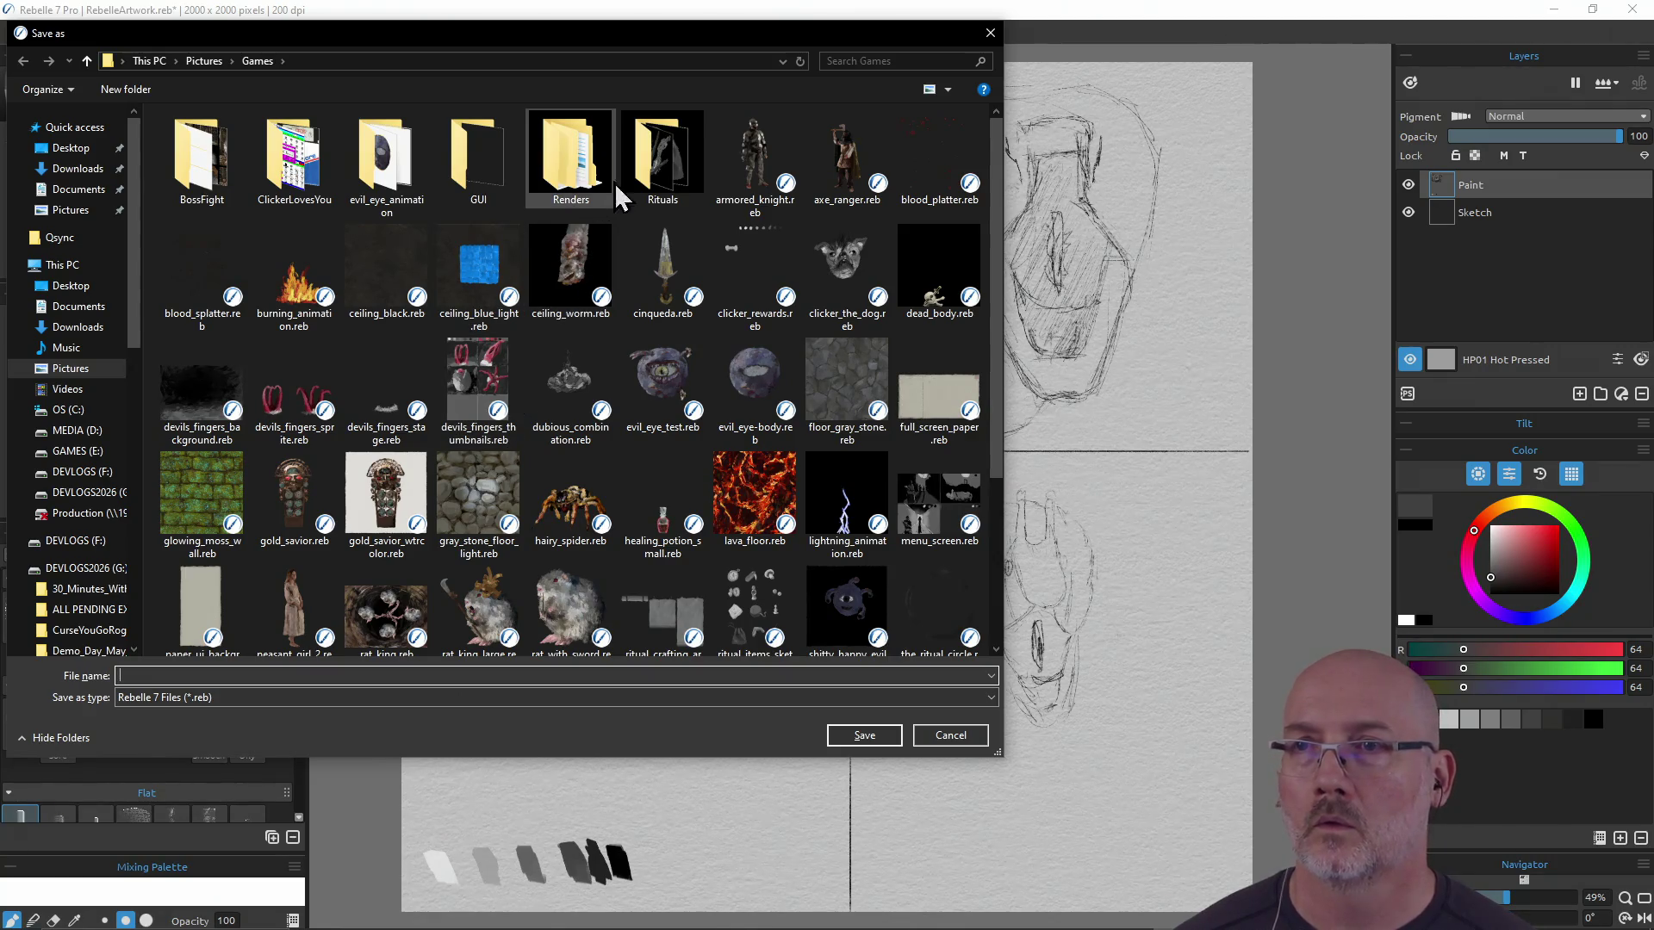
pyautogui.scroll(-3, 700, 313)
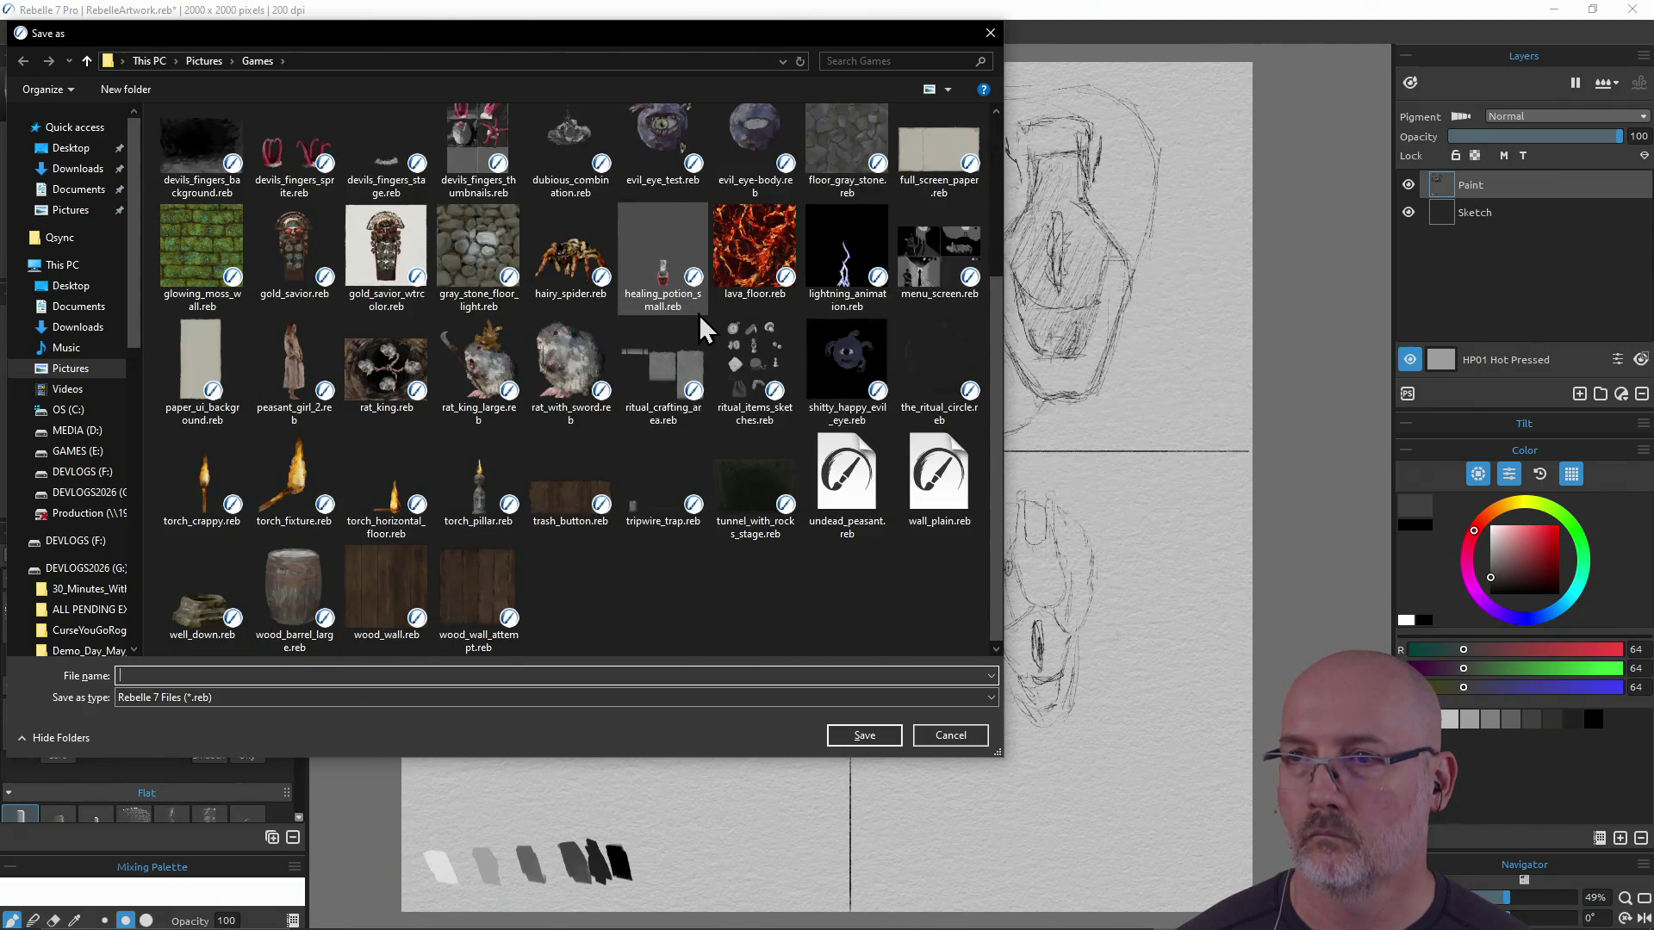
pyautogui.scroll(3, 699, 313)
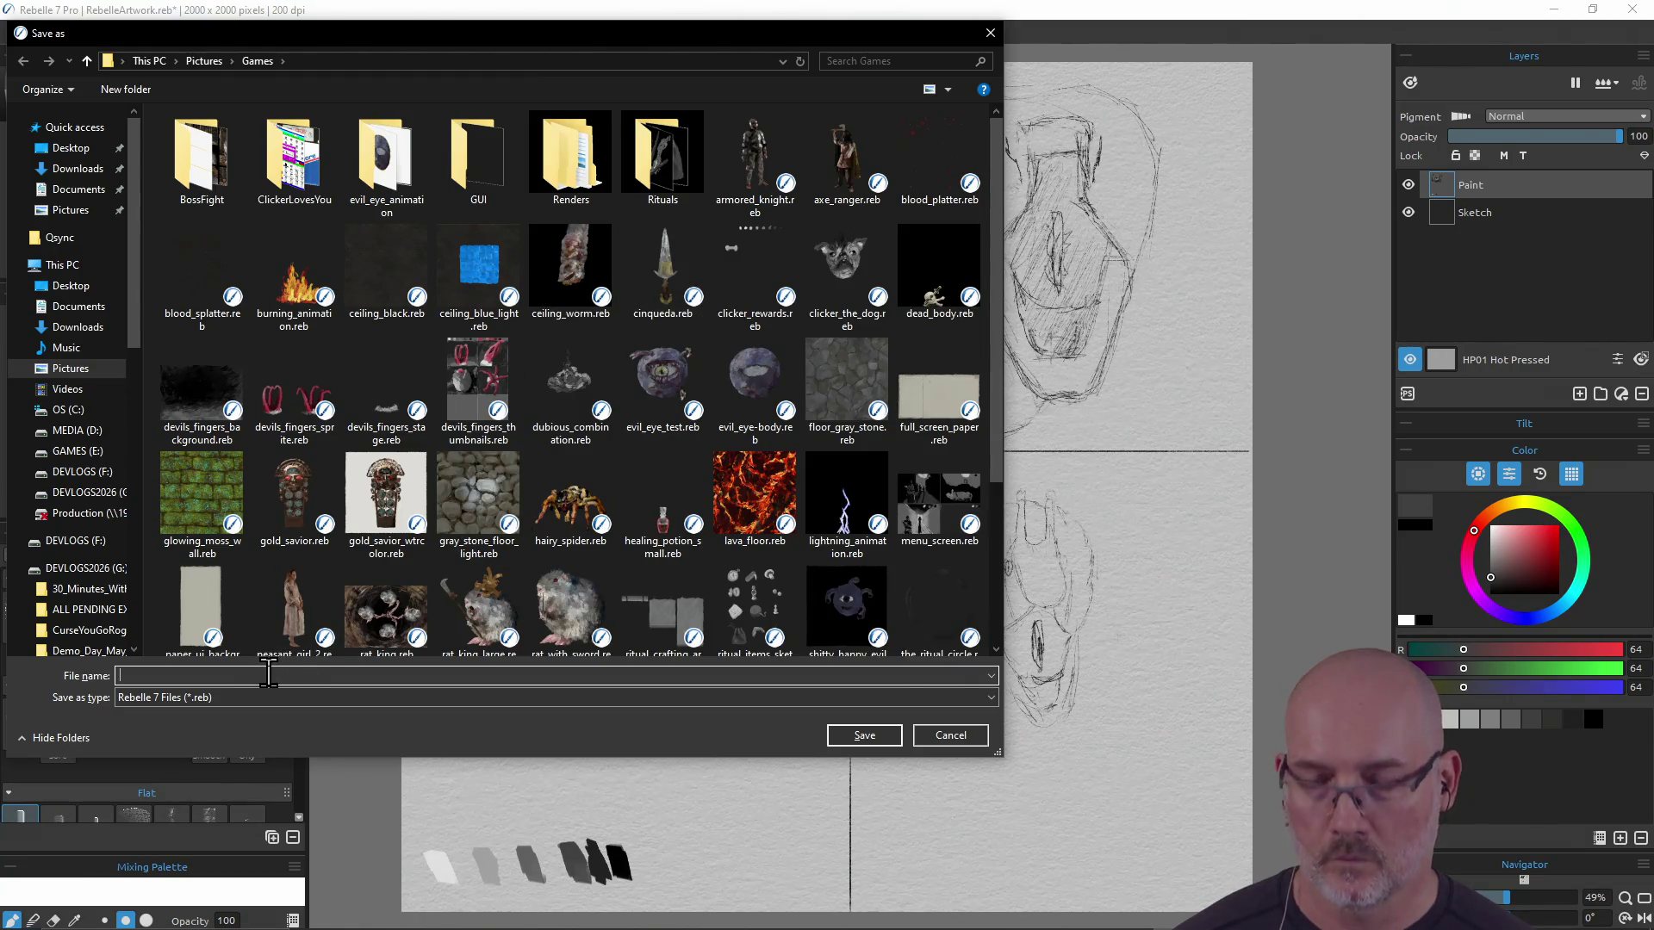
pyautogui.write('eveil')
pyautogui.press('BackSpace')
pyautogui.press('BackSpace')
pyautogui.press('BackSpace')
pyautogui.write('il_eye')
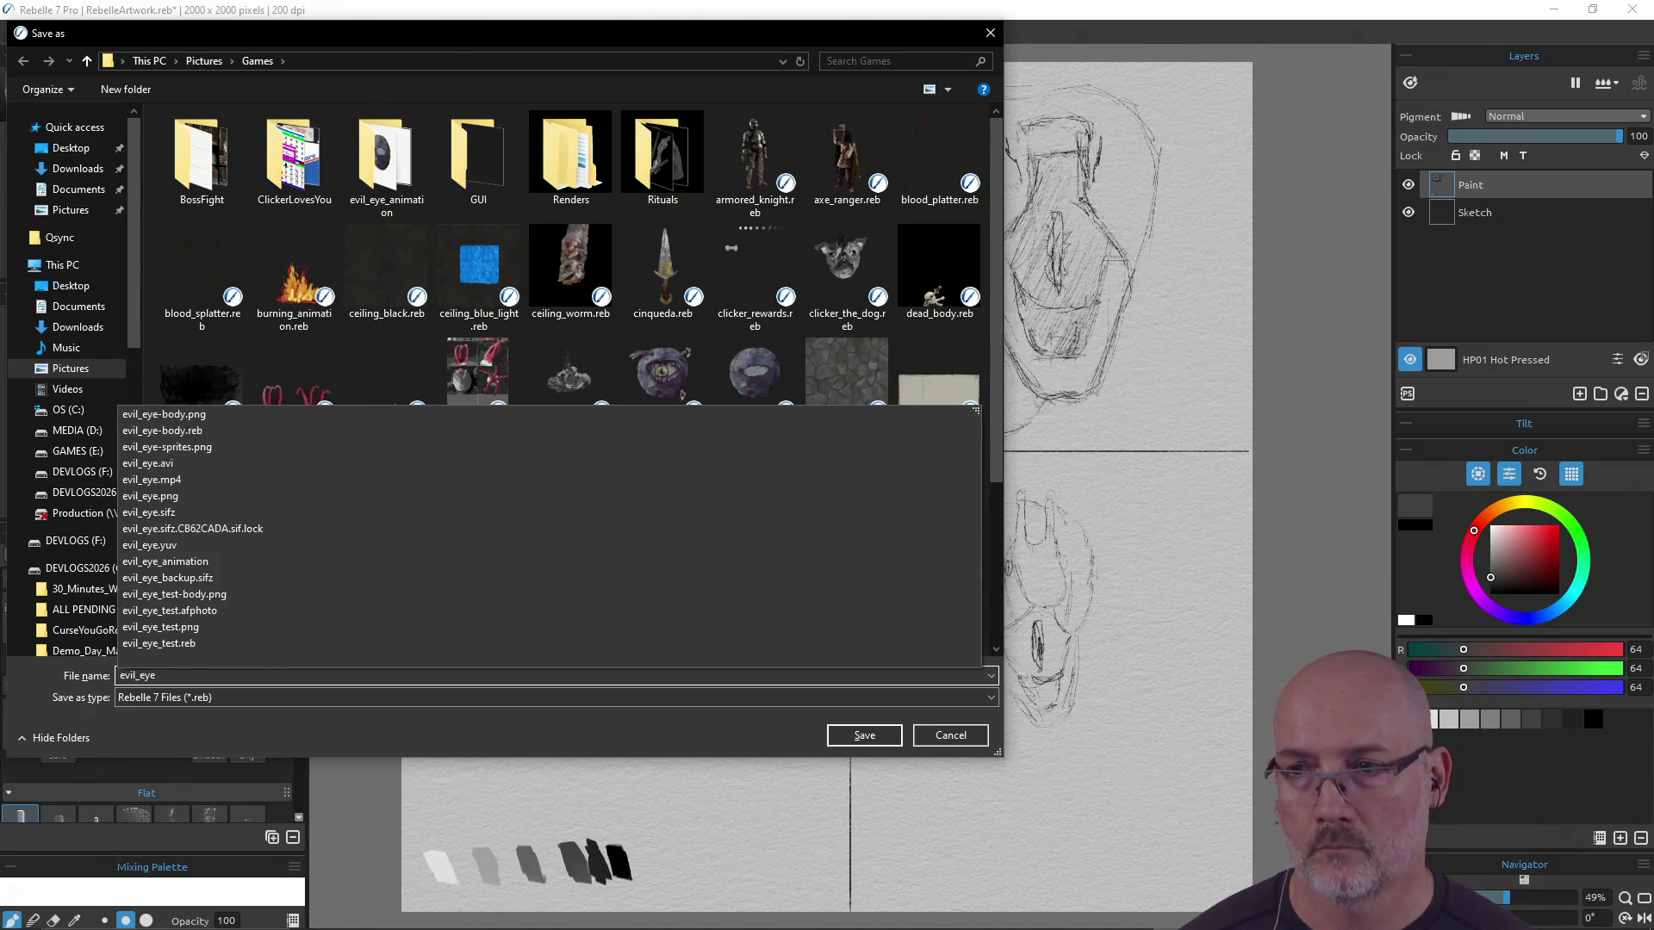
pyautogui.press('Return')
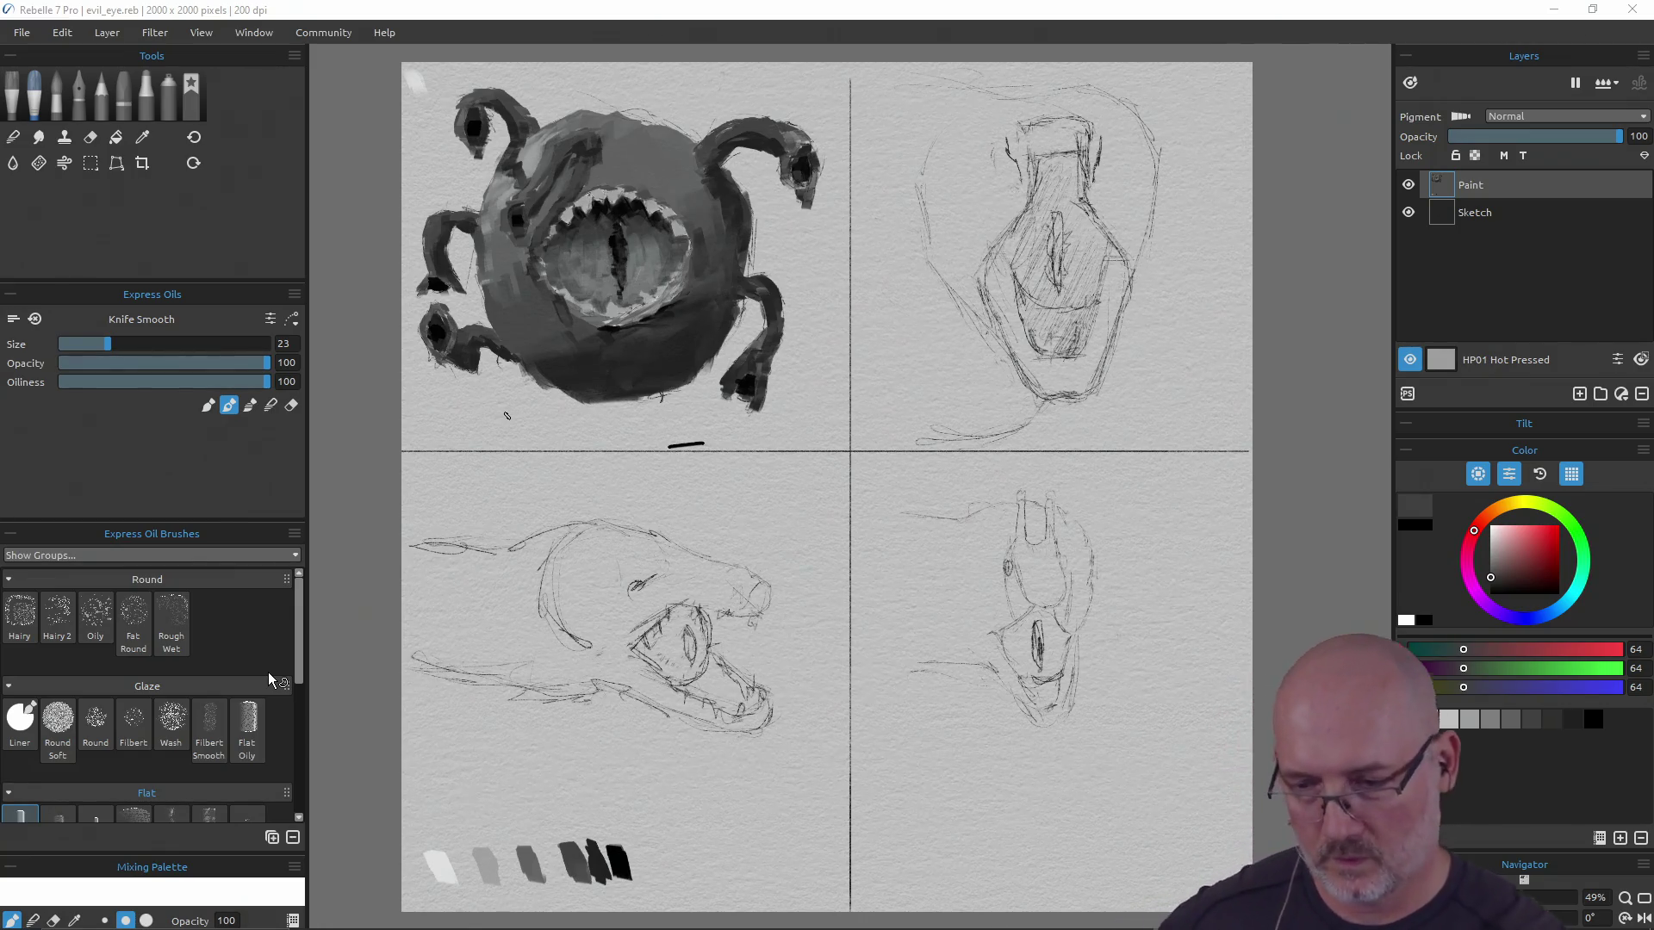
# Lighten the head top with a size-38 brush, undo the last stroke, and resave evil_eye.reb
pyautogui.keyDown('alt'); pyautogui.click(651, 142); pyautogui.keyUp('alt')
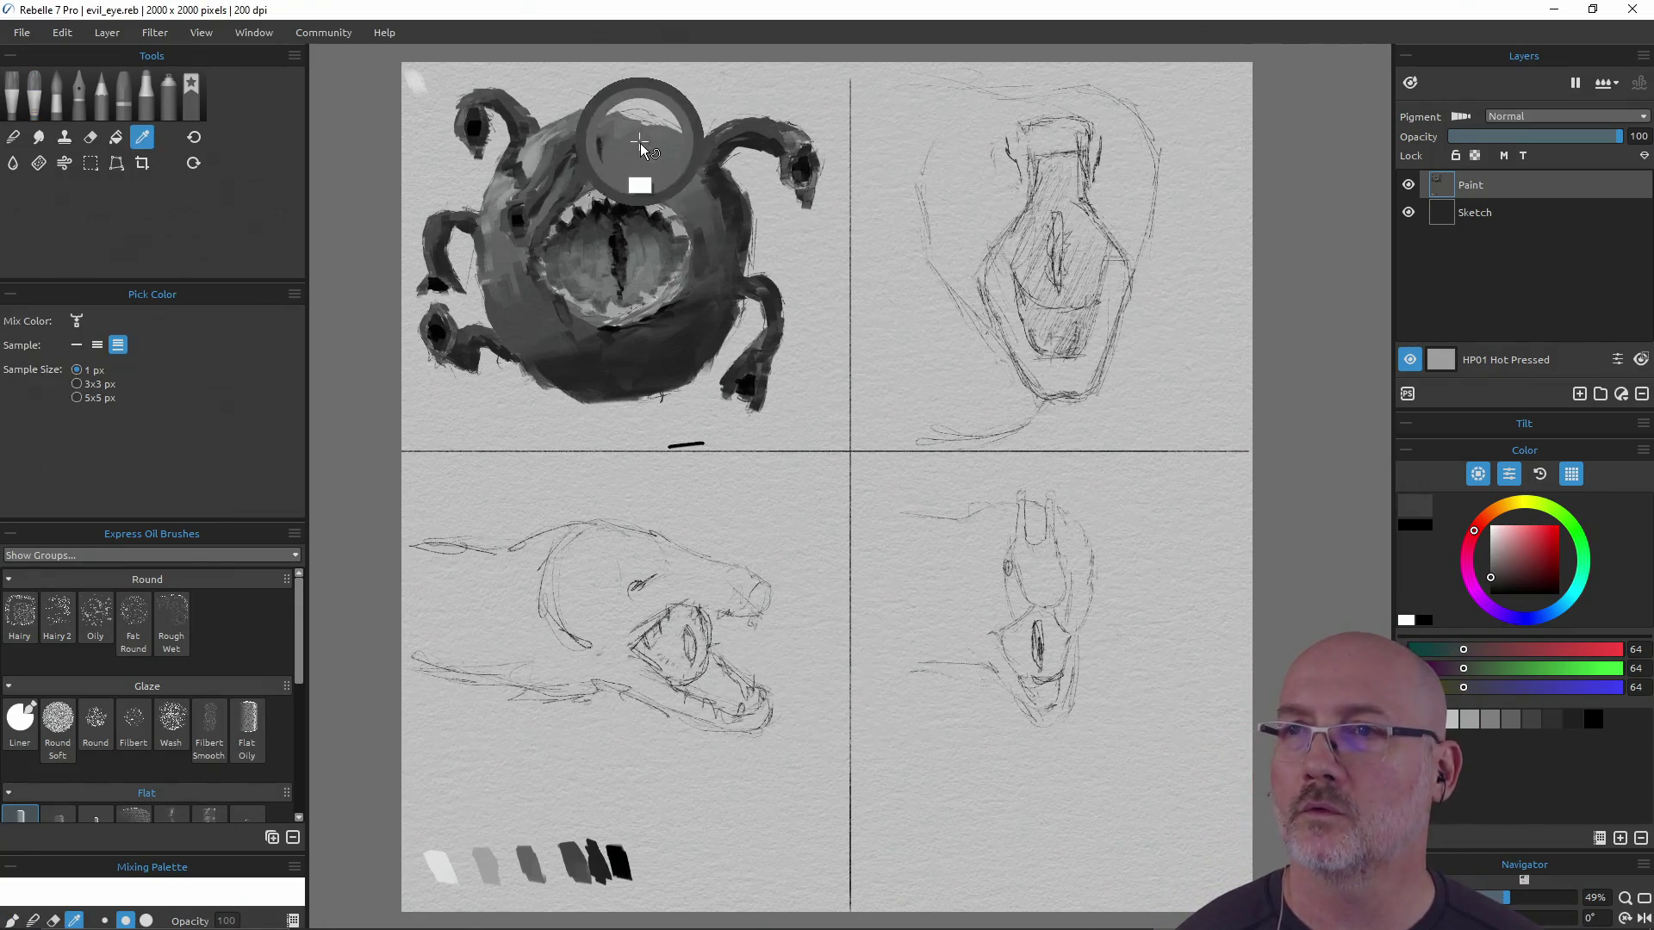
pyautogui.moveTo(668, 142)
pyautogui.mouseDown()
pyautogui.moveTo(664, 155)
pyautogui.moveTo(653, 122)
pyautogui.moveTo(598, 115)
pyautogui.moveTo(687, 143)
pyautogui.moveTo(645, 122)
pyautogui.mouseUp()
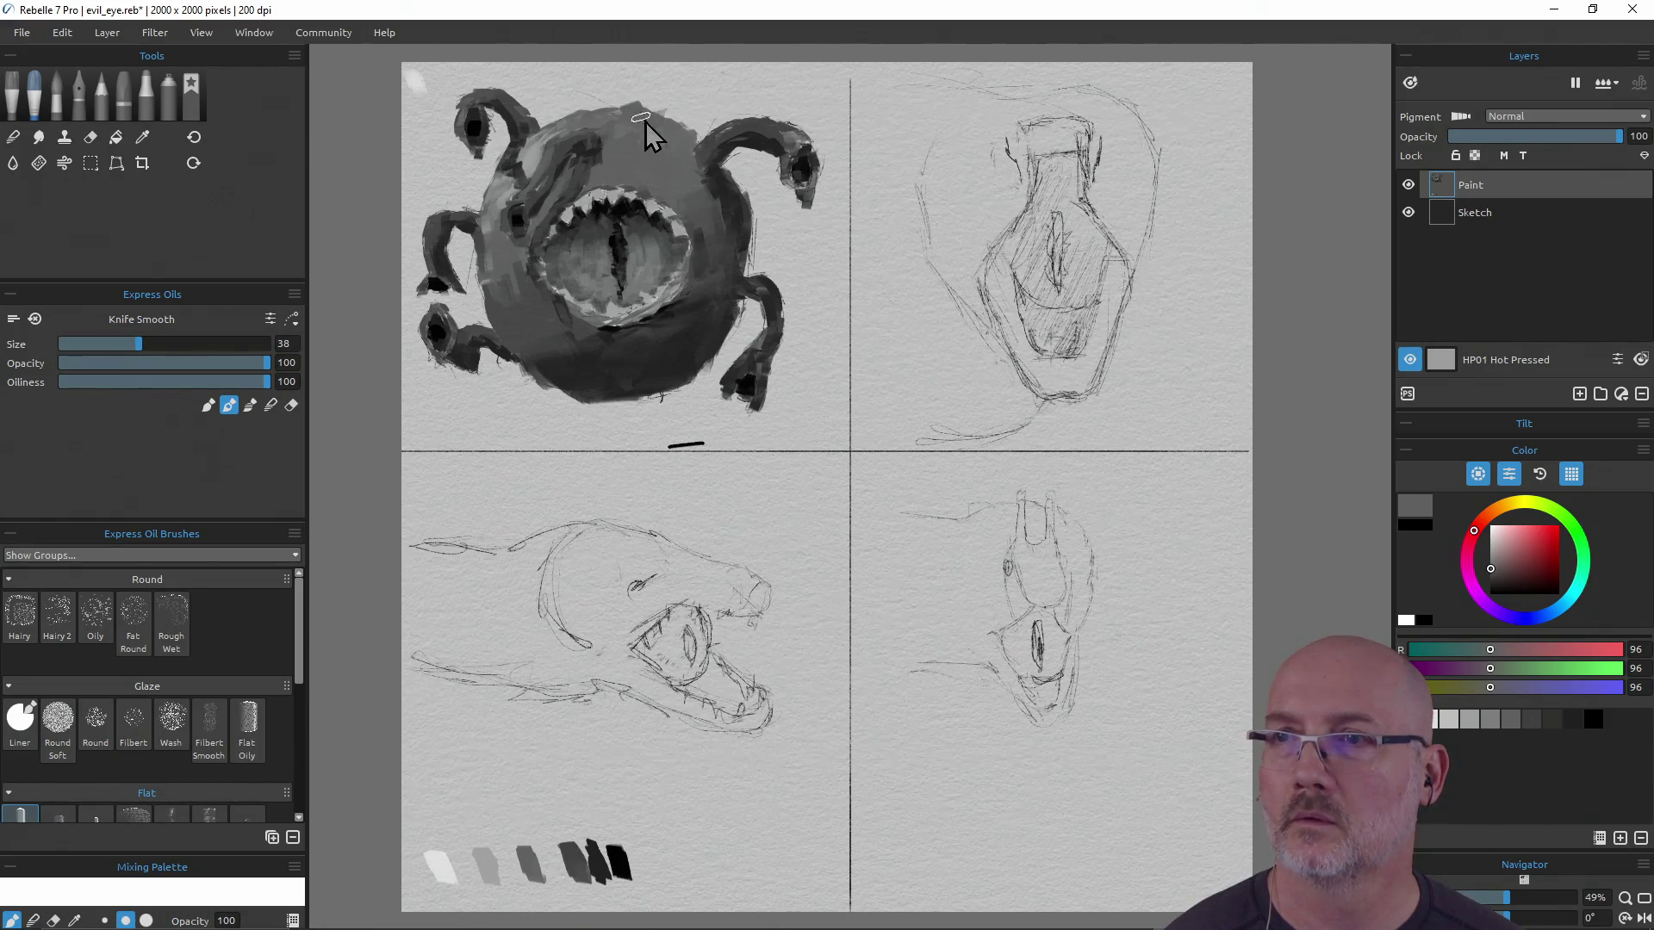
pyautogui.moveTo(719, 176); pyautogui.dragTo(752, 211)
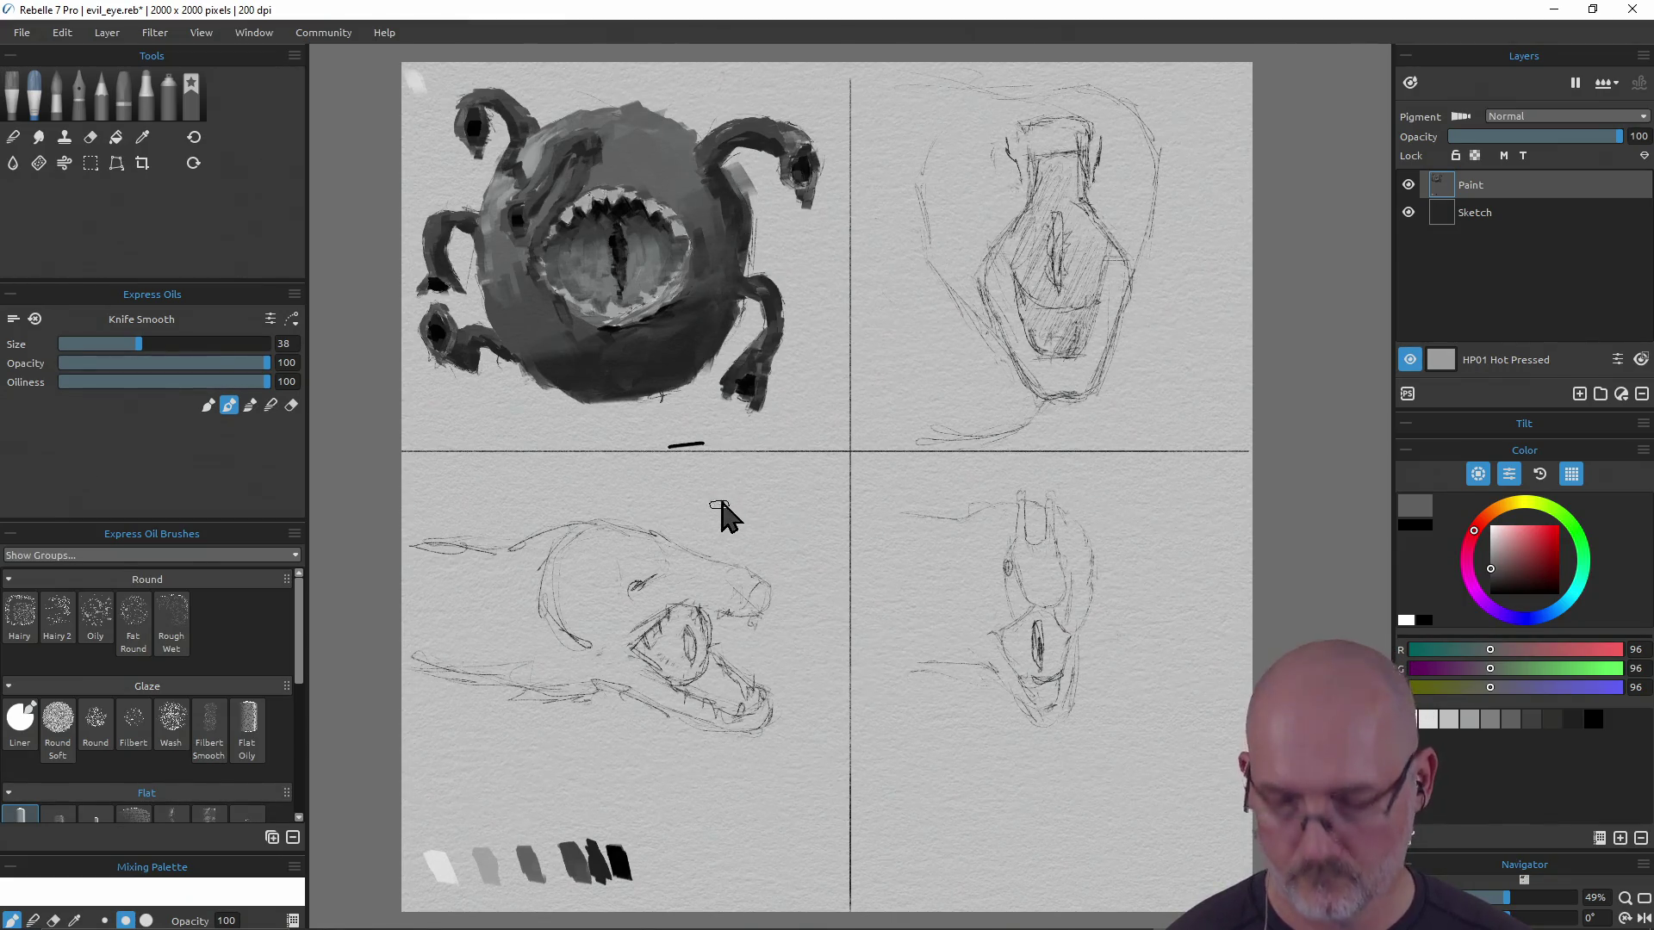
pyautogui.moveTo(738, 251)
pyautogui.mouseDown()
pyautogui.moveTo(763, 215)
pyautogui.moveTo(758, 263)
pyautogui.mouseUp()
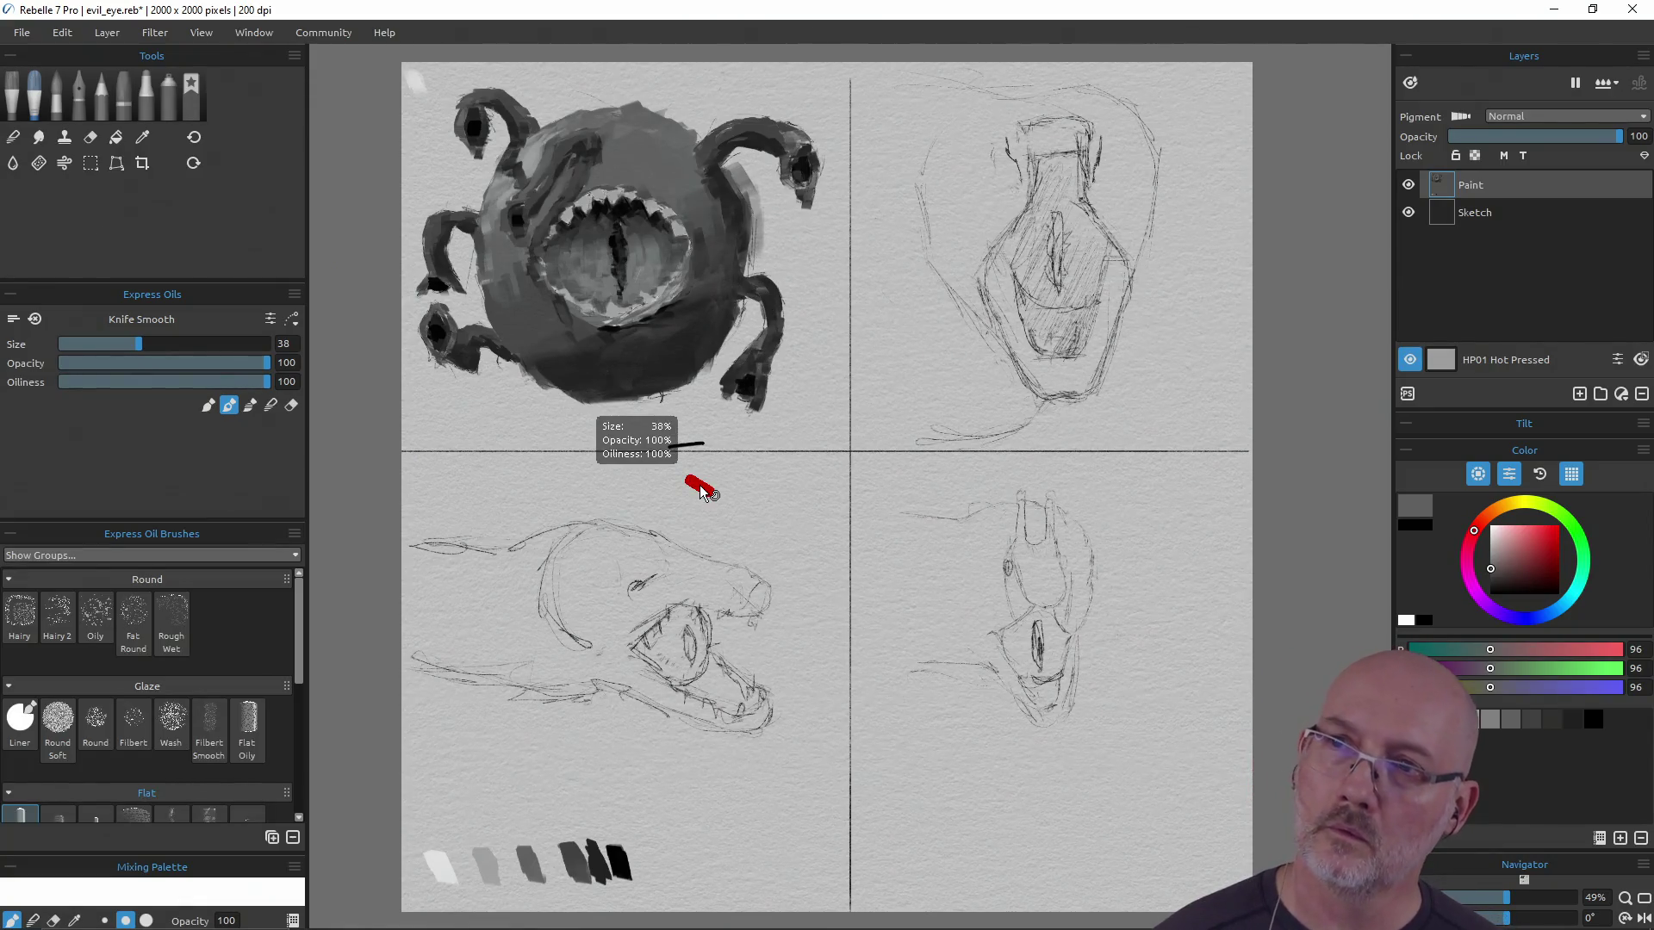
pyautogui.hotkey('ctrl', 'z')
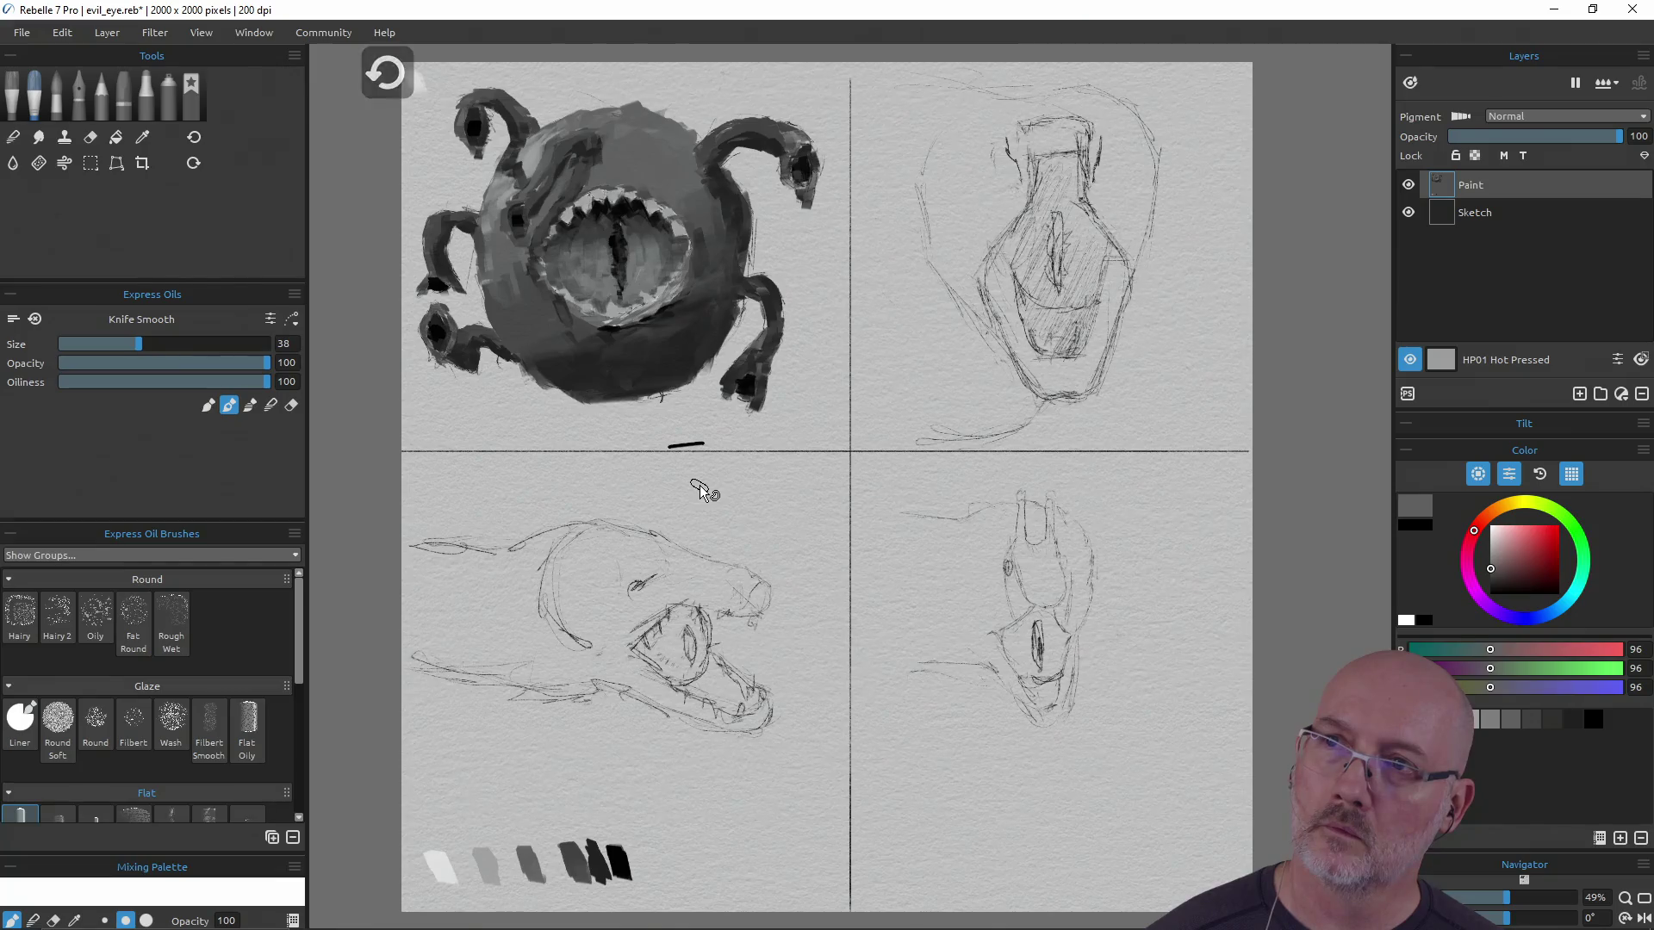
pyautogui.hotkey('ctrl', 's')
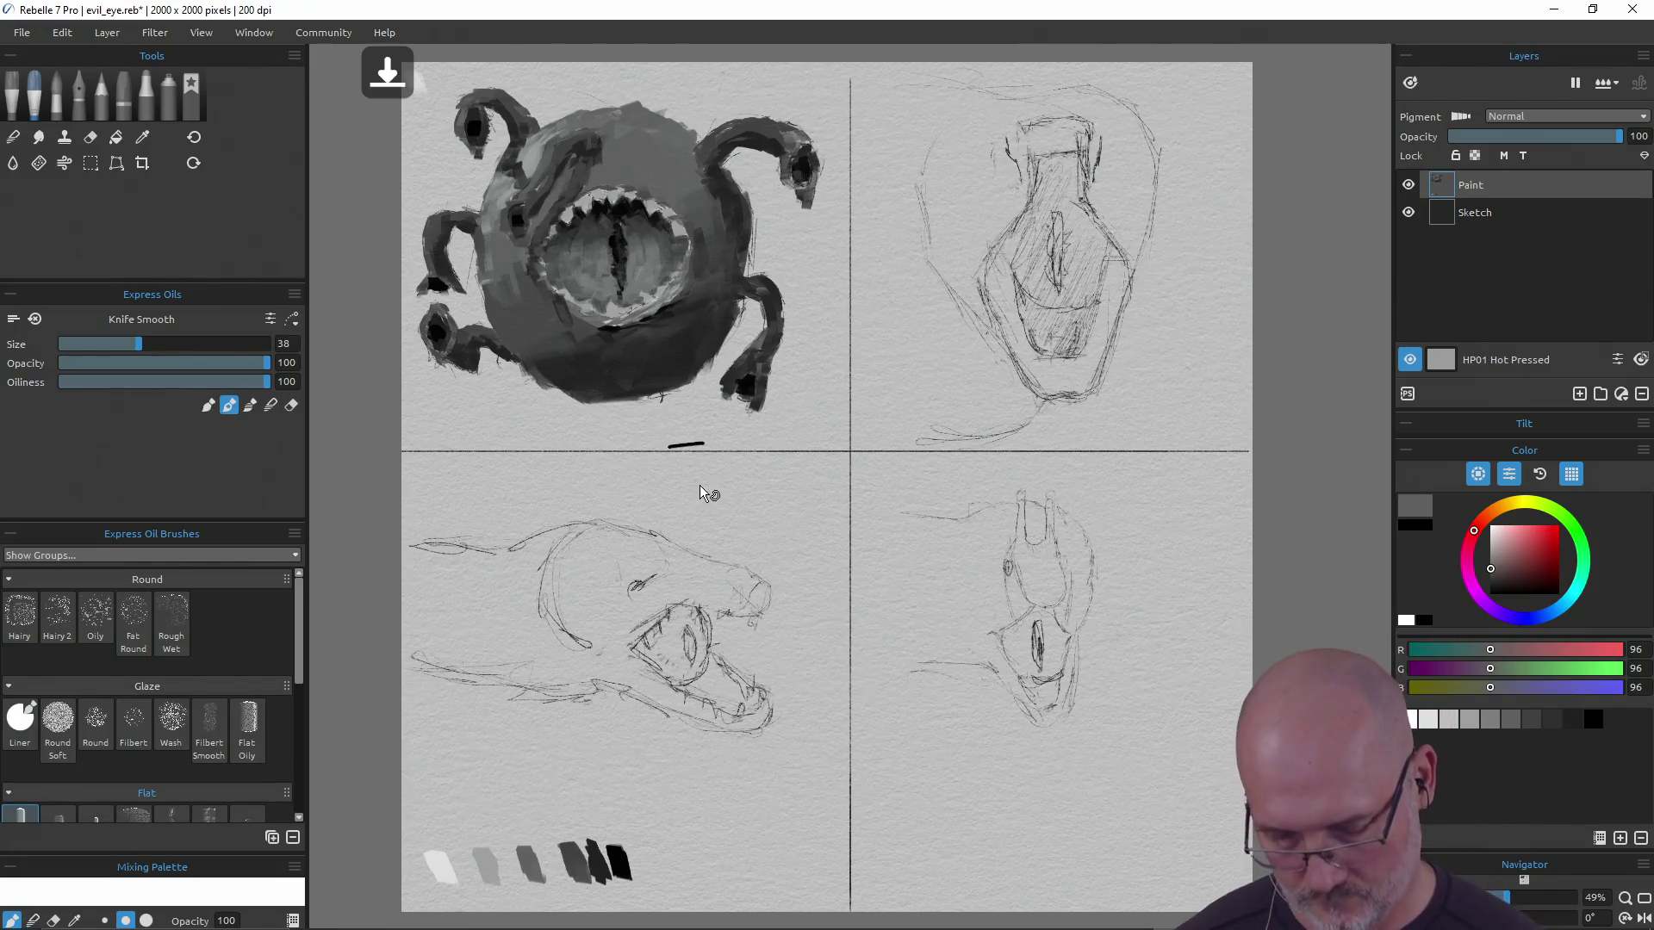
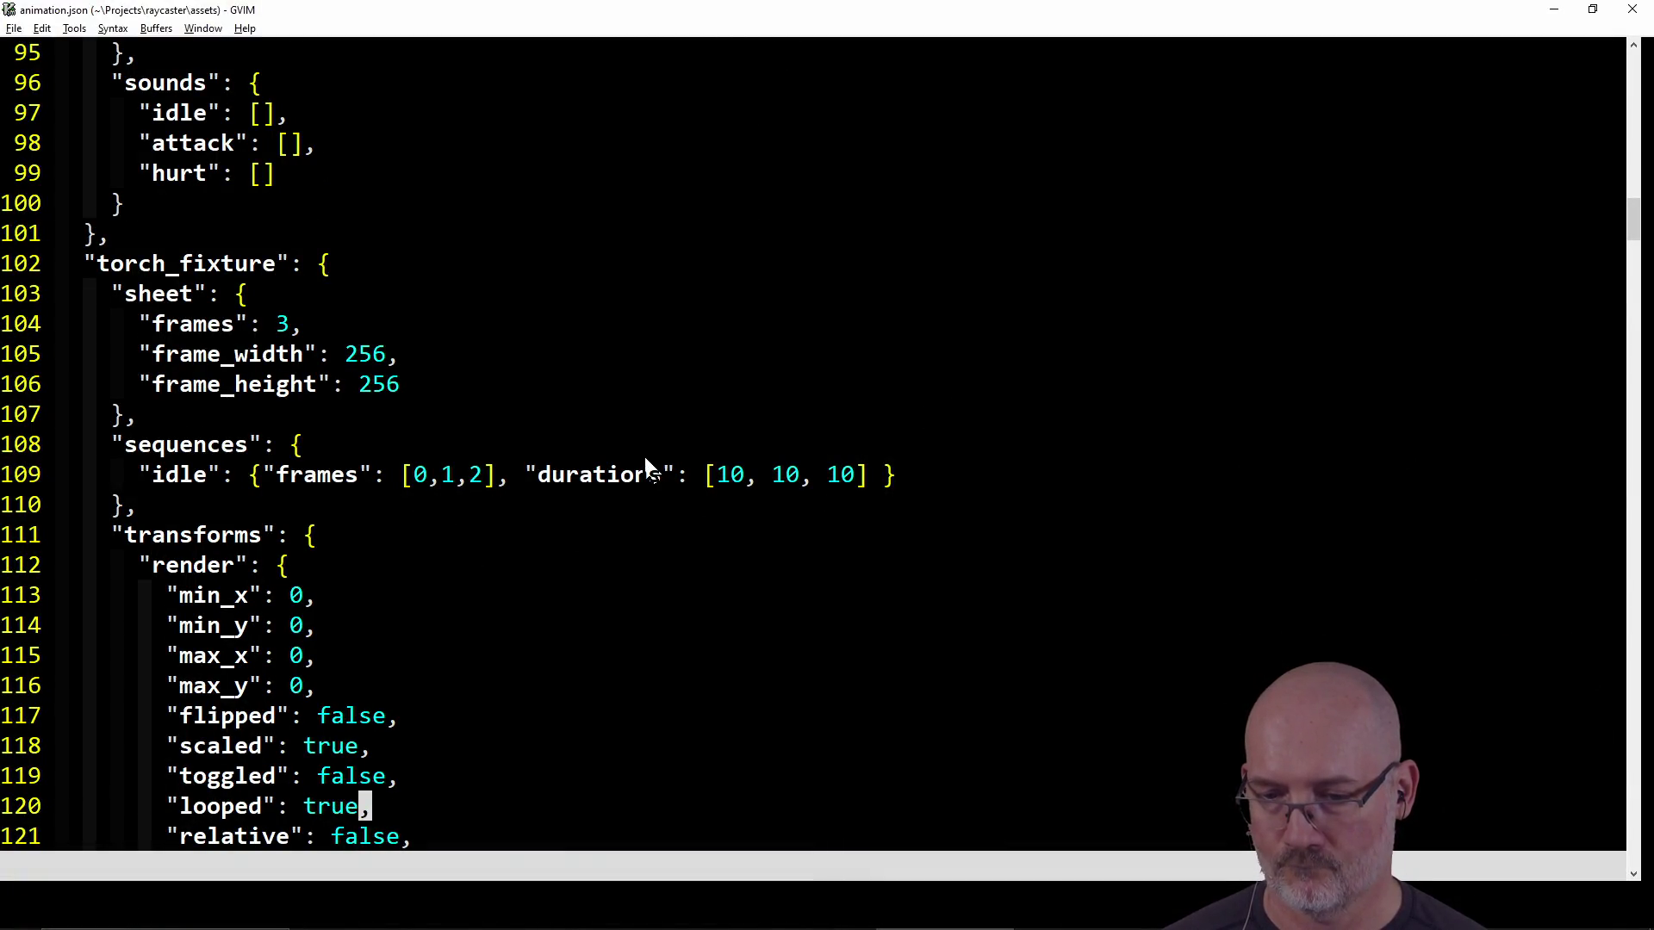
# Close the moray eel image and search tabs in Firefox and return to GVIM
pyautogui.hotkey('alt', 'Tab')
pyautogui.press('Tab')
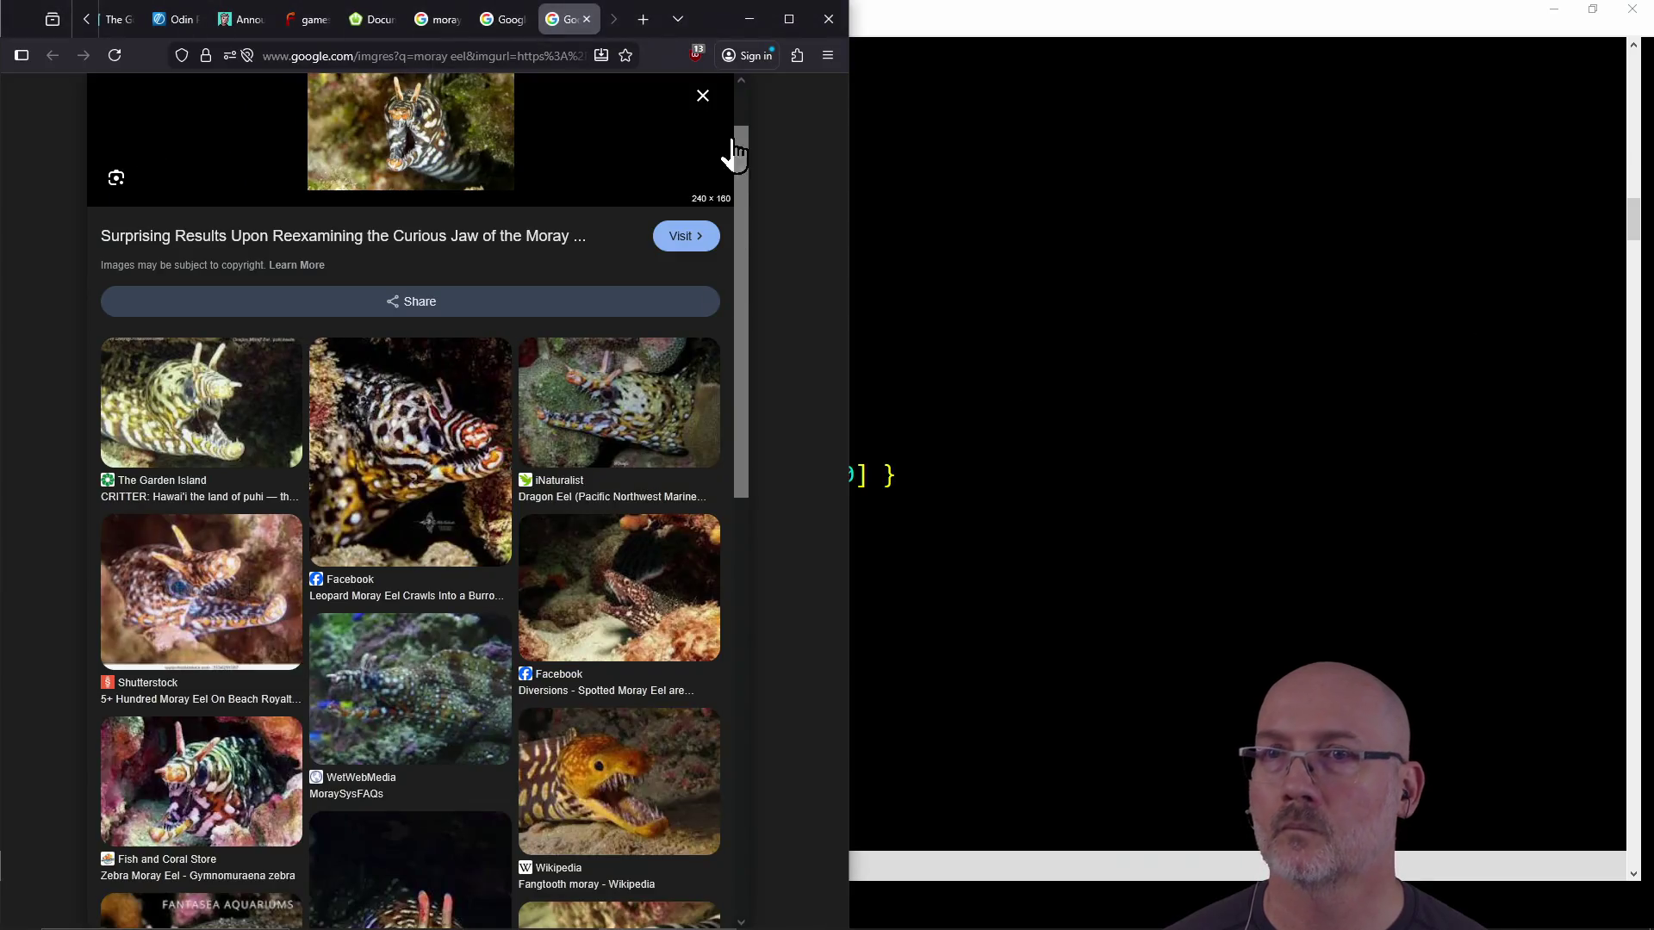
pyautogui.hotkey('ctrl', 'w')
pyautogui.hotkey('ctrl', 'w')
pyautogui.hotkey('alt', 'Tab')
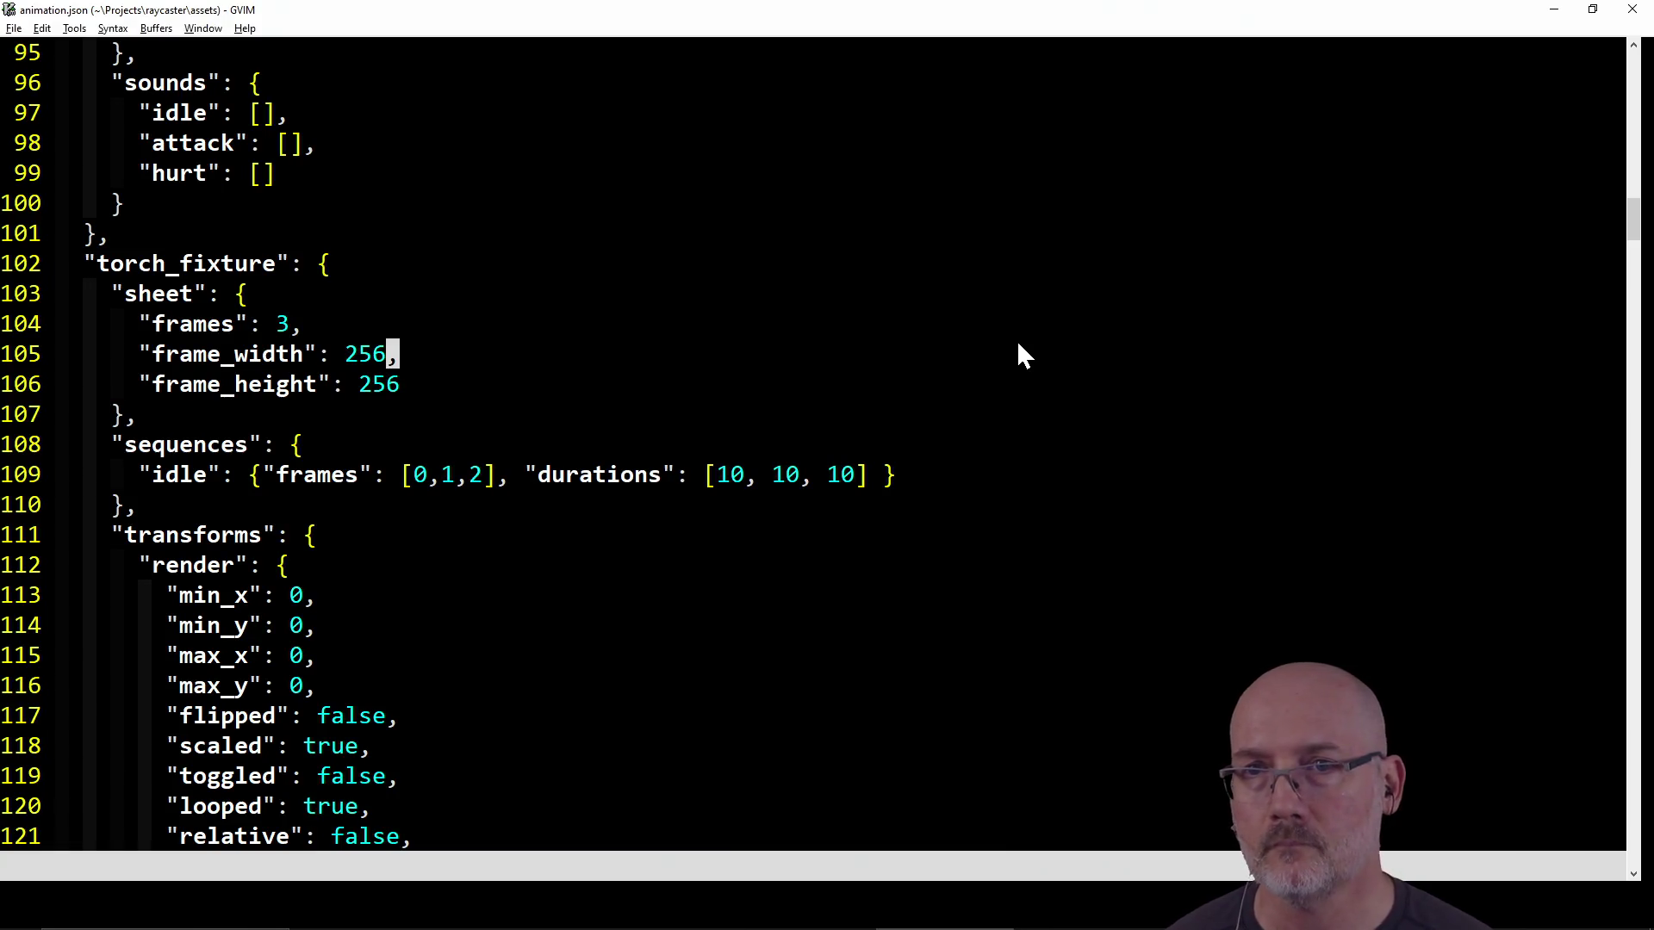
# Scroll back to animation.json's torch_fixture entry, then switch to PowerShell
pyautogui.scroll(-5, 971, 340)
pyautogui.scroll(8, 981, 310)
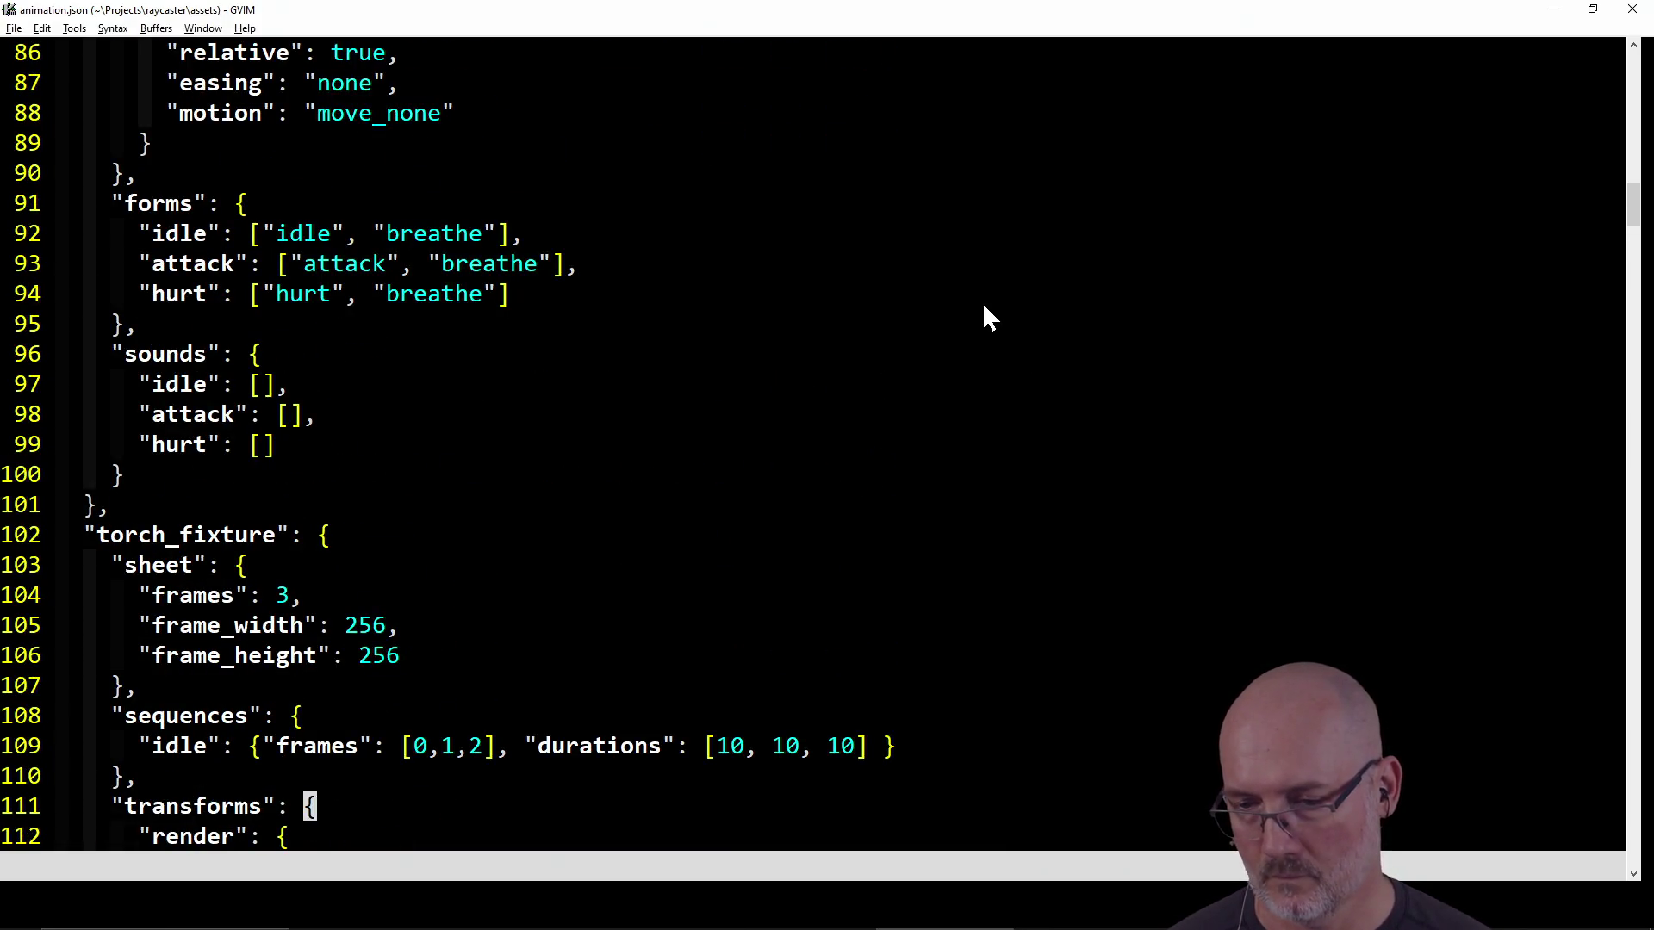
pyautogui.hotkey('alt', 'Tab')
pyautogui.press('Tab')
pyautogui.press('Tab')
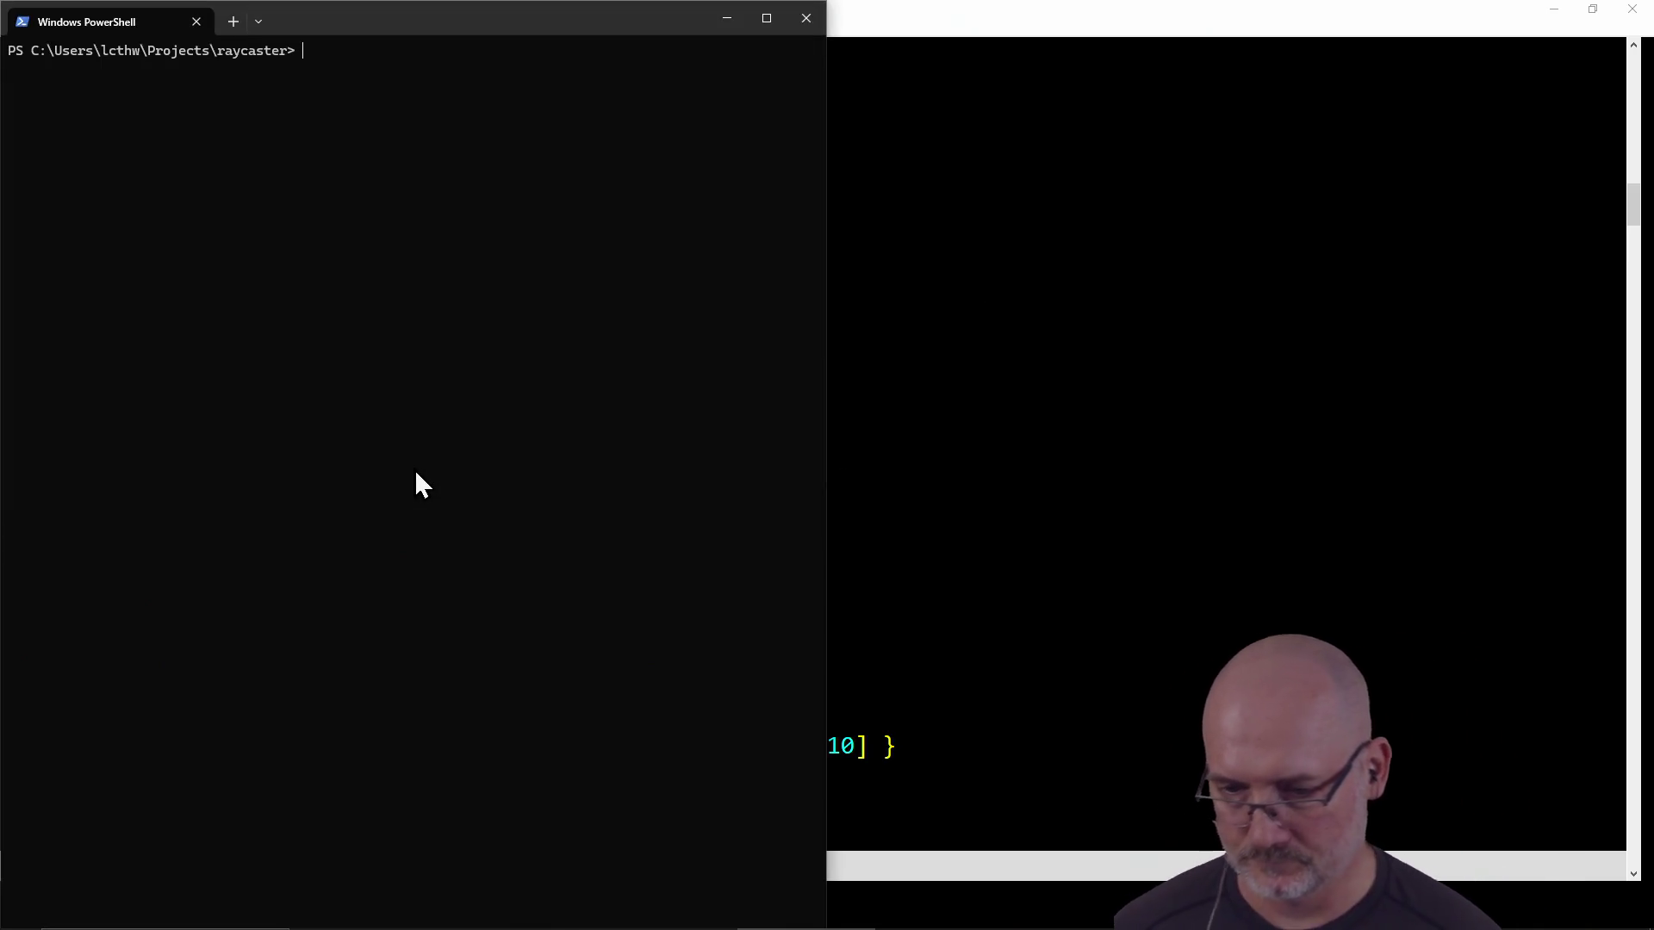
# Run git status in PowerShell to list the raycaster repository's untracked files
pyautogui.hotkey('alt', 'Tab')
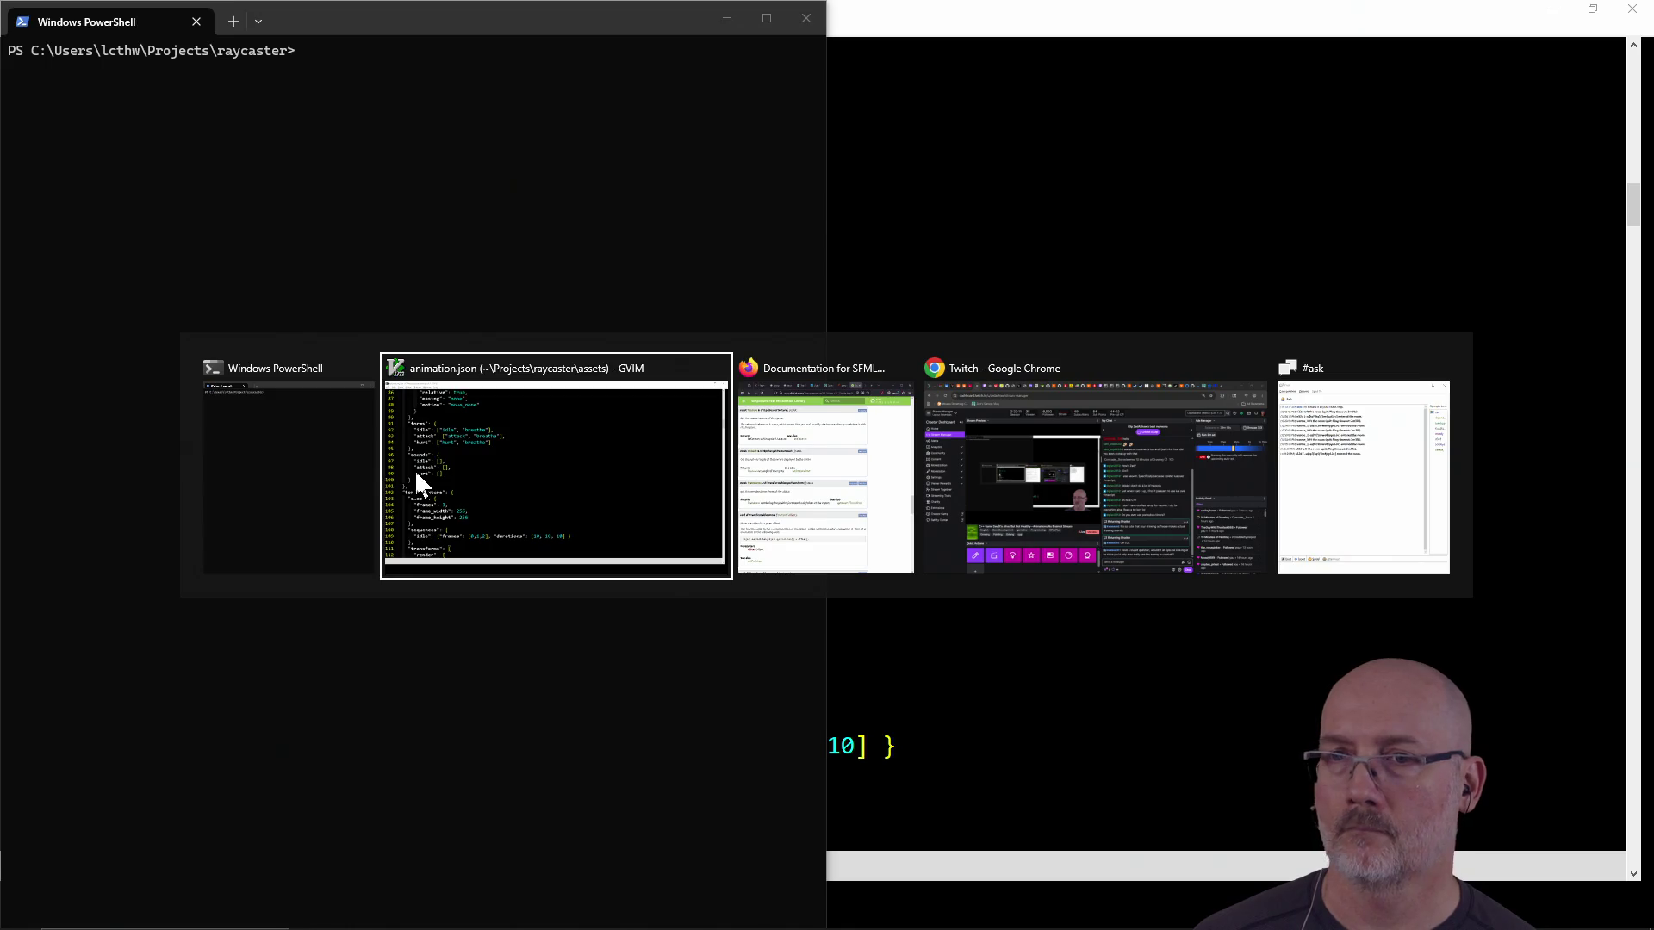
pyautogui.hotkey('alt', 'Tab')
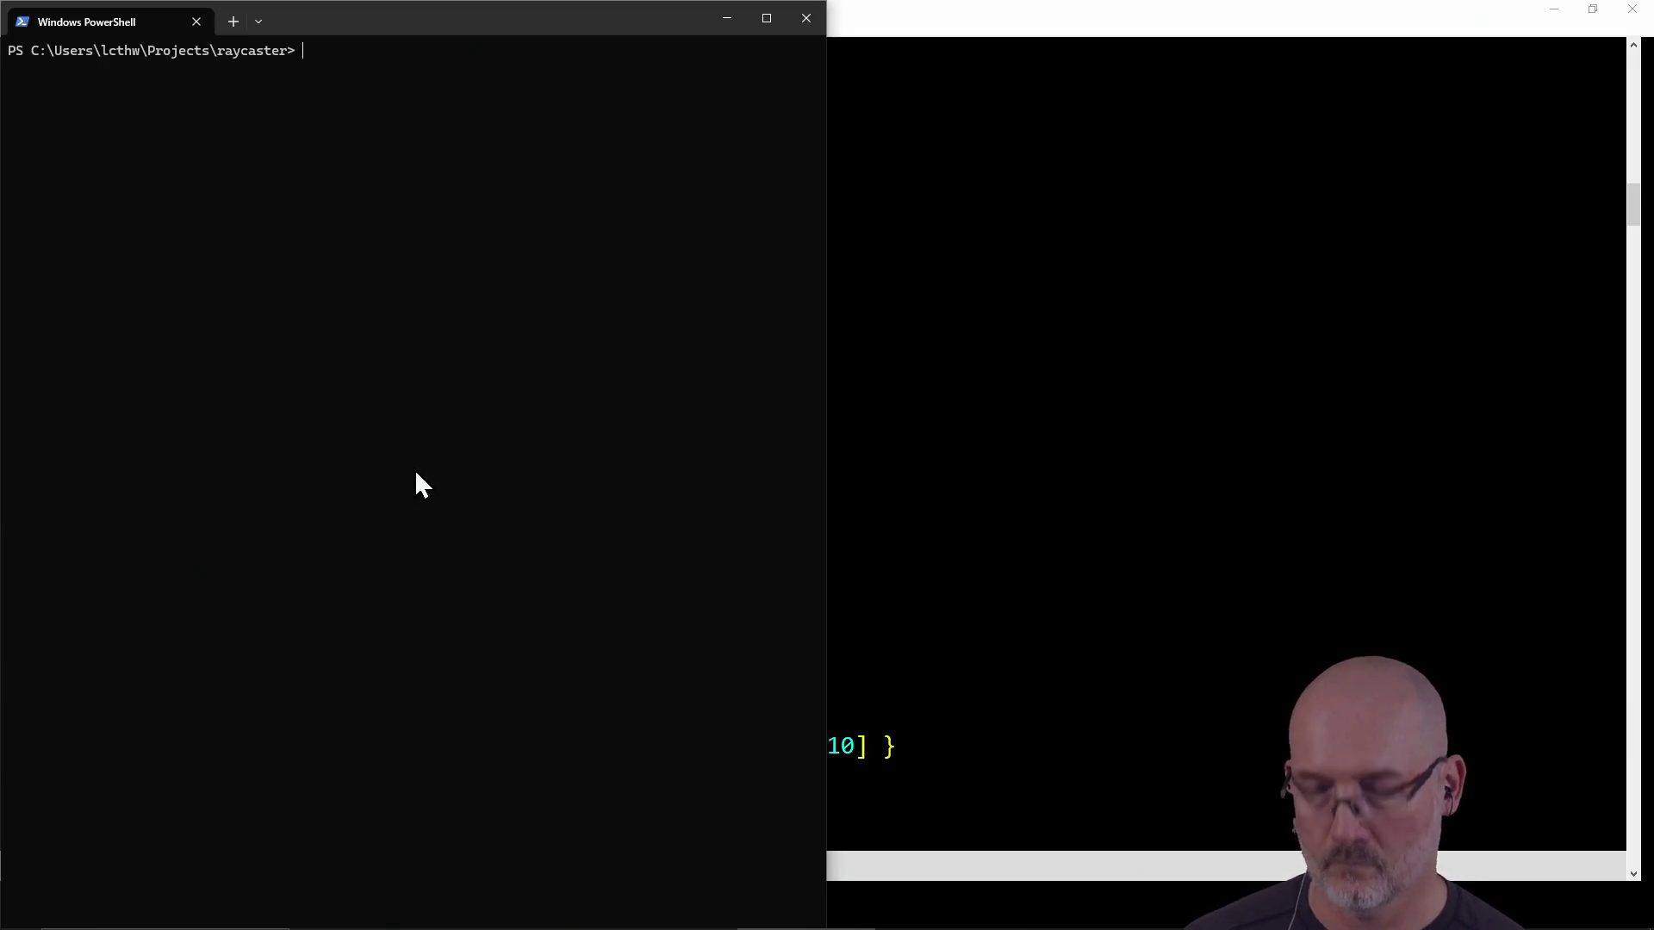
pyautogui.write('git status')
pyautogui.press('Return')
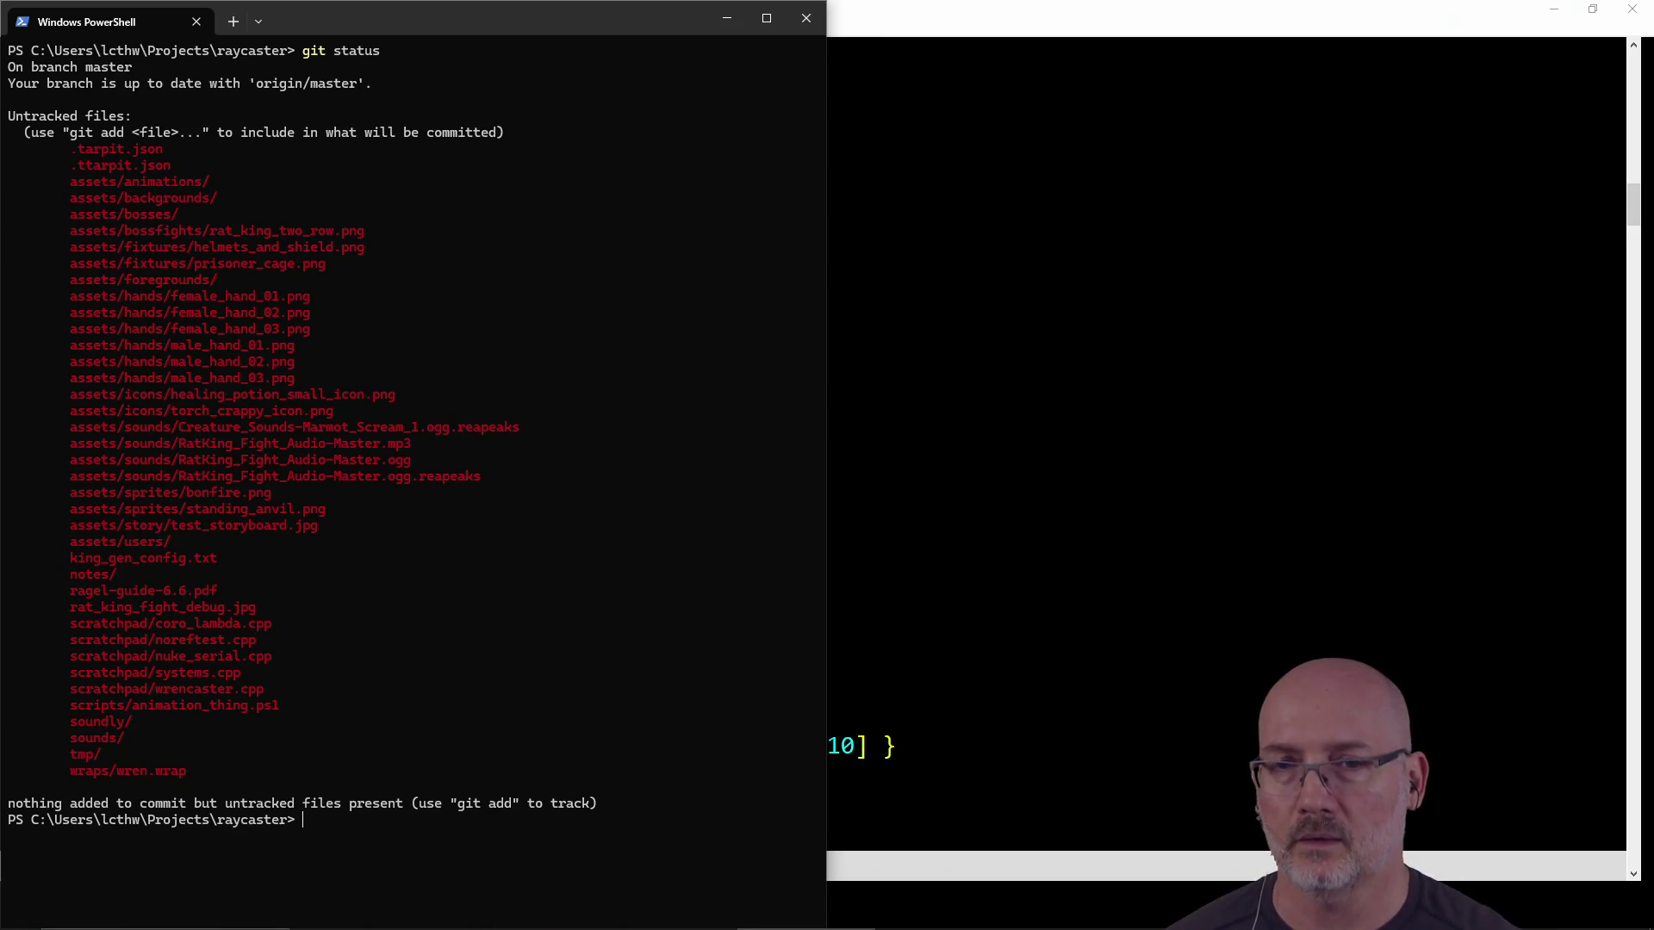
# Glance at animation.json in GVIM, then run make run in PowerShell to build the game
pyautogui.click(1005, 477)
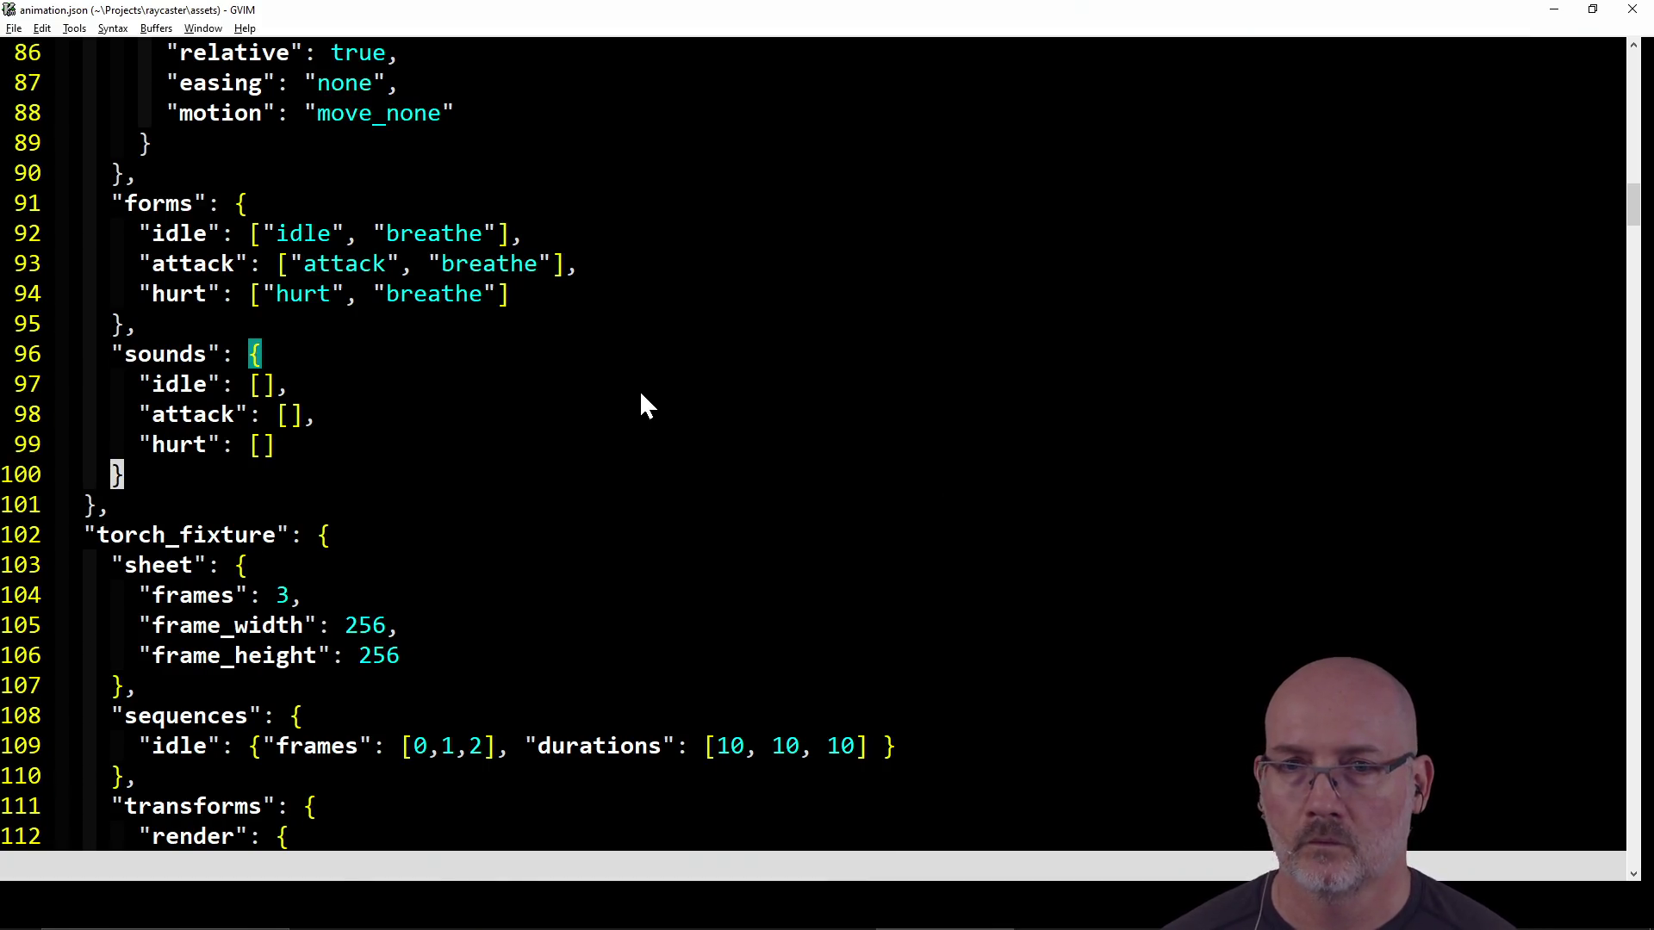
pyautogui.scroll(2, 642, 405)
pyautogui.scroll(20, 640, 394)
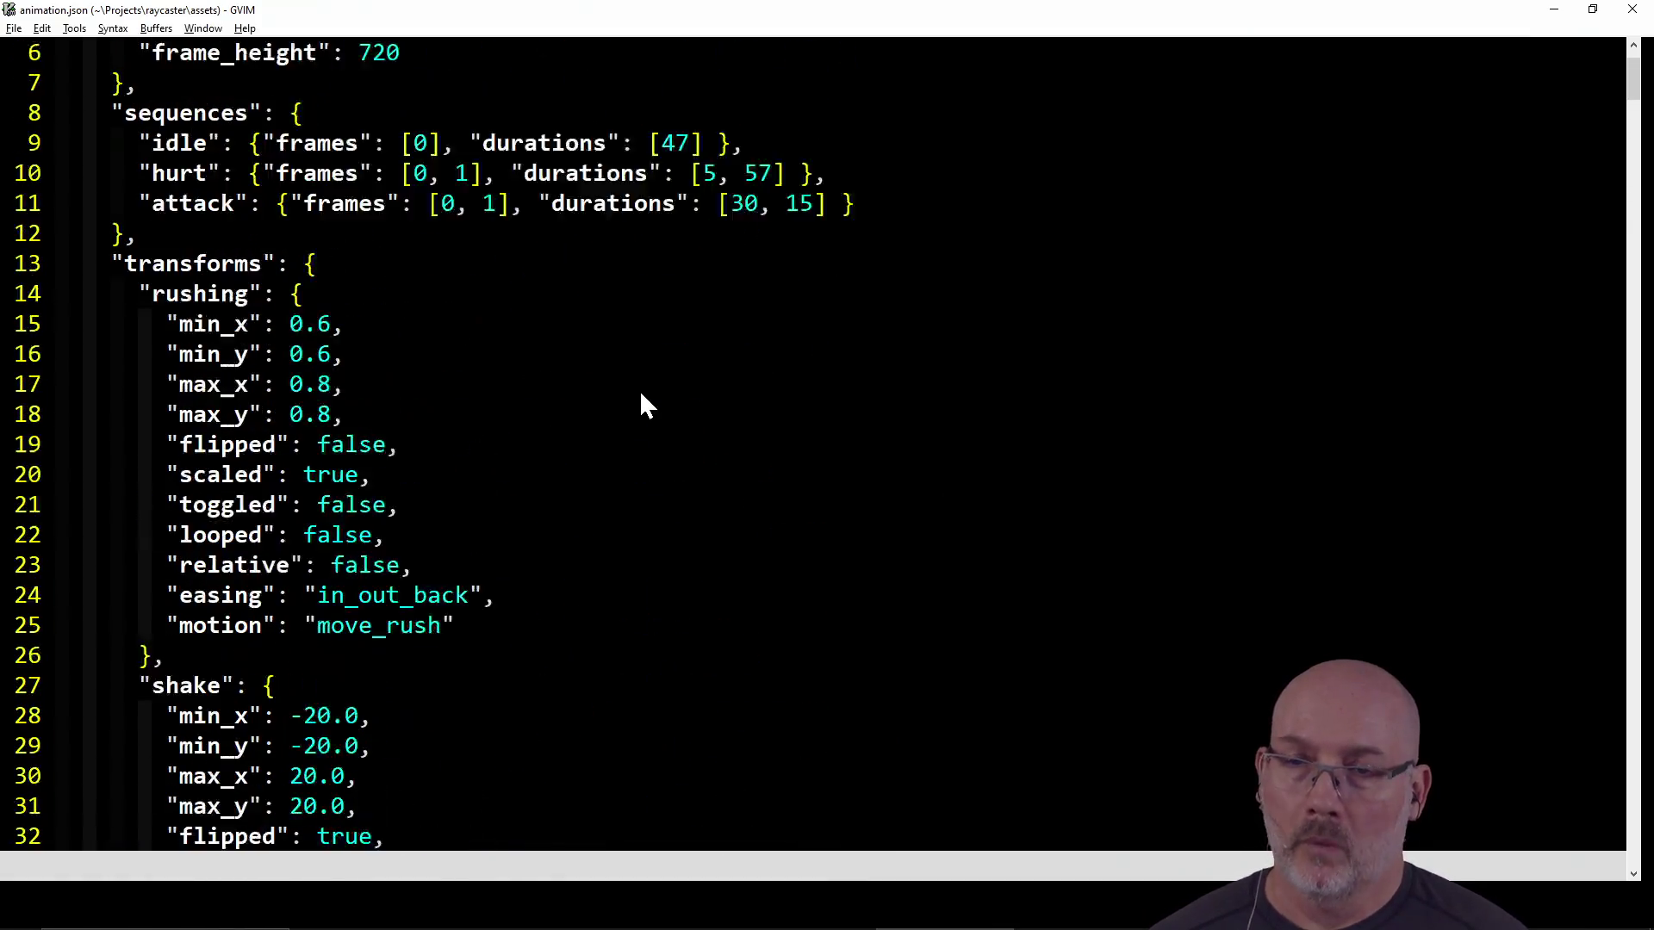
pyautogui.hotkey('alt', 'Tab')
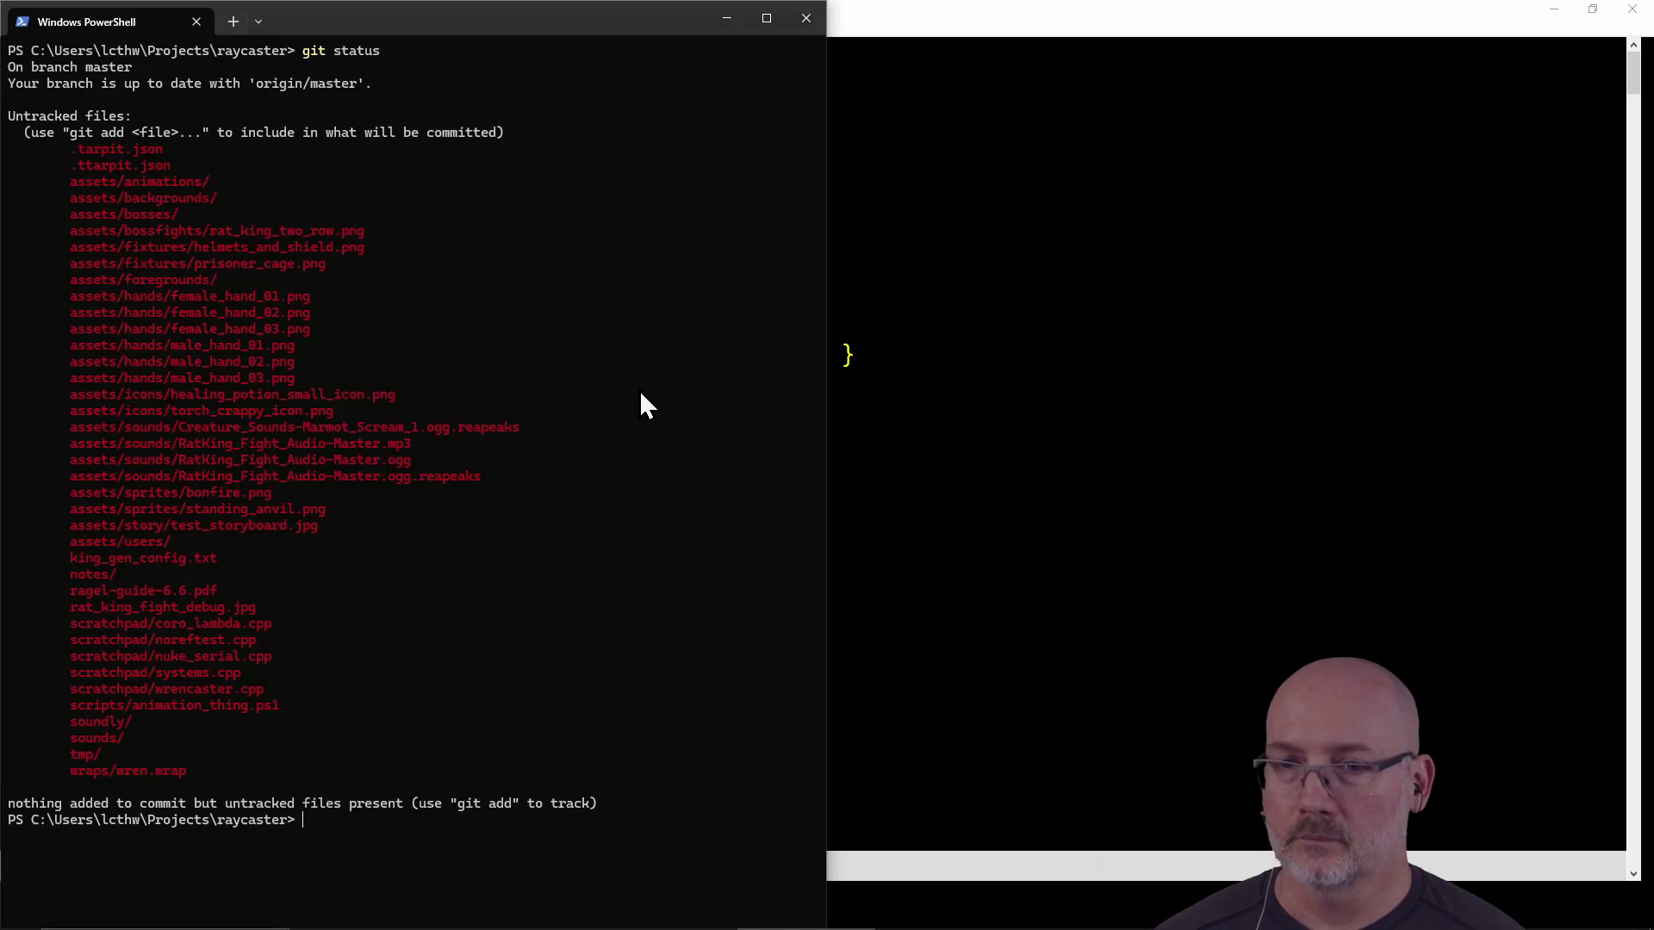
pyautogui.write('n')
pyautogui.press('Return')
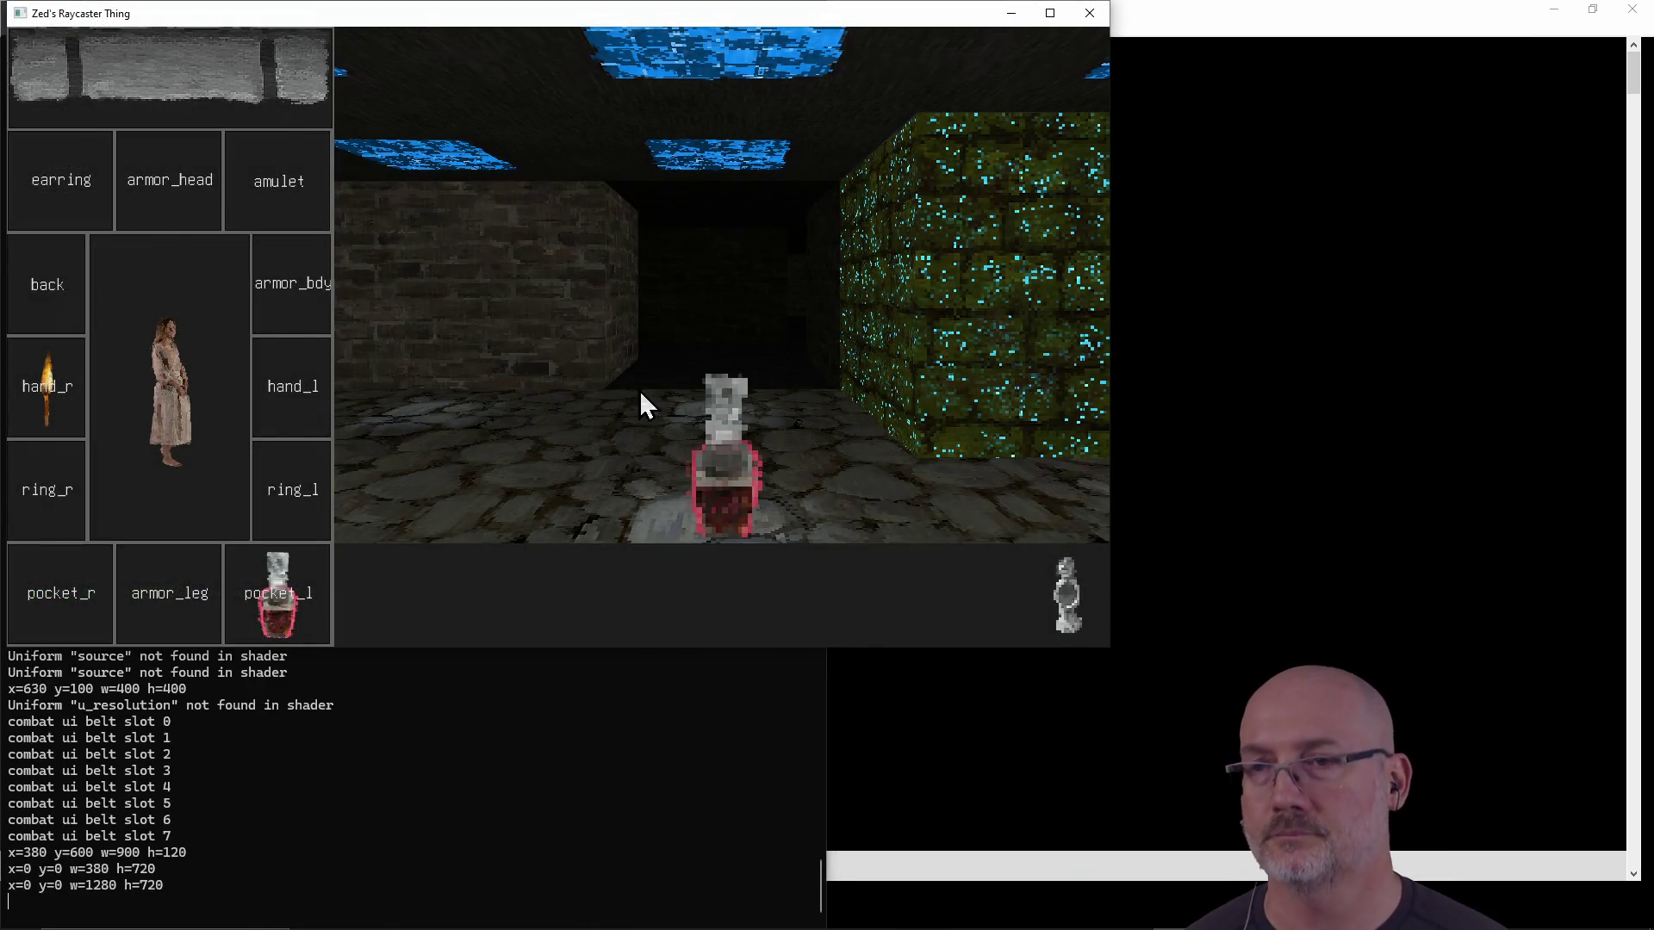
# Bring the SFML 3.0.2 sf::Sprite documentation in Firefox forward beside the running game
pyautogui.hotkey('alt', 'Tab')
pyautogui.hotkey('alt', 'Tab')
pyautogui.hotkey('alt', 'Tab')
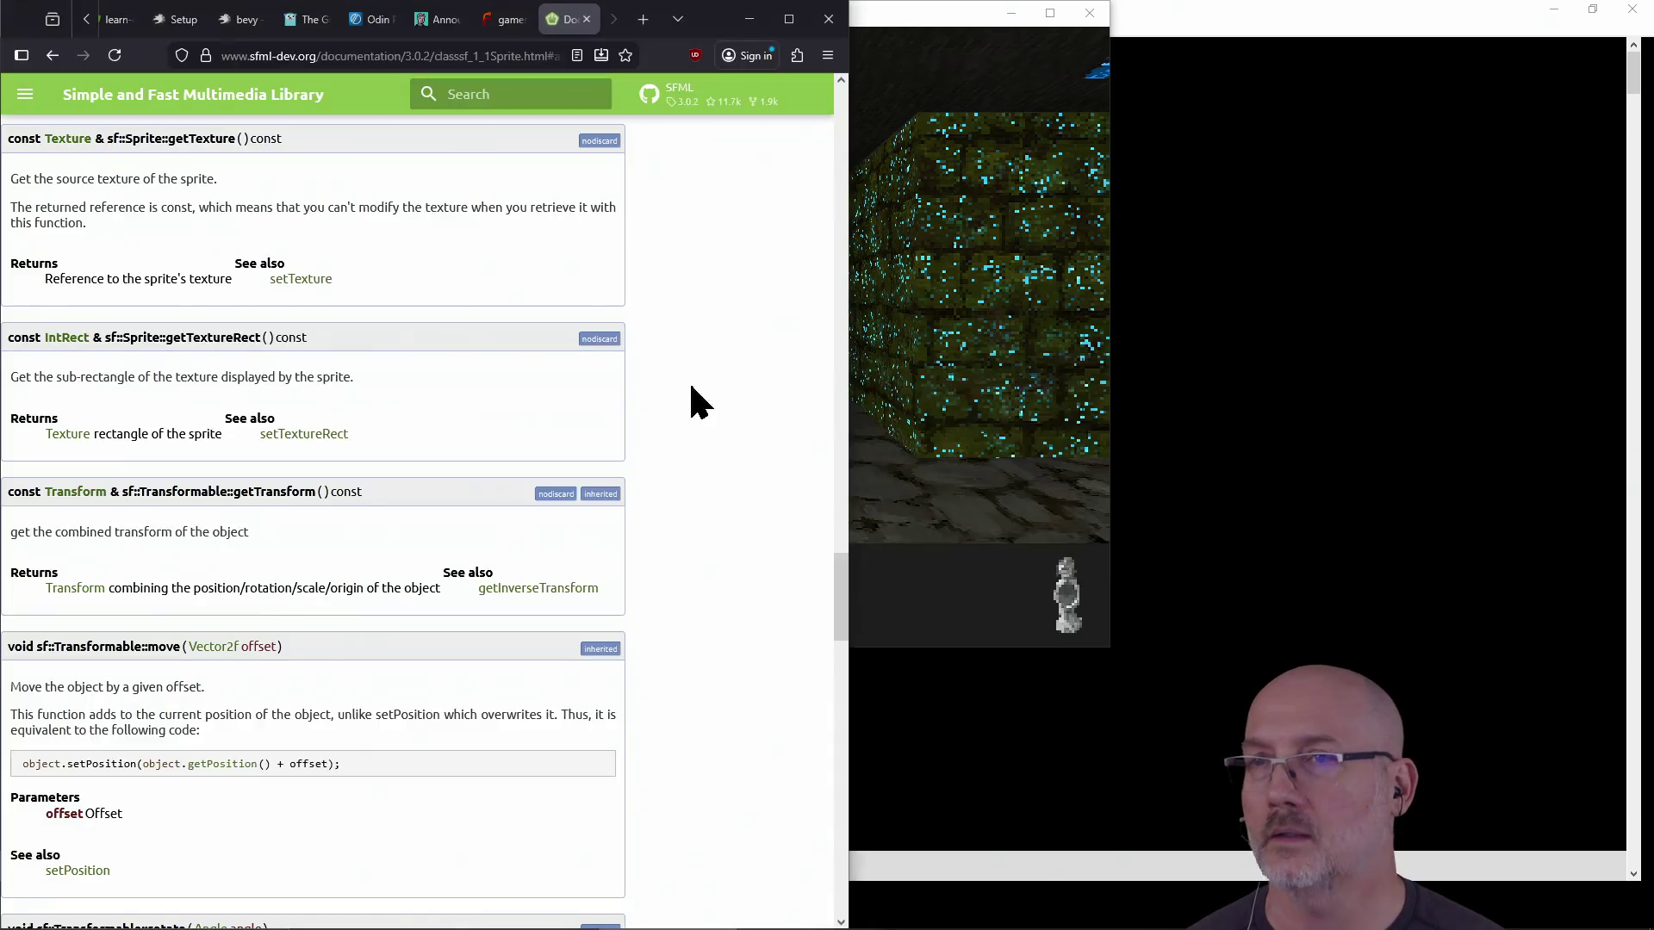
# Search the web for 'samson se10' and open the Samson SE10 product page
pyautogui.hotkey('ctrl', 't')
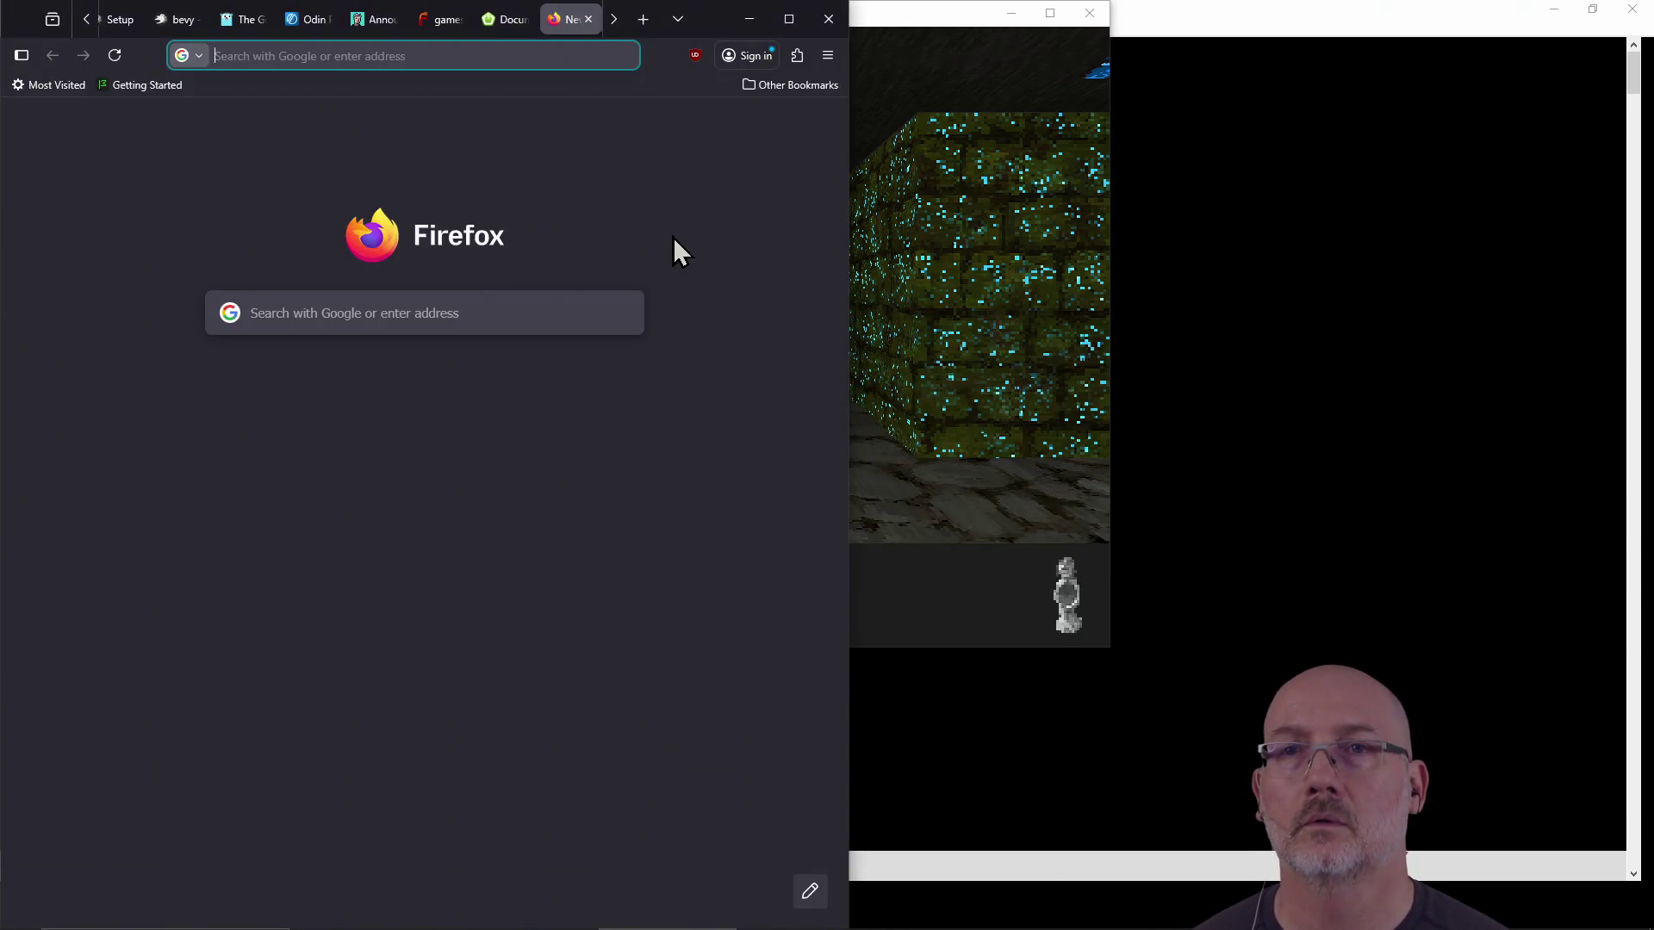
pyautogui.write('samson ')
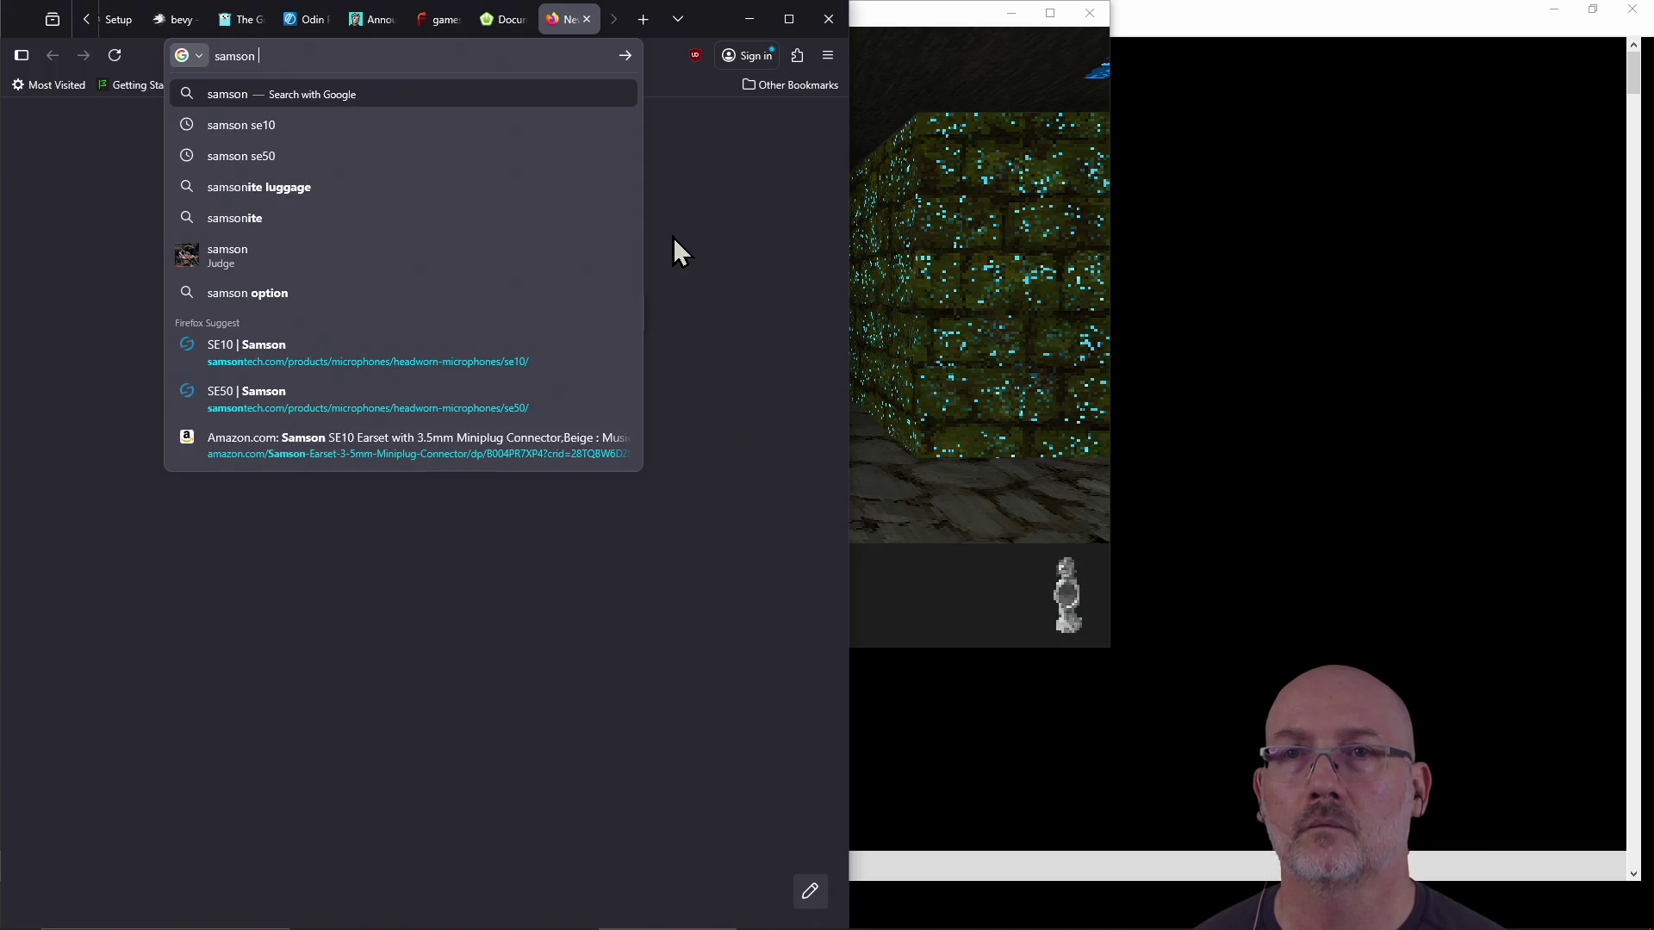
pyautogui.write('se10')
pyautogui.press('Return')
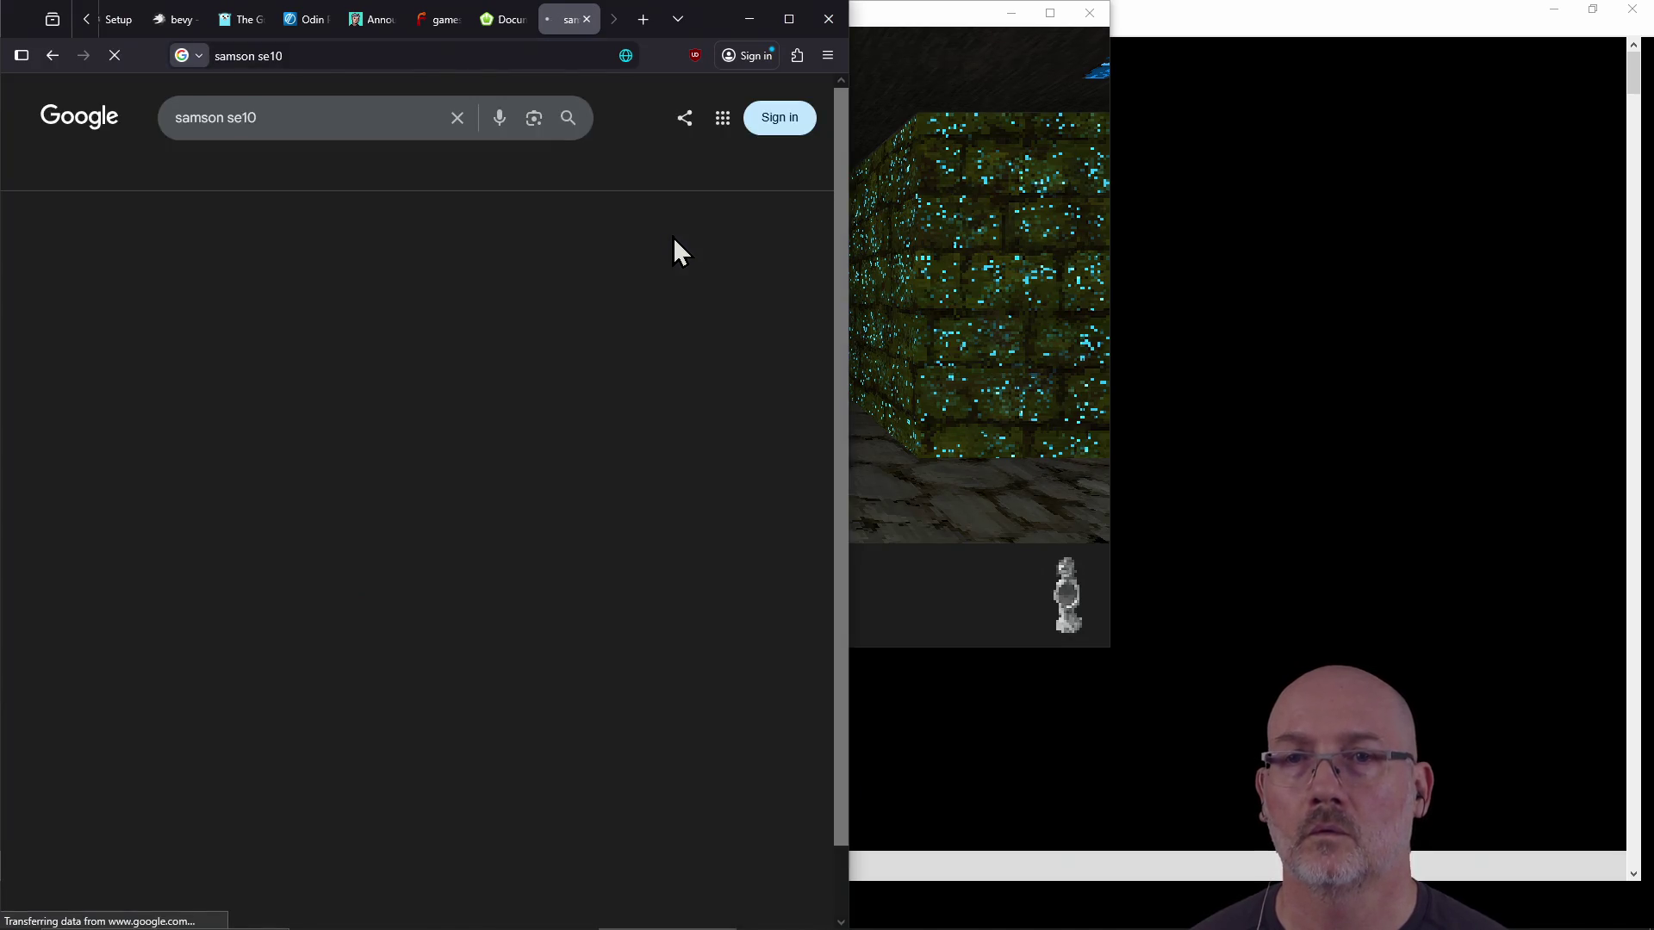
pyautogui.click(65, 265)
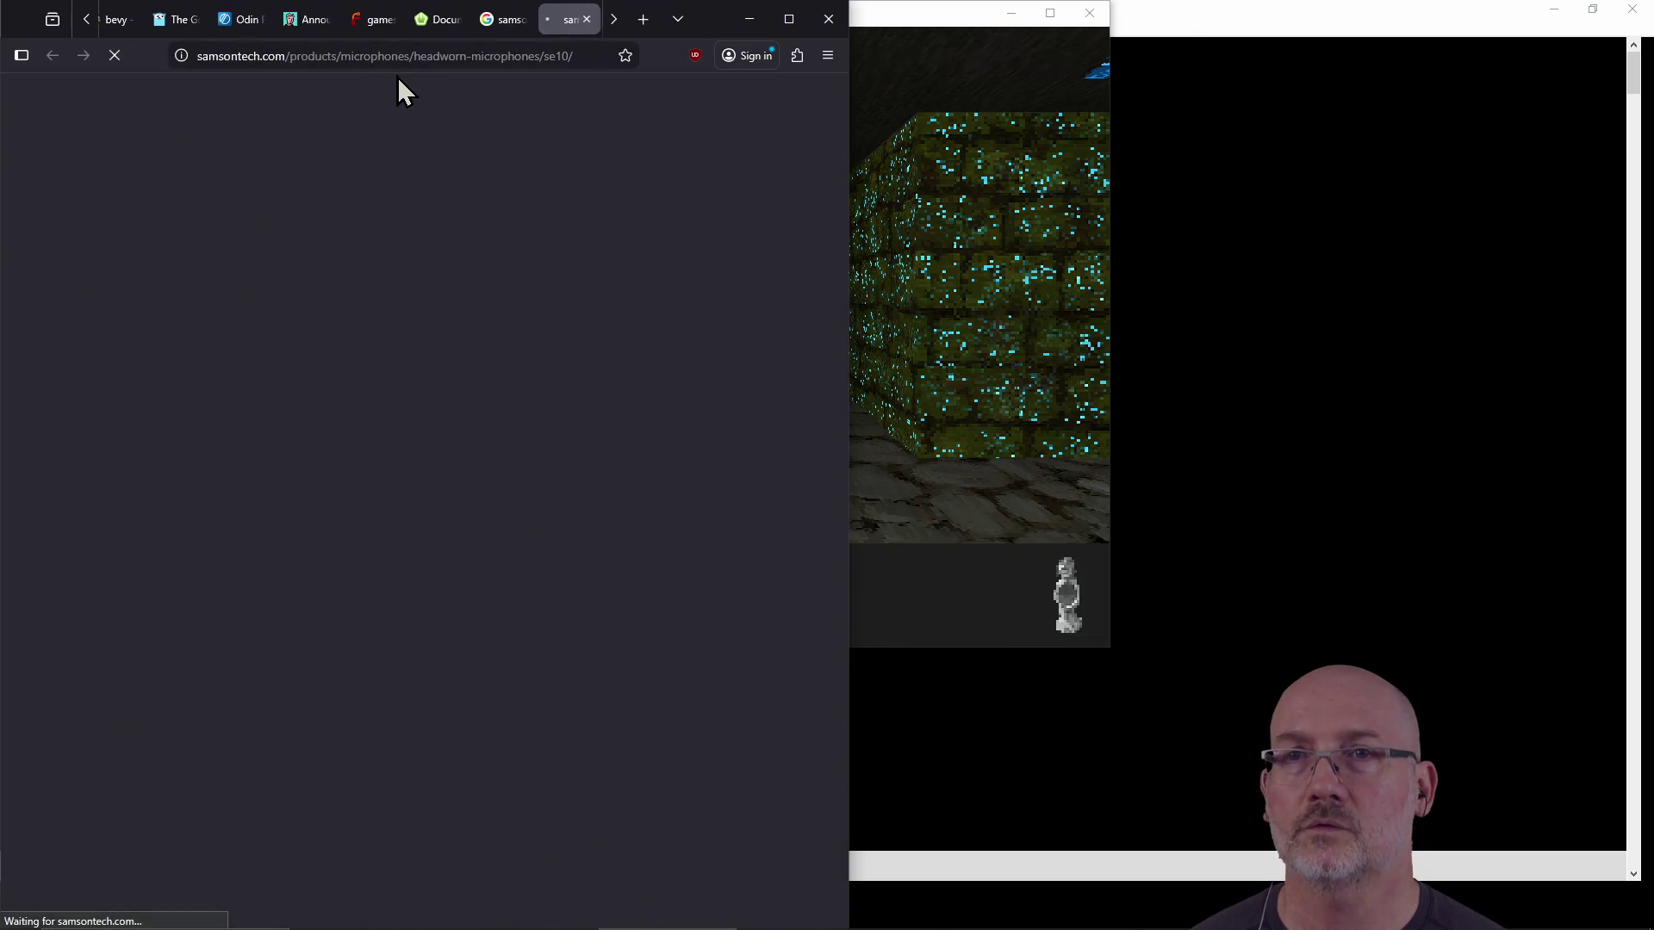
pyautogui.click(400, 62)
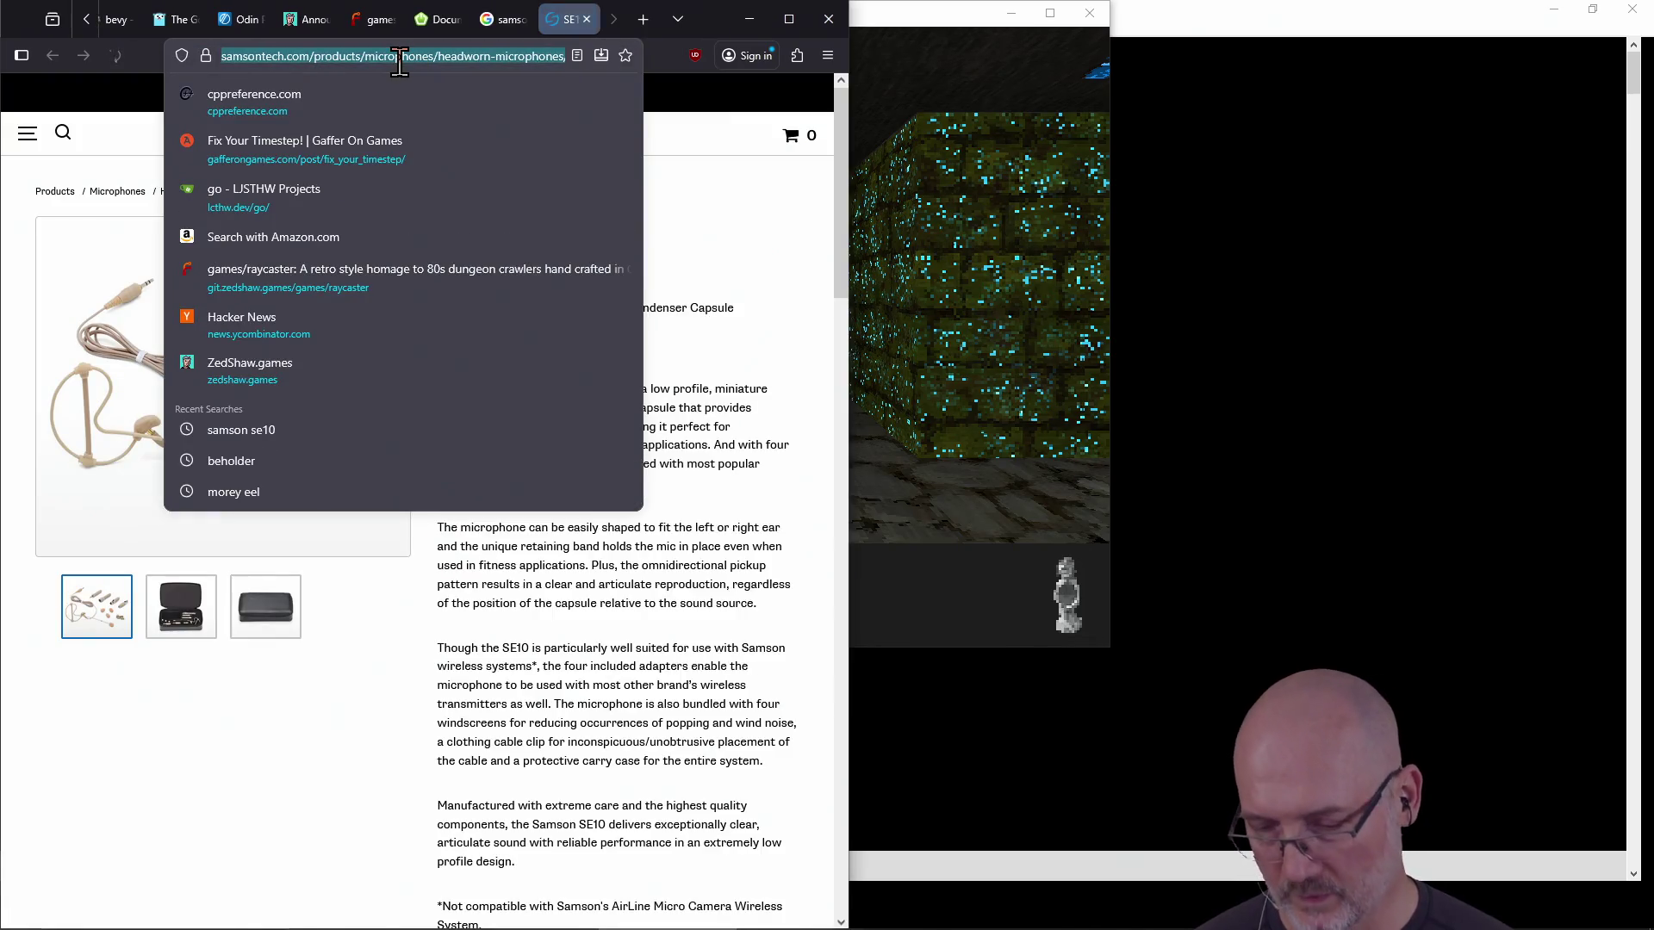
pyautogui.click(664, 600)
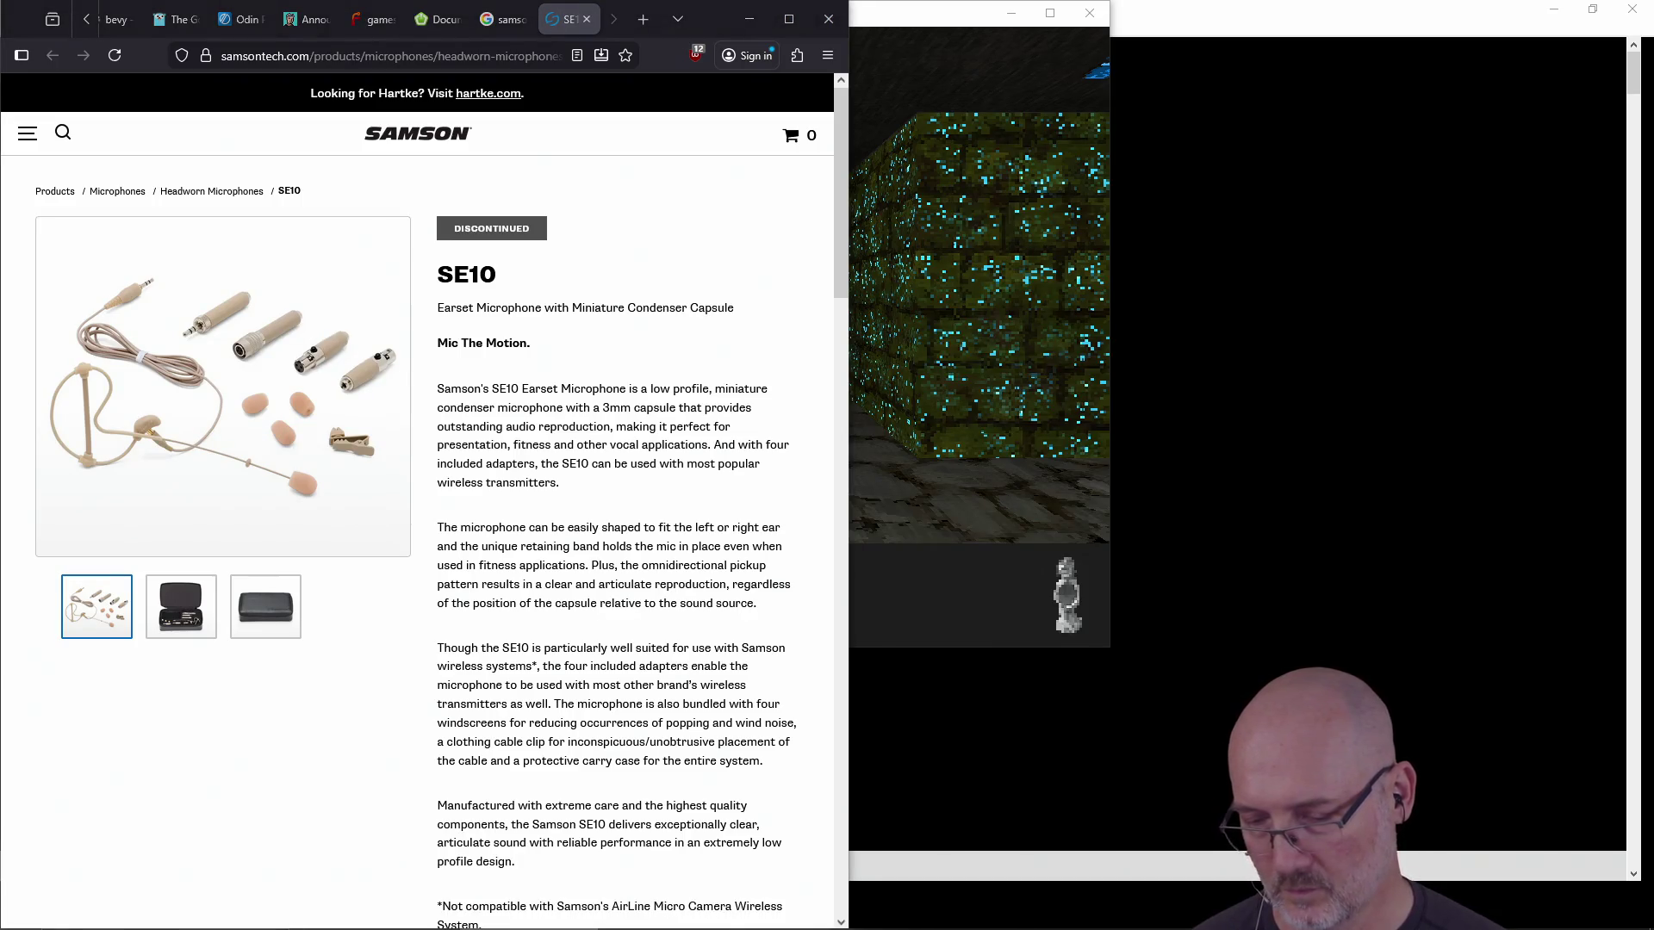
# Close the SE10 product and search tabs and bring the raycaster game forward
pyautogui.hotkey('ctrl', 'w')
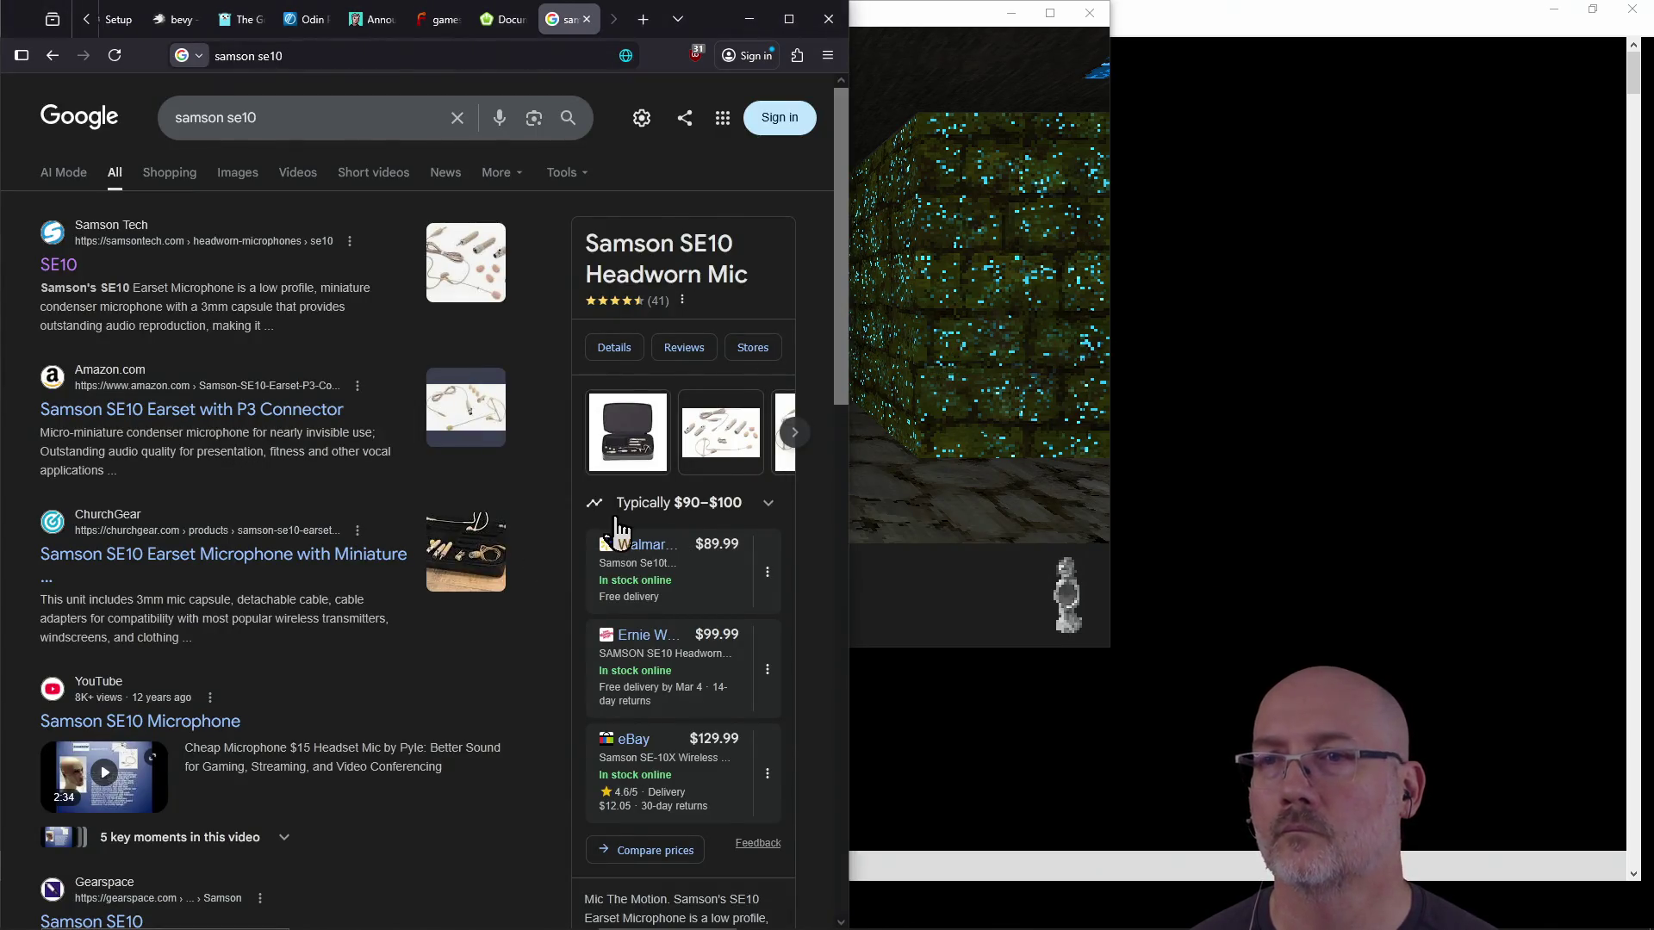
pyautogui.hotkey('ctrl', 'w')
pyautogui.click(937, 454)
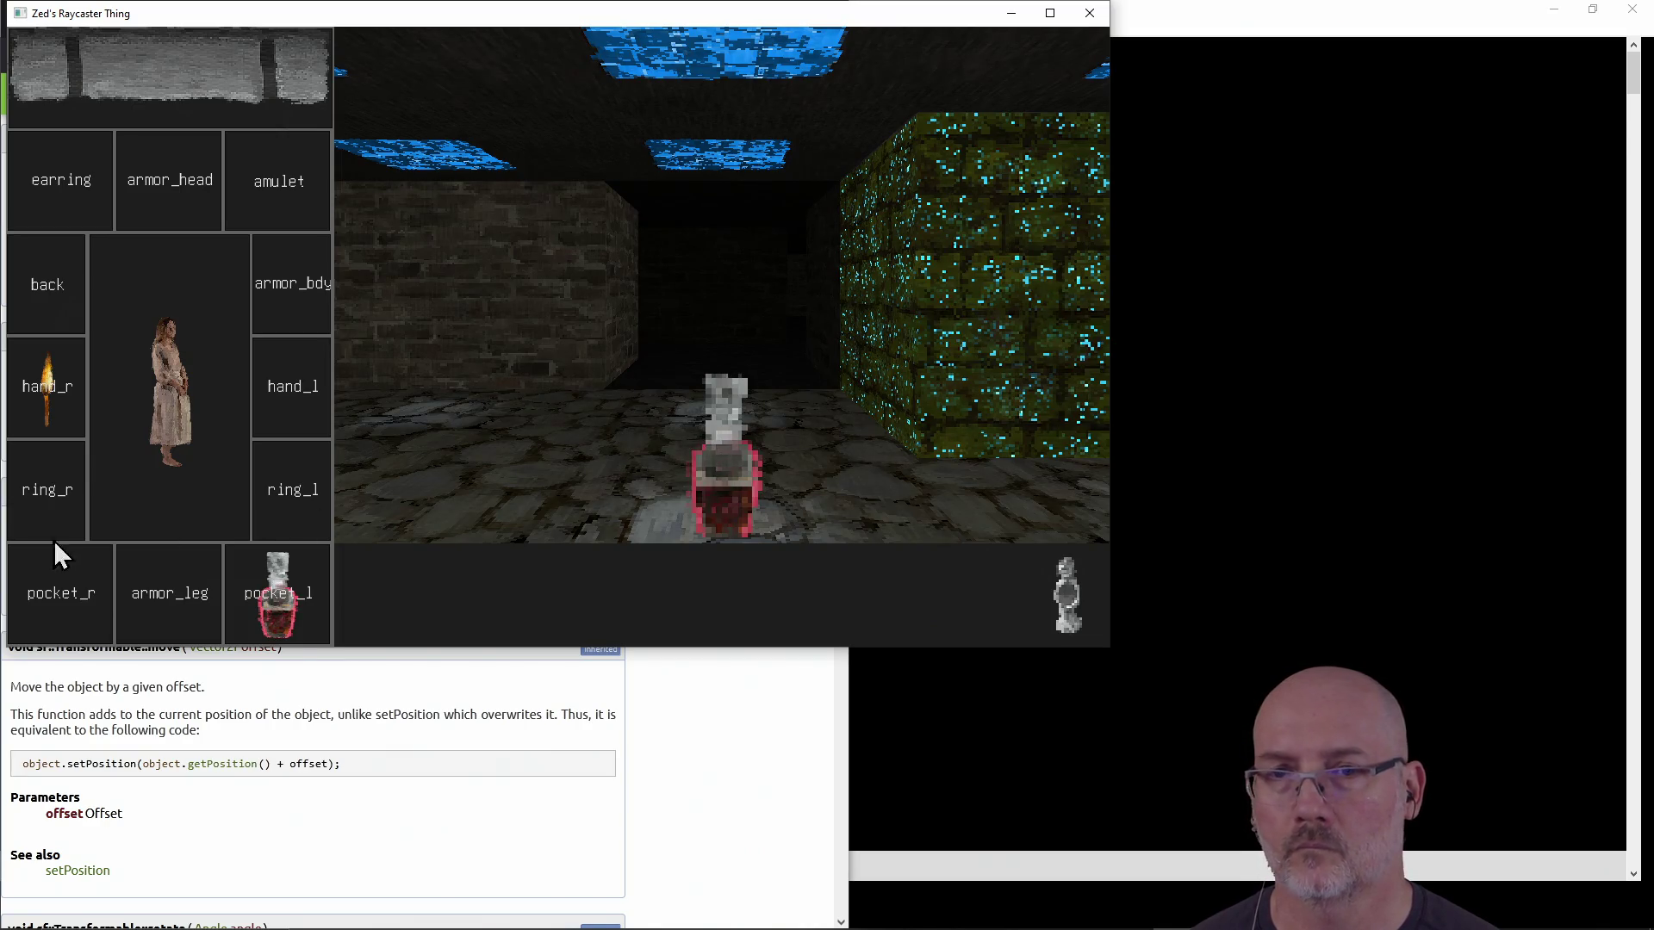
# Approach the armoured figure and read the scroll to gain the stopwatch item
pyautogui.press('d')
pyautogui.press('a')
pyautogui.press('d')
pyautogui.press('w')
pyautogui.click(180, 70)
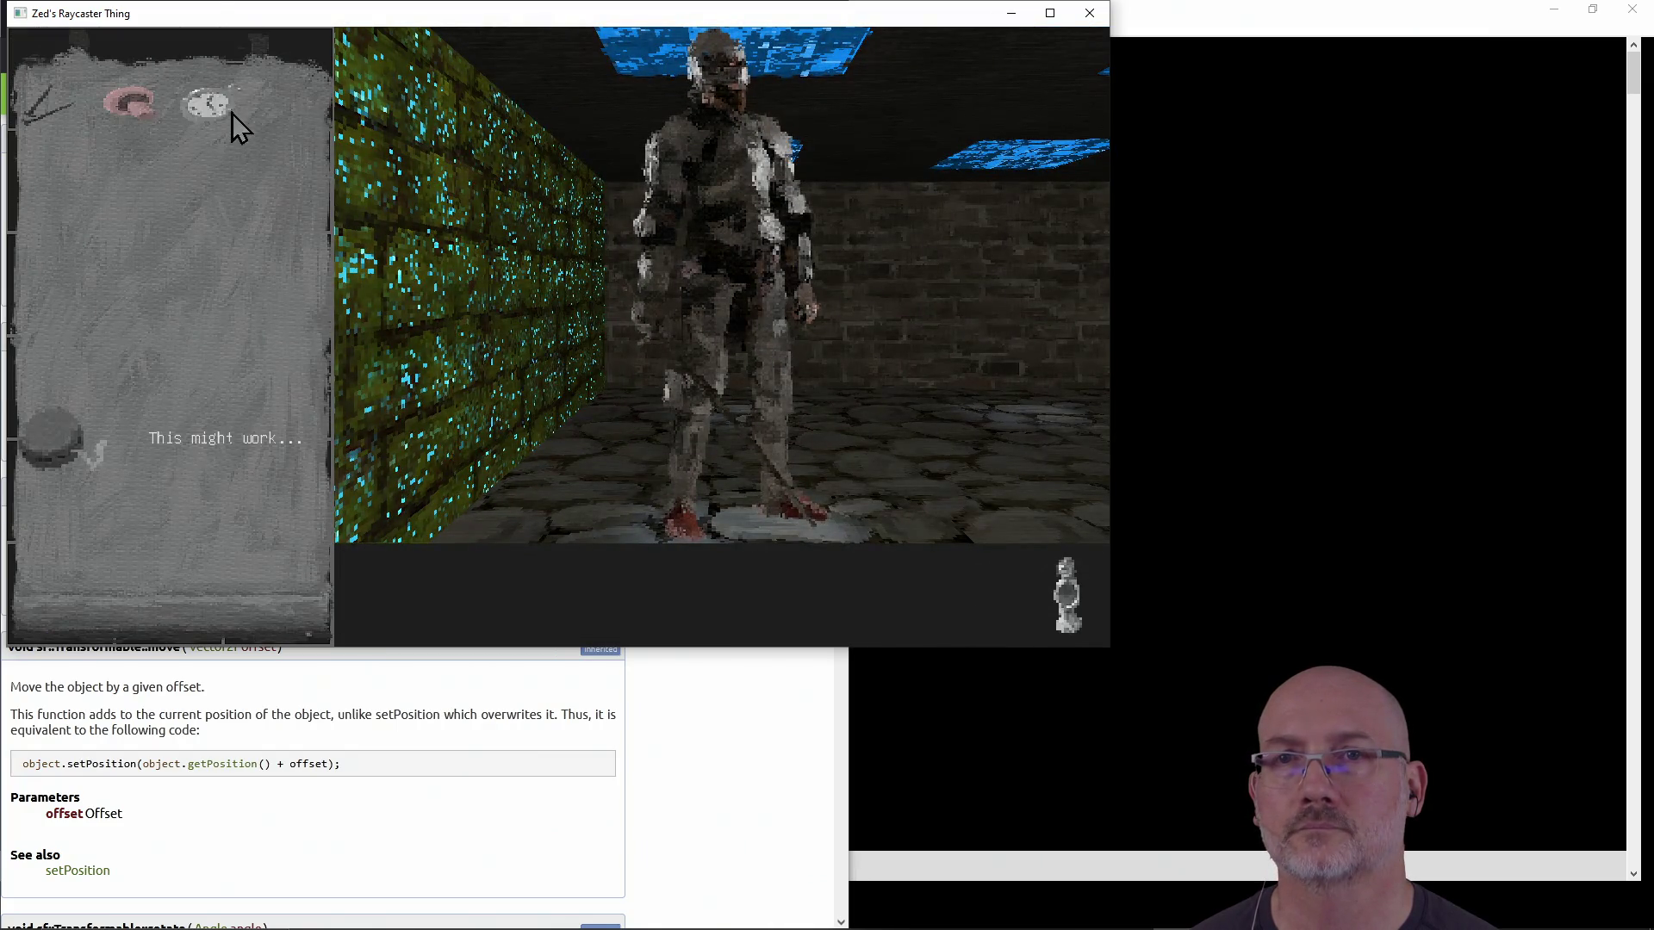
pyautogui.click(156, 618)
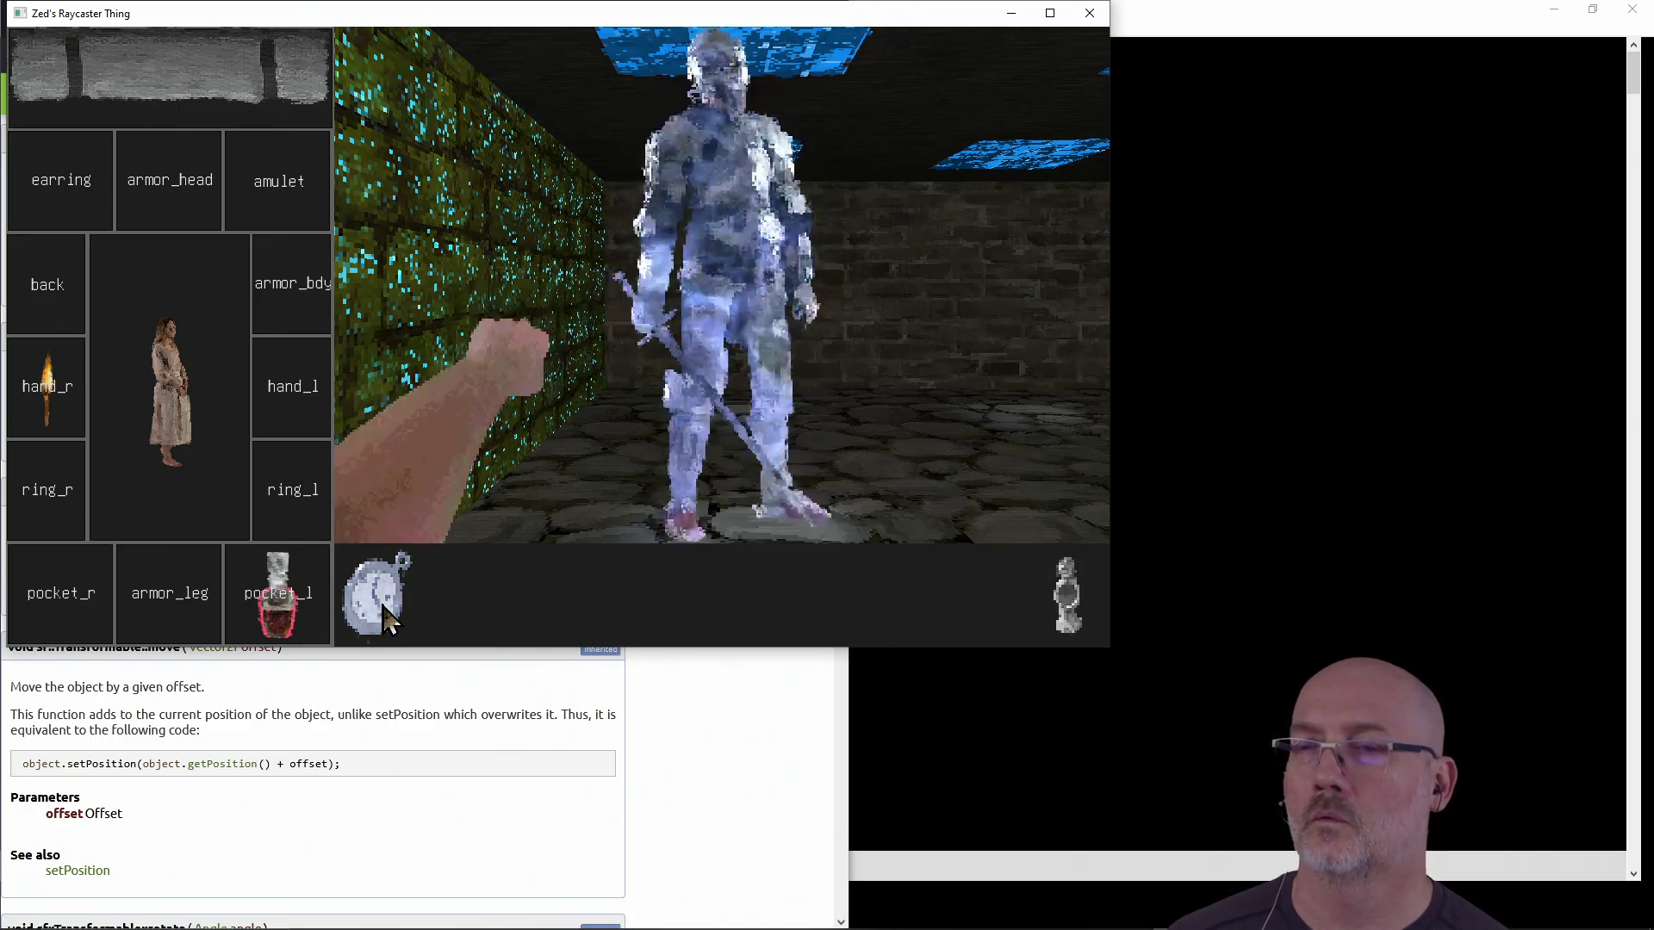
# Turn toward the axe-wielding enemy and cast lightning at it four times
pyautogui.press('a')
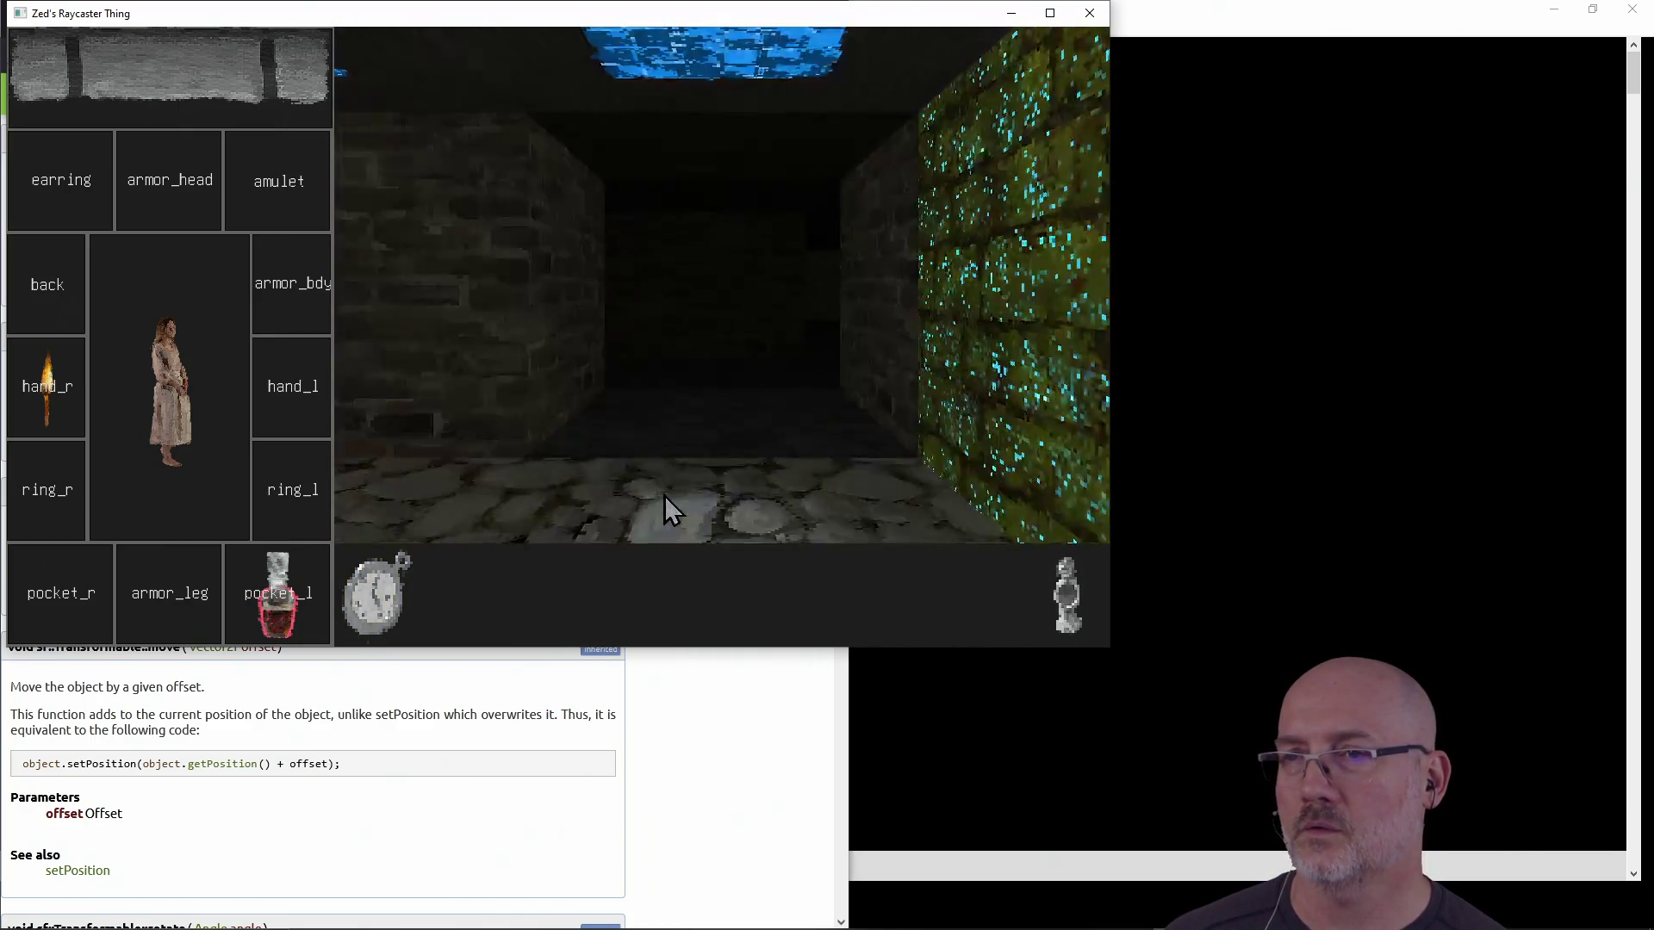
pyautogui.press('a')
pyautogui.press('a')
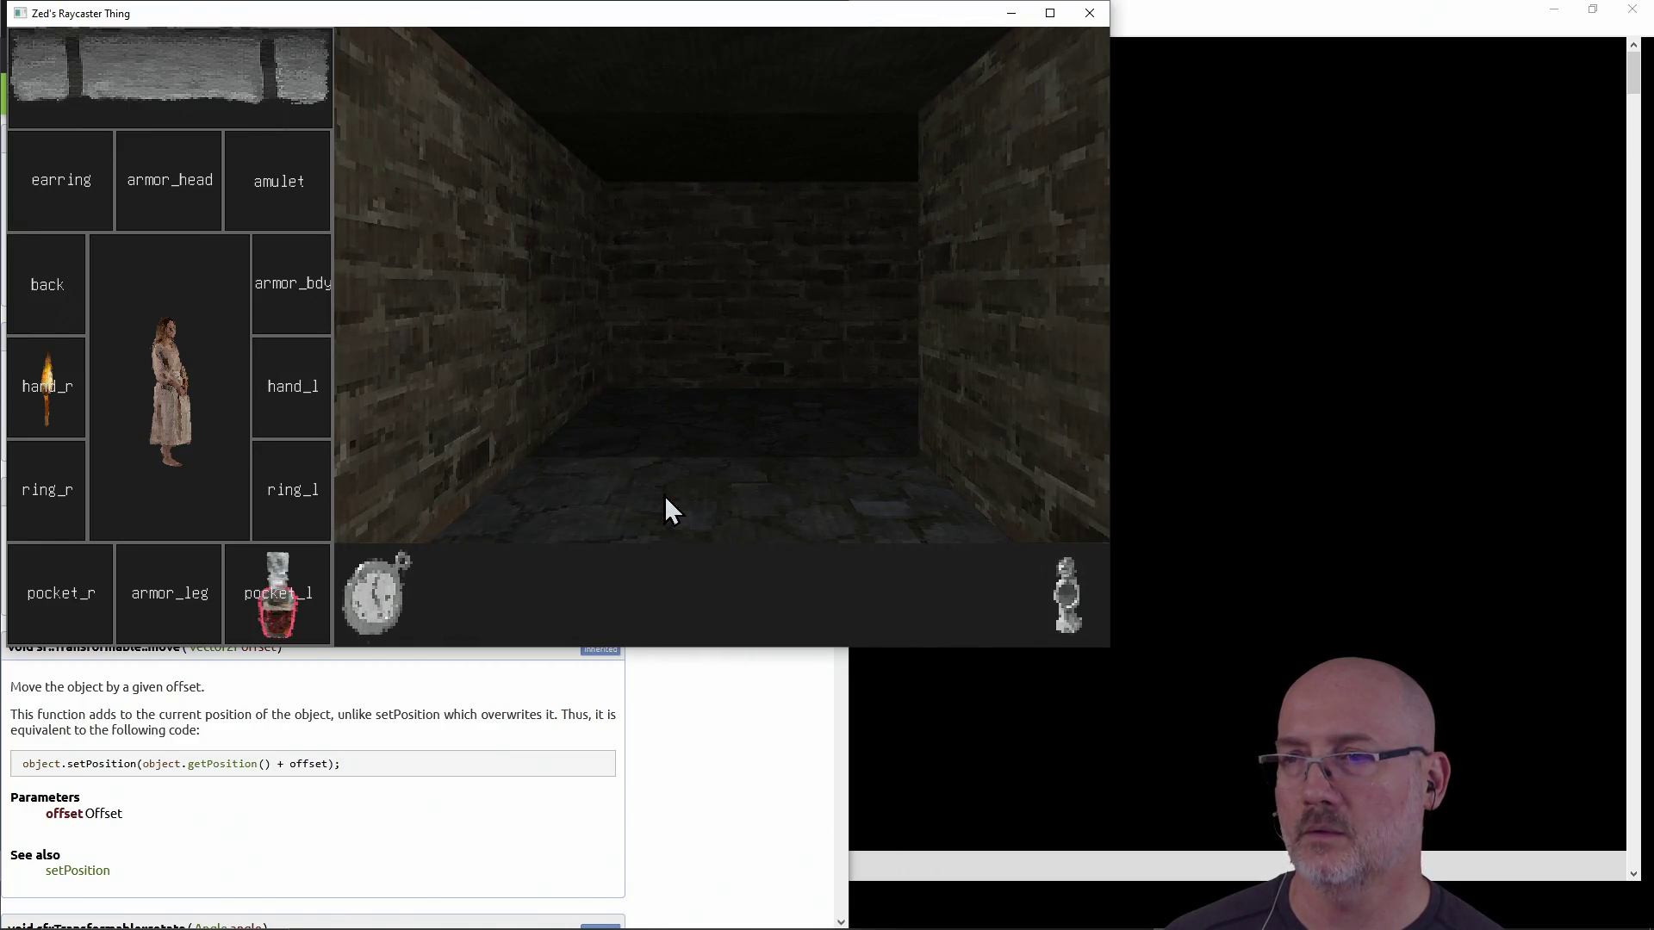
pyautogui.press('a')
pyautogui.press('a')
pyautogui.click(379, 592)
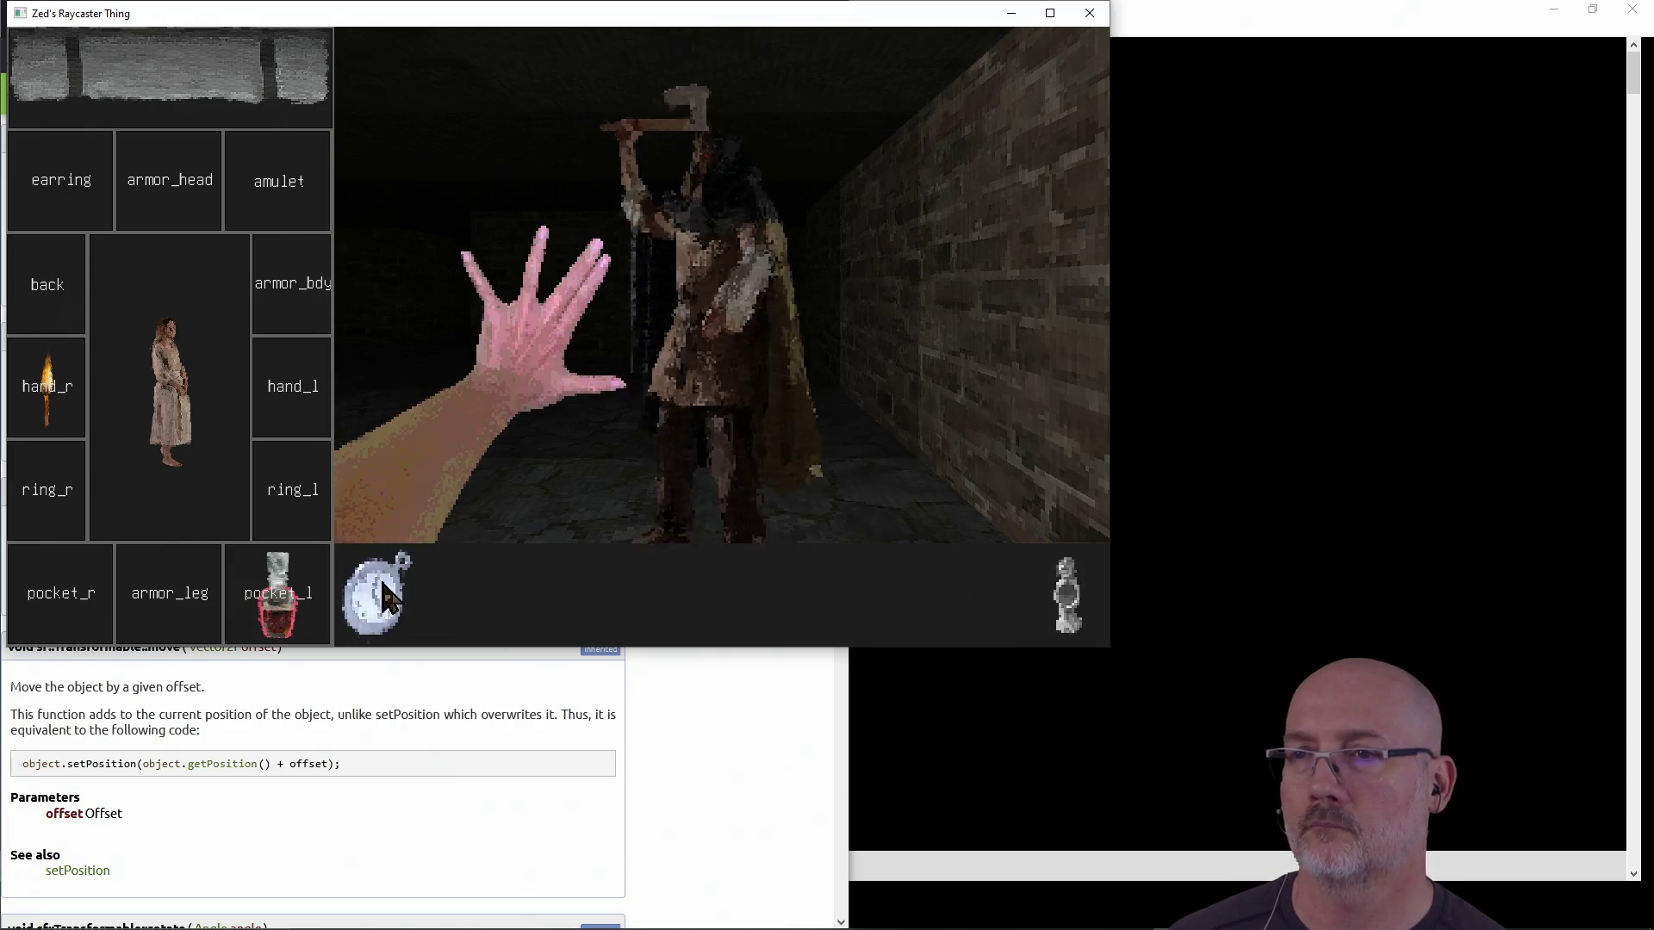
pyautogui.click(384, 589)
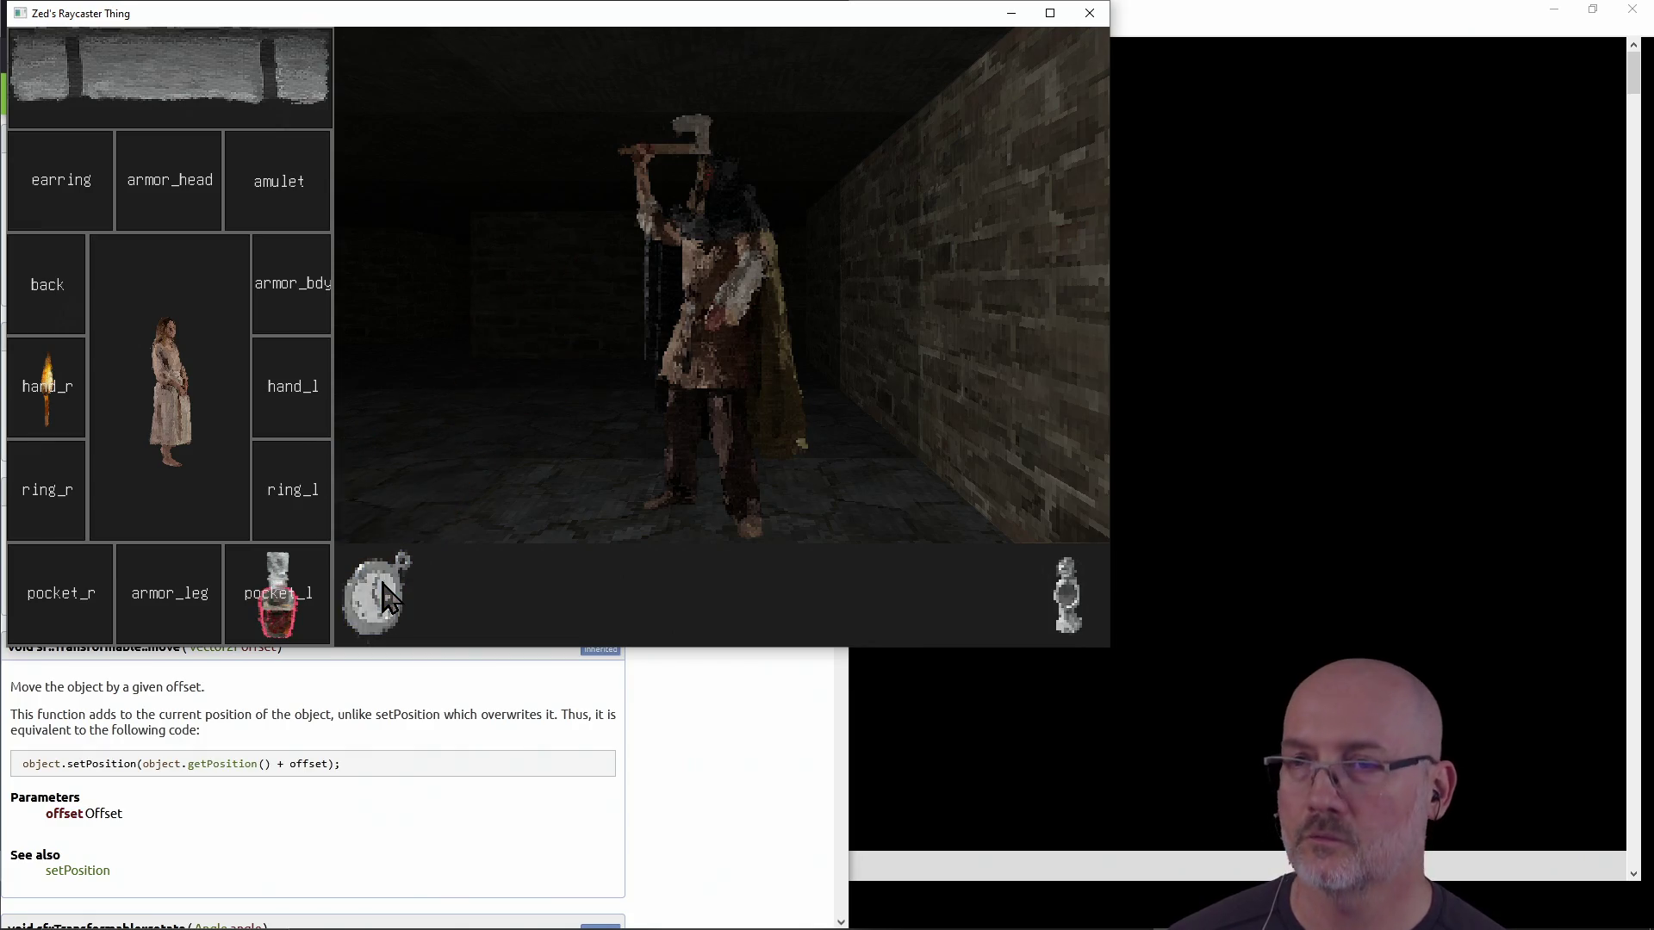
pyautogui.click(384, 584)
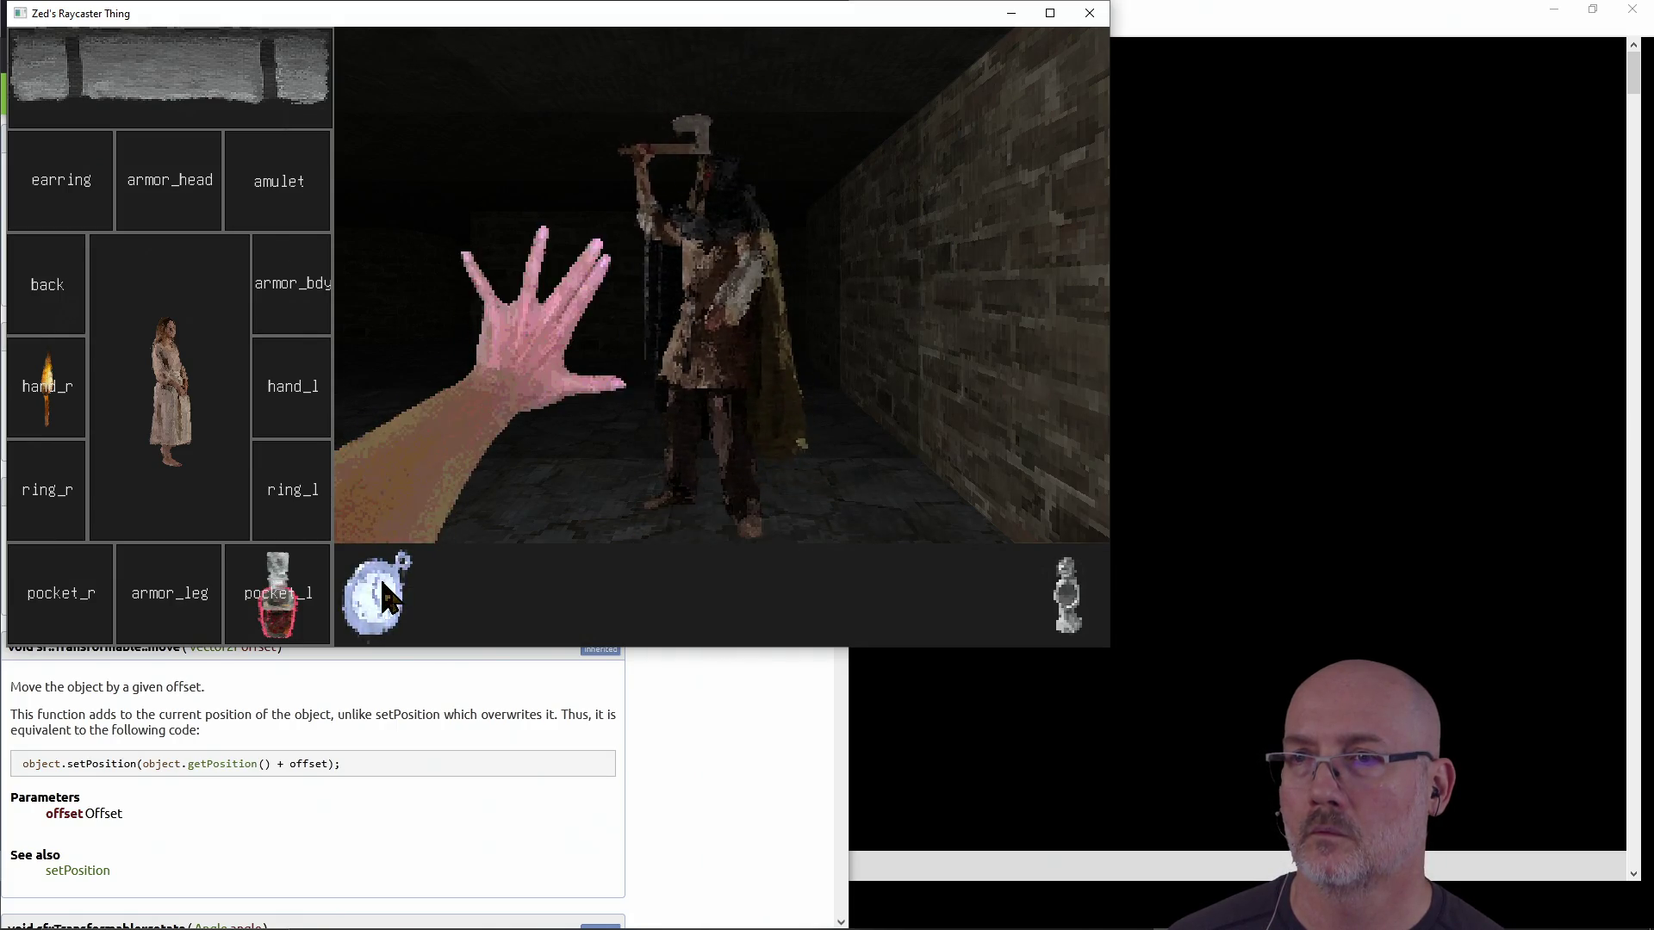
pyautogui.click(383, 594)
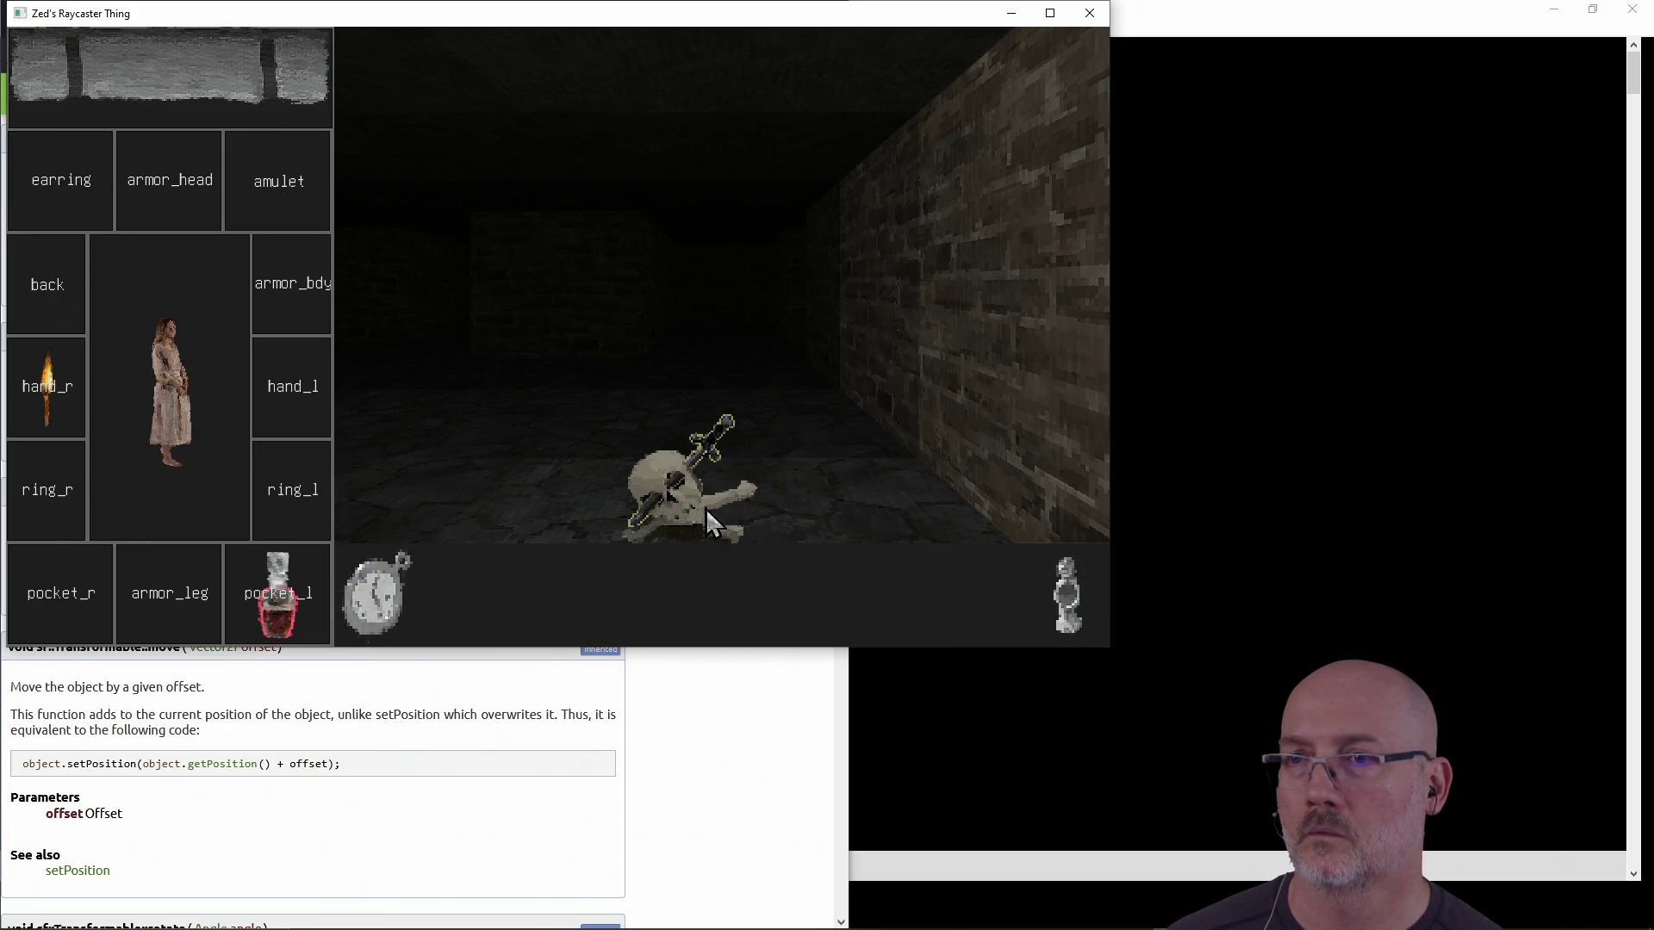
# Advance down the corridor and cast lightning at the rat and the axe enemy
pyautogui.press('w')
pyautogui.press('a')
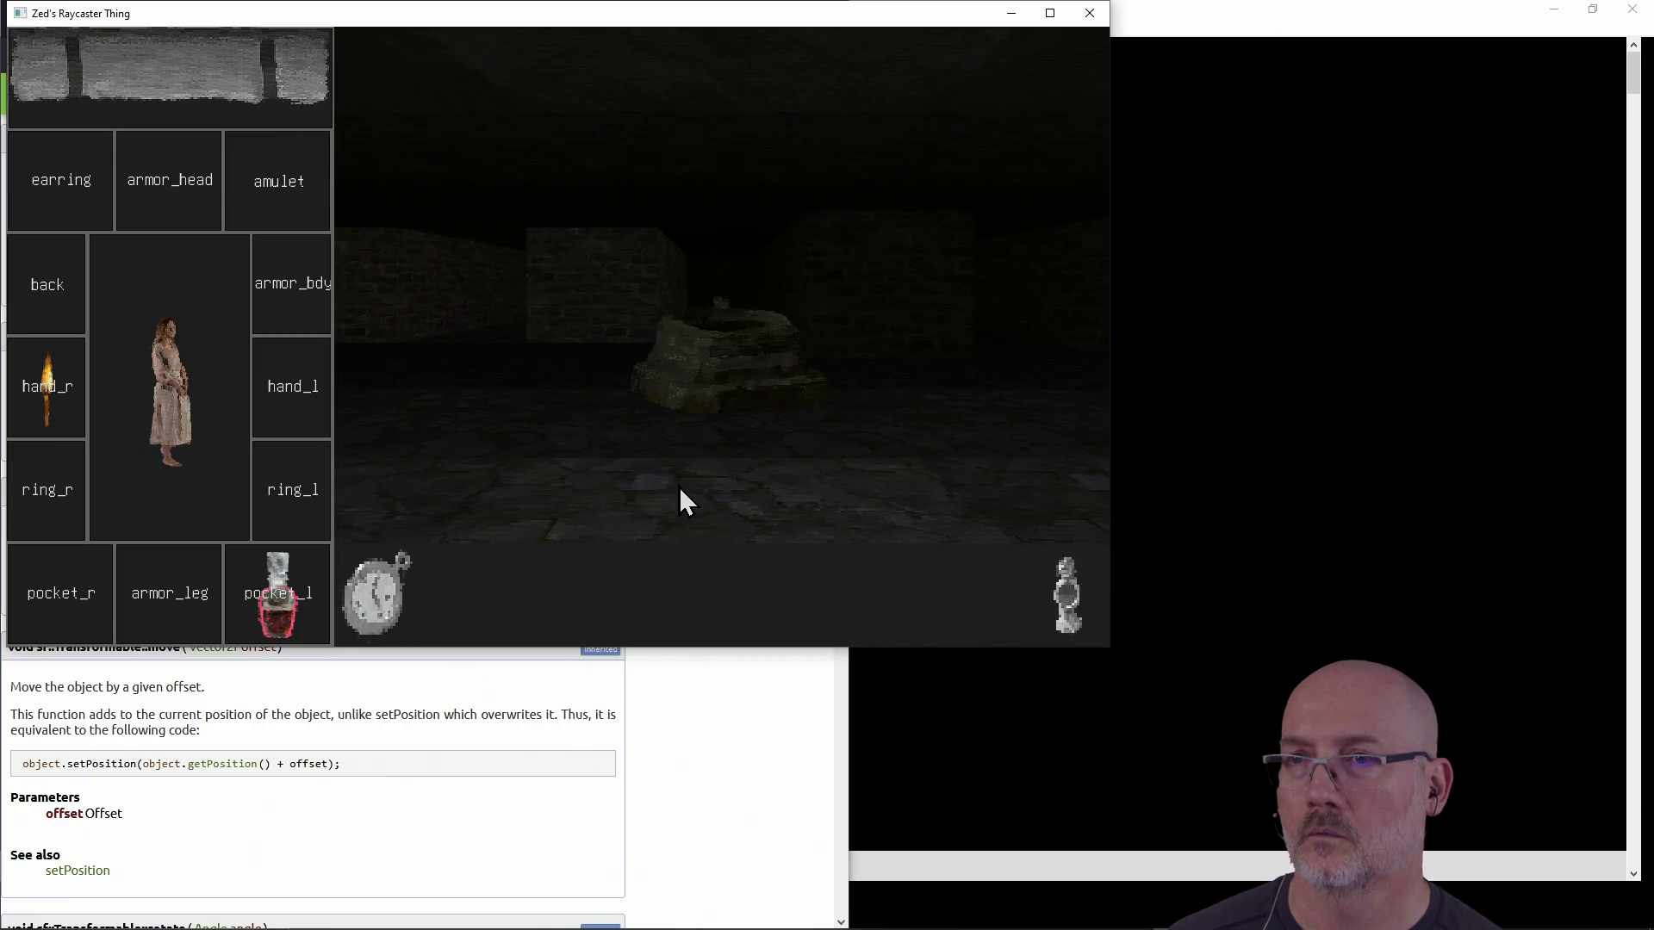
pyautogui.press('a')
pyautogui.press('w')
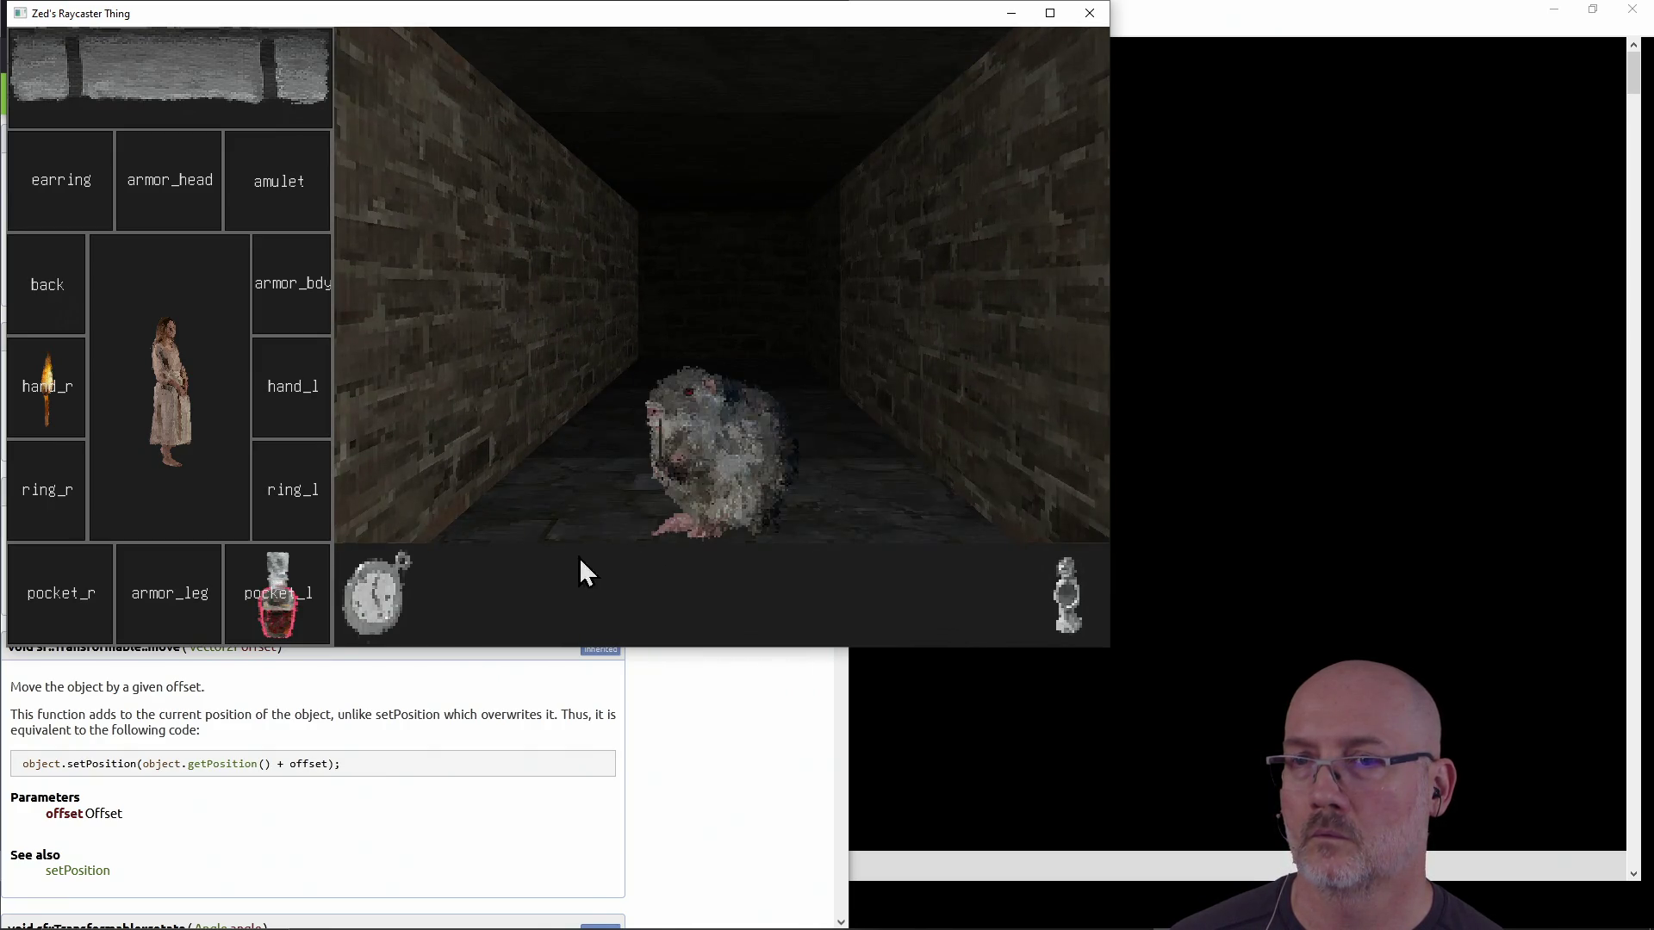
pyautogui.click(369, 603)
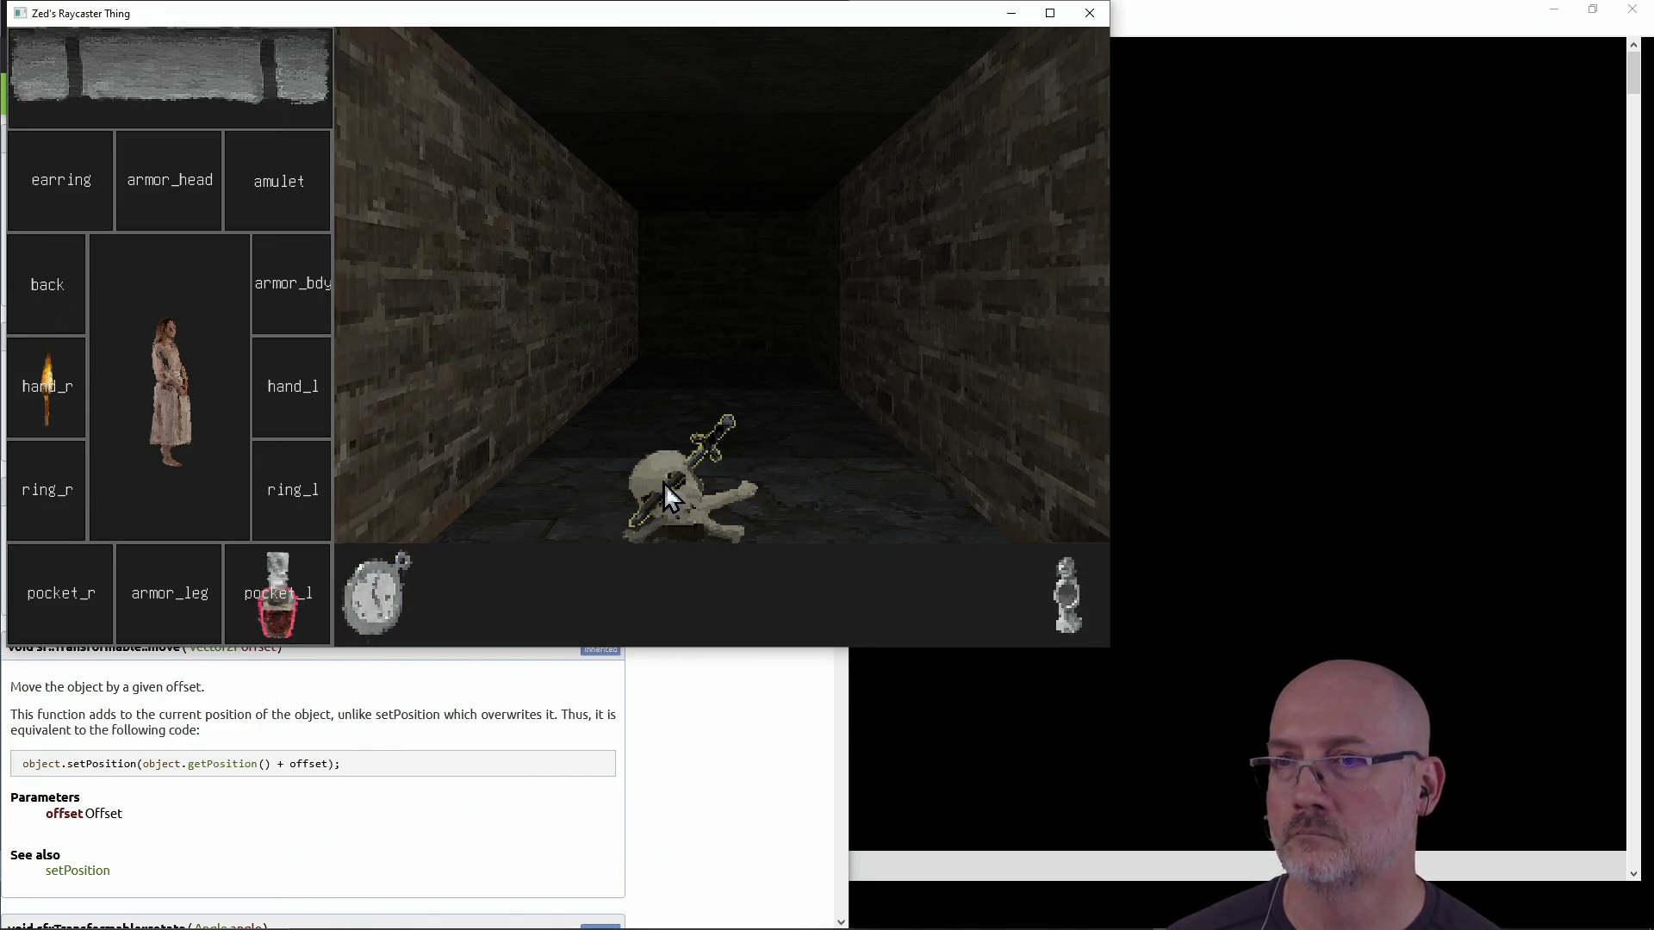
pyautogui.press('Left')
pyautogui.press('Left')
pyautogui.click(379, 613)
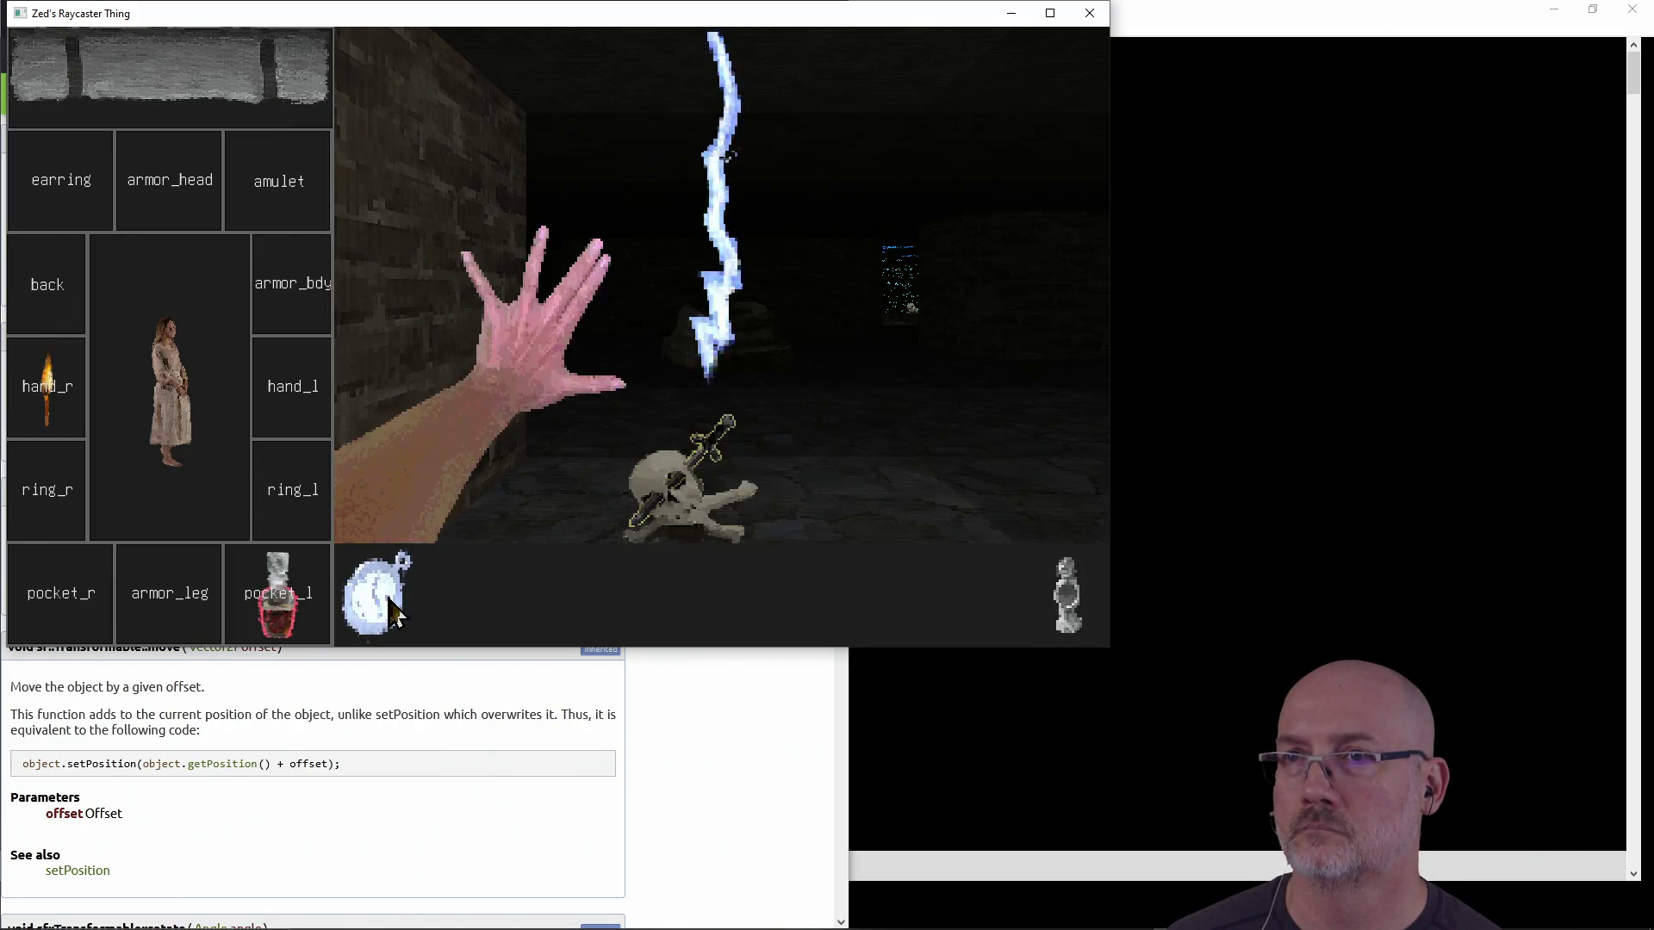
# Walk past the well room to the carved totem and strike it twice with lightning
pyautogui.press('d')
pyautogui.press('d')
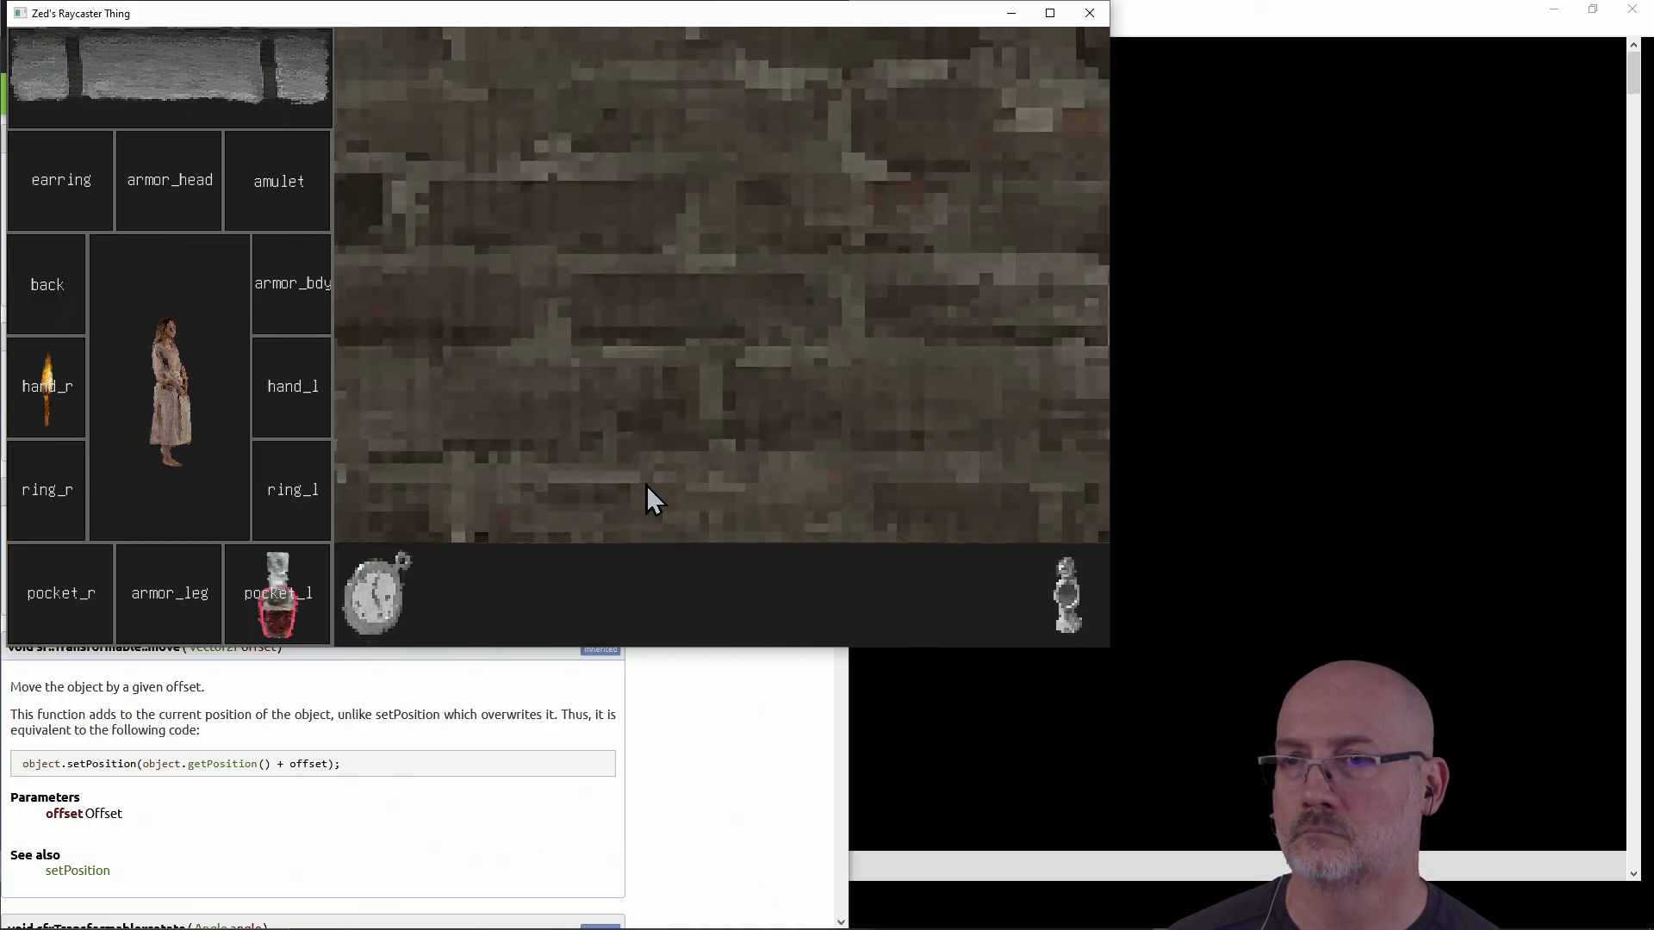
pyautogui.press('w')
pyautogui.press('w')
pyautogui.press('w')
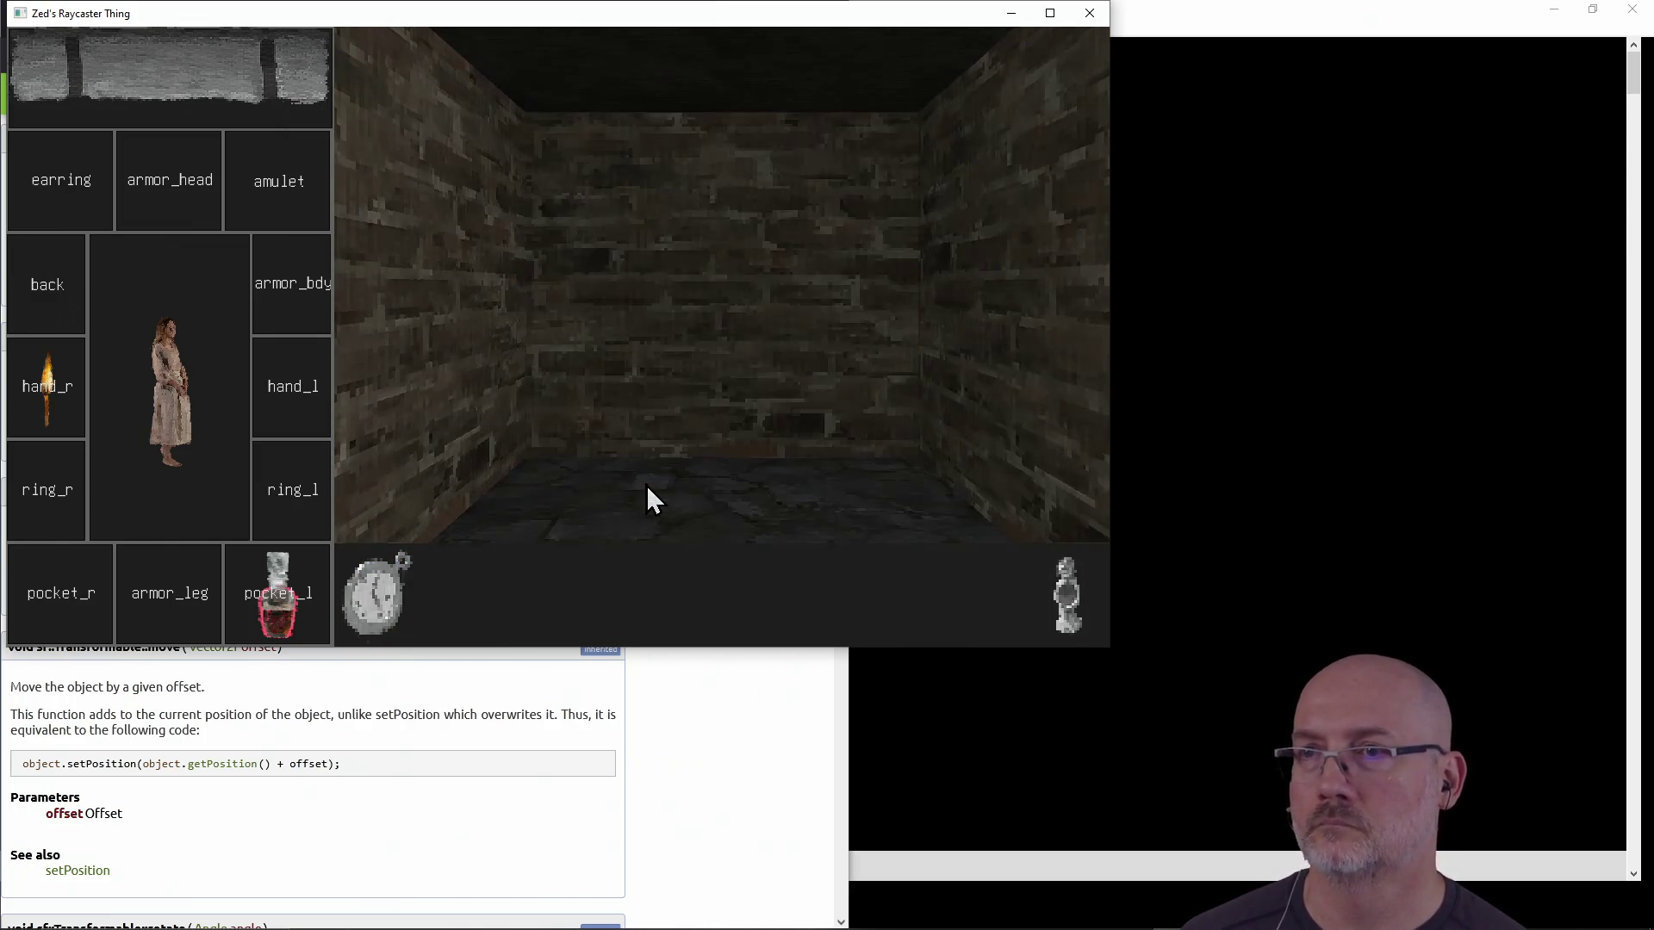
pyautogui.press('a')
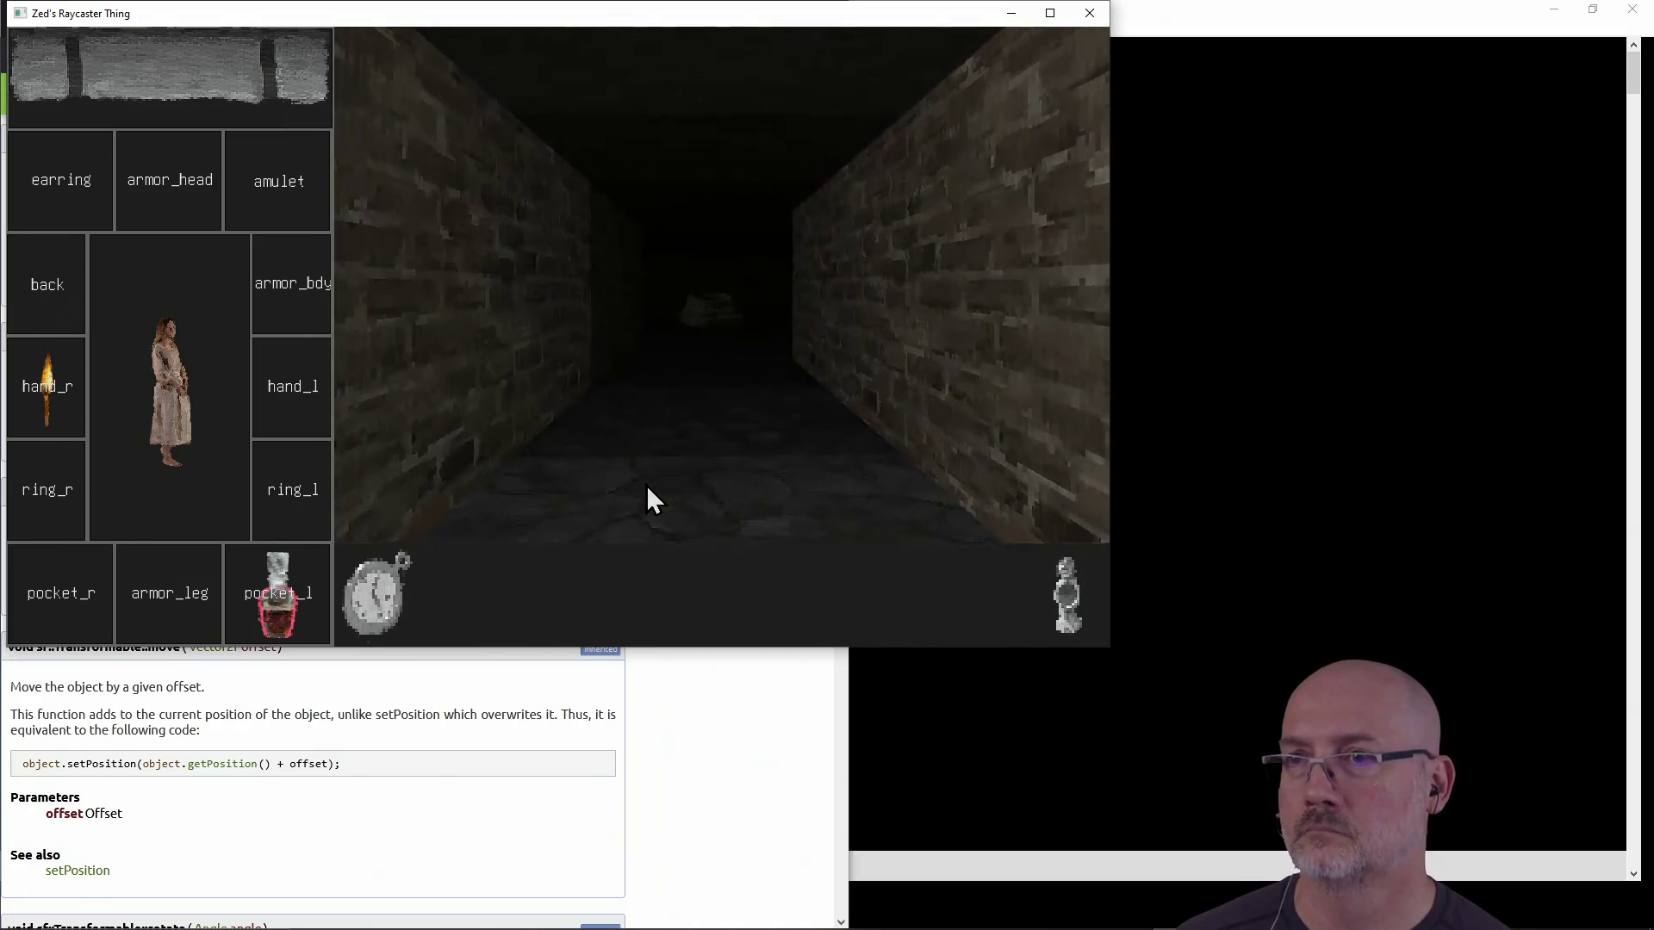
pyautogui.press('w')
pyautogui.press('w')
pyautogui.press('d')
pyautogui.press('w')
pyautogui.press('w')
pyautogui.press('w')
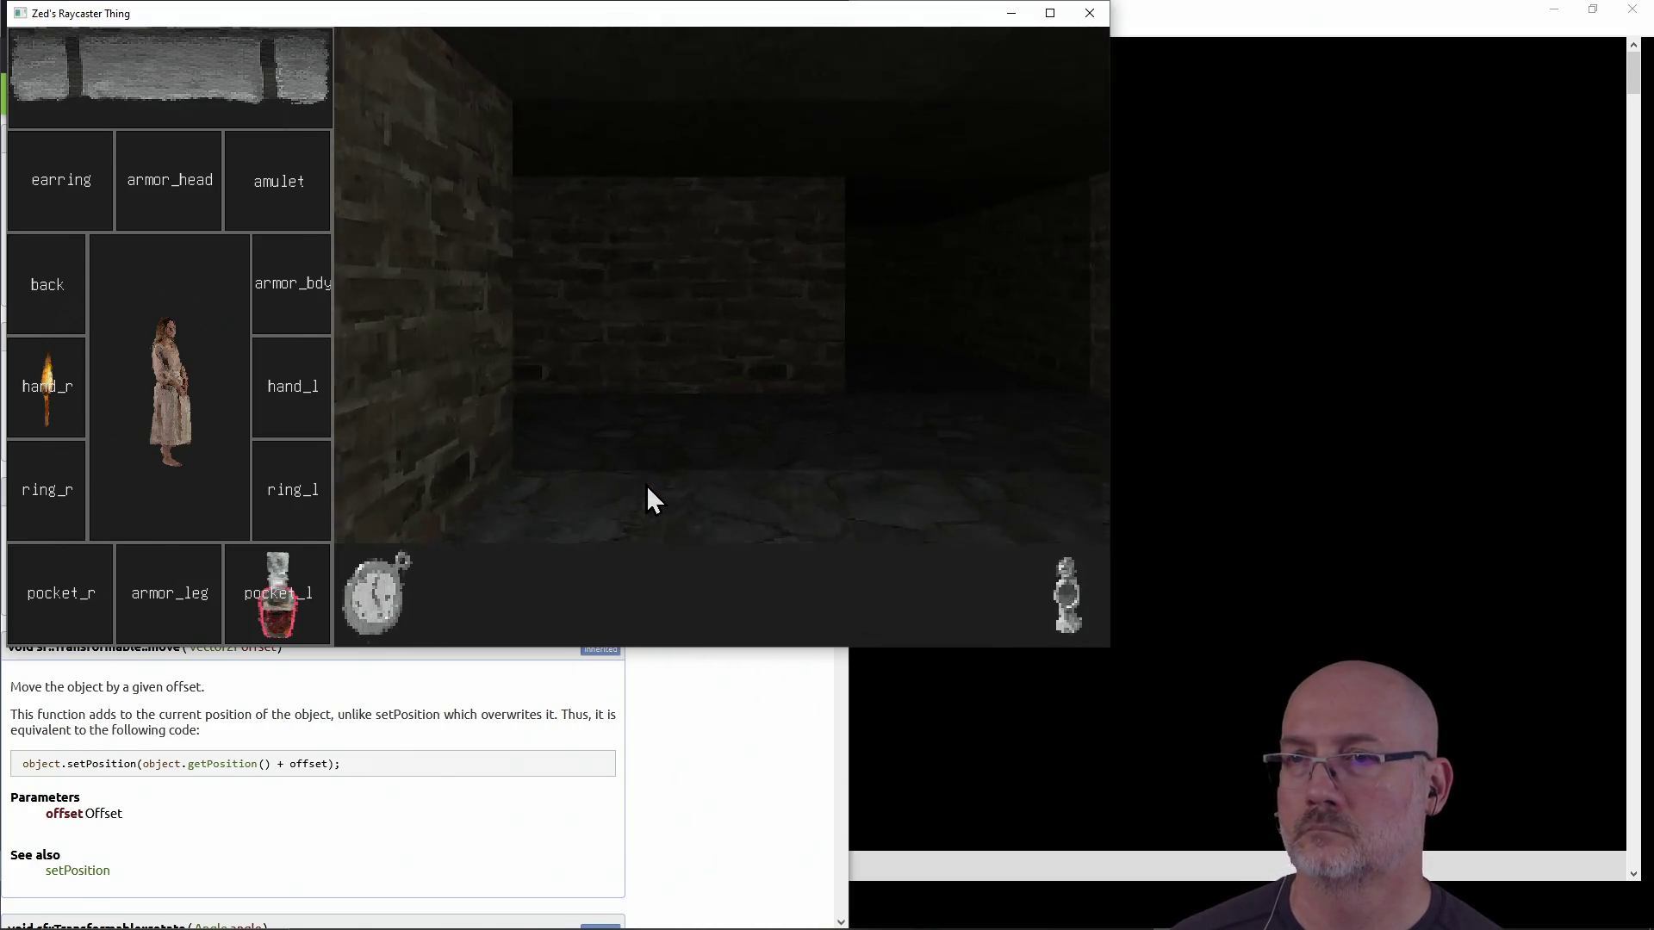
pyautogui.press('a')
pyautogui.press('w')
pyautogui.press('w')
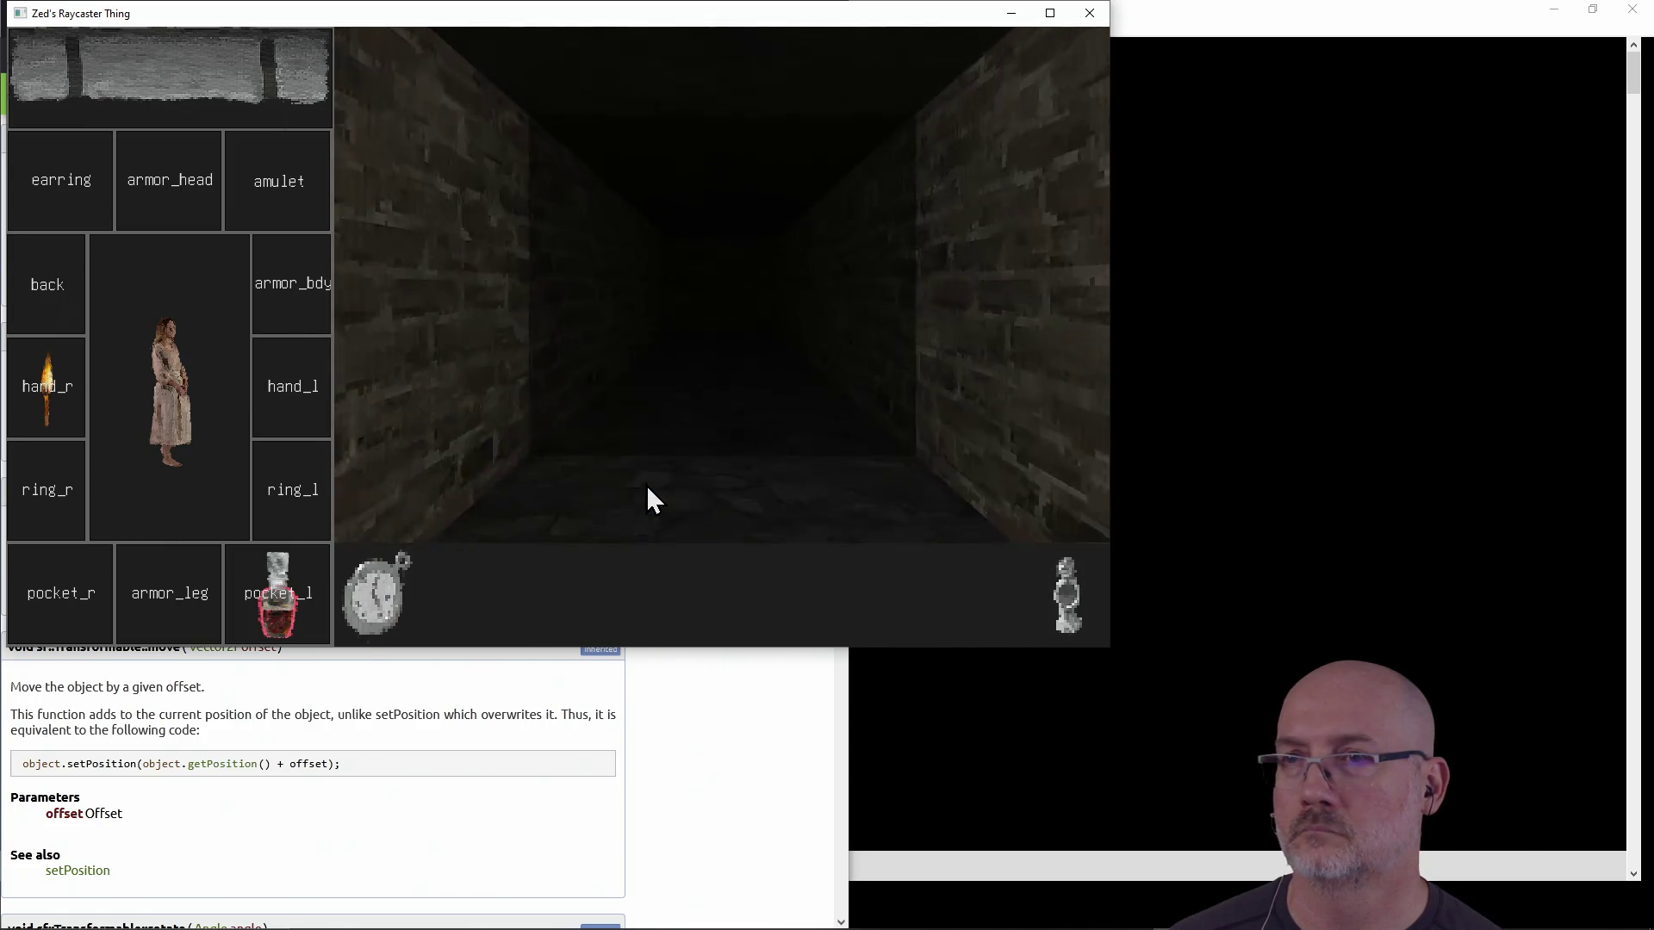
pyautogui.press('a')
pyautogui.press('w')
pyautogui.press('w')
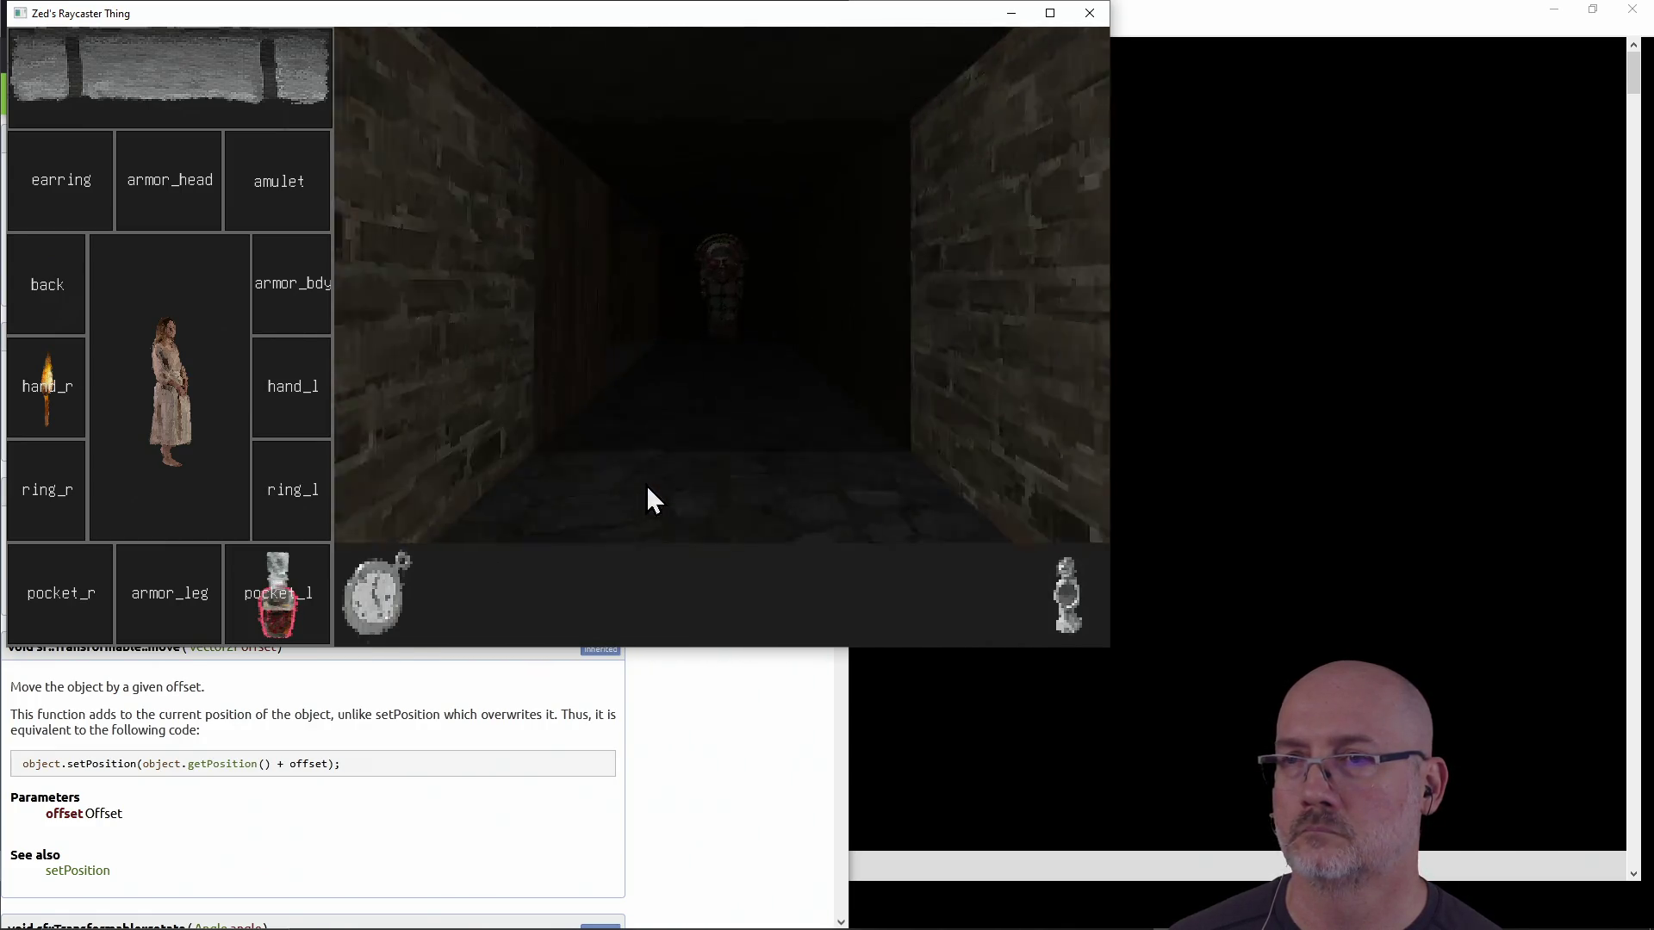
pyautogui.click(384, 601)
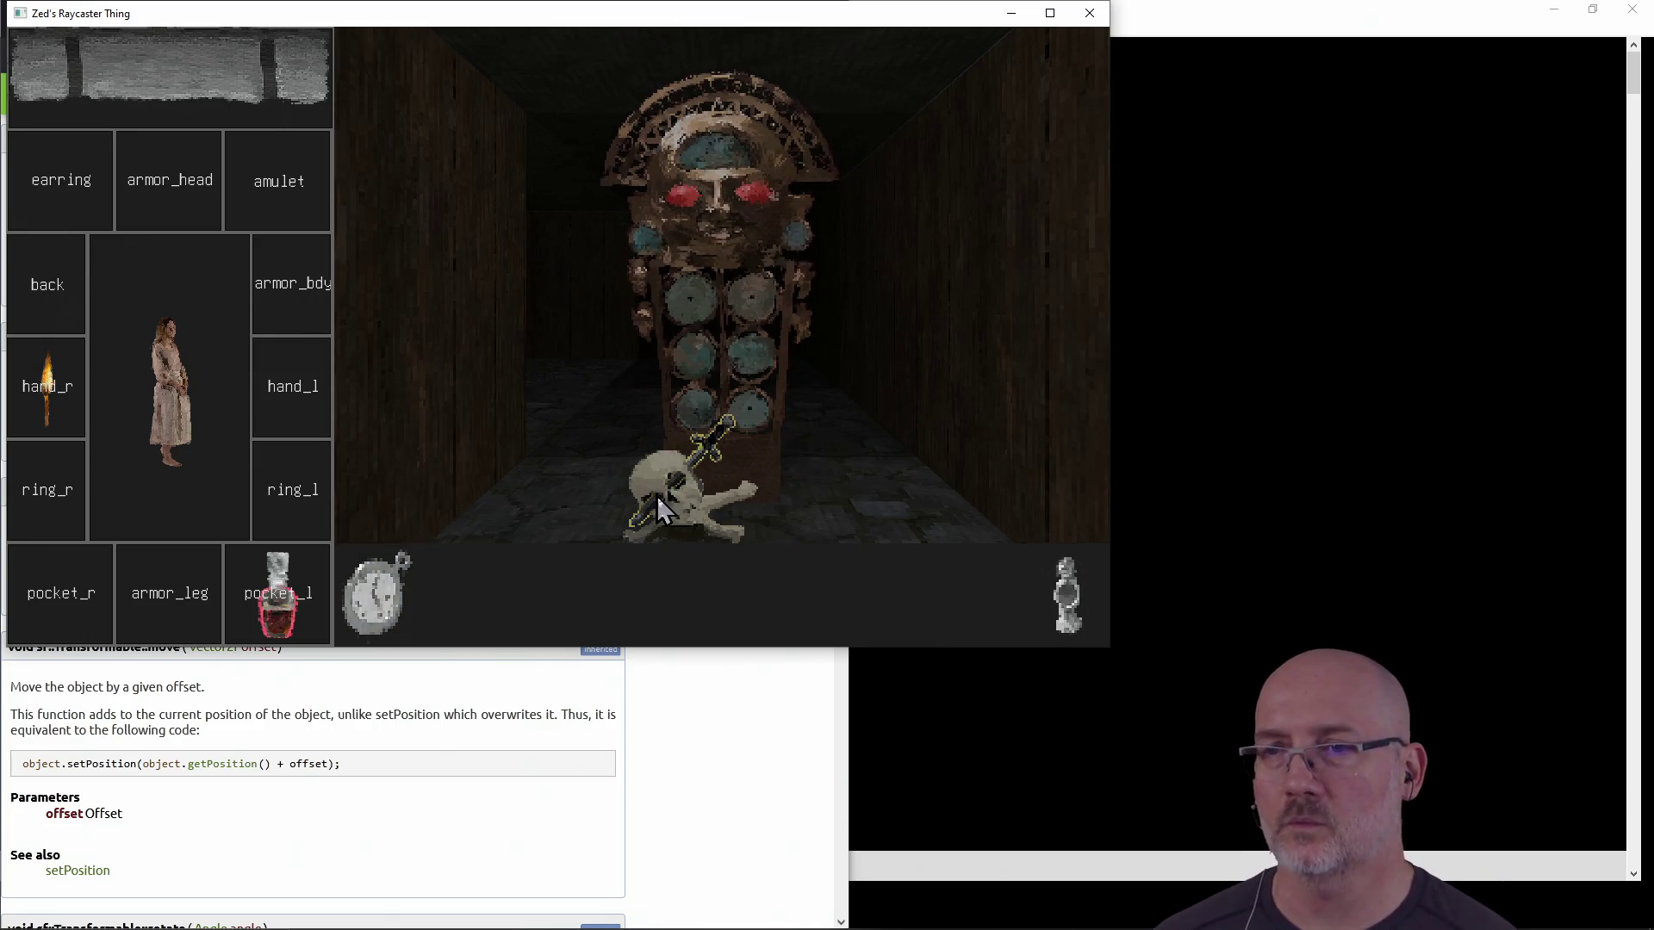
pyautogui.click(387, 607)
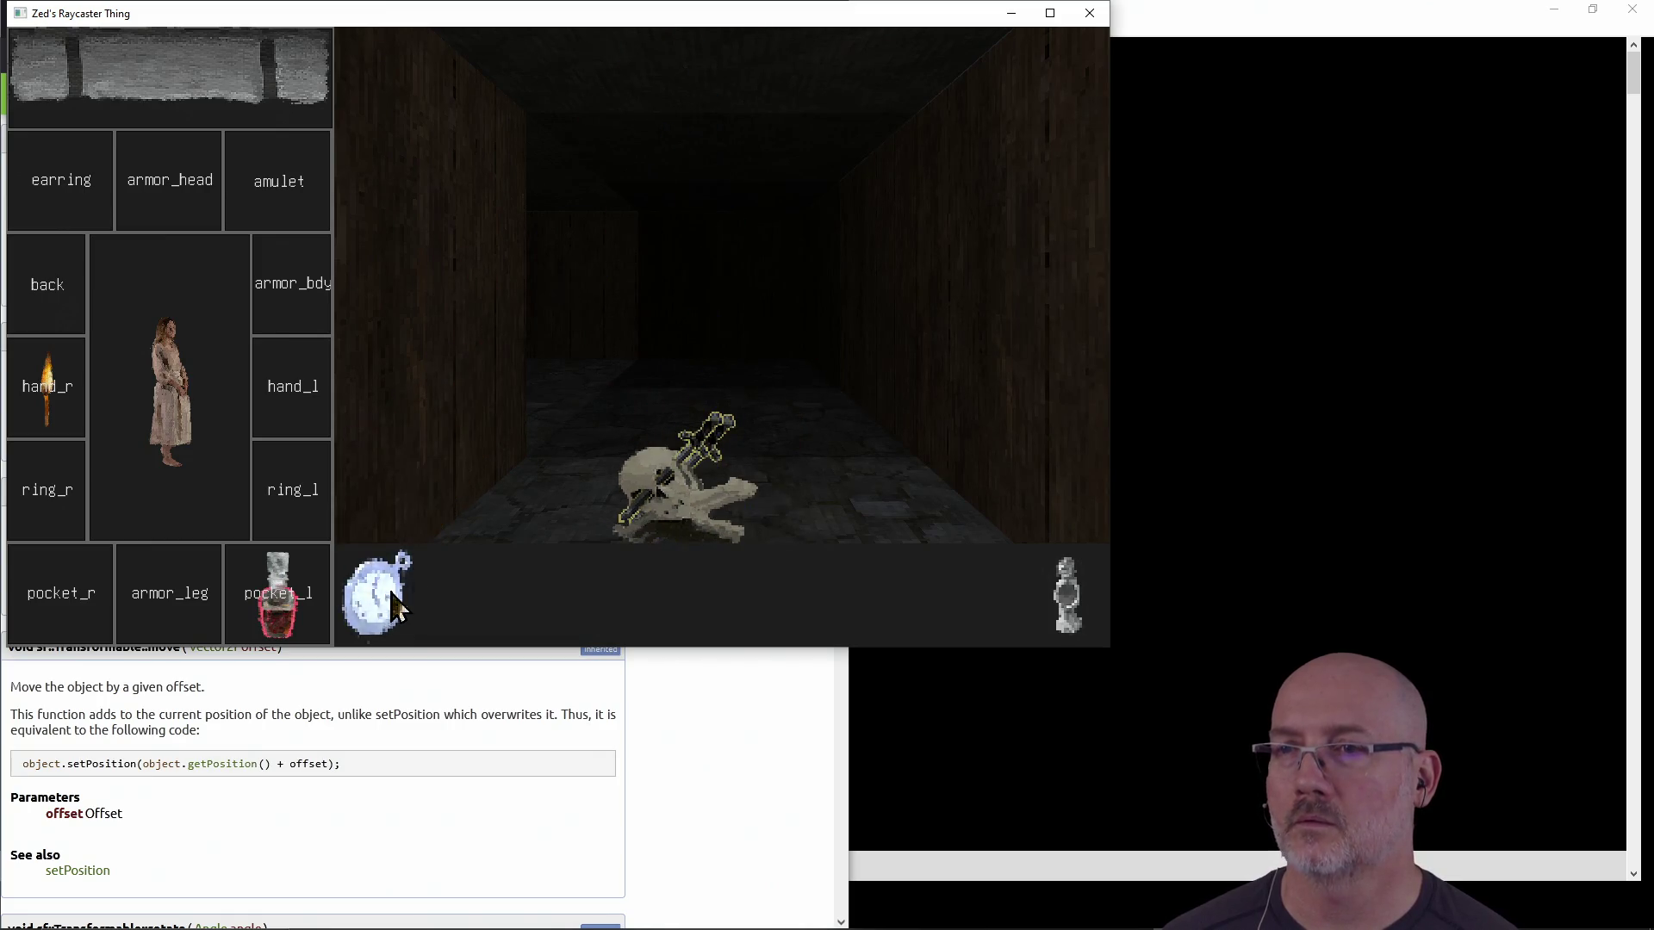
# Walk down the torch corridor into the rat boss fight and press COMMIT
pyautogui.press('w')
pyautogui.press('a')
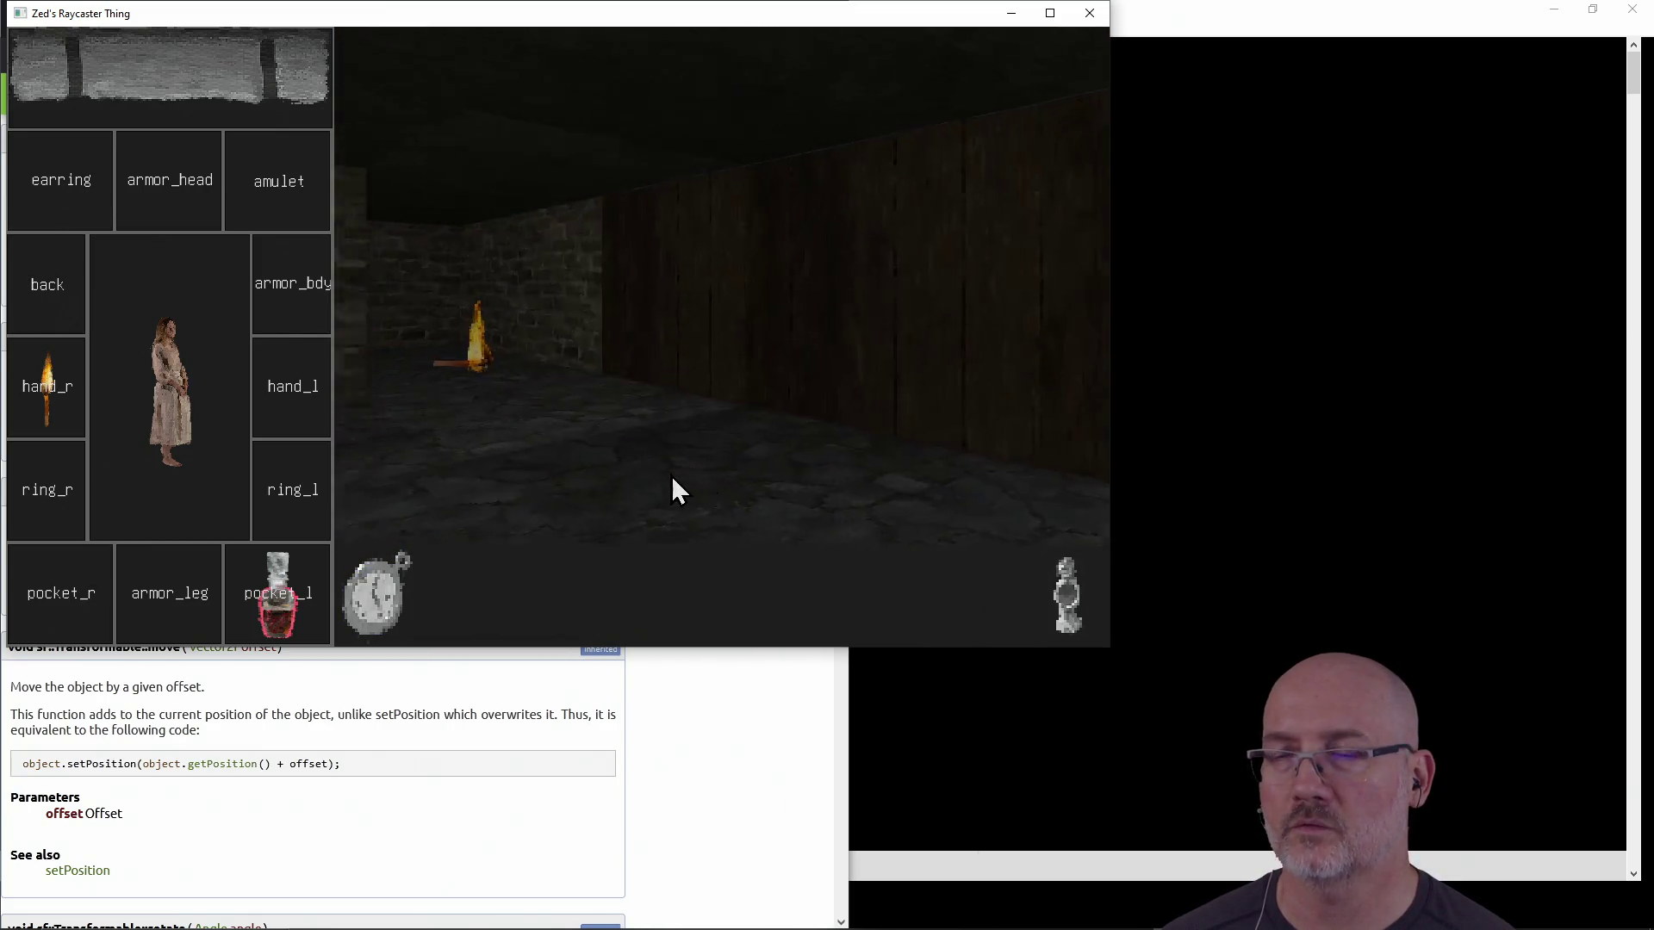
pyautogui.press('a')
pyautogui.press('w')
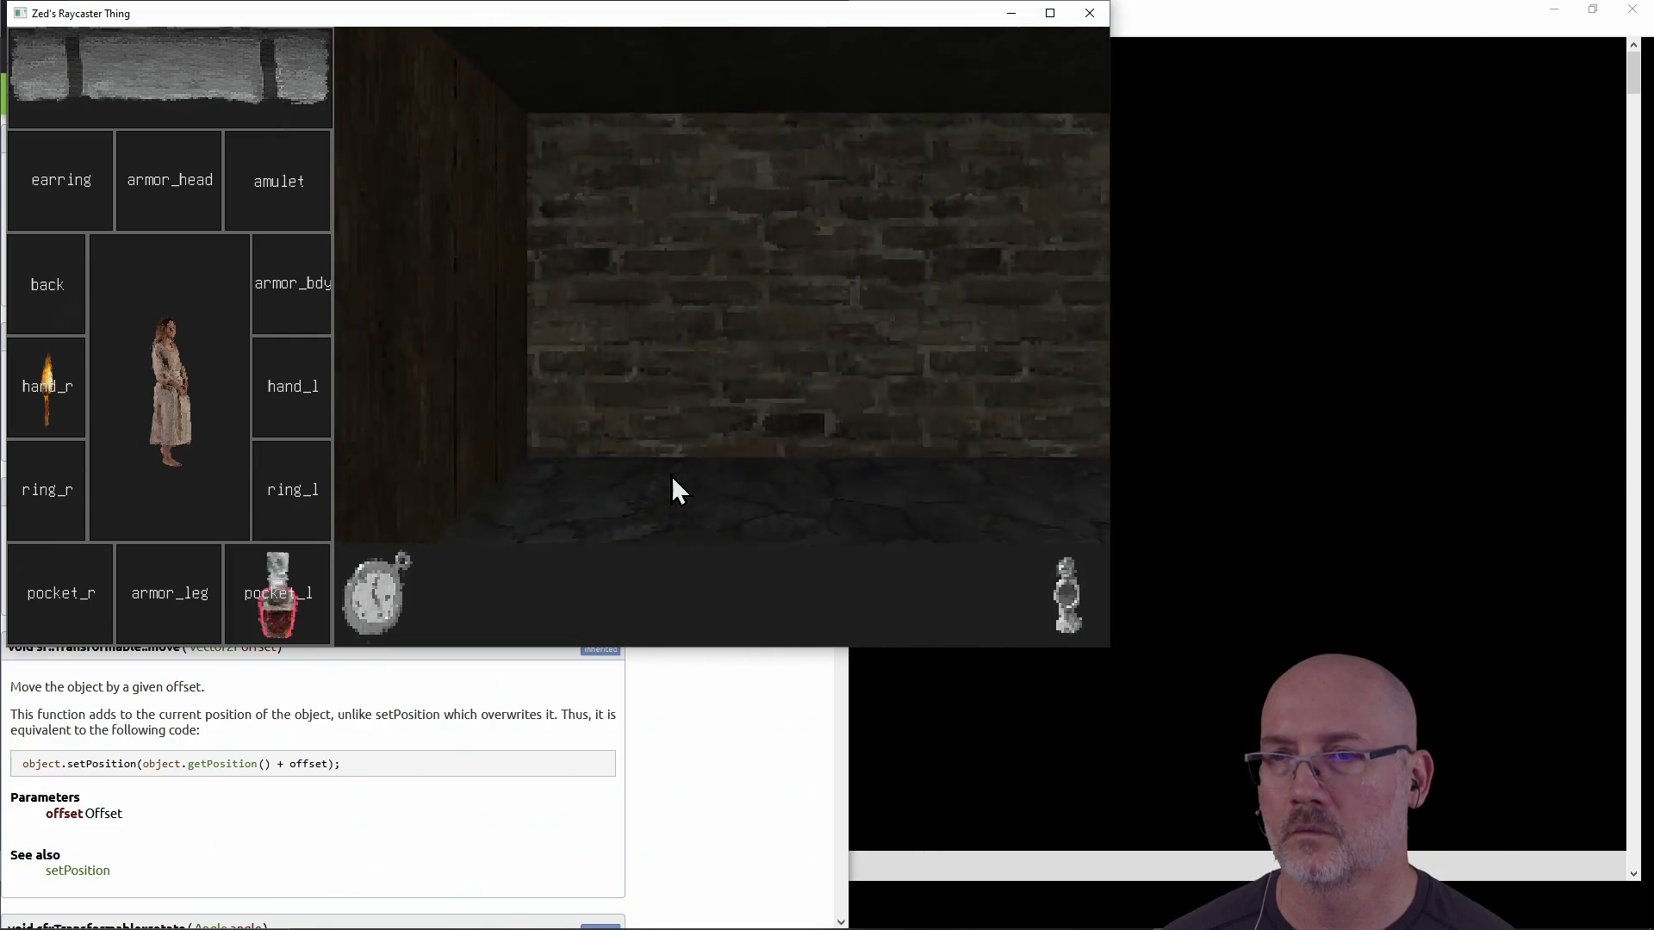
pyautogui.press('a')
pyautogui.press('w')
pyautogui.press('w')
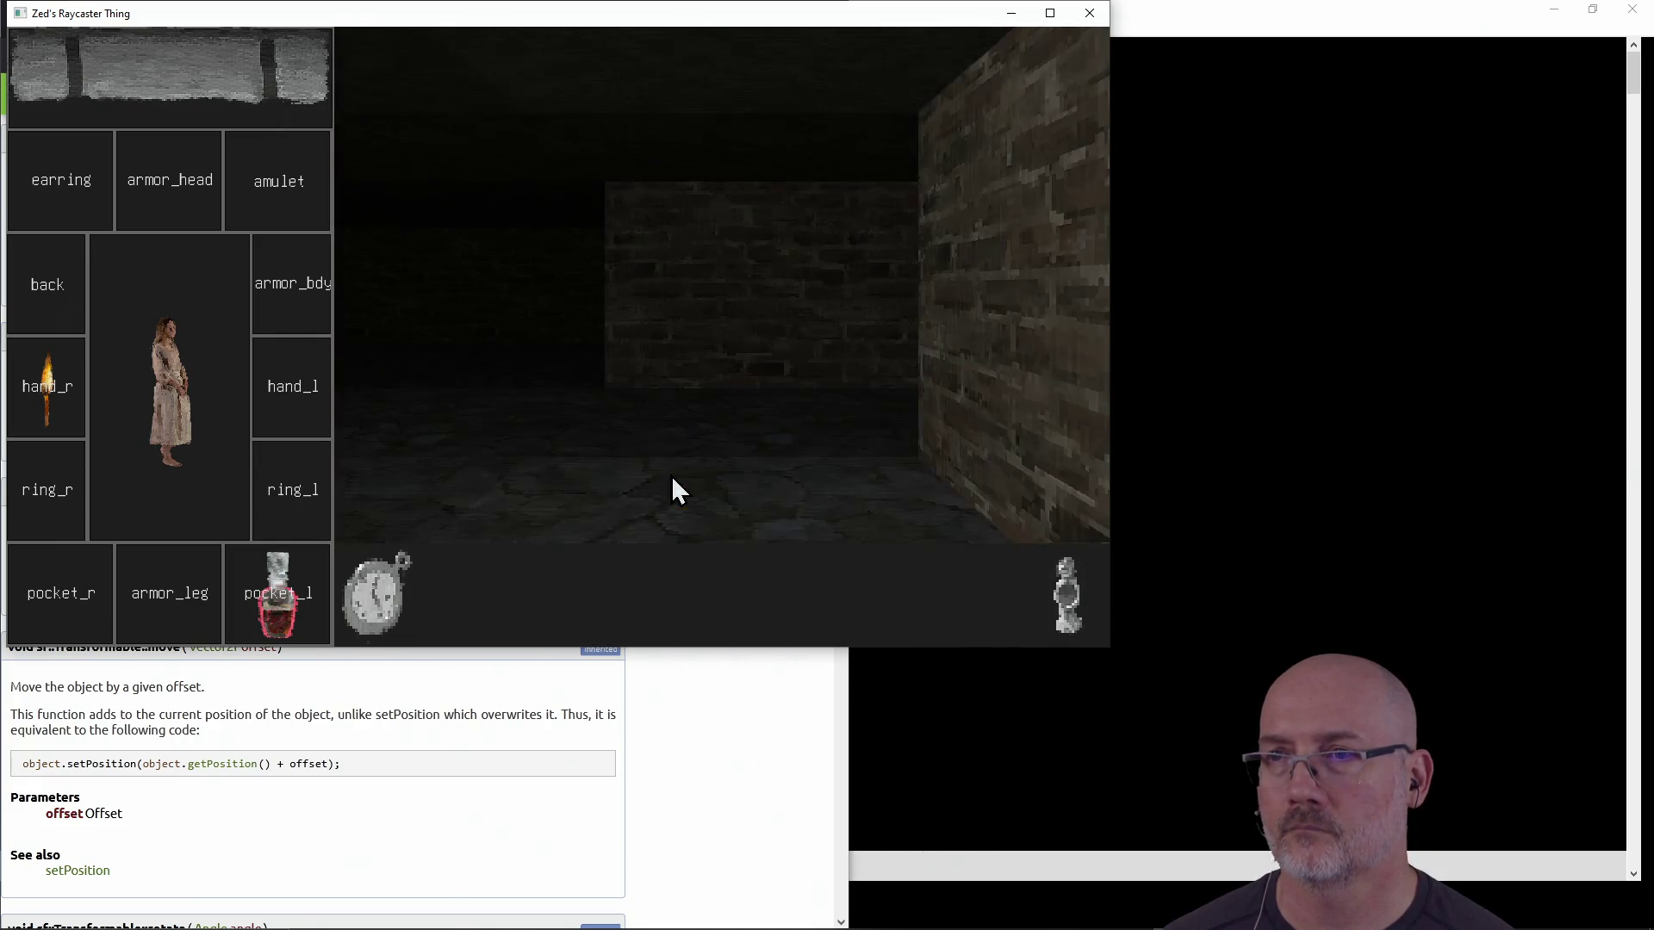
pyautogui.press('a')
pyautogui.press('w')
pyautogui.press('d')
pyautogui.press('a')
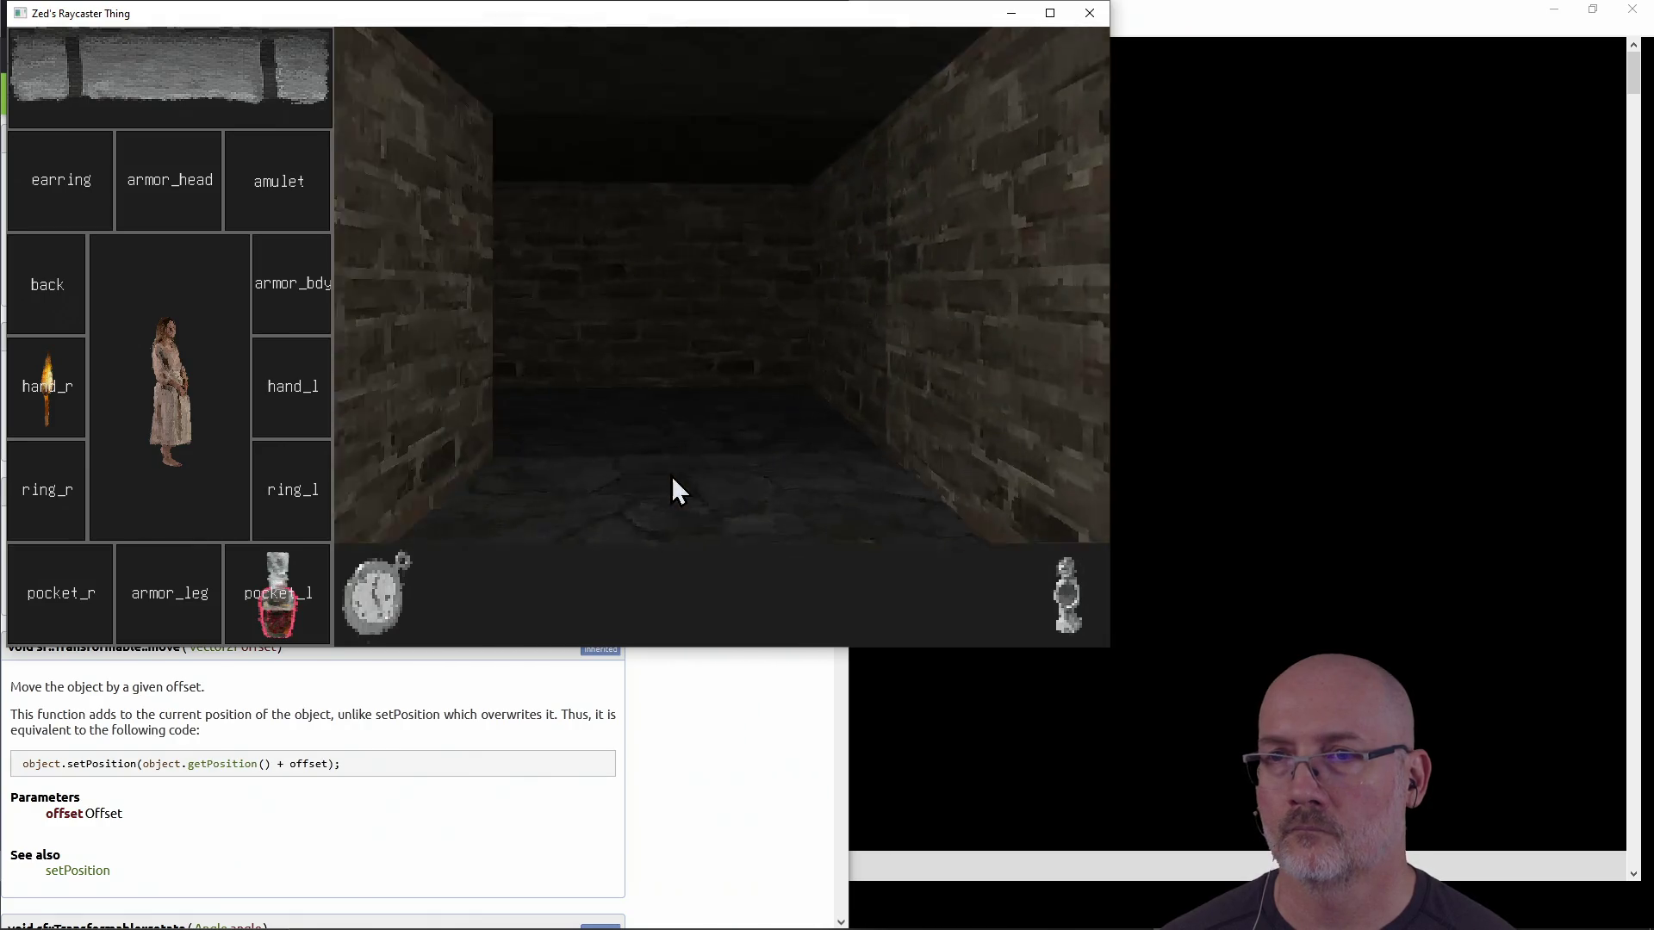
pyautogui.press('w')
pyautogui.press('w')
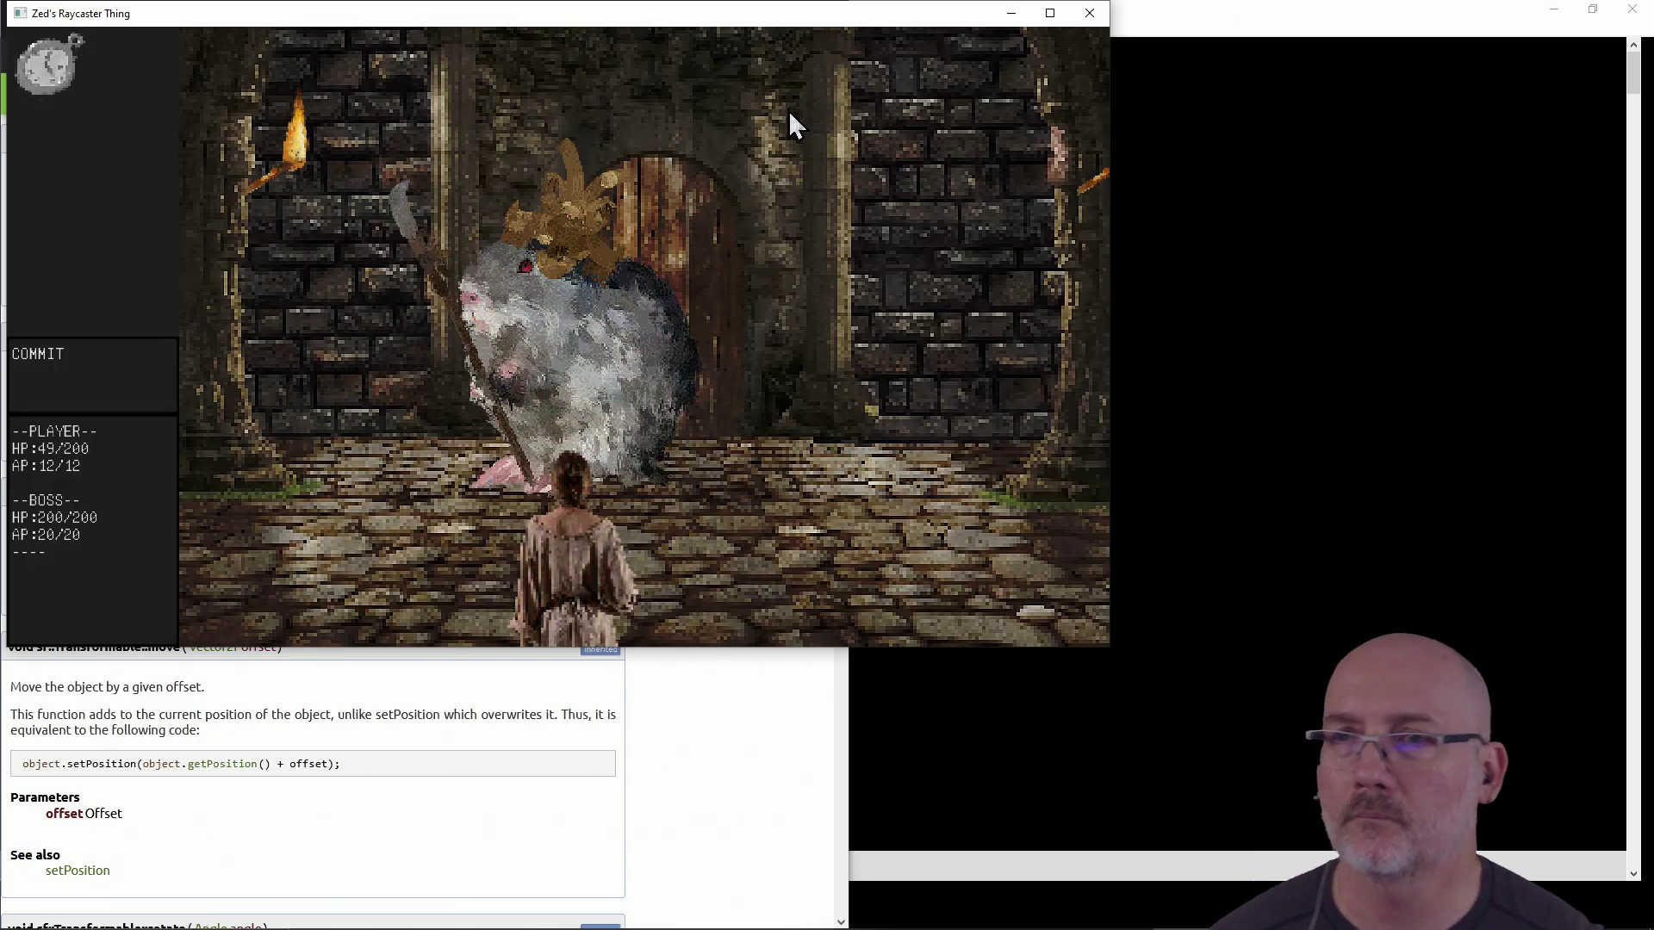
pyautogui.click(107, 381)
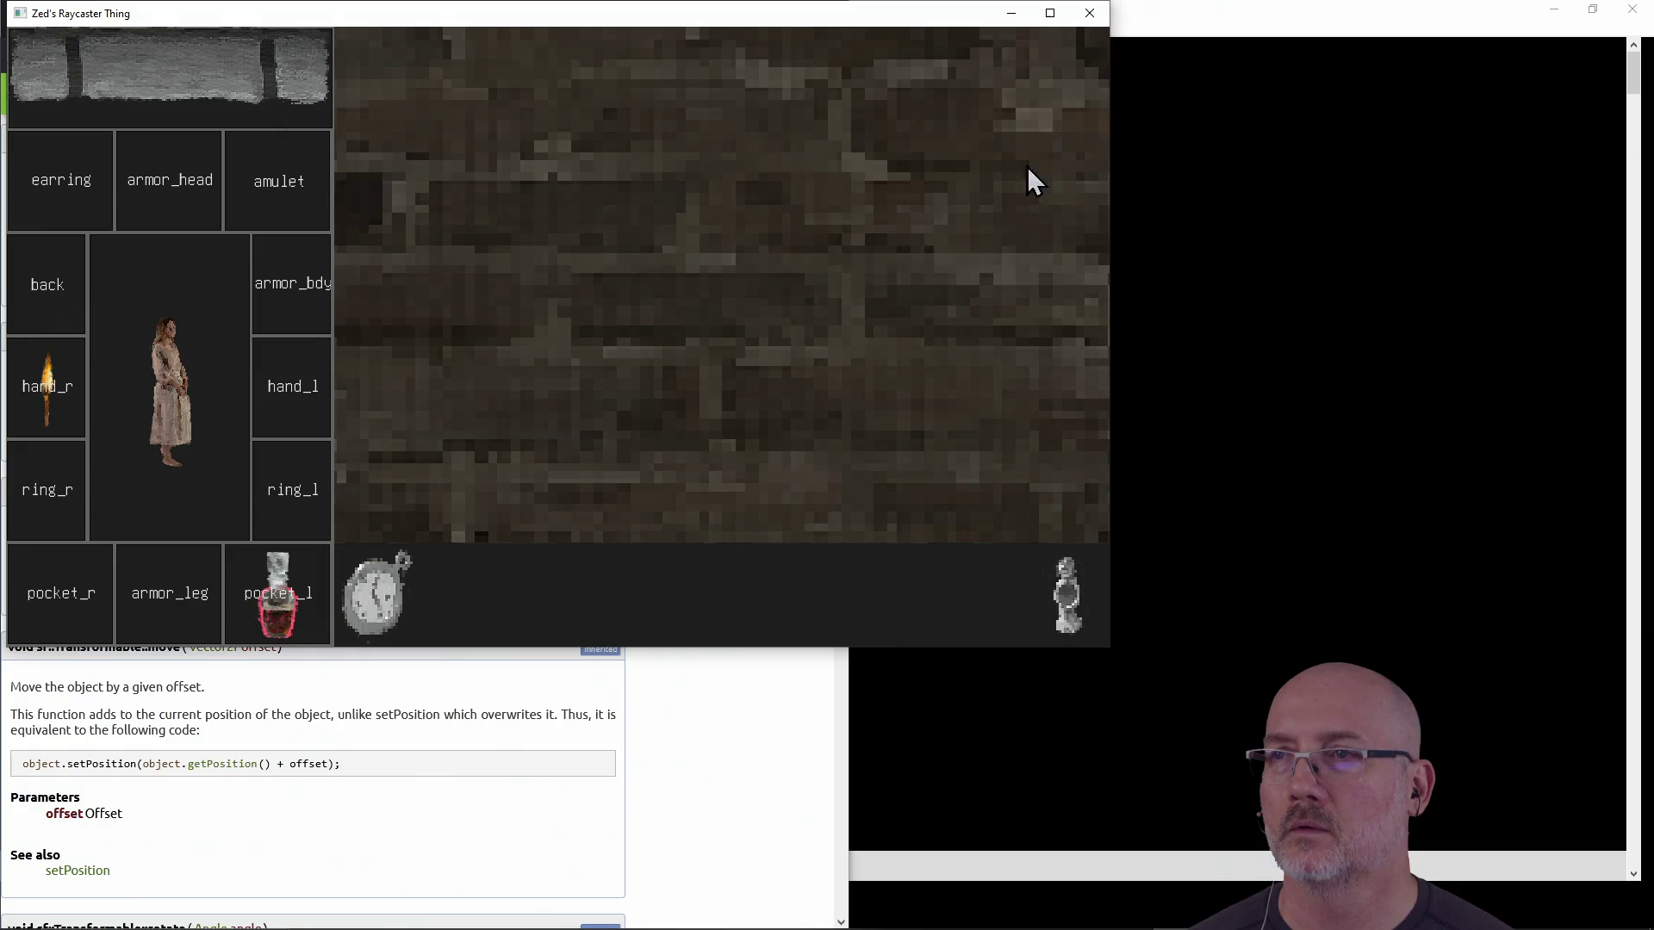
# Look around the corridor, then close the game window
pyautogui.press('a')
pyautogui.press('a')
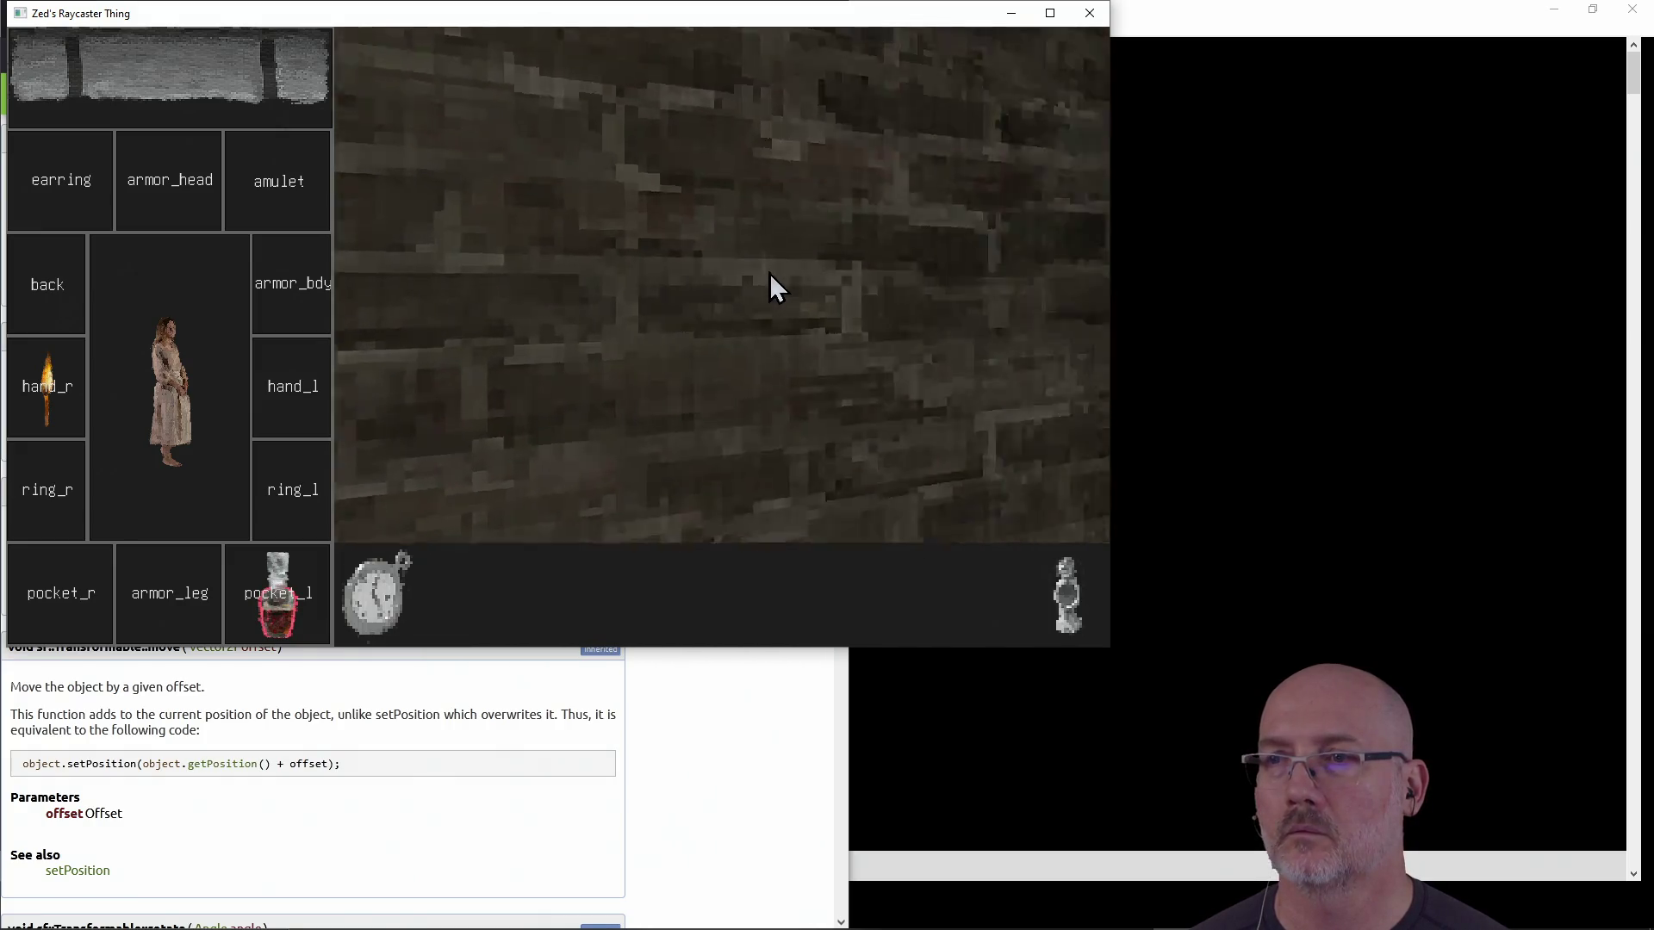
pyautogui.press('a')
pyautogui.press('a')
pyautogui.press('a')
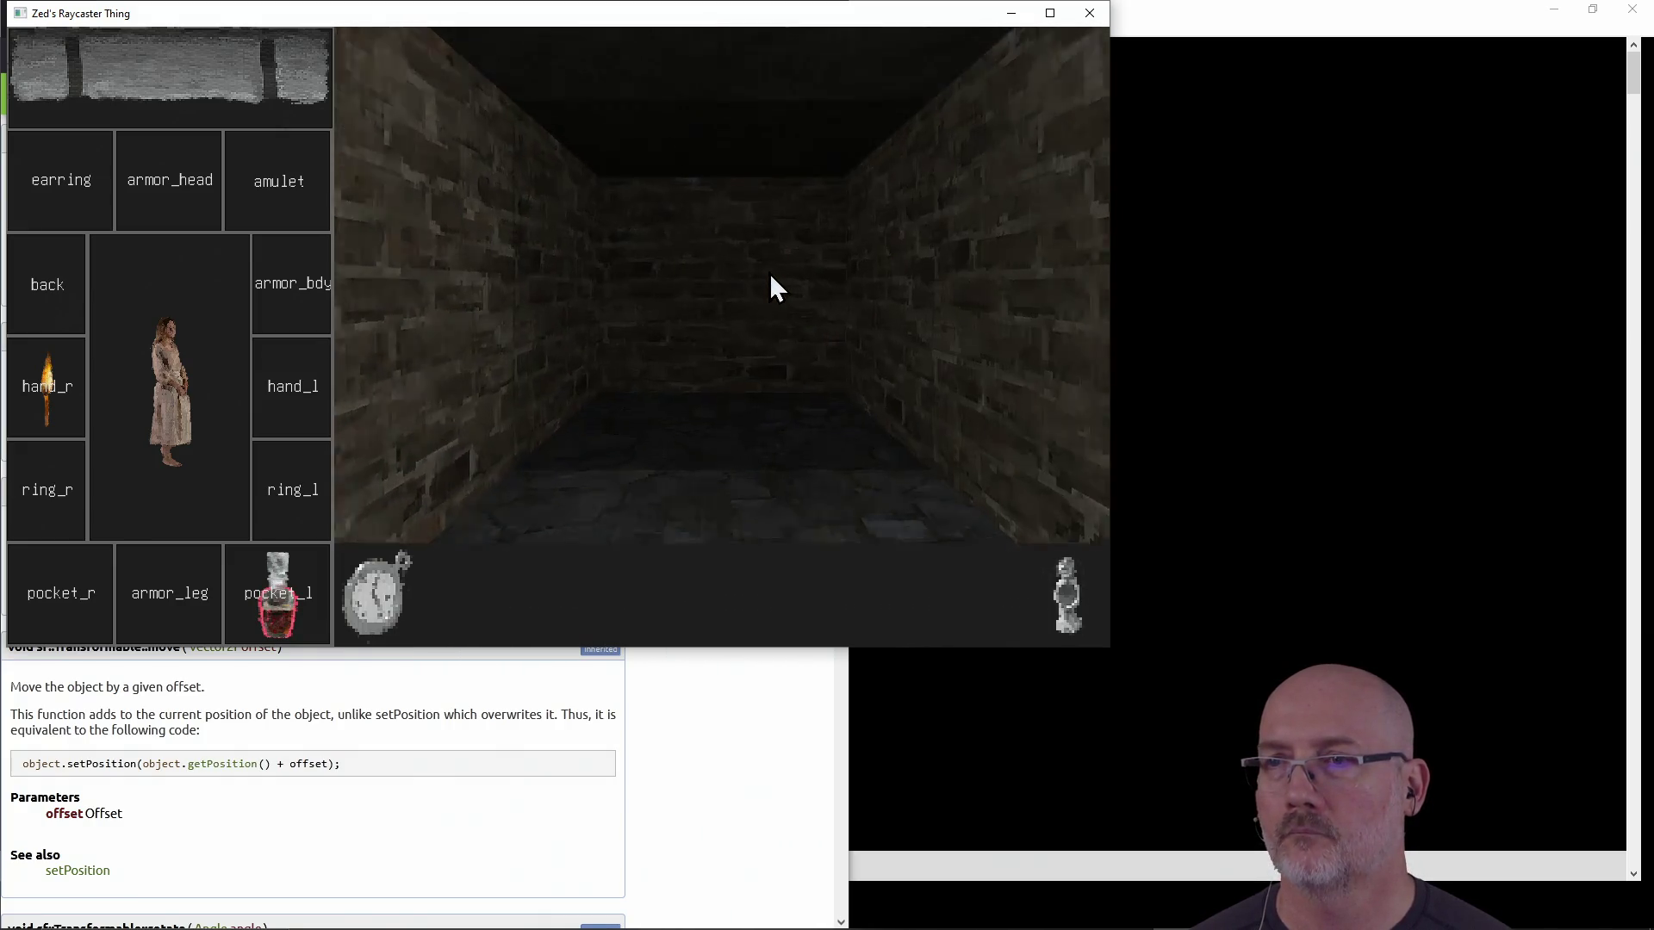
pyautogui.press('a')
pyautogui.press('a')
pyautogui.press('a')
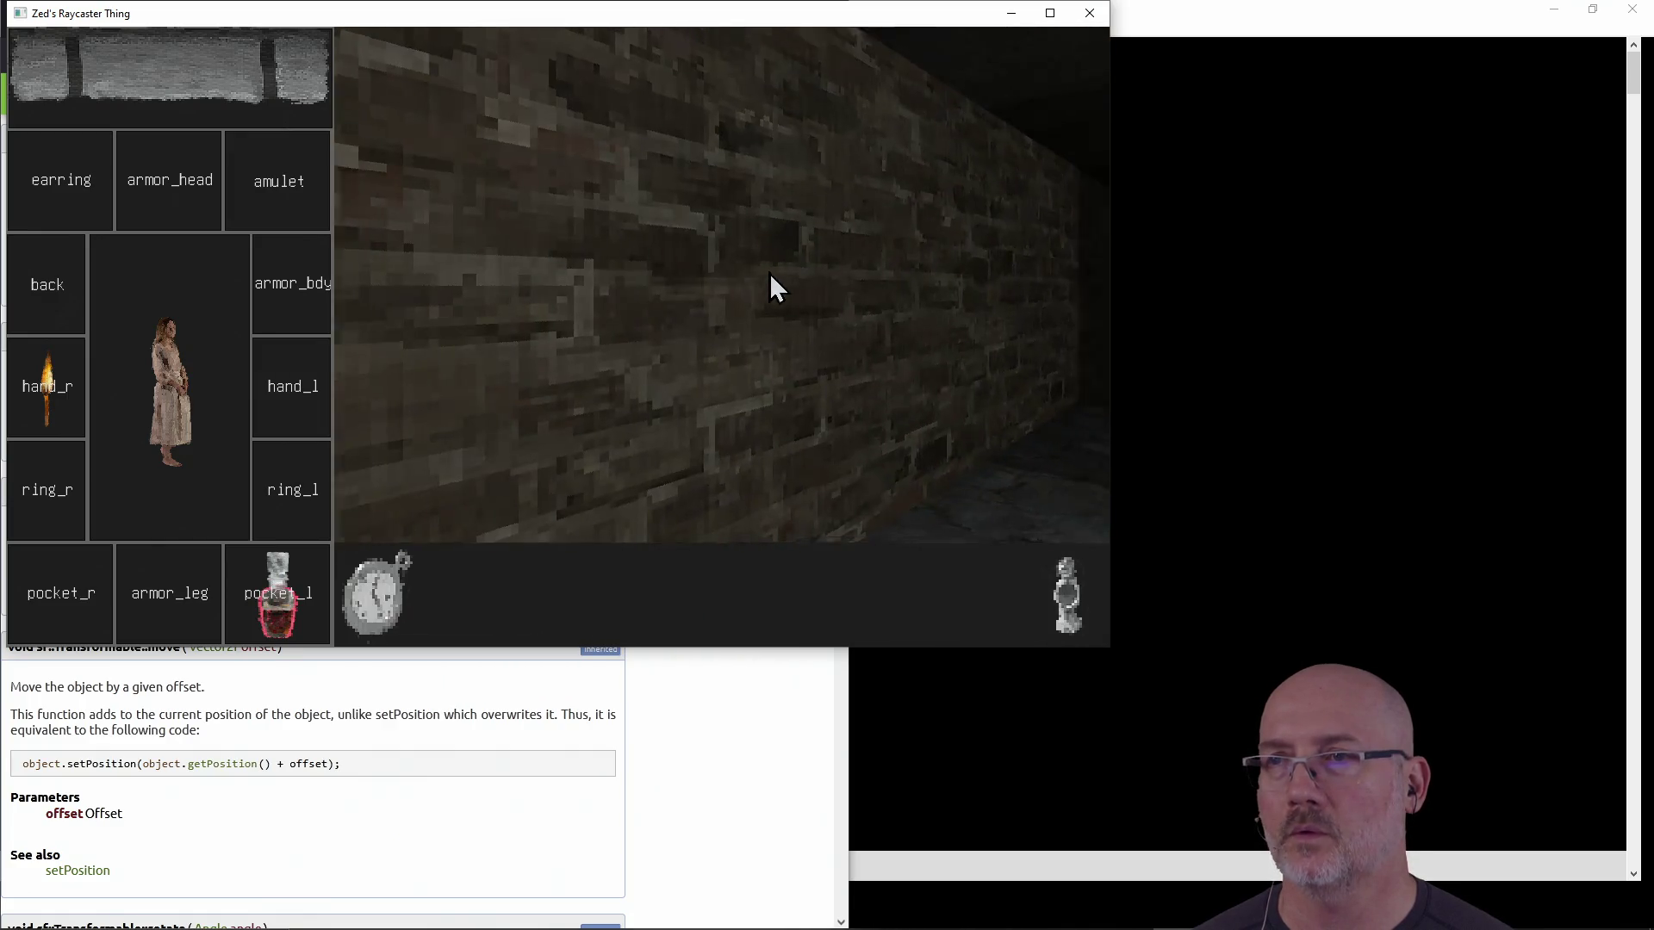
pyautogui.click(1089, 13)
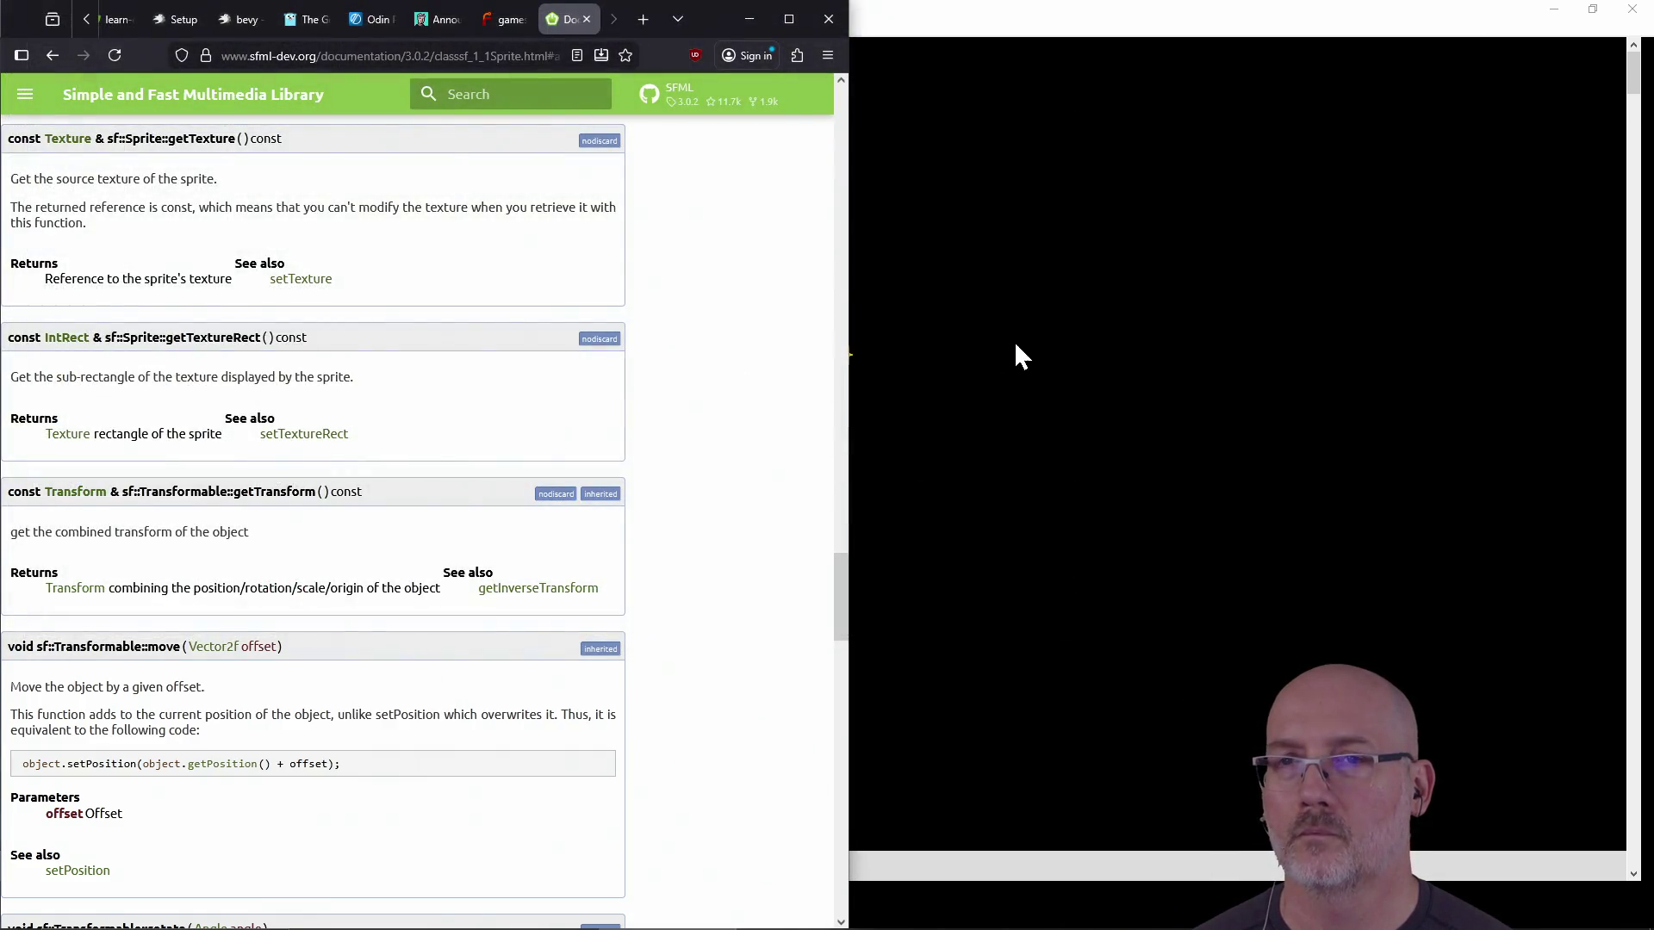
# Place the caret in animation.json's rushing transform settings, then clear the PowerShell screen
pyautogui.click(1015, 345)
pyautogui.click(492, 601)
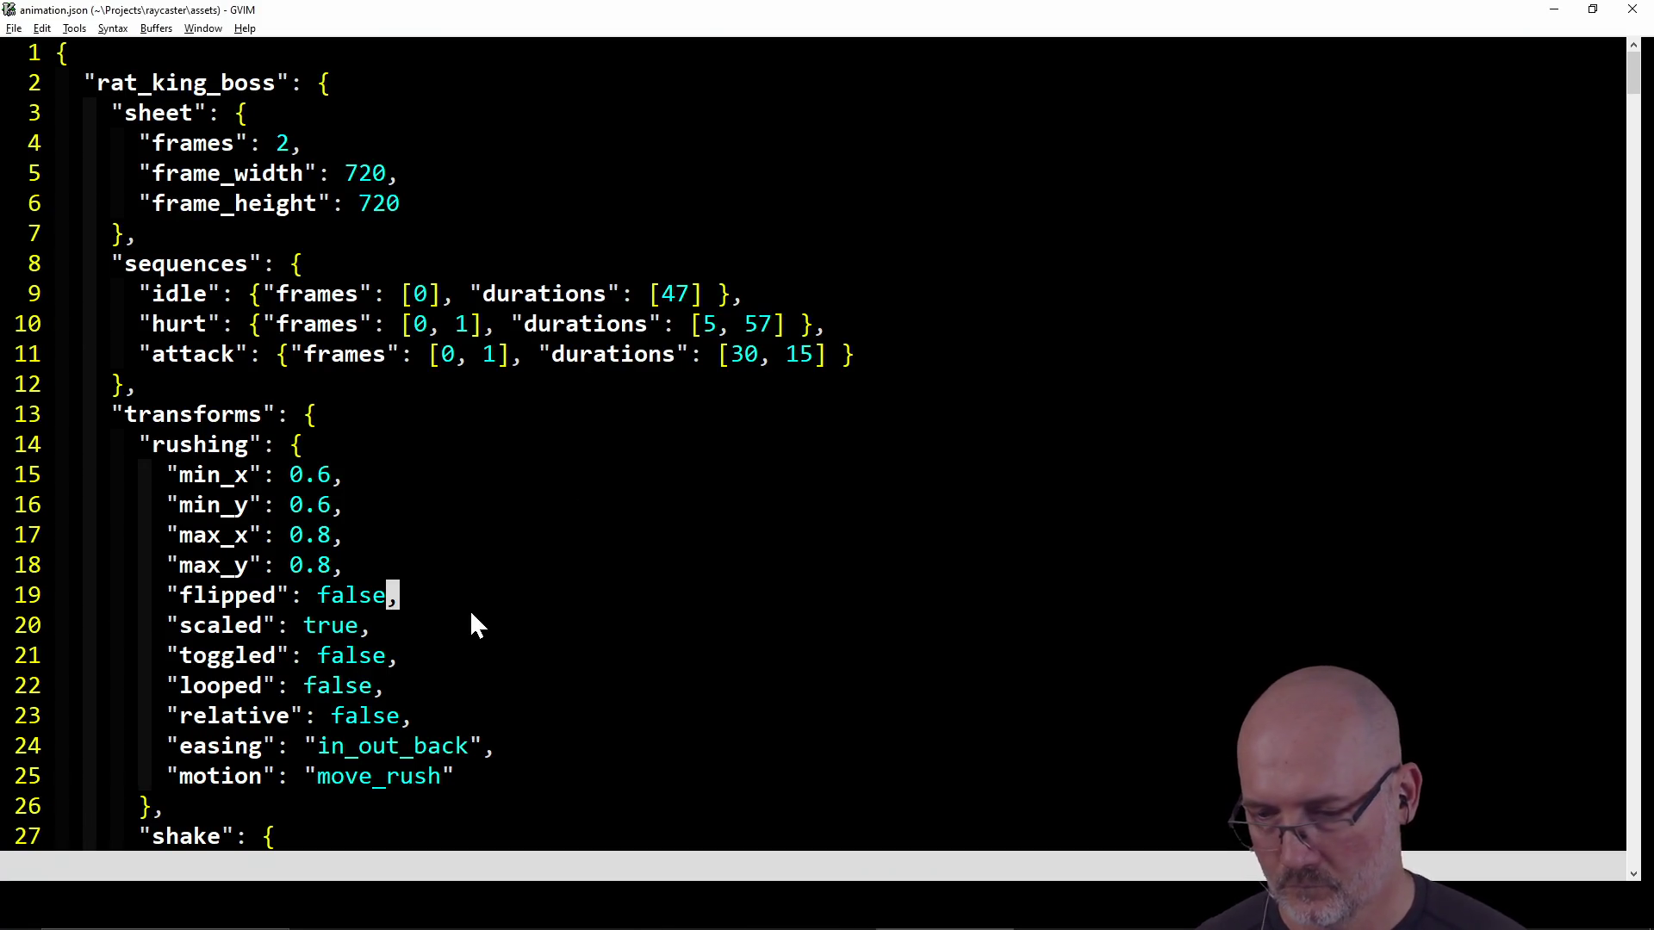
pyautogui.hotkey('alt', 'Tab')
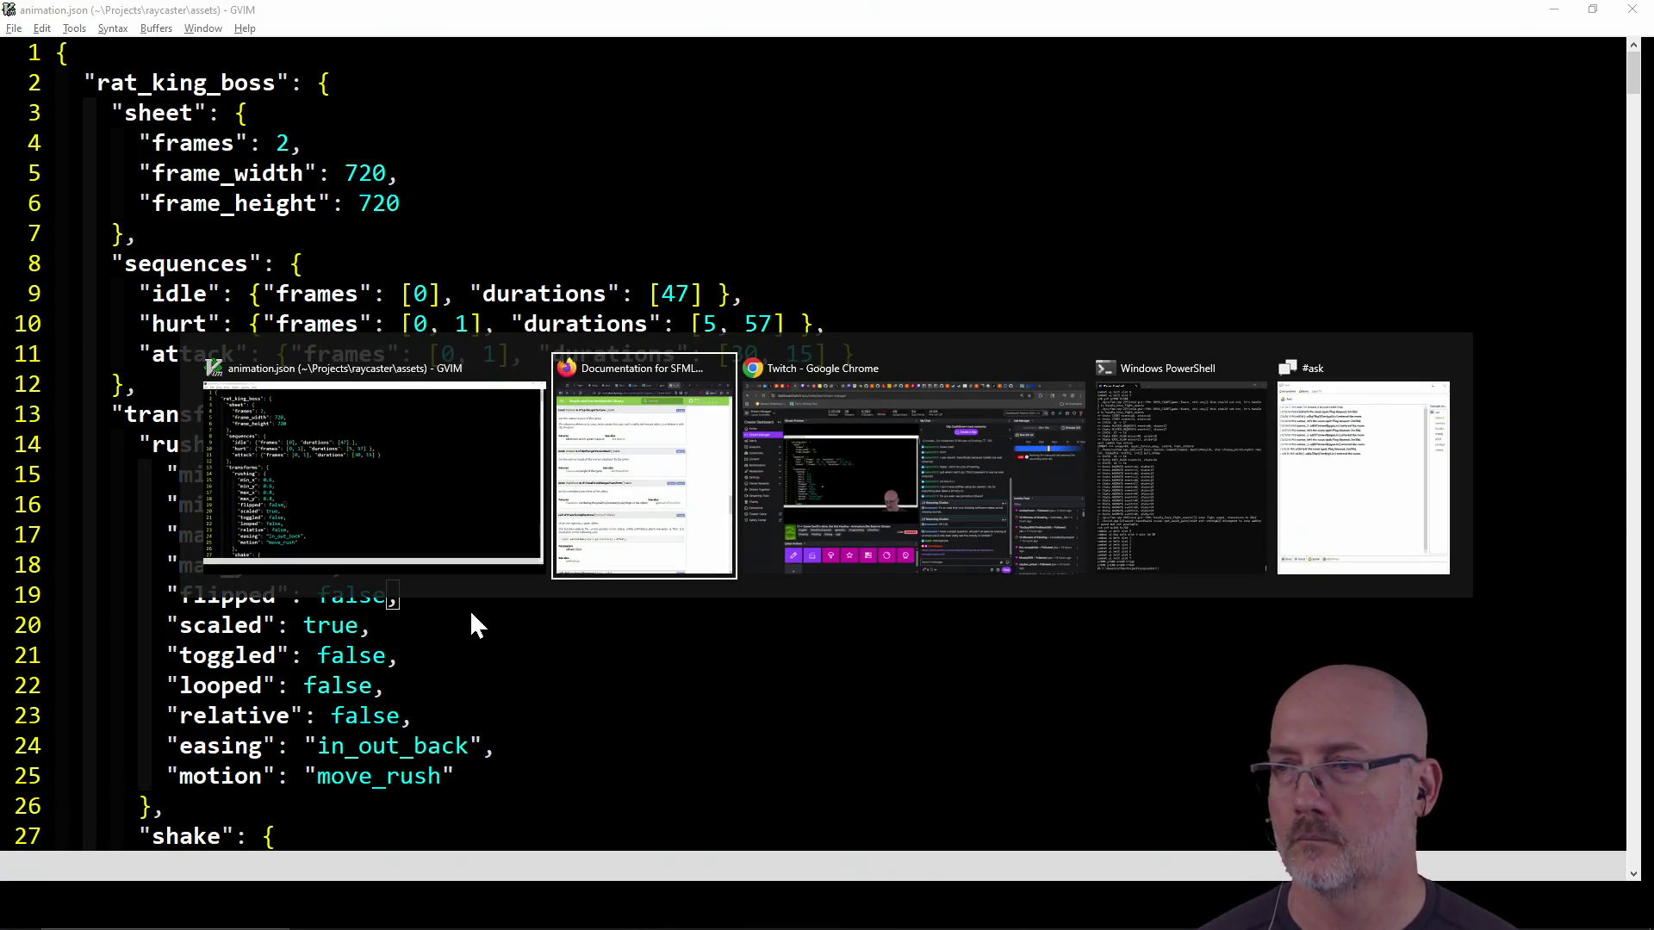
pyautogui.press('Tab')
pyautogui.press('Tab')
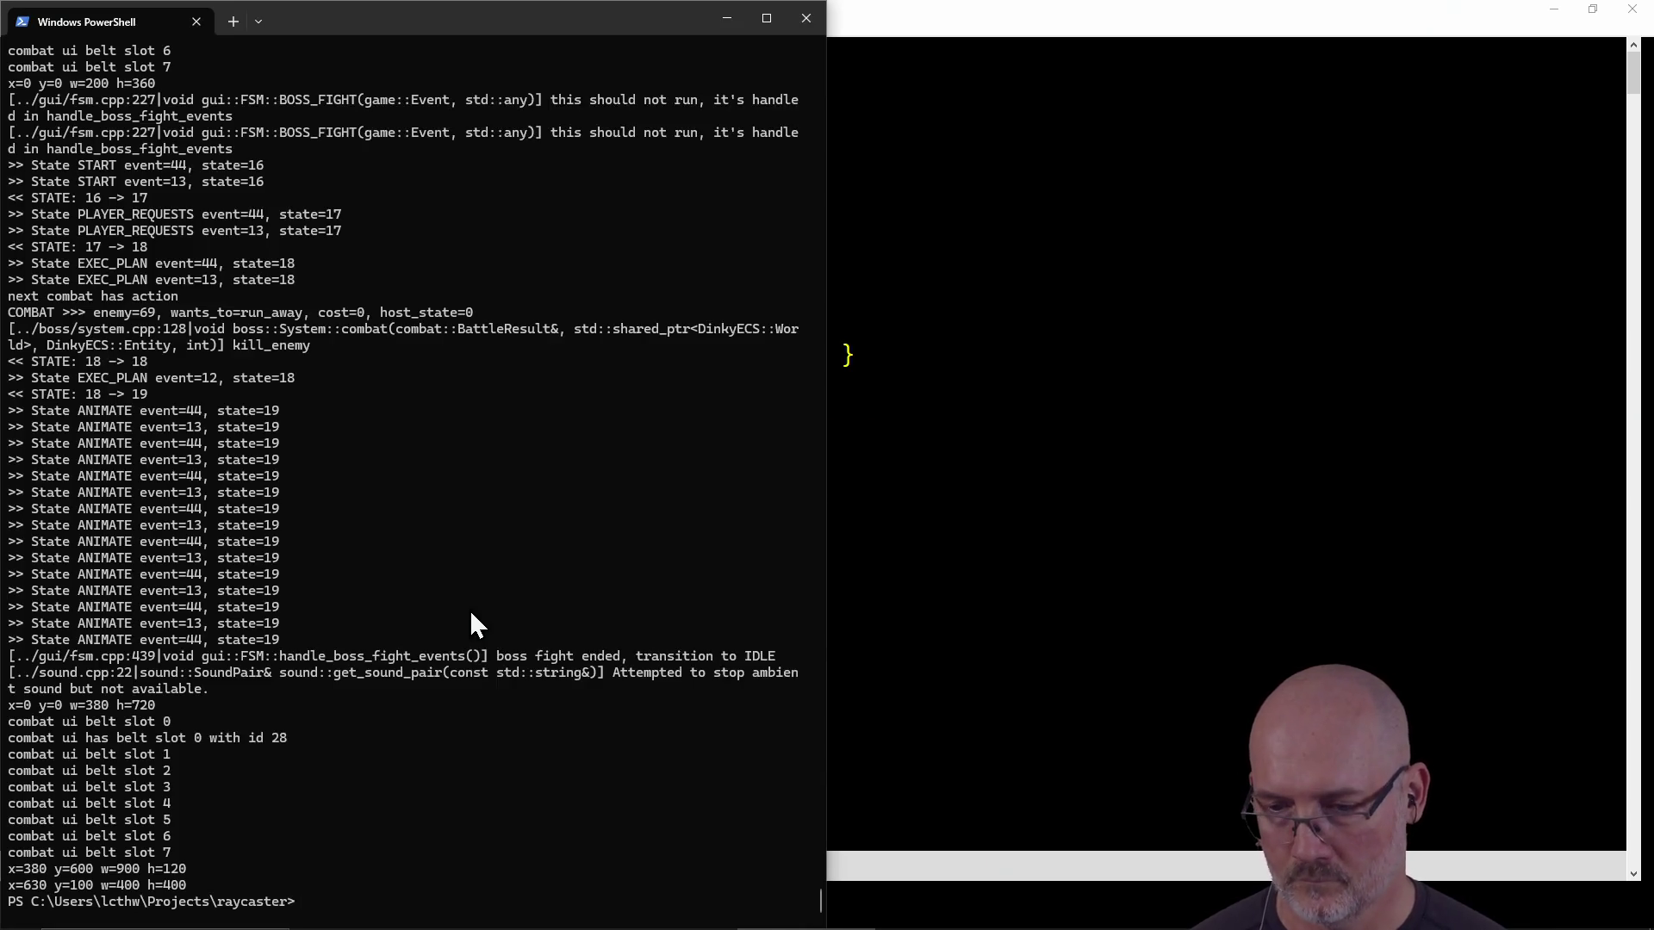
pyautogui.write('clear')
pyautogui.press('Return')
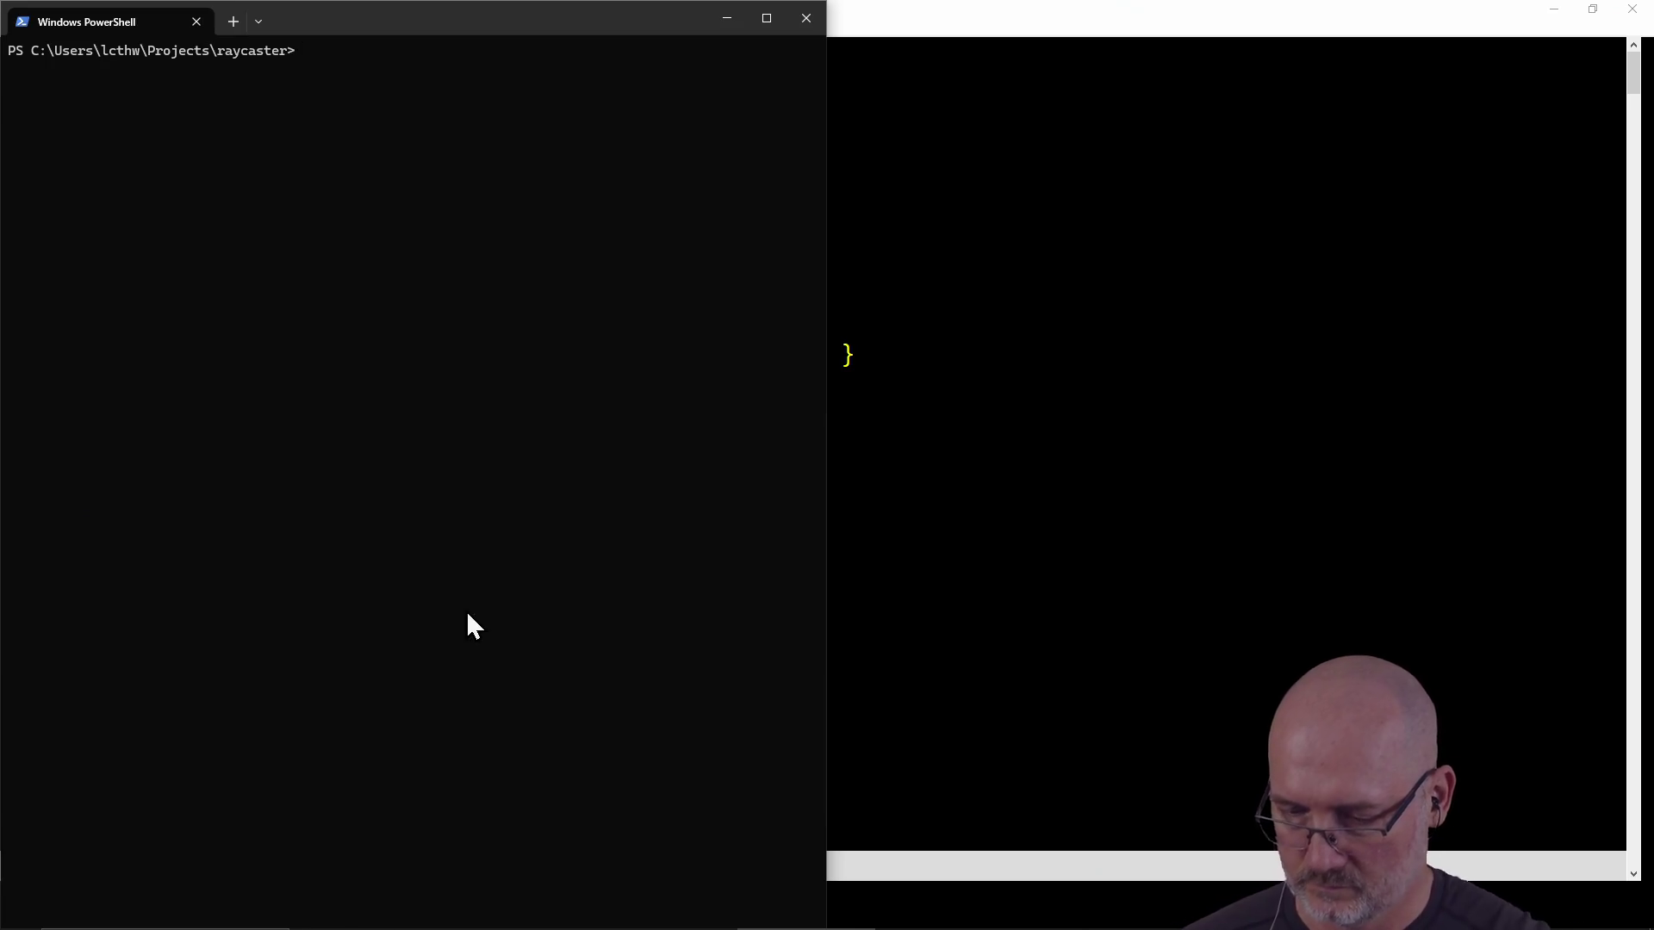
# Bring up animation.json and drag the Twitch raid browser window left over it
pyautogui.hotkey('alt', 'Tab')
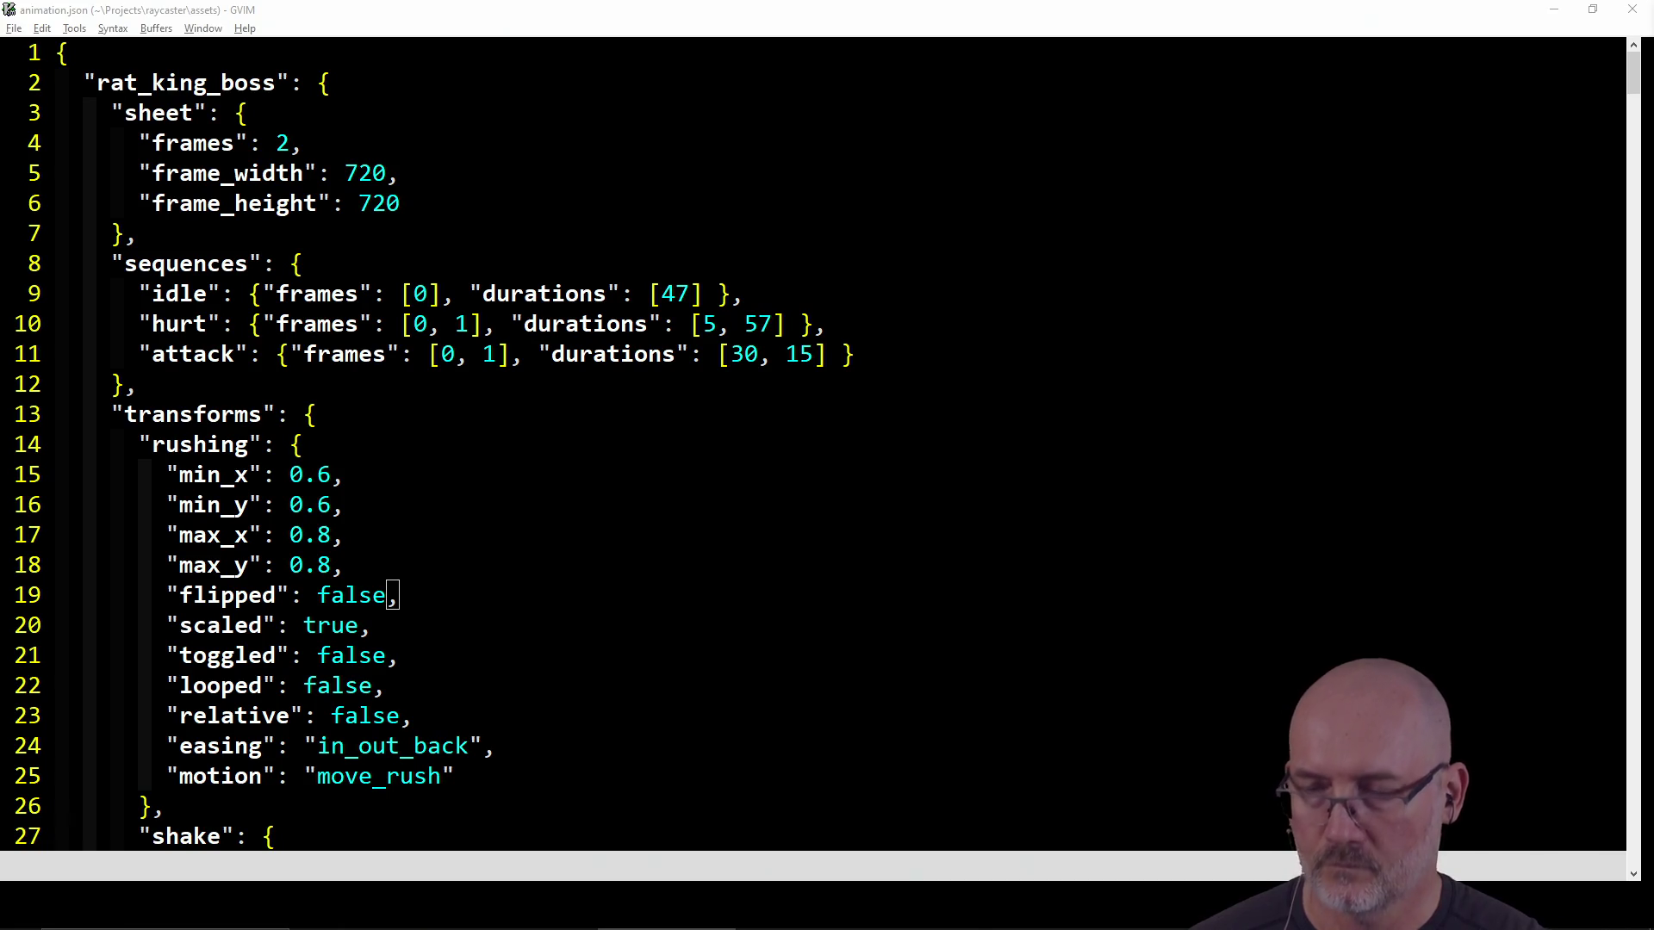
pyautogui.hotkey('alt', 'Tab')
pyautogui.moveTo(1392, 167)
pyautogui.mouseDown()
pyautogui.moveTo(872, 43)
pyautogui.moveTo(832, 59)
pyautogui.mouseUp()
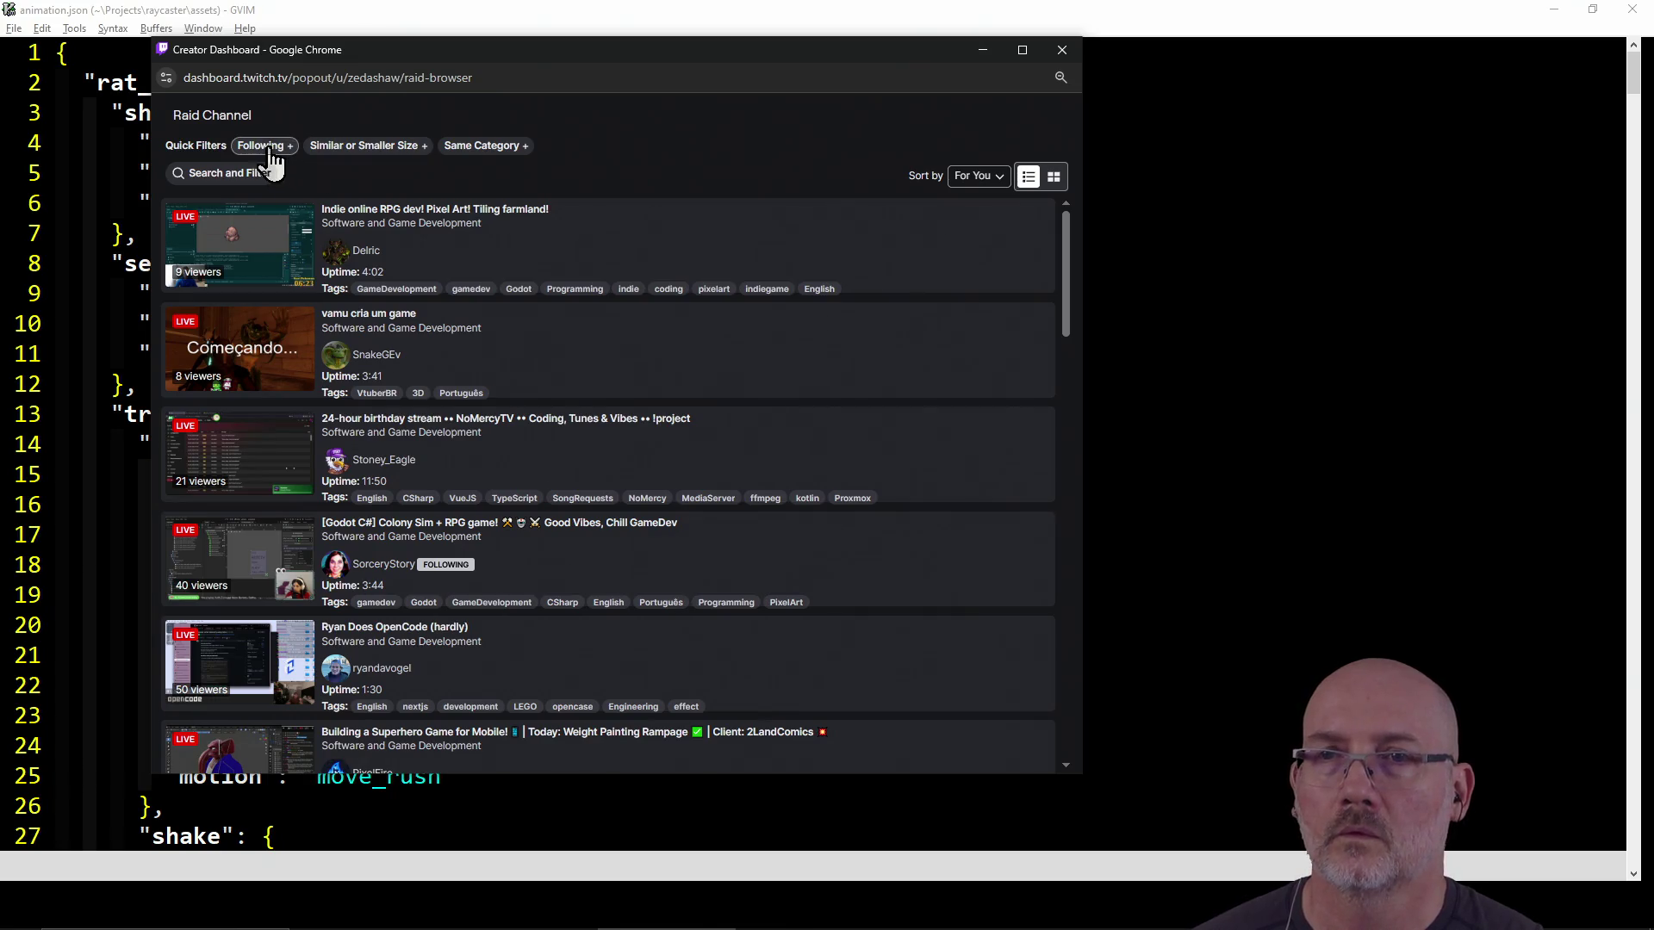
# Filter raid candidates to Same Category and Following, and briefly preview the Onyx Engine stream
pyautogui.click(482, 147)
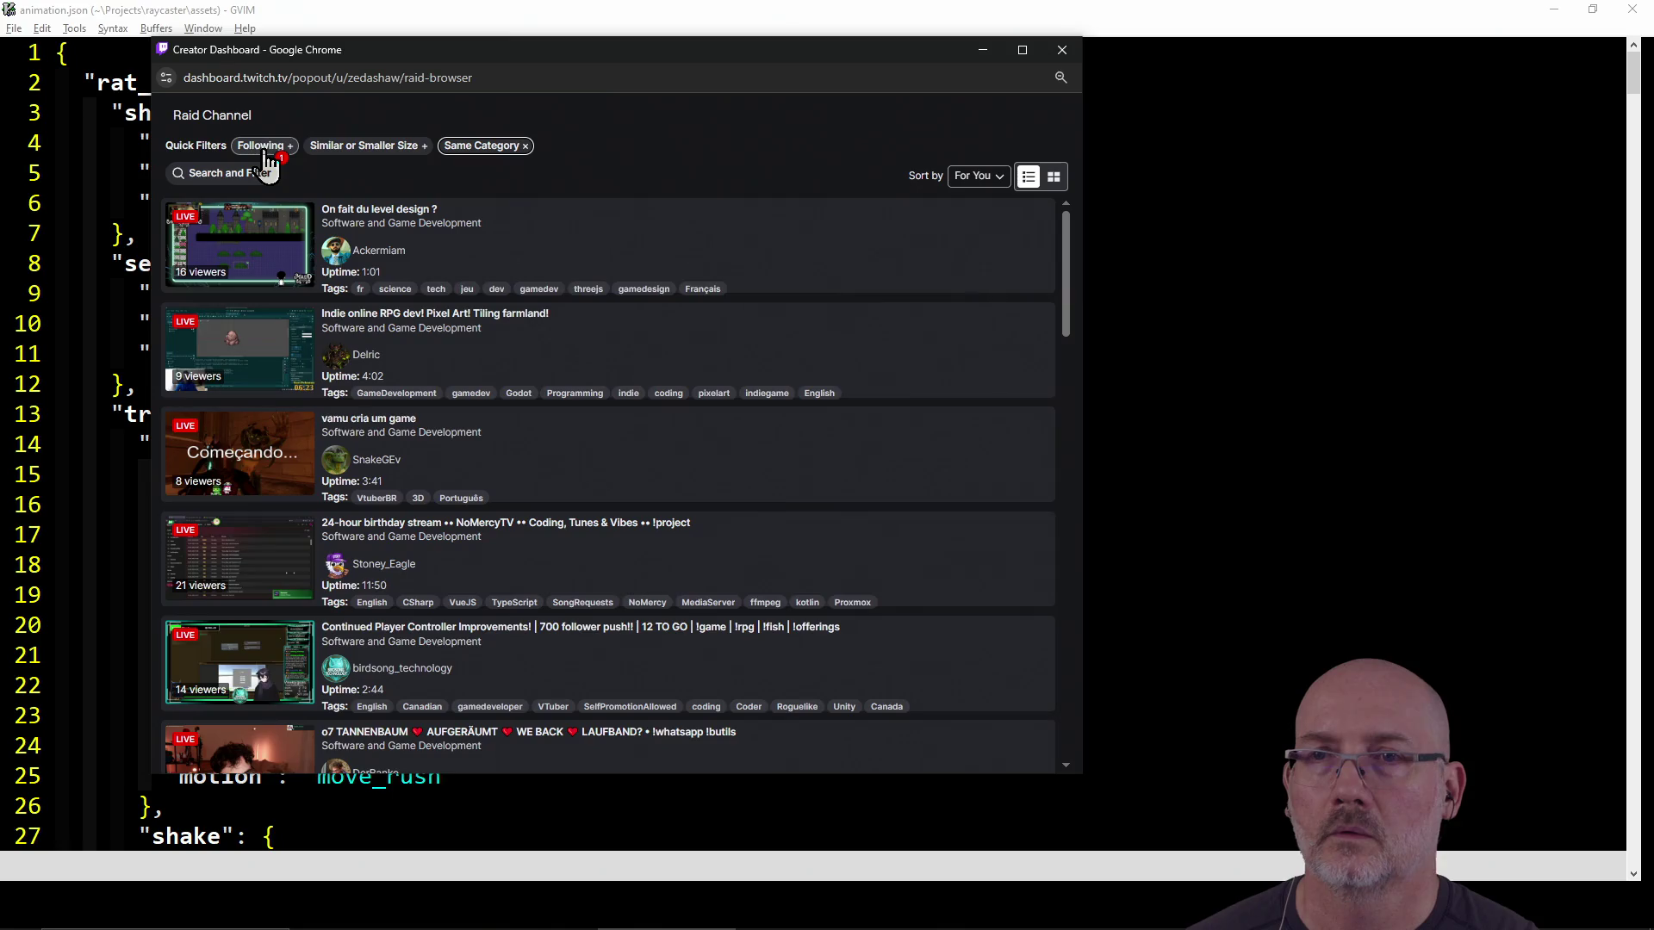
pyautogui.click(269, 162)
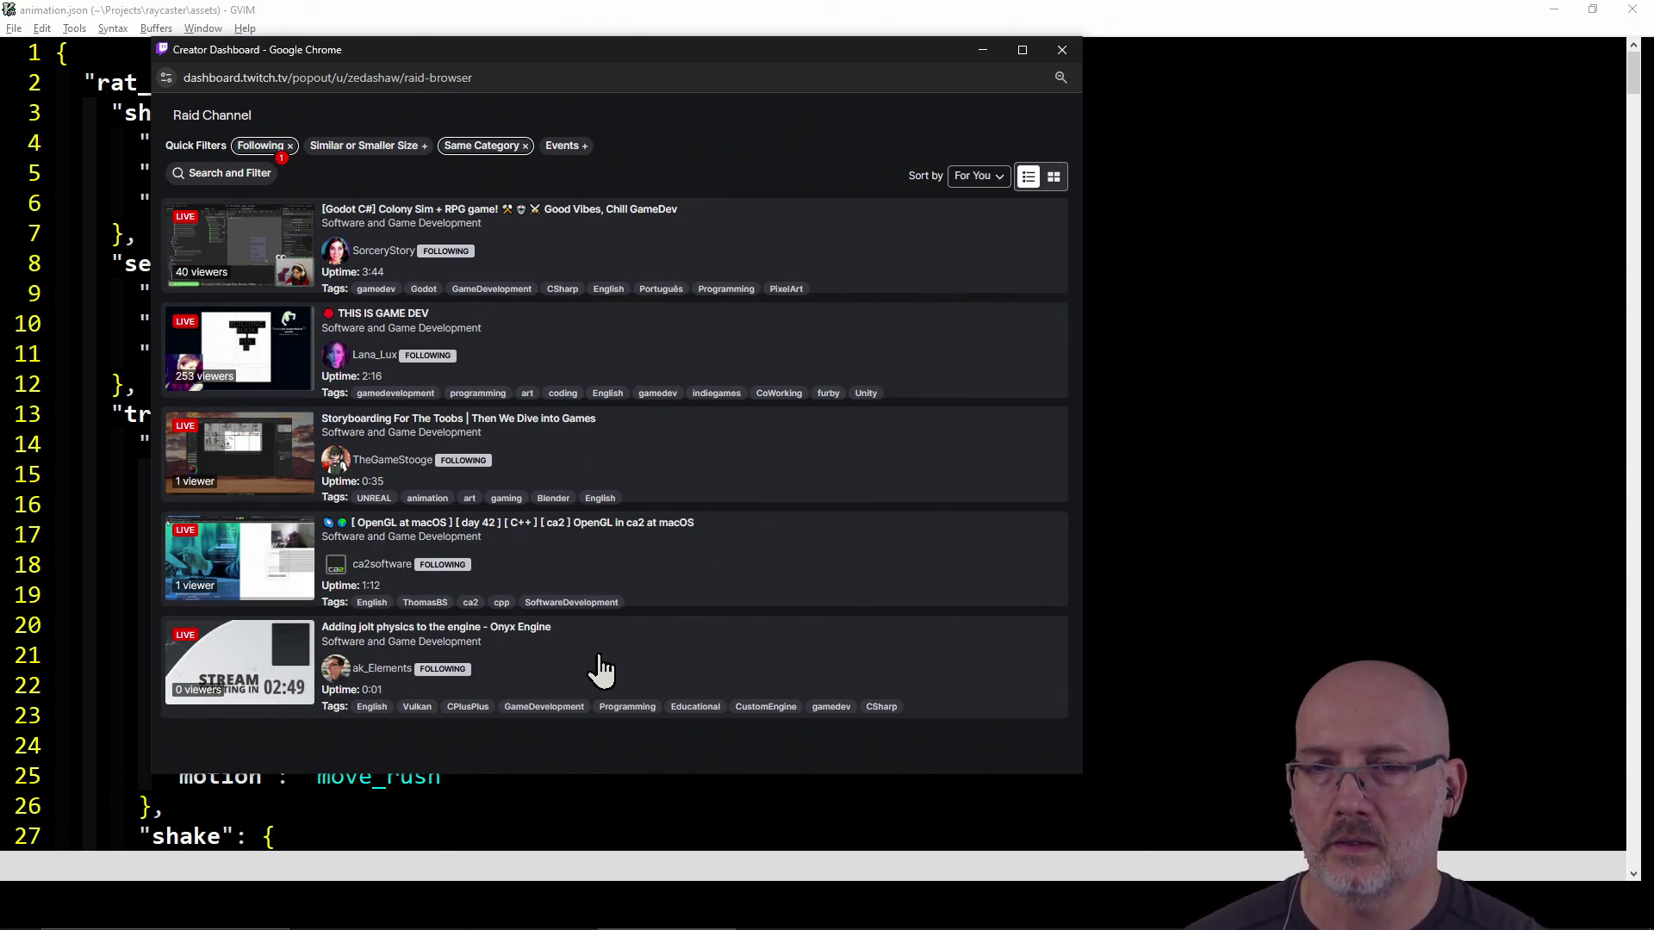
pyautogui.click(238, 676)
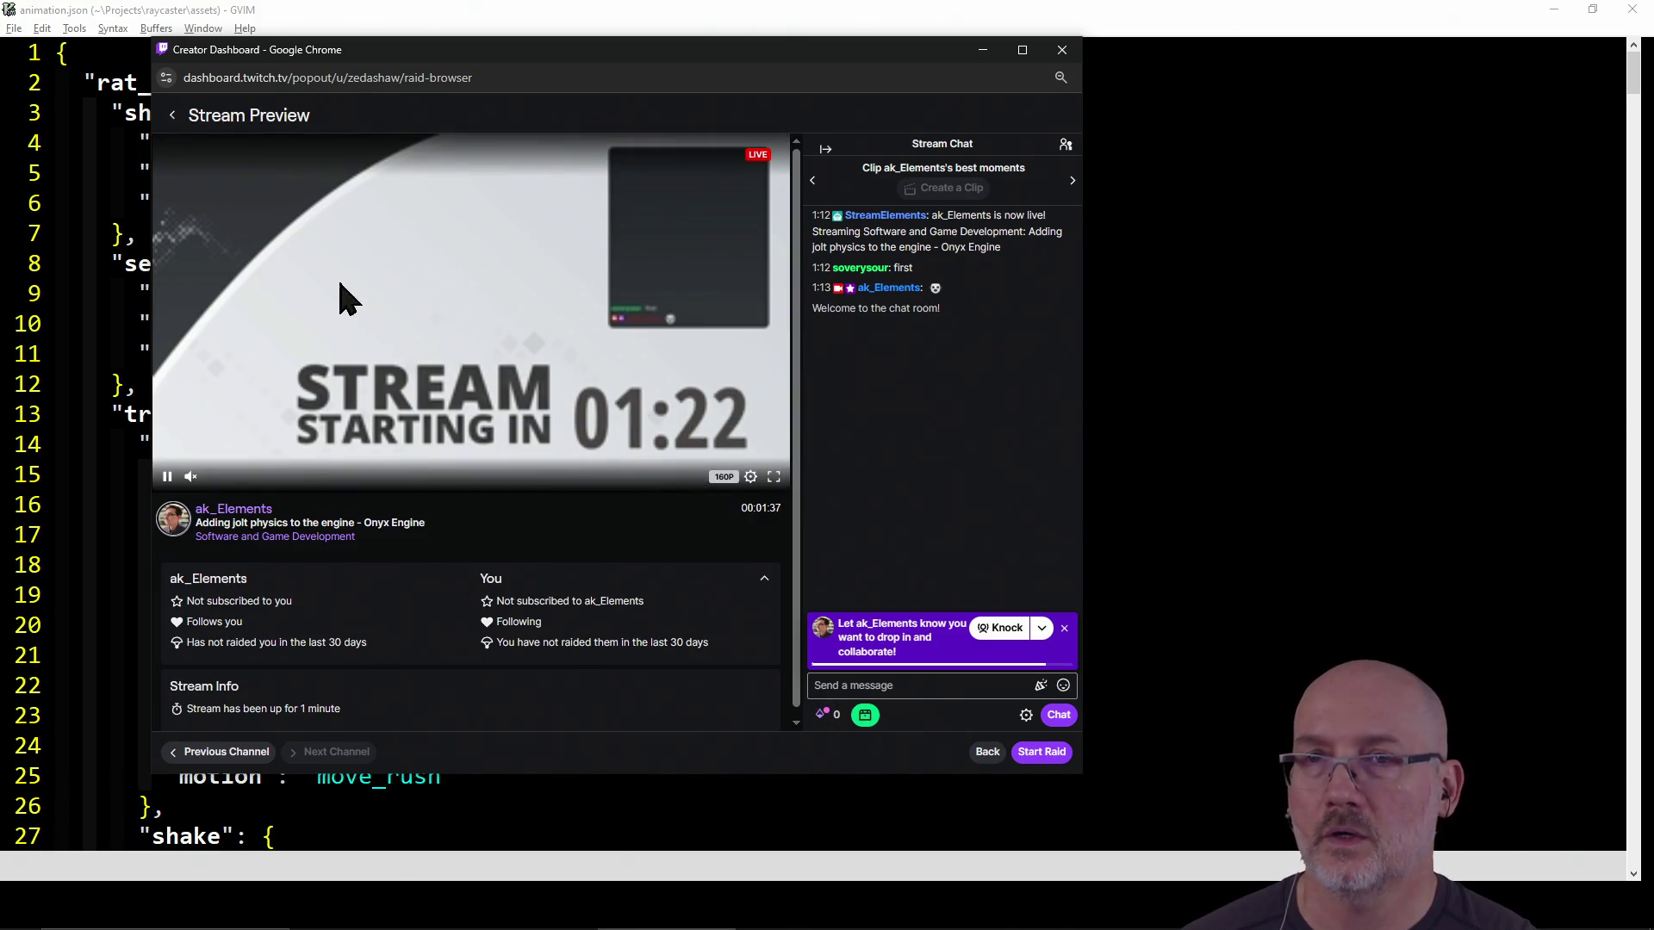
pyautogui.click(174, 117)
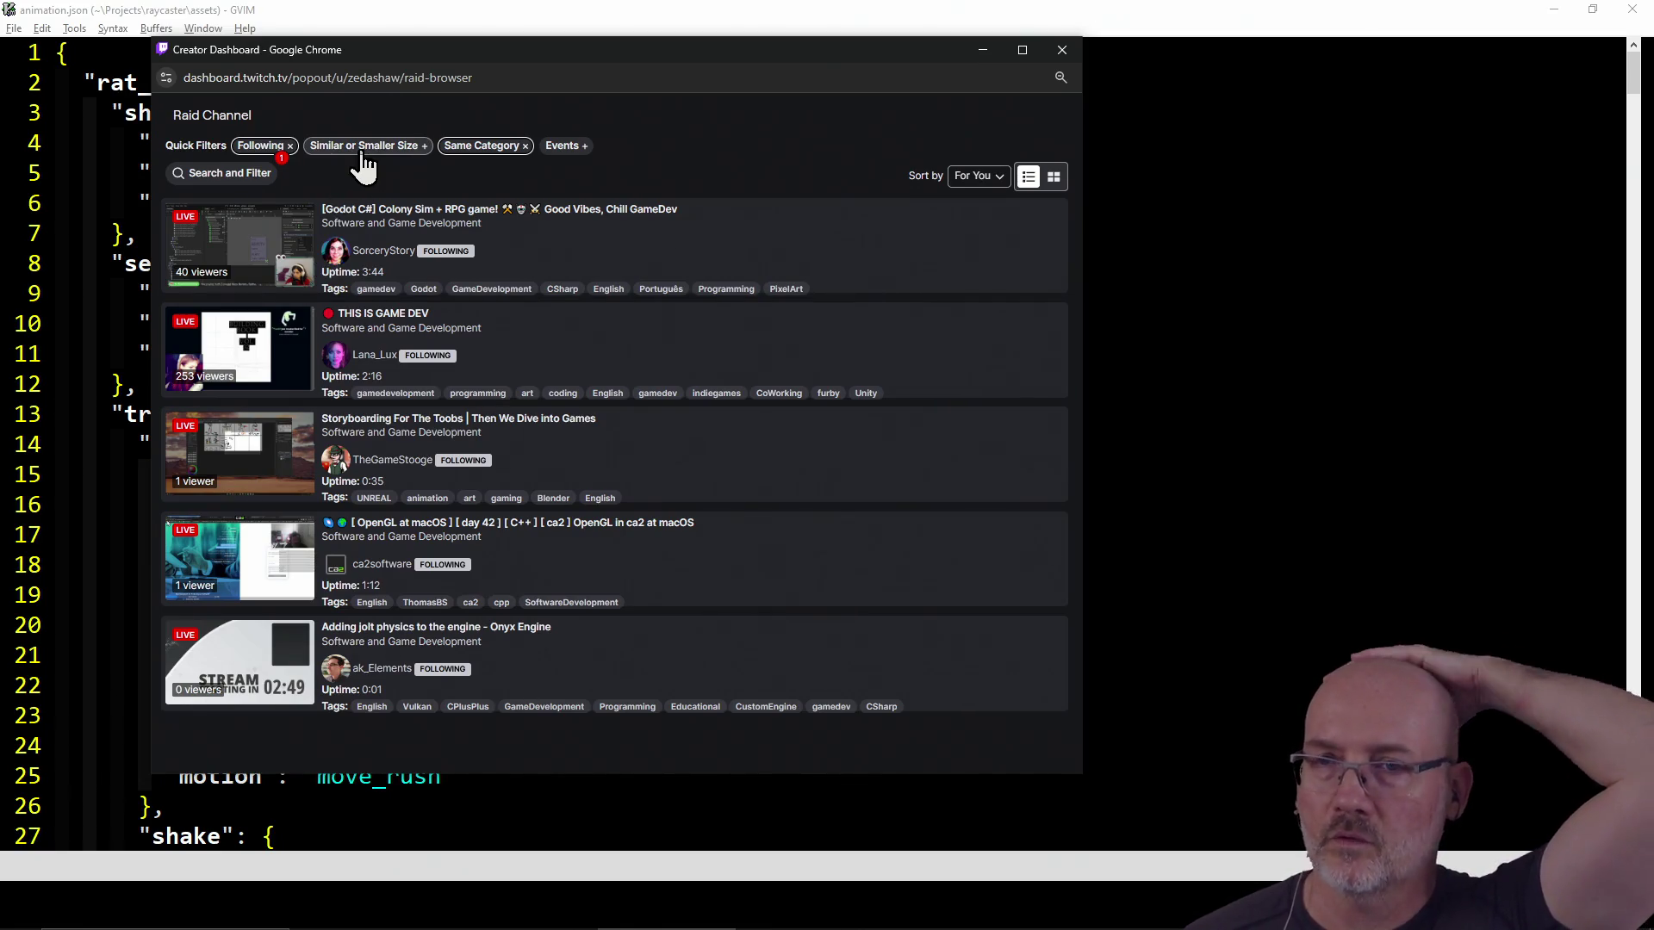
# Remove the Following filter and preview the 'UE5 Co-Op Friend Survival Chaos!' stream
pyautogui.click(284, 146)
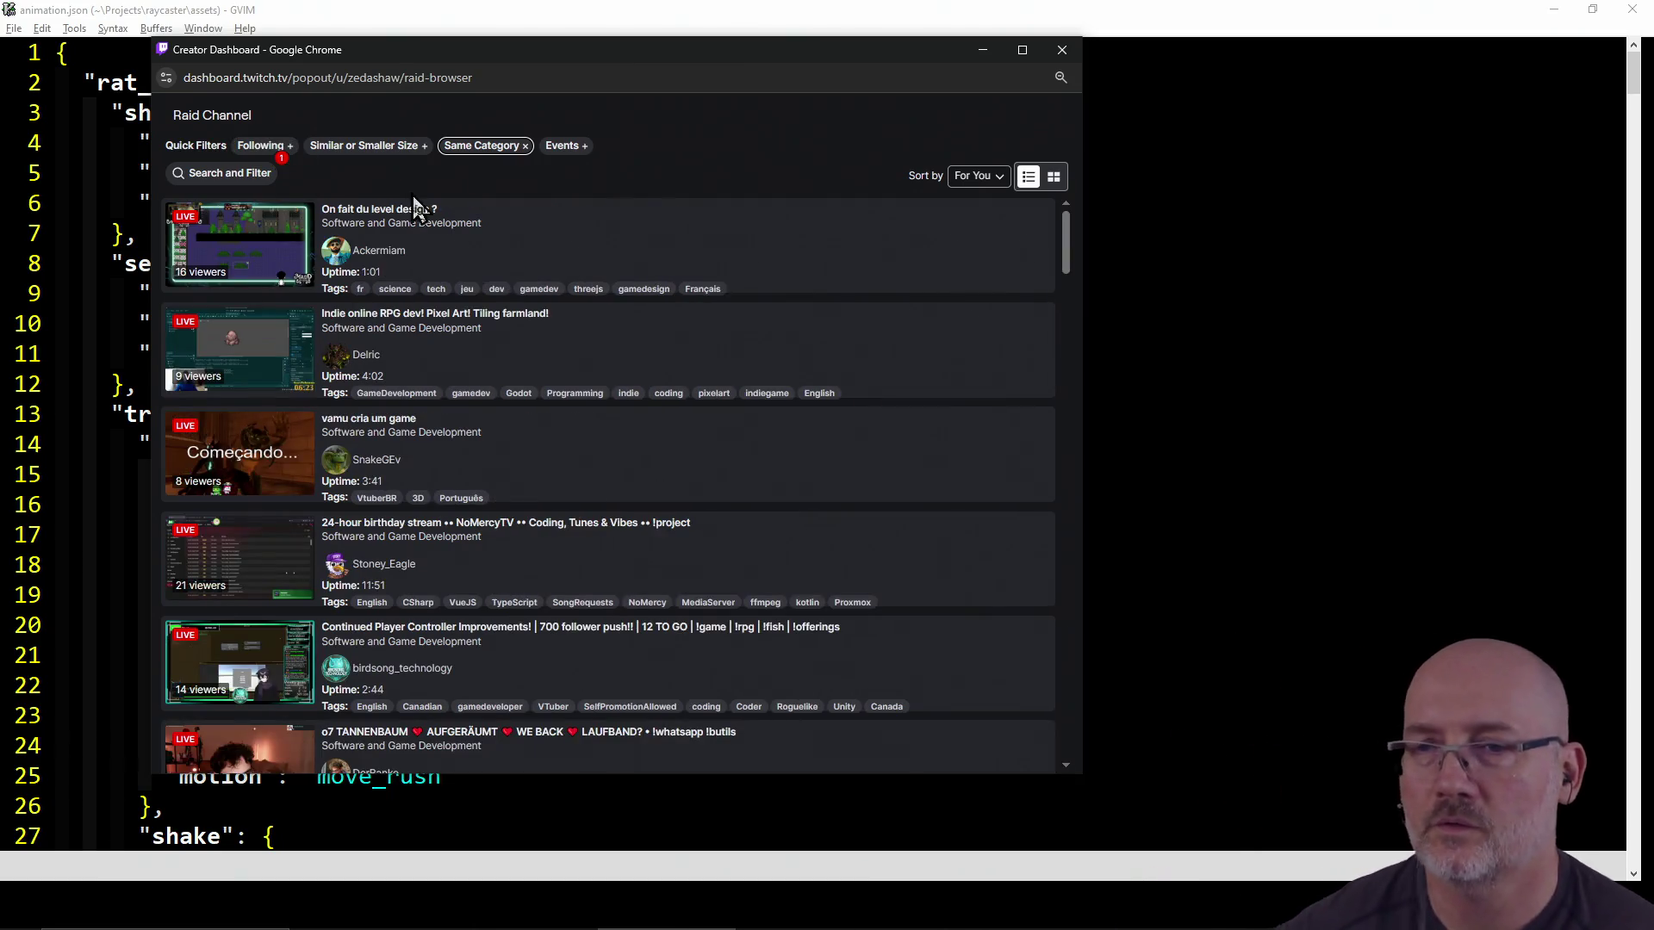
pyautogui.scroll(-5, 784, 488)
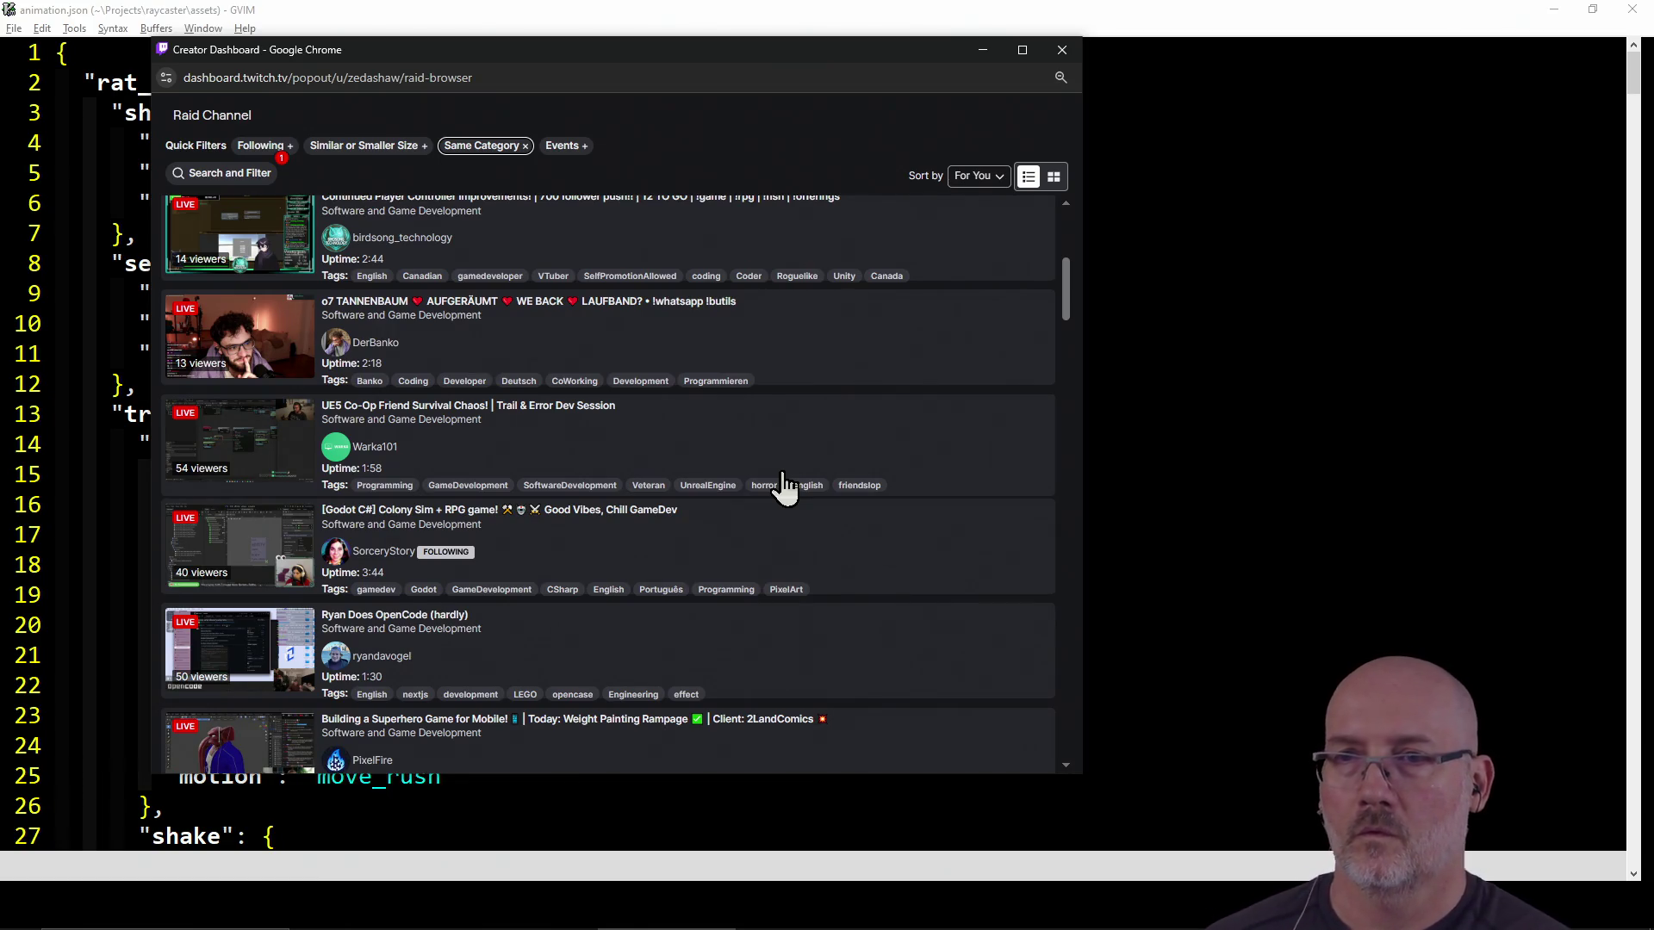
pyautogui.scroll(-2, 623, 469)
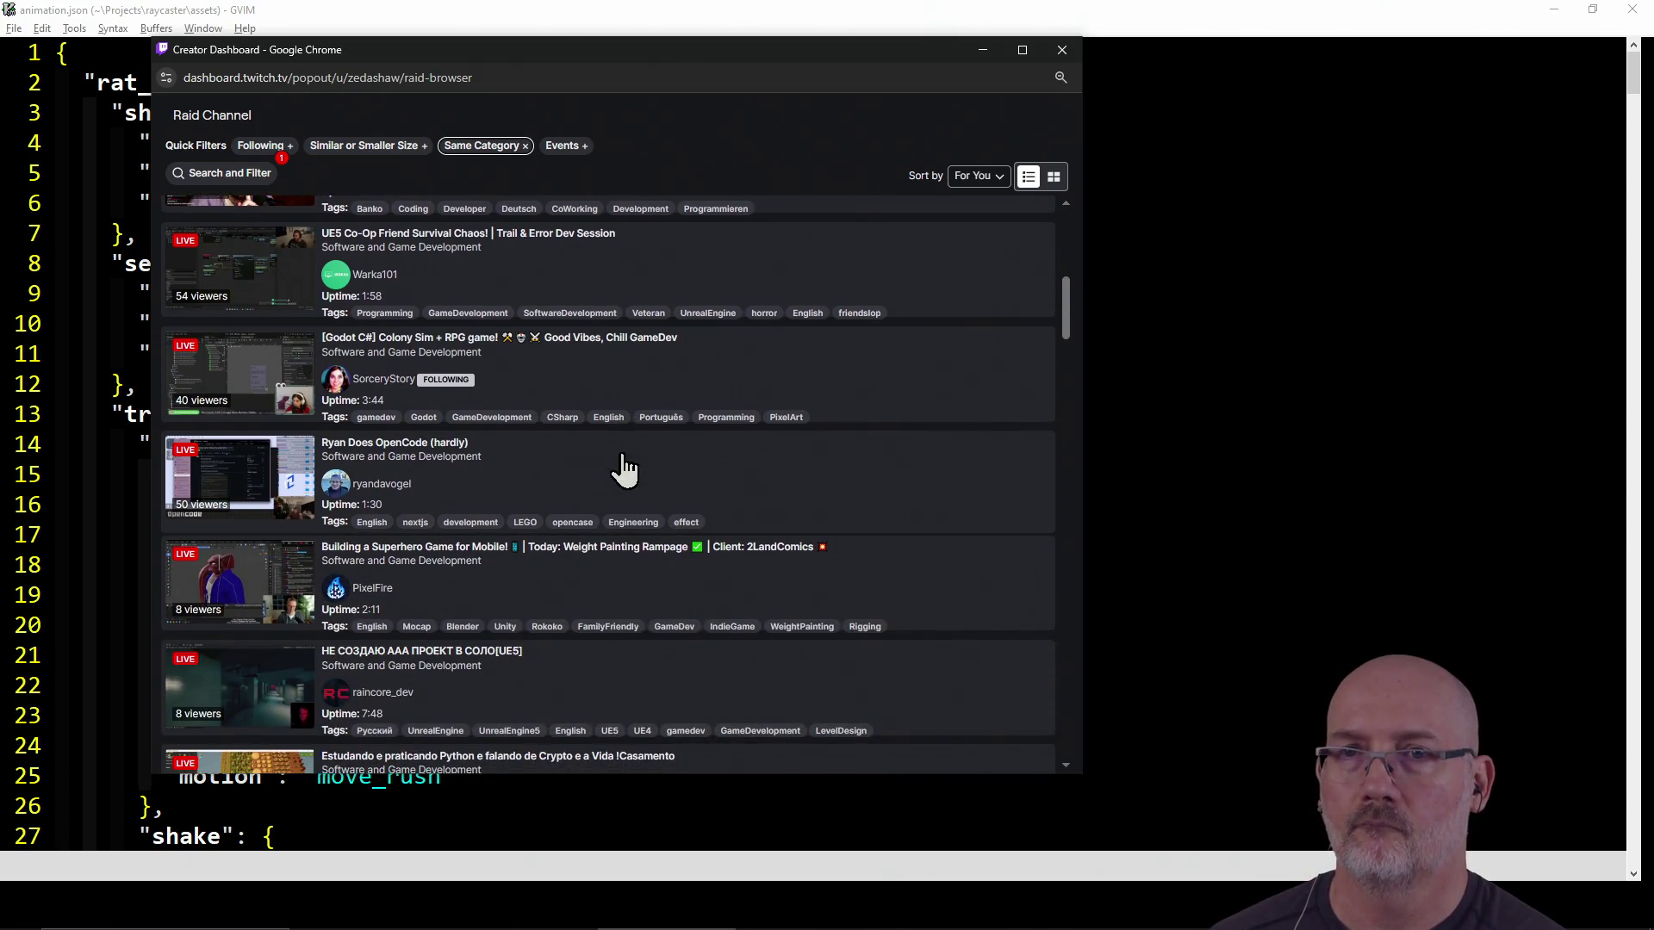
pyautogui.click(244, 277)
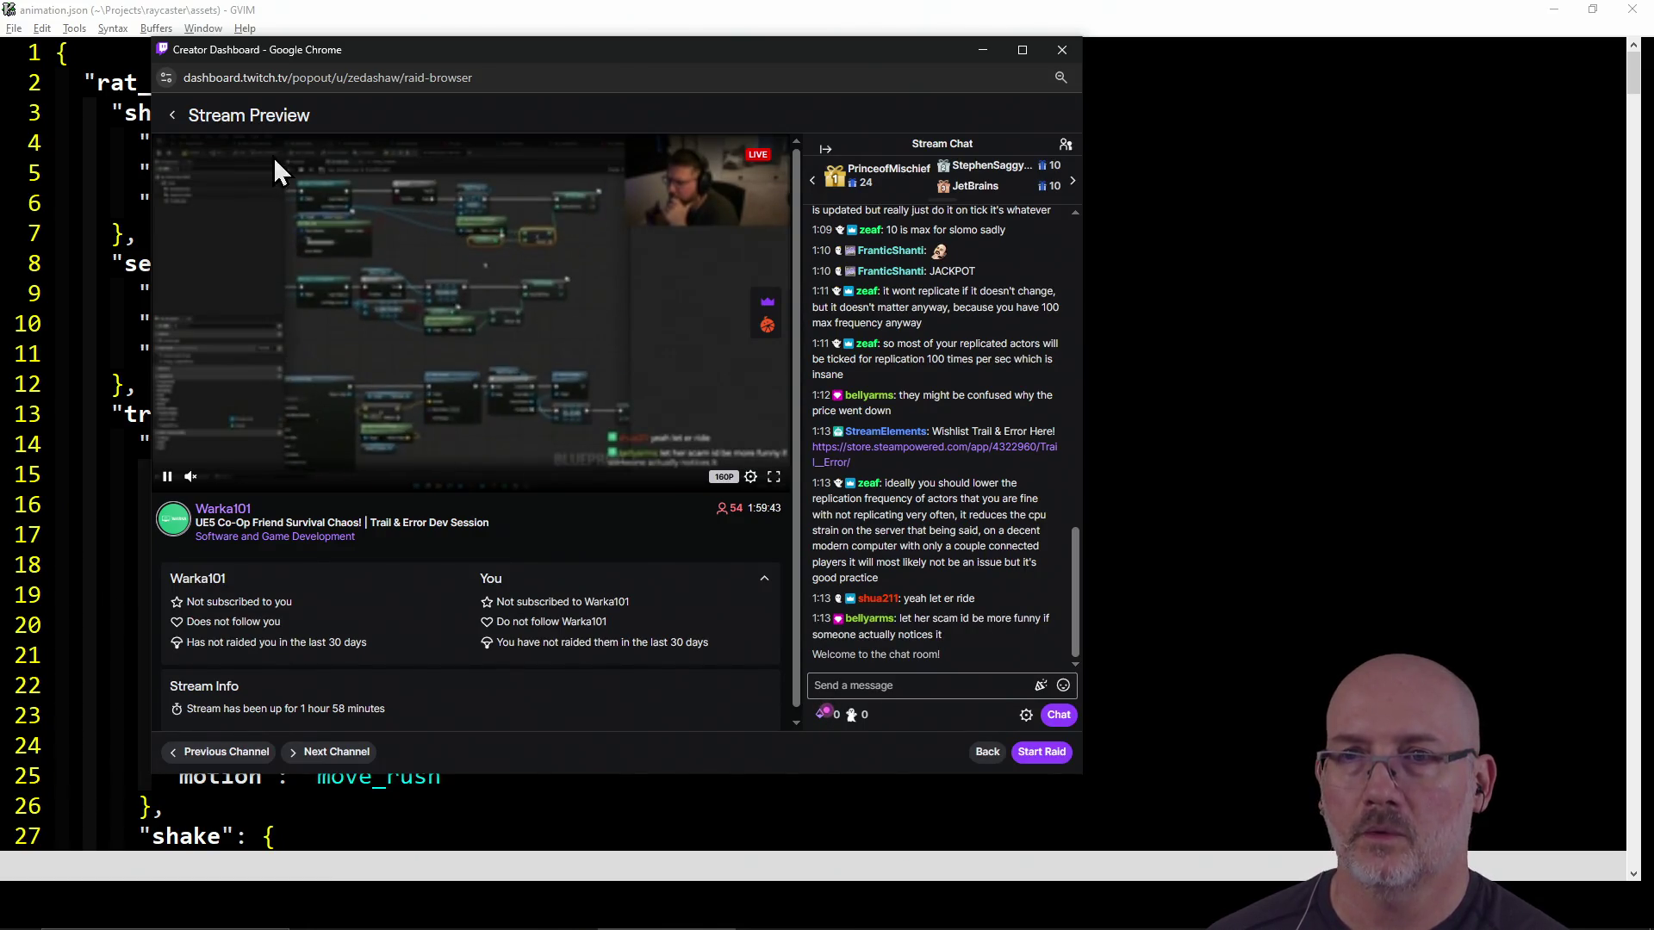
# Scroll further down the same-category raid list and preview the pixel art game dev stream
pyautogui.click(171, 115)
pyautogui.scroll(-6, 781, 501)
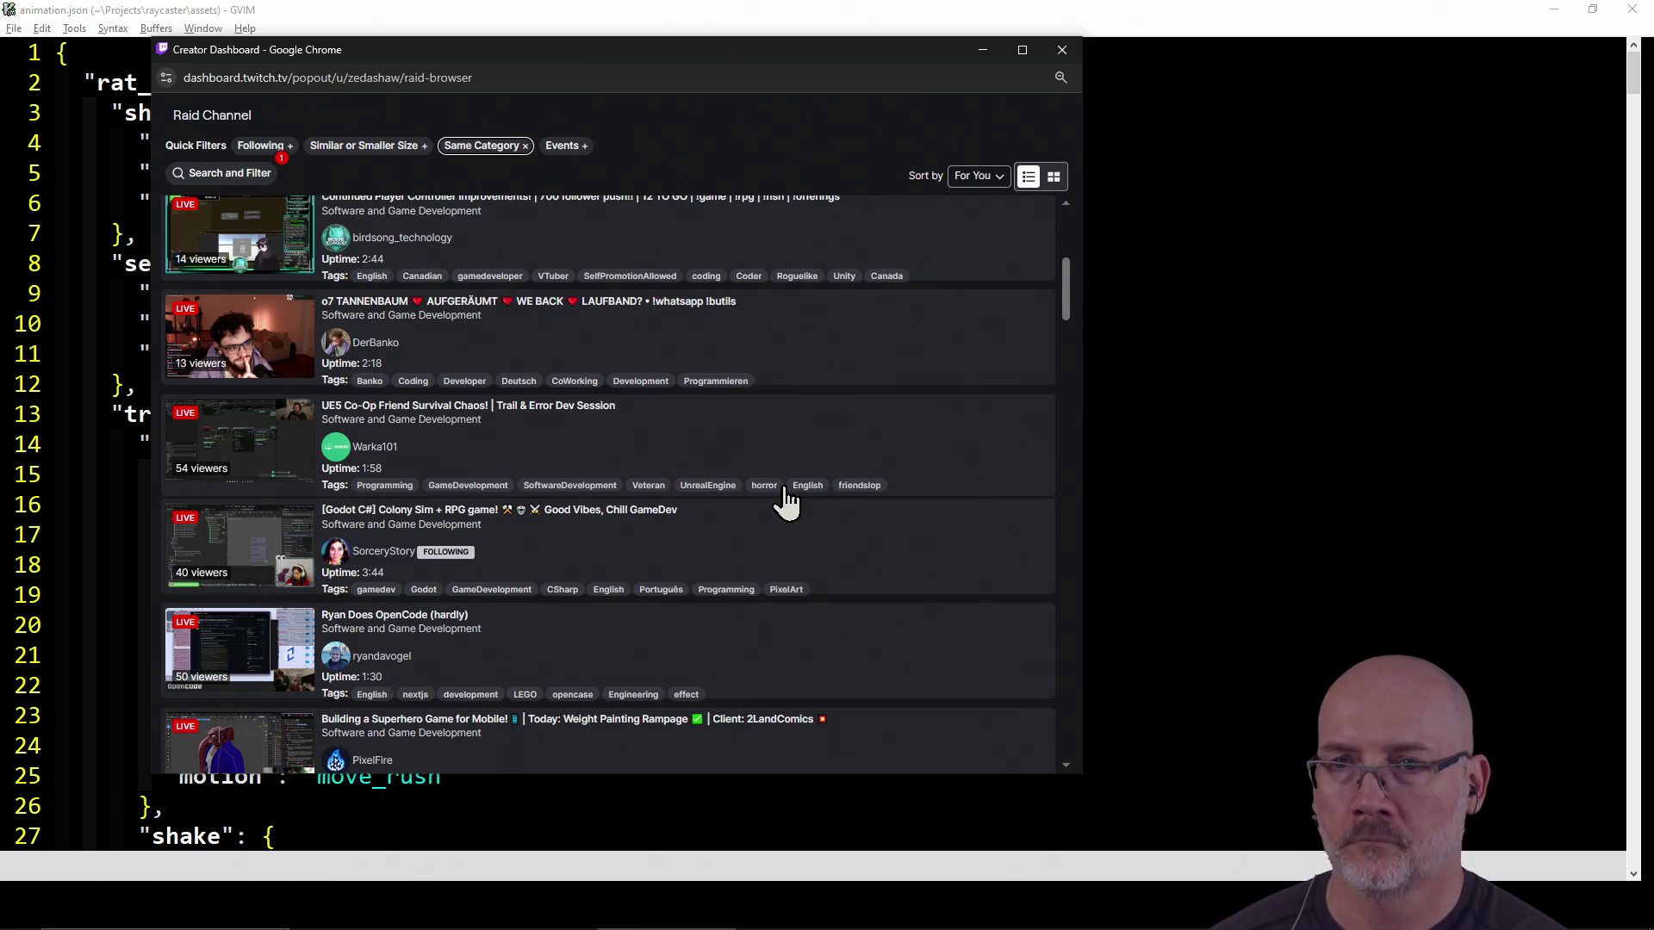
pyautogui.scroll(-4, 785, 501)
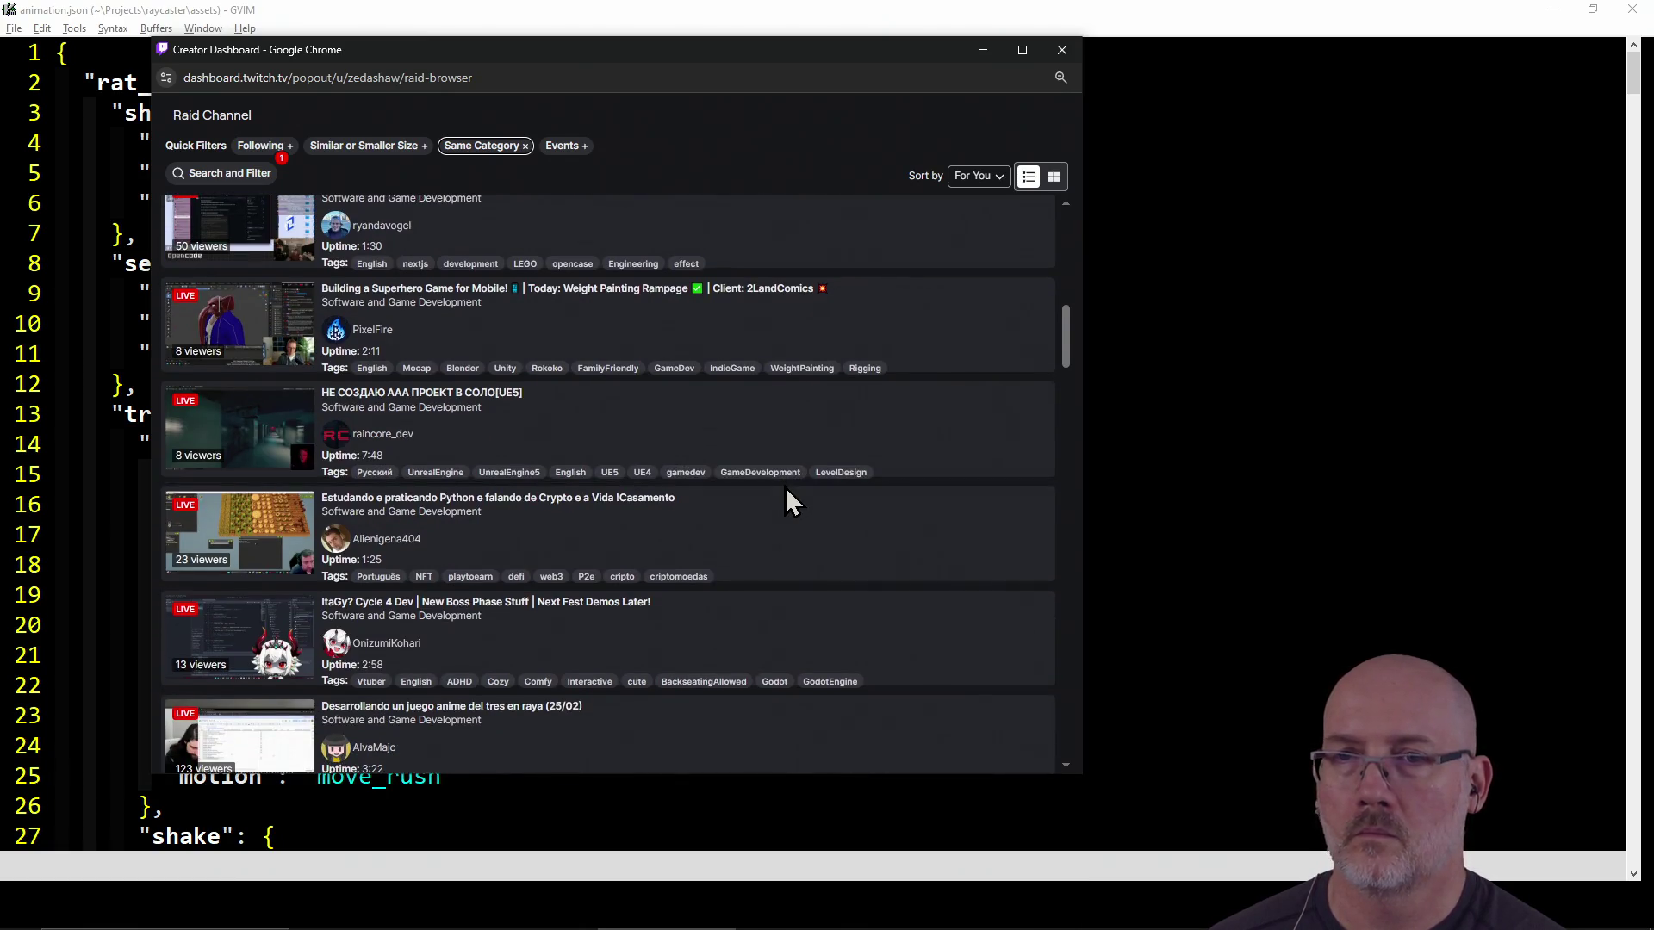
pyautogui.scroll(-2, 785, 501)
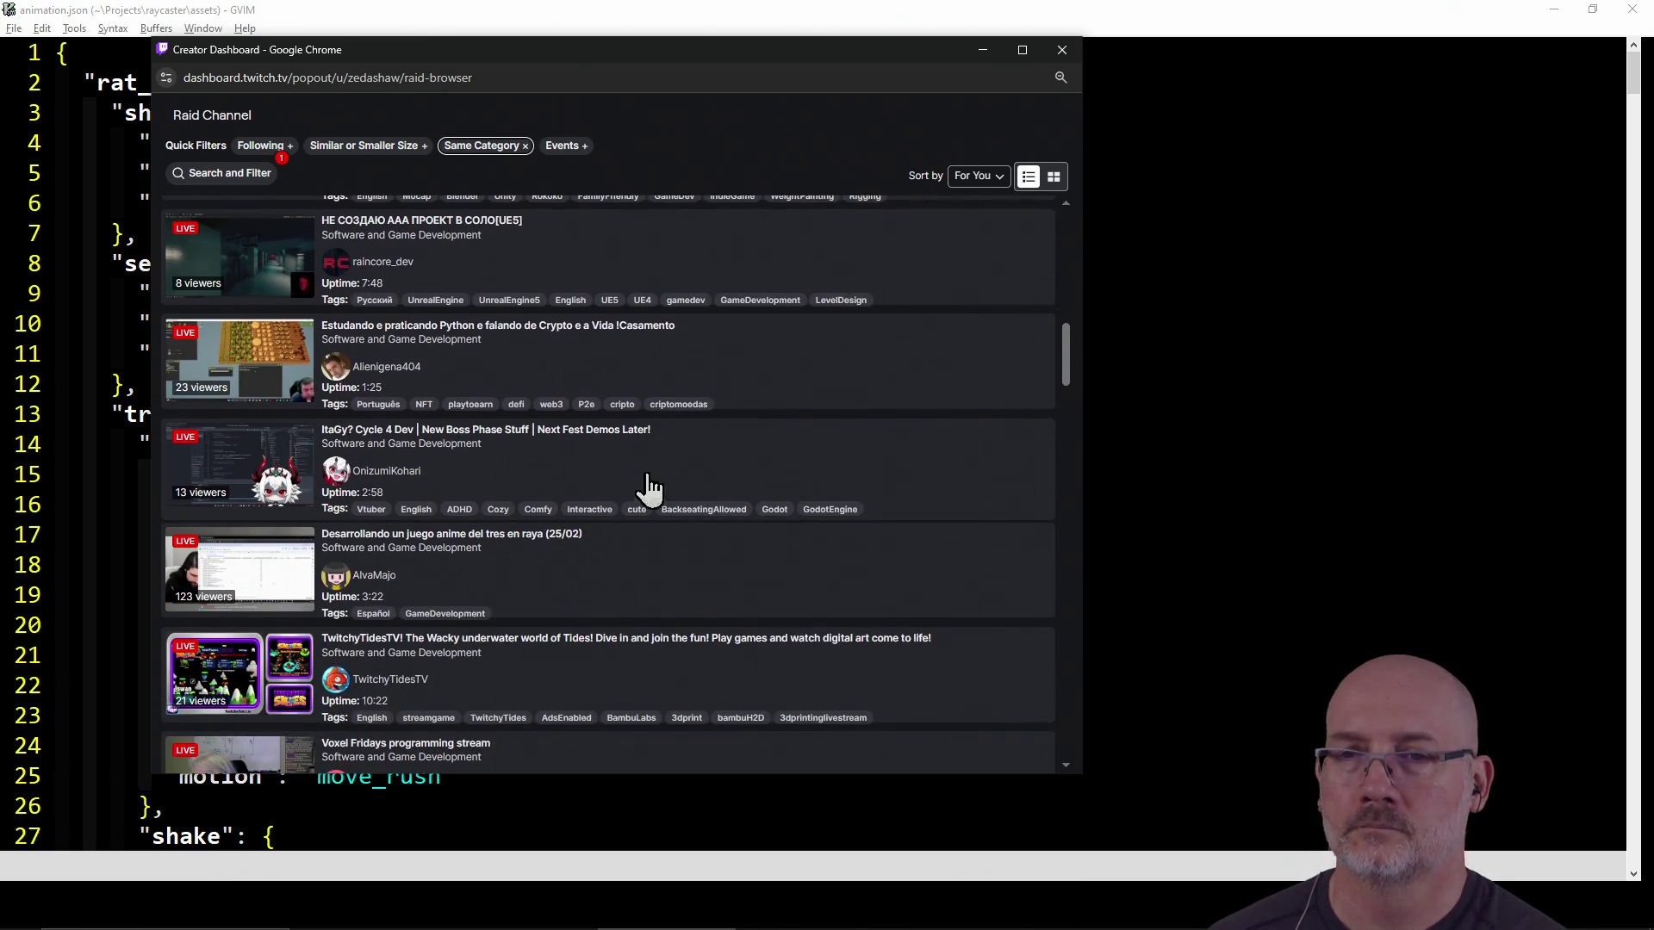
pyautogui.scroll(-4, 515, 493)
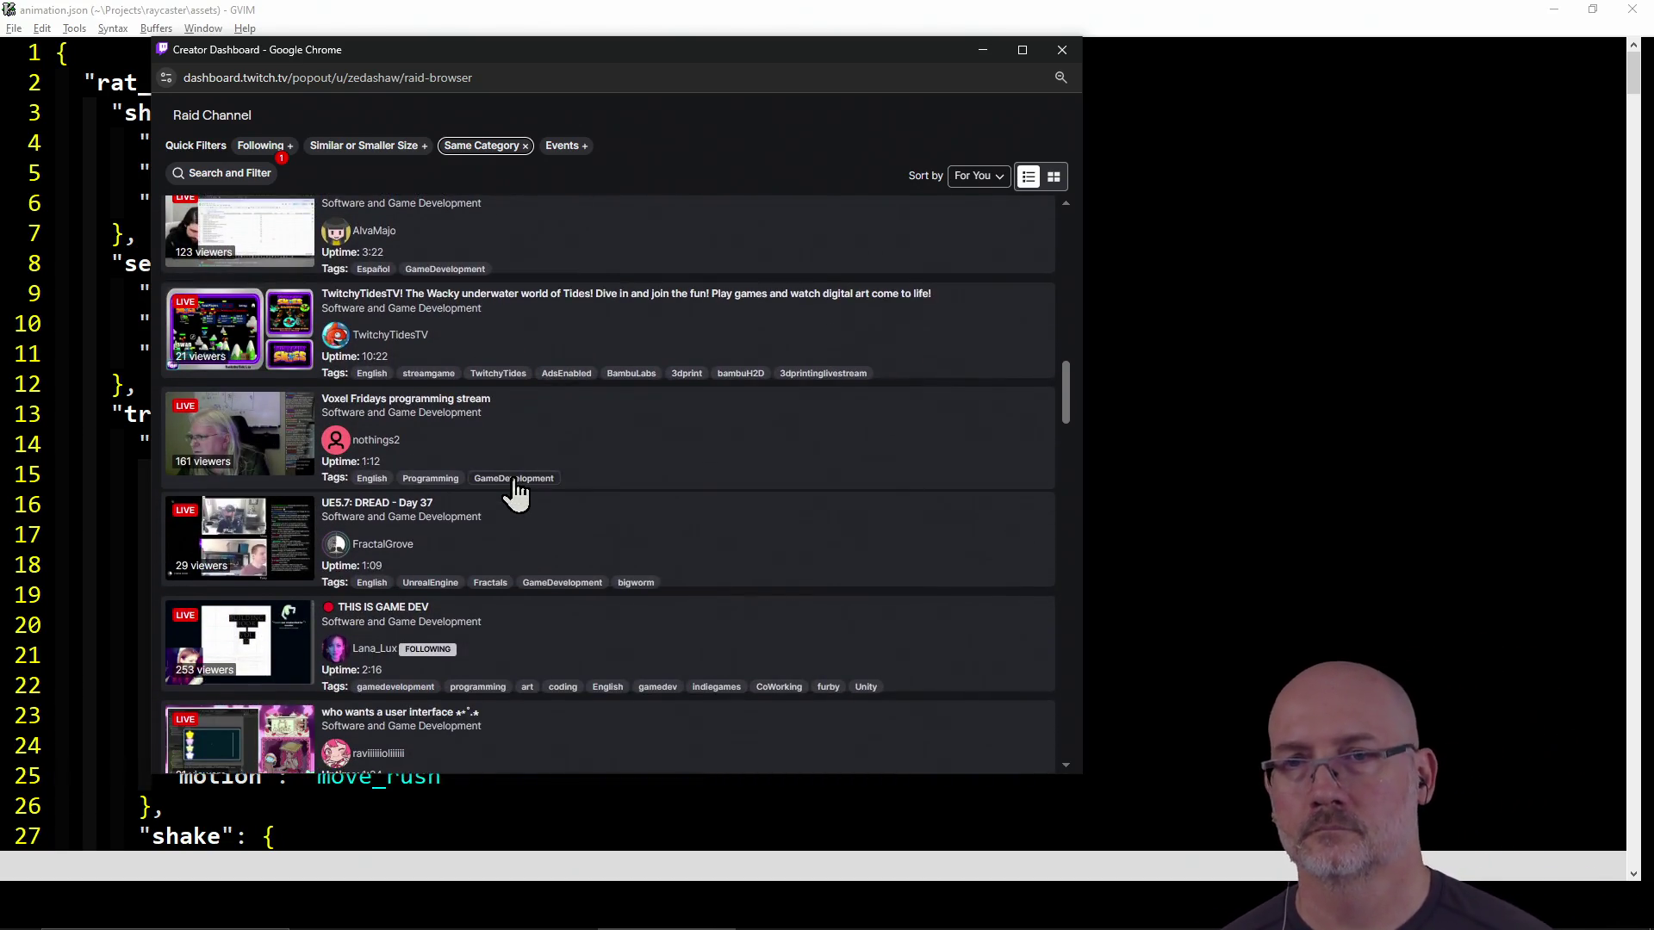
pyautogui.scroll(-2, 515, 493)
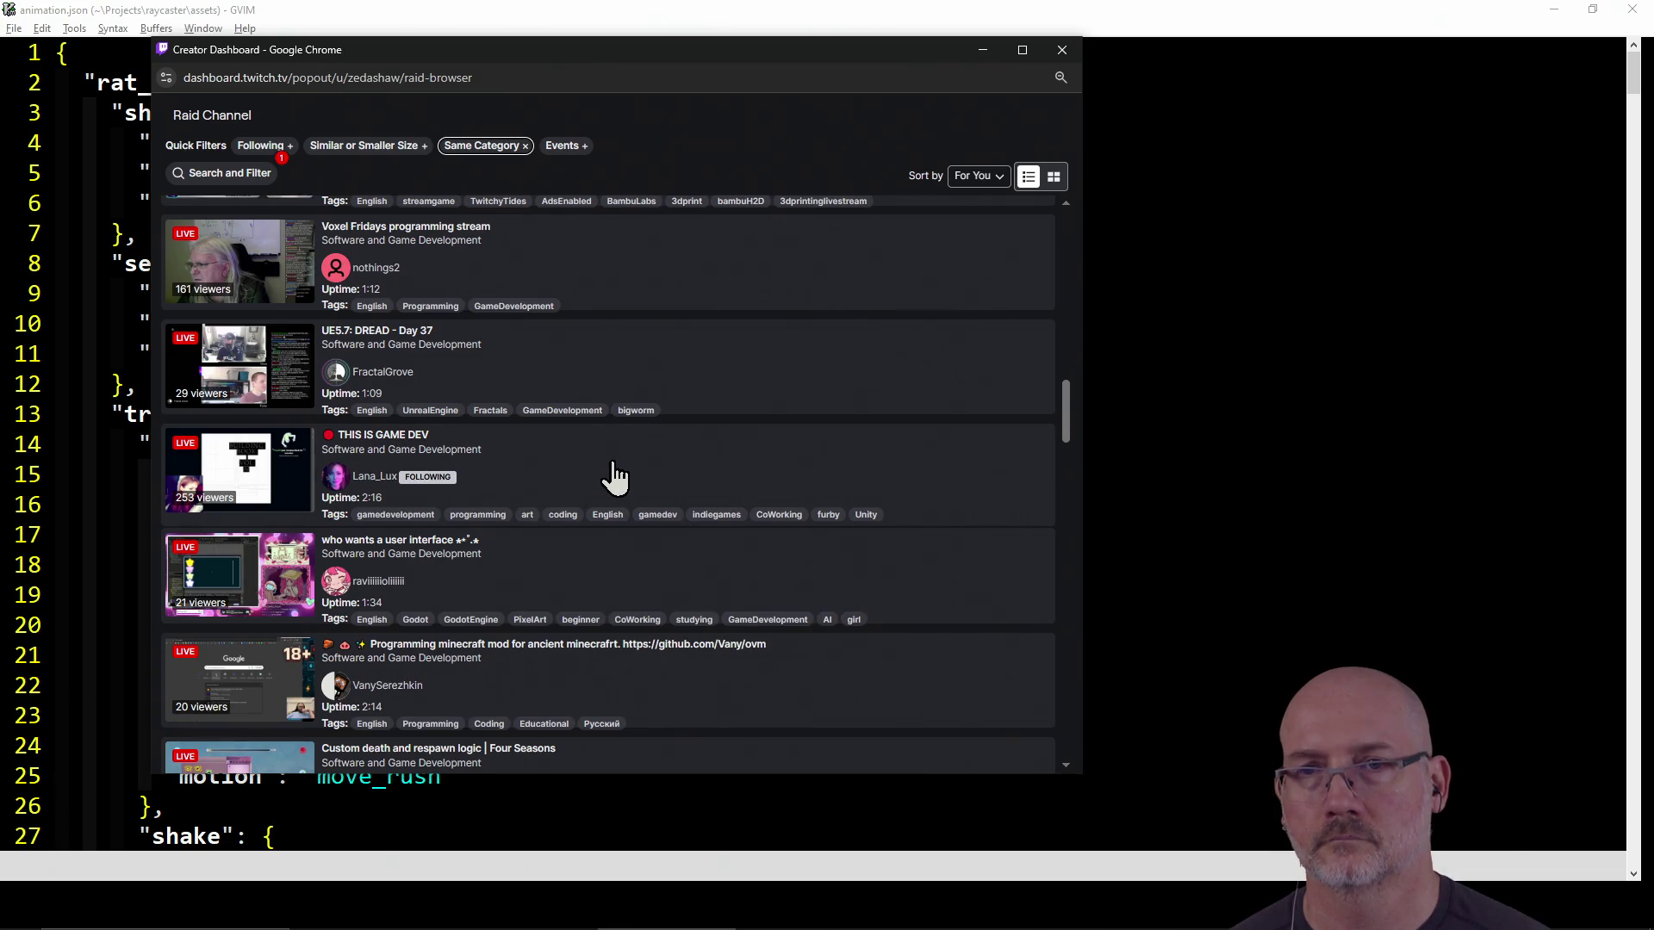
pyautogui.scroll(-3, 615, 477)
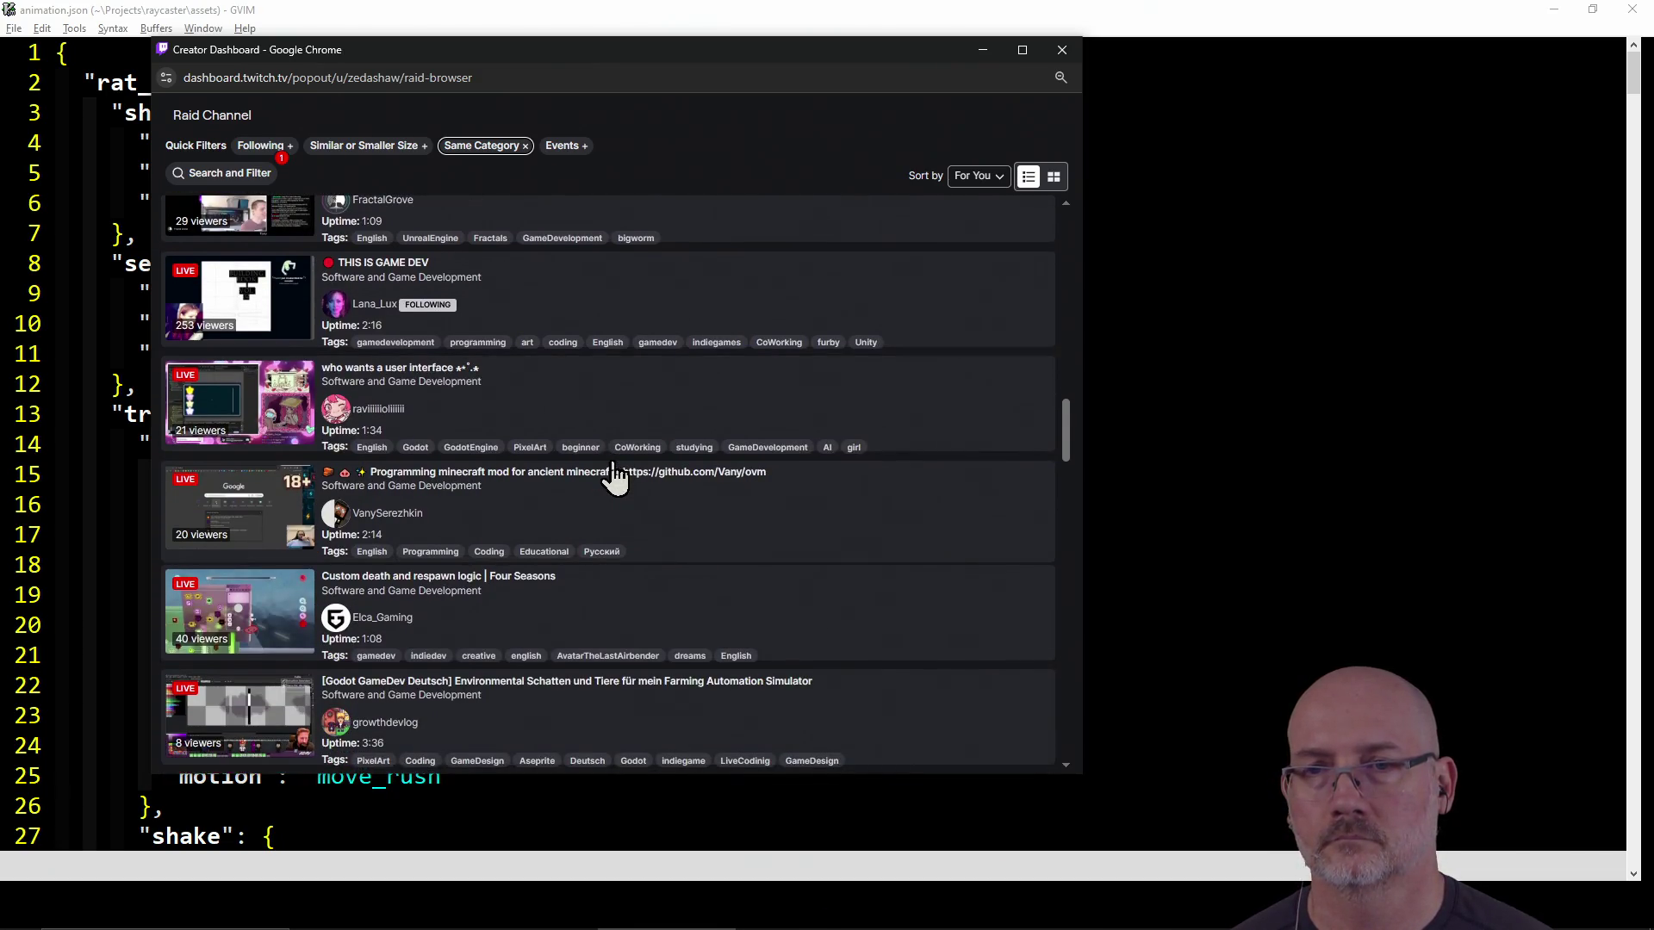
pyautogui.scroll(-1, 615, 476)
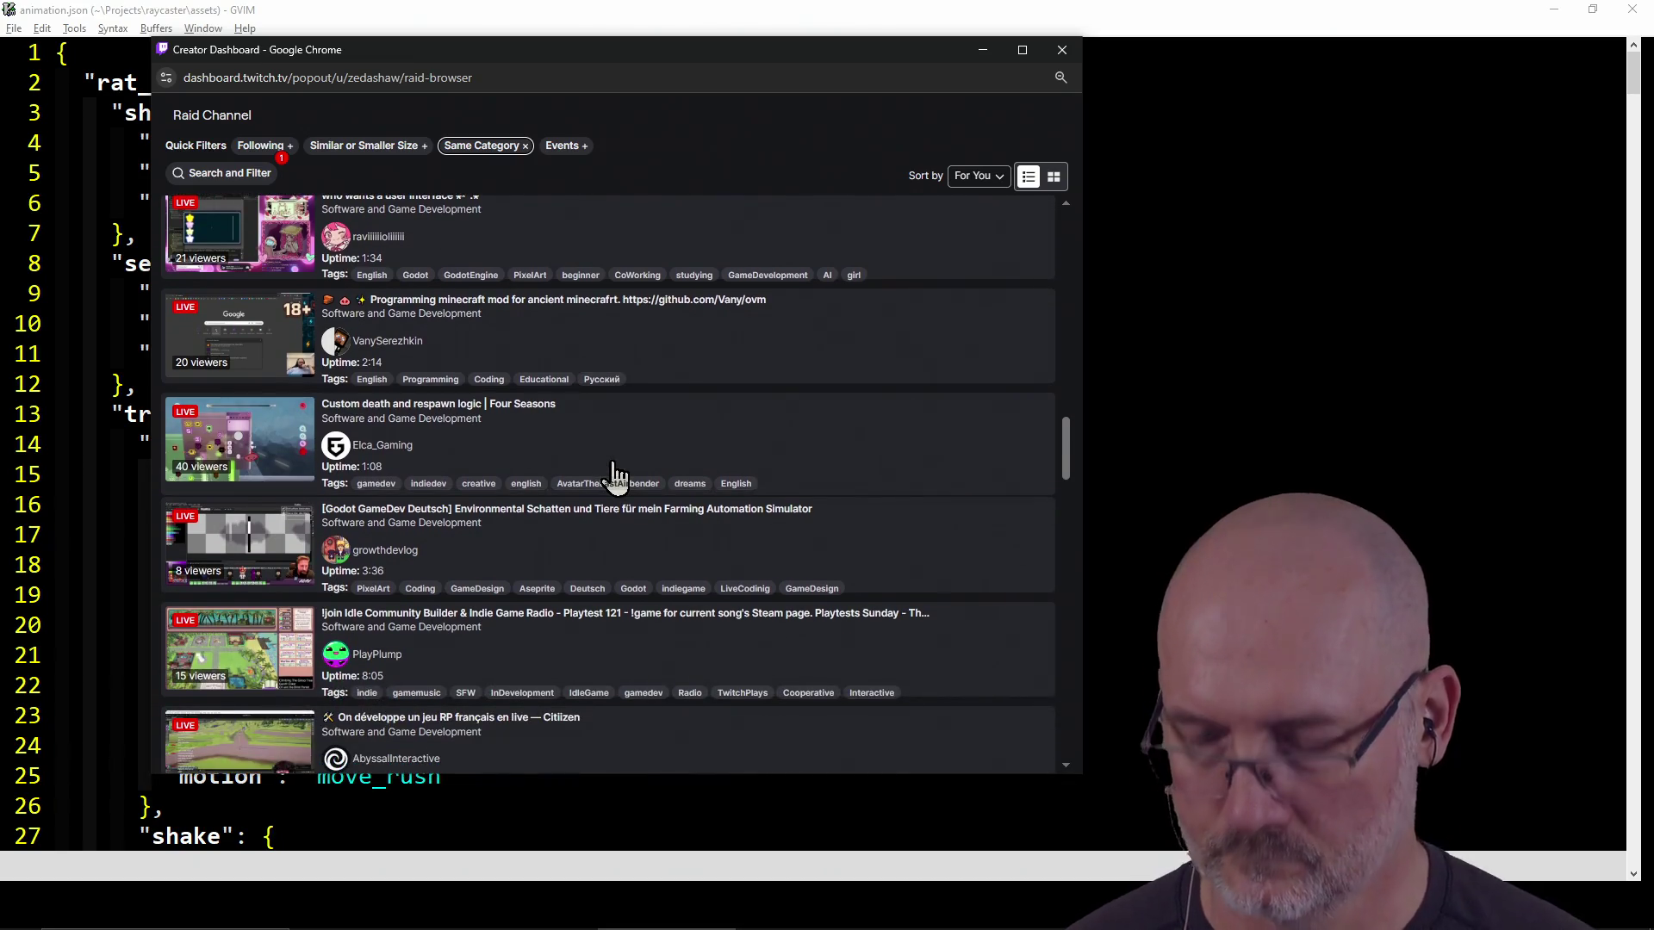
pyautogui.scroll(-2, 615, 476)
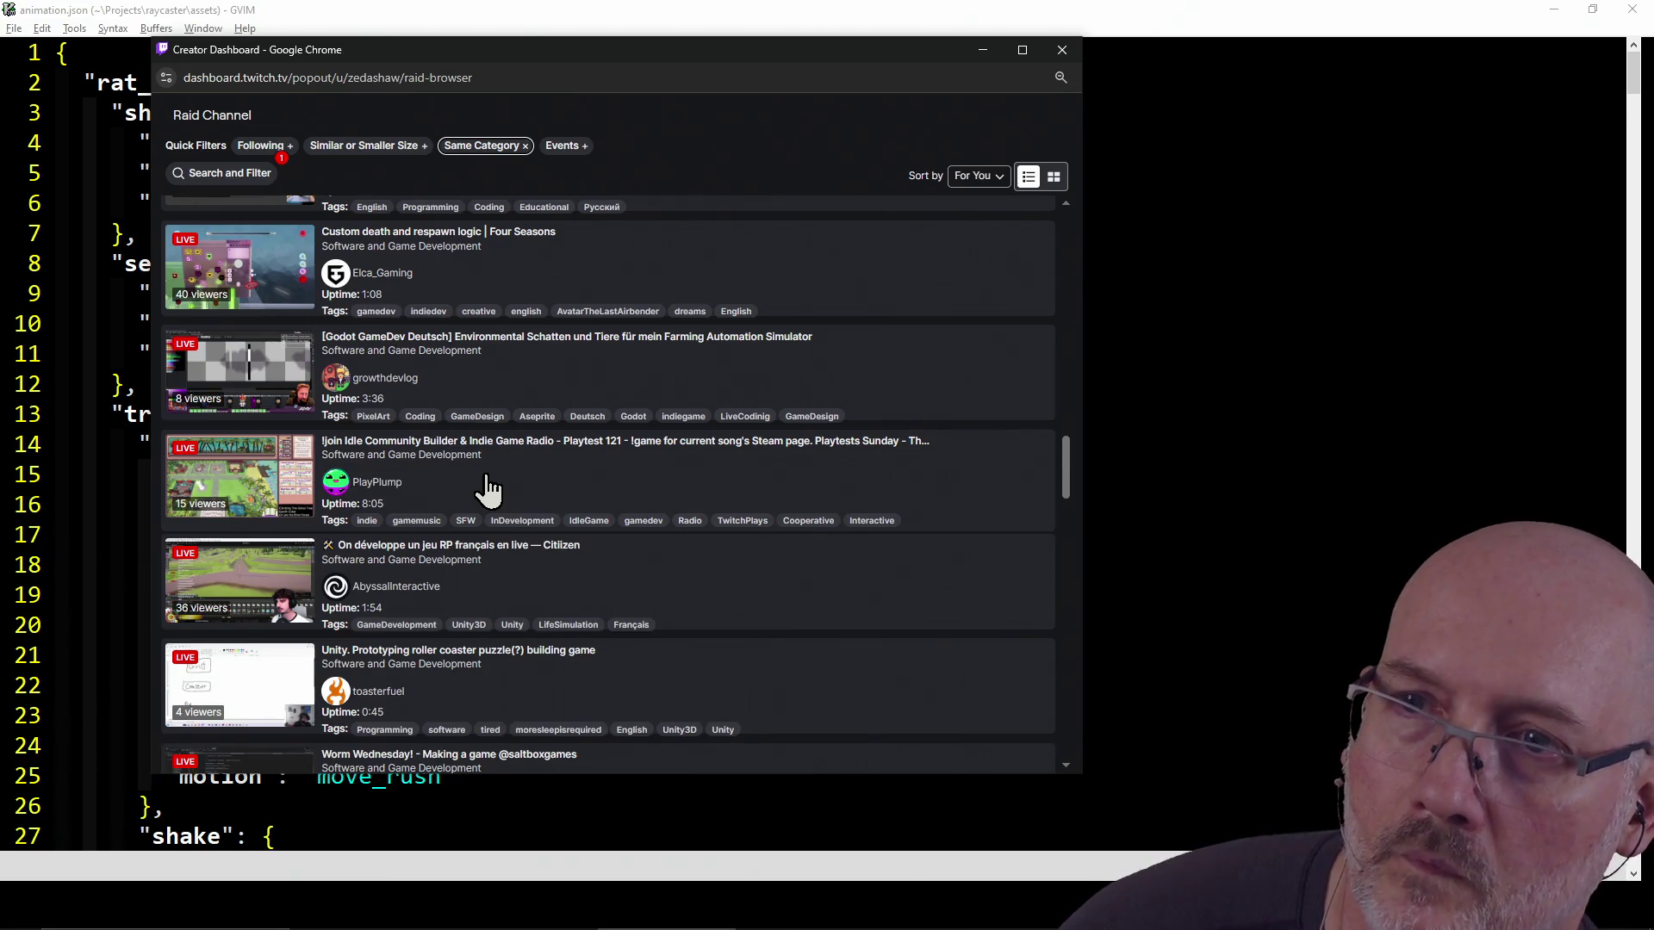
pyautogui.scroll(-2, 487, 489)
pyautogui.scroll(-2, 486, 489)
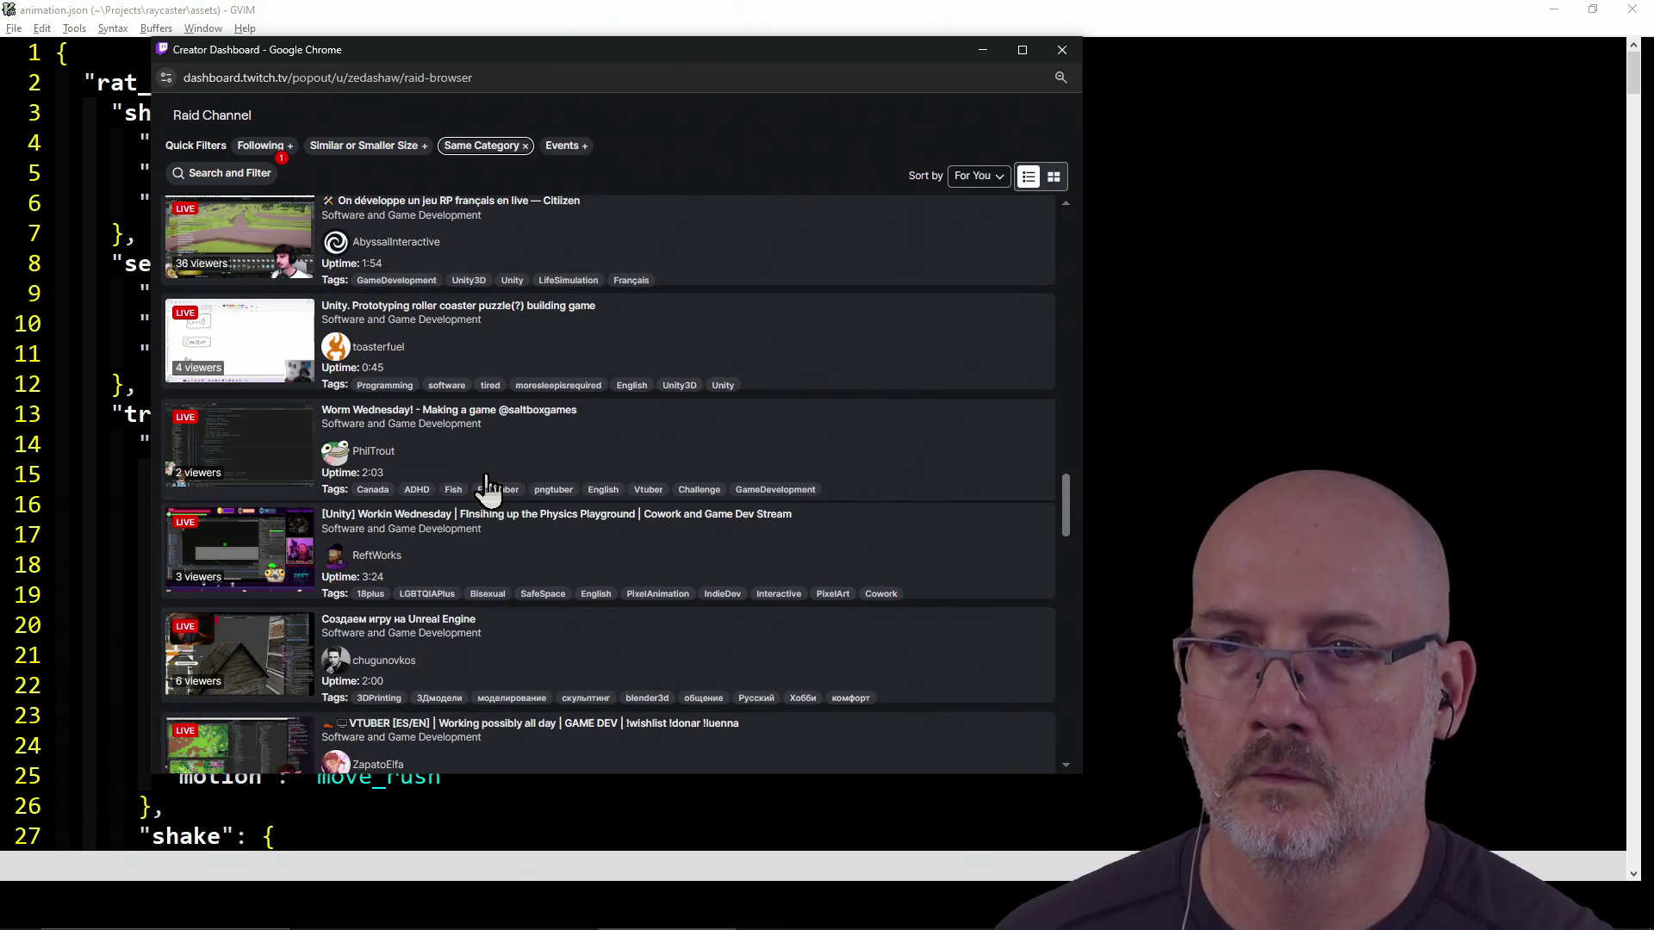
pyautogui.scroll(-2, 486, 489)
pyautogui.scroll(-2, 655, 524)
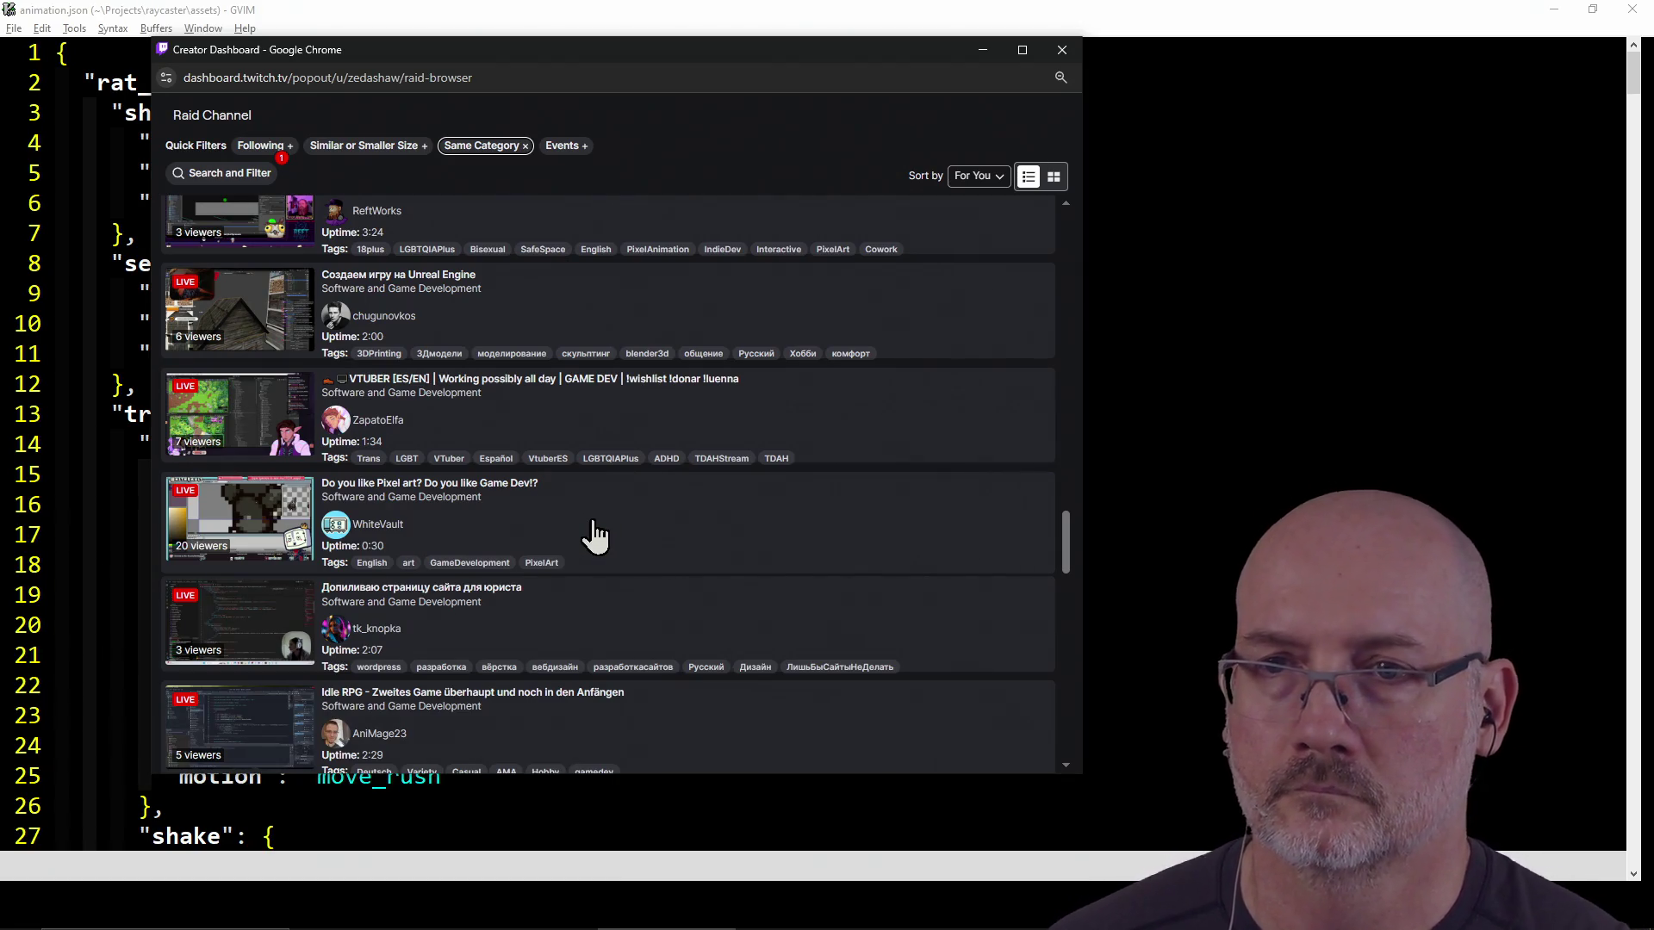
pyautogui.click(303, 527)
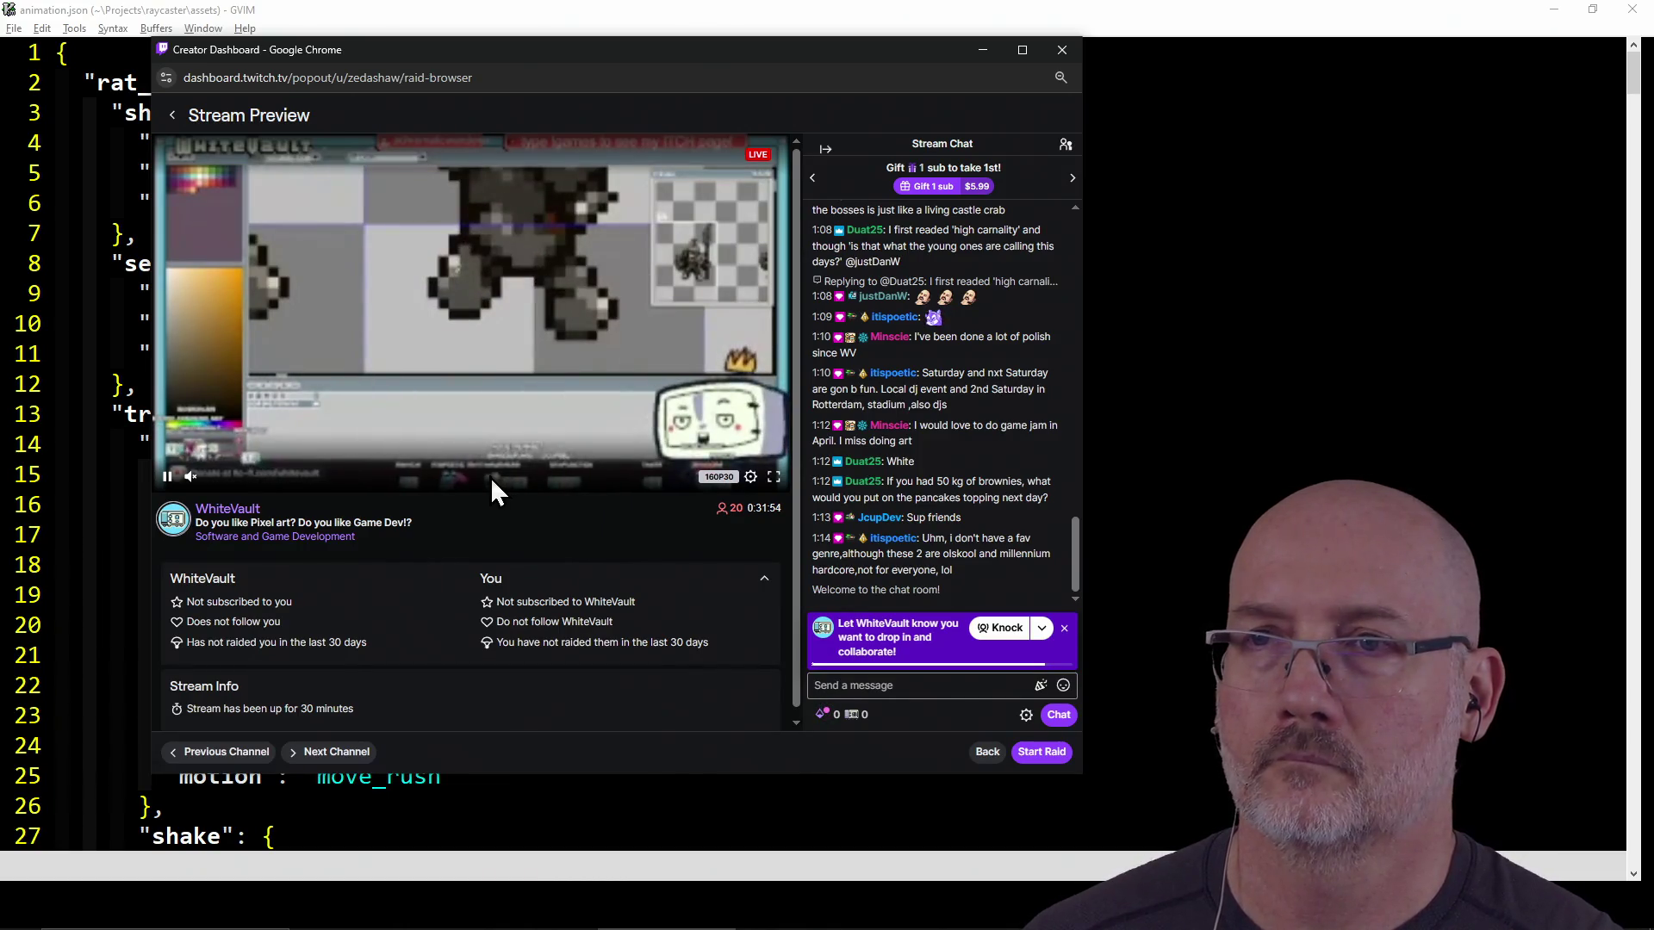
# Re-apply the Following filter, preview the Onyx Engine jolt physics stream, and move the window up-left
pyautogui.click(172, 116)
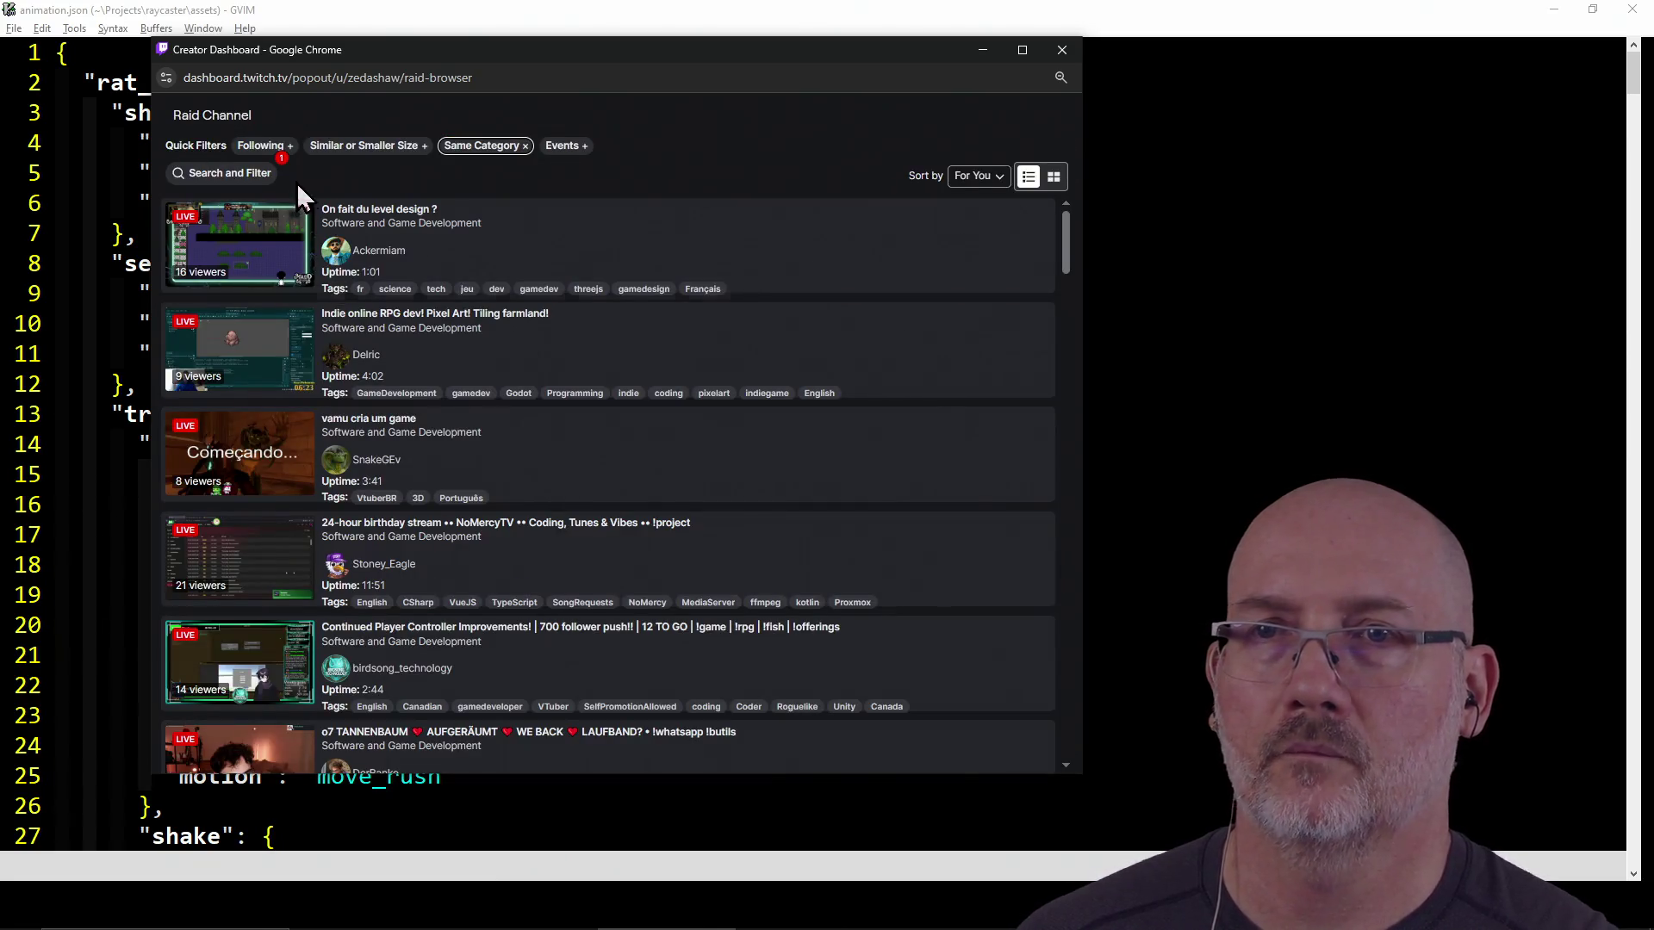
pyautogui.click(263, 146)
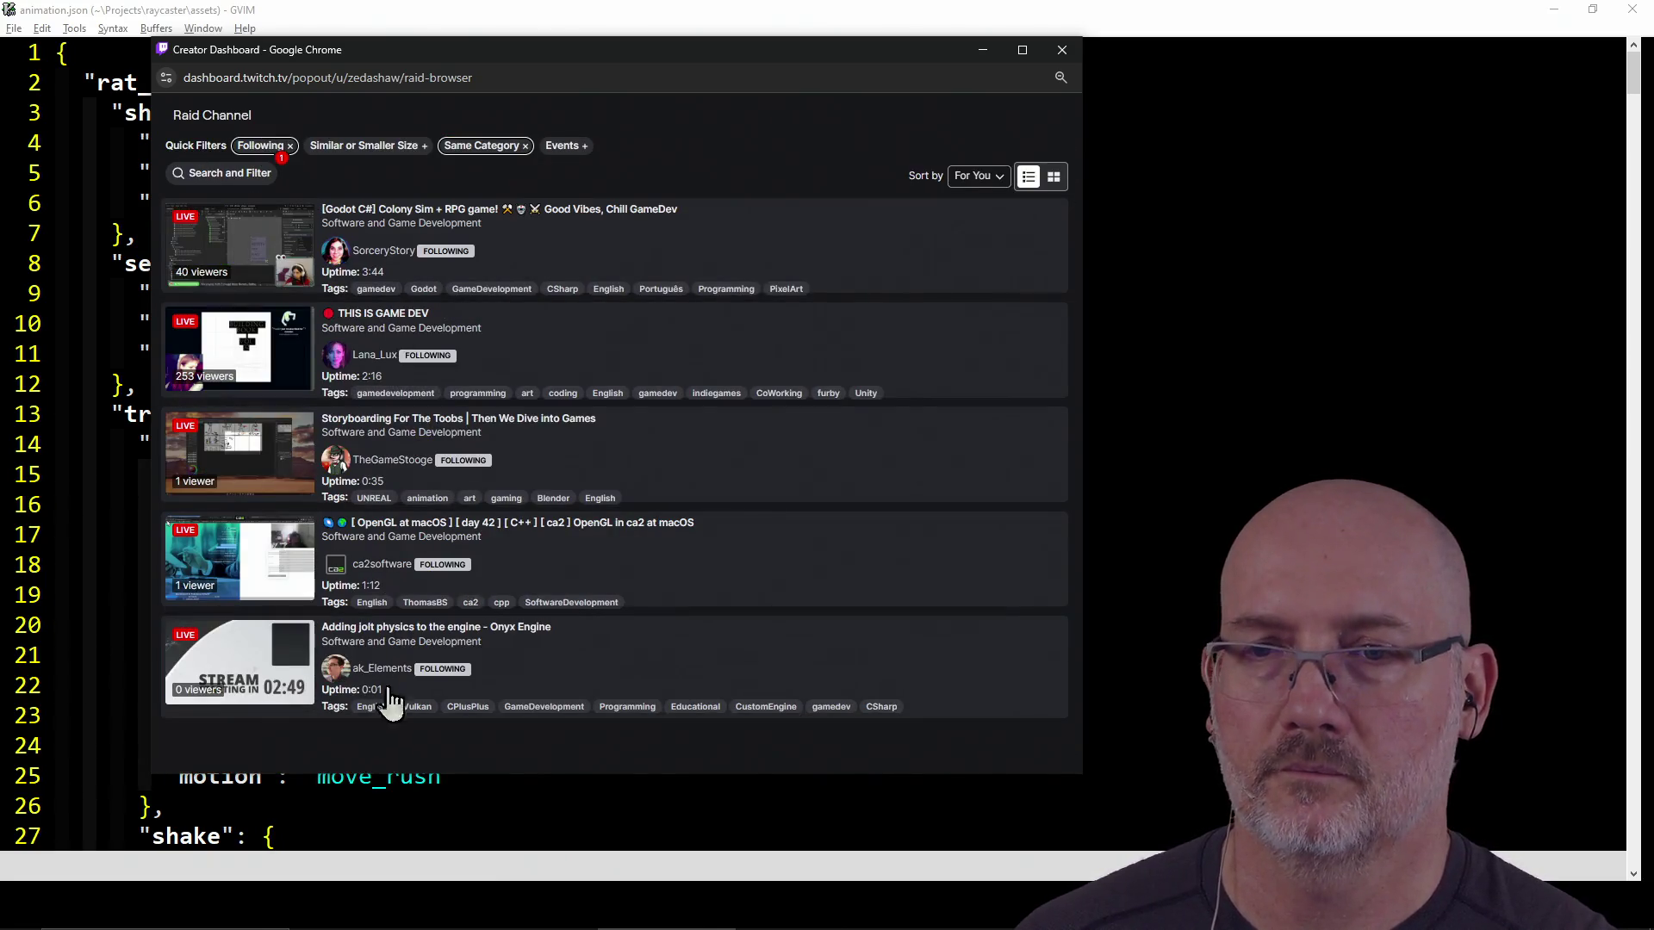
pyautogui.click(214, 659)
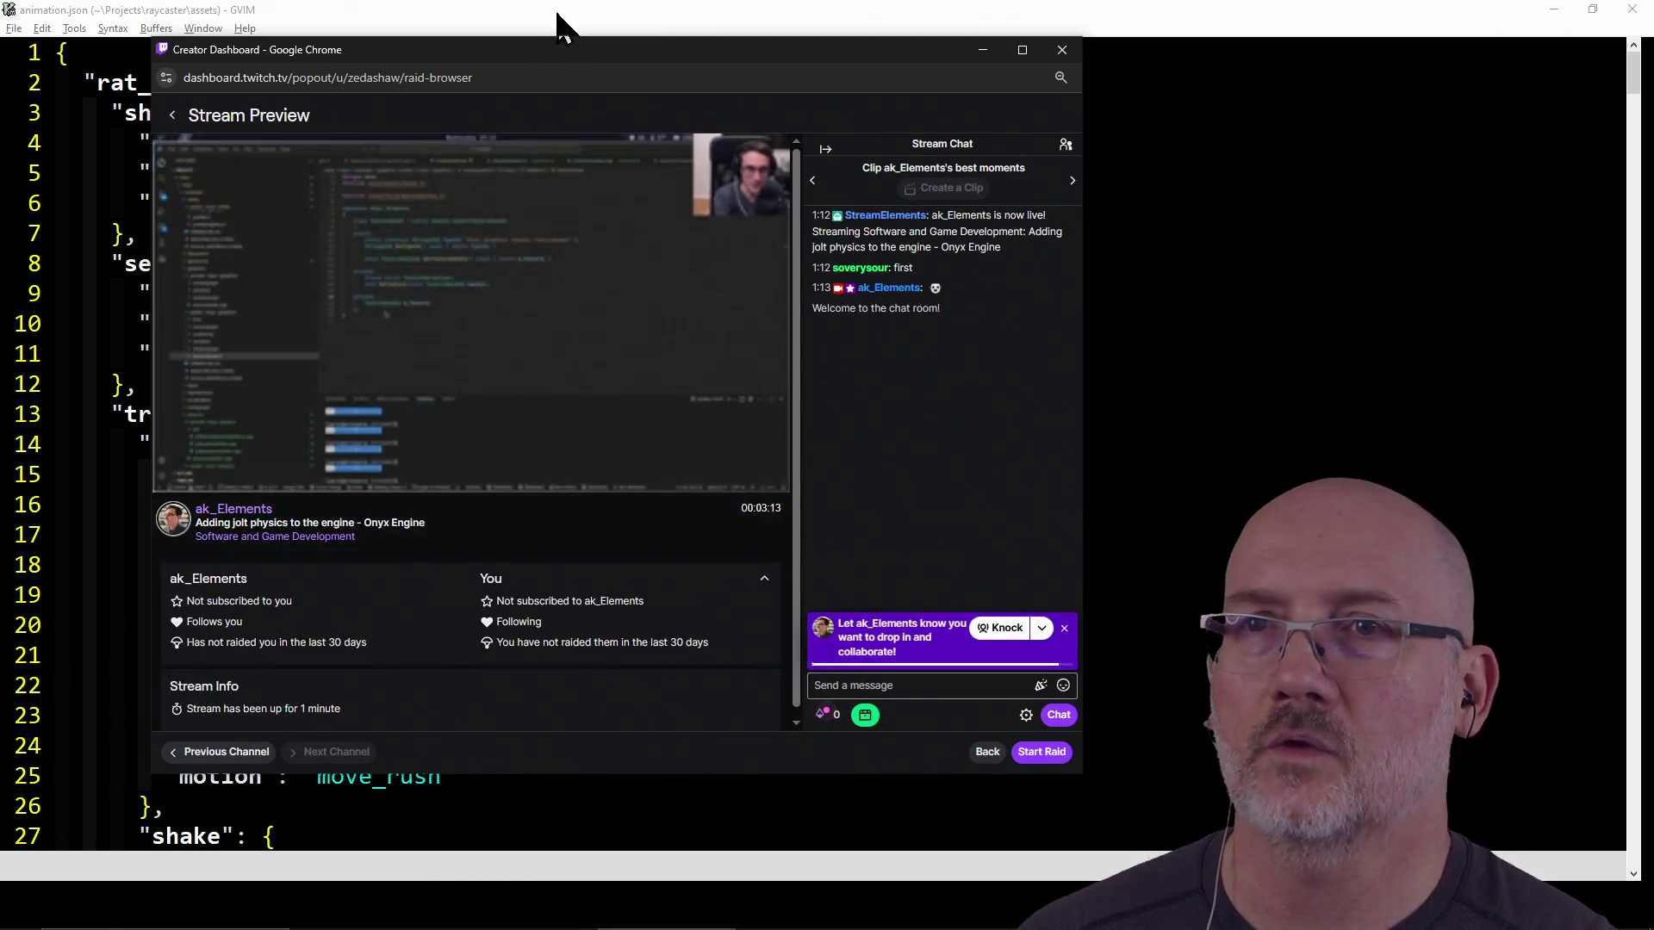
pyautogui.moveTo(573, 49); pyautogui.dragTo(496, 35)
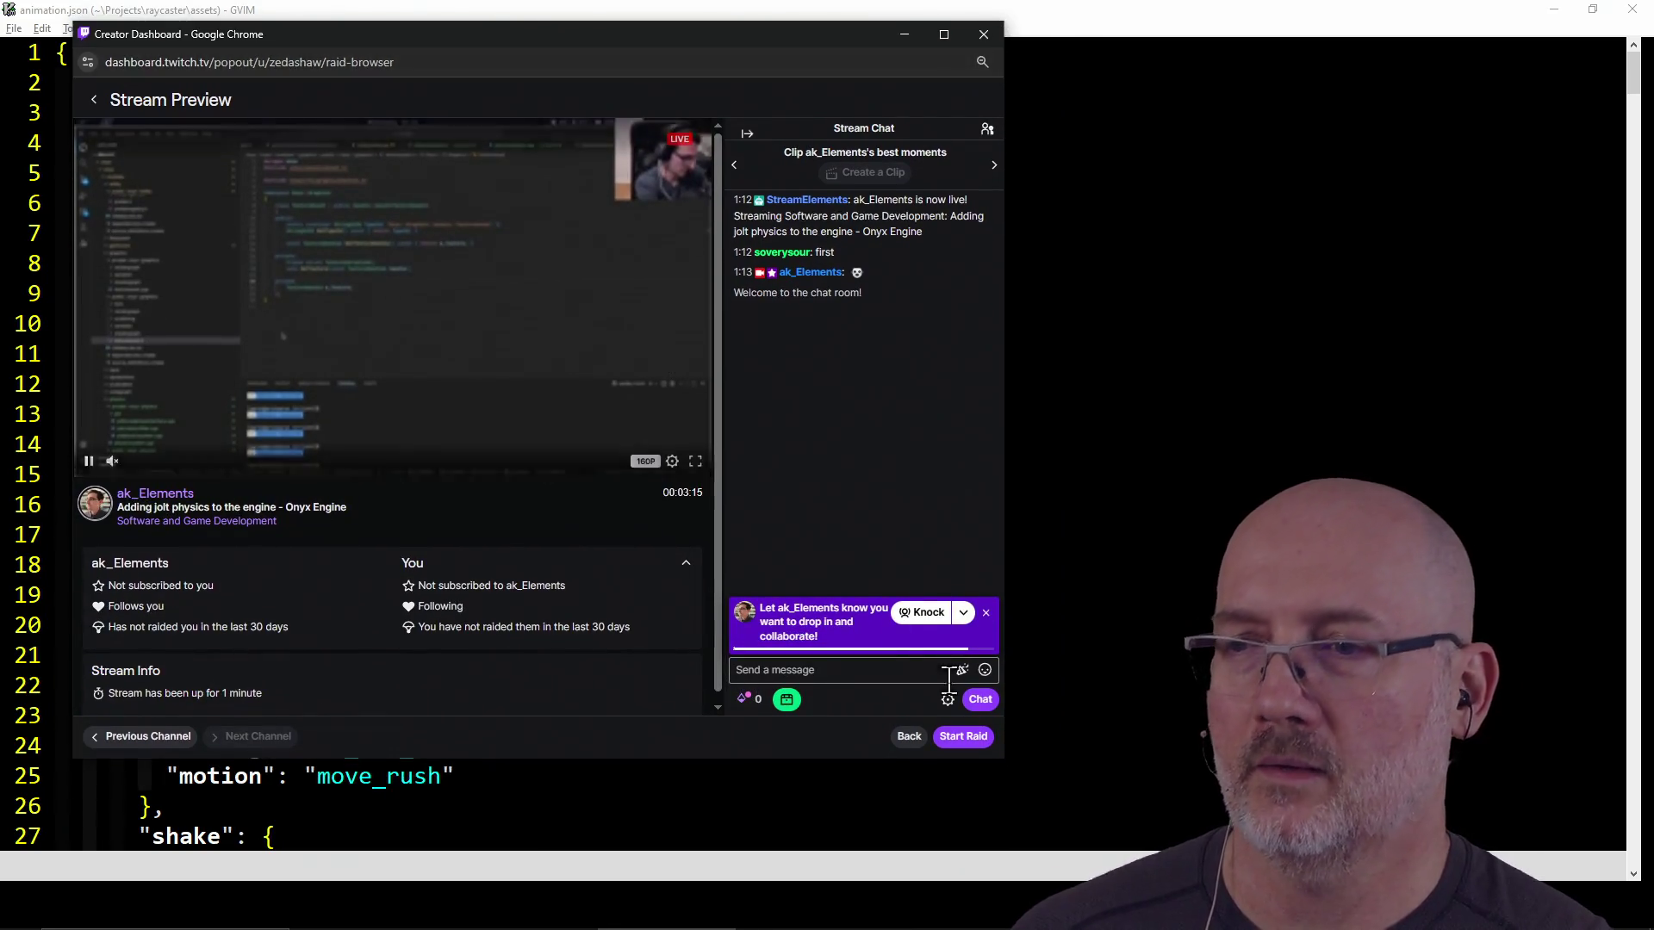